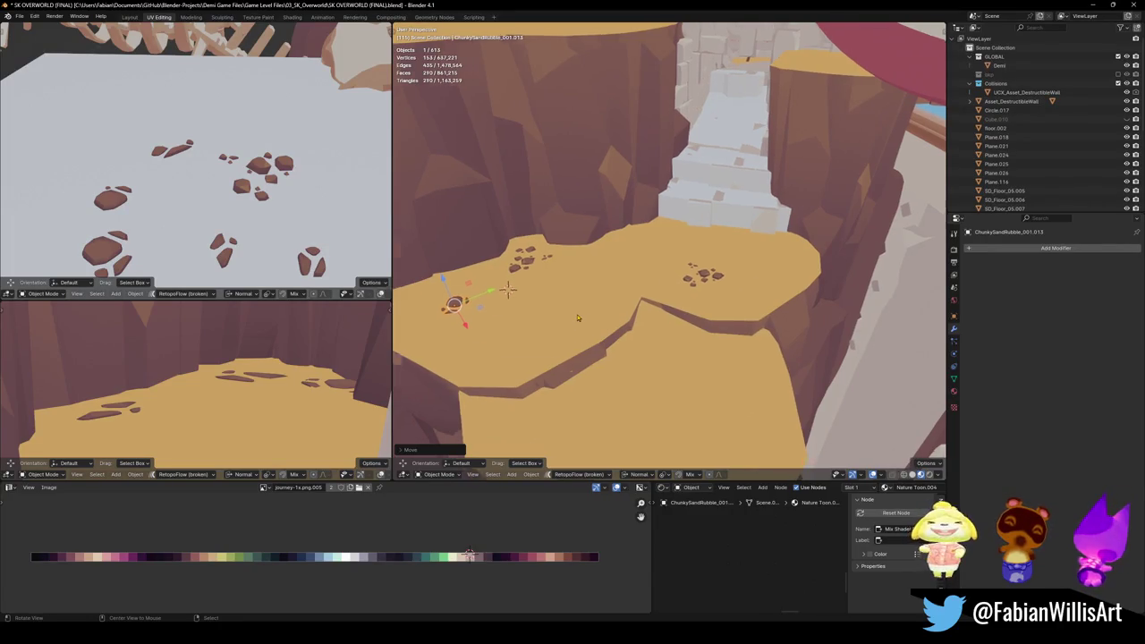
# Step: Bring the view low and close to the sand ledge, then save the level
pyautogui.moveTo(578, 317); pyautogui.dragTo(626, 318, button='middle')
pyautogui.scroll(5, 743, 317)
pyautogui.moveTo(743, 317); pyautogui.dragTo(688, 308, button='middle')
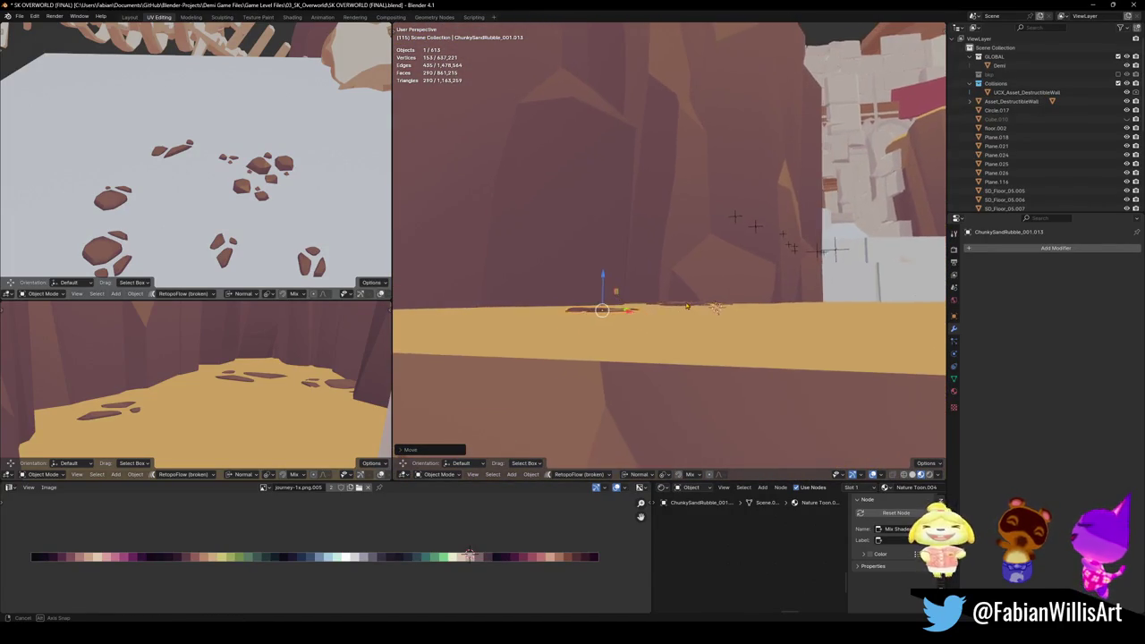
pyautogui.moveTo(688, 307); pyautogui.dragTo(651, 336, button='middle')
pyautogui.hotkey('ctrl', 's')
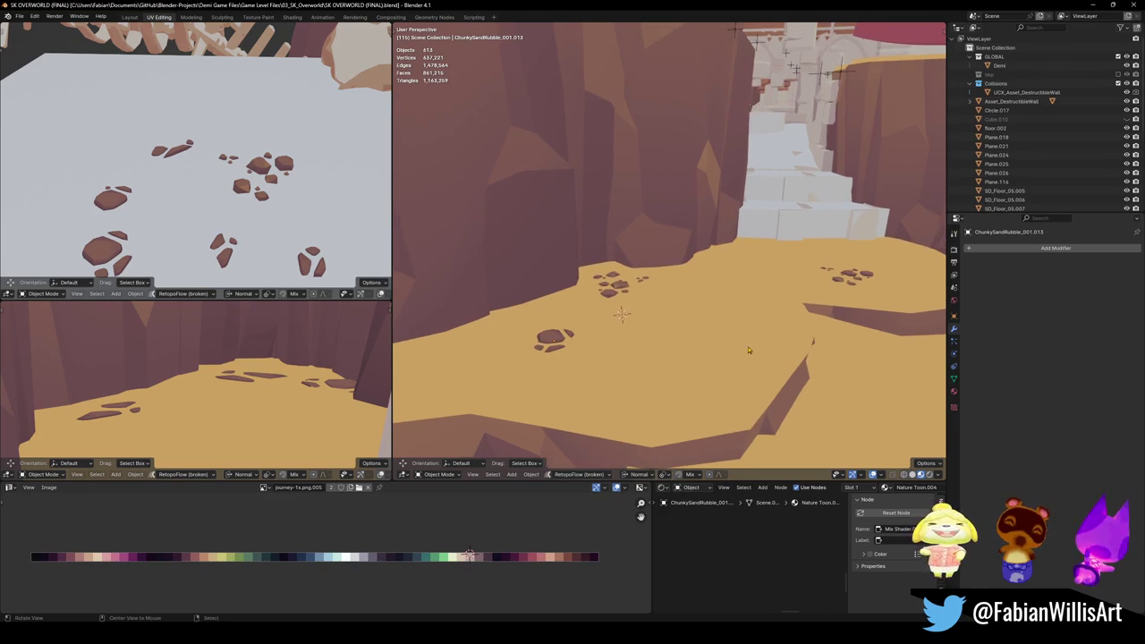
# Step: Copy the sand terrain's rotation onto the rubble patch using Copy Attributes
pyautogui.moveTo(763, 359)
pyautogui.mouseDown(button='middle')
pyautogui.moveTo(752, 316)
pyautogui.moveTo(555, 311)
pyautogui.mouseUp(button='middle')
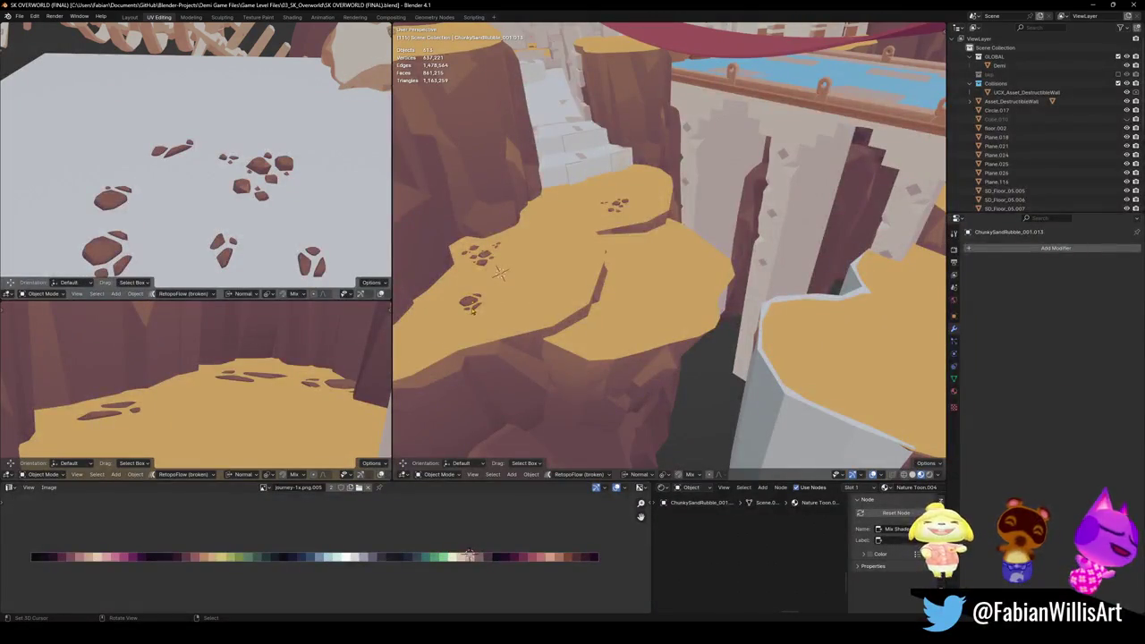
pyautogui.moveTo(663, 300)
pyautogui.mouseDown(button='middle')
pyautogui.moveTo(645, 307)
pyautogui.moveTo(693, 301)
pyautogui.mouseUp(button='middle')
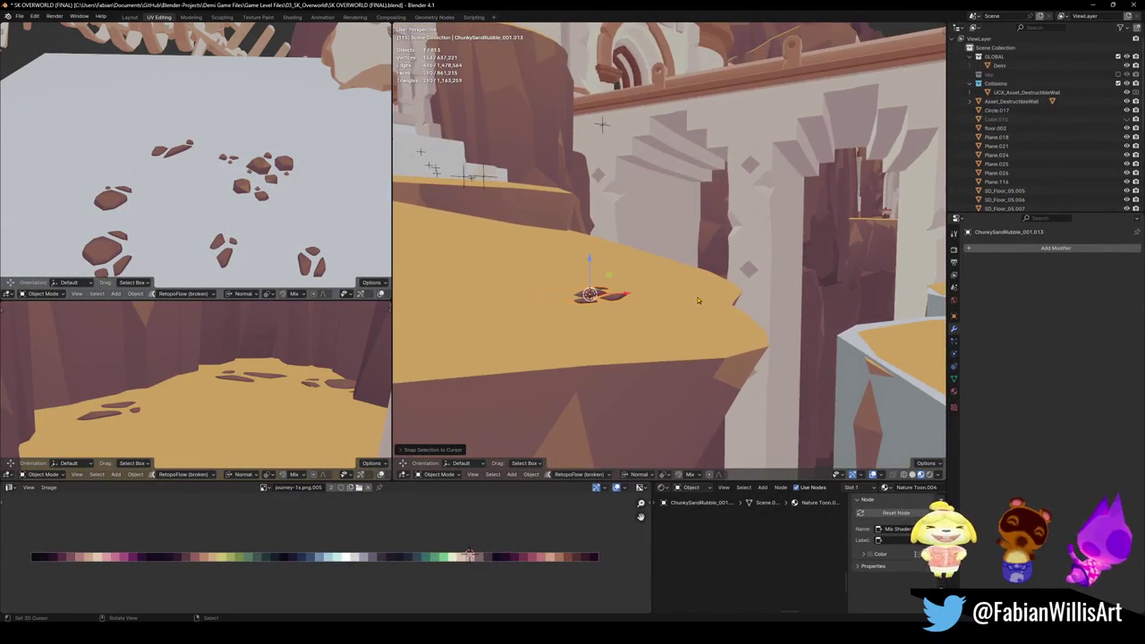
pyautogui.keyDown('shift'); pyautogui.click(675, 313); pyautogui.keyUp('shift')
pyautogui.hotkey('ctrl', 'c')
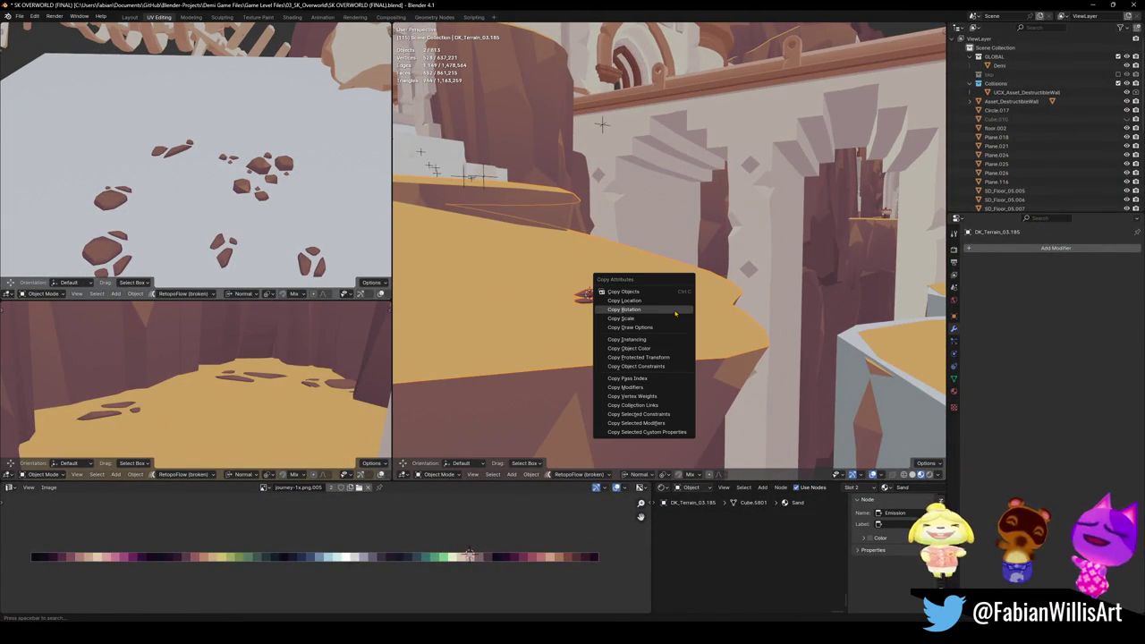
pyautogui.click(675, 311)
# Step: Rotate the rubble cluster into place on the ledge
pyautogui.moveTo(623, 299); pyautogui.dragTo(644, 304, button='middle')
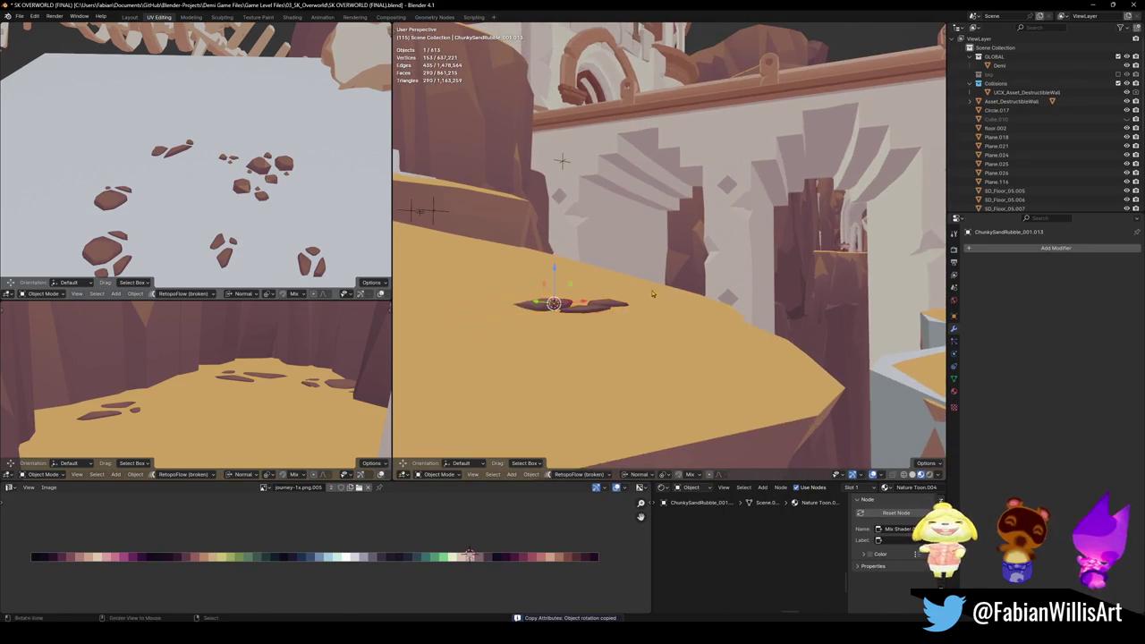
pyautogui.click(549, 306)
pyautogui.press('r')
pyautogui.click(668, 324)
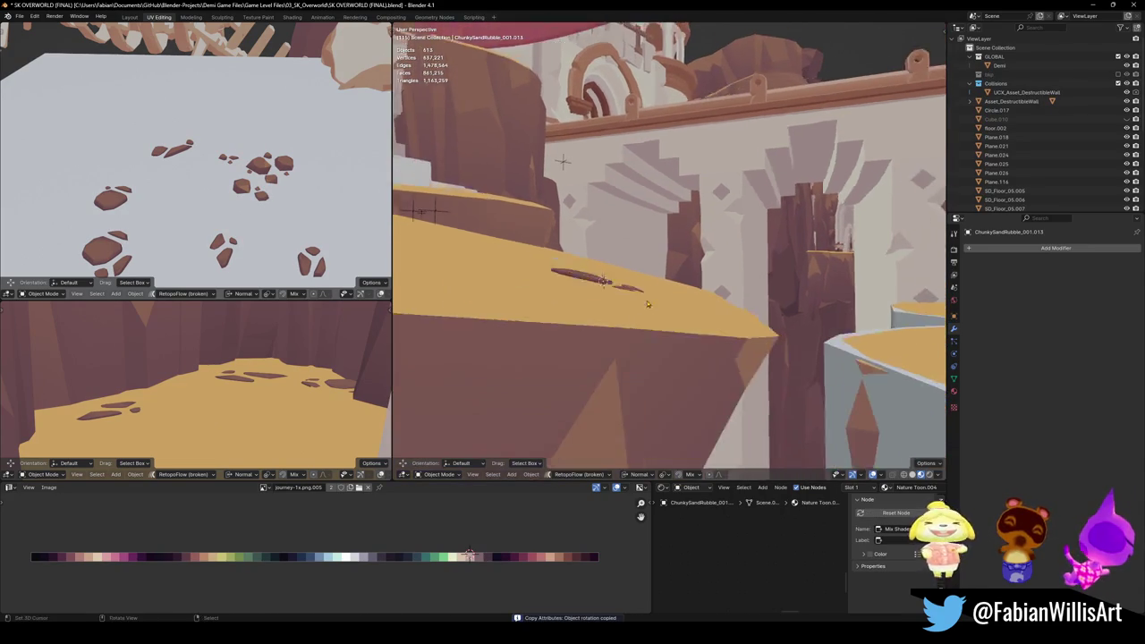
pyautogui.moveTo(668, 324); pyautogui.dragTo(580, 279, button='middle')
# Step: Duplicate the rubble cluster, slide the copy along X, and rotate it around the normal
pyautogui.press(',')
pyautogui.click(608, 312)
pyautogui.hotkey('shift', 'd')
pyautogui.press('y')
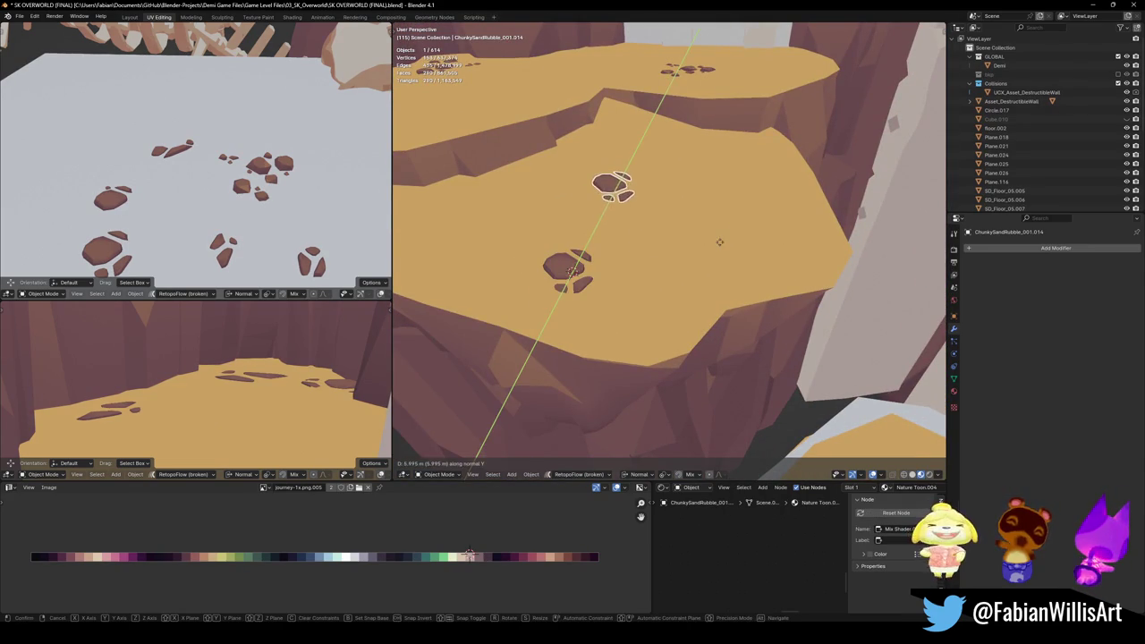
pyautogui.press('x')
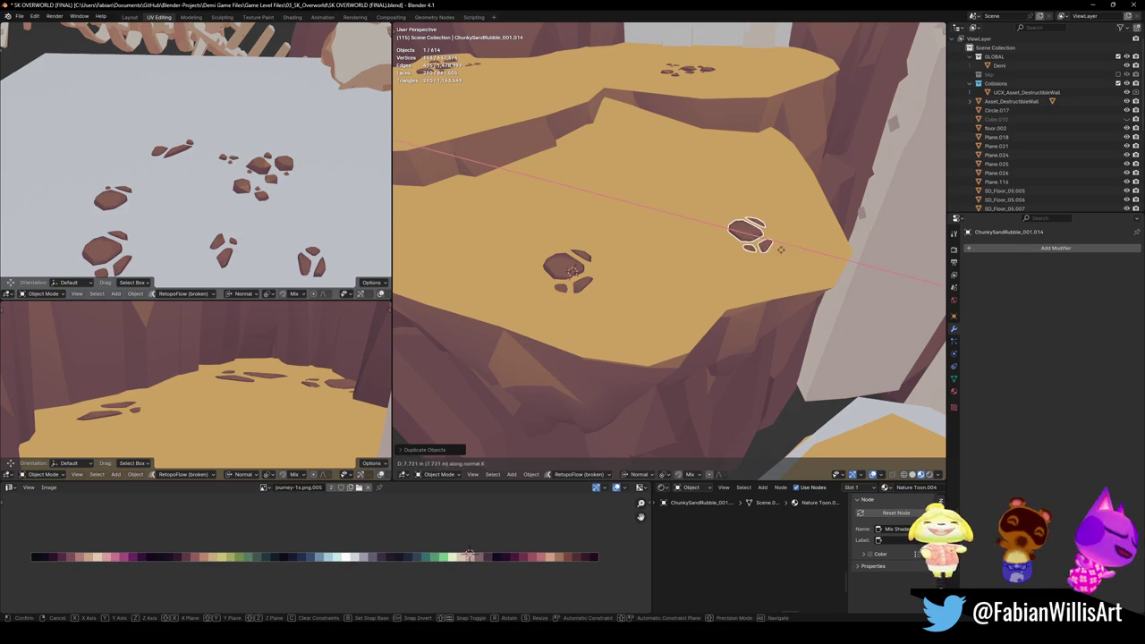
pyautogui.click(786, 253)
pyautogui.press('r')
pyautogui.press('z')
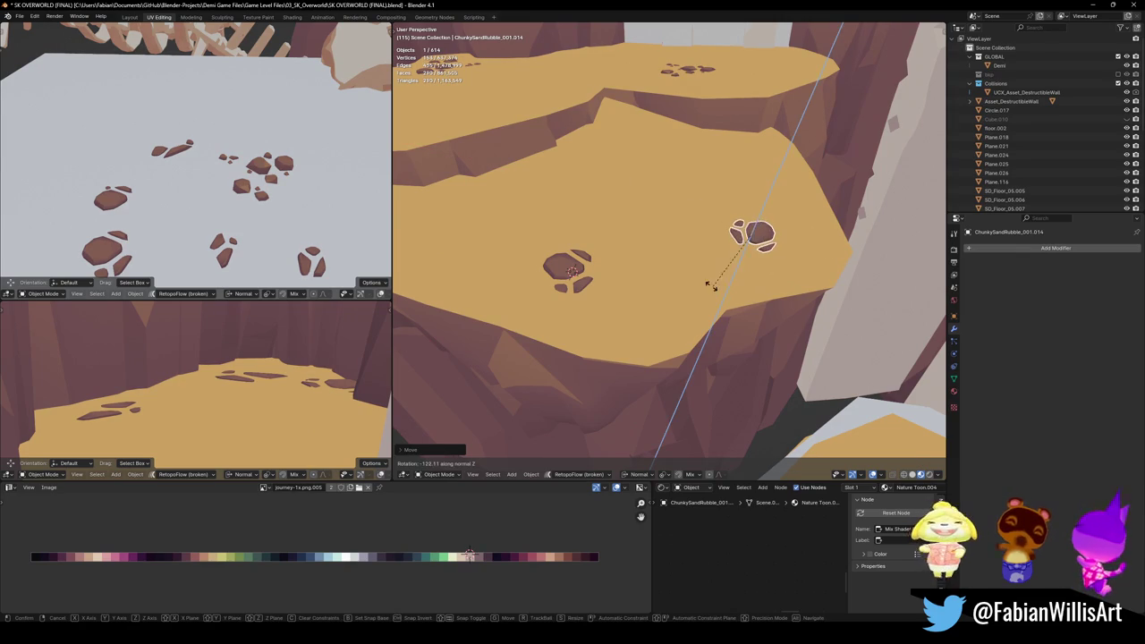
pyautogui.click(702, 281)
# Step: Adjust the rubble cluster's height along the vertical normal axis
pyautogui.moveTo(702, 281); pyautogui.dragTo(754, 242, button='middle')
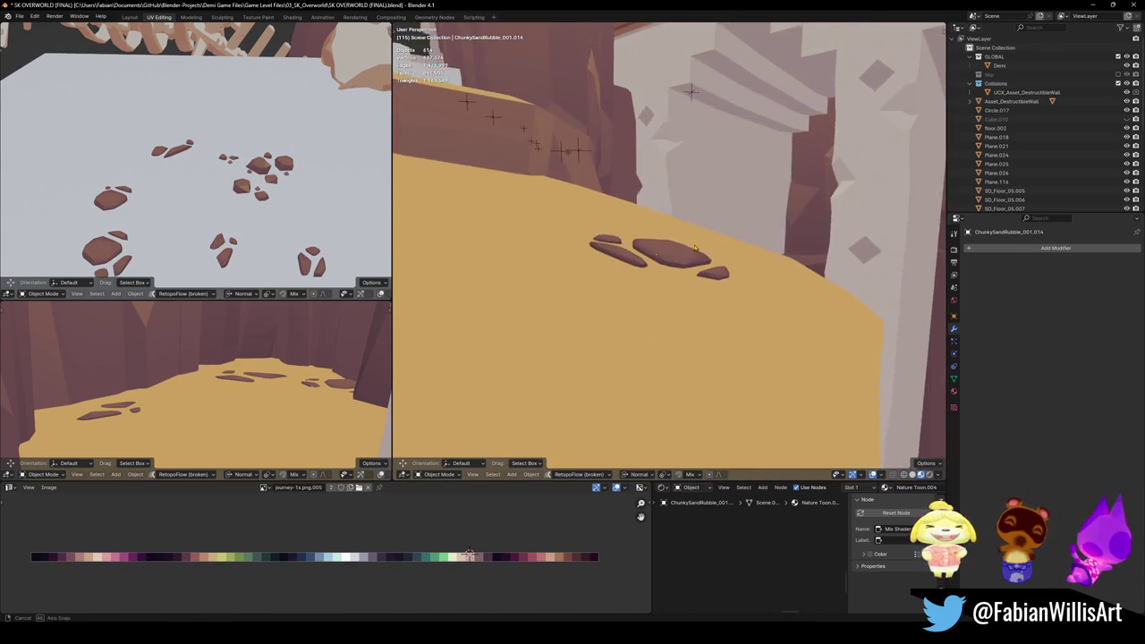
pyautogui.click(693, 252)
pyautogui.press('g')
pyautogui.press('z')
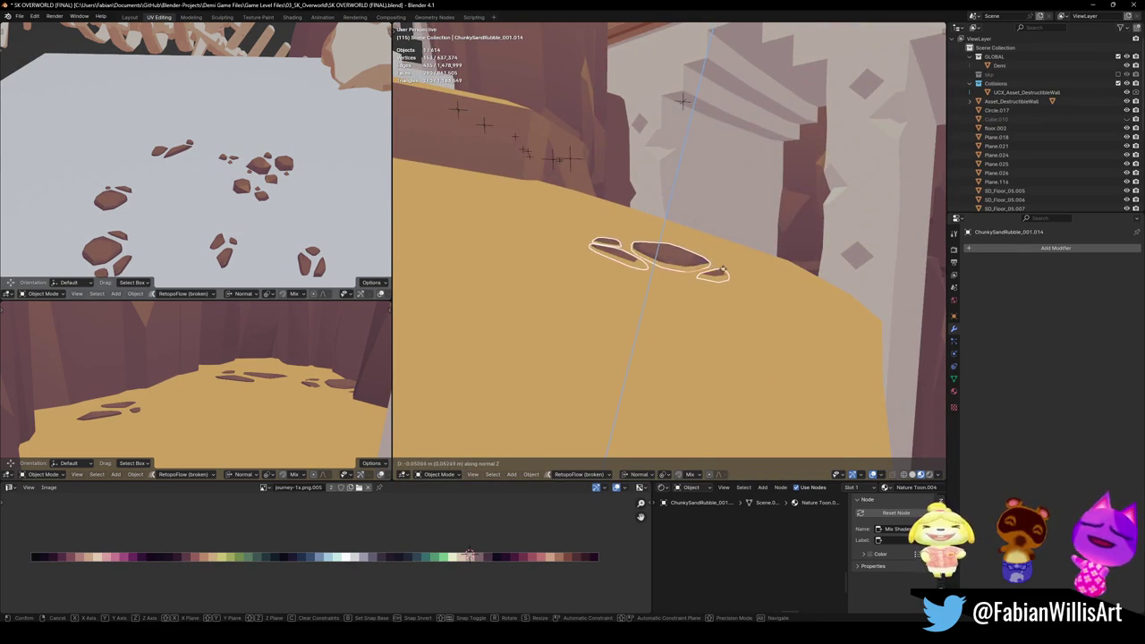
pyautogui.click(726, 272)
# Step: Move the rubble up-left along Y, settle its height on the sand, and save
pyautogui.moveTo(727, 272); pyautogui.dragTo(680, 266, button='middle')
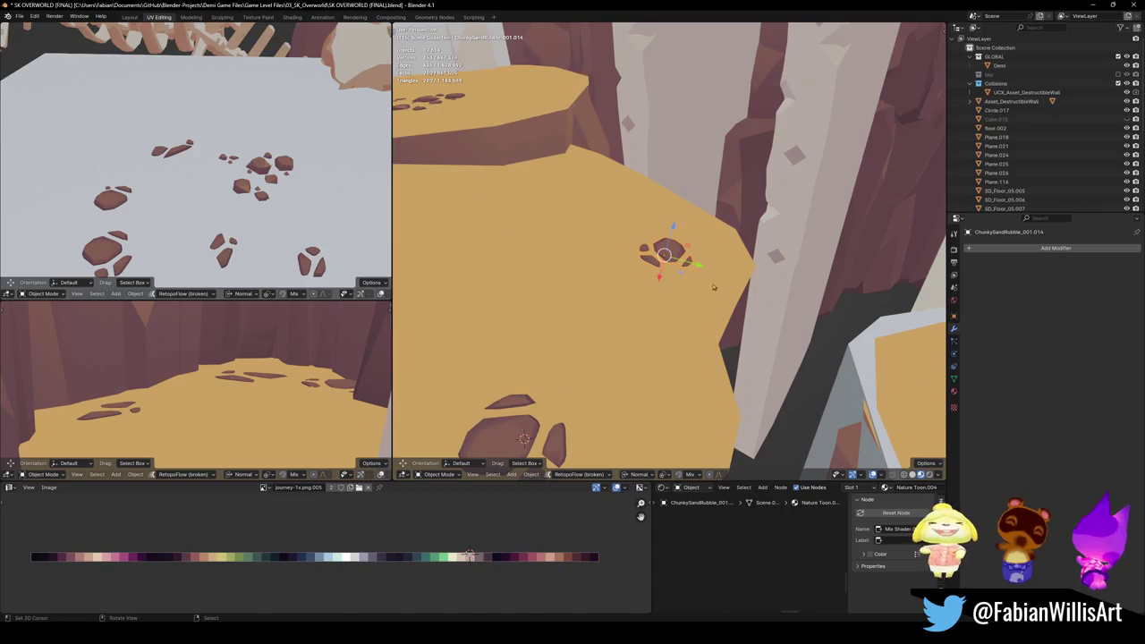
pyautogui.press('g')
pyautogui.press('y')
pyautogui.click(587, 253)
pyautogui.moveTo(587, 209)
pyautogui.mouseDown(button='middle')
pyautogui.moveTo(659, 238)
pyautogui.moveTo(578, 262)
pyautogui.moveTo(628, 265)
pyautogui.mouseUp(button='middle')
pyautogui.press('g')
pyautogui.press('z')
pyautogui.click(657, 250)
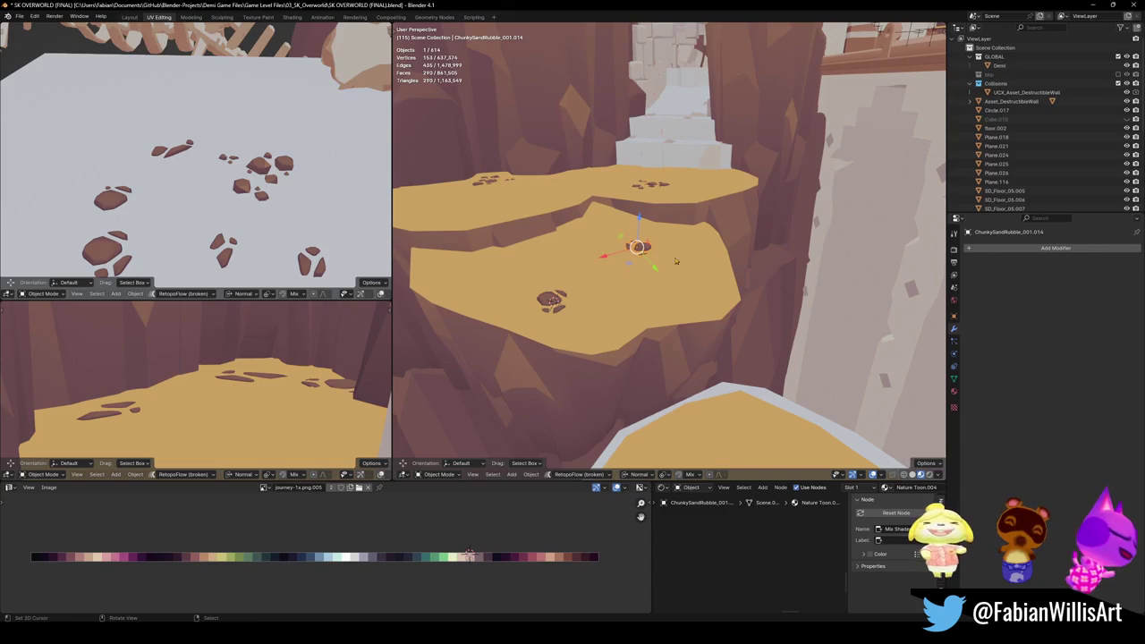
pyautogui.moveTo(660, 256)
pyautogui.mouseDown(button='middle')
pyautogui.moveTo(726, 277)
pyautogui.moveTo(543, 221)
pyautogui.mouseUp(button='middle')
pyautogui.hotkey('ctrl', 's')
# Step: Snap a platform rubble cluster to the 3D cursor and slide it flat across the surface
pyautogui.click(542, 225)
pyautogui.keyDown('shift'); pyautogui.rightClick(838, 362); pyautogui.keyUp('shift')
pyautogui.hotkey('shift', 's')
pyautogui.click(799, 333)
pyautogui.moveTo(800, 340)
pyautogui.mouseDown(button='middle')
pyautogui.moveTo(697, 293)
pyautogui.moveTo(689, 268)
pyautogui.mouseUp(button='middle')
pyautogui.scroll(-3, 689, 268)
pyautogui.press('g')
pyautogui.hotkey('shift', 'z')
pyautogui.click(796, 302)
# Step: Duplicate the rubble higher up the platform and snap it to the 3D cursor
pyautogui.hotkey('shift', 'd')
pyautogui.click(752, 187)
pyautogui.hotkey('shift', 's')
pyautogui.click(735, 135)
pyautogui.moveTo(735, 139); pyautogui.dragTo(680, 295, button='middle')
# Step: Rotate the copy around the surface normal and slide it flat into position
pyautogui.press('r')
pyautogui.press('z')
pyautogui.press('z')
pyautogui.click(677, 301)
pyautogui.press('g')
pyautogui.hotkey('shift', 'z')
pyautogui.hotkey('shift', 'z')
pyautogui.click(652, 297)
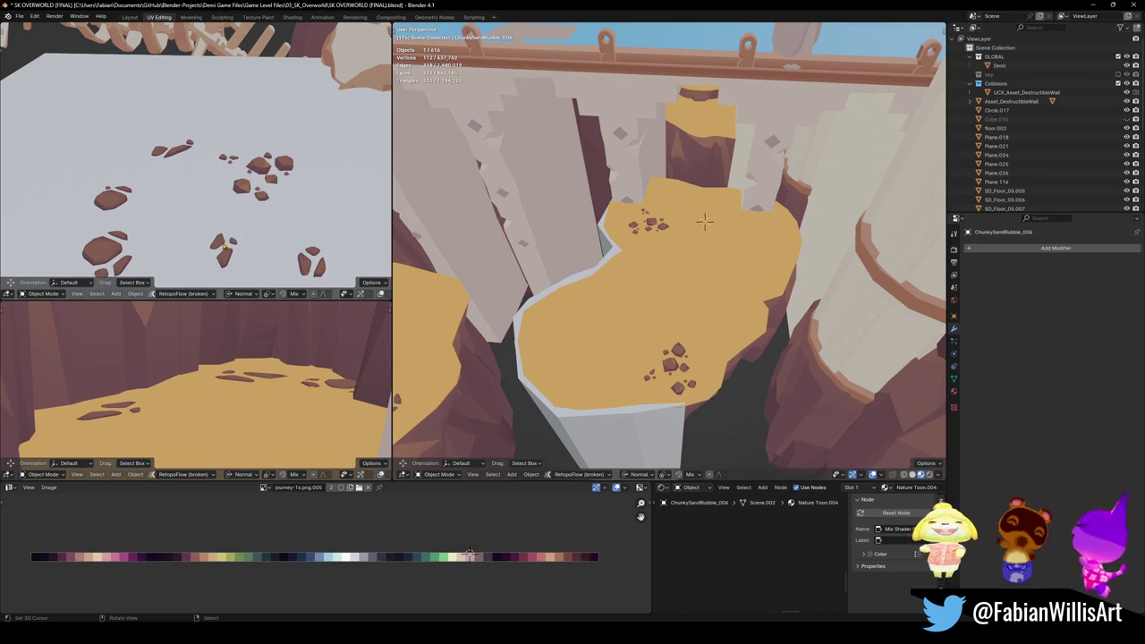
# Step: Scale the rubble across the surface only, reposition it flat, and save the level
pyautogui.scroll(5, 724, 235)
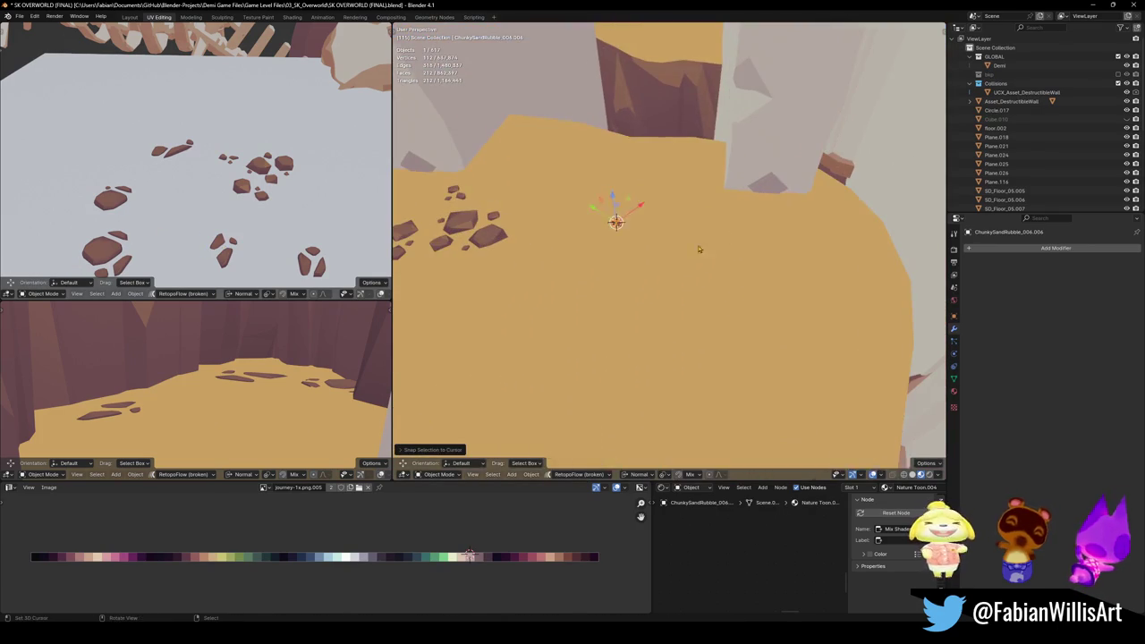
pyautogui.press('s')
pyautogui.hotkey('shift', 'z')
pyautogui.hotkey('shift', 'z')
pyautogui.click(888, 270)
pyautogui.press('g')
pyautogui.hotkey('shift', 'z')
pyautogui.hotkey('shift', 'z')
pyautogui.click(716, 309)
pyautogui.press('g')
pyautogui.moveTo(715, 309)
pyautogui.mouseDown(button='middle')
pyautogui.moveTo(726, 295)
pyautogui.moveTo(718, 256)
pyautogui.moveTo(707, 288)
pyautogui.moveTo(651, 324)
pyautogui.mouseUp(button='middle')
pyautogui.click(726, 296)
pyautogui.hotkey('ctrl', 's')
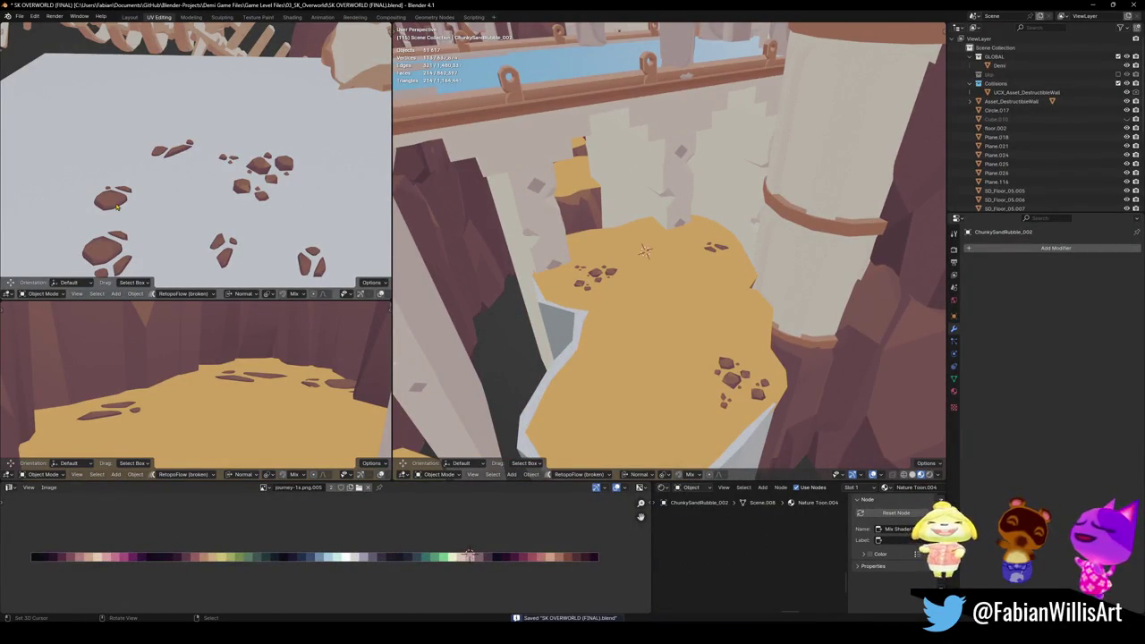
# Step: Duplicate the rubble in place, resize it across the surface, and sink it slightly into the sand
pyautogui.hotkey('shift', 'd')
pyautogui.rightClick(631, 372)
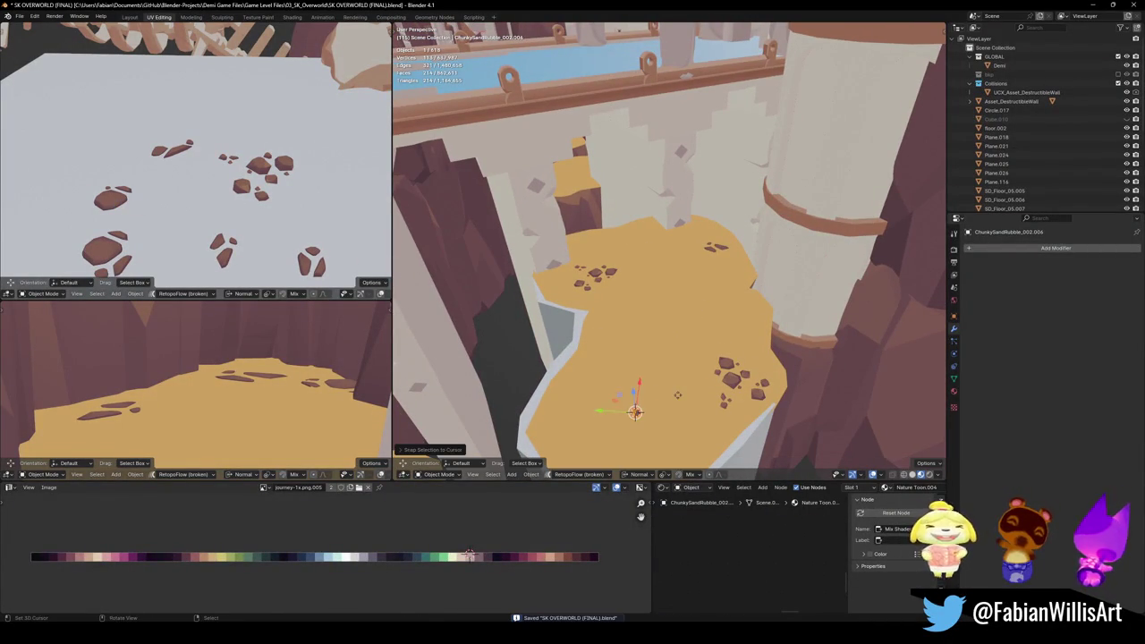
pyautogui.press('s')
pyautogui.hotkey('shift', 'z')
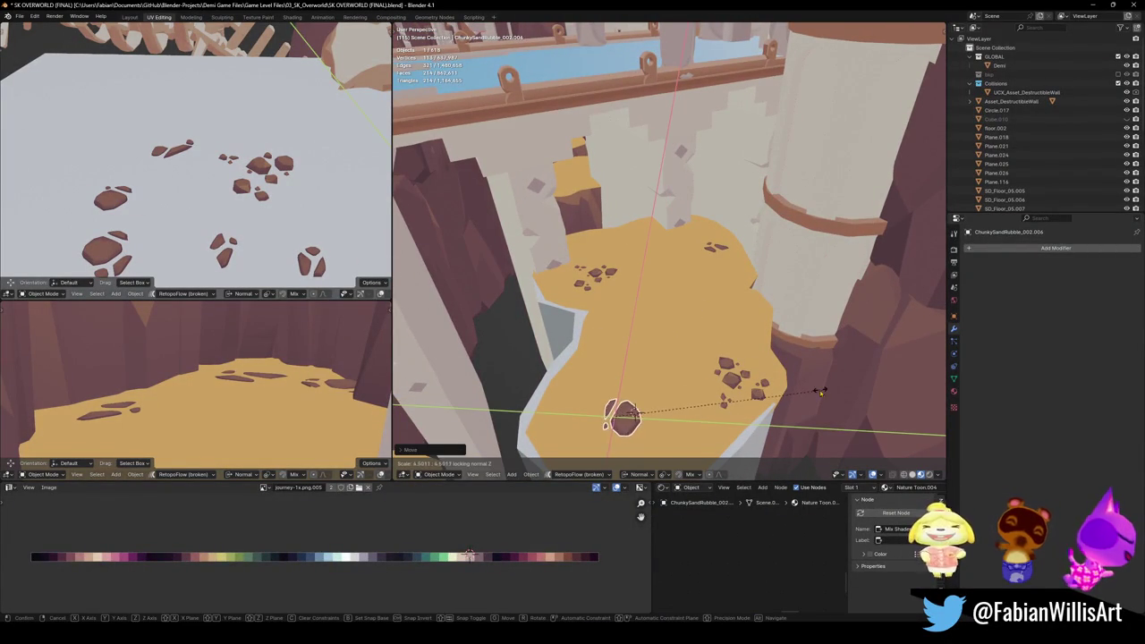
pyautogui.click(819, 391)
pyautogui.moveTo(819, 392)
pyautogui.mouseDown(button='middle')
pyautogui.moveTo(689, 266)
pyautogui.moveTo(703, 257)
pyautogui.mouseUp(button='middle')
pyautogui.press('g')
pyautogui.press('z')
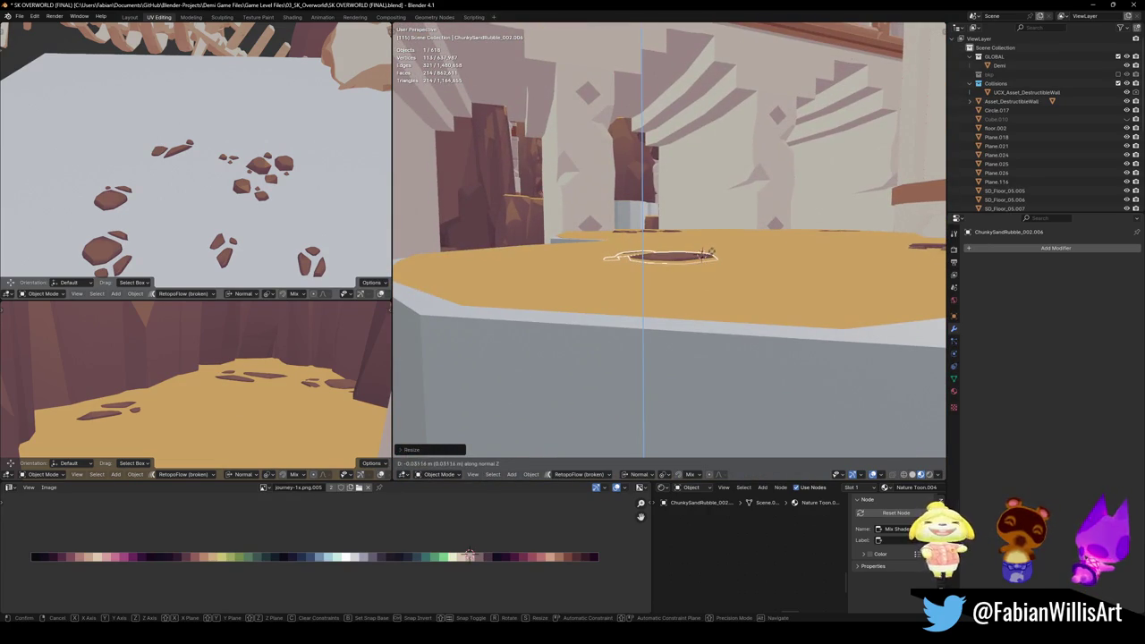
pyautogui.click(714, 248)
pyautogui.moveTo(715, 248); pyautogui.dragTo(643, 338, button='middle')
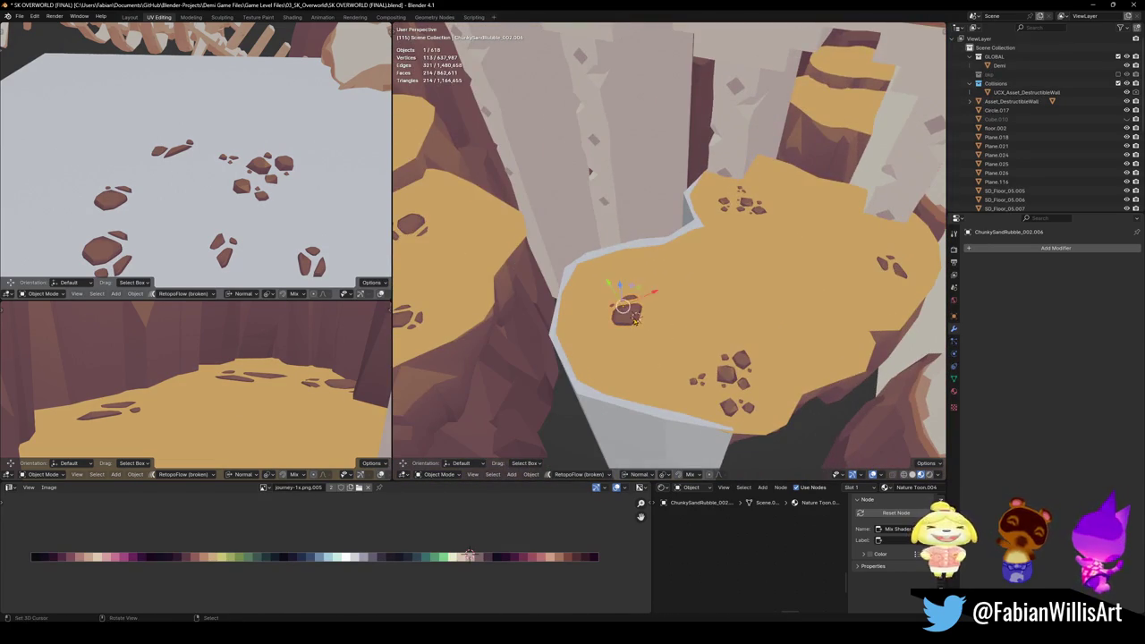
# Step: Place the rubble on the ledge and shrink it to about 0.7 across the surface
pyautogui.press('g')
pyautogui.hotkey('shift', 'z')
pyautogui.hotkey('shift', 'z')
pyautogui.click(635, 317)
pyautogui.hotkey('alt', 'a')
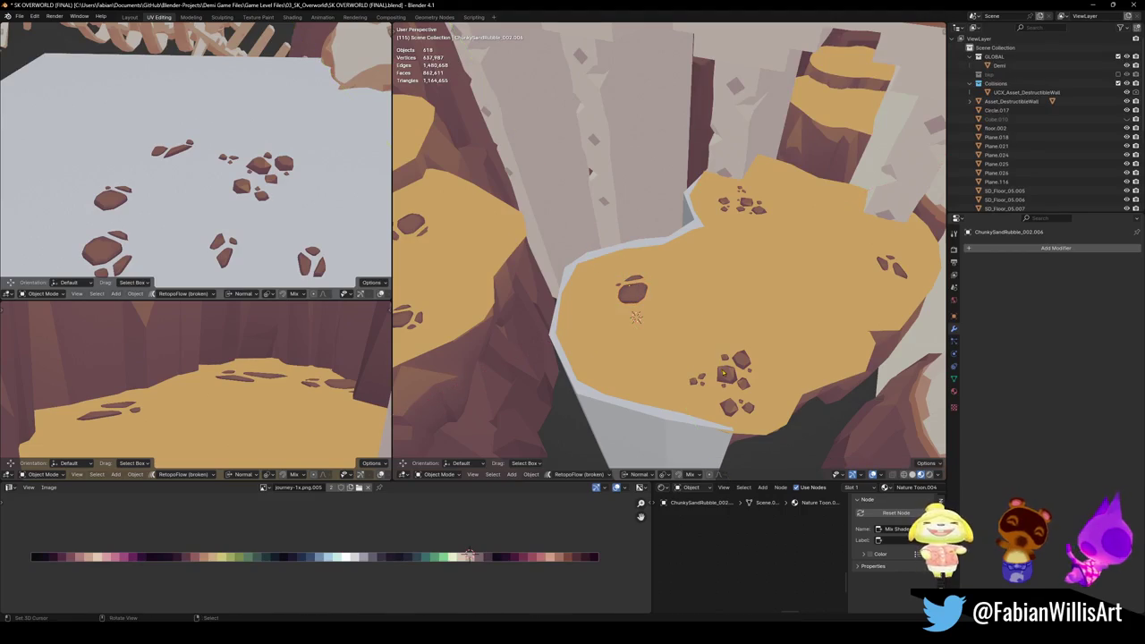
pyautogui.press('s')
pyautogui.hotkey('shift', 'z')
pyautogui.hotkey('shift', 'z')
pyautogui.click(782, 343)
# Step: Duplicate the rubble onto the upper ledge, scale it flat, and save the level
pyautogui.hotkey('shift', 'd')
pyautogui.press('s')
pyautogui.hotkey('shift', 'z')
pyautogui.hotkey('shift', 'z')
pyautogui.click(756, 206)
pyautogui.moveTo(756, 205)
pyautogui.mouseDown(button='middle')
pyautogui.moveTo(705, 341)
pyautogui.moveTo(644, 374)
pyautogui.mouseUp(button='middle')
pyautogui.hotkey('ctrl', 's')
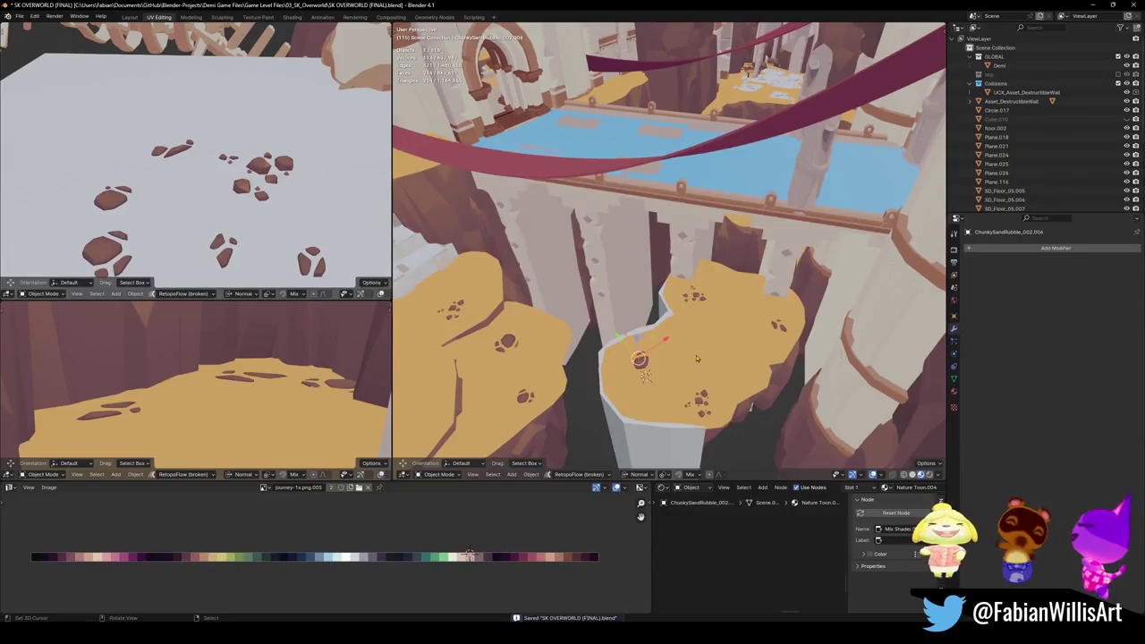
# Step: Delete the selected rubble and walk the view forward onto the plateau
pyautogui.press('Delete')
pyautogui.moveTo(696, 357); pyautogui.dragTo(729, 349, button='middle')
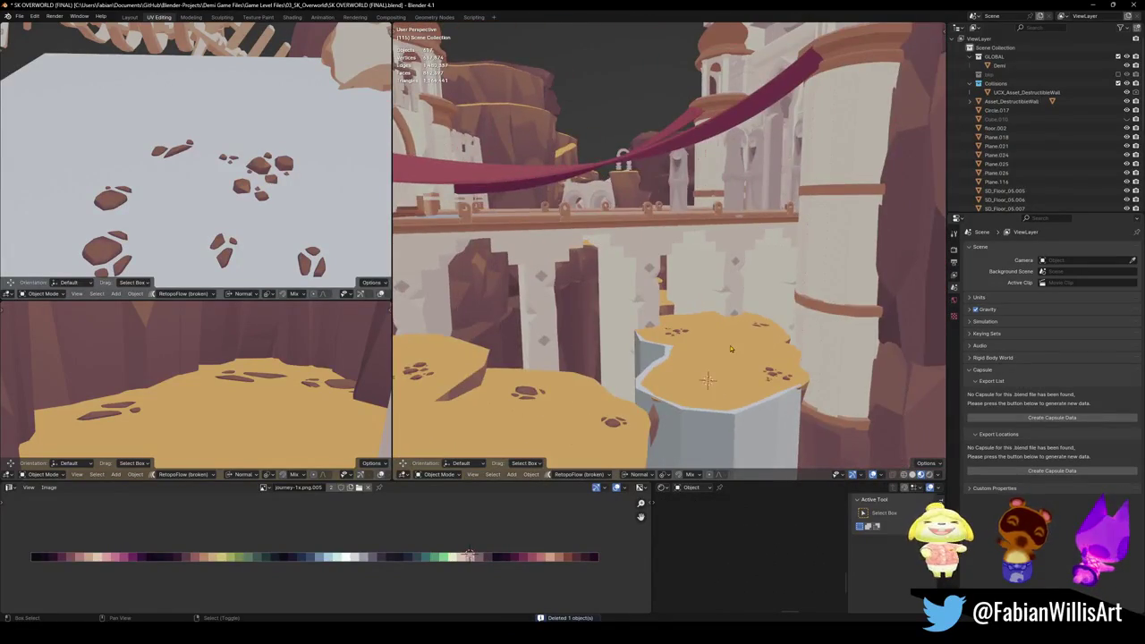
pyautogui.hotkey('shift', '`')
pyautogui.press('w')
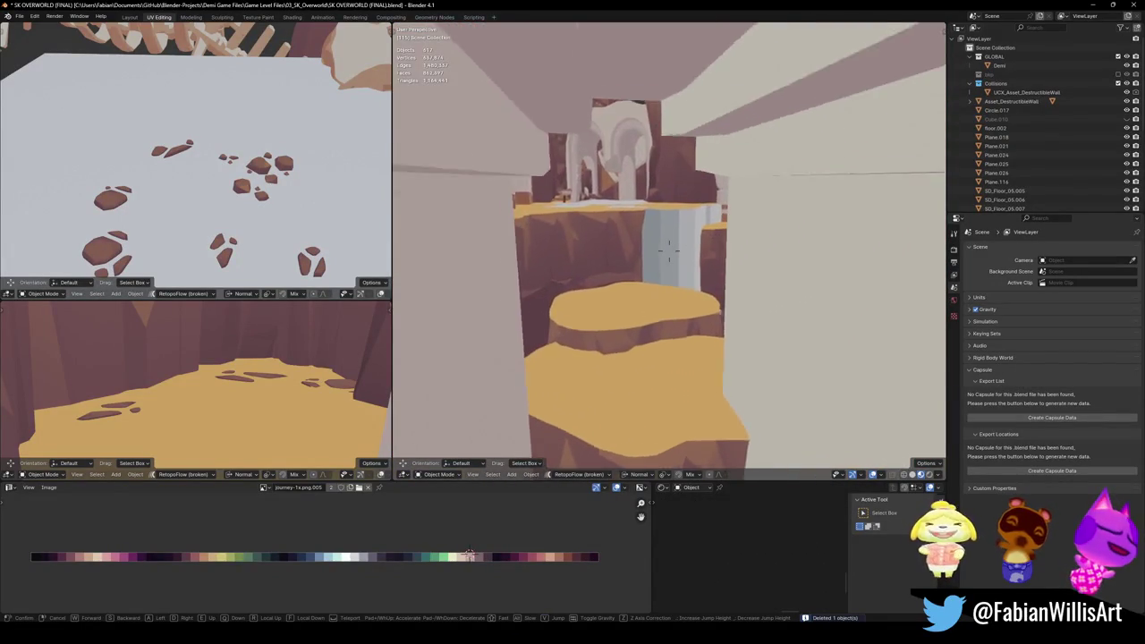
pyautogui.press('Return')
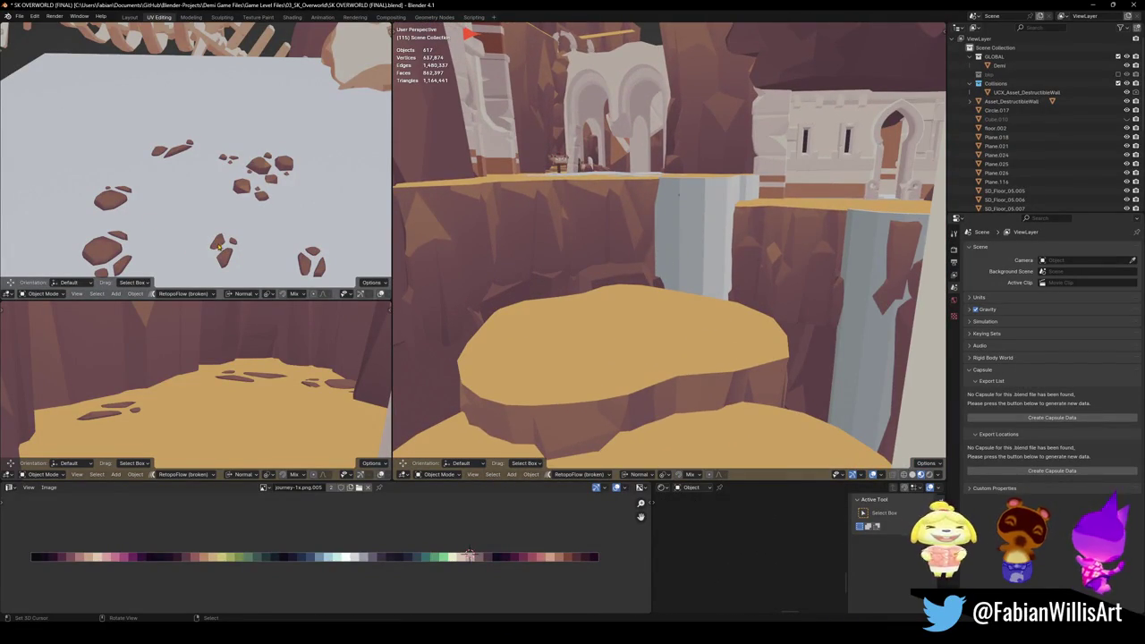
# Step: Duplicate a rubble piece in place and scale the copy across the surface
pyautogui.click(218, 246)
pyautogui.hotkey('shift', 'd')
pyautogui.rightClick(689, 437)
pyautogui.moveTo(758, 434); pyautogui.dragTo(787, 358, button='middle')
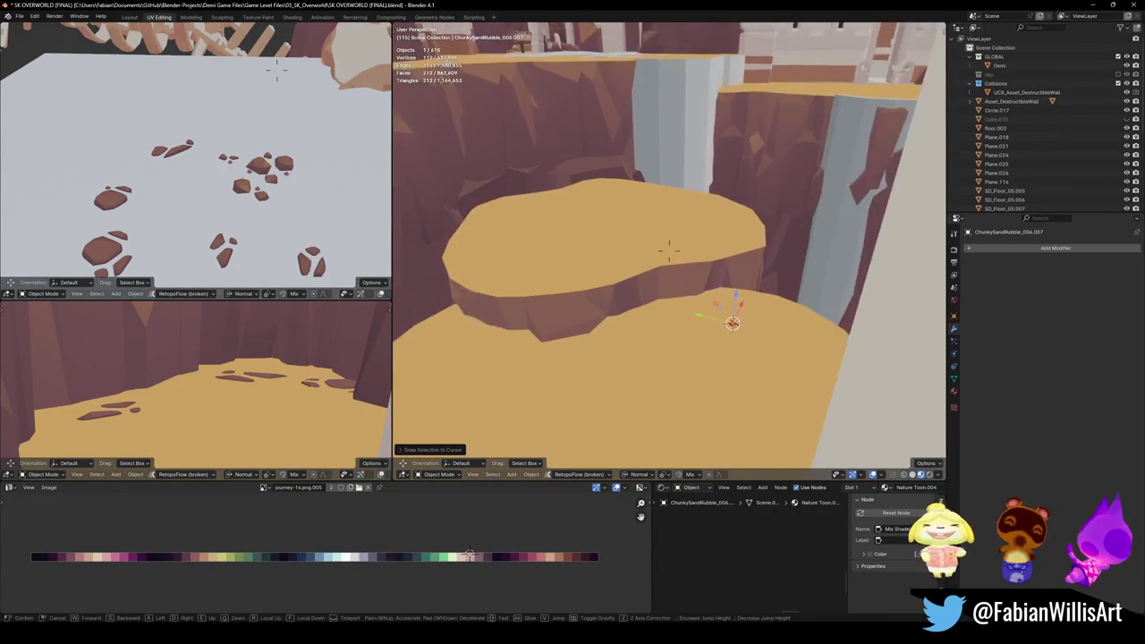
pyautogui.hotkey('shift', 's')
pyautogui.press('s')
pyautogui.click(816, 316)
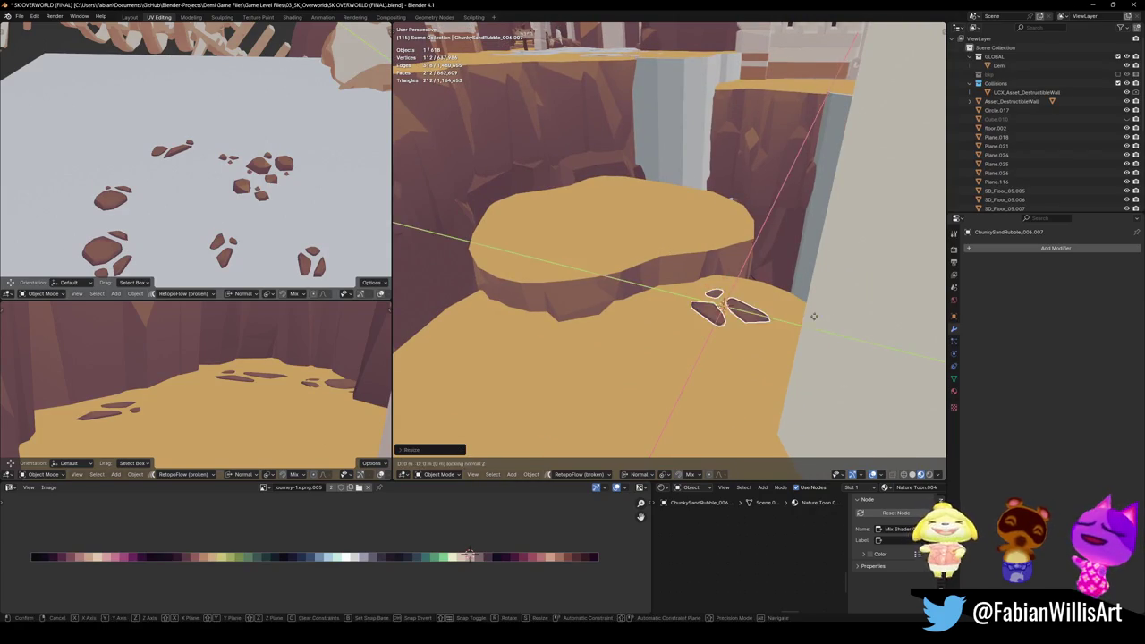
# Step: Enlarge the rubble copy across the surface, then turn it and shift it further left
pyautogui.moveTo(805, 322); pyautogui.dragTo(744, 304, button='middle')
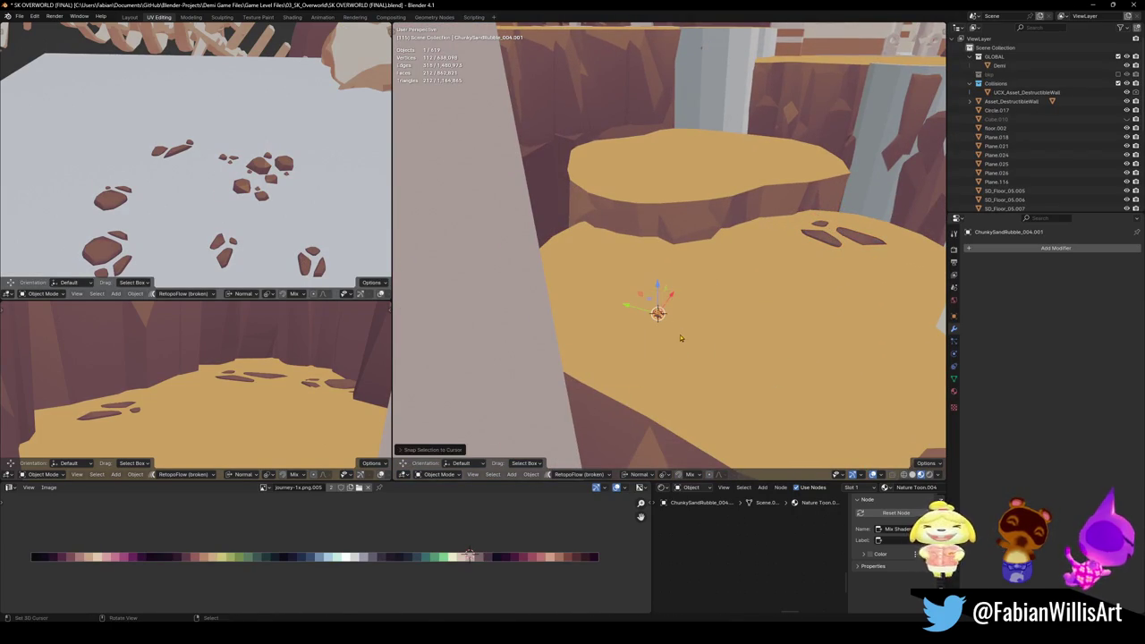
pyautogui.press('s')
pyautogui.hotkey('shift', 'z')
pyautogui.press('g')
pyautogui.click(882, 388)
pyautogui.press('r')
pyautogui.click(832, 346)
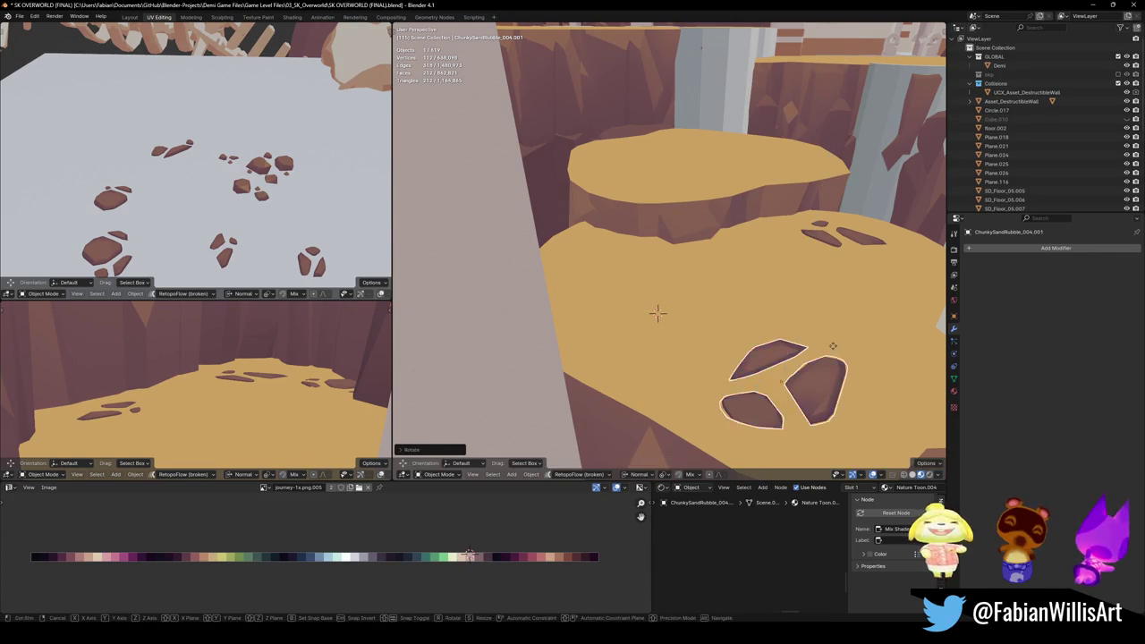
pyautogui.click(671, 277)
pyautogui.moveTo(671, 278)
pyautogui.mouseDown(button='middle')
pyautogui.moveTo(694, 304)
pyautogui.moveTo(668, 258)
pyautogui.mouseUp(button='middle')
# Step: Snap a resized rubble copy onto a marked spot on the raised round platform
pyautogui.keyDown('shift'); pyautogui.rightClick(626, 237); pyautogui.keyUp('shift')
pyautogui.hotkey('shift', 's')
pyautogui.click(626, 282)
pyautogui.hotkey('shift', 'd')
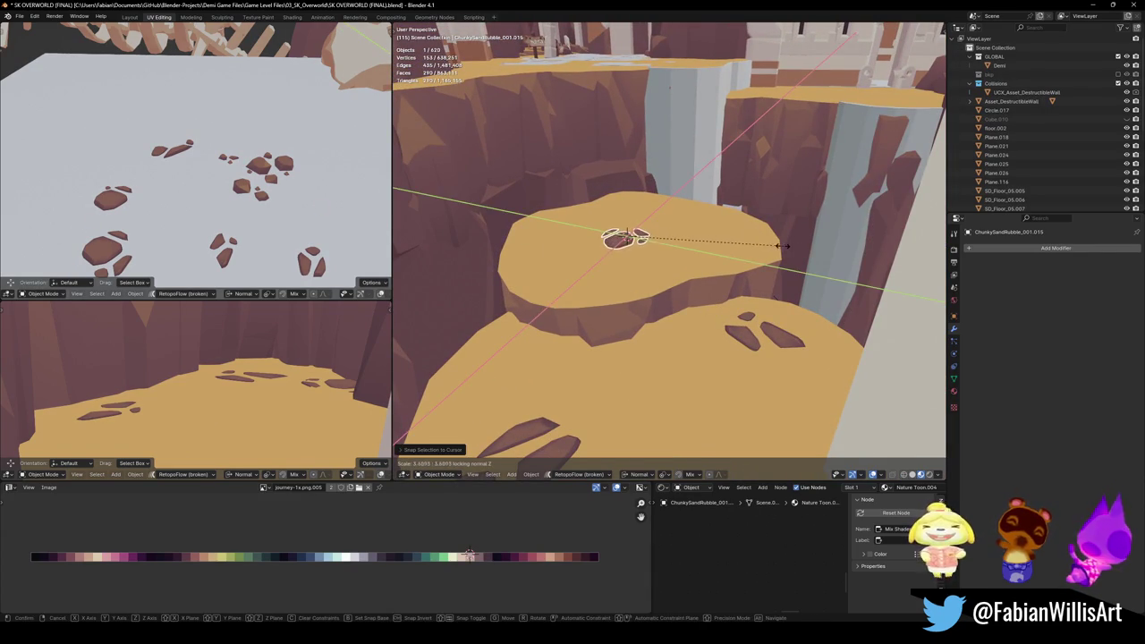
pyautogui.click(664, 256)
pyautogui.scroll(4, 648, 243)
pyautogui.moveTo(648, 243)
pyautogui.mouseDown(button='middle')
pyautogui.moveTo(682, 262)
pyautogui.moveTo(704, 192)
pyautogui.moveTo(781, 222)
pyautogui.moveTo(715, 233)
pyautogui.mouseUp(button='middle')
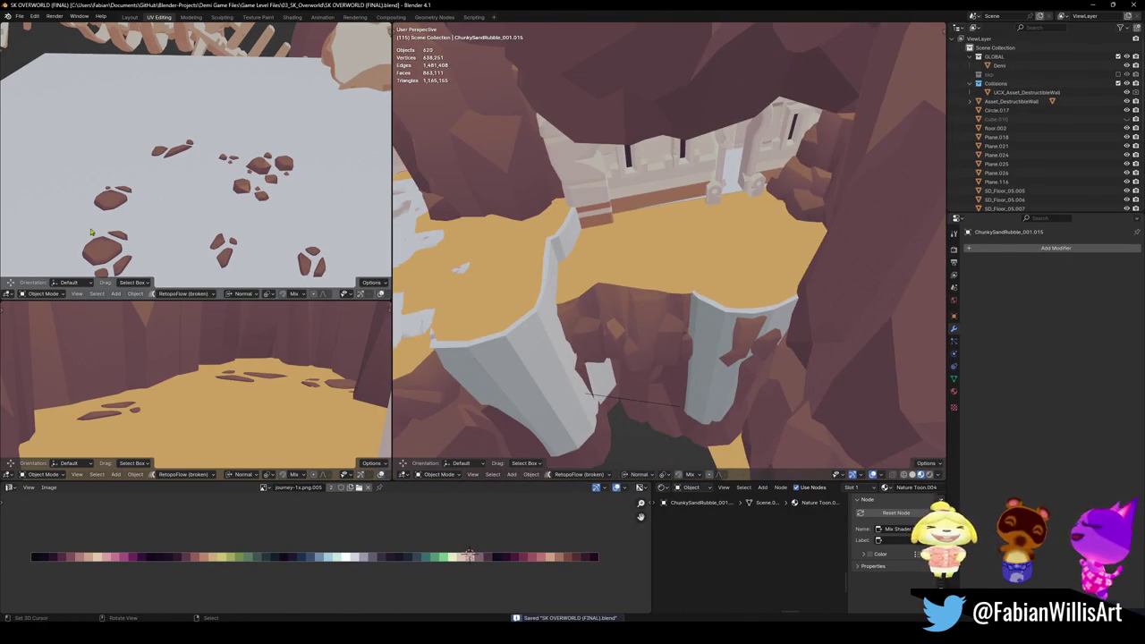
pyautogui.hotkey('shift', 'd')
# Step: Snap a rubble copy to the cursor, enlarge it and slide it across the sand
pyautogui.press('Escape')
pyautogui.hotkey('shift', 's')
pyautogui.click(672, 270)
pyautogui.press('KP_Decimal')
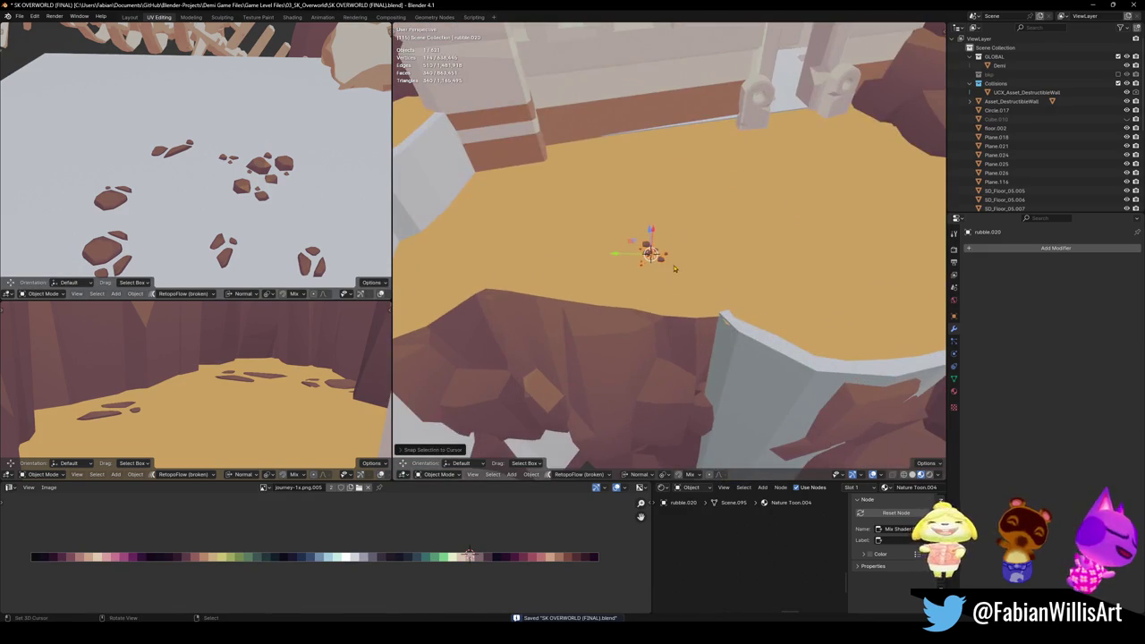
pyautogui.press('s')
pyautogui.click(835, 255)
pyautogui.press('g')
pyautogui.hotkey('shift', 'z')
pyautogui.click(649, 254)
# Step: Snap the rubble to a new spot on the sand and rotate it about Z
pyautogui.moveTo(649, 254); pyautogui.dragTo(521, 259, button='middle')
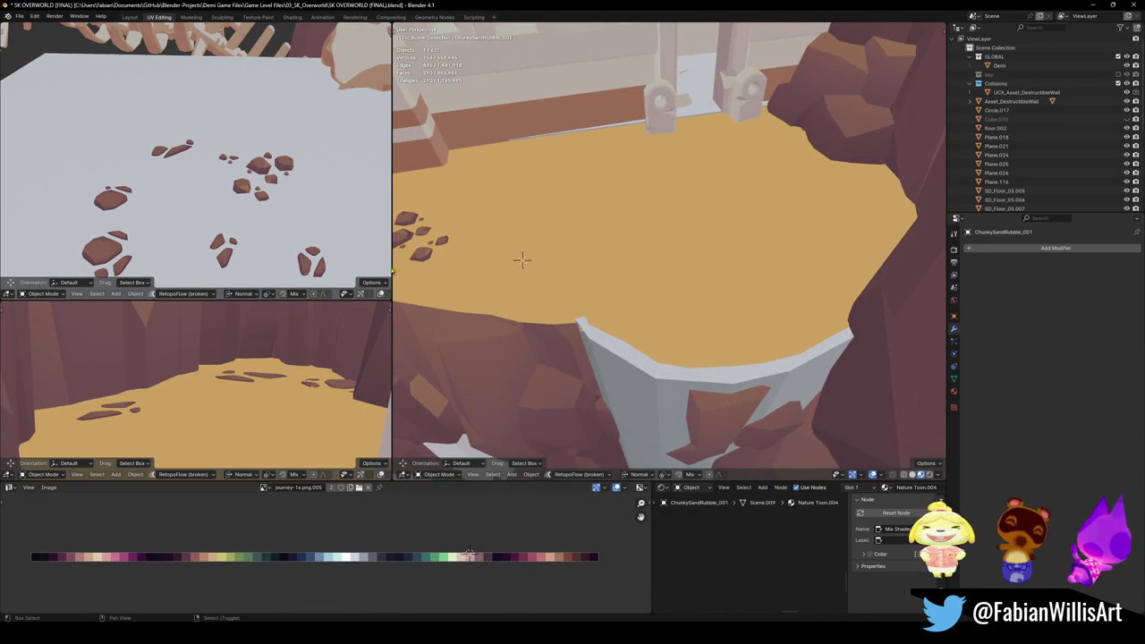
pyautogui.keyDown('shift'); pyautogui.rightClick(735, 231); pyautogui.keyUp('shift')
pyautogui.hotkey('shift', 's')
pyautogui.click(735, 228)
pyautogui.press('r')
pyautogui.press('z')
pyautogui.press('z')
pyautogui.click(771, 300)
# Step: Resize the rubble flat with Shift+Z, keeping its height, and slide it along the ground
pyautogui.press('s')
pyautogui.hotkey('shift', 'z')
pyautogui.click(413, 275)
pyautogui.press('g')
pyautogui.hotkey('shift', 'z')
pyautogui.click(824, 287)
# Step: Nudge the rubble into its final place on the sand from several angles and save
pyautogui.moveTo(824, 287); pyautogui.dragTo(712, 253, button='middle')
pyautogui.press('g')
pyautogui.hotkey('shift', 'z')
pyautogui.click(739, 293)
pyautogui.moveTo(738, 293); pyautogui.dragTo(729, 294, button='middle')
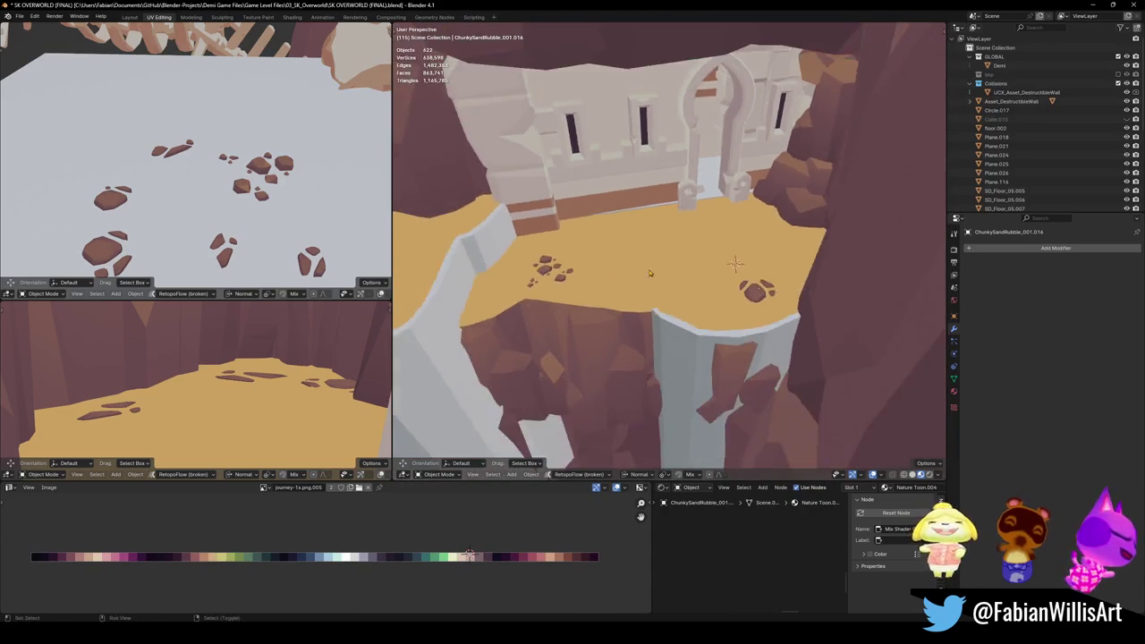
pyautogui.moveTo(729, 293)
pyautogui.mouseDown(button='middle')
pyautogui.moveTo(934, 380)
pyautogui.moveTo(908, 379)
pyautogui.mouseUp(button='middle')
pyautogui.press('g')
pyautogui.hotkey('shift', 'z')
pyautogui.click(739, 285)
pyautogui.moveTo(738, 285); pyautogui.dragTo(760, 280, button='middle')
pyautogui.hotkey('ctrl', 's')
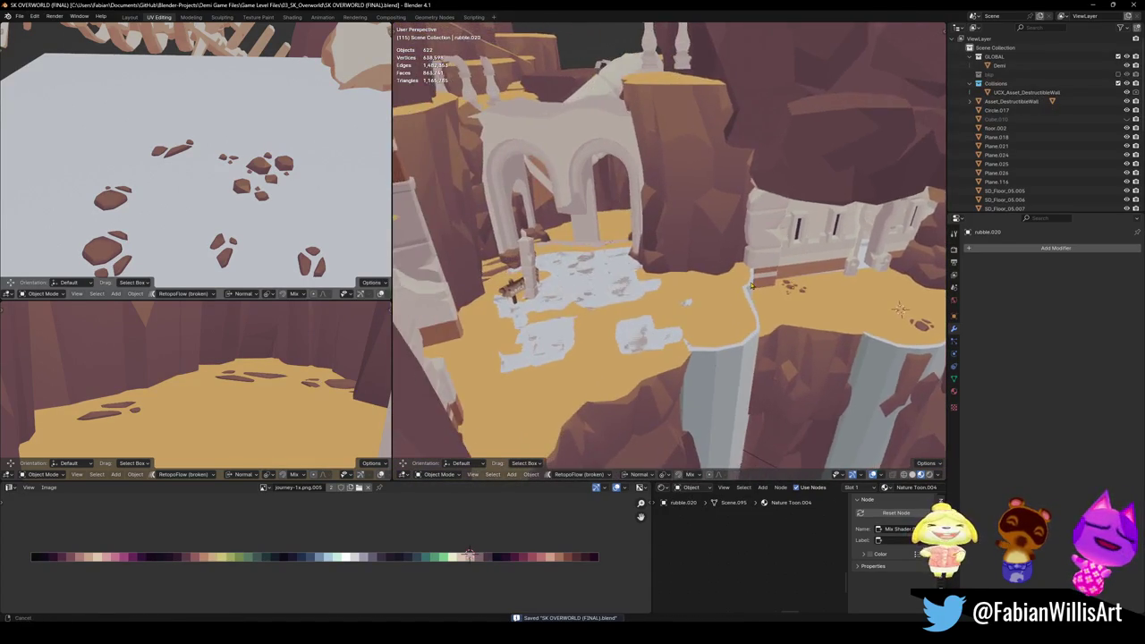
# Step: Snap ChunkySandRubble_001 to a new spot on the sand and resize it flat
pyautogui.click(801, 291)
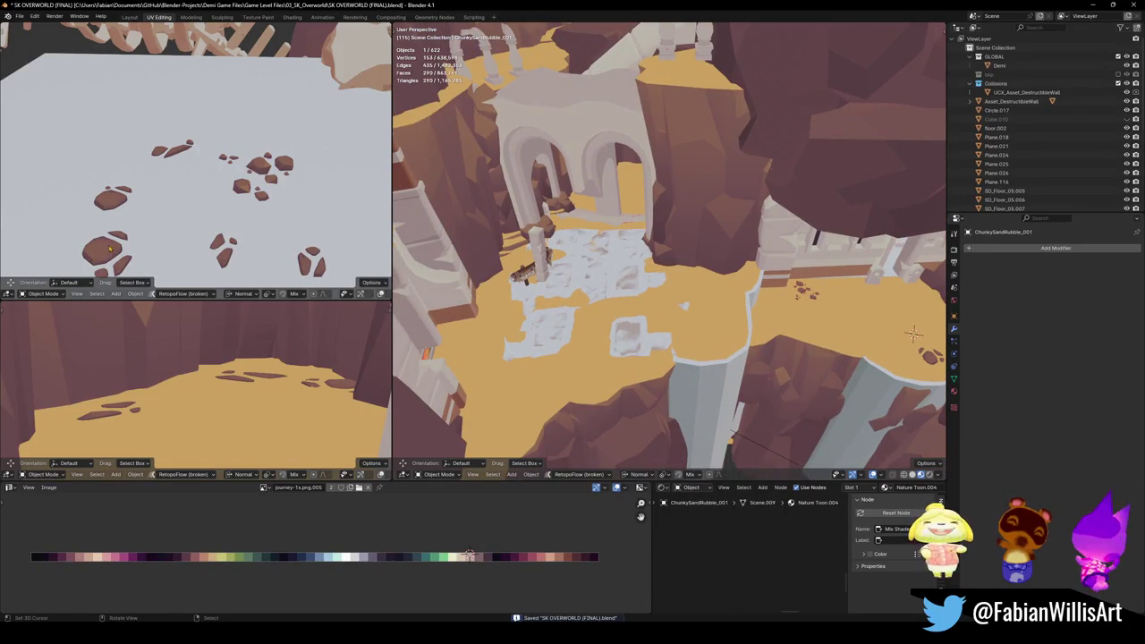
pyautogui.keyDown('shift'); pyautogui.rightClick(534, 394); pyautogui.keyUp('shift')
pyautogui.hotkey('shift', 's')
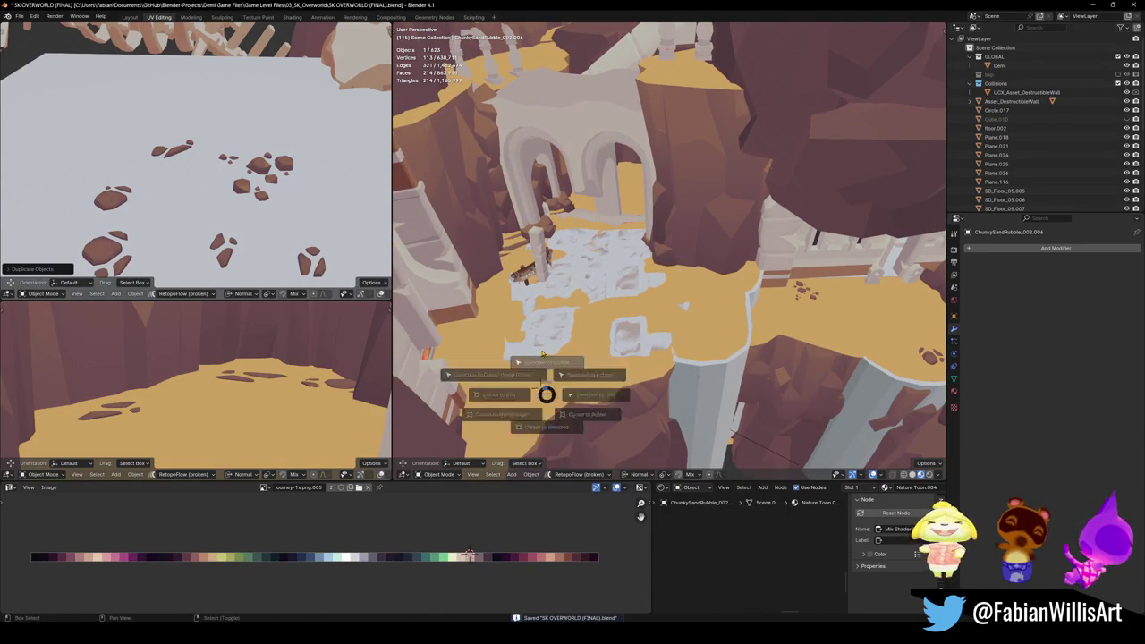
pyautogui.click(544, 363)
pyautogui.press('s')
pyautogui.hotkey('shift', 'z')
pyautogui.click(688, 377)
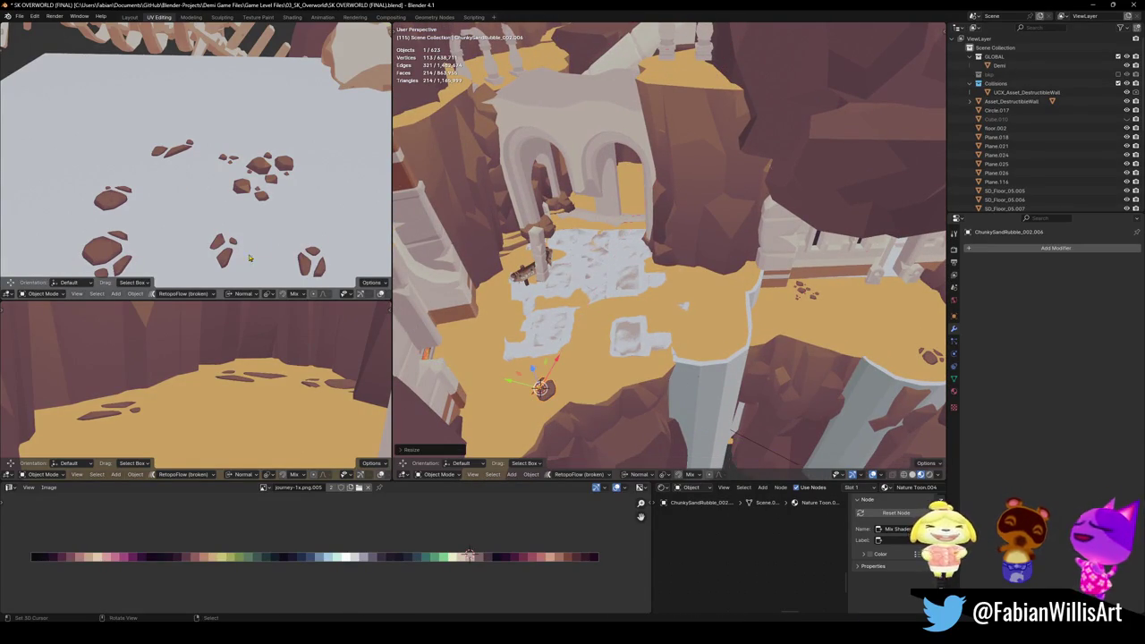
# Step: Duplicate the chunky rubble, resize the copy flat and place it on the sand
pyautogui.hotkey('shift', 'd')
pyautogui.press('Escape')
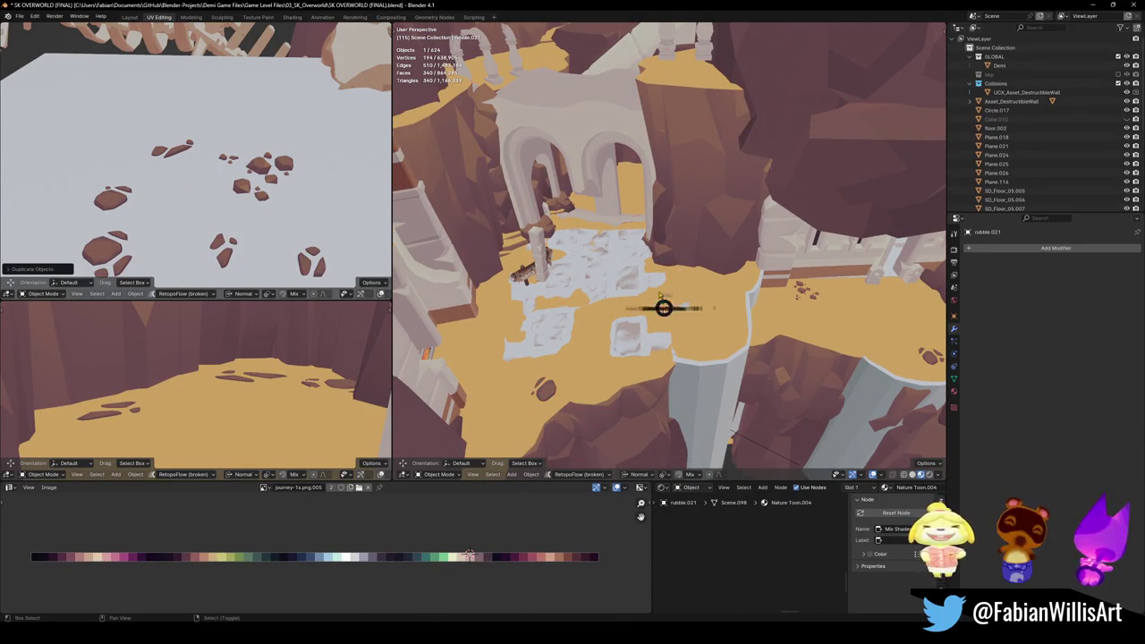
pyautogui.press('s')
pyautogui.hotkey('shift', 'z')
pyautogui.click(756, 331)
pyautogui.press('g')
pyautogui.hotkey('shift', 'z')
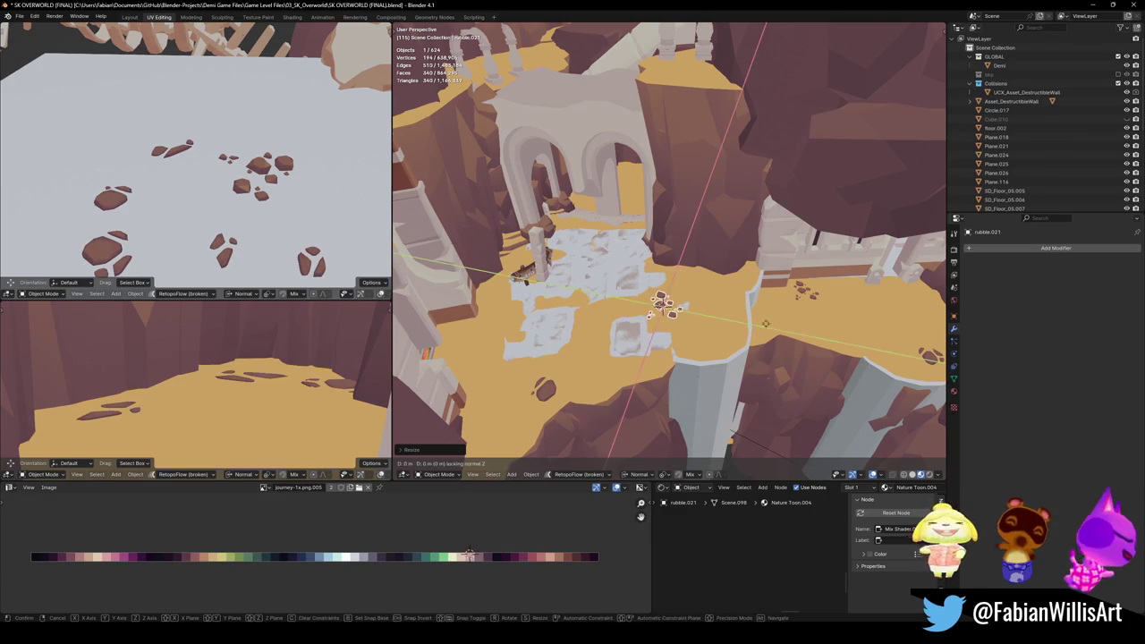
pyautogui.click(783, 309)
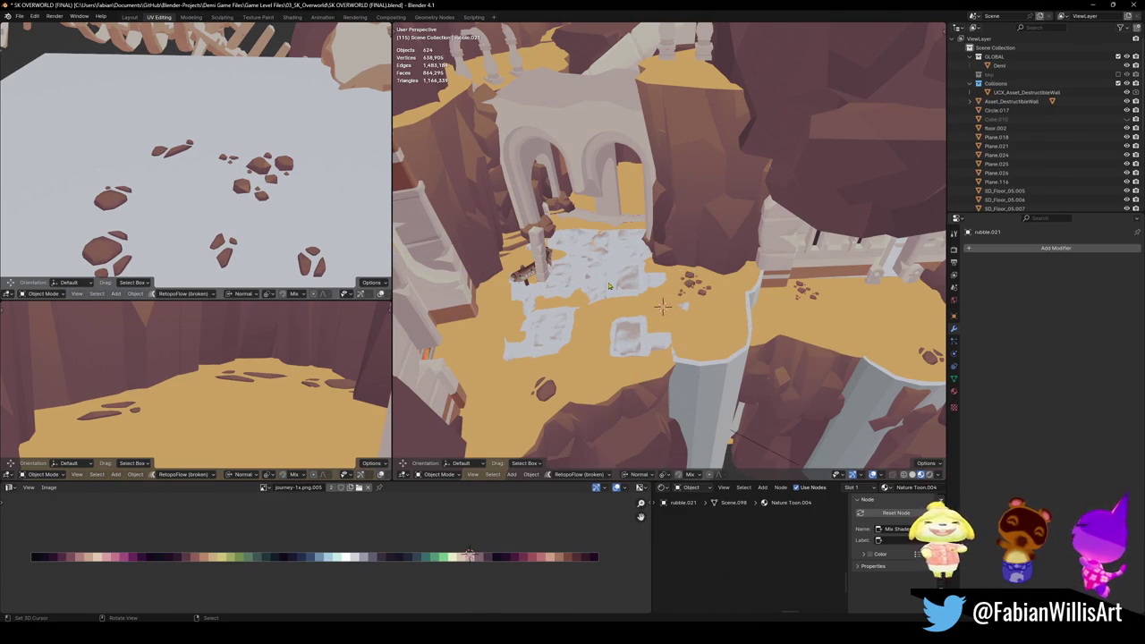
# Step: Duplicate another chunky rubble piece, snap it to a marked spot and resize it flat
pyautogui.hotkey('shift', 'd')
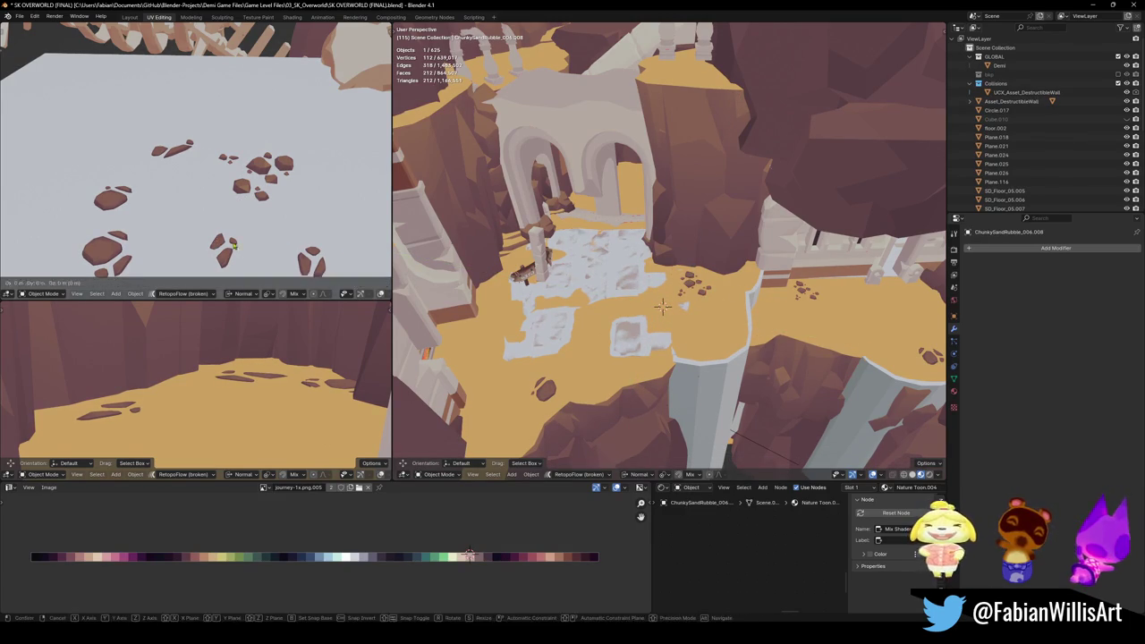
pyautogui.rightClick(218, 243)
pyautogui.hotkey('shift', 's')
pyautogui.click(508, 284)
pyautogui.press('s')
pyautogui.hotkey('shift', 'z')
pyautogui.press('g')
pyautogui.press('s')
pyautogui.click(651, 308)
# Step: View the rubble from lower toward the arches and save the level
pyautogui.scroll(3, 626, 295)
pyautogui.moveTo(626, 295)
pyautogui.mouseDown(button='middle')
pyautogui.moveTo(582, 280)
pyautogui.moveTo(666, 318)
pyautogui.mouseUp(button='middle')
pyautogui.hotkey('ctrl', 's')
pyautogui.scroll(-3, 626, 295)
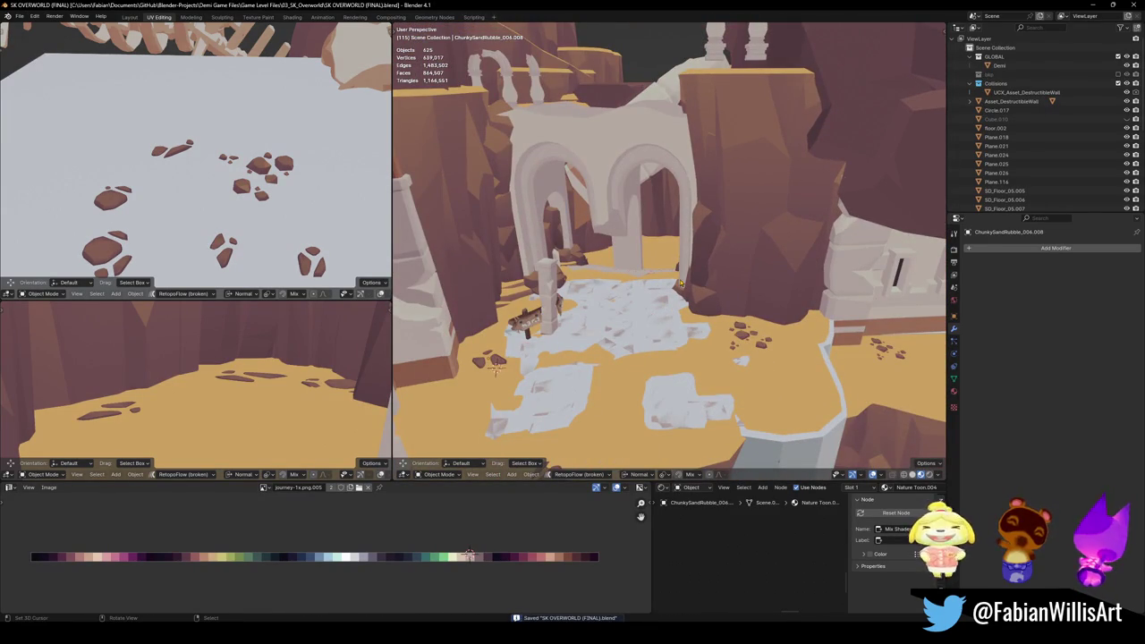
pyautogui.hotkey('shift', '`')
# Step: Walk through the arch into the canyon toward the white rock
pyautogui.press('w')
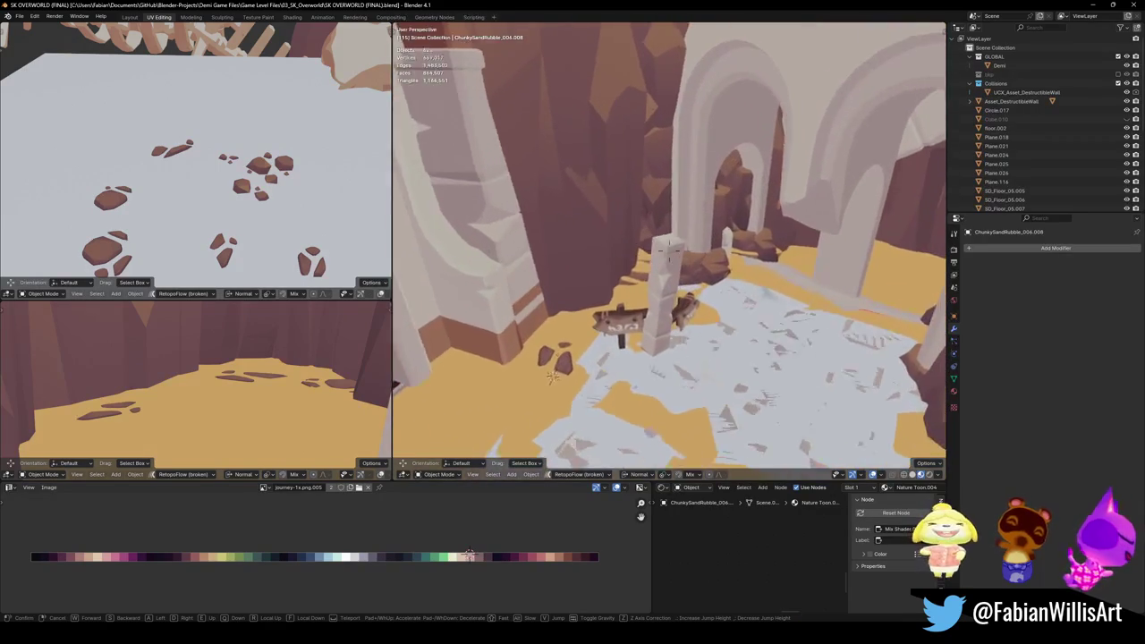
pyautogui.press('w')
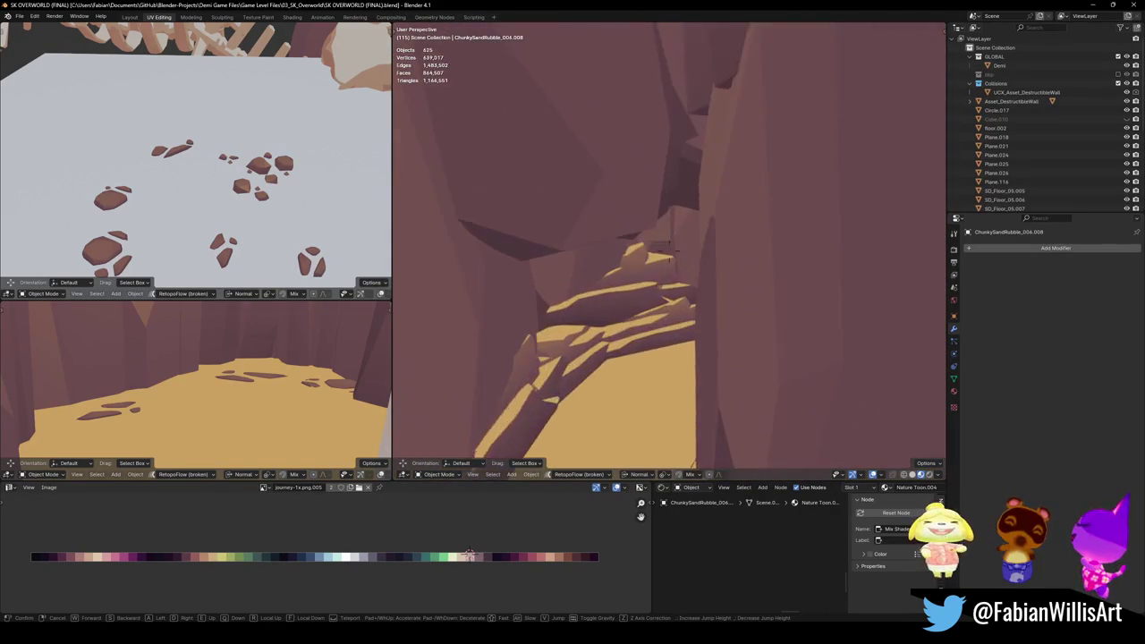
pyautogui.press('s')
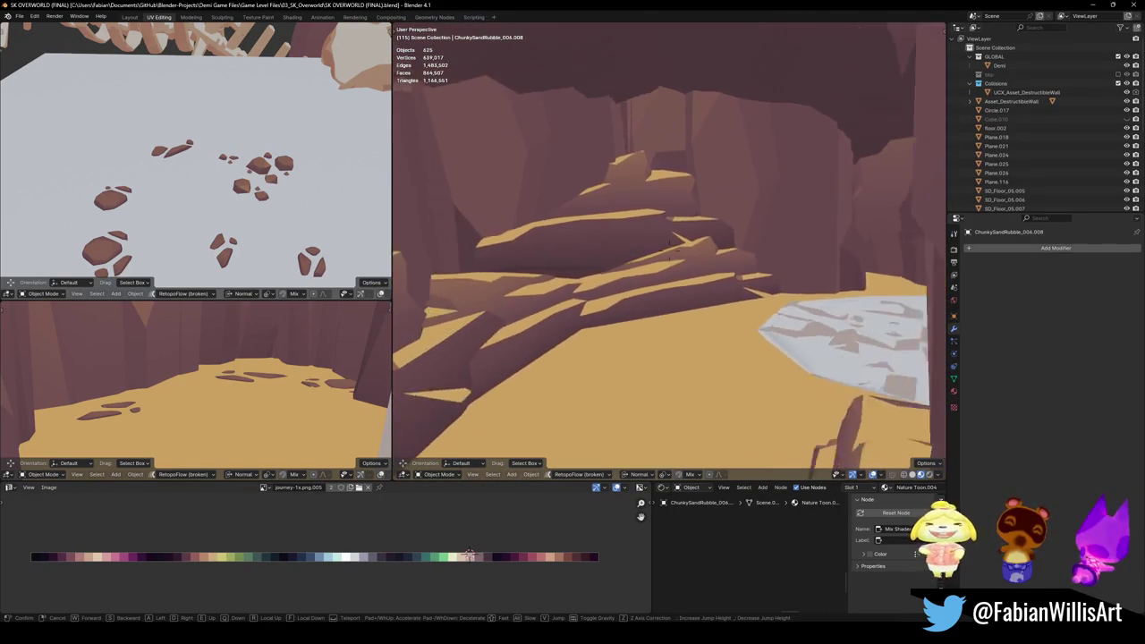
pyautogui.press('w')
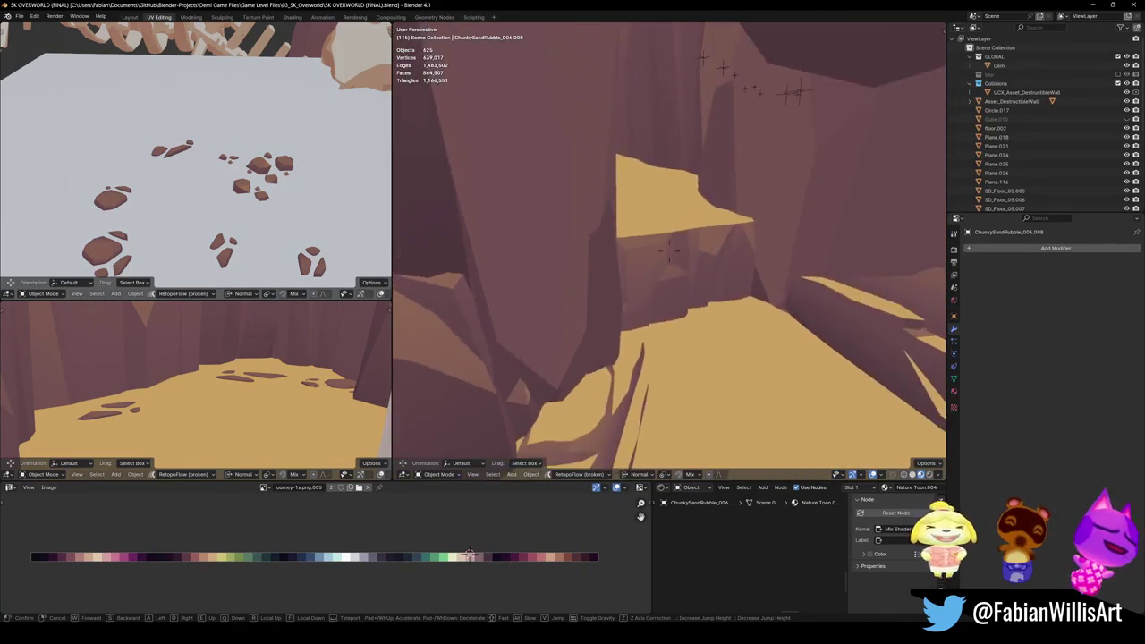
pyautogui.click(526, 245)
# Step: Snap the rubble cluster into the canyon, rescale it and slide it along the ground
pyautogui.click(264, 170)
pyautogui.hotkey('shift', 's')
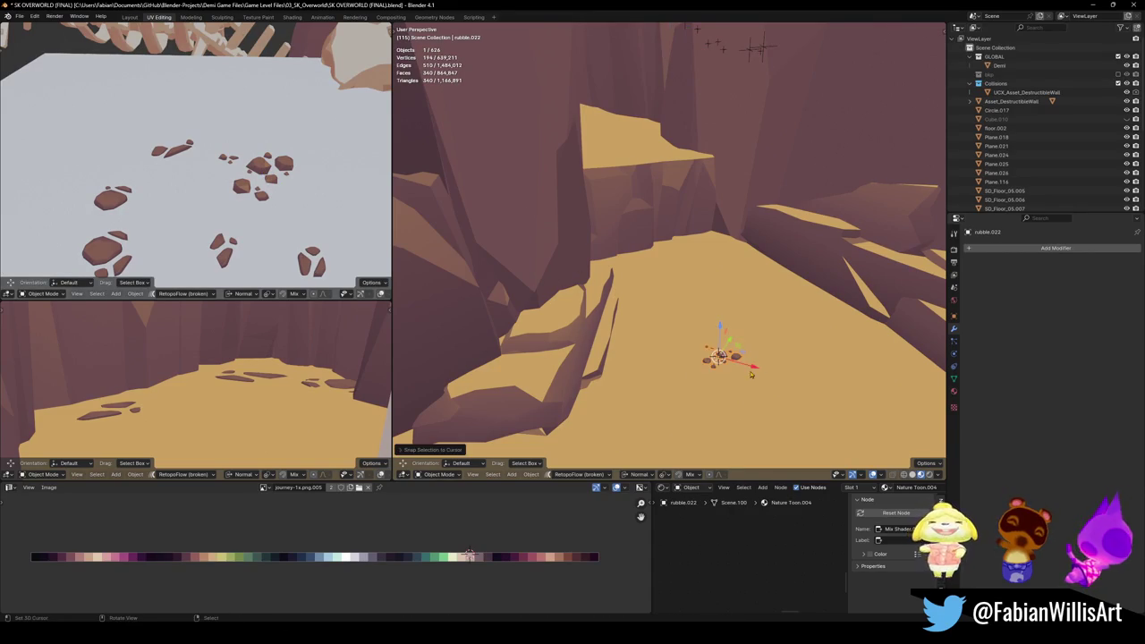
pyautogui.press('s')
pyautogui.press('Return')
pyautogui.press('g')
pyautogui.hotkey('shift', 'z')
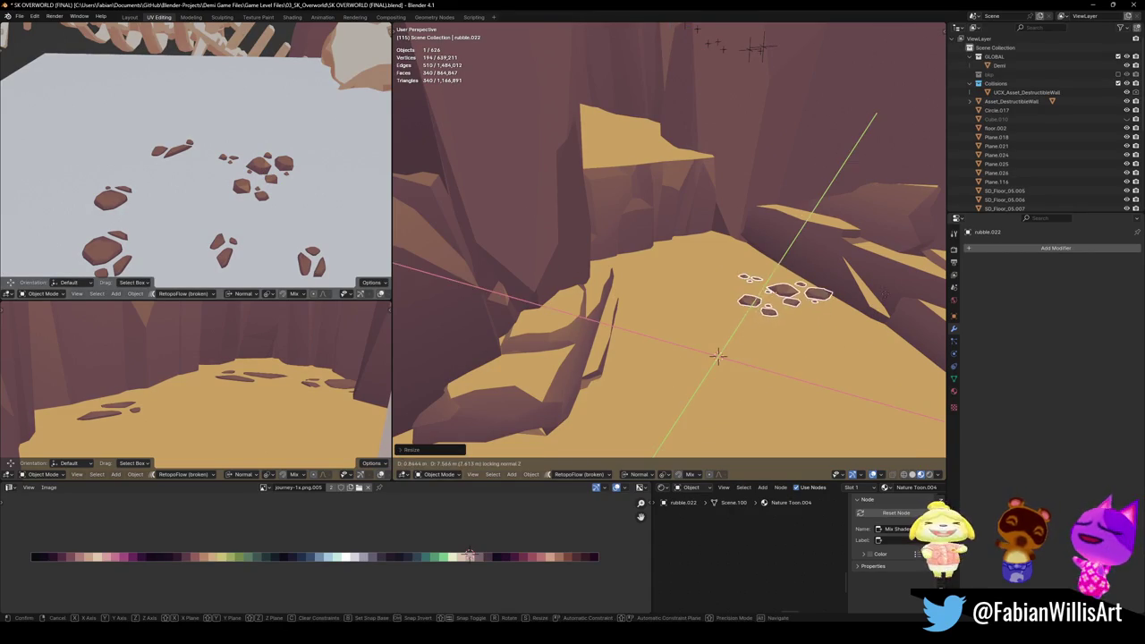
pyautogui.press('z')
pyautogui.click(840, 360)
pyautogui.hotkey('alt', 'a')
# Step: Duplicate the rubble cluster and drop the new copy on the canyon path
pyautogui.moveTo(841, 359); pyautogui.dragTo(686, 204, button='middle')
pyautogui.click(686, 203)
pyautogui.hotkey('shift', 'd')
pyautogui.press('Escape')
pyautogui.hotkey('shift', 'z')
pyautogui.hotkey('shift', 'z')
pyautogui.hotkey('shift', 'd')
pyautogui.hotkey('shift', 'z')
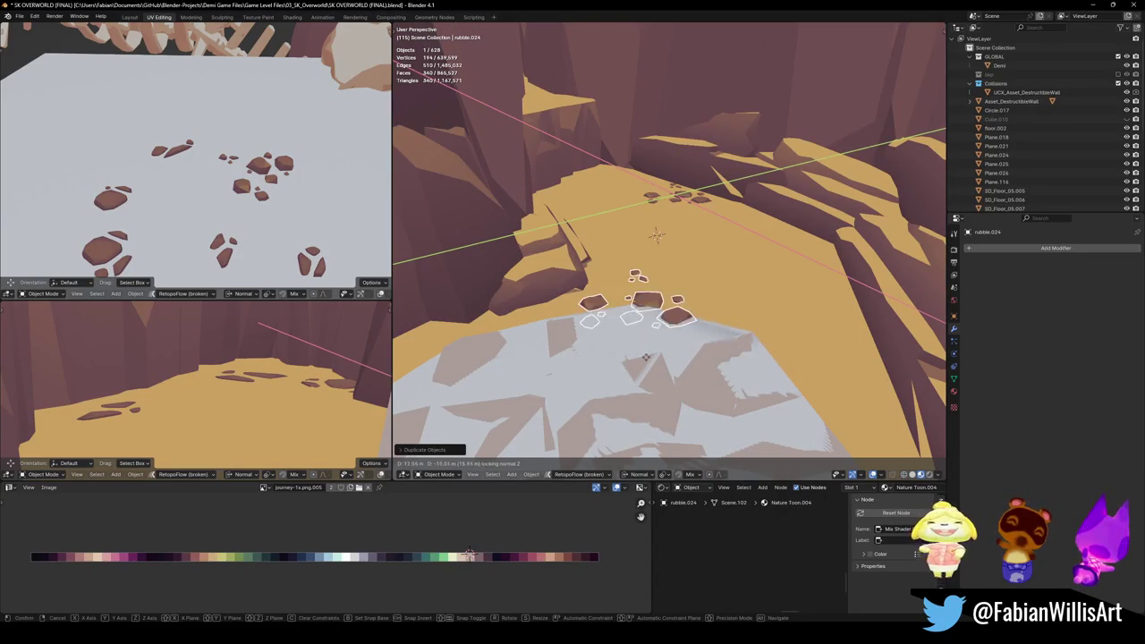
pyautogui.click(639, 357)
# Step: Snap the rubble copy to a spot in the corridor and save the level
pyautogui.moveTo(639, 357); pyautogui.dragTo(783, 329, button='middle')
pyautogui.hotkey('shift', 's')
pyautogui.click(754, 295)
pyautogui.moveTo(791, 299)
pyautogui.mouseDown(button='middle')
pyautogui.moveTo(733, 308)
pyautogui.moveTo(697, 262)
pyautogui.moveTo(726, 298)
pyautogui.mouseUp(button='middle')
pyautogui.scroll(3, 733, 304)
pyautogui.hotkey('ctrl', 's')
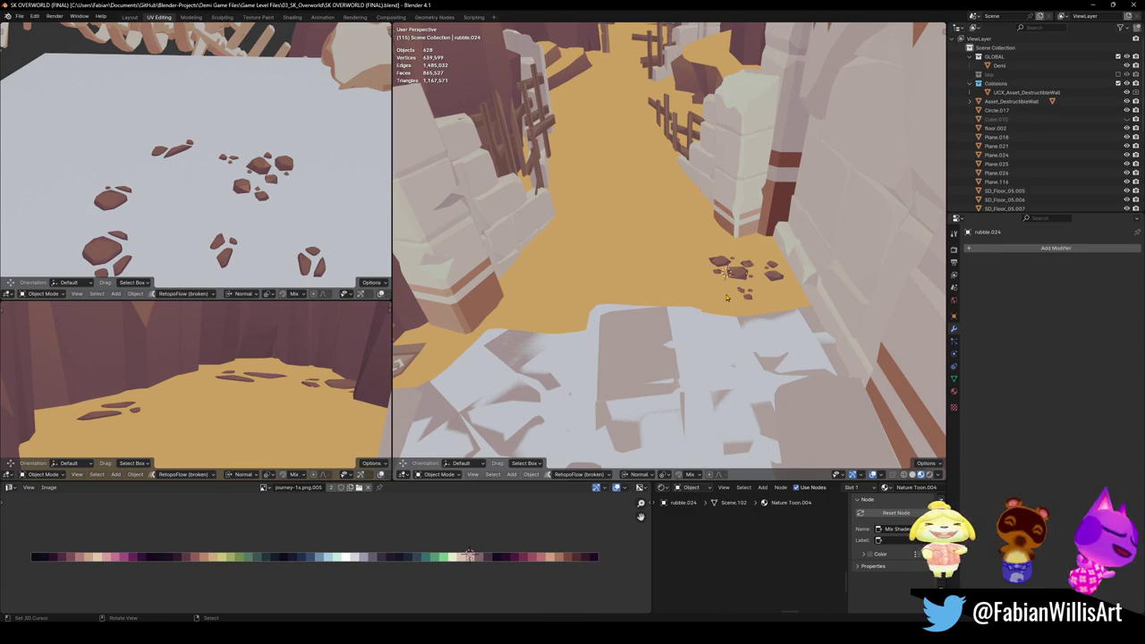
pyautogui.moveTo(726, 298); pyautogui.dragTo(689, 331, button='middle')
# Step: Slide the wooden gate forward along the trail on the ground plane
pyautogui.click(694, 156)
pyautogui.press('g')
pyautogui.hotkey('shift', 'z')
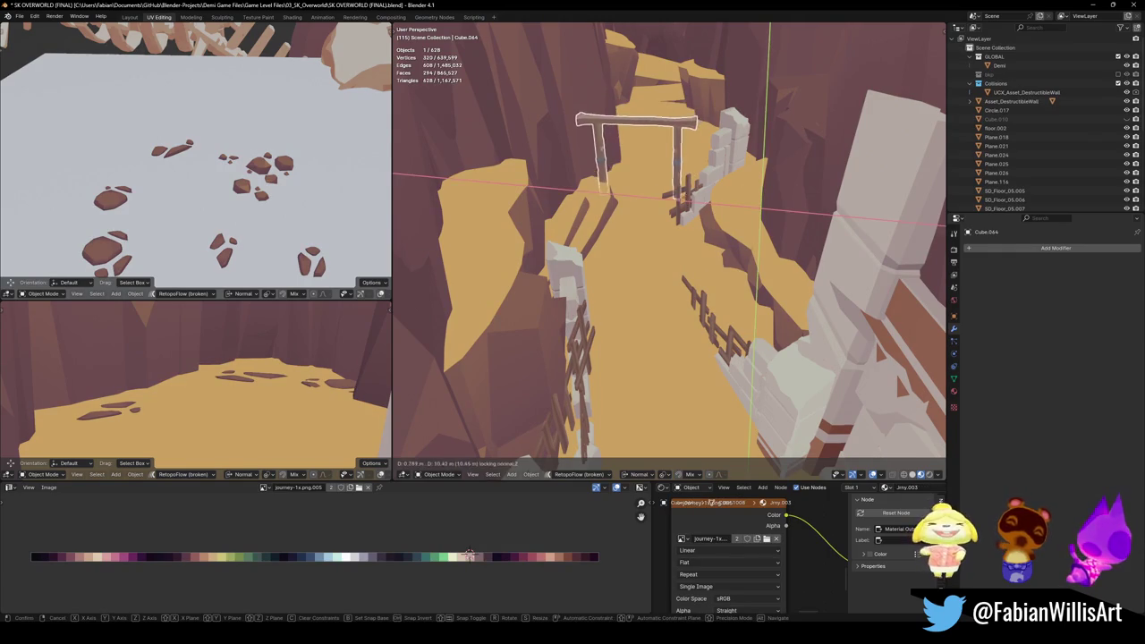
pyautogui.click(780, 386)
pyautogui.moveTo(688, 322)
pyautogui.keyDown('ctrl'); pyautogui.mouseDown(button='middle')
pyautogui.moveTo(672, 275)
pyautogui.moveTo(706, 202)
pyautogui.mouseUp(button='middle'); pyautogui.keyUp('ctrl')
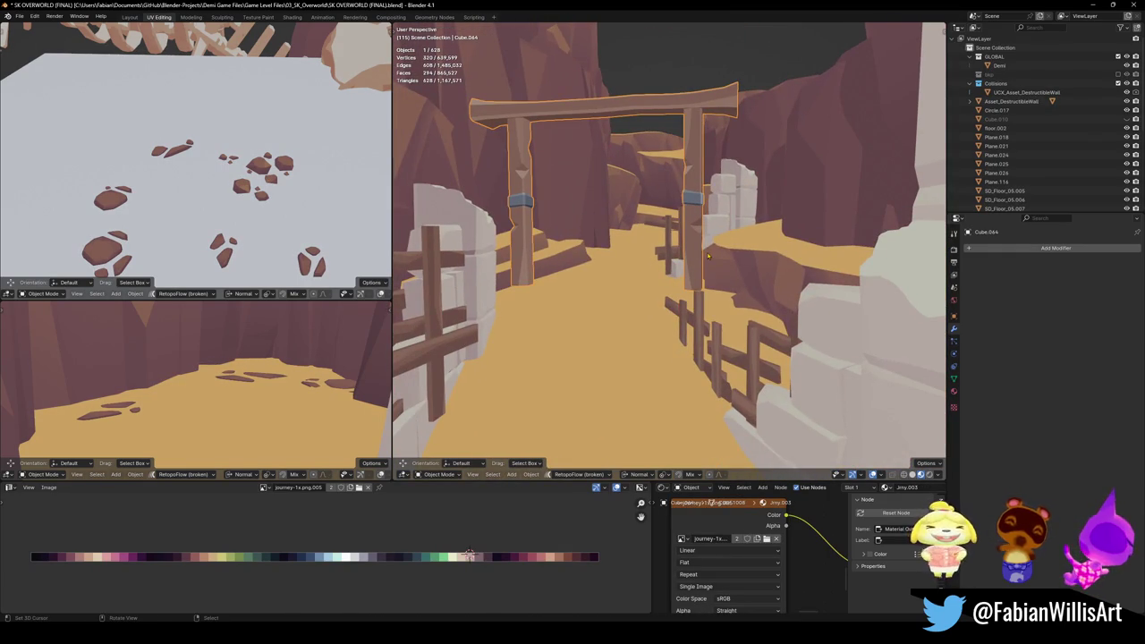
pyautogui.keyDown('ctrl'); pyautogui.moveTo(708, 257); pyautogui.dragTo(715, 251, button='middle'); pyautogui.keyUp('ctrl')
# Step: Adjust the gate's origin and reposition the gate, including vertically along Z
pyautogui.press('q')
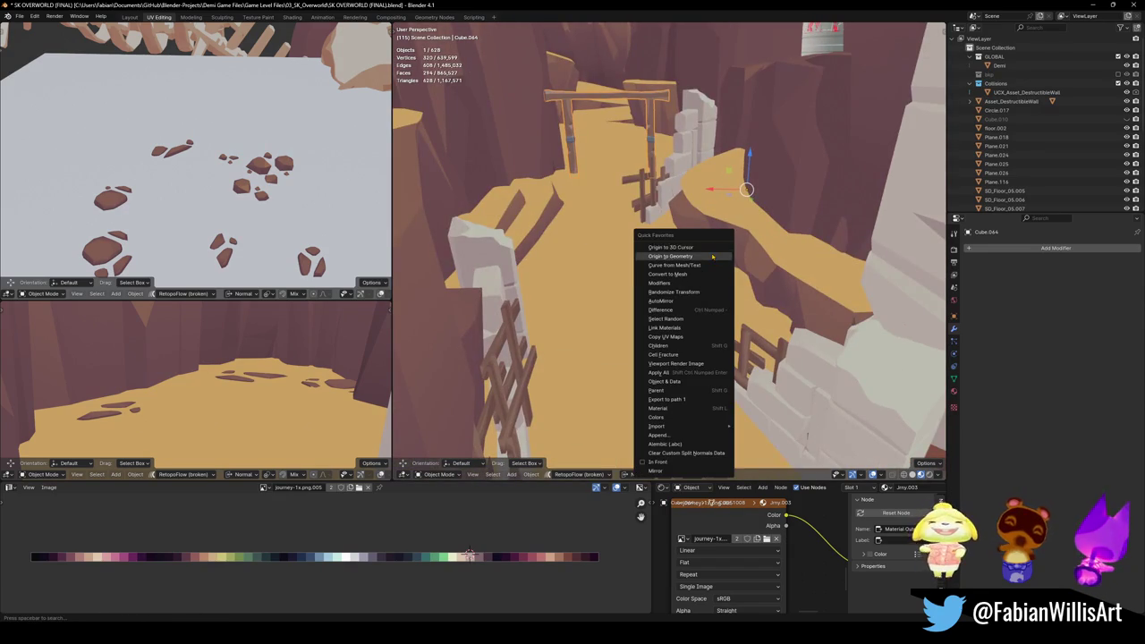
pyautogui.click(713, 249)
pyautogui.press('g')
pyautogui.click(703, 291)
pyautogui.press('g')
pyautogui.press('z')
pyautogui.press('Return')
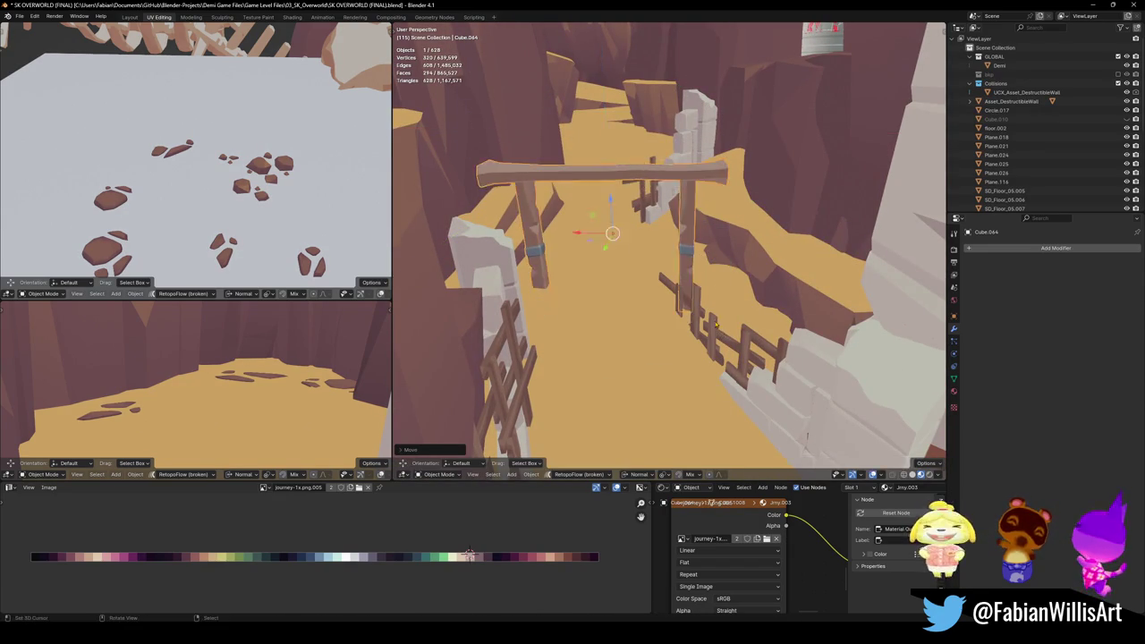
# Step: Walk up to the wooden gate in walk navigation and leave it deselected
pyautogui.hotkey('shift', '`')
pyautogui.press('w')
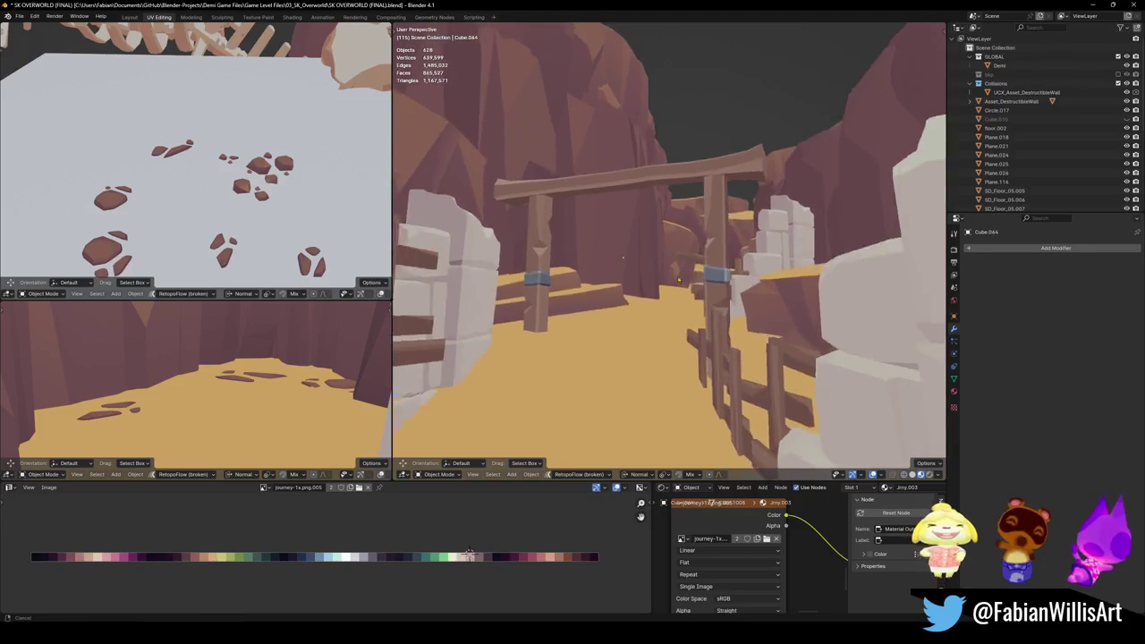
pyautogui.click(709, 283)
pyautogui.click(709, 283)
pyautogui.hotkey('alt', 'a')
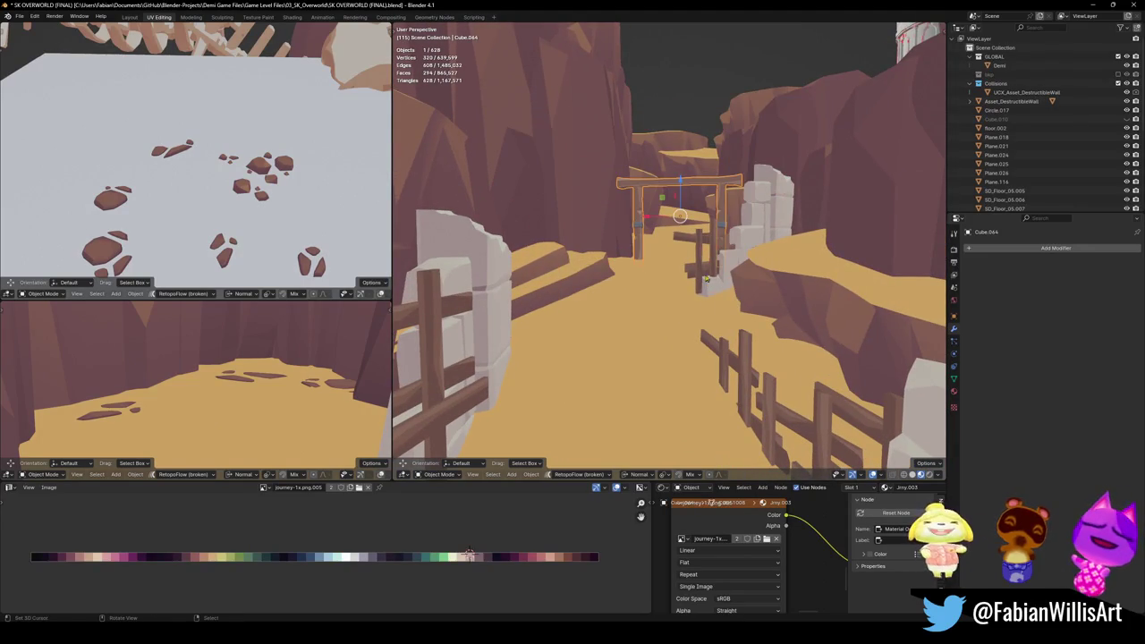
# Step: Walk further through the canyon, back up to view the gate, and save
pyautogui.hotkey('shift', '`')
pyautogui.press('w')
pyautogui.click(686, 234)
pyautogui.hotkey('shift', '`')
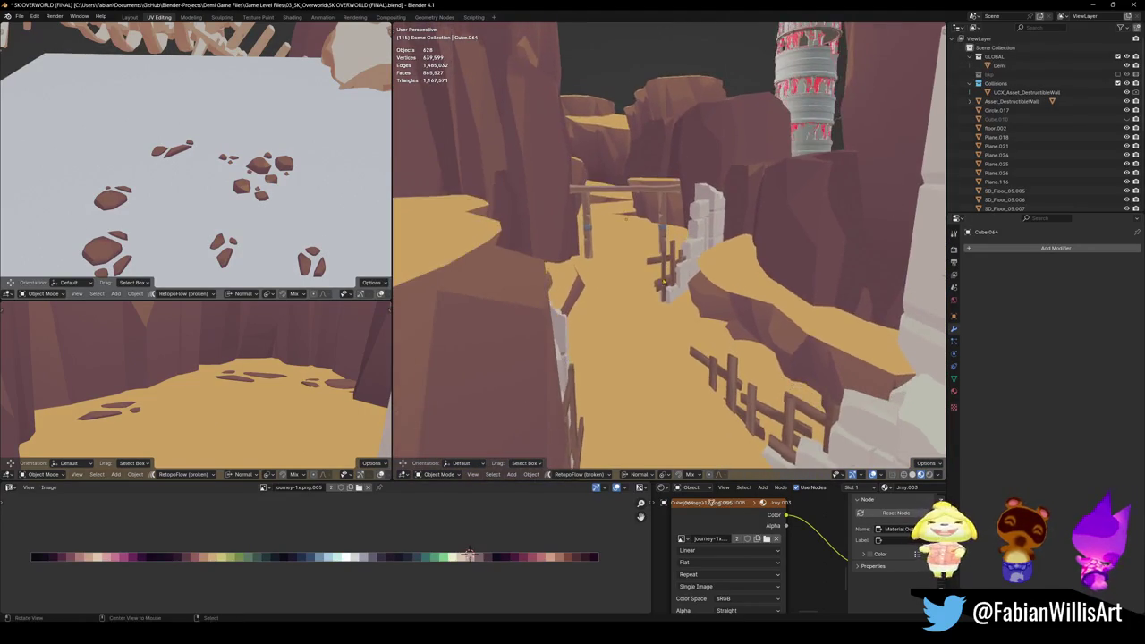
pyautogui.press('s')
pyautogui.press('w')
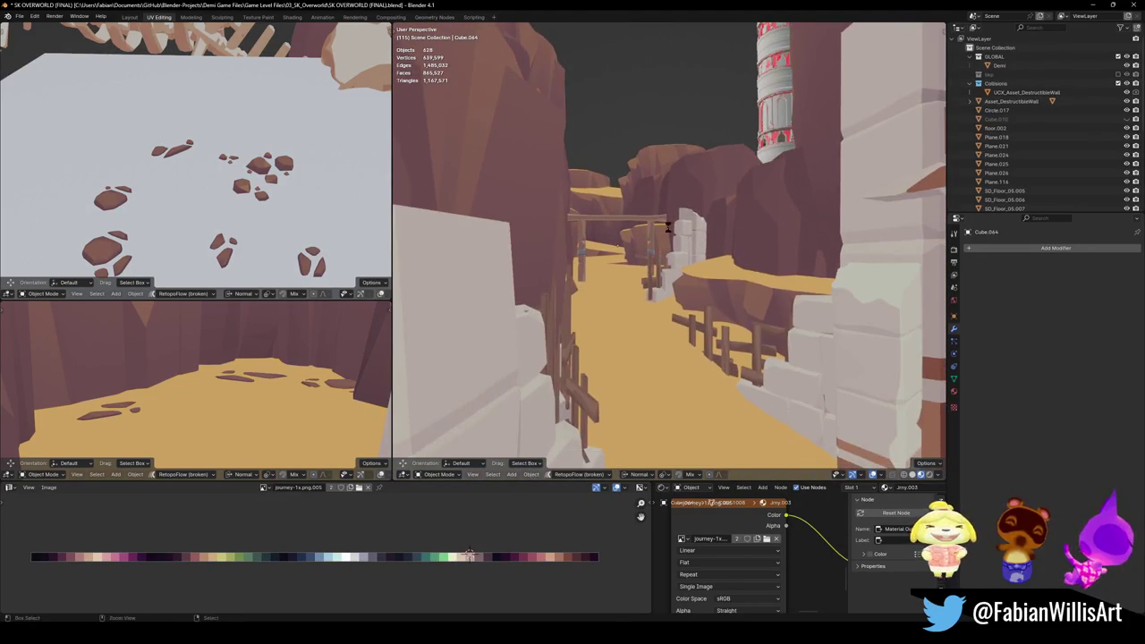
pyautogui.hotkey('ctrl', 's')
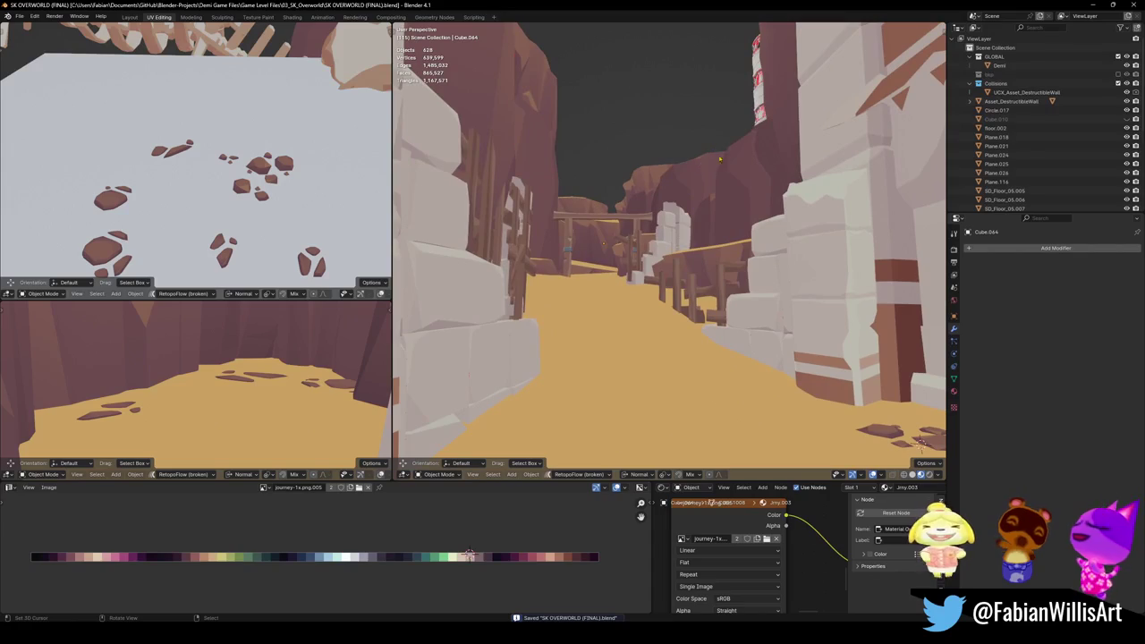
pyautogui.click(628, 128)
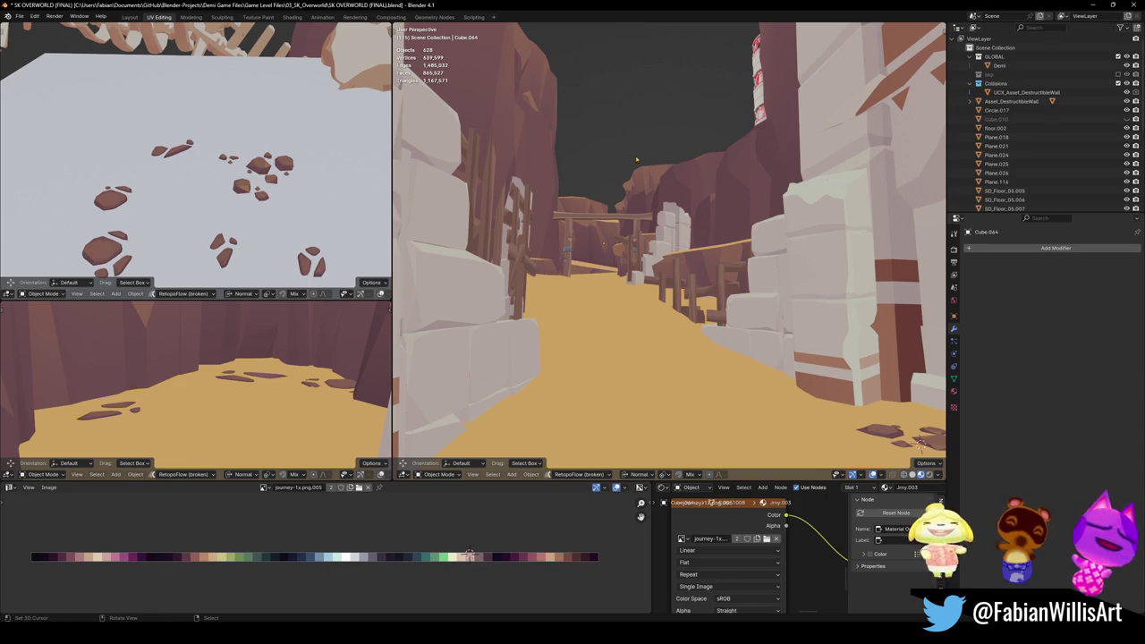
# Step: Walk along the canyon path to a new viewpoint and save the level
pyautogui.hotkey('shift', '`')
pyautogui.click(698, 341)
pyautogui.hotkey('ctrl', 's')
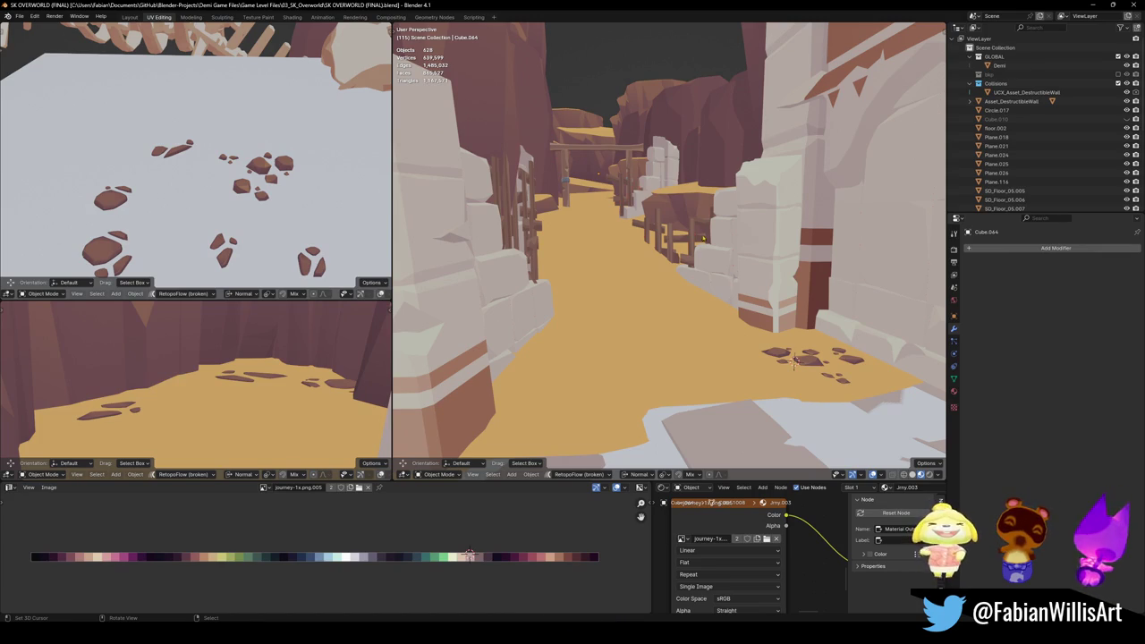
# Step: Sketch and undo a guide stroke, pan across the canyon and save again
pyautogui.moveTo(573, 351); pyautogui.dragTo(764, 328)
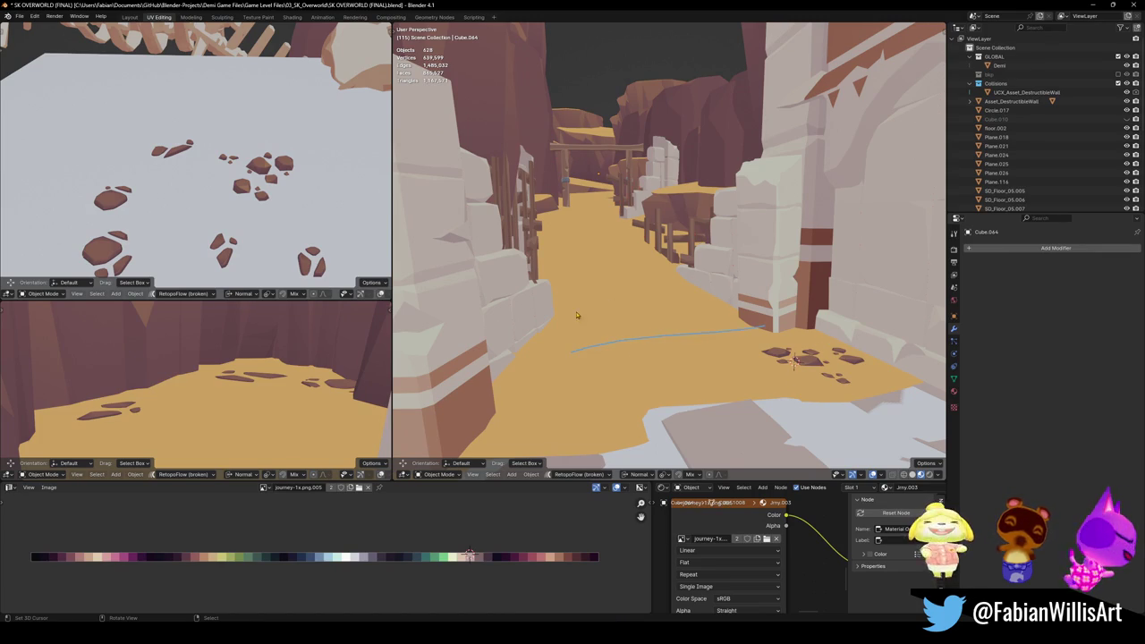
pyautogui.hotkey('ctrl', 'z')
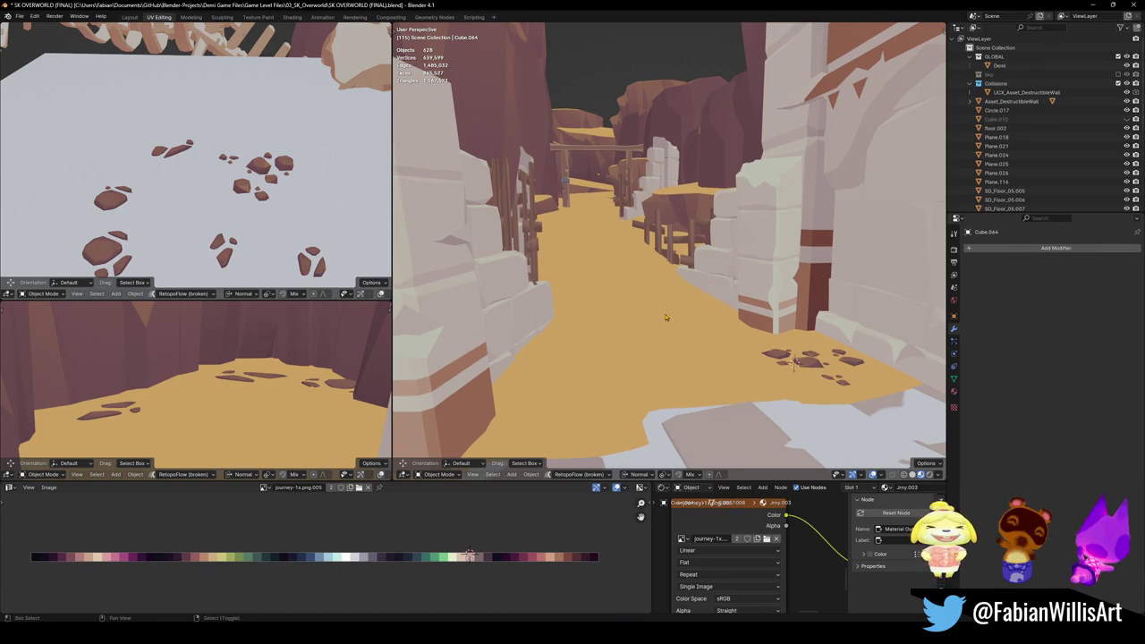
pyautogui.keyDown('shift'); pyautogui.moveTo(655, 360); pyautogui.dragTo(663, 326, button='middle'); pyautogui.keyUp('shift')
pyautogui.hotkey('ctrl', 's')
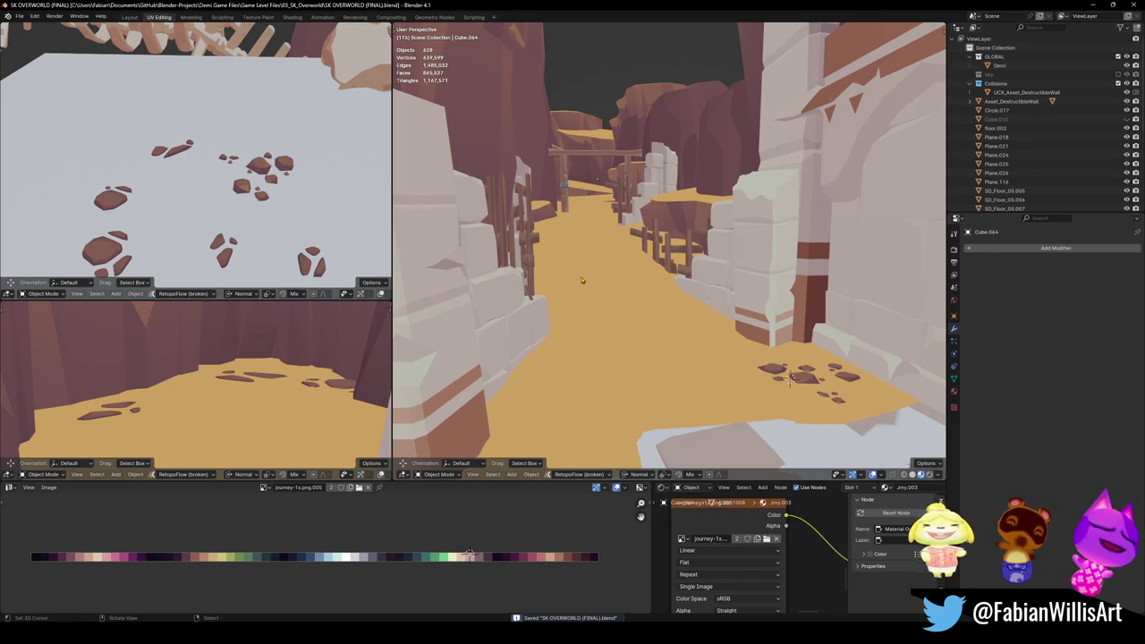
pyautogui.click(790, 377)
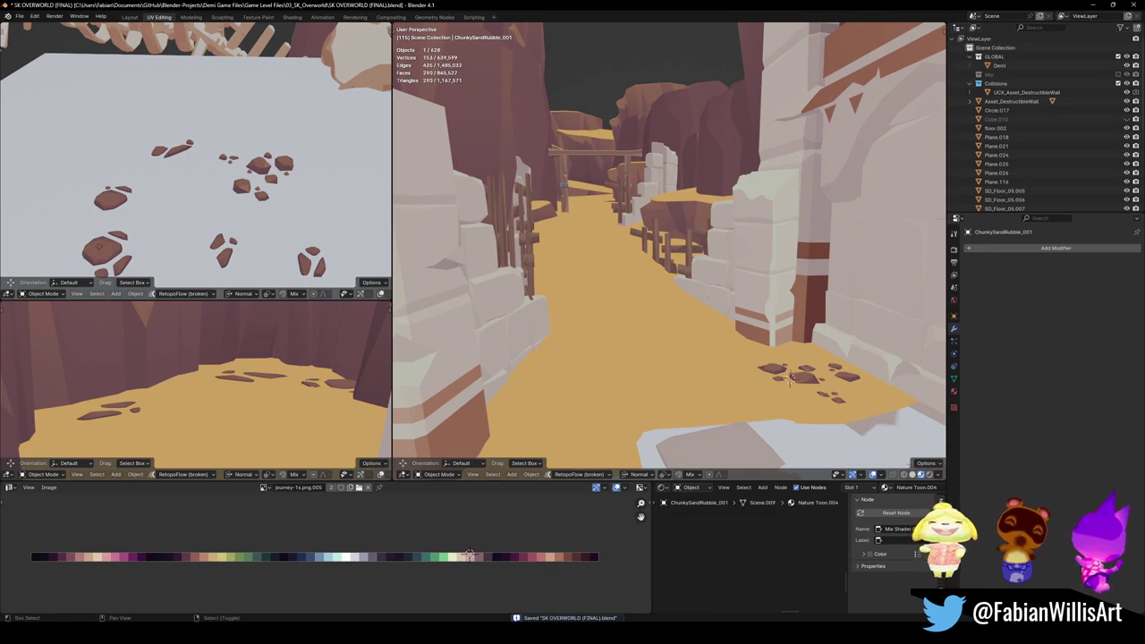
# Step: Snap a copy of the chunky rubble onto the path, enlarge it and save
pyautogui.hotkey('shift', 's')
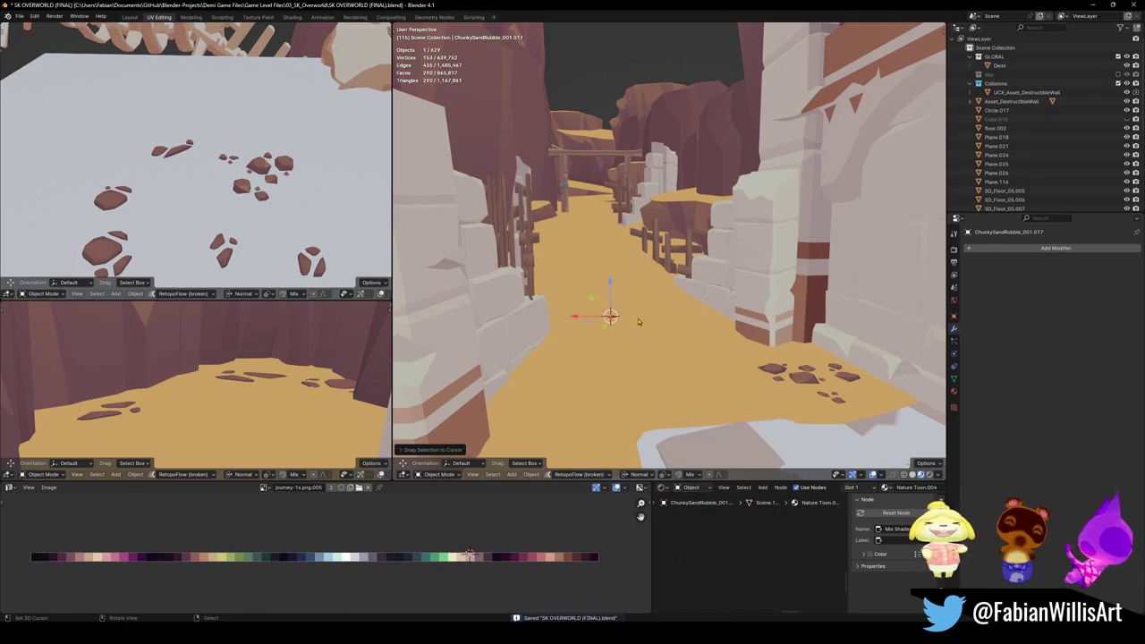
pyautogui.press('s')
pyautogui.click(714, 315)
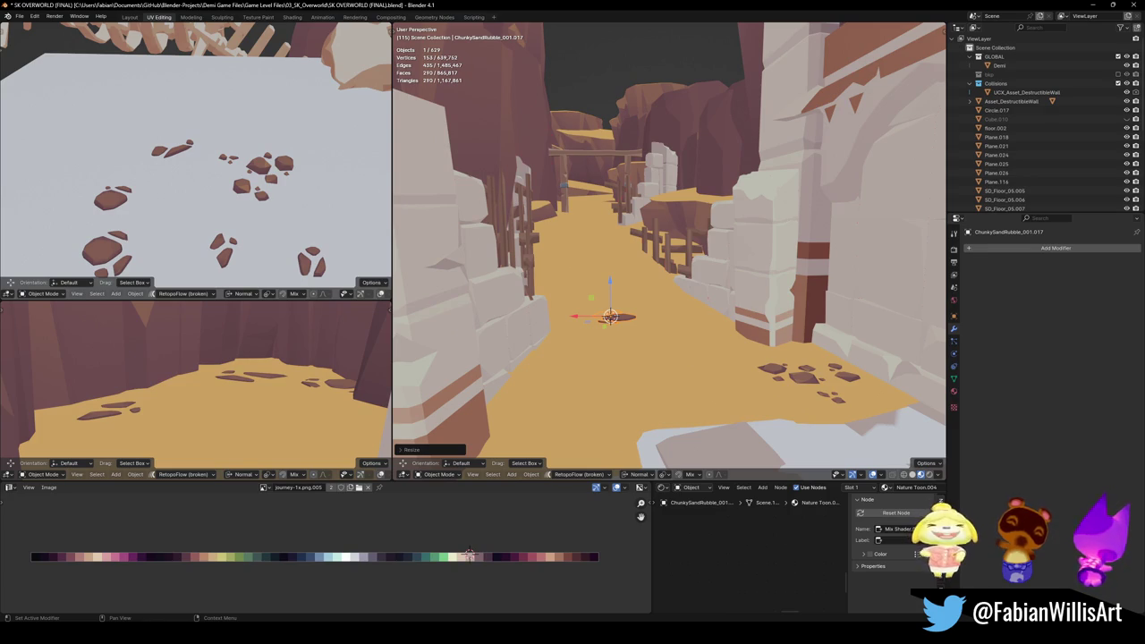
pyautogui.scroll(6, 739, 265)
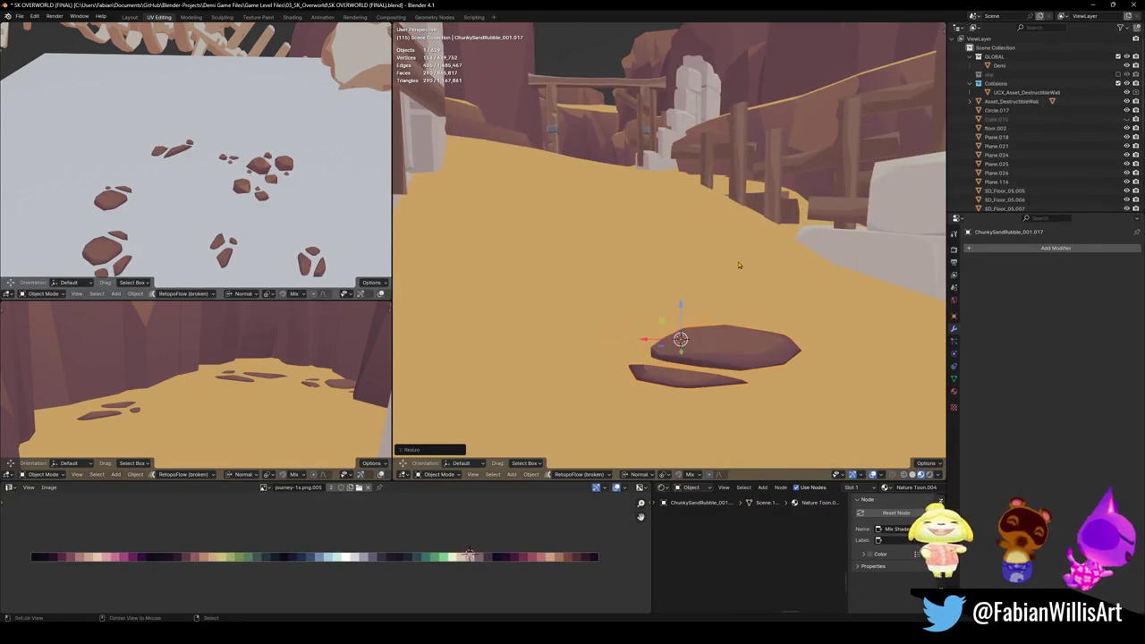
pyautogui.hotkey('ctrl', 's')
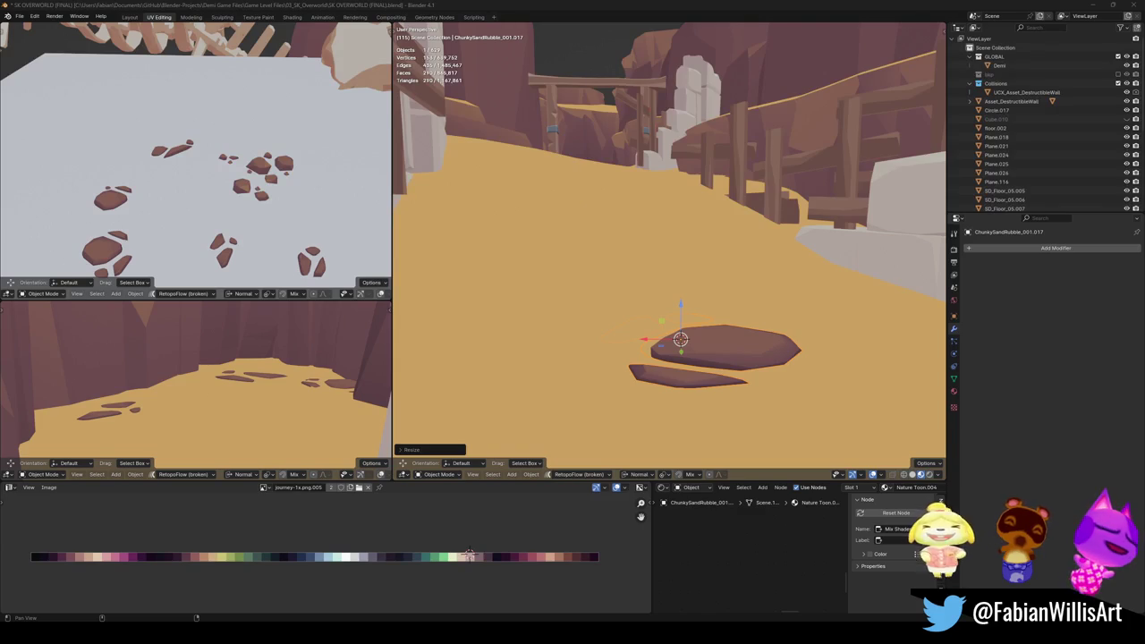
# Step: Tumble the rubble rocks to a new angle with trackball rotation and save
pyautogui.moveTo(672, 310); pyautogui.dragTo(745, 287, button='middle')
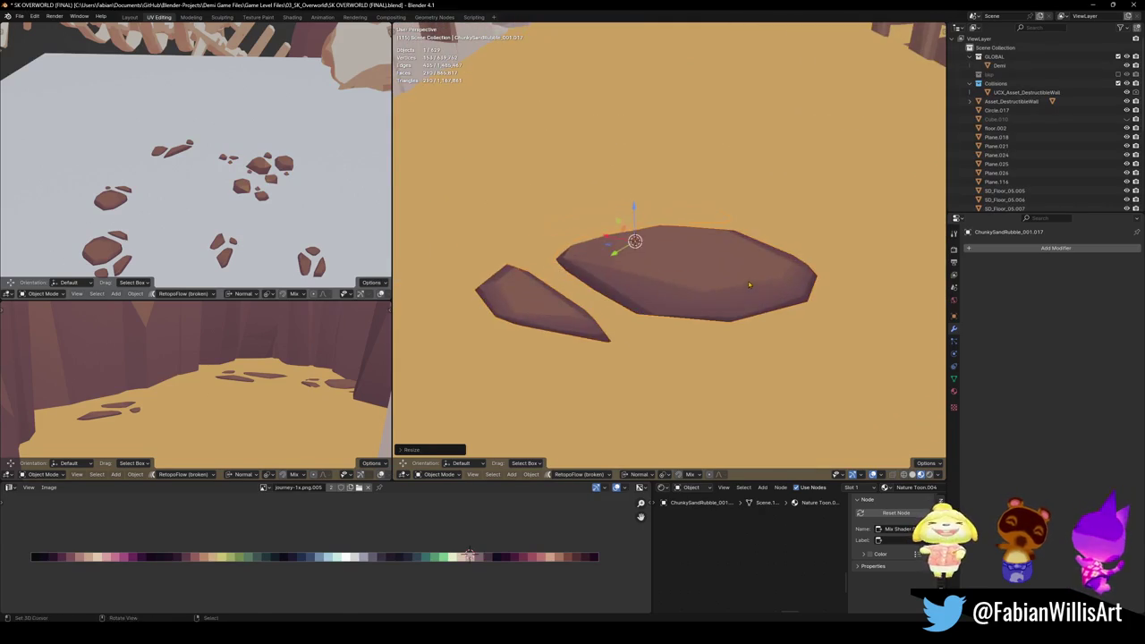
pyautogui.press('r')
pyautogui.press('r')
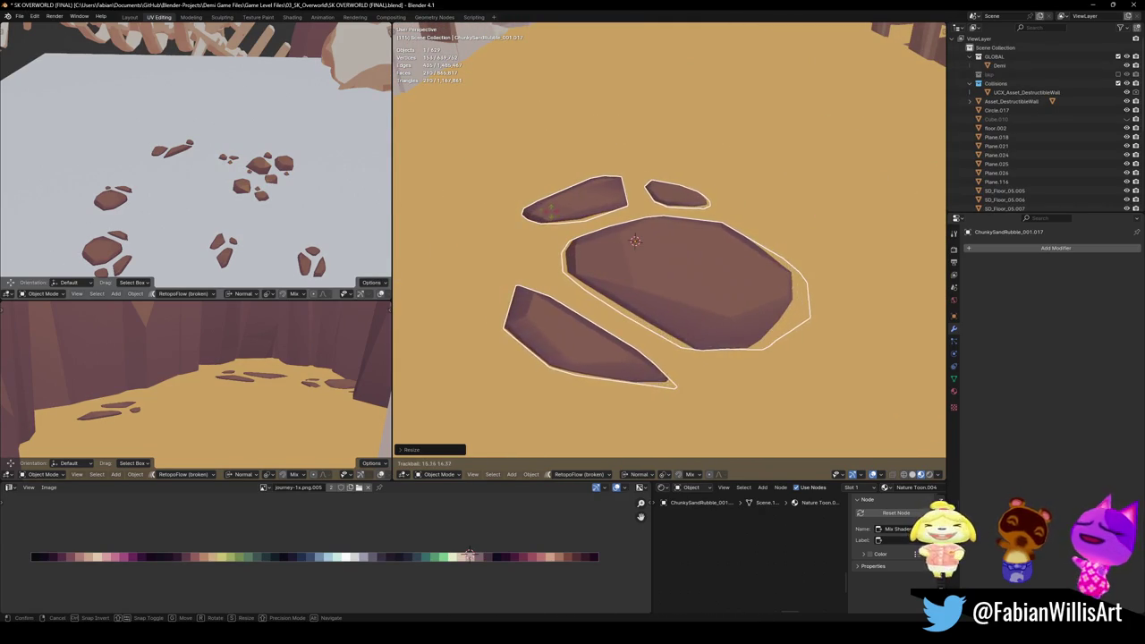
pyautogui.click(615, 222)
pyautogui.moveTo(711, 253)
pyautogui.mouseDown(button='middle')
pyautogui.moveTo(648, 278)
pyautogui.moveTo(616, 386)
pyautogui.moveTo(683, 313)
pyautogui.moveTo(613, 284)
pyautogui.mouseUp(button='middle')
pyautogui.hotkey('ctrl', 's')
pyautogui.hotkey('ctrl', 's')
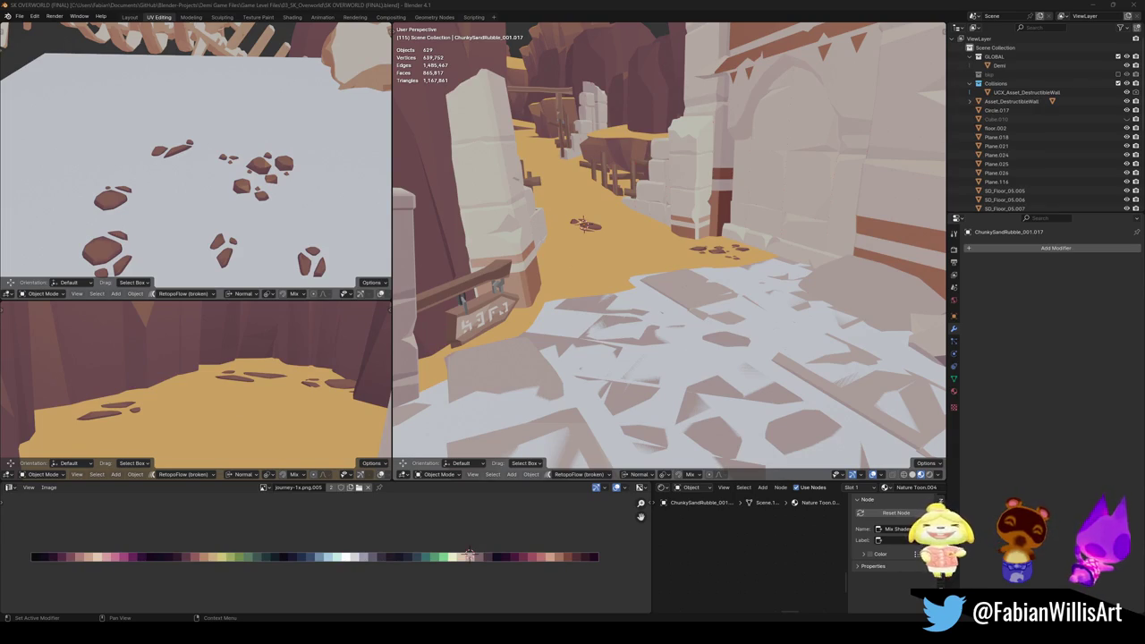
pyautogui.moveTo(524, 353)
pyautogui.keyDown('ctrl'); pyautogui.mouseDown(button='middle')
pyautogui.moveTo(659, 277)
pyautogui.moveTo(573, 376)
pyautogui.mouseUp(button='middle'); pyautogui.keyUp('ctrl')
# Step: Save the level, back away from the wooden sign, and orbit past the pillar to the arched wall
pyautogui.hotkey('shift', '`')
pyautogui.hotkey('ctrl', 's')
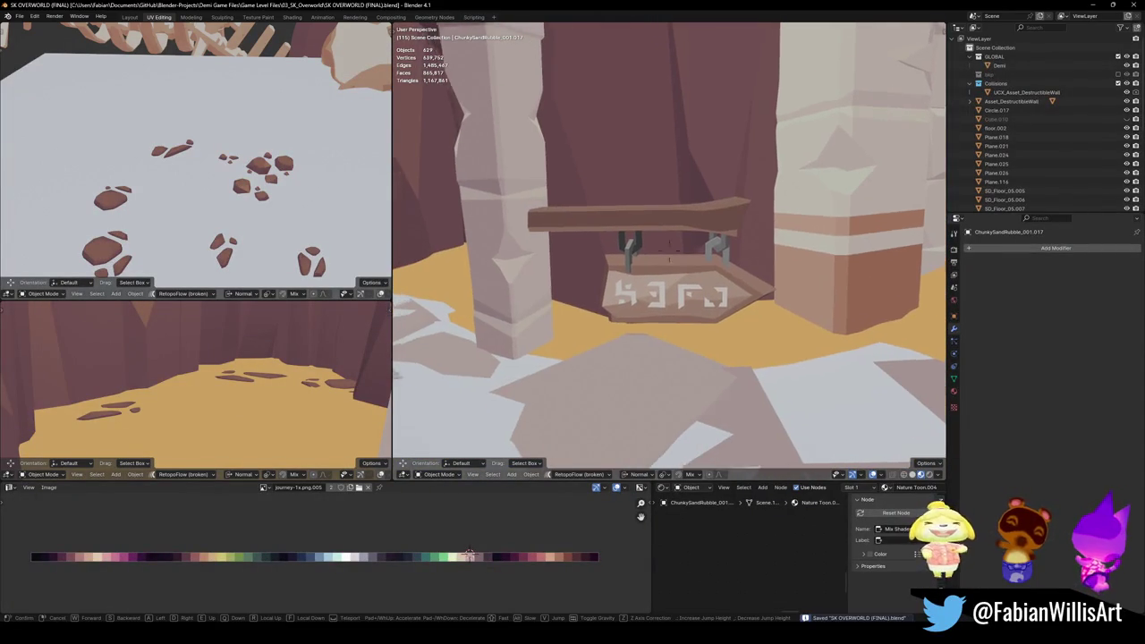
pyautogui.click(712, 294)
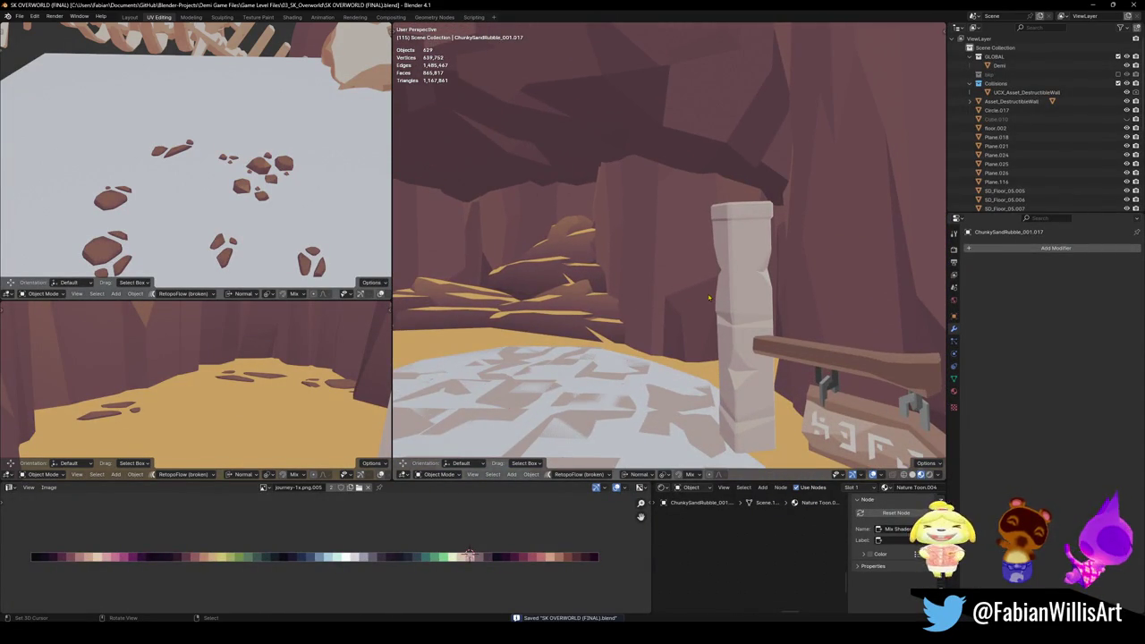
pyautogui.moveTo(707, 300)
pyautogui.mouseDown(button='middle')
pyautogui.moveTo(655, 347)
pyautogui.moveTo(678, 354)
pyautogui.moveTo(664, 257)
pyautogui.mouseUp(button='middle')
pyautogui.click(640, 260)
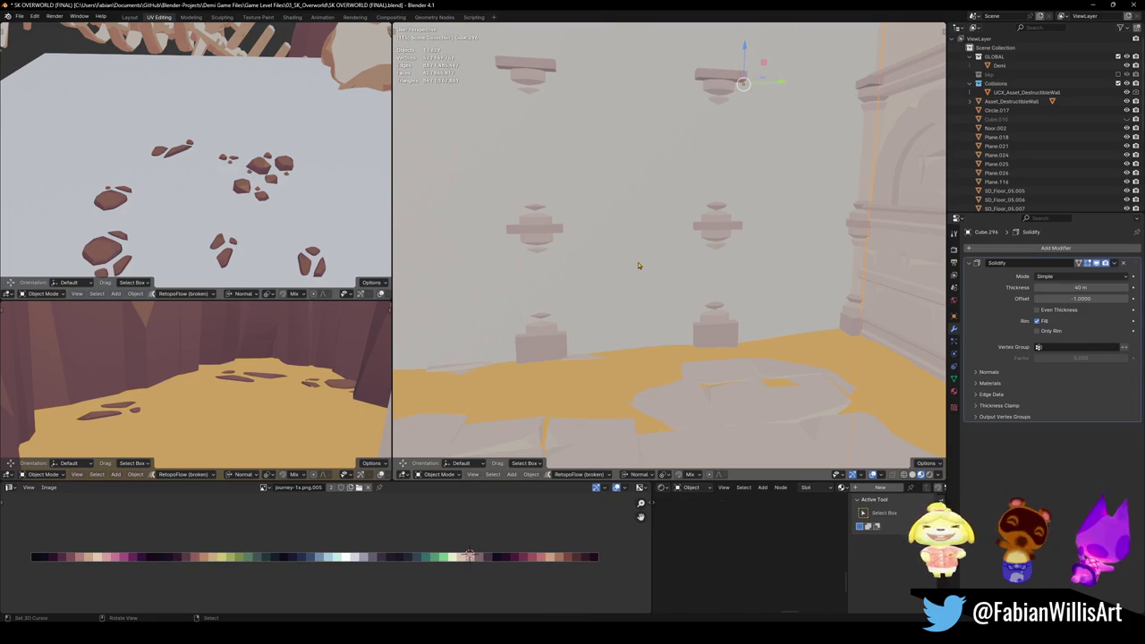
# Step: Frame the arched wall Cube.296, save, and walk back to view the room corner
pyautogui.press('KP_Decimal')
pyautogui.hotkey('ctrl', 's')
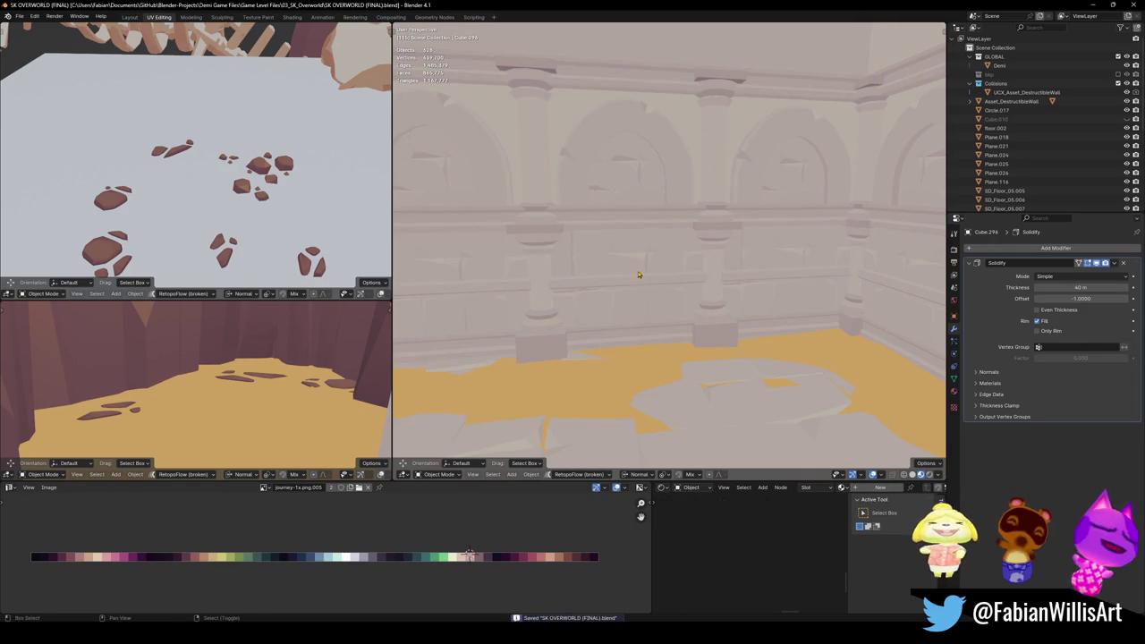
pyautogui.hotkey('shift', '`')
pyautogui.press('s')
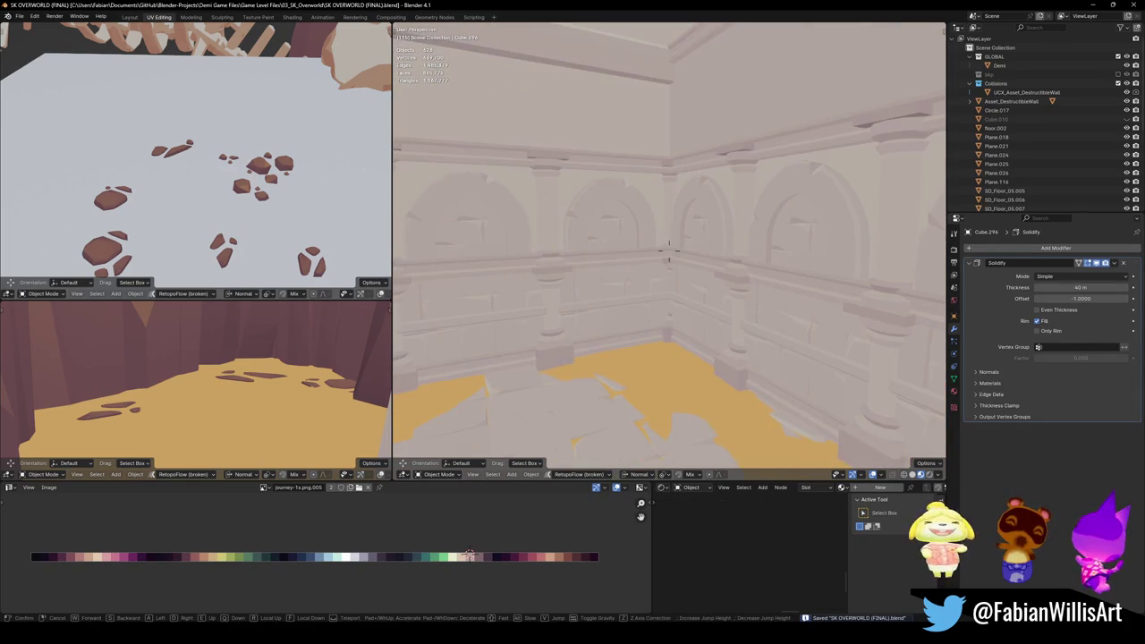
pyautogui.click(700, 300)
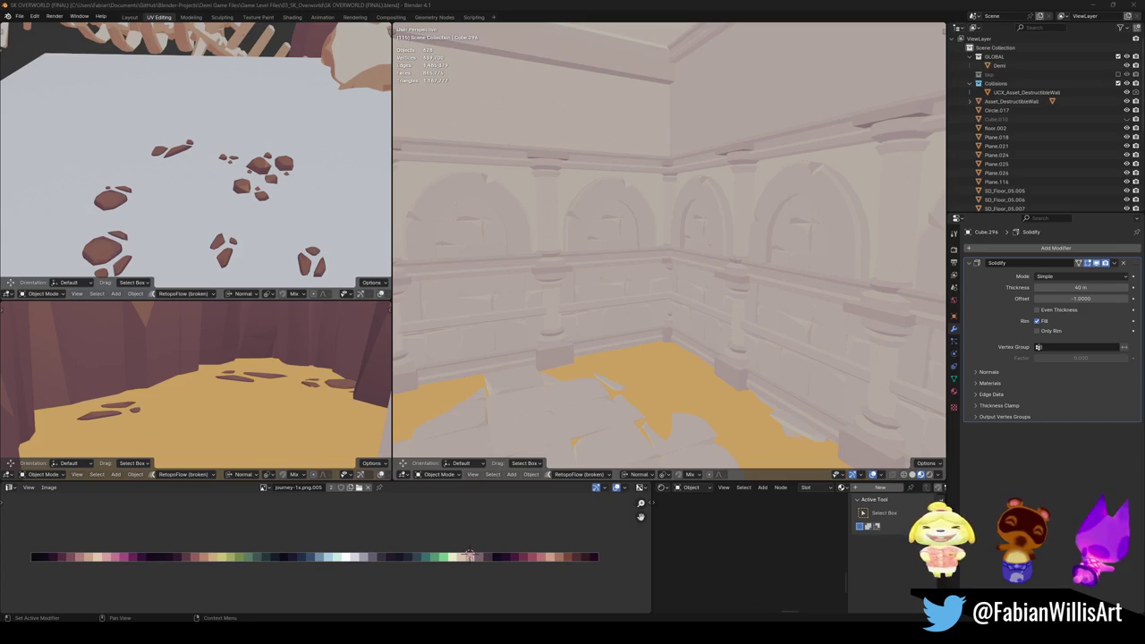
# Step: Walk up to the wall archway and stop facing the wall above the arch
pyautogui.hotkey('shift', '`')
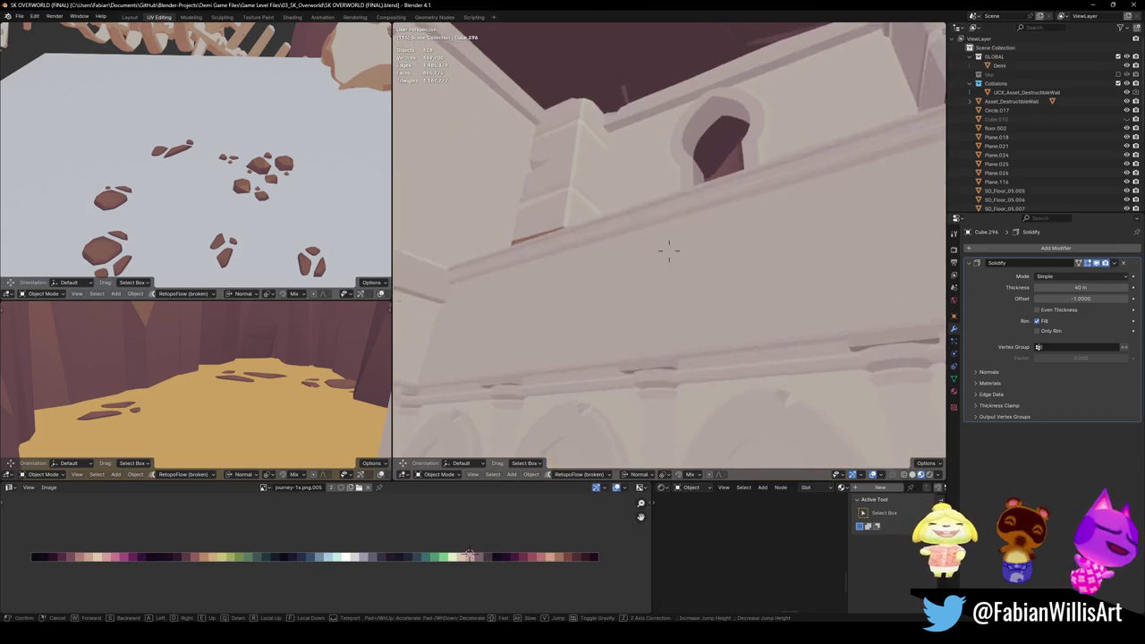
pyautogui.press('w')
pyautogui.press('s')
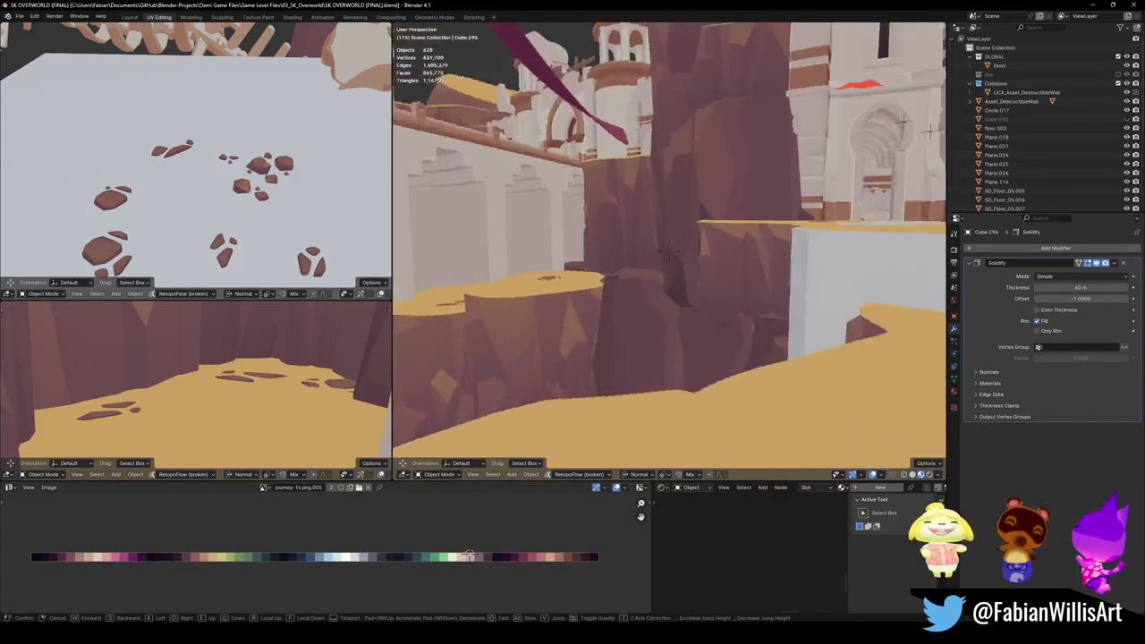
pyautogui.press('w')
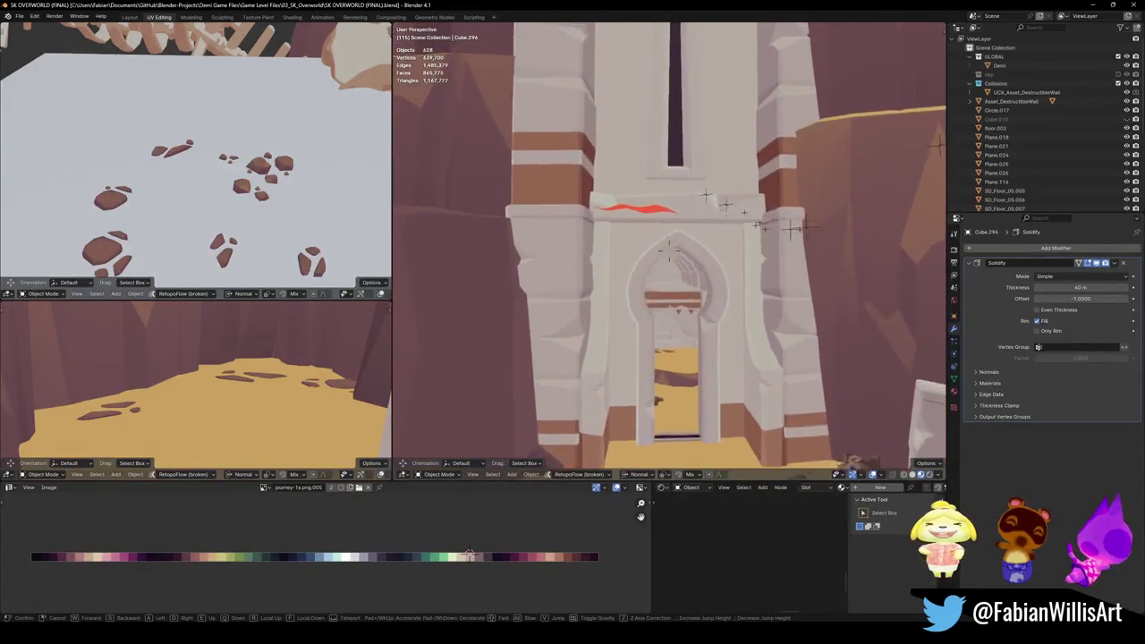
pyautogui.click(669, 251)
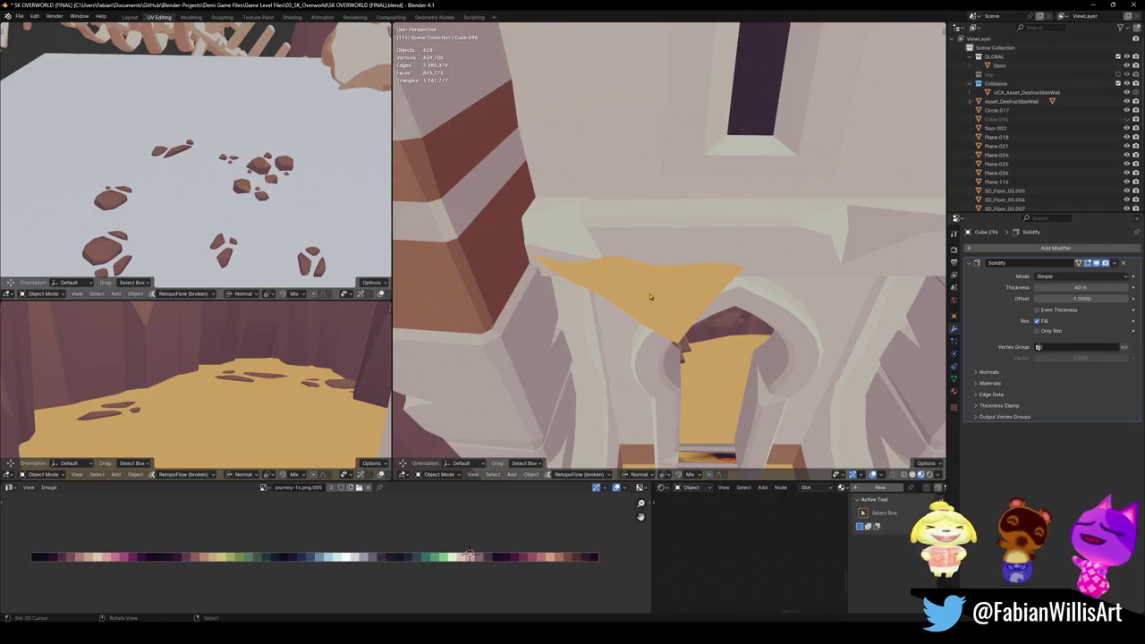
# Step: In SD_Floor_05.005's Edit Mode, circle-select the stray triangle poking through the wall
pyautogui.click(669, 250)
pyautogui.press('Tab')
pyautogui.moveTo(647, 153); pyautogui.dragTo(703, 288, button='middle')
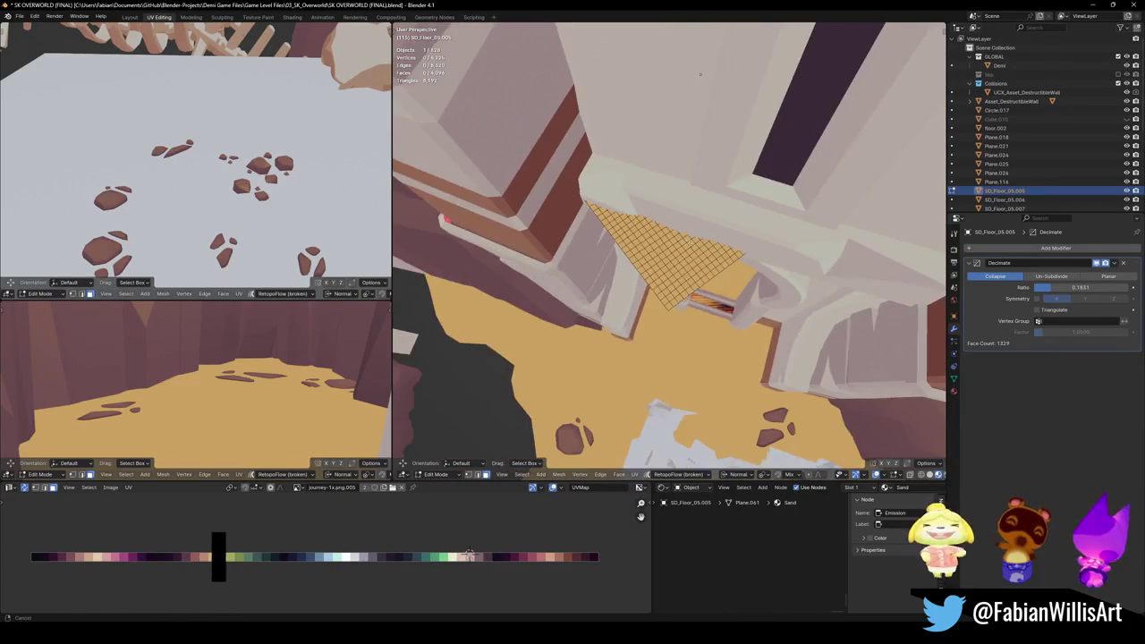
pyautogui.press('a')
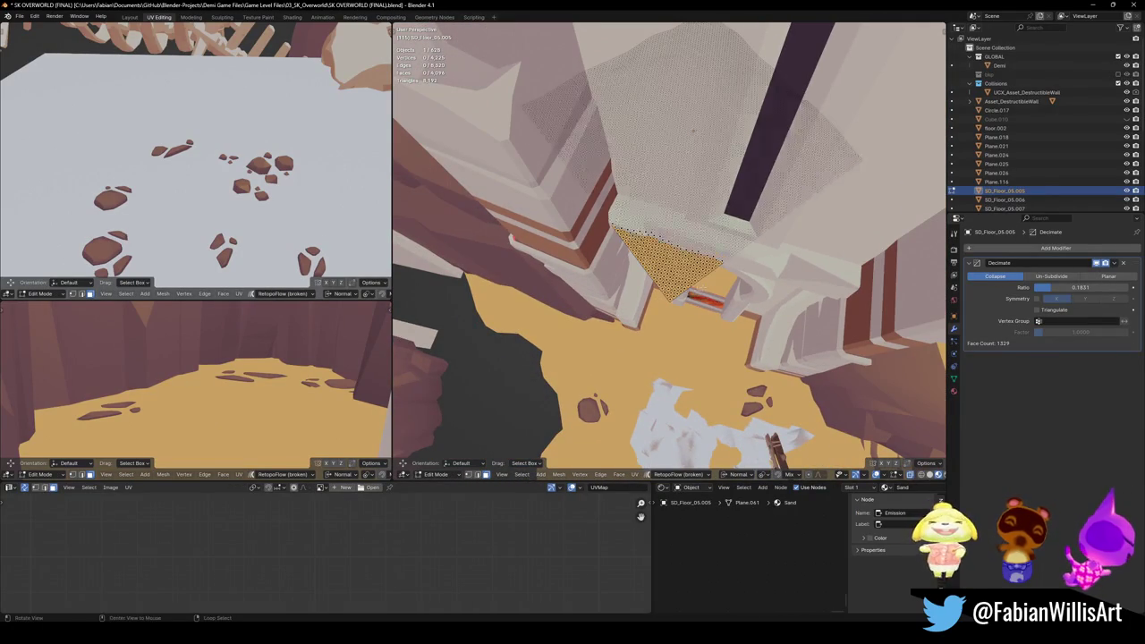
pyautogui.press('c')
pyautogui.moveTo(693, 313); pyautogui.dragTo(626, 232)
pyautogui.rightClick(619, 259)
# Step: Delete the selected triangle's vertices and check the floor and wall corner
pyautogui.moveTo(620, 259); pyautogui.dragTo(671, 268, button='middle')
pyautogui.press('x')
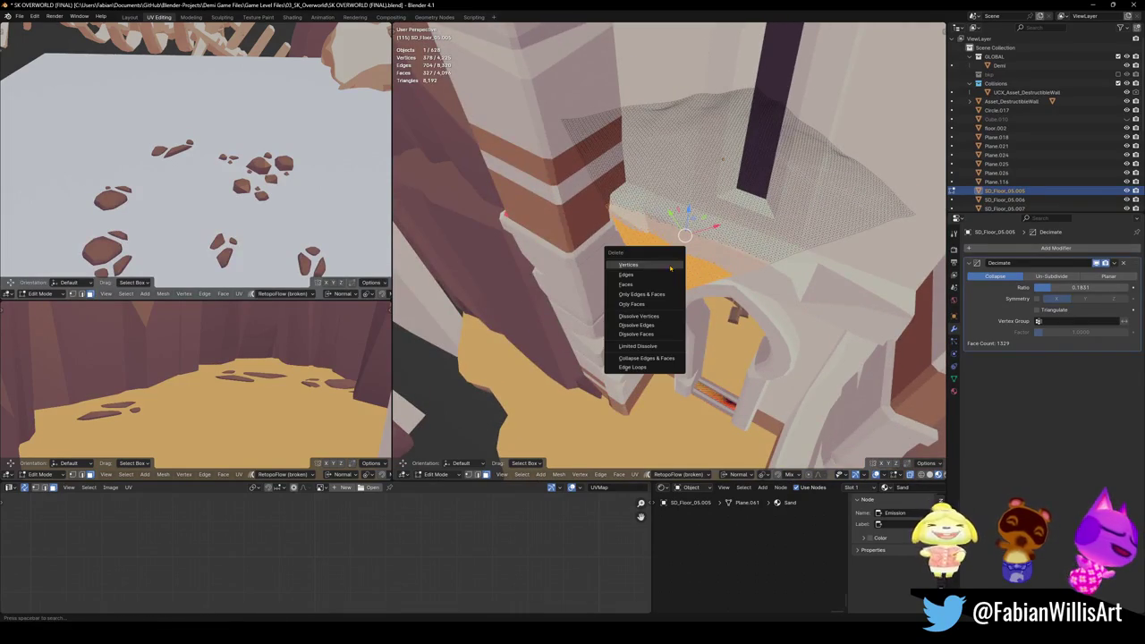
pyautogui.click(662, 285)
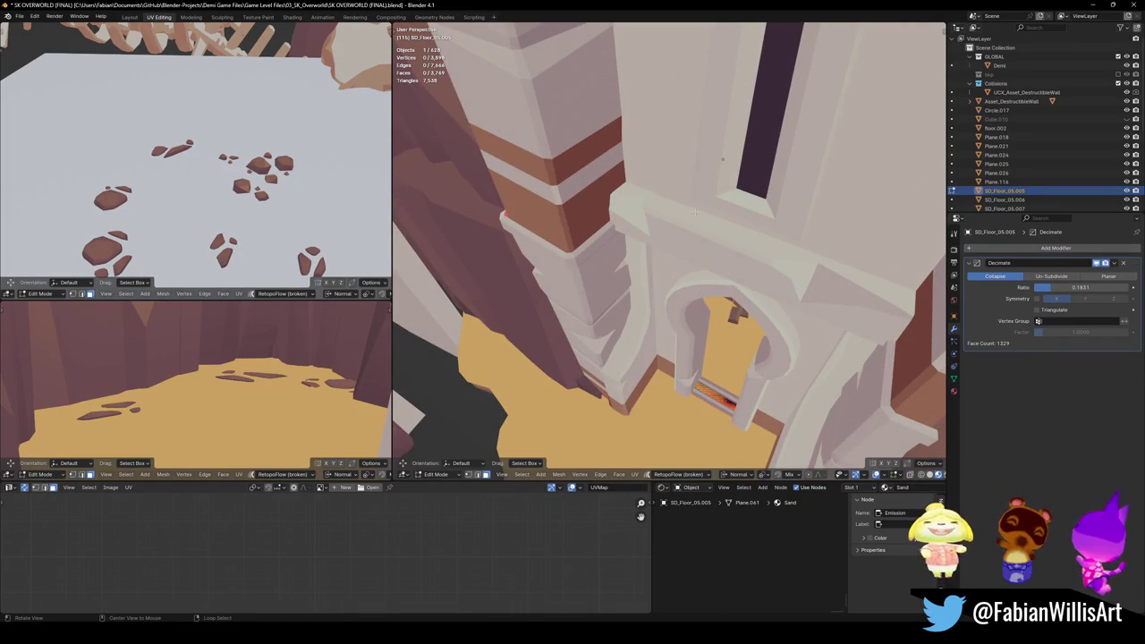
pyautogui.moveTo(699, 205)
pyautogui.mouseDown(button='middle')
pyautogui.moveTo(546, 389)
pyautogui.moveTo(692, 210)
pyautogui.moveTo(729, 234)
pyautogui.mouseUp(button='middle')
# Step: Exit the floor's Edit Mode and select the arched doorway wall Cube.229
pyautogui.moveTo(581, 240)
pyautogui.mouseDown(button='middle')
pyautogui.moveTo(691, 253)
pyautogui.moveTo(673, 326)
pyautogui.mouseUp(button='middle')
pyautogui.press('Tab')
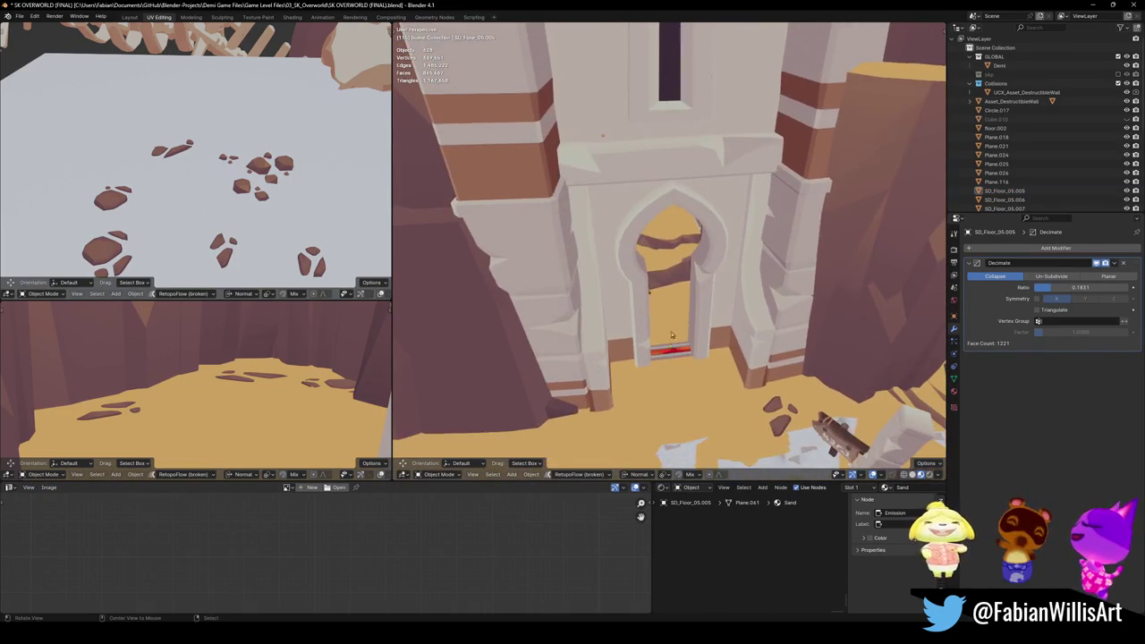
pyautogui.scroll(4, 673, 325)
pyautogui.scroll(3, 680, 313)
pyautogui.scroll(2, 688, 299)
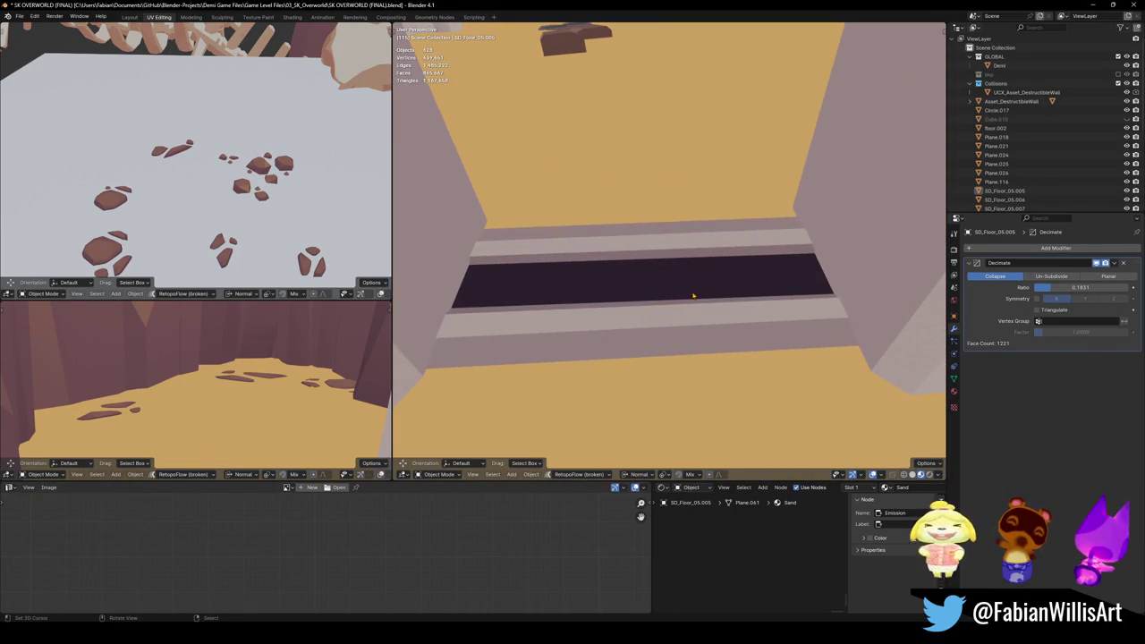
pyautogui.click(702, 247)
pyautogui.scroll(-2, 689, 264)
pyautogui.scroll(-2, 671, 286)
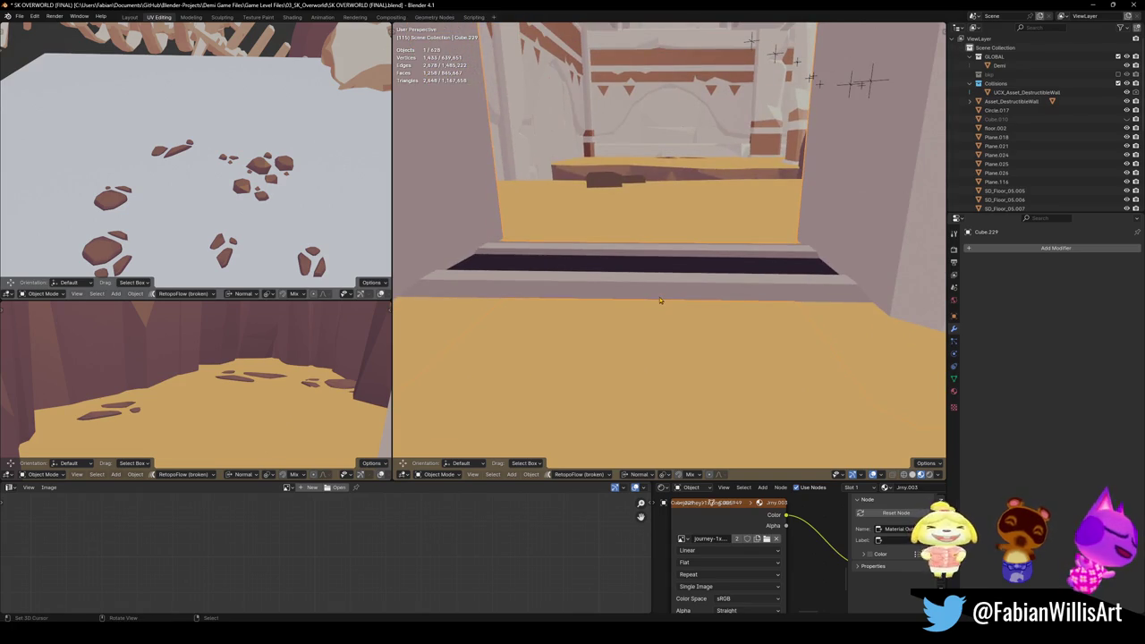
# Step: Inspect Cube.229 in local view, growing its face selection in Edit Mode, then return
pyautogui.press('KP_Divide')
pyautogui.scroll(4, 654, 368)
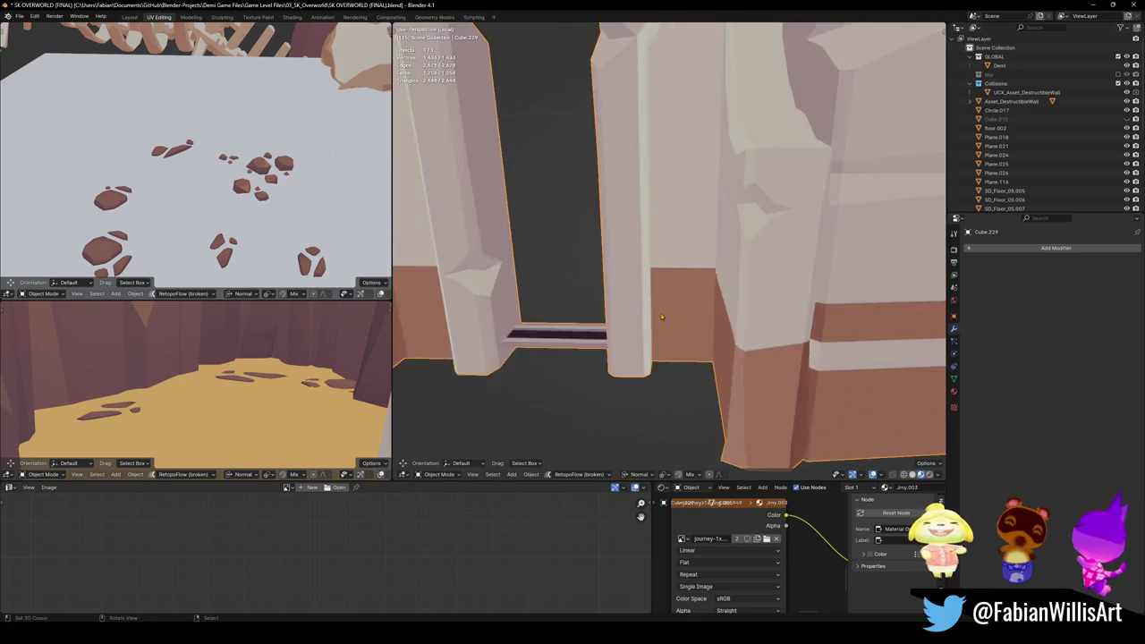
pyautogui.press('Tab')
pyautogui.moveTo(654, 368)
pyautogui.mouseDown(button='middle')
pyautogui.moveTo(517, 324)
pyautogui.moveTo(628, 333)
pyautogui.mouseUp(button='middle')
pyautogui.hotkey('shift', 'g')
pyautogui.click(523, 304)
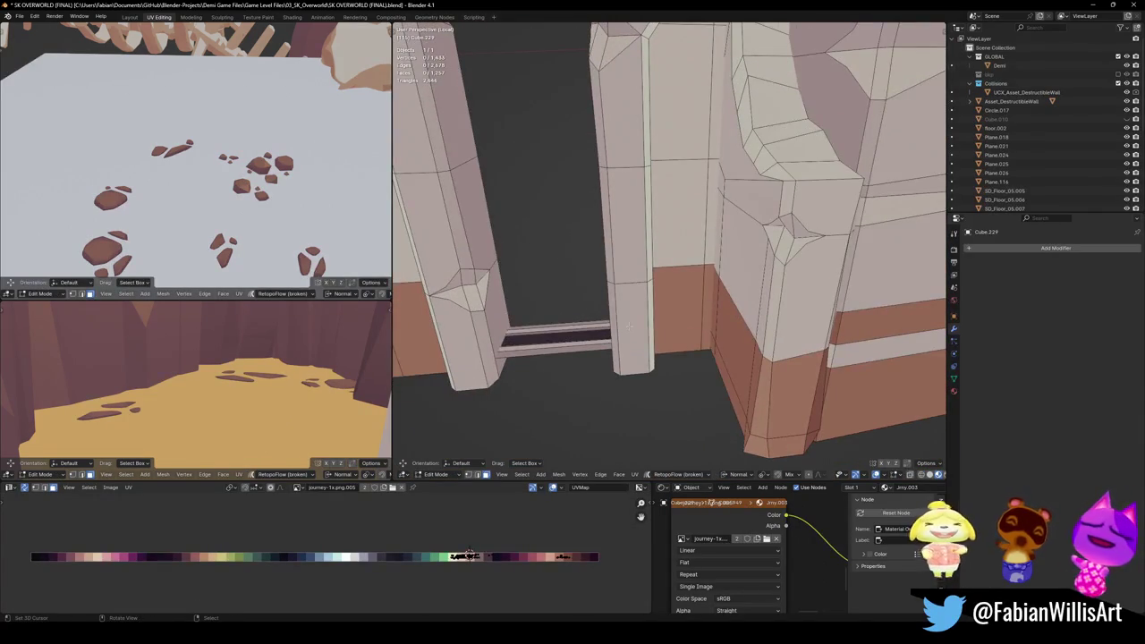
pyautogui.press('KP_Divide')
pyautogui.press('Tab')
# Step: Look through the doorway toward the back wall and save the level
pyautogui.scroll(2, 666, 317)
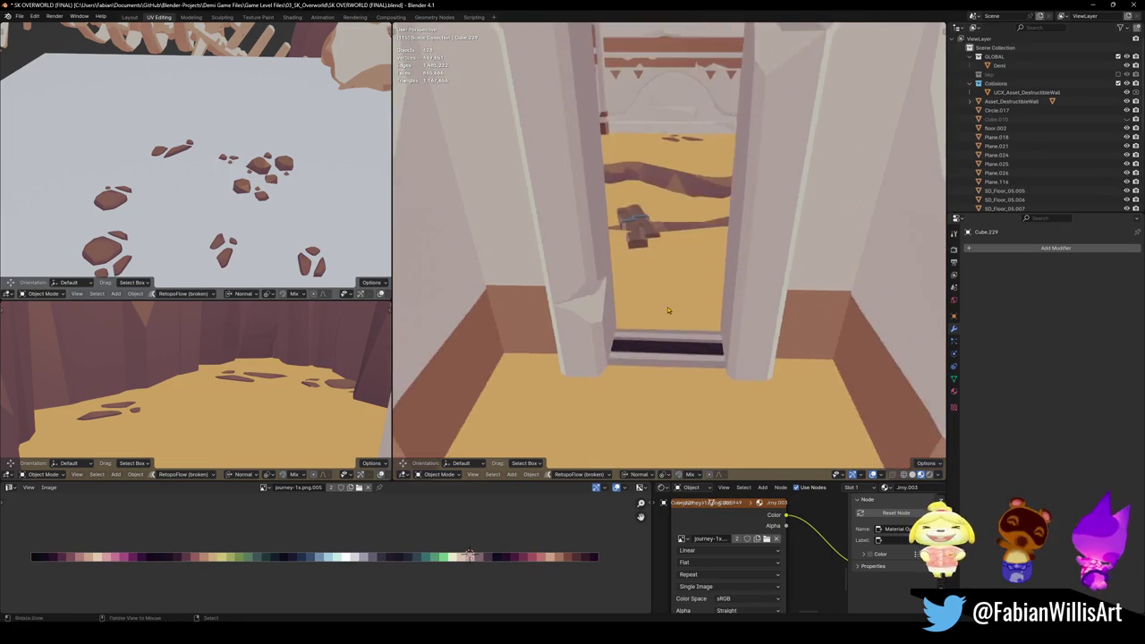
pyautogui.scroll(-4, 667, 314)
pyautogui.moveTo(666, 314); pyautogui.dragTo(690, 346, button='middle')
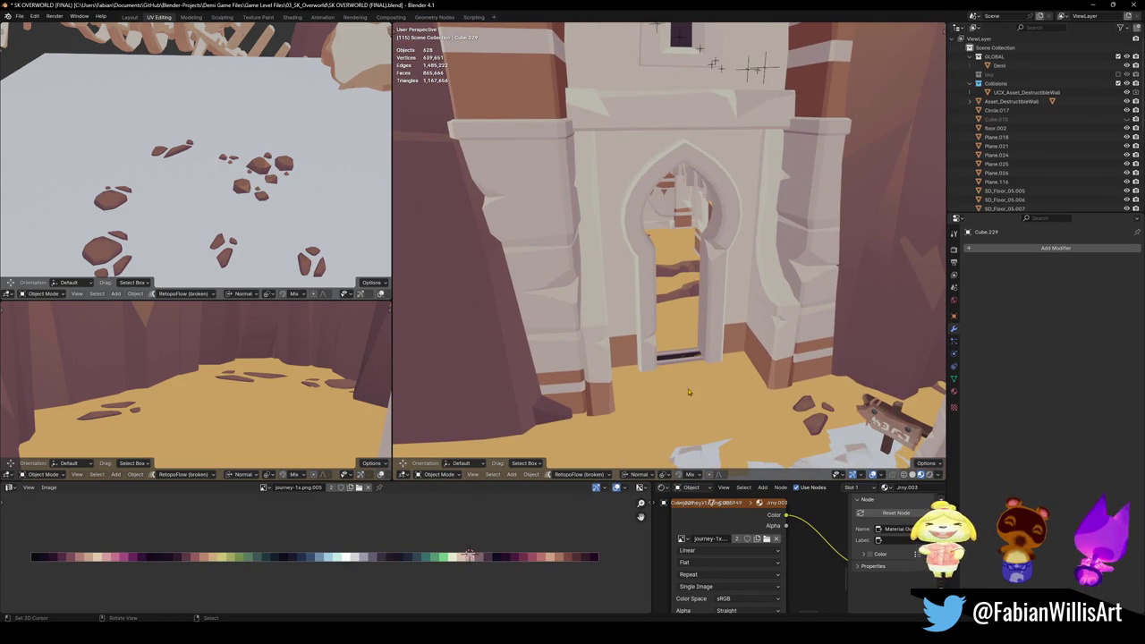
pyautogui.scroll(3, 710, 327)
pyautogui.moveTo(710, 326); pyautogui.dragTo(672, 357, button='middle')
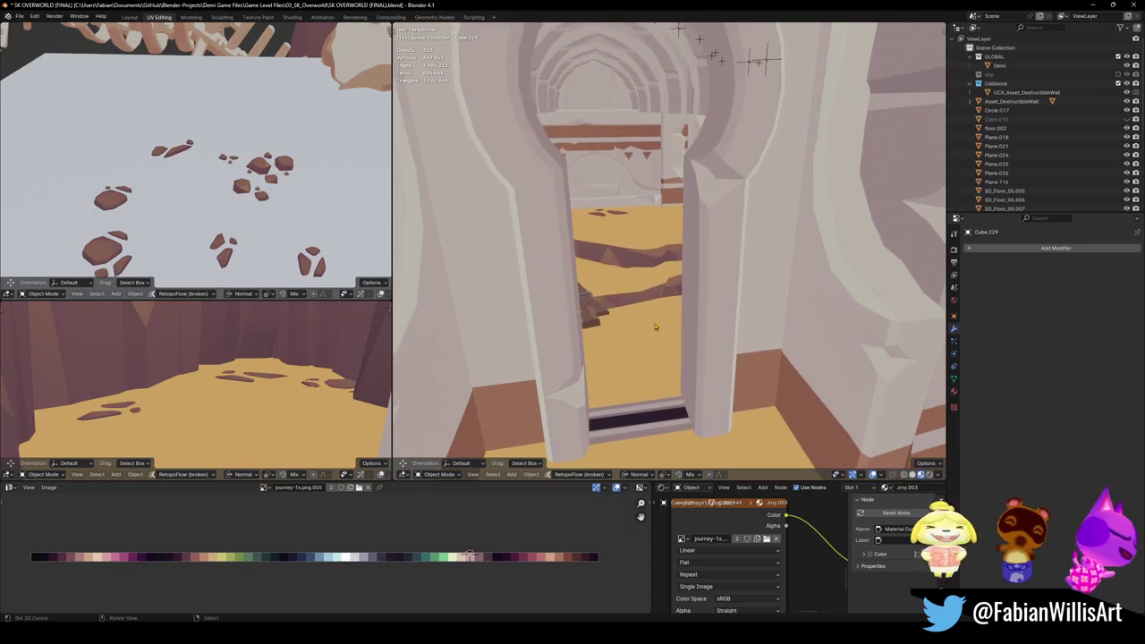
pyautogui.scroll(4, 627, 260)
pyautogui.moveTo(627, 259); pyautogui.dragTo(665, 326, button='middle')
pyautogui.hotkey('ctrl', 's')
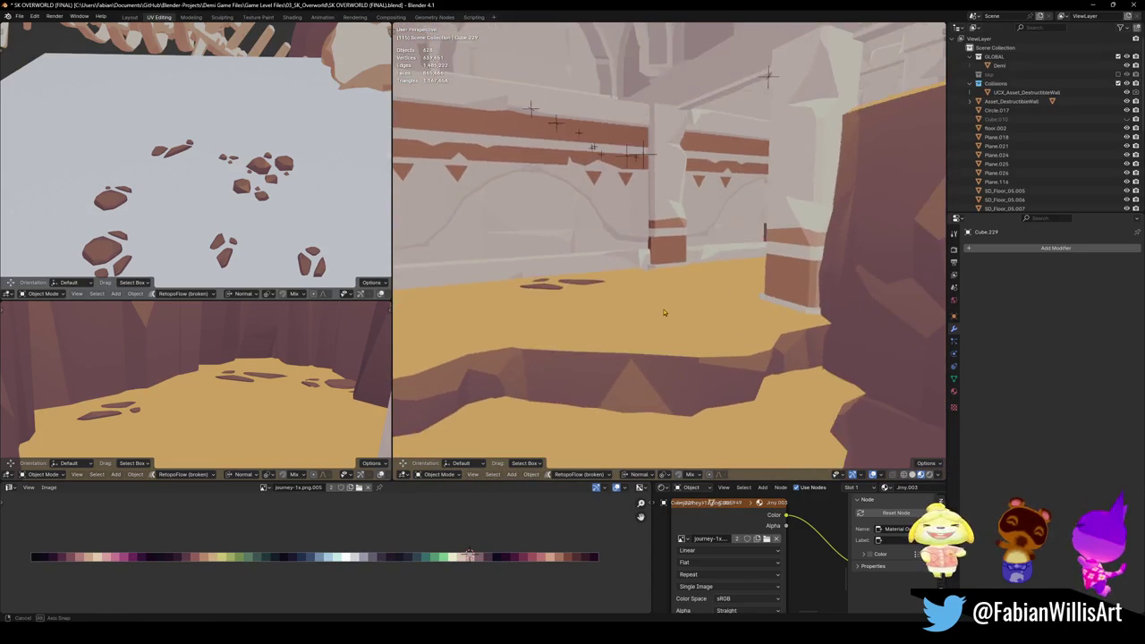
# Step: Walk through the doorway to the canyon rock and edit DK_Terrain_01.055's mesh
pyautogui.hotkey('shift', '`')
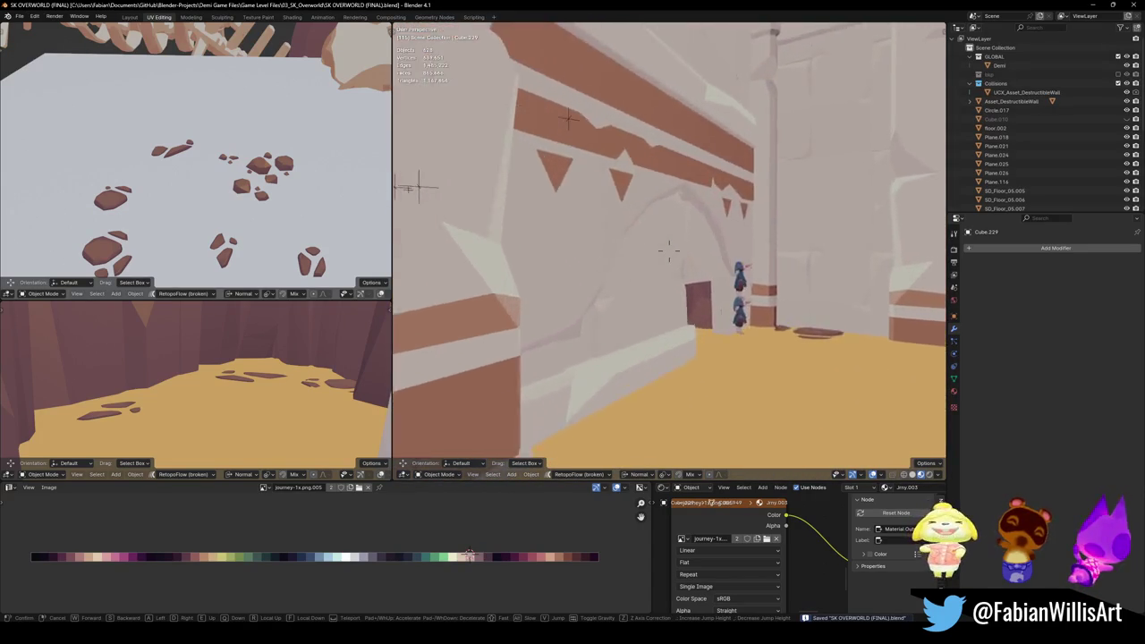
pyautogui.press('w')
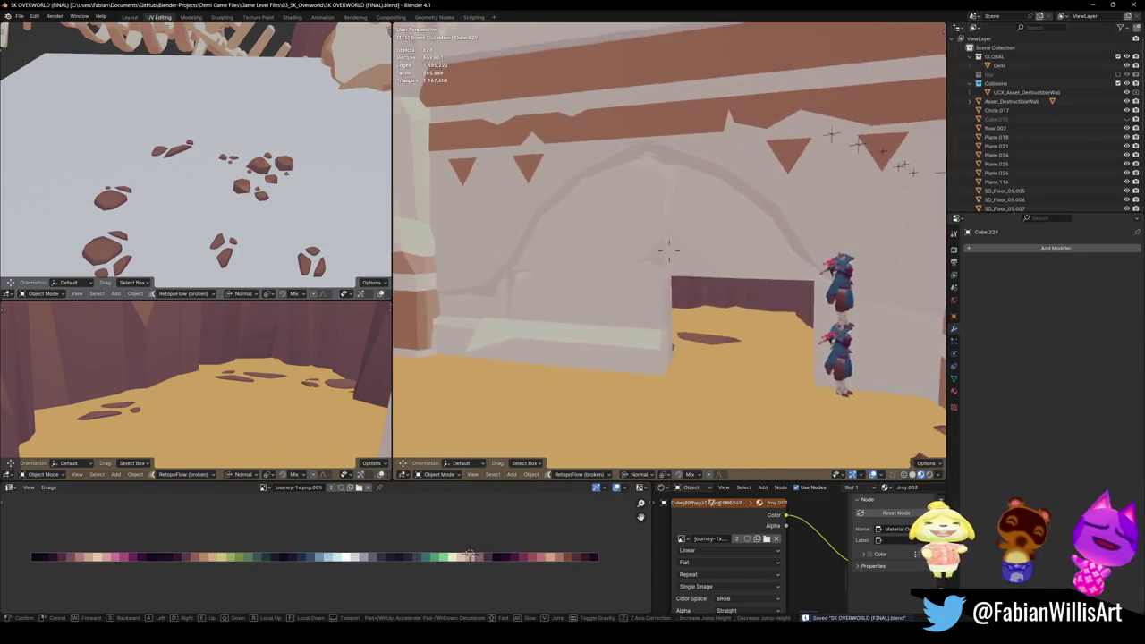
pyautogui.press('w')
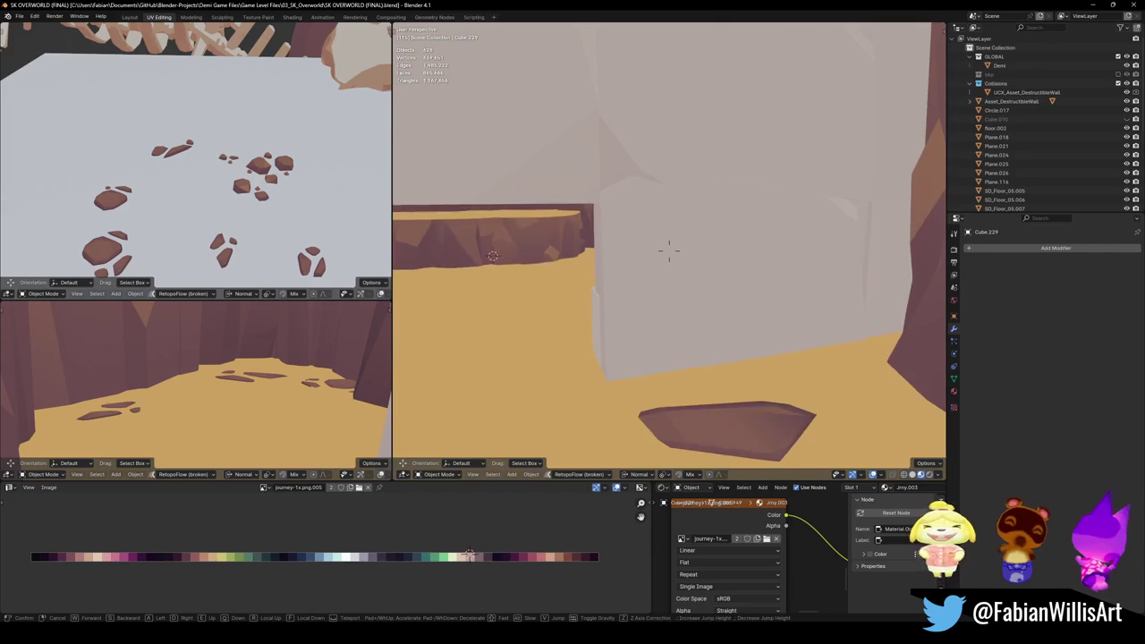
pyautogui.press('w')
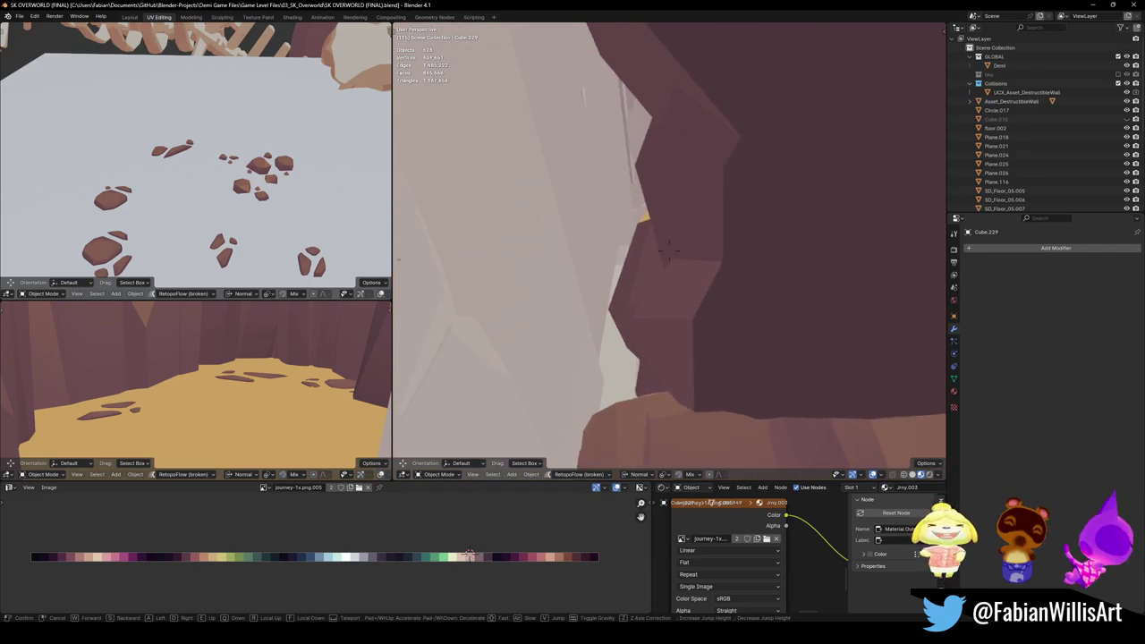
pyautogui.click(669, 255)
pyautogui.click(697, 253)
pyautogui.press('Tab')
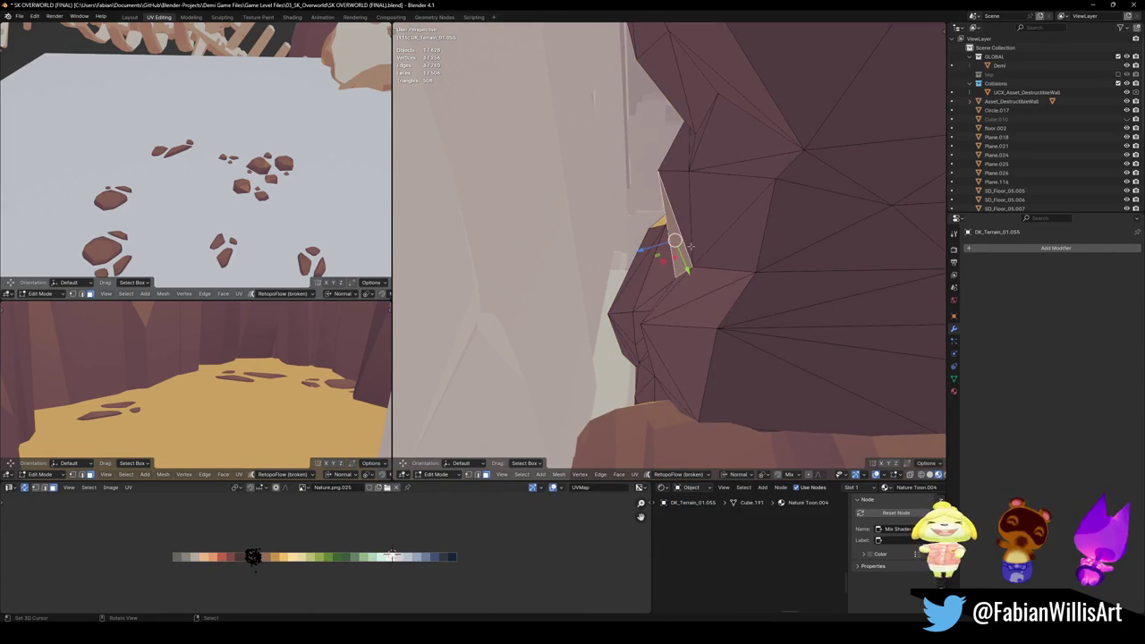
# Step: Push the rock's protruding vertices back with proportional moves, using X-ray to see hidden ones
pyautogui.press('g')
pyautogui.press('z')
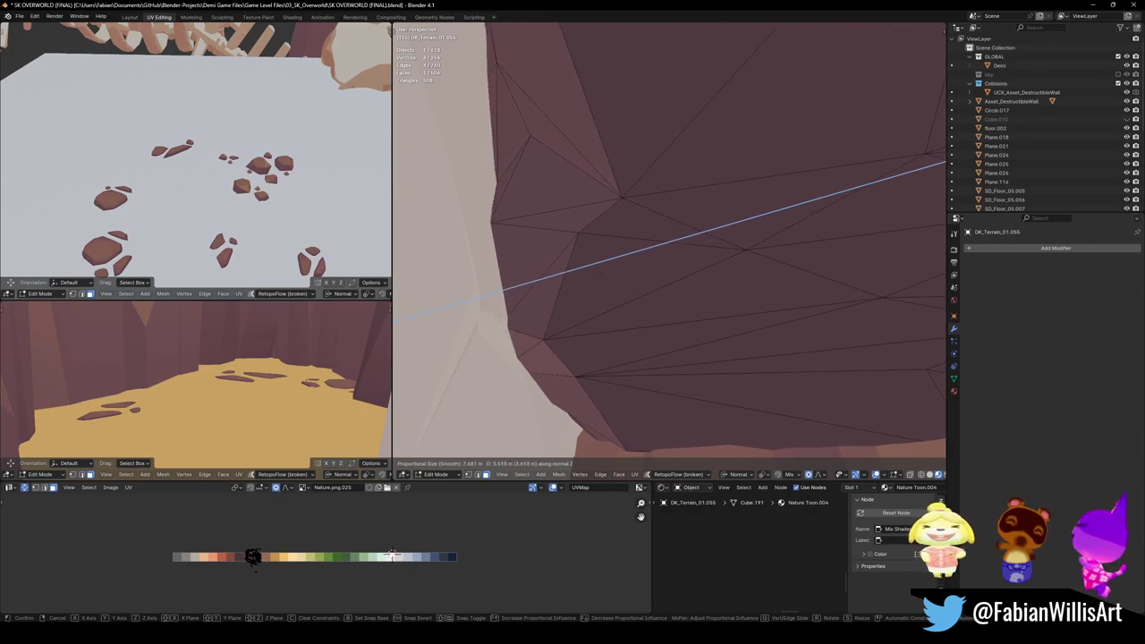
pyautogui.click(614, 307)
pyautogui.hotkey('alt', 'z')
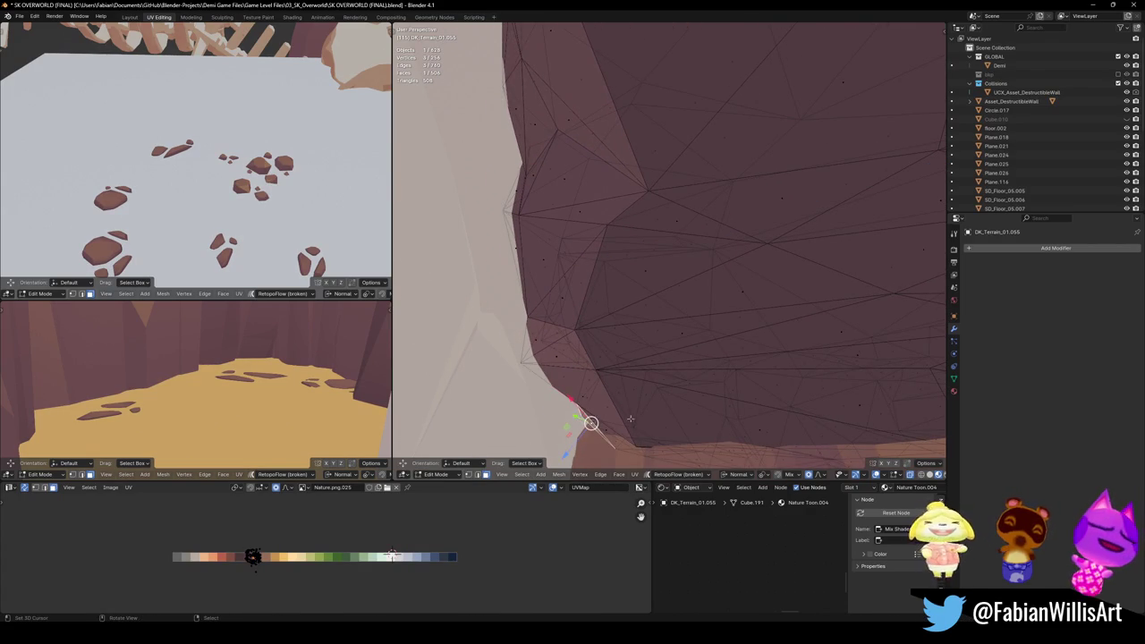
pyautogui.press('g')
pyautogui.click(598, 324)
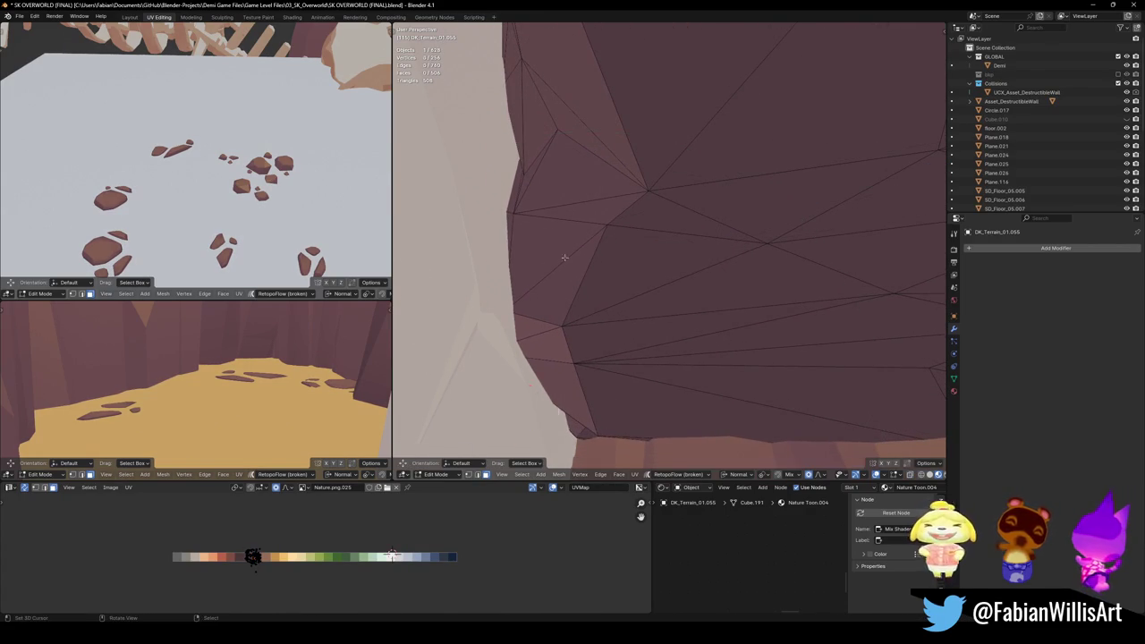
pyautogui.moveTo(582, 291); pyautogui.dragTo(603, 285, button='middle')
pyautogui.click(605, 286)
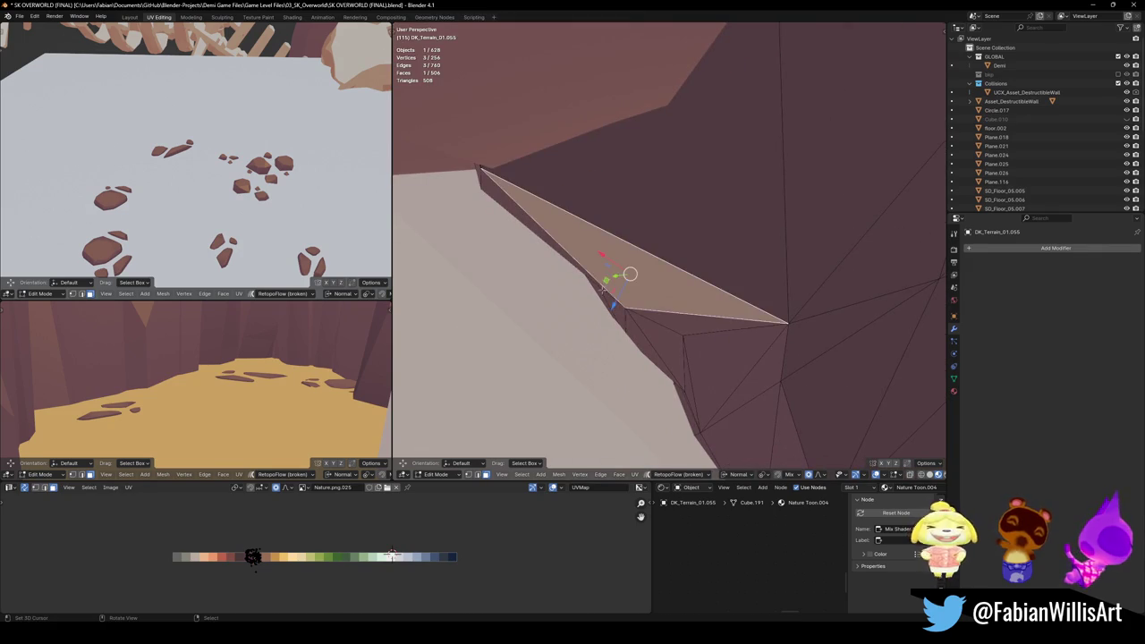
pyautogui.press('g')
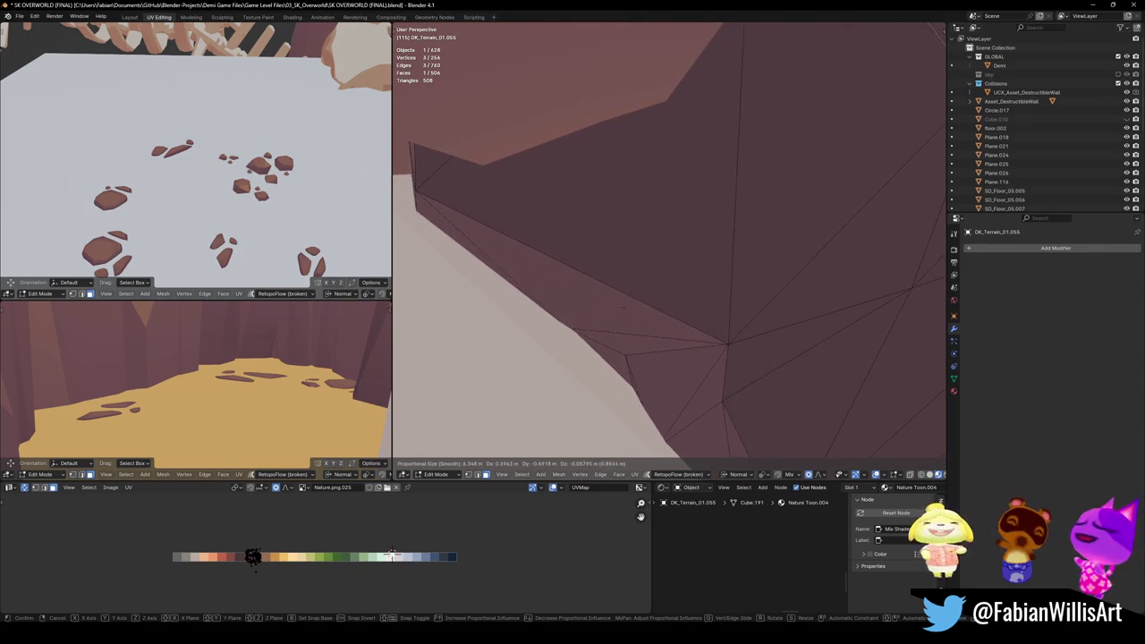
pyautogui.click(590, 308)
# Step: Walk back to the cliff wall and select a rock point sticking through it
pyautogui.hotkey('shift', '`')
pyautogui.press('s')
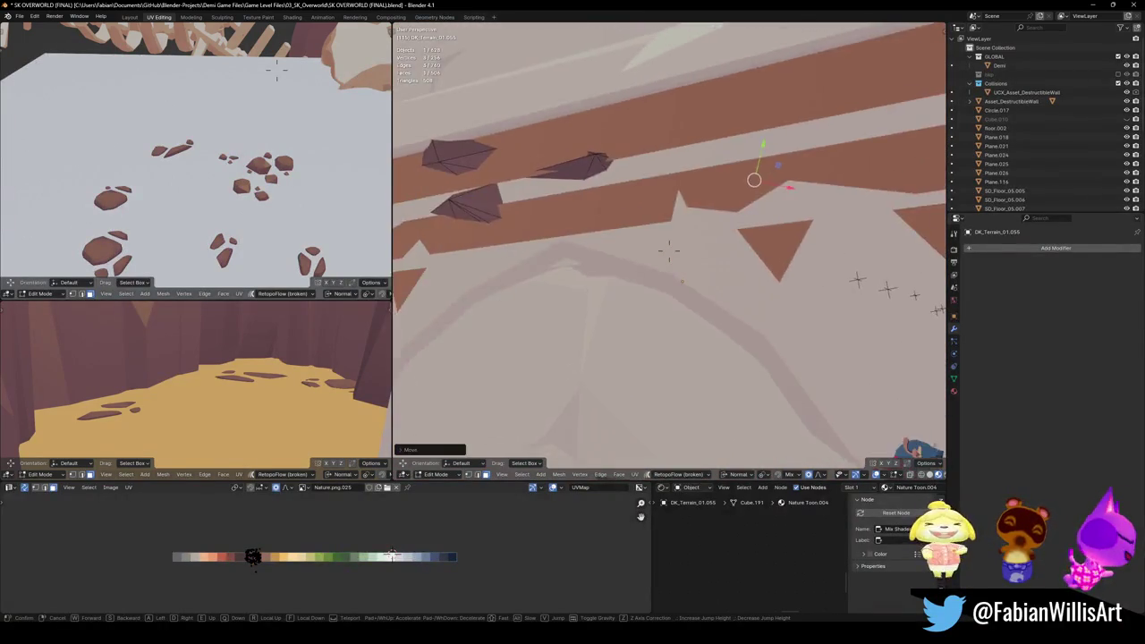
pyautogui.click(664, 217)
pyautogui.click(652, 228)
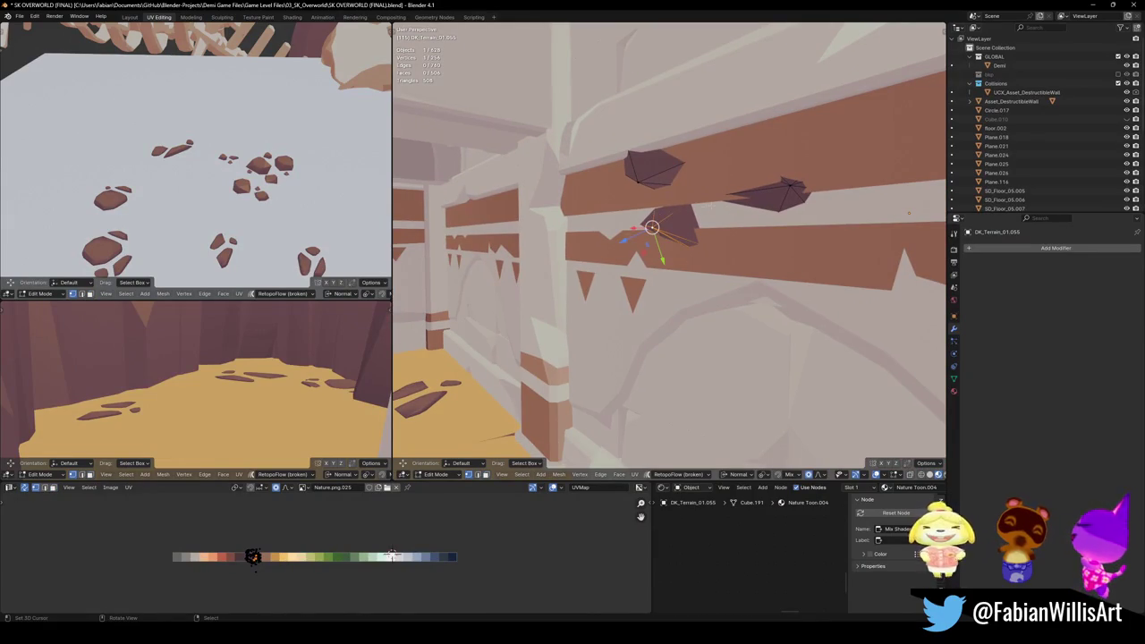
pyautogui.scroll(5, 688, 207)
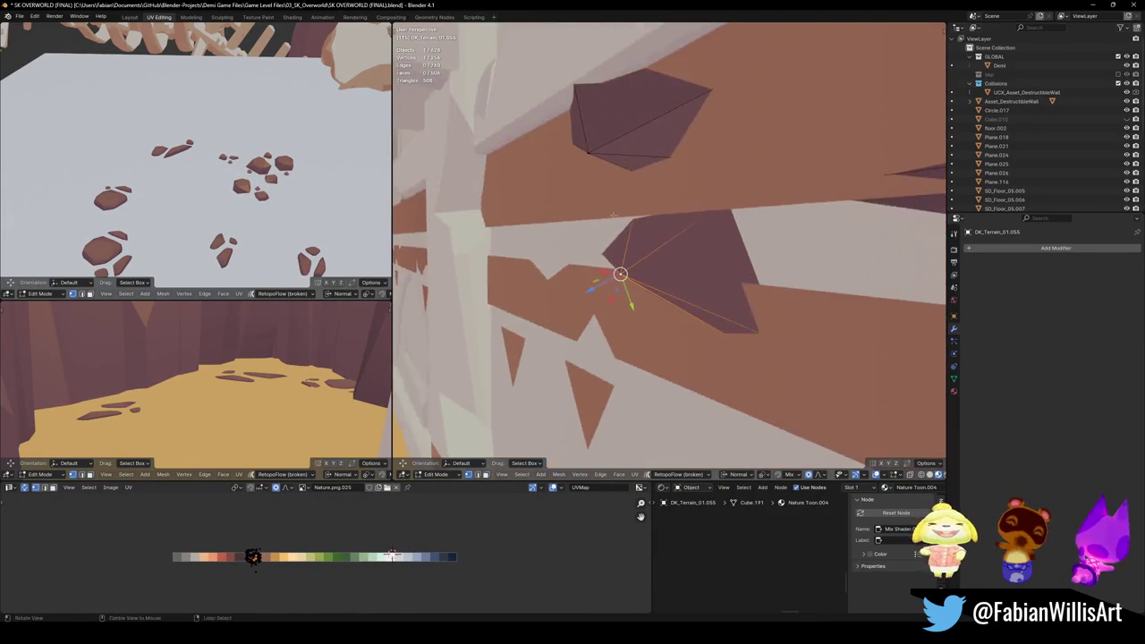
pyautogui.moveTo(687, 206); pyautogui.dragTo(766, 270, button='middle')
# Step: Move that rock point up and behind the wall in three proportional moves
pyautogui.press('g')
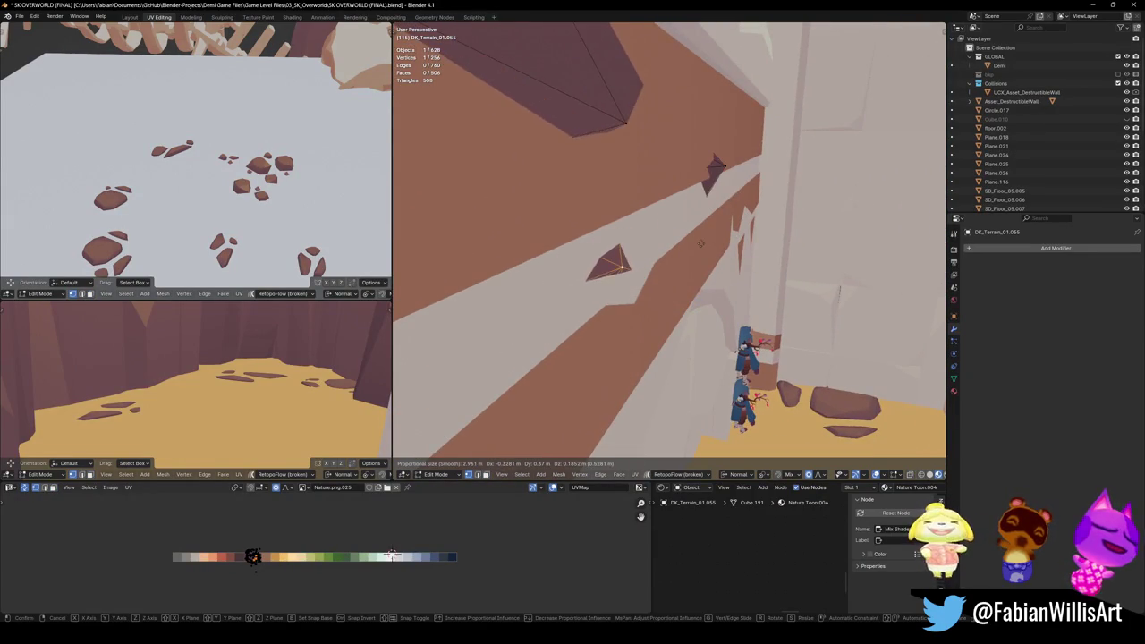
pyautogui.scroll(-3, 609, 260)
pyautogui.click(686, 237)
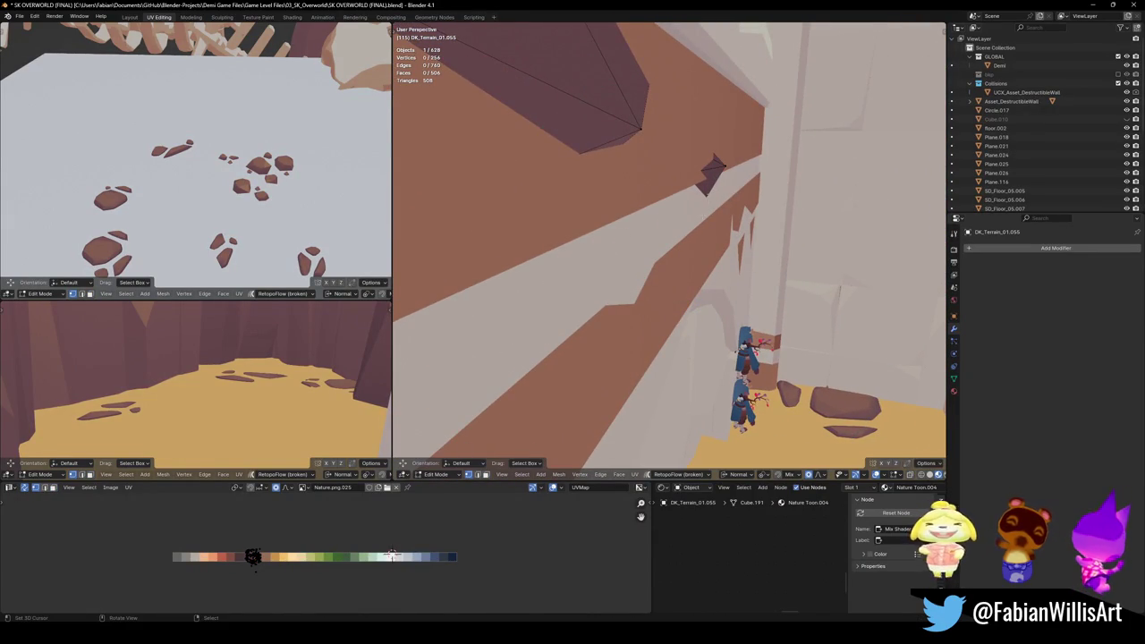
pyautogui.press('g')
pyautogui.click(696, 145)
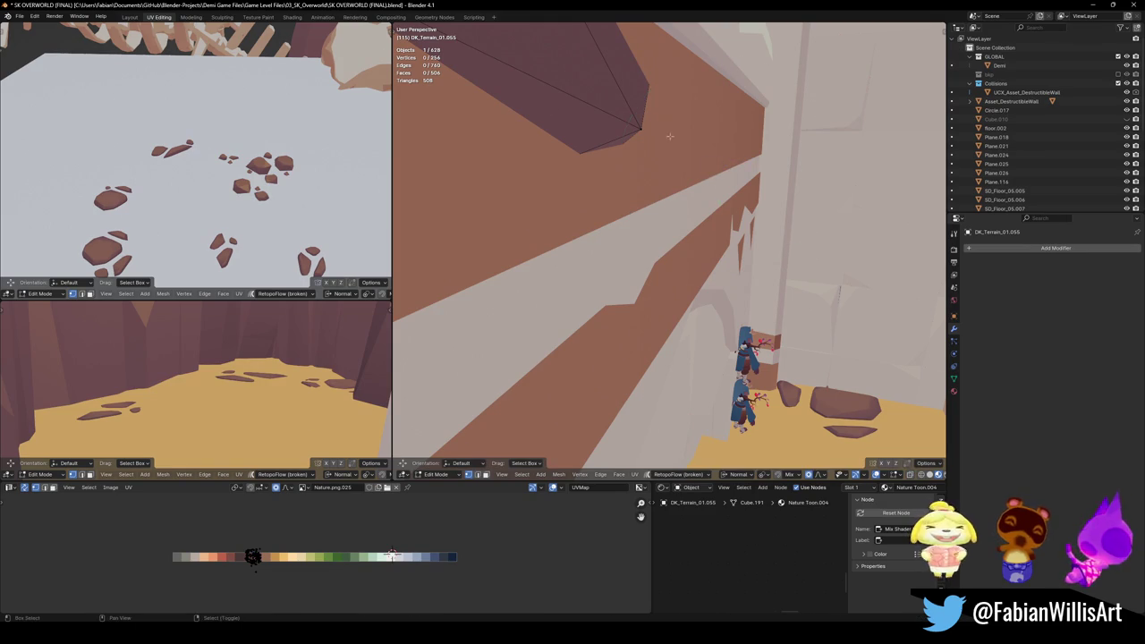
pyautogui.press('g')
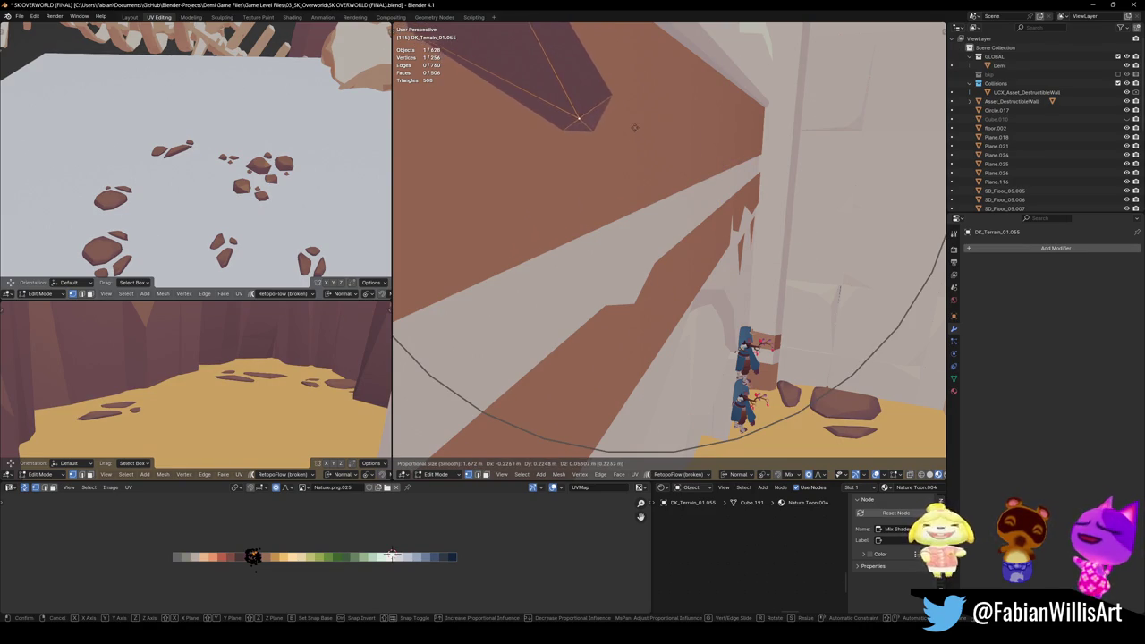
pyautogui.click(617, 111)
pyautogui.moveTo(618, 111)
pyautogui.mouseDown(button='middle')
pyautogui.moveTo(690, 182)
pyautogui.moveTo(936, 259)
pyautogui.mouseUp(button='middle')
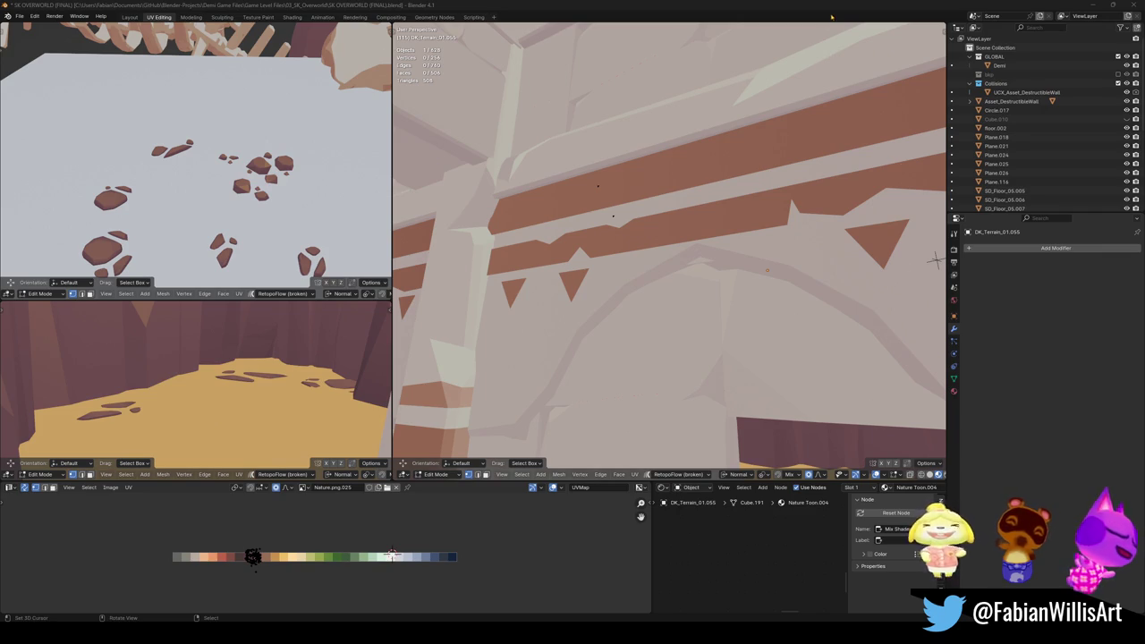
pyautogui.moveTo(644, 370); pyautogui.dragTo(724, 306, button='middle')
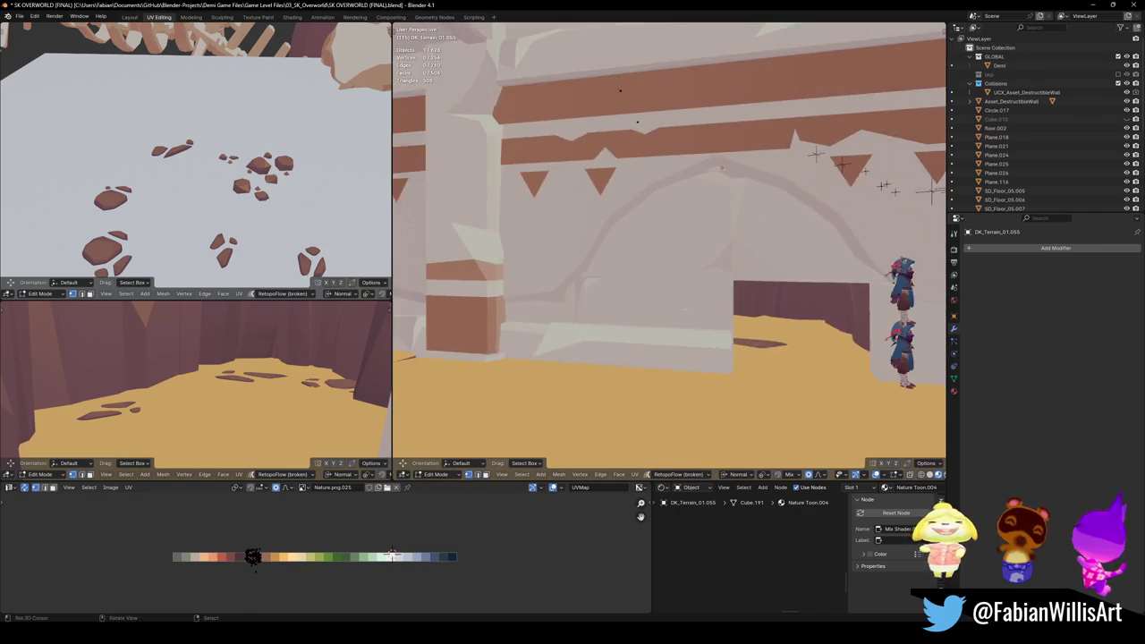
pyautogui.scroll(-2, 724, 307)
pyautogui.scroll(5, 724, 306)
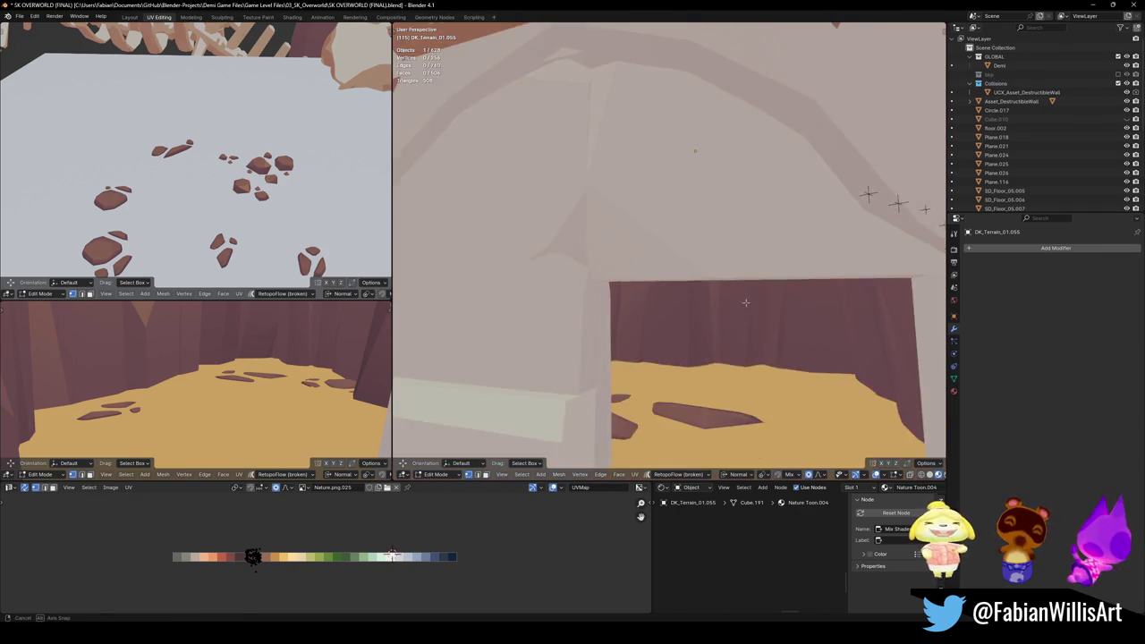
pyautogui.moveTo(724, 307); pyautogui.dragTo(758, 317, button='middle')
pyautogui.press('Tab')
pyautogui.scroll(-3, 758, 318)
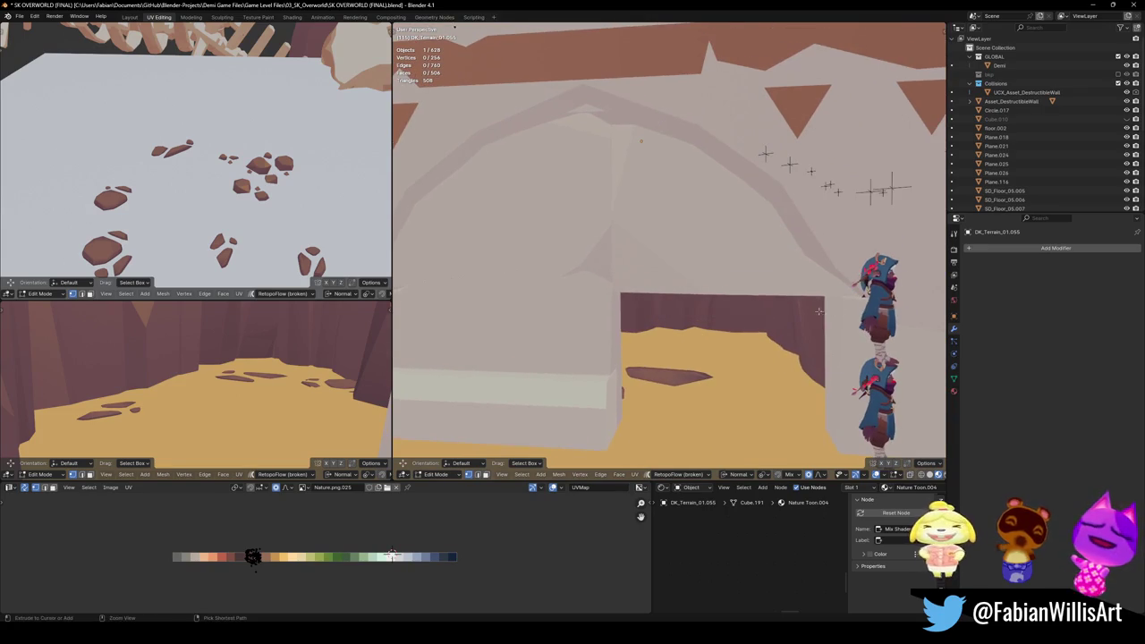
pyautogui.hotkey('ctrl', 's')
pyautogui.hotkey('shift', '`')
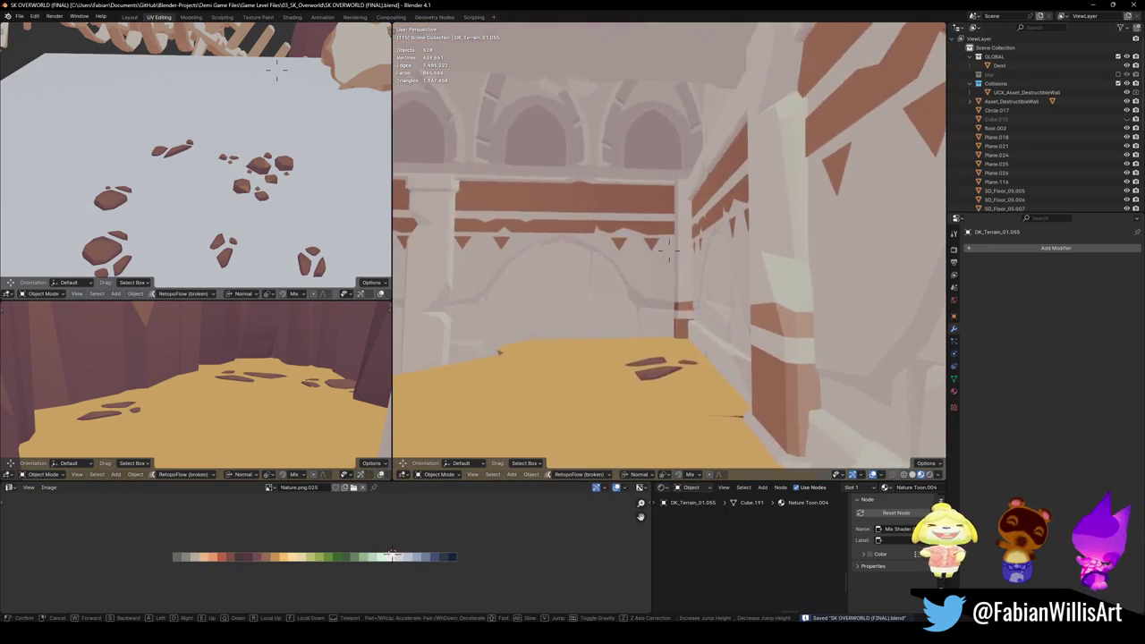
pyautogui.press('w')
pyautogui.press('w')
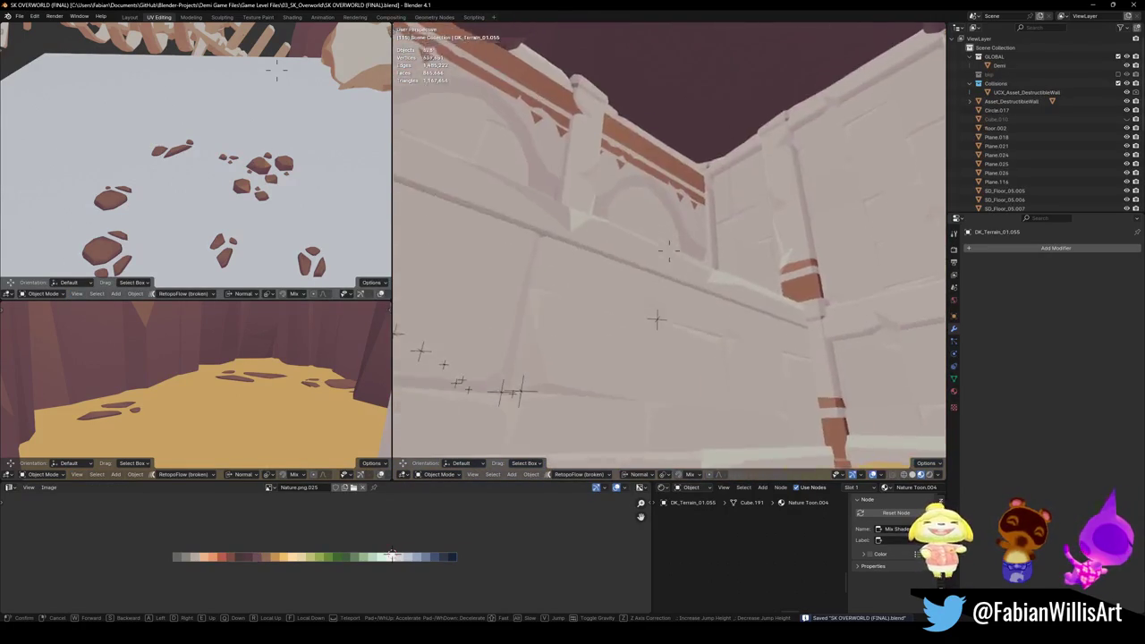
pyautogui.press('w')
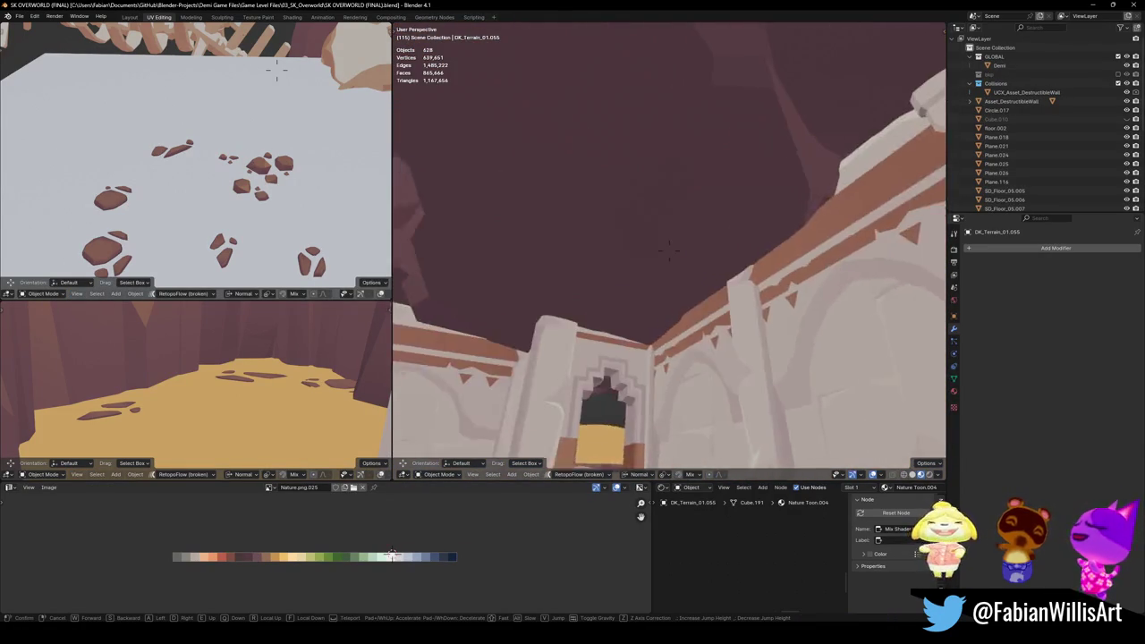
pyautogui.press('w')
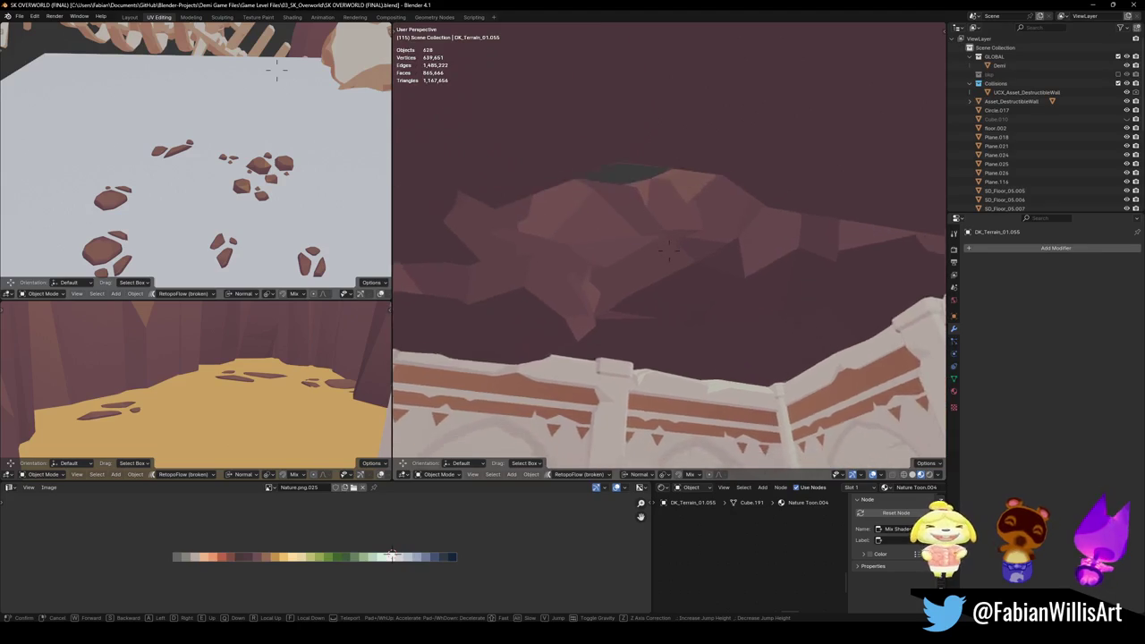
pyautogui.press('w')
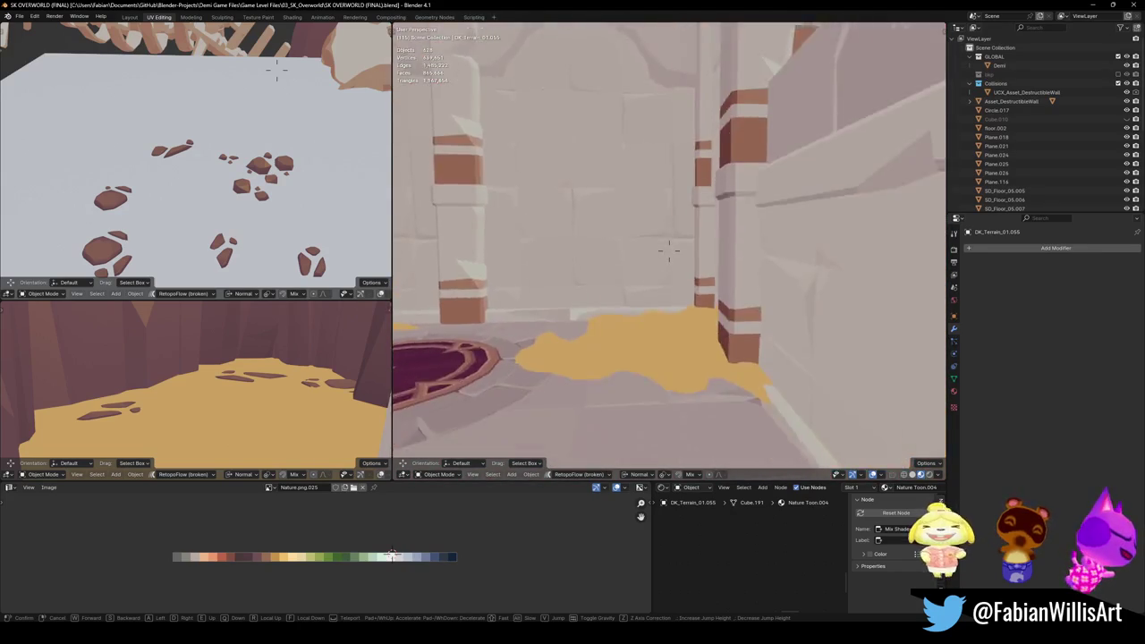
pyautogui.press('w')
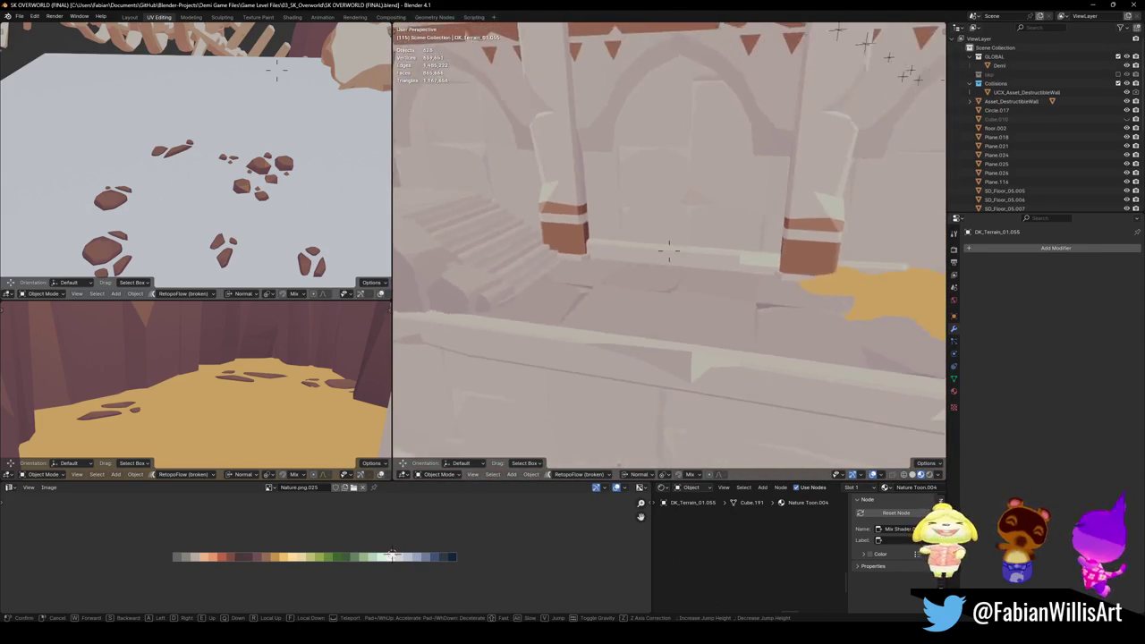
pyautogui.press('w')
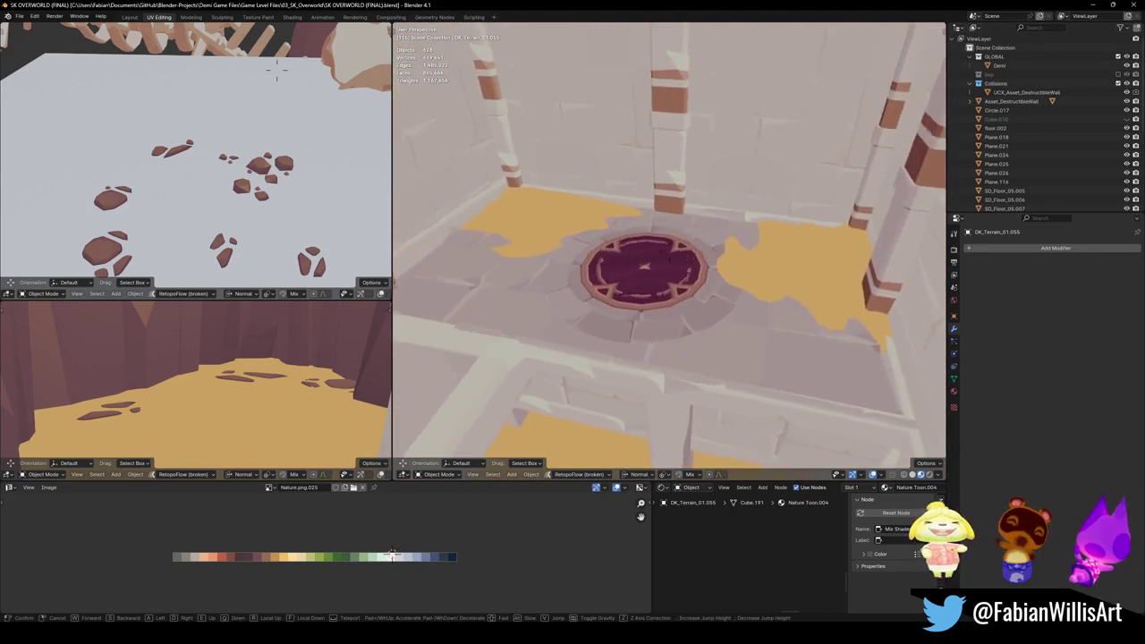
pyautogui.click(662, 343)
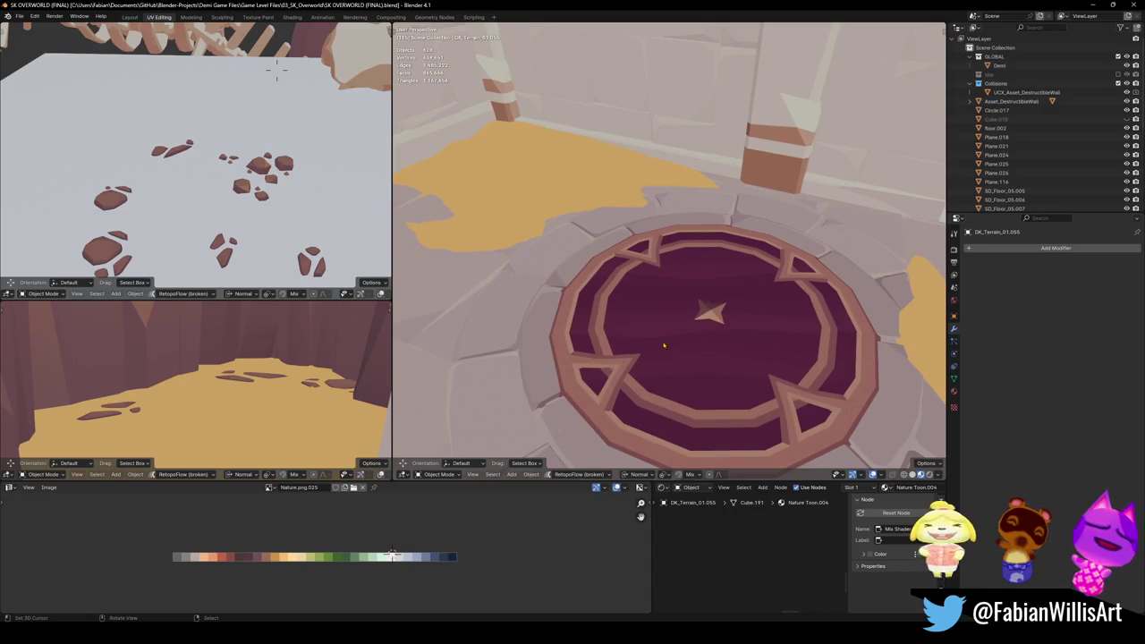
pyautogui.click(662, 343)
pyautogui.press('KP_Divide')
pyautogui.press('KP_7')
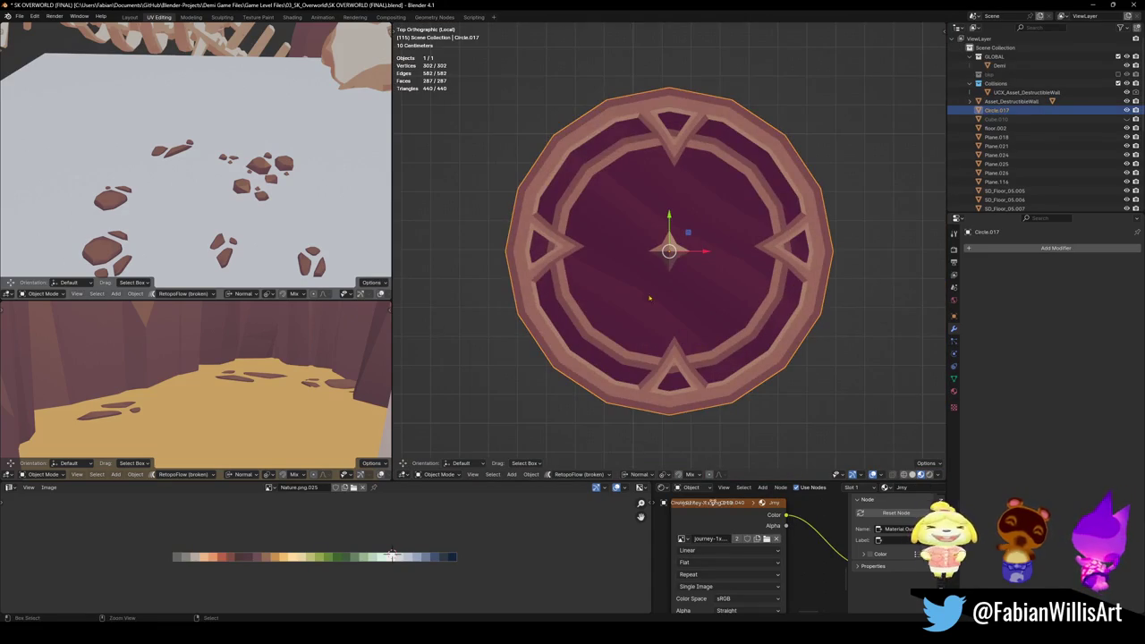
pyautogui.scroll(-8, 668, 279)
pyautogui.hotkey('shift', 'd')
pyautogui.press('x')
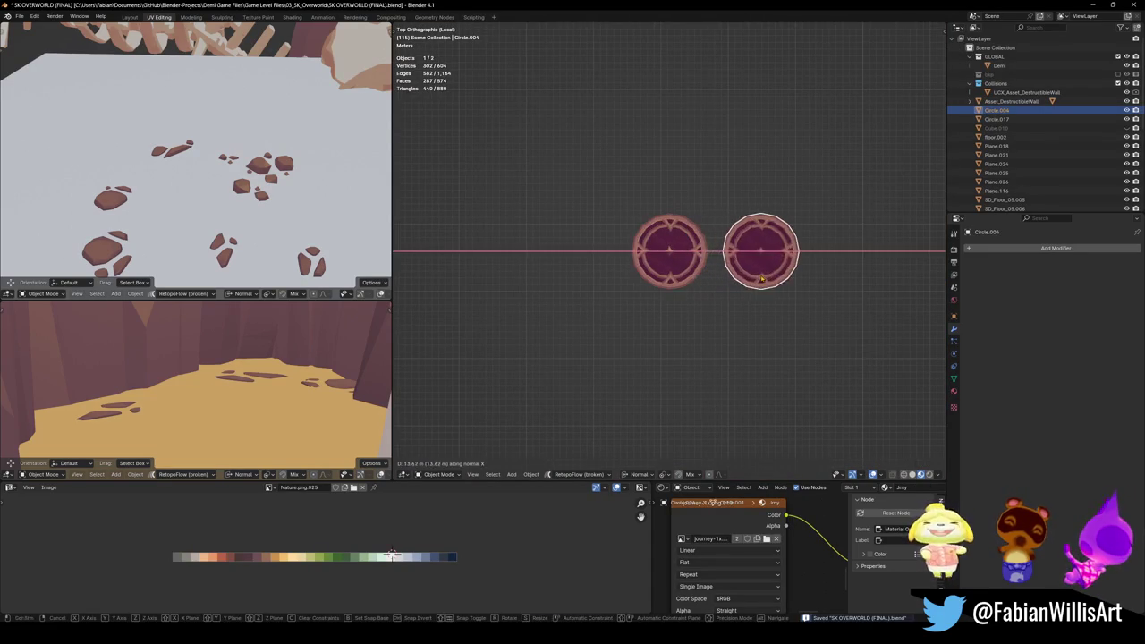
pyautogui.click(760, 256)
pyautogui.hotkey('ctrl', 's')
pyautogui.press('KP_Decimal')
pyautogui.press('Tab')
pyautogui.press('KP_Decimal')
pyautogui.hotkey('alt', 'a')
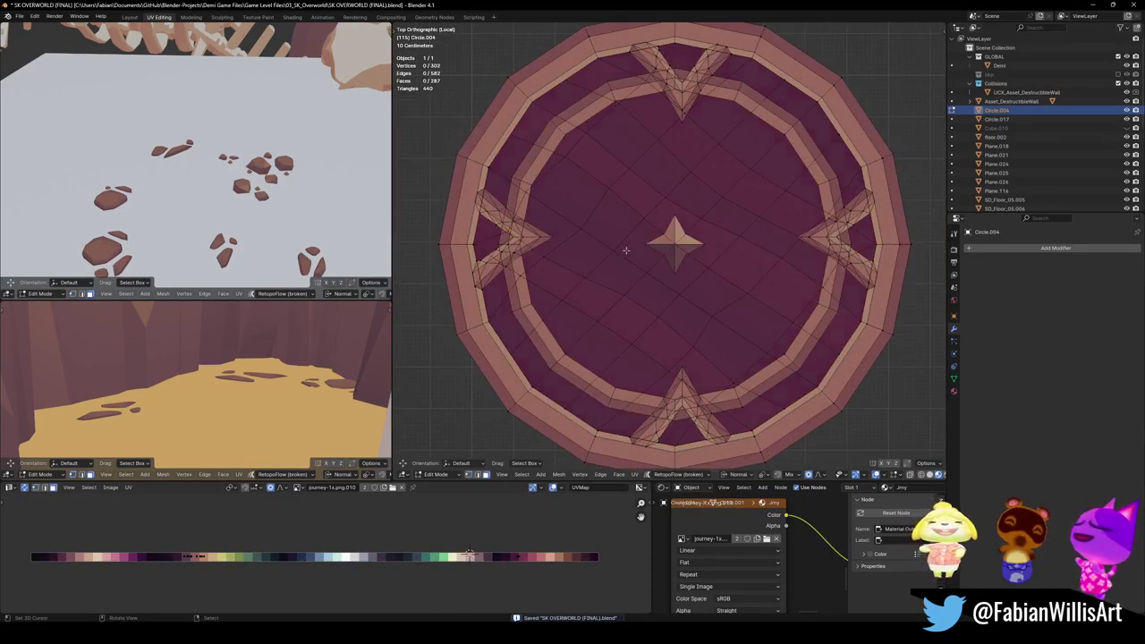
pyautogui.press('l')
pyautogui.hotkey('shift', 'h')
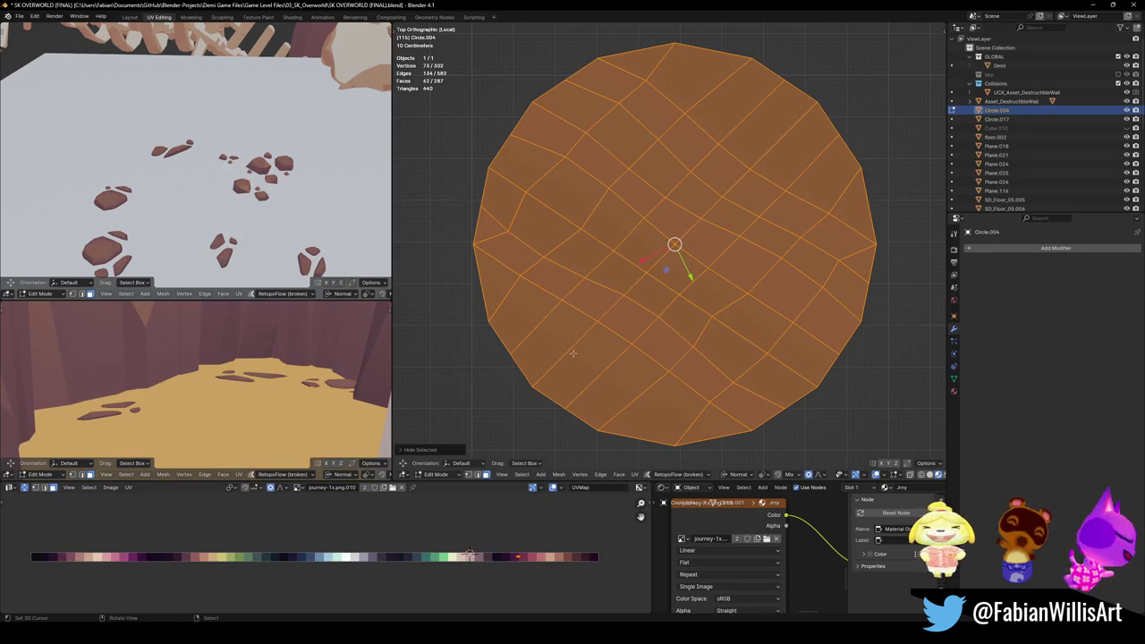
pyautogui.hotkey('alt', 'a')
pyautogui.keyDown('shift'); pyautogui.click(659, 409); pyautogui.keyUp('shift')
pyautogui.keyDown('shift'); pyautogui.click(716, 427); pyautogui.keyUp('shift')
pyautogui.keyDown('shift'); pyautogui.click(498, 274); pyautogui.keyUp('shift')
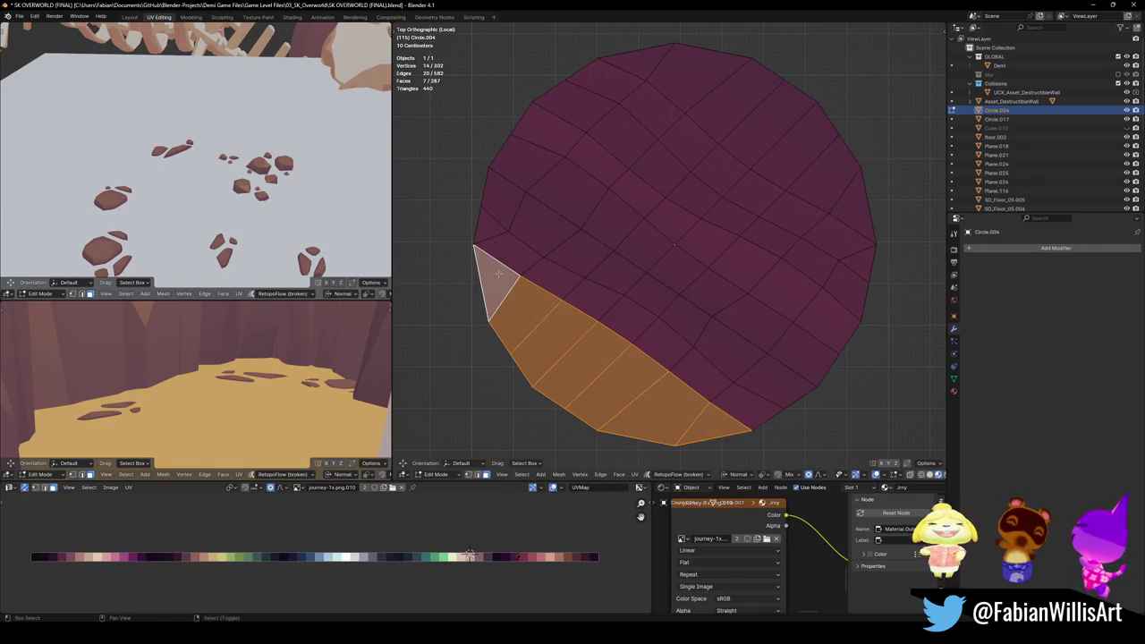
pyautogui.keyDown('alt'); pyautogui.keyDown('shift'); pyautogui.click(821, 172); pyautogui.keyUp('shift'); pyautogui.keyUp('alt')
pyautogui.keyDown('shift'); pyautogui.click(845, 195); pyautogui.keyUp('shift')
pyautogui.keyDown('shift'); pyautogui.click(662, 77); pyautogui.keyUp('shift')
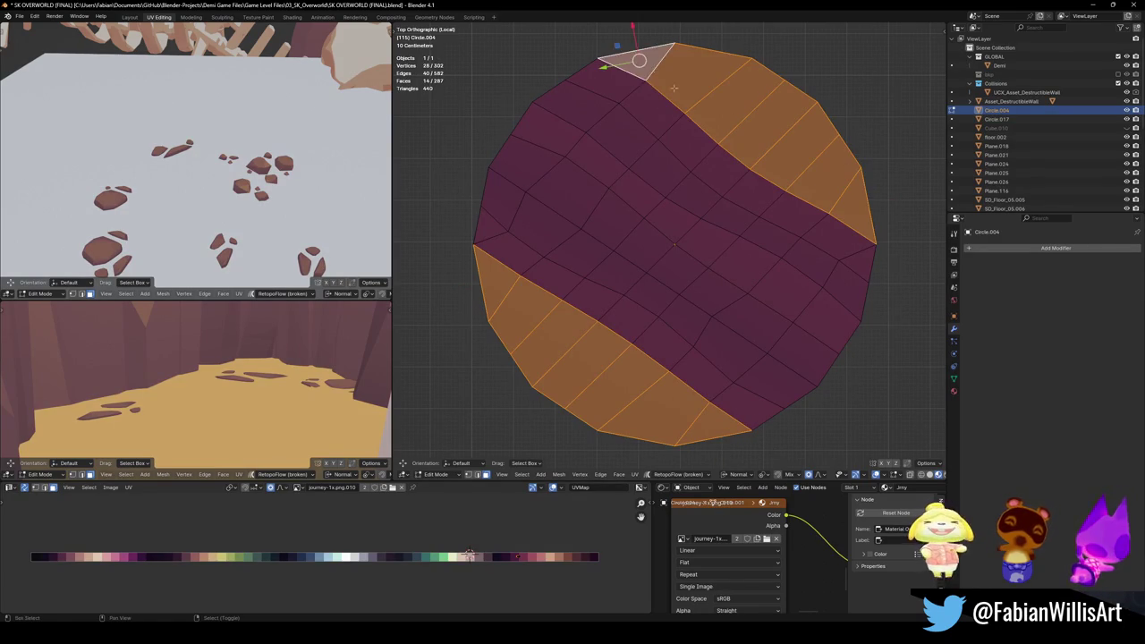
pyautogui.press('x')
pyautogui.click(675, 92)
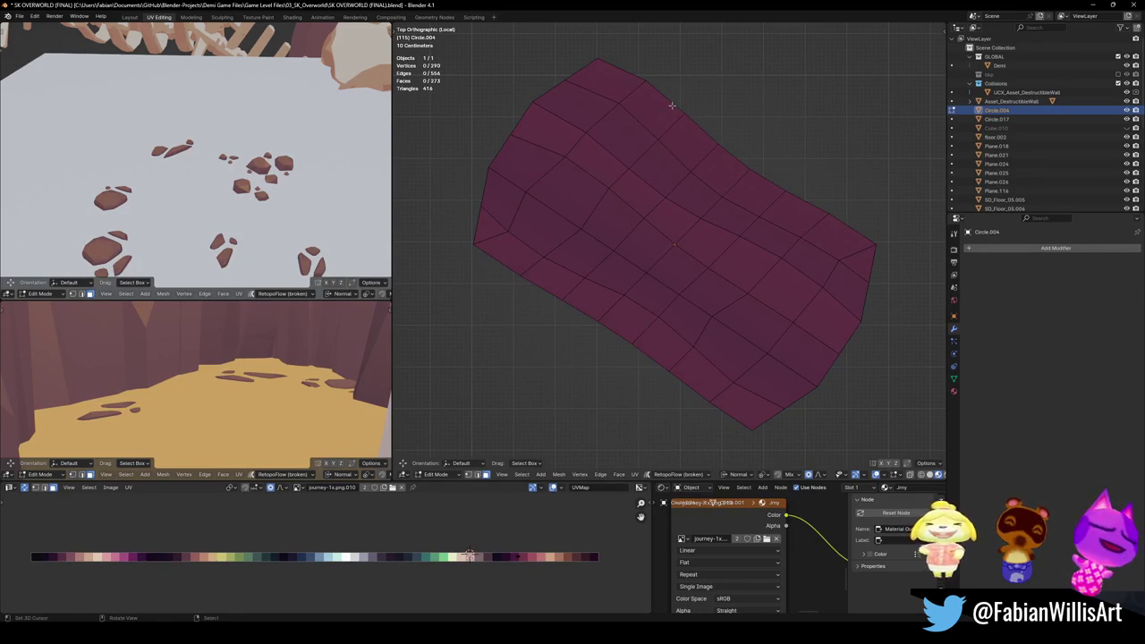
pyautogui.press('a')
pyautogui.press('r')
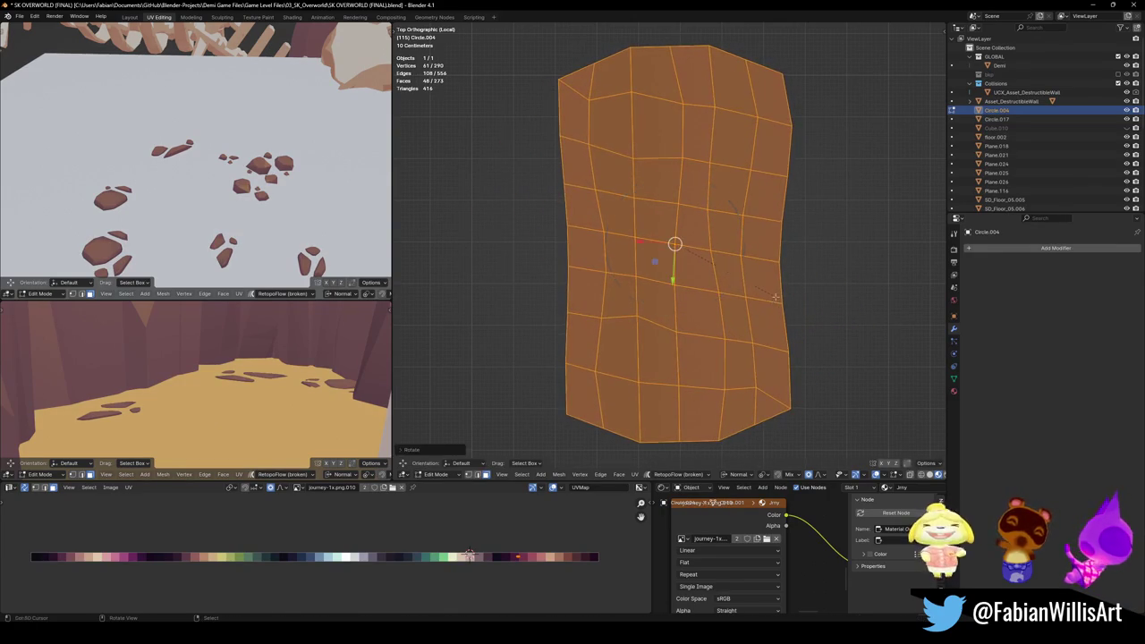
pyautogui.click(776, 298)
pyautogui.press('Tab')
pyautogui.scroll(-5, 725, 221)
pyautogui.scroll(5, 725, 220)
pyautogui.moveTo(725, 221)
pyautogui.mouseDown(button='middle')
pyautogui.moveTo(703, 120)
pyautogui.moveTo(738, 221)
pyautogui.mouseUp(button='middle')
pyautogui.press('Tab')
pyautogui.scroll(-3, 738, 221)
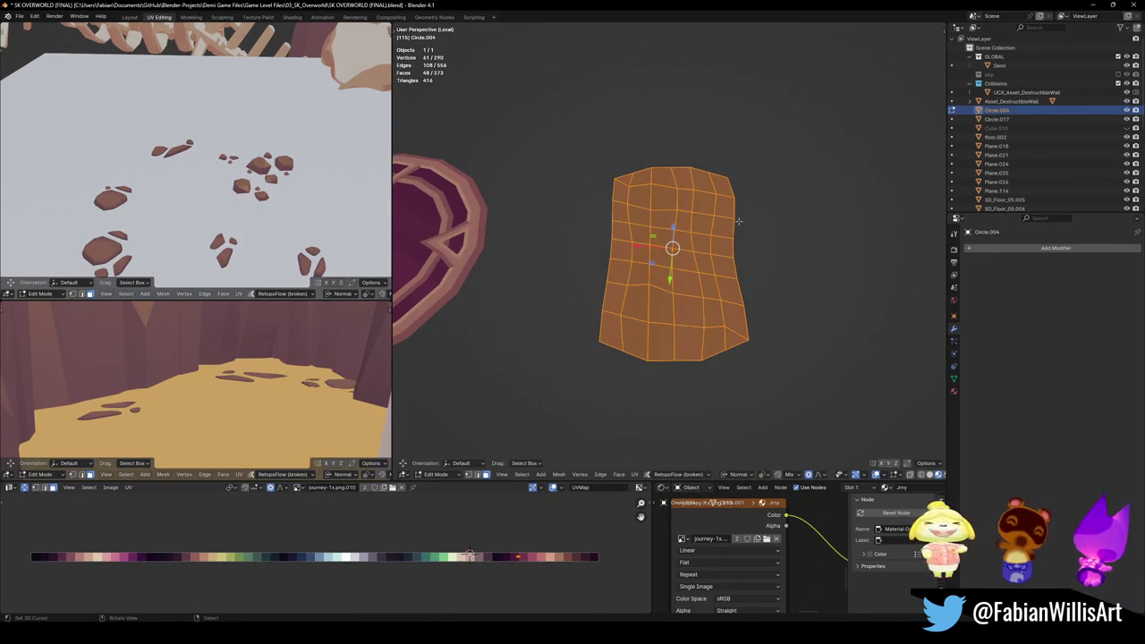
pyautogui.hotkey('alt', 'h')
pyautogui.press('KP_7')
pyautogui.scroll(5, 740, 230)
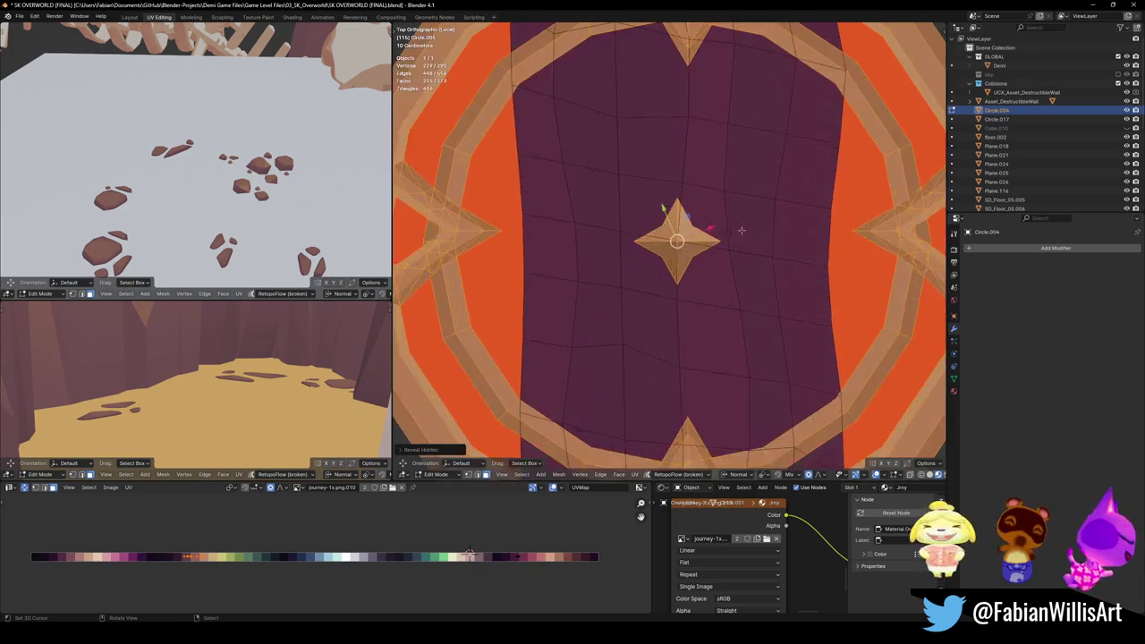
pyautogui.scroll(-5, 768, 206)
pyautogui.scroll(3, 768, 214)
pyautogui.hotkey('alt', 'a')
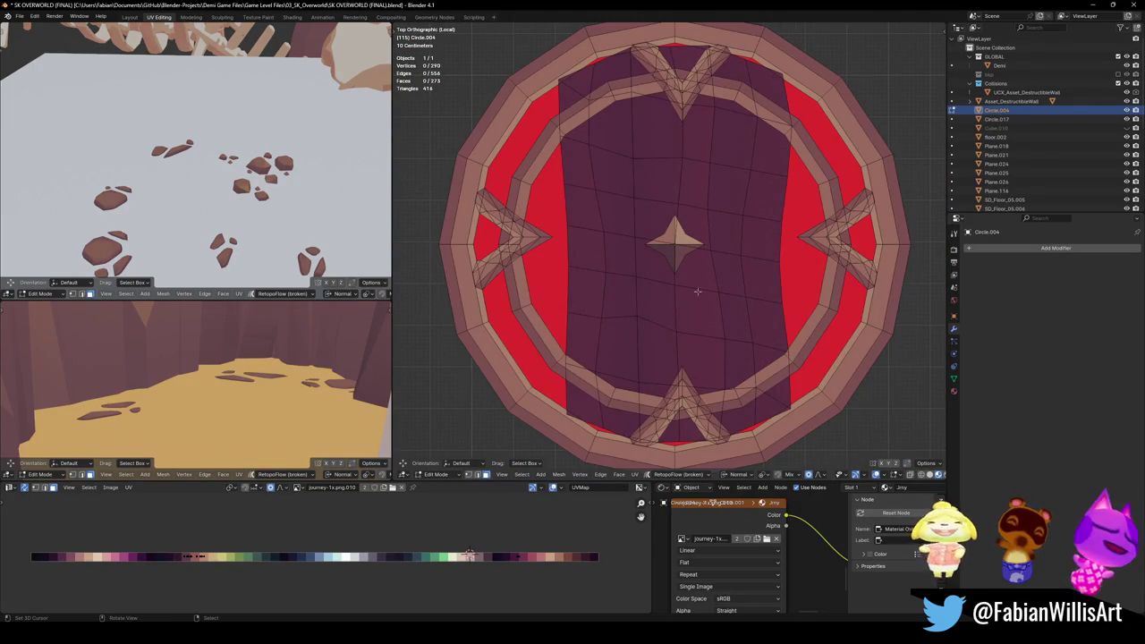
pyautogui.scroll(-4, 715, 210)
pyautogui.scroll(3, 715, 210)
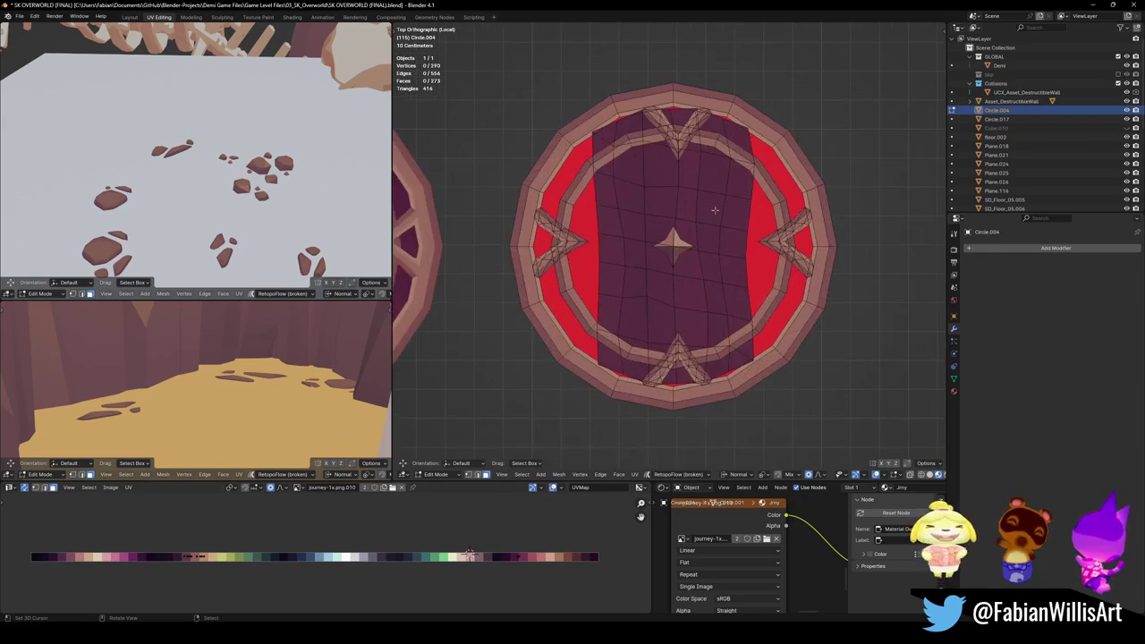
pyautogui.press('Tab')
pyautogui.press('Delete')
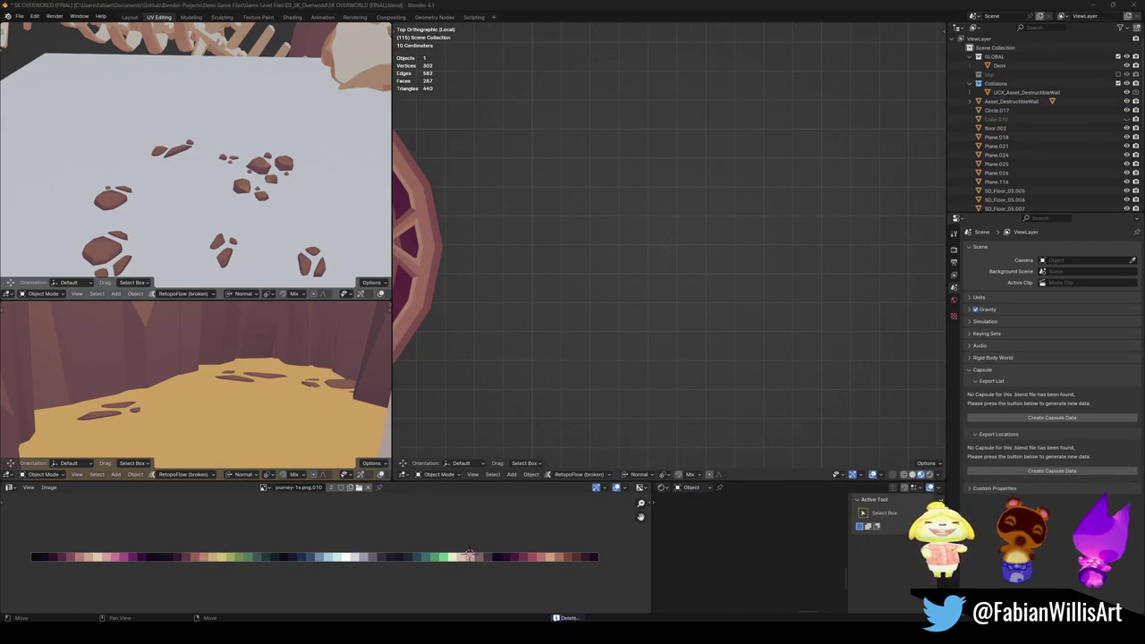
pyautogui.click(841, 585)
# Step: Walk through the clocktower room to the purple balcony and edit floor Plane.025
pyautogui.hotkey('shift', '`')
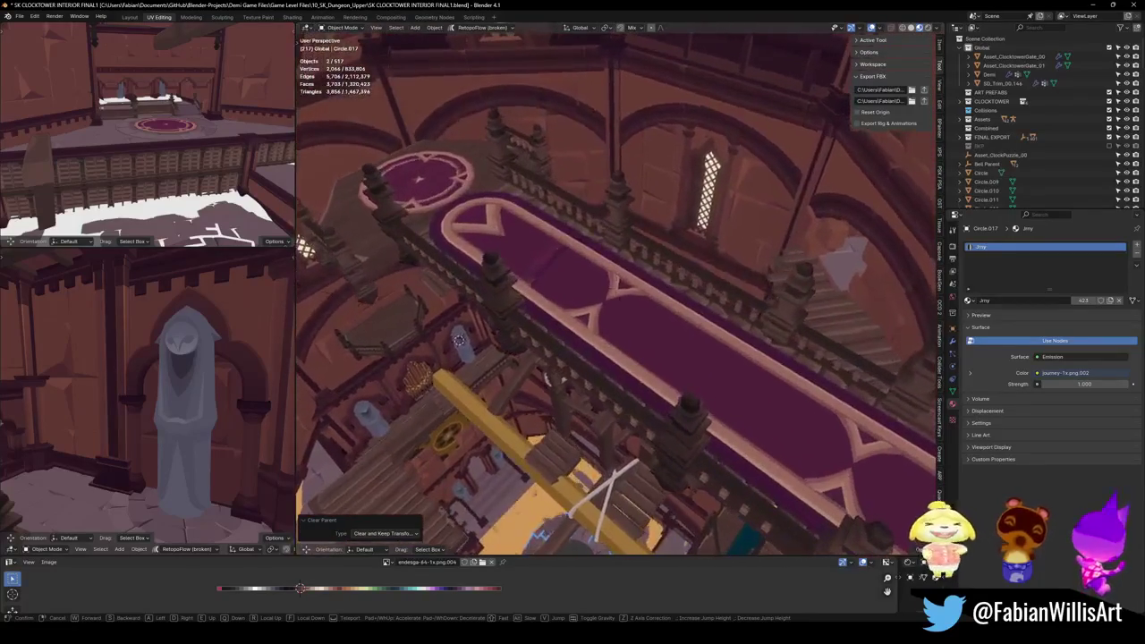
pyautogui.click(626, 331)
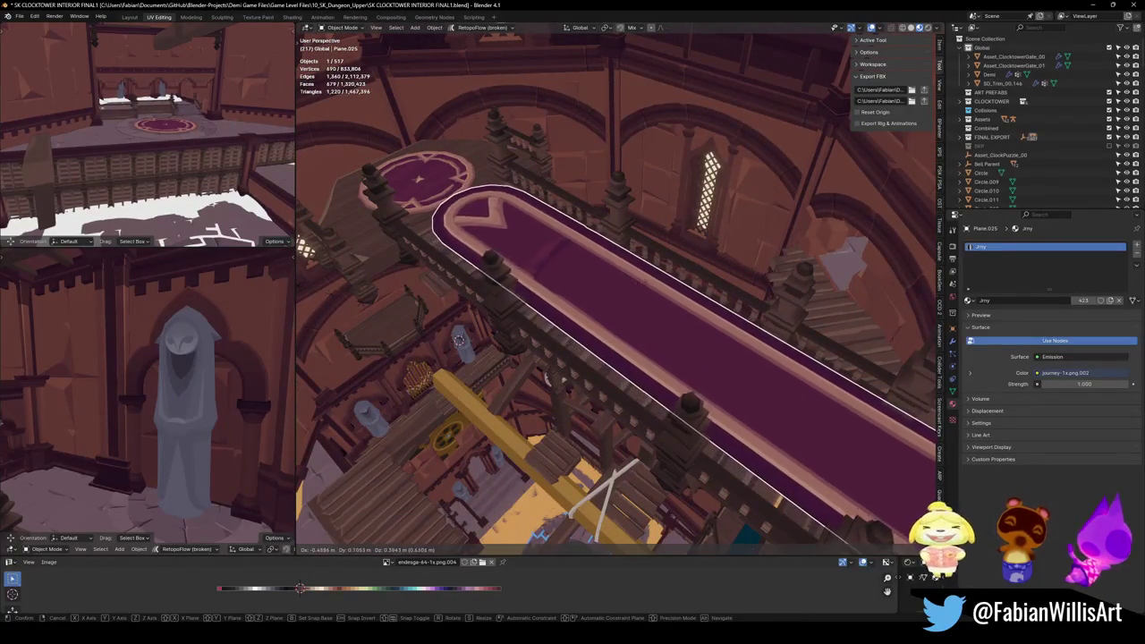
pyautogui.click(669, 266)
pyautogui.scroll(5, 561, 259)
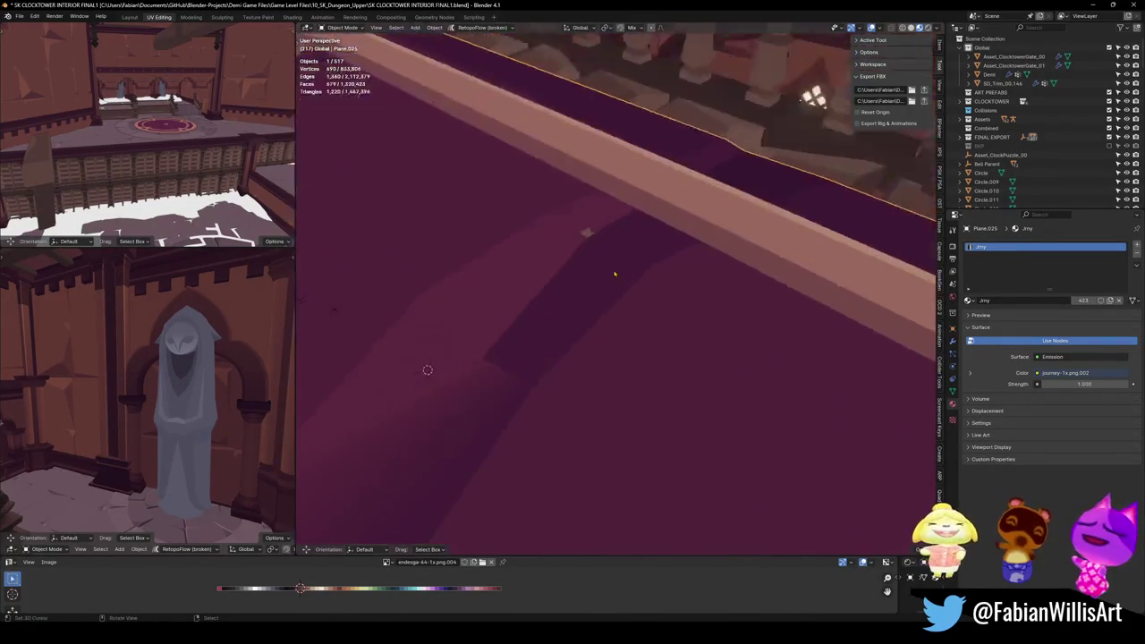
pyautogui.moveTo(583, 220)
pyautogui.mouseDown(button='middle')
pyautogui.moveTo(573, 309)
pyautogui.moveTo(598, 338)
pyautogui.mouseUp(button='middle')
pyautogui.press('Tab')
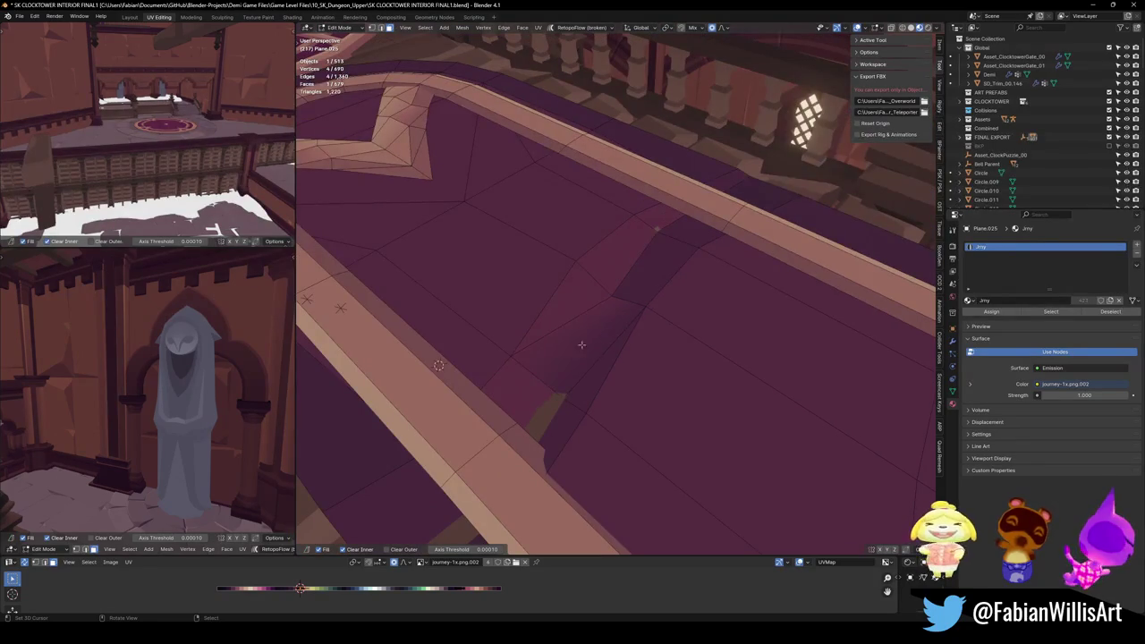
# Step: Try joining two balcony floor vertices with a new edge, then undo it
pyautogui.click(581, 345)
pyautogui.hotkey('alt', 'a')
pyautogui.keyDown('alt'); pyautogui.click(608, 353); pyautogui.keyUp('alt')
pyautogui.moveTo(608, 353); pyautogui.dragTo(670, 349, button='middle')
pyautogui.hotkey('alt', 'a')
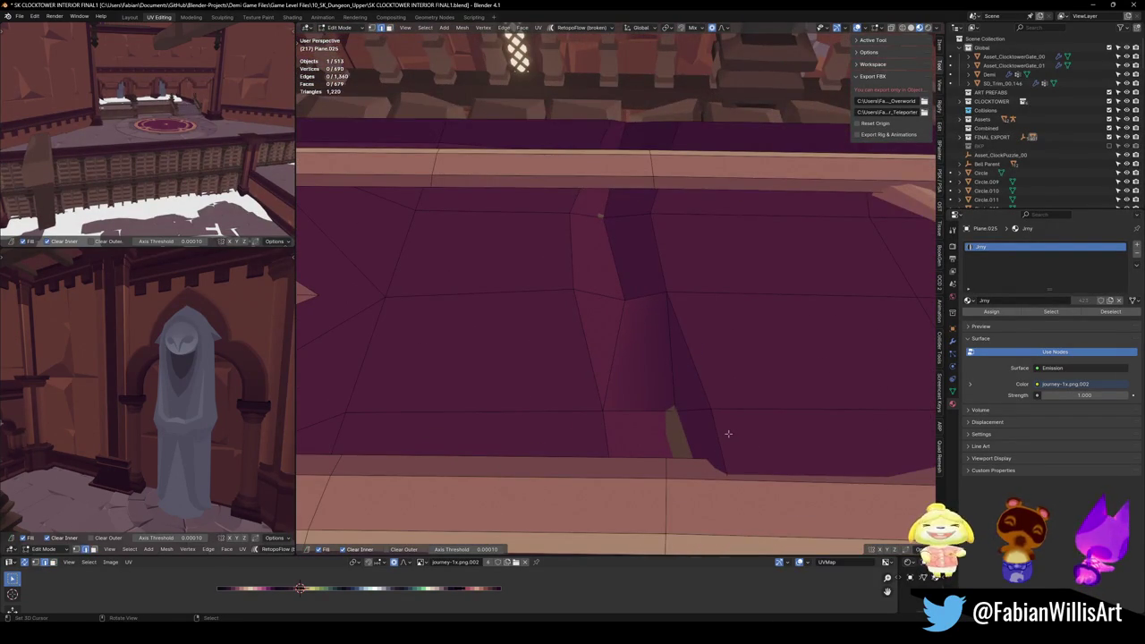
pyautogui.click(625, 300)
pyautogui.keyDown('shift'); pyautogui.click(675, 410); pyautogui.keyUp('shift')
pyautogui.press('j')
pyautogui.hotkey('alt', 'a')
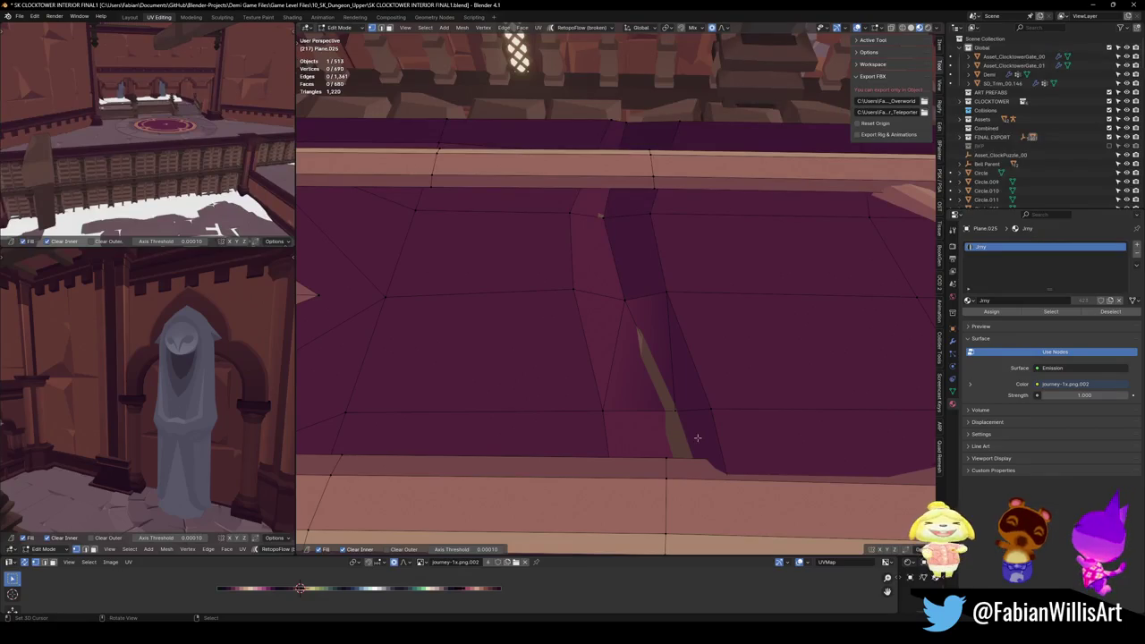
pyautogui.hotkey('ctrl', 'z')
pyautogui.hotkey('ctrl', 'z')
pyautogui.hotkey('ctrl', 'z')
pyautogui.hotkey('ctrl', 'z')
pyautogui.hotkey('ctrl', 'z')
# Step: Shrink the balcony face's UVs to about 0.427 and slide the face along X
pyautogui.press('s')
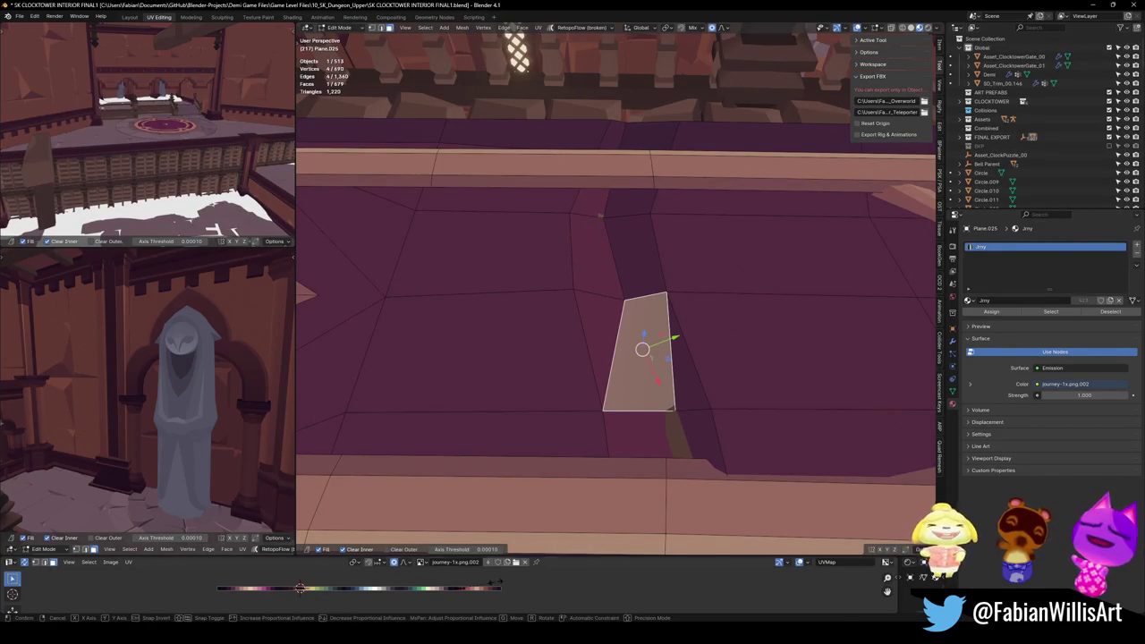
pyautogui.click(496, 591)
pyautogui.press('Tab')
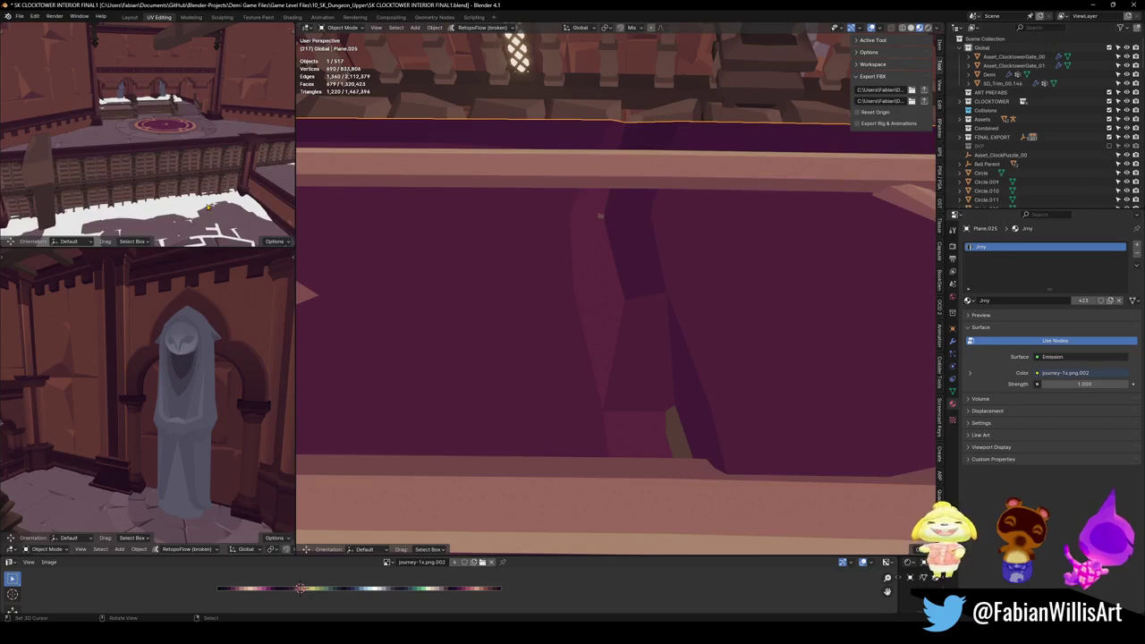
pyautogui.press('Tab')
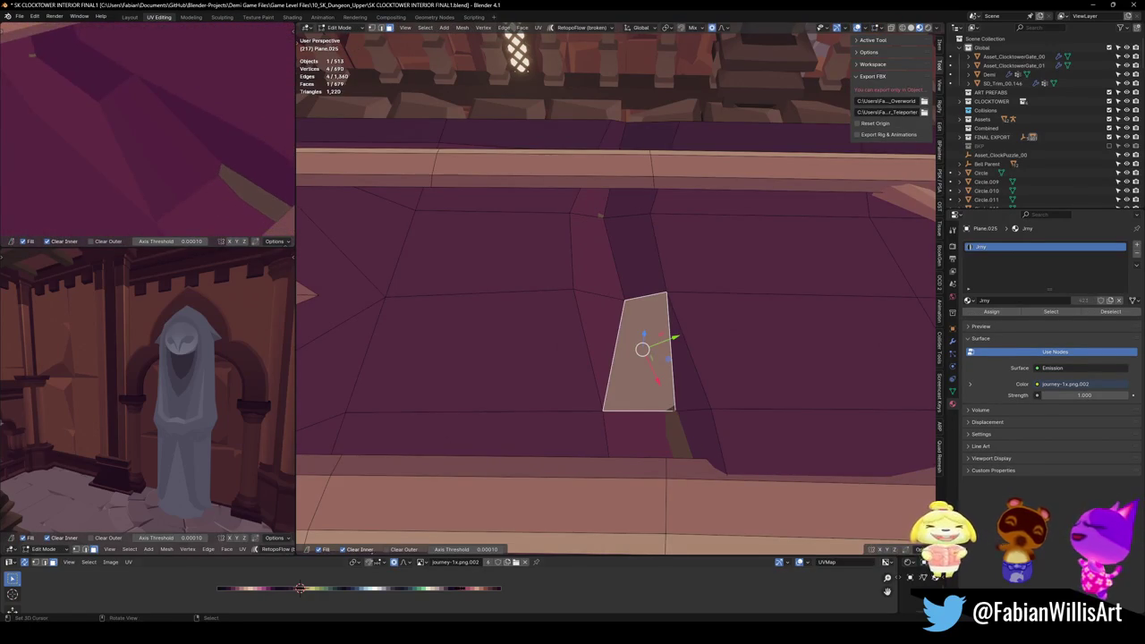
pyautogui.press('g')
pyautogui.press('x')
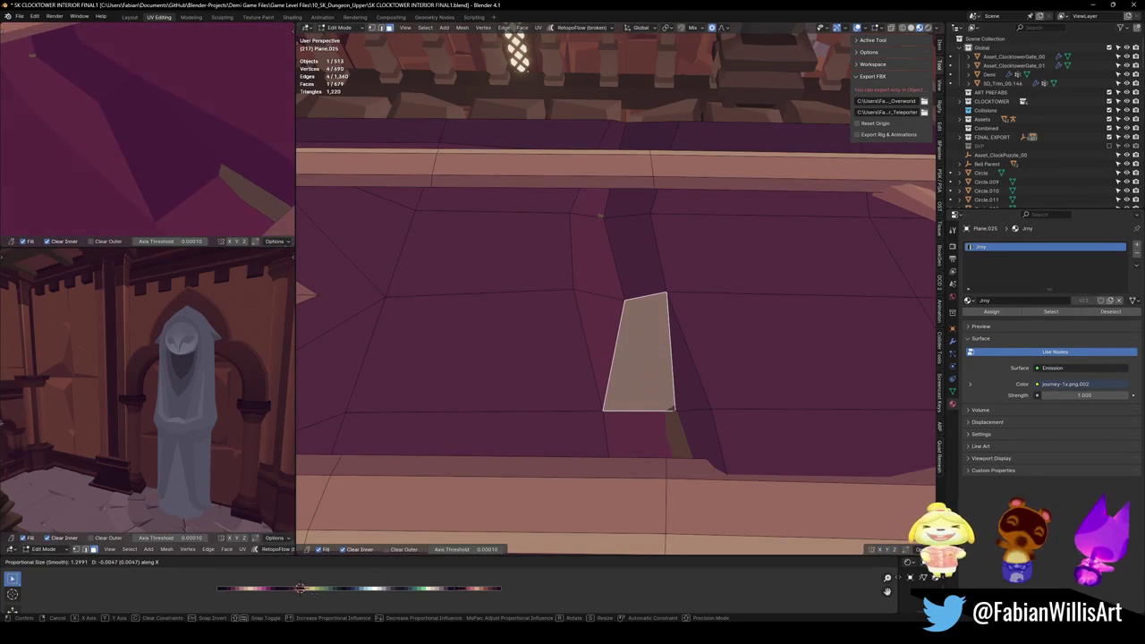
pyautogui.click(780, 323)
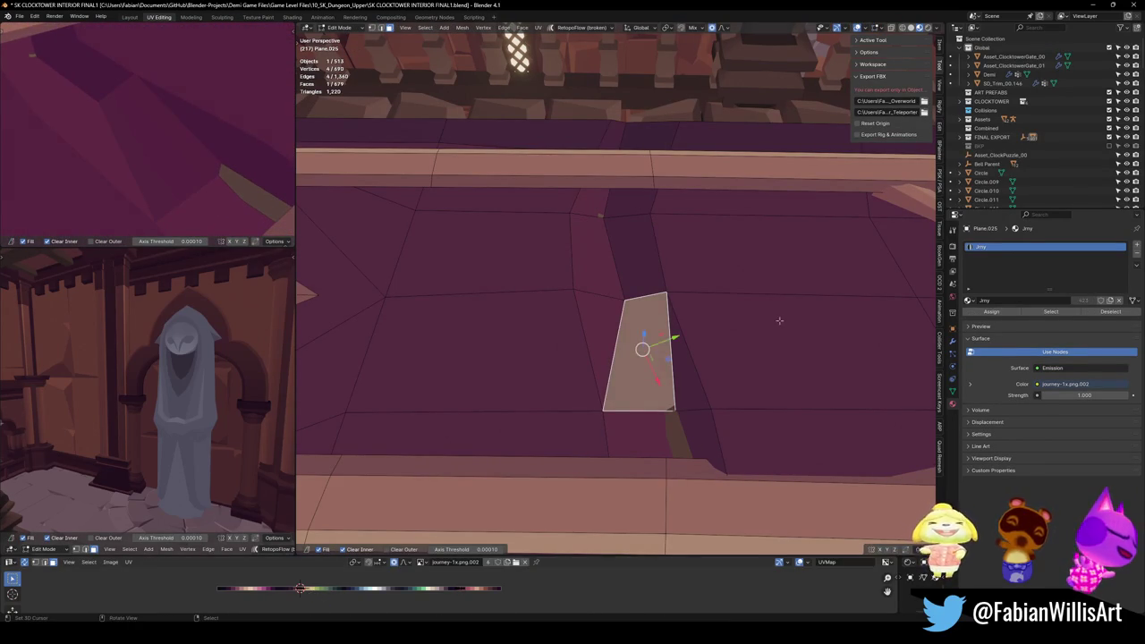
pyautogui.hotkey('alt', 'a')
# Step: Isolate the trim piece and fill its gap with a triangle between three vertices
pyautogui.press('KP_Divide')
pyautogui.scroll(3, 677, 350)
pyautogui.moveTo(677, 350); pyautogui.dragTo(580, 314, button='middle')
pyautogui.scroll(5, 580, 314)
pyautogui.scroll(2, 639, 307)
pyautogui.scroll(1, 598, 350)
pyautogui.scroll(2, 624, 335)
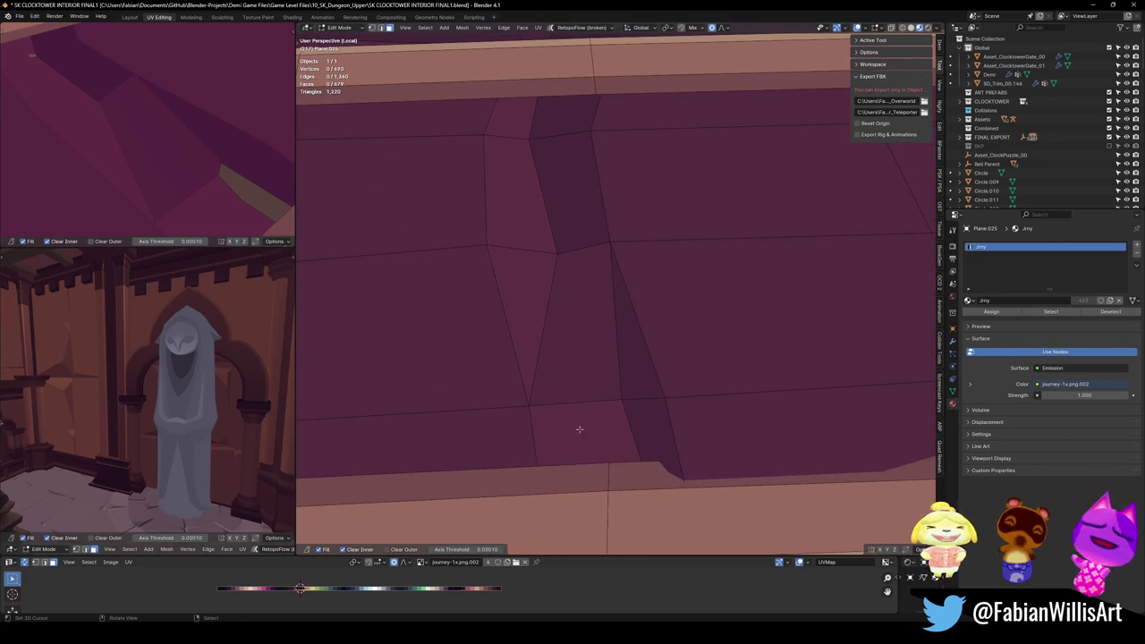
pyautogui.click(616, 400)
pyautogui.keyDown('shift'); pyautogui.click(554, 251); pyautogui.keyUp('shift')
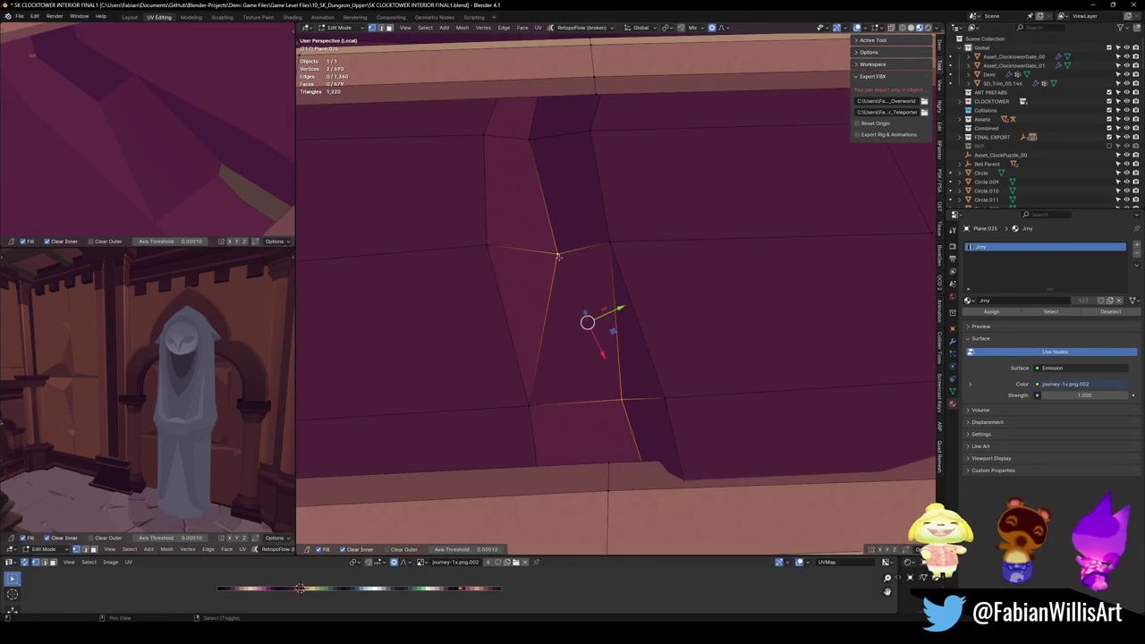
pyautogui.keyDown('shift'); pyautogui.click(530, 404); pyautogui.keyUp('shift')
pyautogui.press('f')
# Step: Scale the new triangle slightly and nudge it and the thin neighbouring triangle along X
pyautogui.press('s')
pyautogui.click(452, 597)
pyautogui.press('g')
pyautogui.press('x')
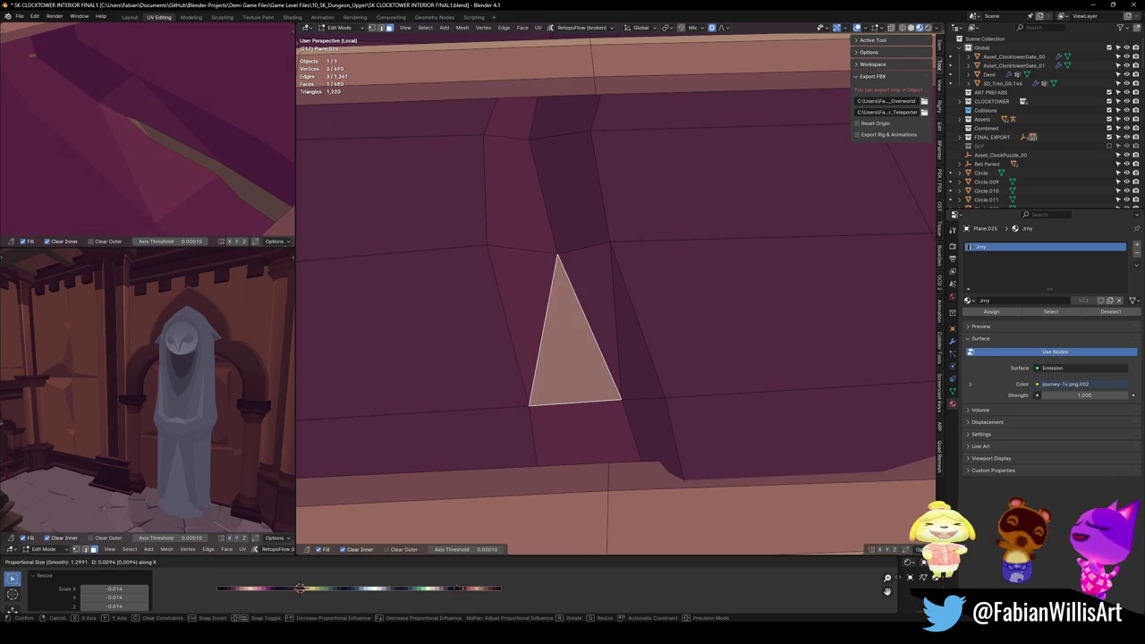
pyautogui.click(598, 327)
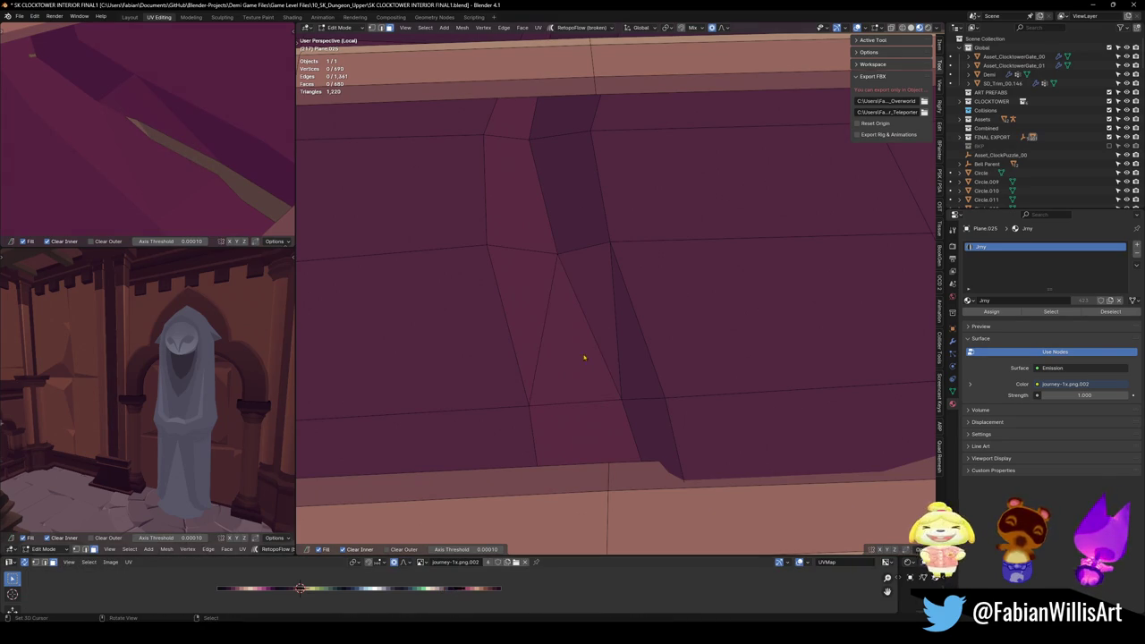
pyautogui.click(594, 325)
pyautogui.press('g')
pyautogui.press('x')
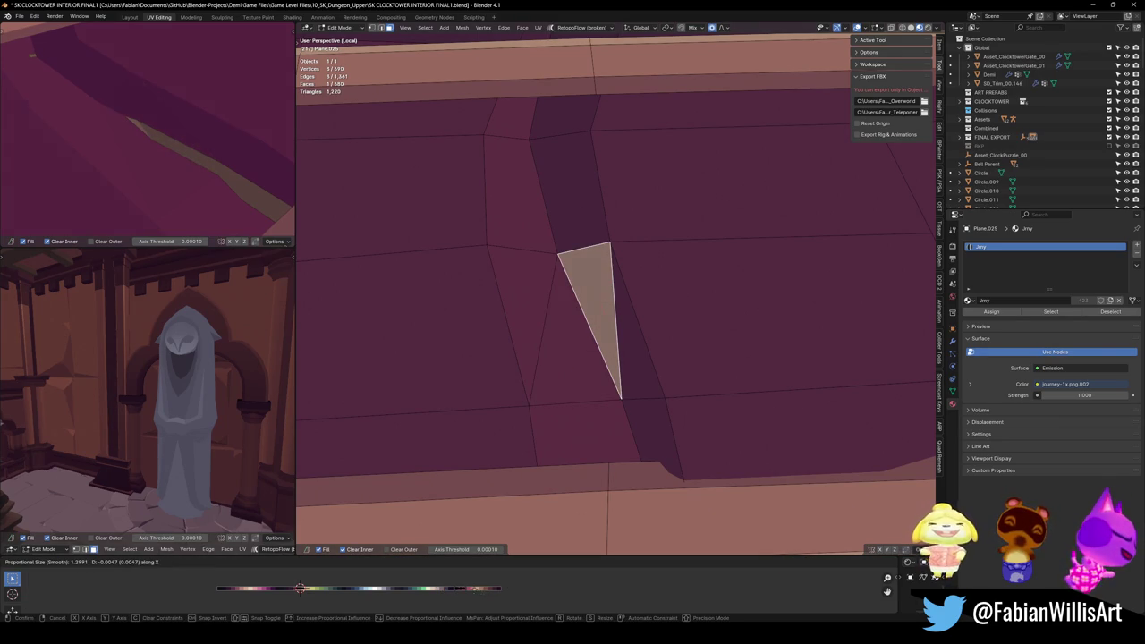
pyautogui.click(596, 295)
pyautogui.hotkey('alt', 'a')
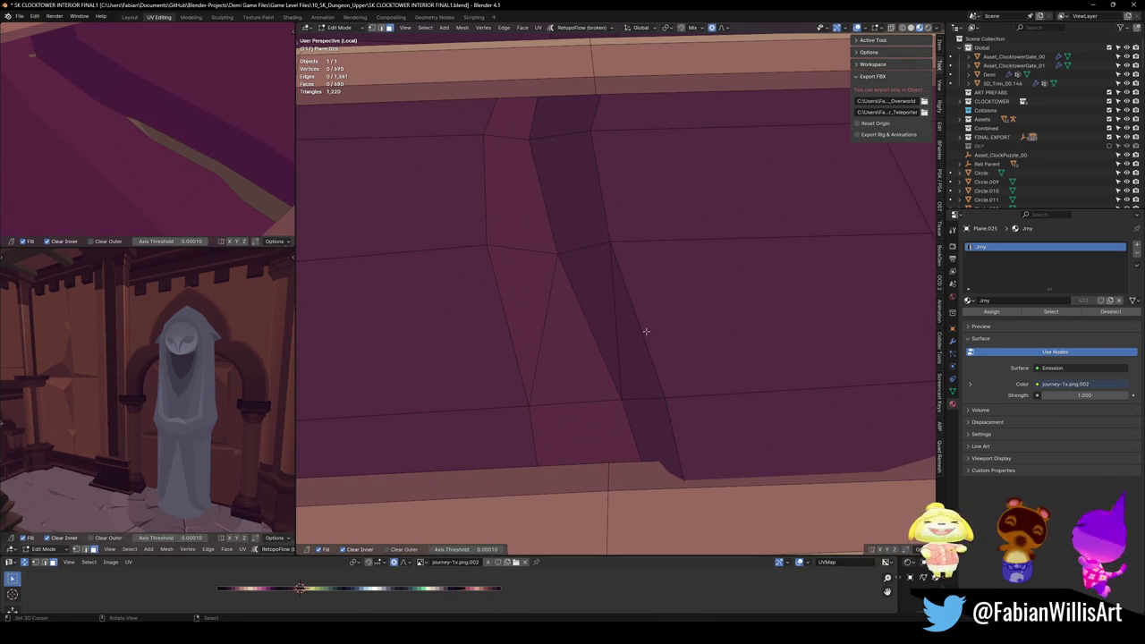
# Step: Unparent the trim piece keeping its transformation, then copy it
pyautogui.press('Tab')
pyautogui.scroll(-4, 646, 331)
pyautogui.scroll(-3, 660, 341)
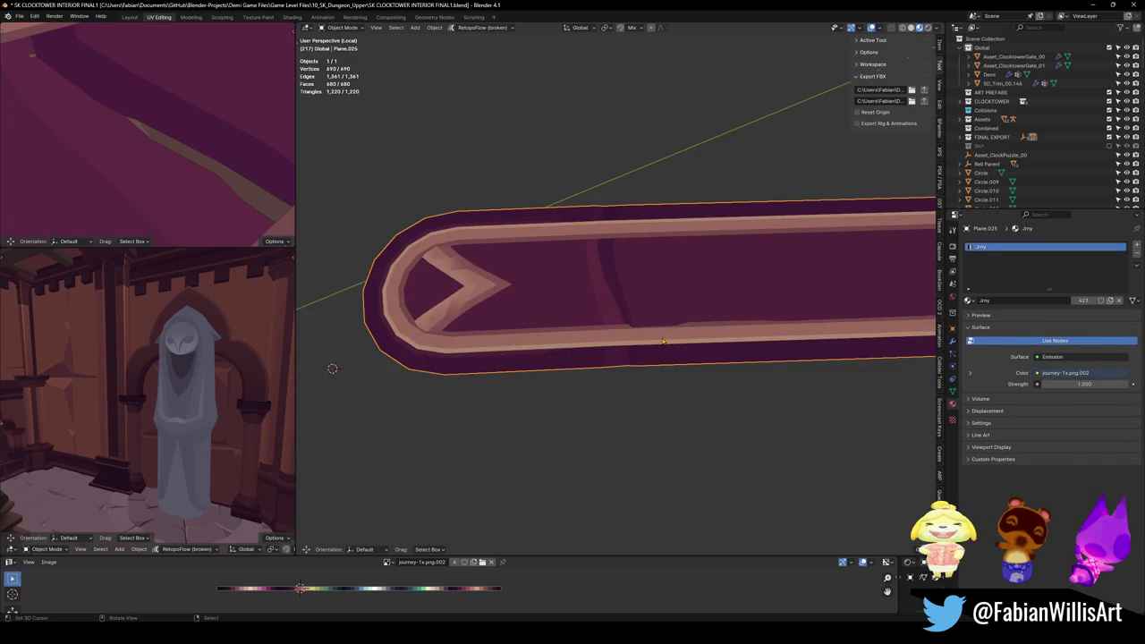
pyautogui.scroll(4, 662, 340)
pyautogui.scroll(-7, 659, 335)
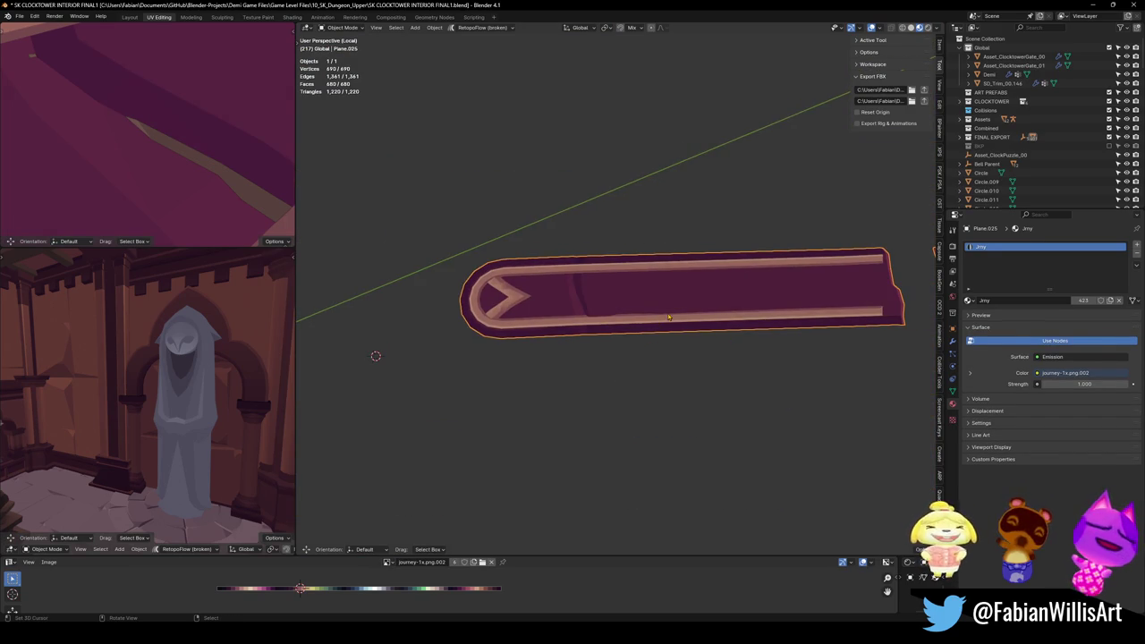
pyautogui.moveTo(668, 317); pyautogui.dragTo(810, 302, button='middle')
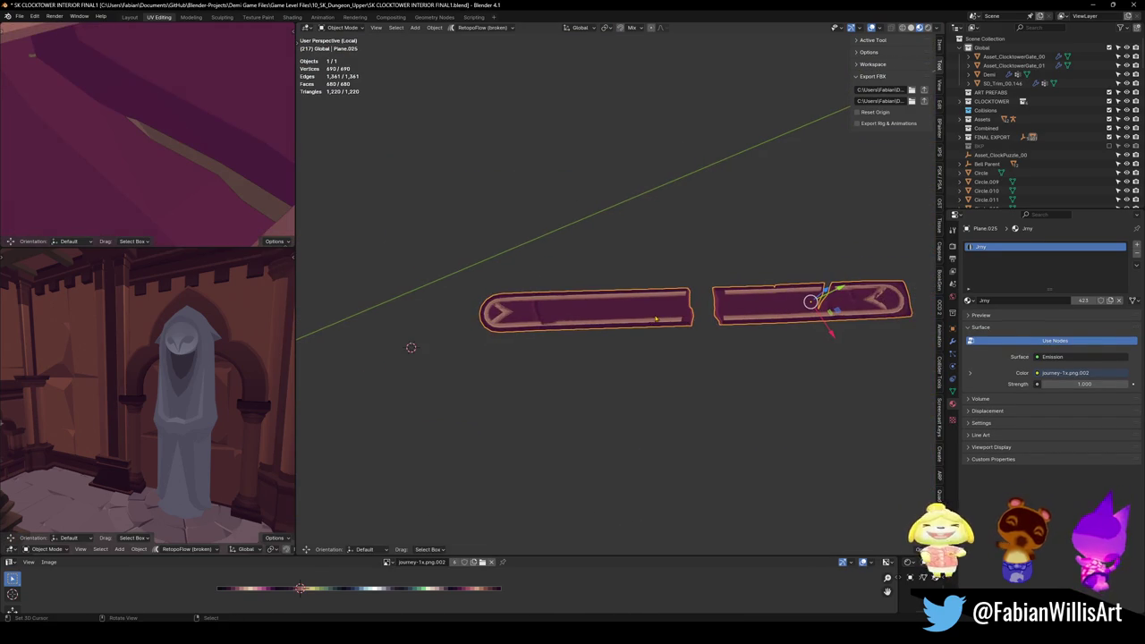
pyautogui.hotkey('alt', 'p')
pyautogui.click(659, 313)
pyautogui.hotkey('ctrl', 'c')
pyautogui.click(659, 299)
# Step: Paste the copied trim piece into SK OVERWORLD at the round platform and rotate it upright
pyautogui.click(1092, 4)
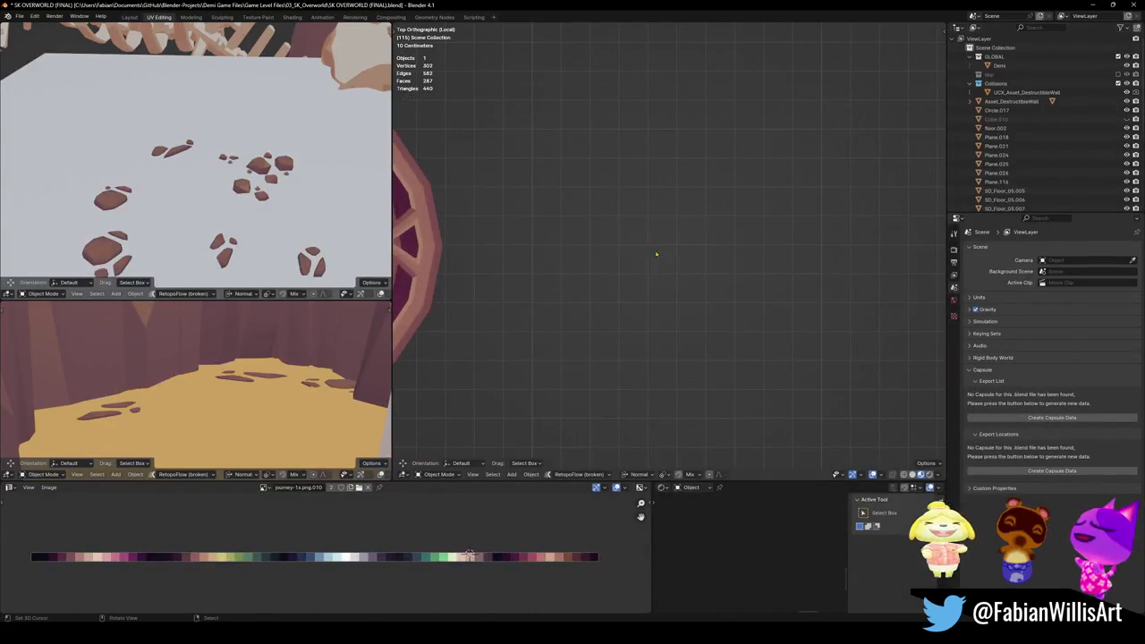
pyautogui.scroll(-8, 616, 239)
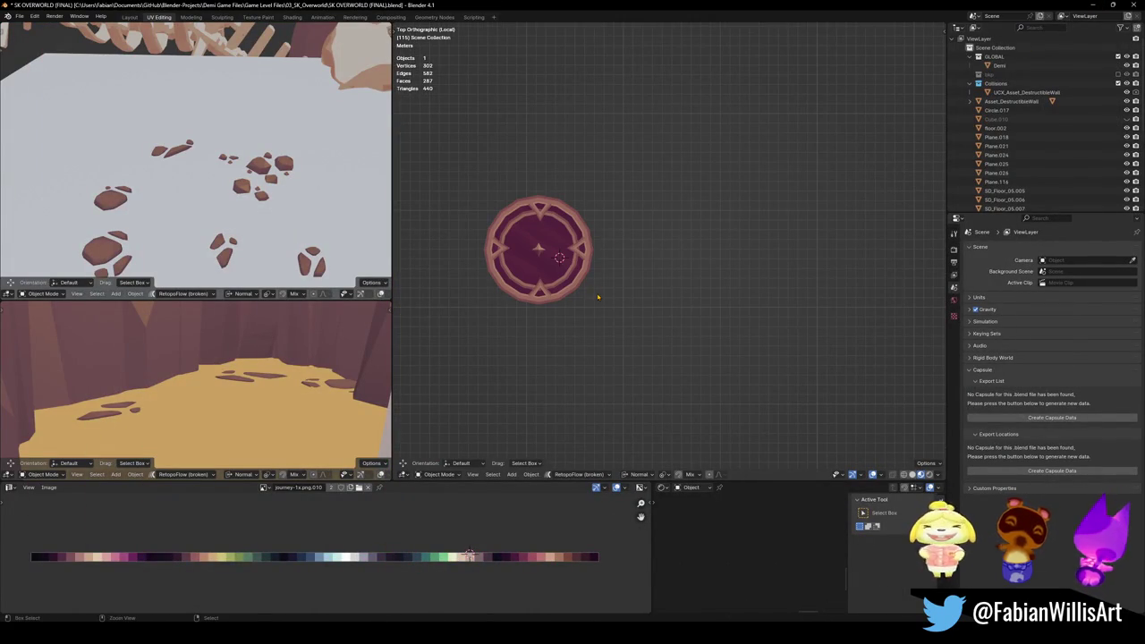
pyautogui.hotkey('ctrl', 'v')
pyautogui.hotkey('shift', 's')
pyautogui.click(603, 285)
pyautogui.press('r')
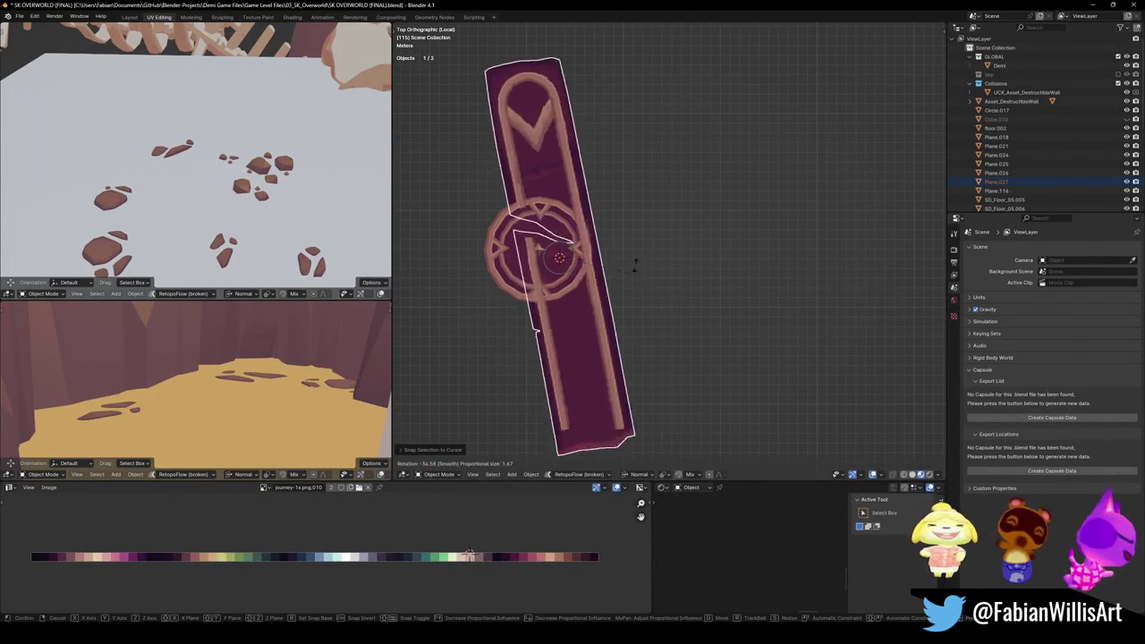
pyautogui.click(636, 293)
# Step: Inspect the pasted trim Plane.027 from several angles, then delete it
pyautogui.click(636, 293)
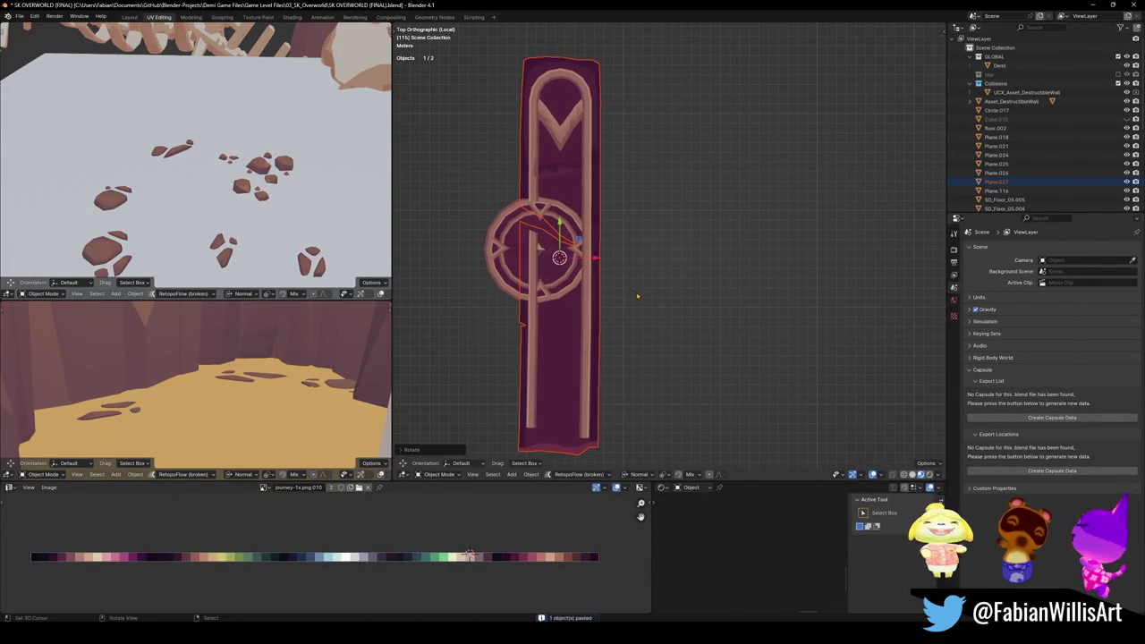
pyautogui.moveTo(635, 292)
pyautogui.mouseDown(button='middle')
pyautogui.moveTo(618, 223)
pyautogui.moveTo(634, 224)
pyautogui.moveTo(641, 242)
pyautogui.mouseUp(button='middle')
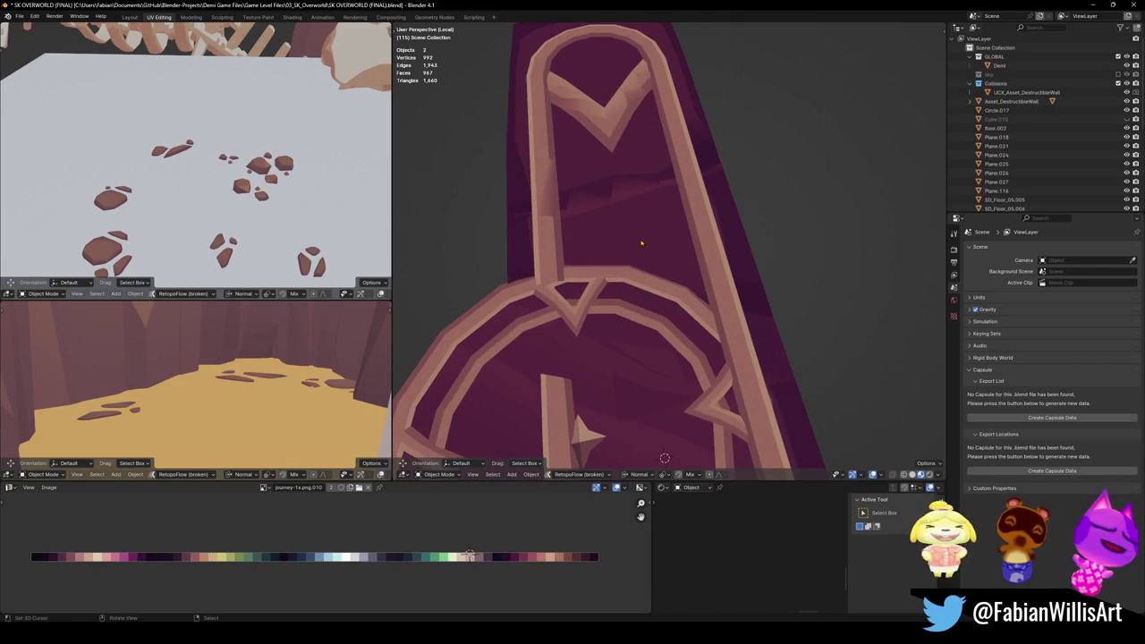
pyautogui.click(640, 242)
pyautogui.scroll(-5, 660, 211)
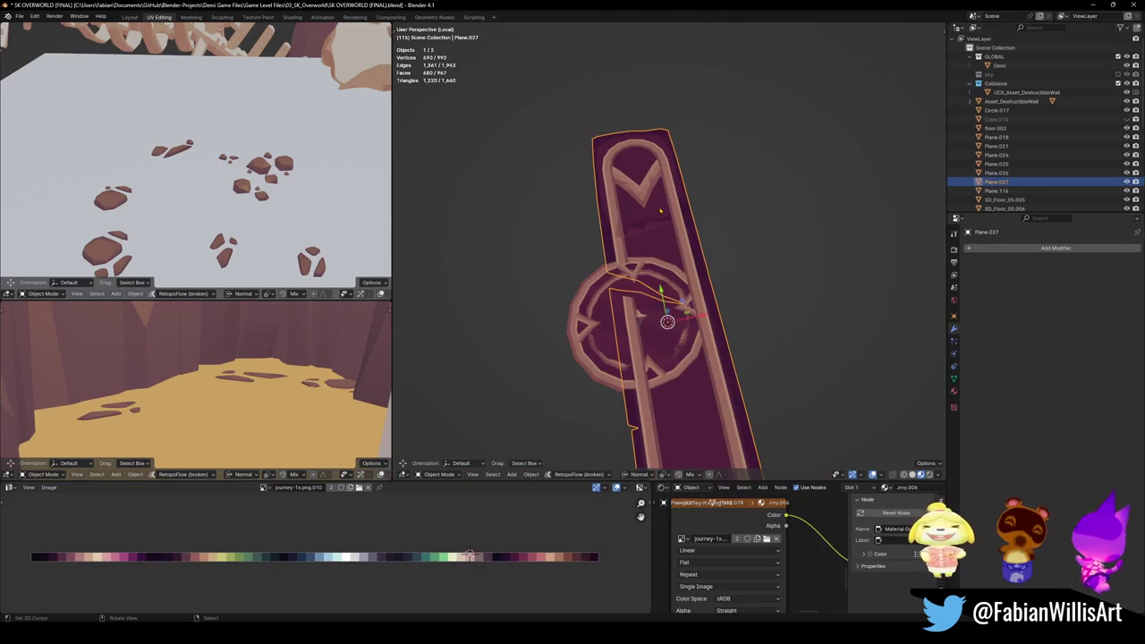
pyautogui.press('n')
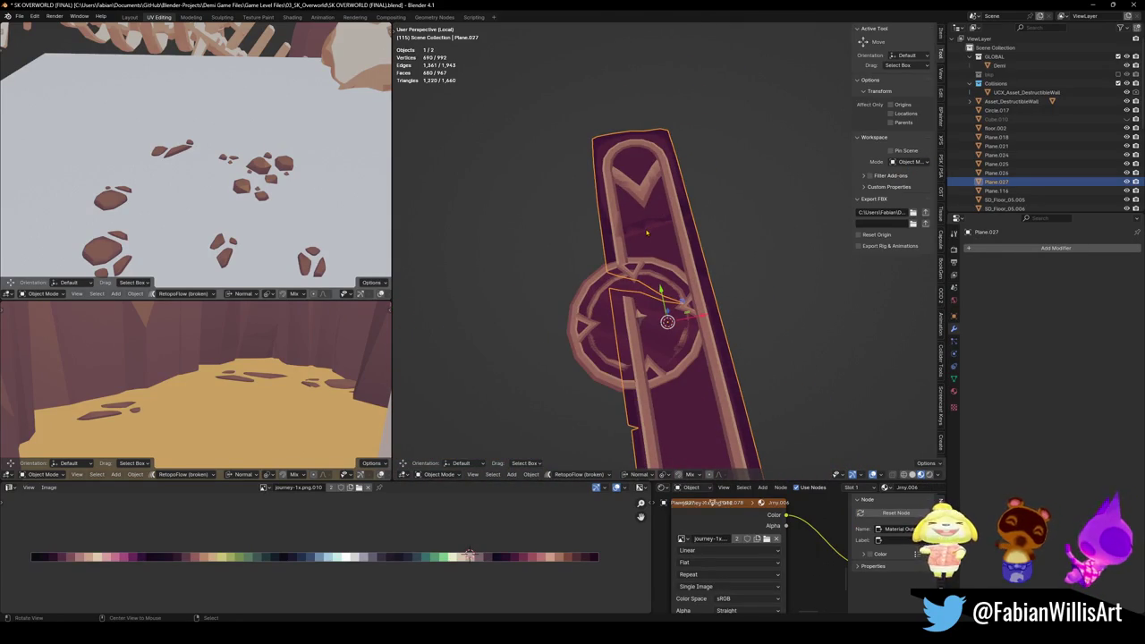
pyautogui.scroll(5, 646, 234)
pyautogui.moveTo(654, 281)
pyautogui.mouseDown(button='middle')
pyautogui.moveTo(741, 256)
pyautogui.moveTo(661, 280)
pyautogui.moveTo(661, 244)
pyautogui.moveTo(733, 225)
pyautogui.moveTo(563, 132)
pyautogui.moveTo(660, 307)
pyautogui.mouseUp(button='middle')
pyautogui.scroll(-3, 661, 244)
pyautogui.scroll(-3, 733, 225)
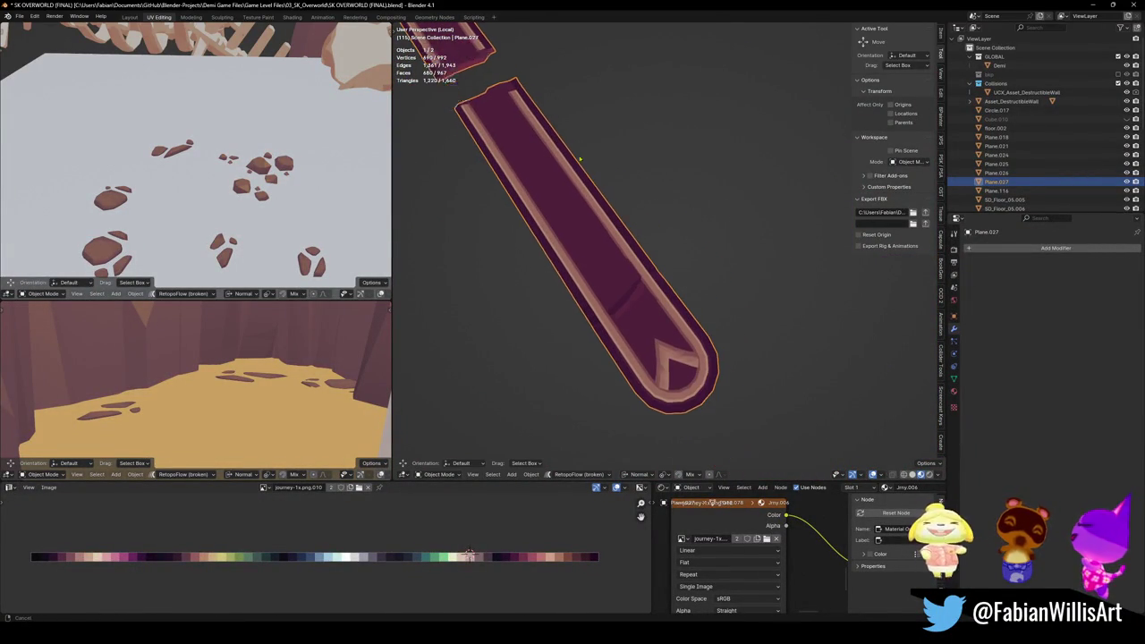
pyautogui.moveTo(598, 224); pyautogui.dragTo(749, 310, button='middle')
pyautogui.scroll(4, 680, 268)
pyautogui.press('Delete')
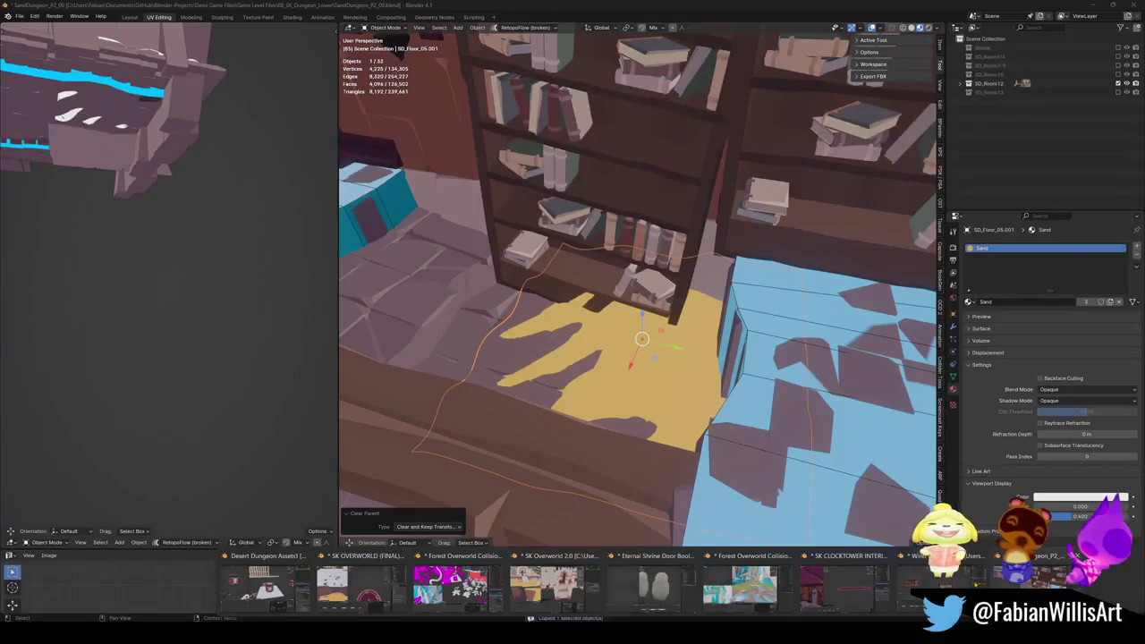
# Step: Back in the SK CLOCKTOWER INTERIOR file, inspect the trim's mesh and modifiers
pyautogui.click(840, 581)
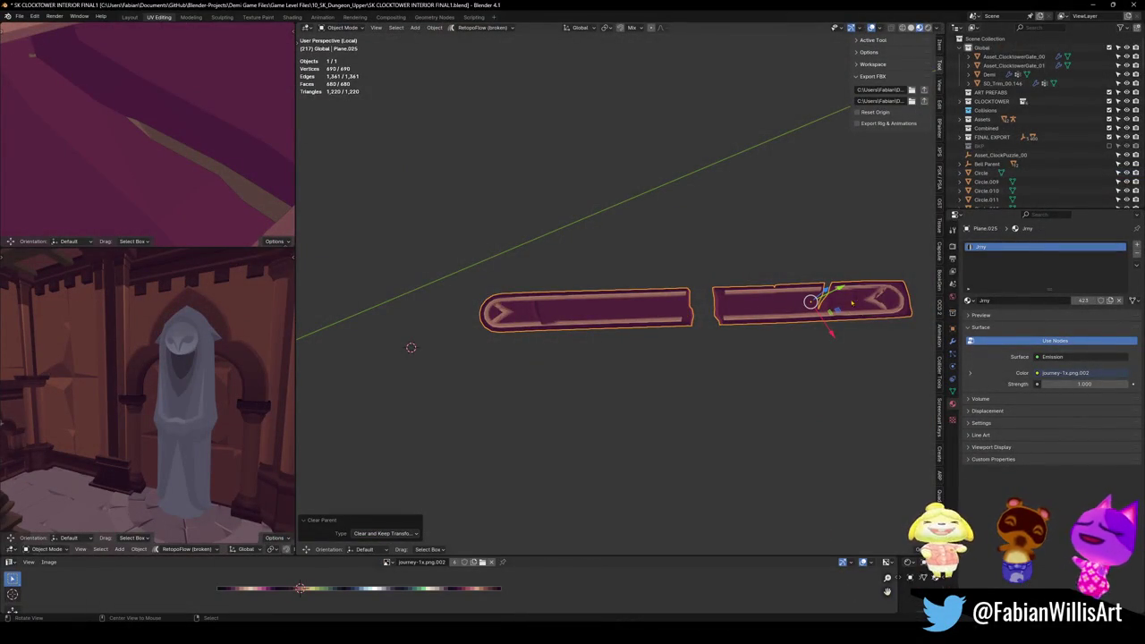
pyautogui.scroll(5, 697, 312)
pyautogui.scroll(3, 689, 311)
pyautogui.scroll(2, 711, 308)
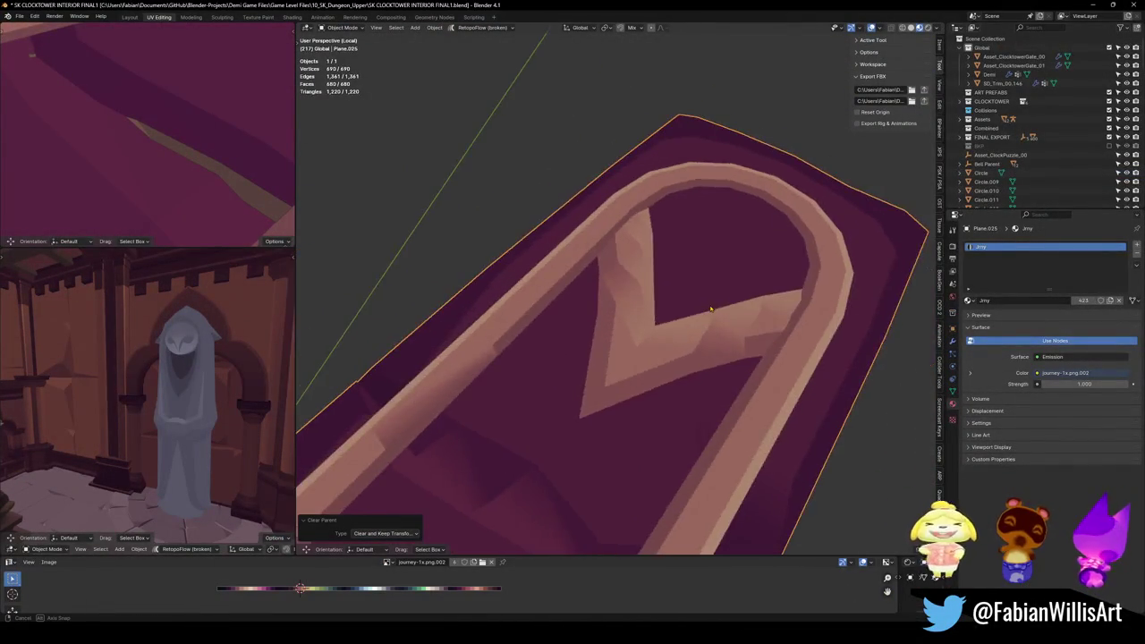
pyautogui.moveTo(711, 309); pyautogui.dragTo(646, 327, button='middle')
pyautogui.scroll(-3, 608, 327)
pyautogui.press('Tab')
pyautogui.moveTo(573, 322)
pyautogui.mouseDown(button='middle')
pyautogui.moveTo(649, 317)
pyautogui.moveTo(670, 332)
pyautogui.mouseUp(button='middle')
pyautogui.press('Tab')
pyautogui.scroll(4, 649, 317)
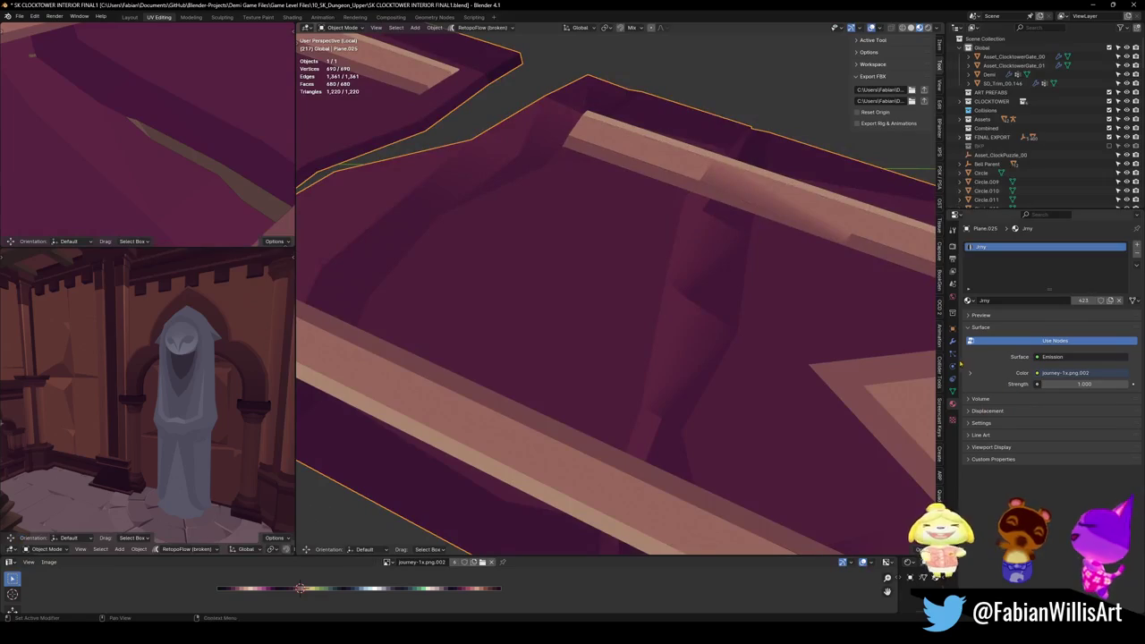
pyautogui.click(951, 342)
pyautogui.scroll(-2, 671, 328)
# Step: Try triangulating all the trim's faces, undo it, and frame the whole trim
pyautogui.press('Tab')
pyautogui.scroll(-3, 671, 327)
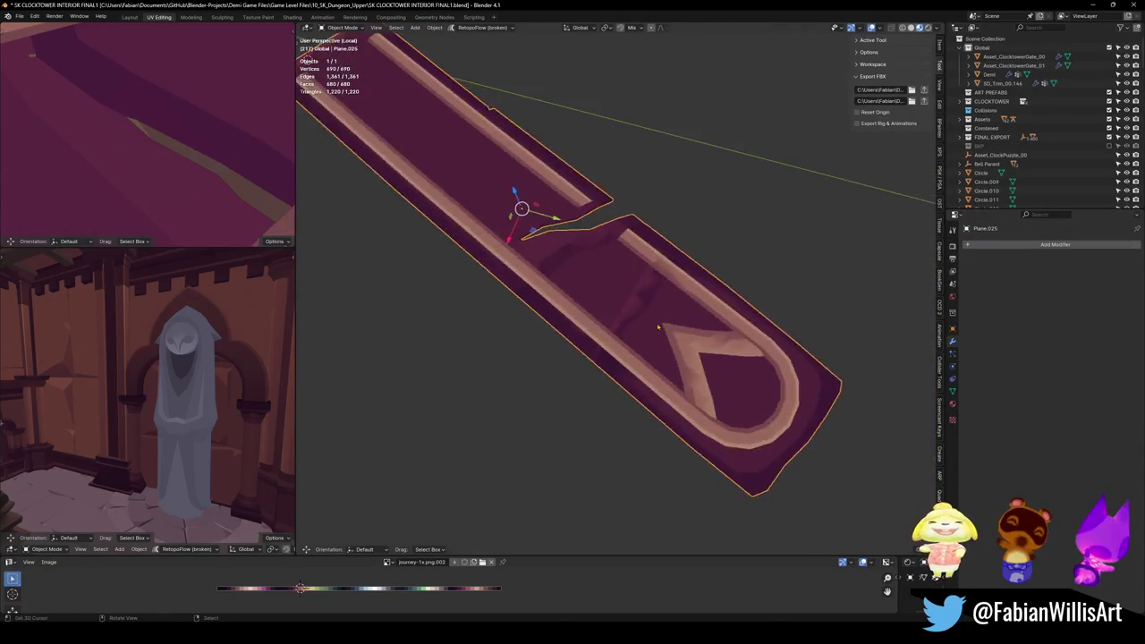
pyautogui.moveTo(670, 328); pyautogui.dragTo(665, 321, button='middle')
pyautogui.scroll(4, 665, 321)
pyautogui.press('a')
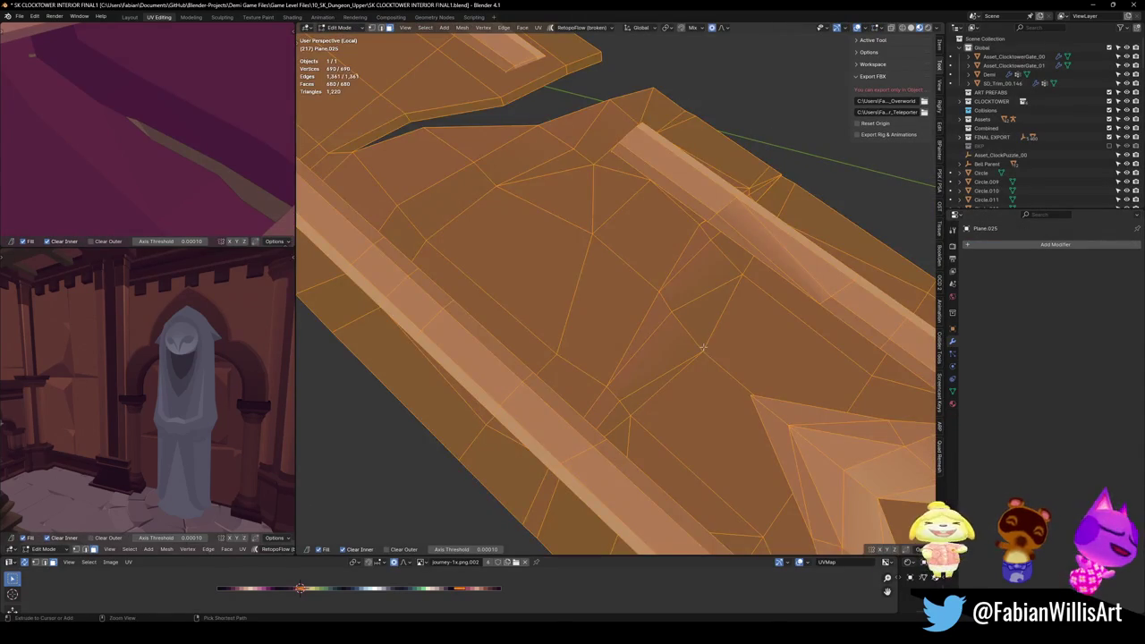
pyautogui.hotkey('ctrl', 't')
pyautogui.hotkey('ctrl', 'z')
pyautogui.press('Tab')
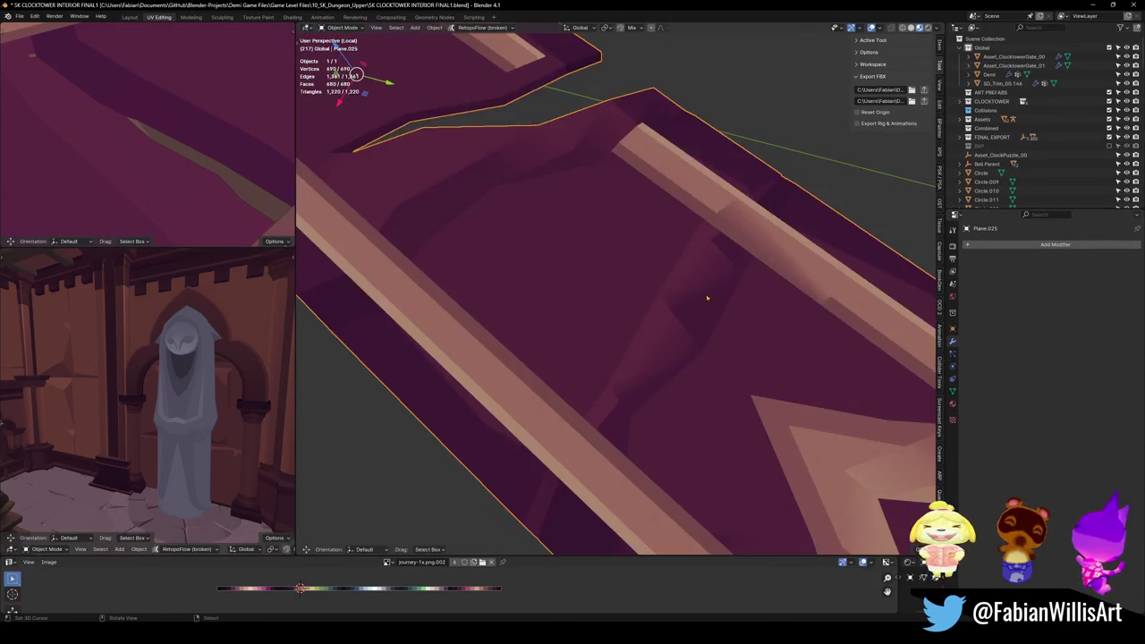
pyautogui.press('KP_Decimal')
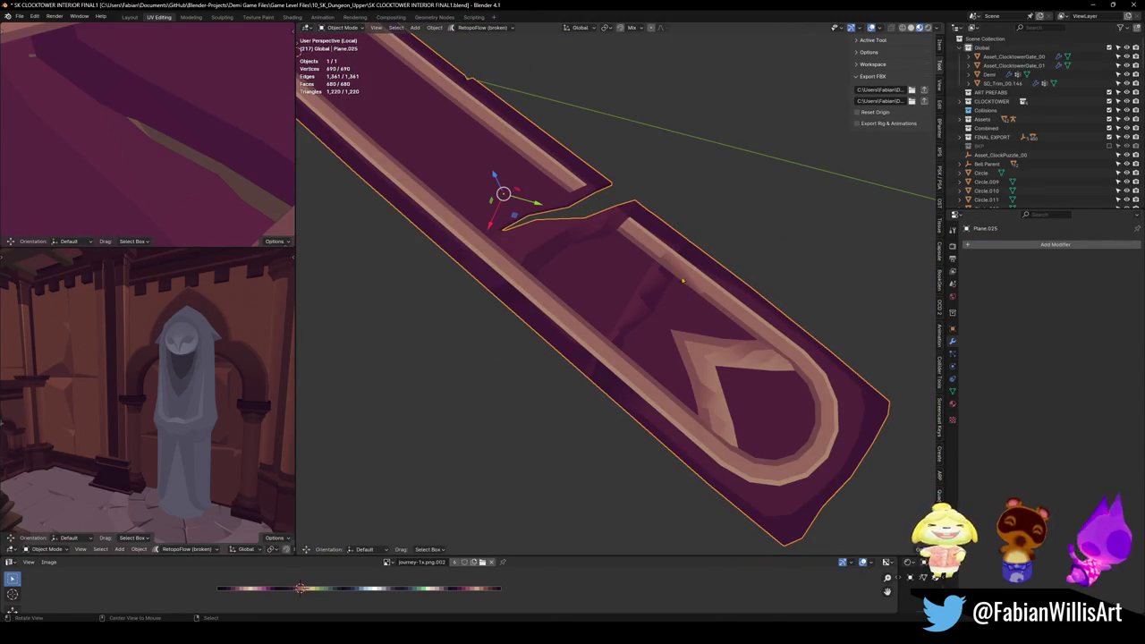
pyautogui.keyDown('ctrl'); pyautogui.scroll(-2, 682, 282); pyautogui.keyUp('ctrl')
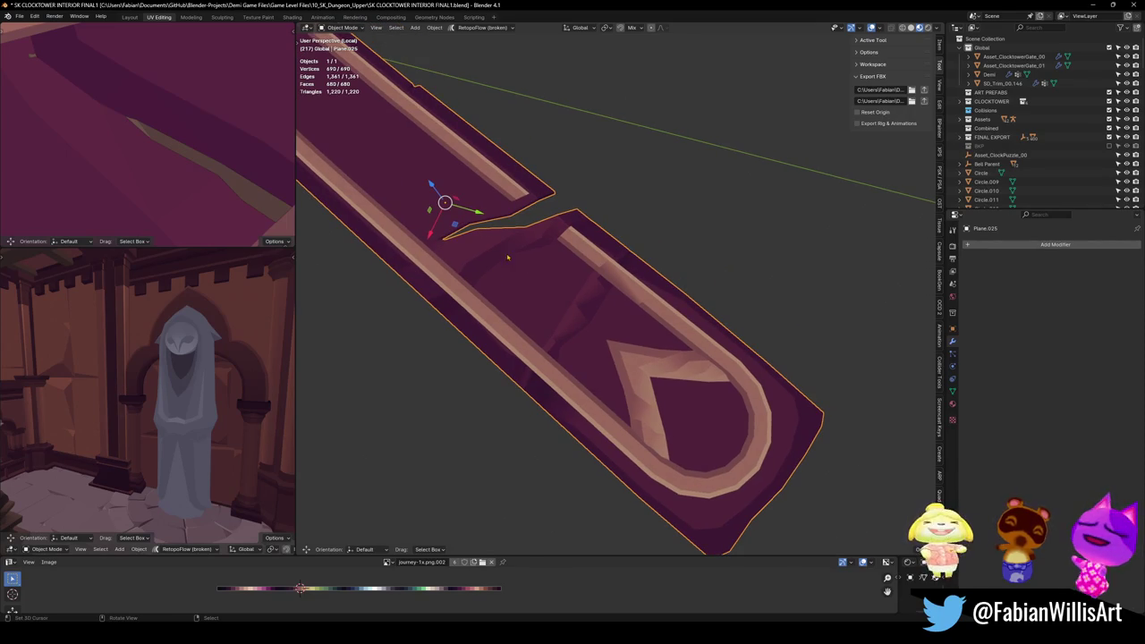
pyautogui.scroll(-3, 507, 262)
pyautogui.moveTo(508, 262)
pyautogui.keyDown('shift'); pyautogui.mouseDown(button='middle')
pyautogui.moveTo(446, 216)
pyautogui.moveTo(683, 390)
pyautogui.mouseUp(button='middle'); pyautogui.keyUp('shift')
# Step: Circle-select the vertices of the trim's upper part in Edit Mode
pyautogui.press('Tab')
pyautogui.press('1')
pyautogui.press('c')
pyautogui.scroll(-2, 654, 271)
pyautogui.scroll(-4, 654, 271)
pyautogui.moveTo(654, 271)
pyautogui.mouseDown()
pyautogui.moveTo(485, 175)
pyautogui.moveTo(472, 188)
pyautogui.mouseUp()
pyautogui.press('Escape')
pyautogui.press('g')
pyautogui.press('Escape')
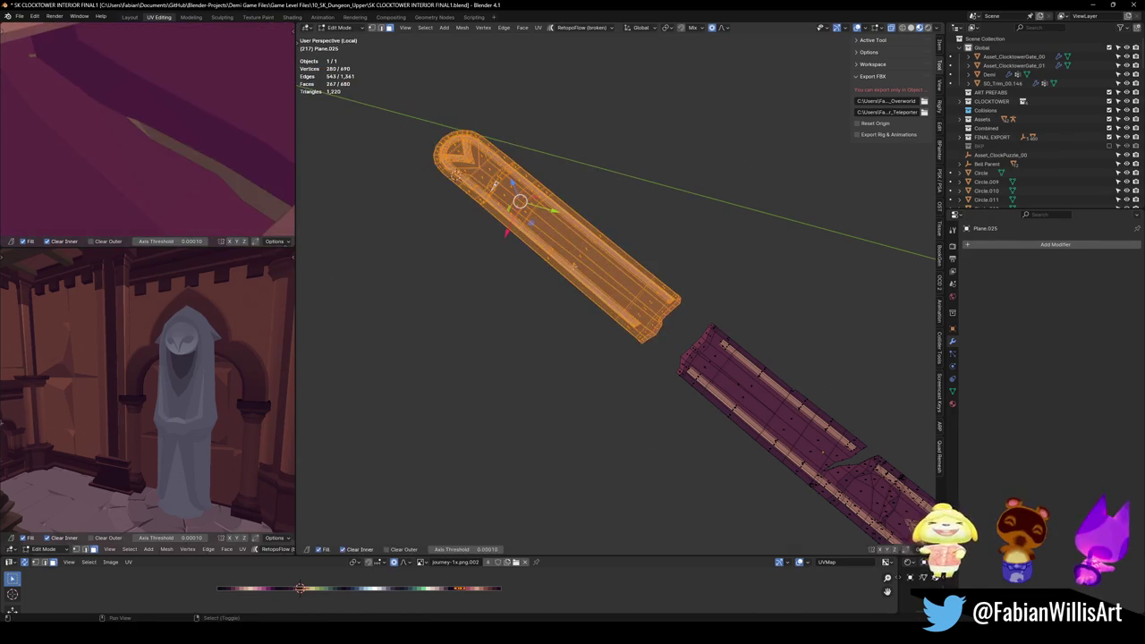
# Step: Duplicate the upper part into its own object Plane.076, origin to geometry, then bring up SK OVERWORLD (FINAL)
pyautogui.hotkey('shift', 'd')
pyautogui.press('Escape')
pyautogui.press('p')
pyautogui.press('Tab')
pyautogui.press('g')
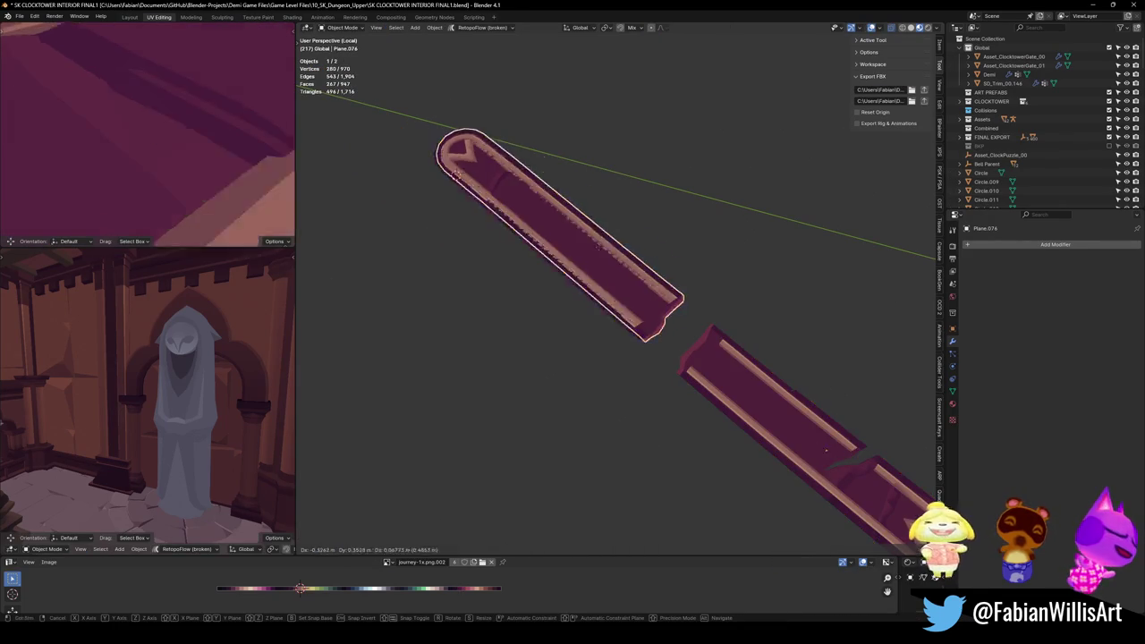
pyautogui.press('Escape')
pyautogui.press('q')
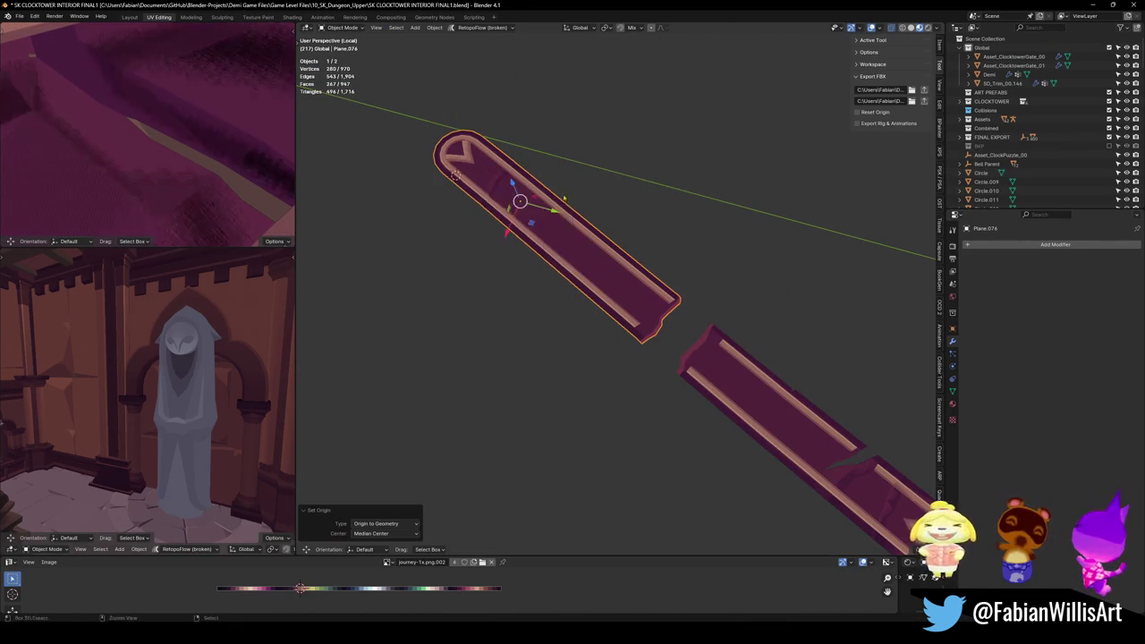
pyautogui.click(563, 191)
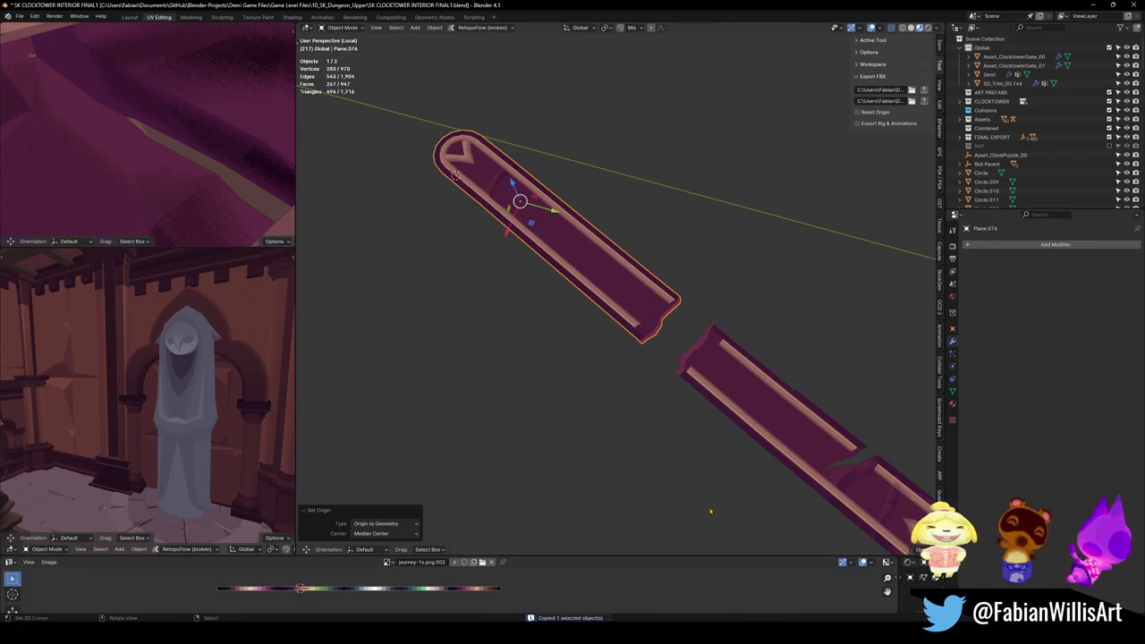
pyautogui.click(354, 582)
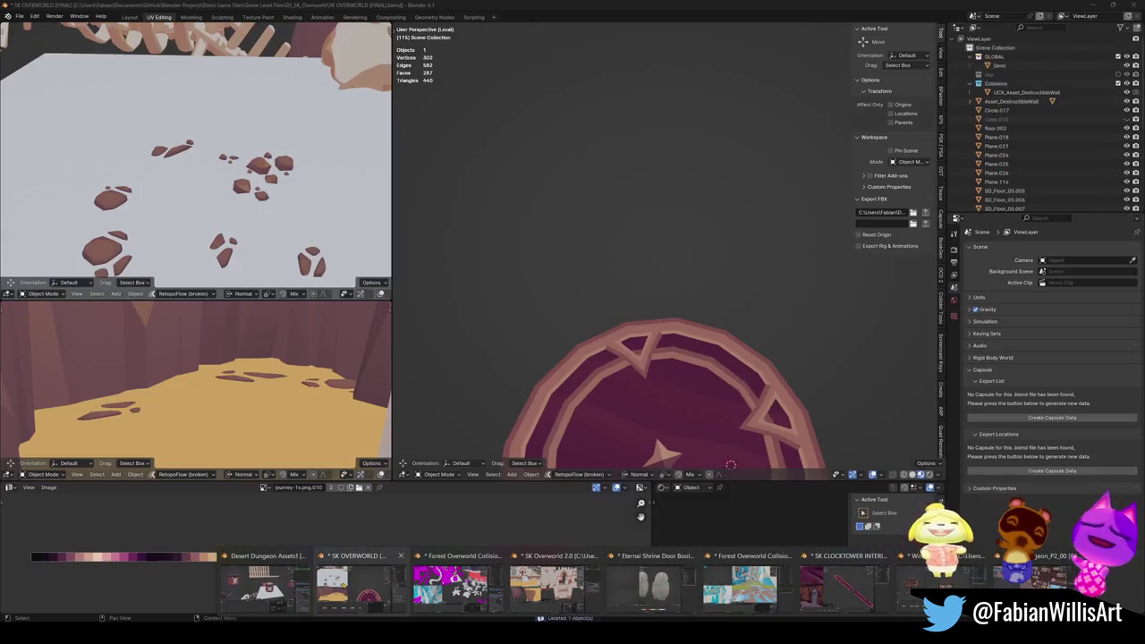
# Step: Paste the plank at the 3D cursor, view it from the top, and scale it down
pyautogui.scroll(-8, 696, 366)
pyautogui.hotkey('ctrl', 'v')
pyautogui.hotkey('shift', 's')
pyautogui.press('KP_7')
pyautogui.scroll(2, 684, 376)
pyautogui.scroll(2, 679, 358)
pyautogui.scroll(3, 677, 339)
pyautogui.scroll(-2, 824, 344)
pyautogui.press('s')
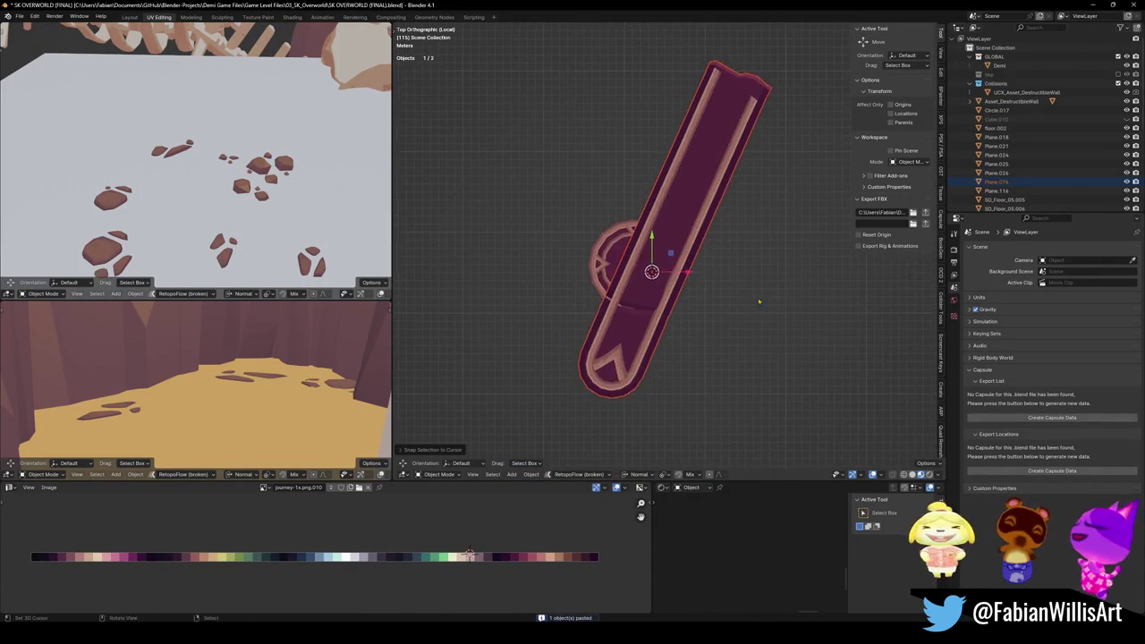
pyautogui.click(734, 288)
# Step: Move the plank off the round disc, then select it and enter Edit Mode
pyautogui.scroll(4, 690, 342)
pyautogui.scroll(-2, 691, 342)
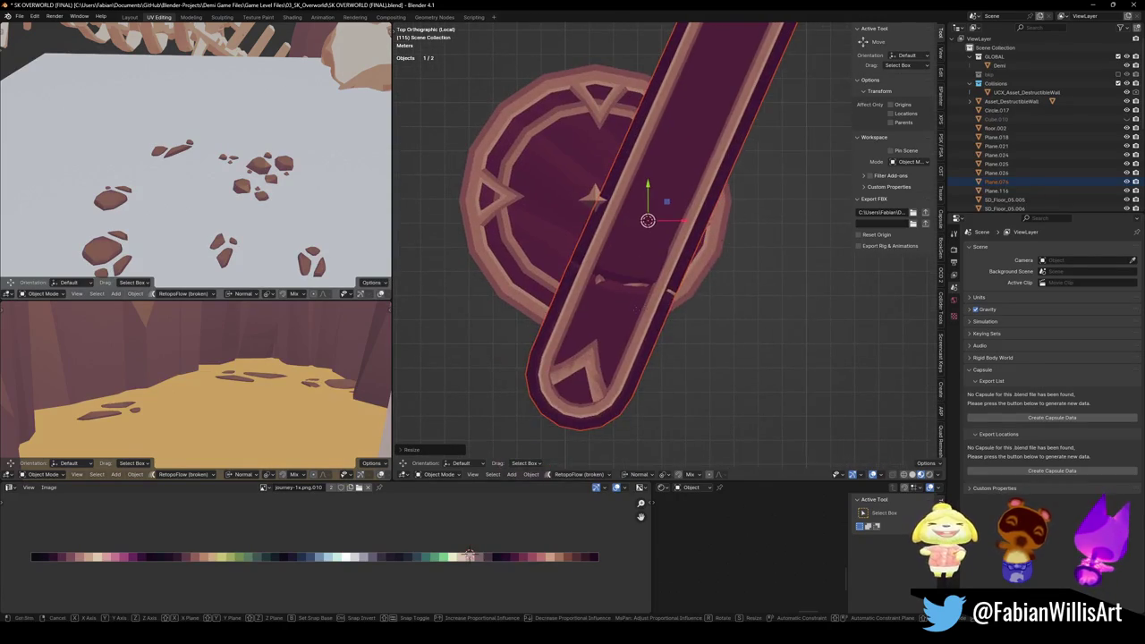
pyautogui.moveTo(638, 230); pyautogui.dragTo(881, 319)
pyautogui.click(839, 328)
pyautogui.keyDown('shift'); pyautogui.moveTo(840, 327); pyautogui.dragTo(840, 328, button='middle'); pyautogui.keyUp('shift')
pyautogui.scroll(2, 680, 322)
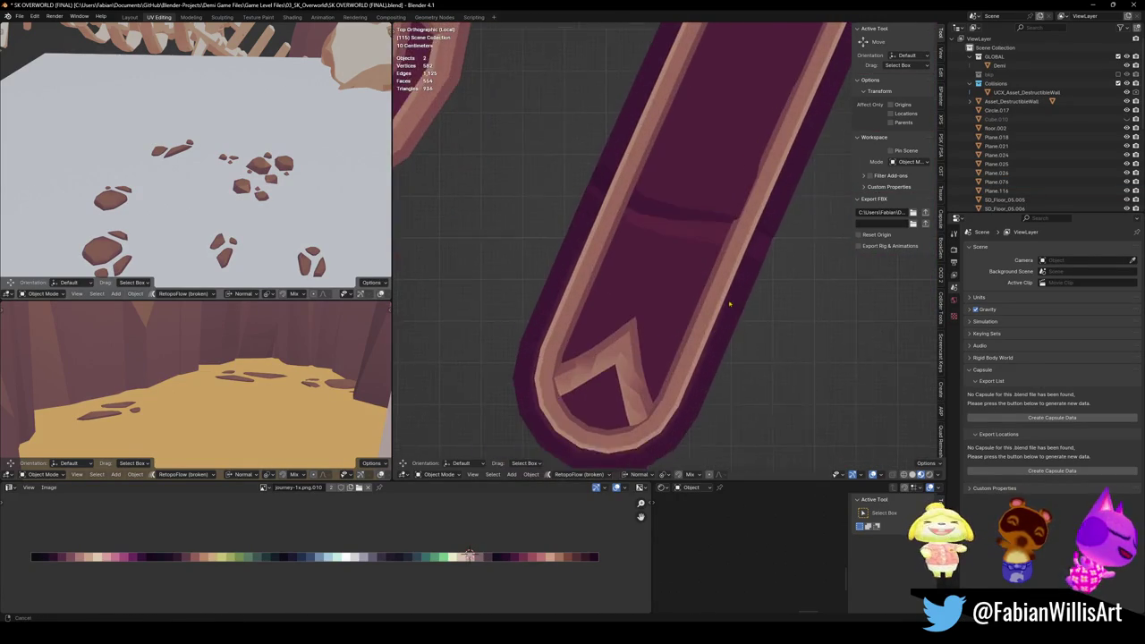
pyautogui.click(677, 321)
pyautogui.press('Tab')
pyautogui.scroll(2, 677, 320)
pyautogui.scroll(4, 676, 318)
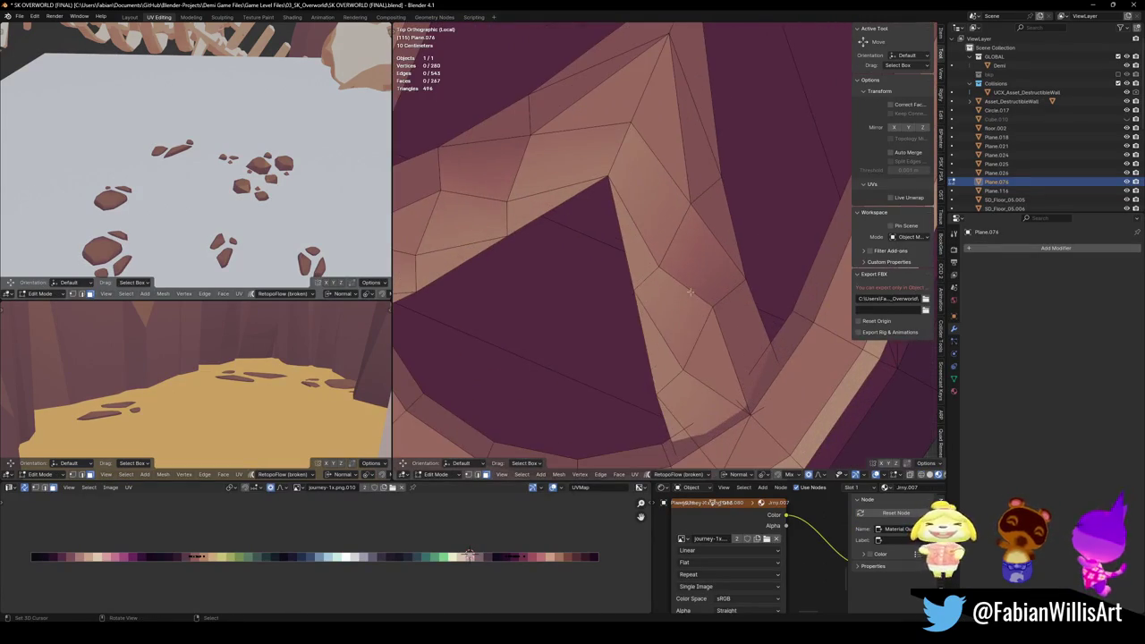
# Step: Connect two vertices across the V inlay with a new edge
pyautogui.press('1')
pyautogui.click(712, 307)
pyautogui.keyDown('shift'); pyautogui.click(689, 204); pyautogui.keyUp('shift')
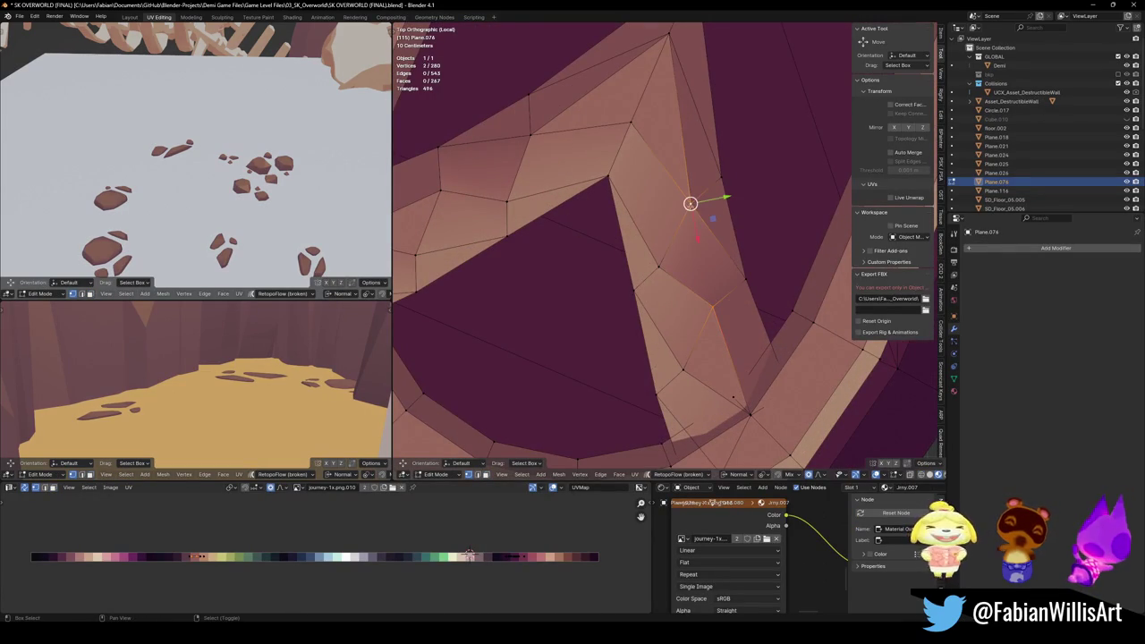
pyautogui.moveTo(767, 265); pyautogui.dragTo(611, 237, button='middle')
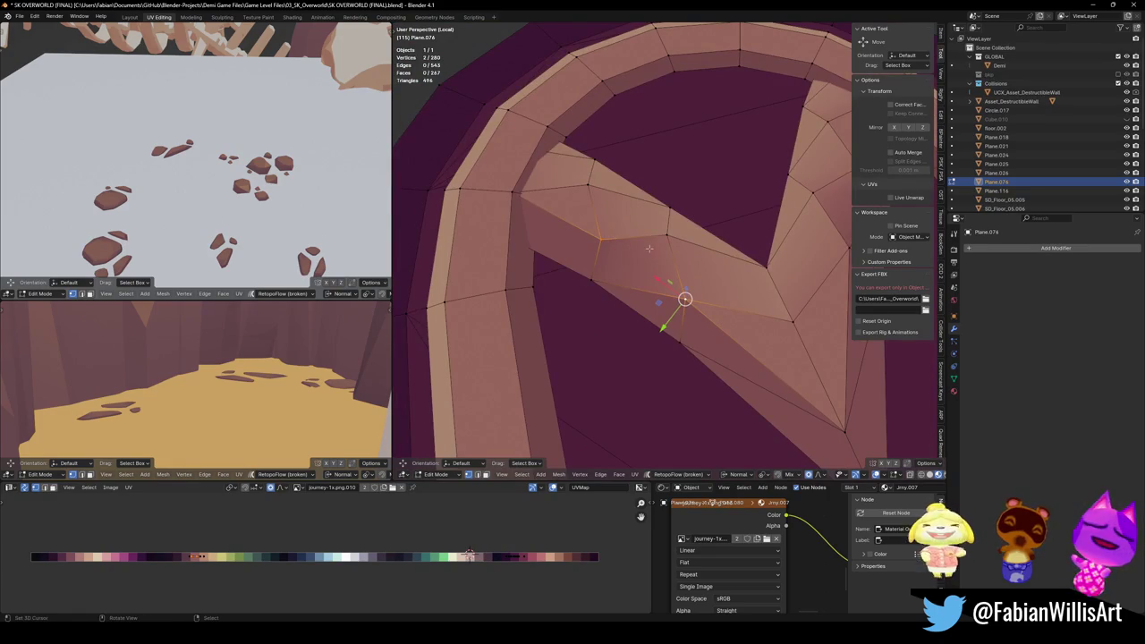
pyautogui.hotkey('alt', 'a')
pyautogui.moveTo(652, 256)
pyautogui.mouseDown(button='middle')
pyautogui.moveTo(639, 306)
pyautogui.moveTo(712, 310)
pyautogui.mouseUp(button='middle')
pyautogui.press('1')
pyautogui.click(747, 294)
pyautogui.keyDown('shift'); pyautogui.click(760, 231); pyautogui.keyUp('shift')
pyautogui.press('j')
# Step: Slide the UVs of the two triangles beside the new edge horizontally to a new palette colour
pyautogui.press('3')
pyautogui.click(746, 262)
pyautogui.keyDown('shift'); pyautogui.click(614, 309); pyautogui.keyUp('shift')
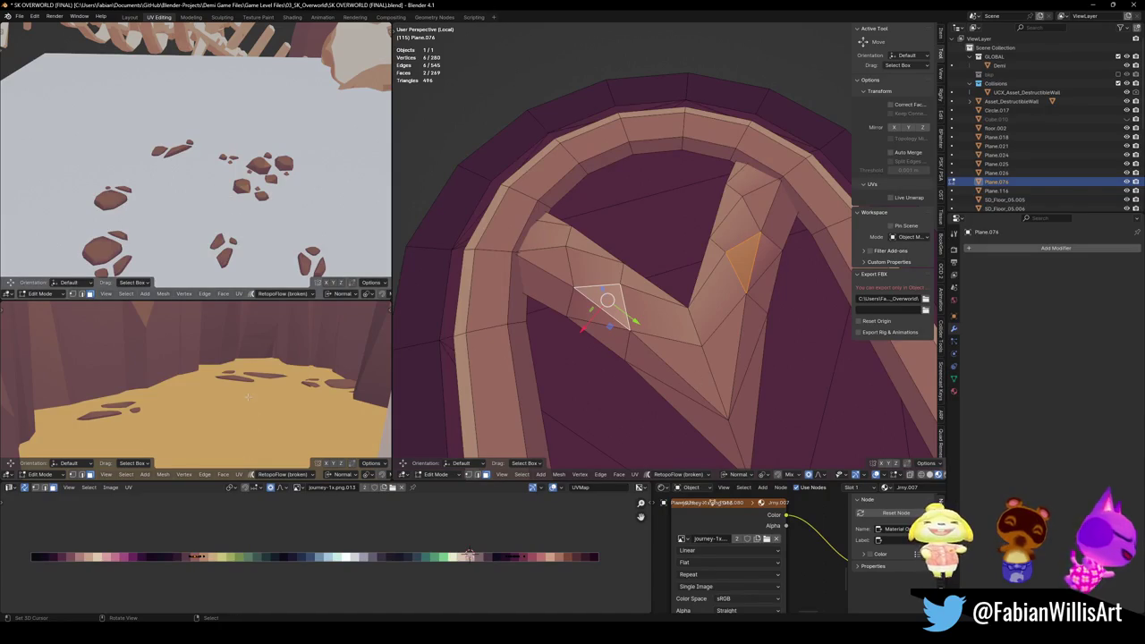
pyautogui.press('KP_Decimal')
pyautogui.moveTo(248, 396)
pyautogui.mouseDown(button='middle')
pyautogui.moveTo(227, 366)
pyautogui.moveTo(197, 367)
pyautogui.mouseUp(button='middle')
pyautogui.press('g')
pyautogui.press('x')
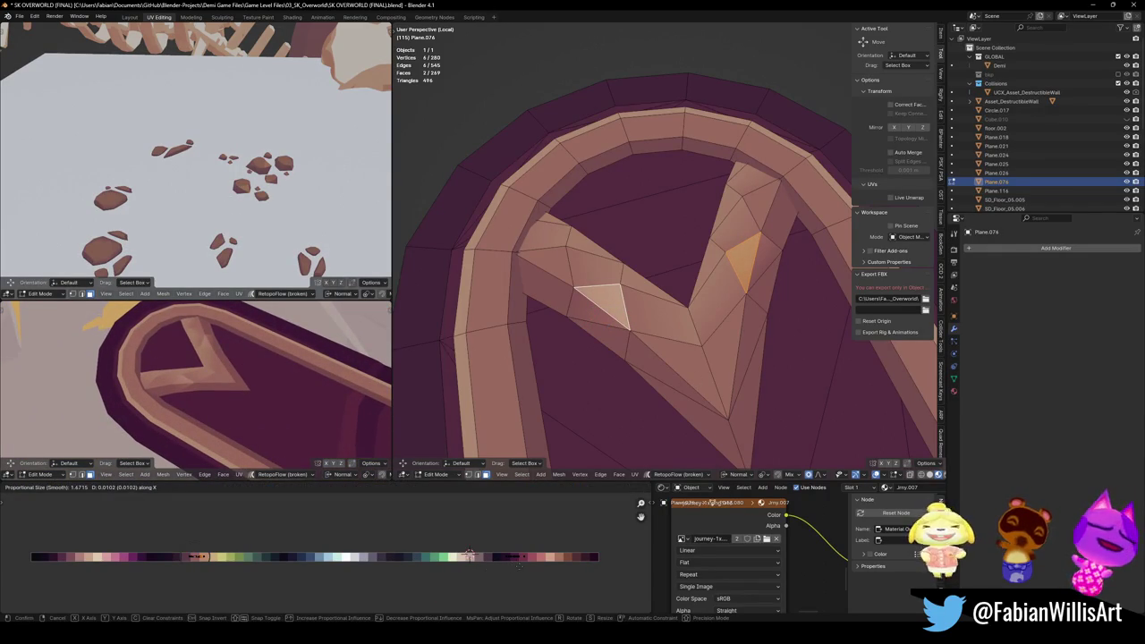
pyautogui.click(470, 555)
# Step: Select all faces of the V inlay and scale them to narrow the V
pyautogui.hotkey('alt', 'a')
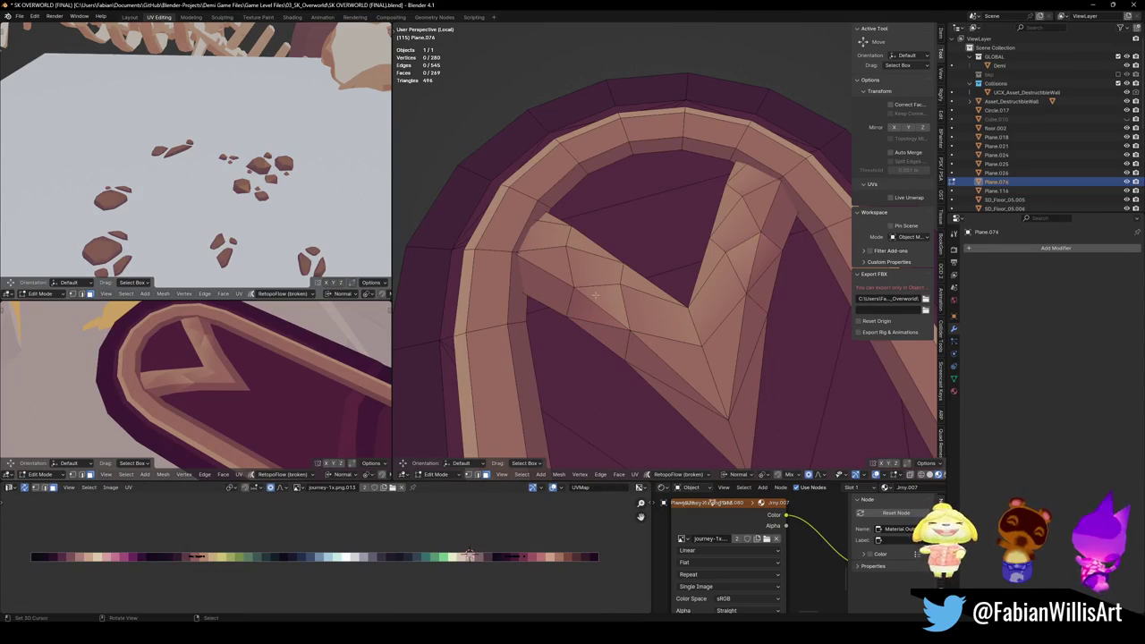
pyautogui.click(539, 238)
pyautogui.keyDown('ctrl'); pyautogui.click(547, 244); pyautogui.keyUp('ctrl')
pyautogui.keyDown('ctrl'); pyautogui.click(572, 253); pyautogui.keyUp('ctrl')
pyautogui.keyDown('ctrl'); pyautogui.click(600, 261); pyautogui.keyUp('ctrl')
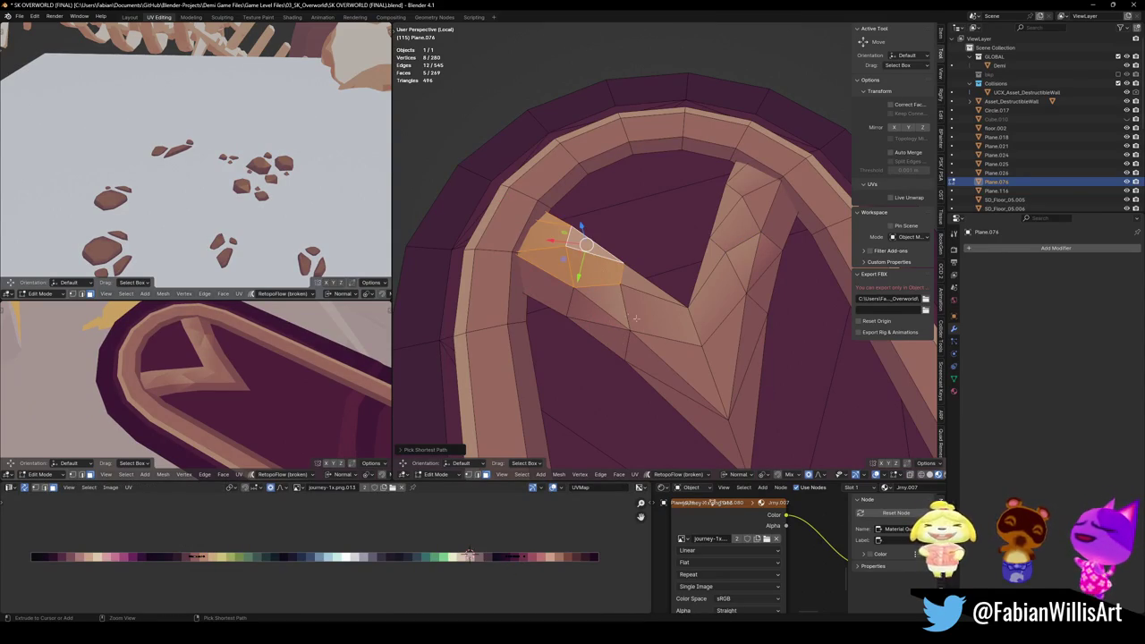
pyautogui.keyDown('ctrl'); pyautogui.click(685, 364); pyautogui.keyUp('ctrl')
pyautogui.keyDown('ctrl'); pyautogui.click(649, 291); pyautogui.keyUp('ctrl')
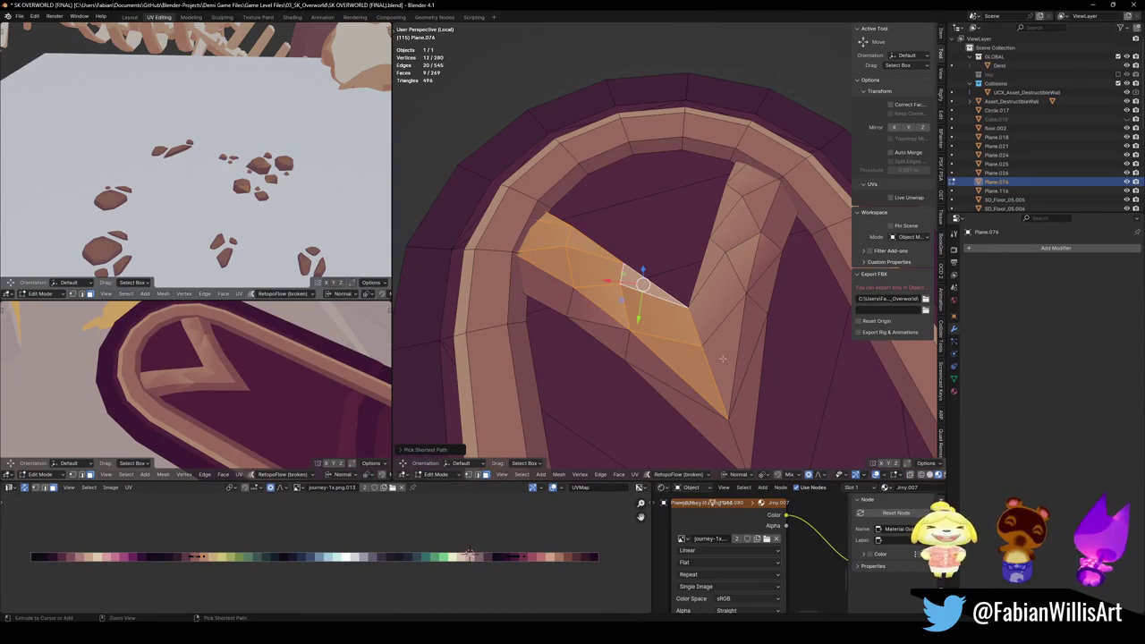
pyautogui.keyDown('ctrl'); pyautogui.click(723, 358); pyautogui.keyUp('ctrl')
pyautogui.keyDown('ctrl'); pyautogui.click(743, 169); pyautogui.keyUp('ctrl')
pyautogui.keyDown('ctrl'); pyautogui.click(723, 205); pyautogui.keyUp('ctrl')
pyautogui.press('s')
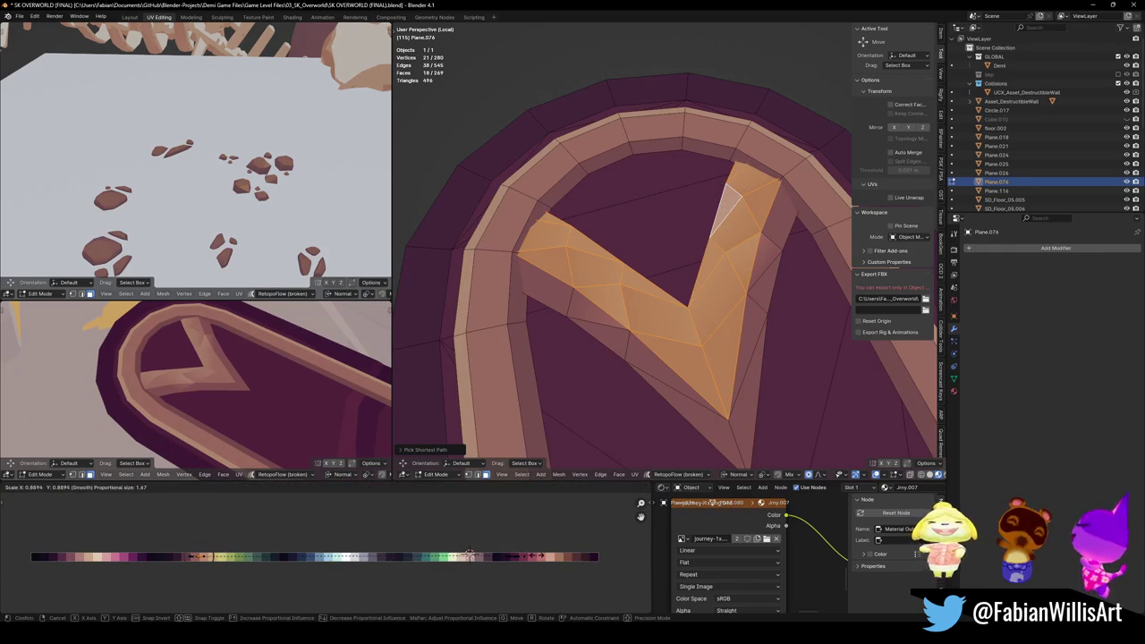
pyautogui.click(222, 556)
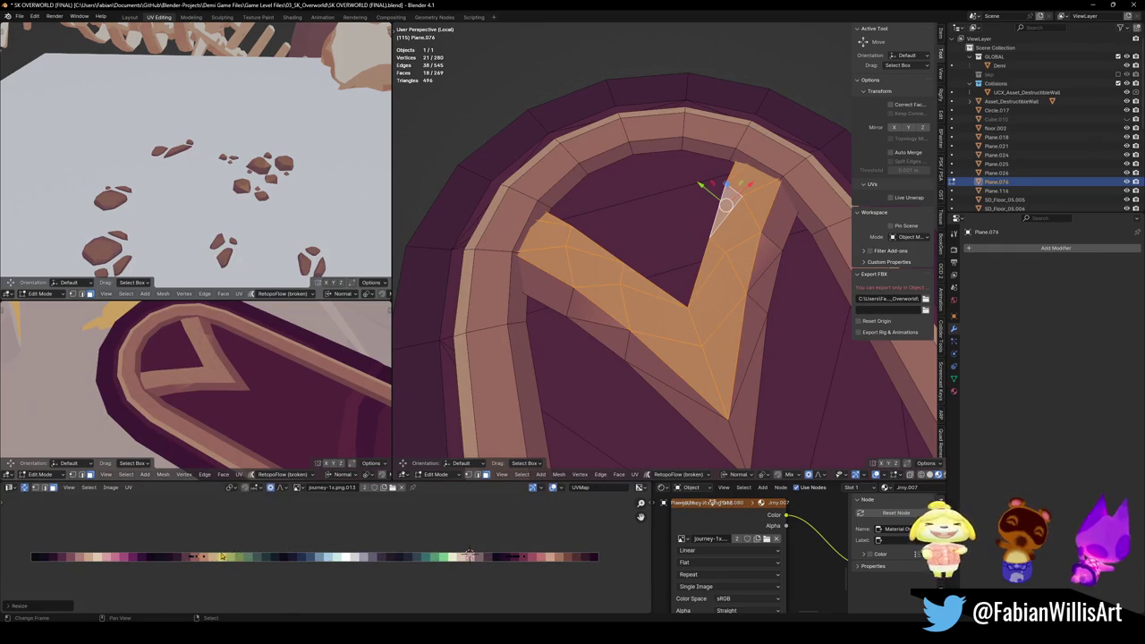
# Step: Shift the V faces' UVs horizontally on the colour palette
pyautogui.moveTo(209, 390); pyautogui.dragTo(263, 377, button='middle')
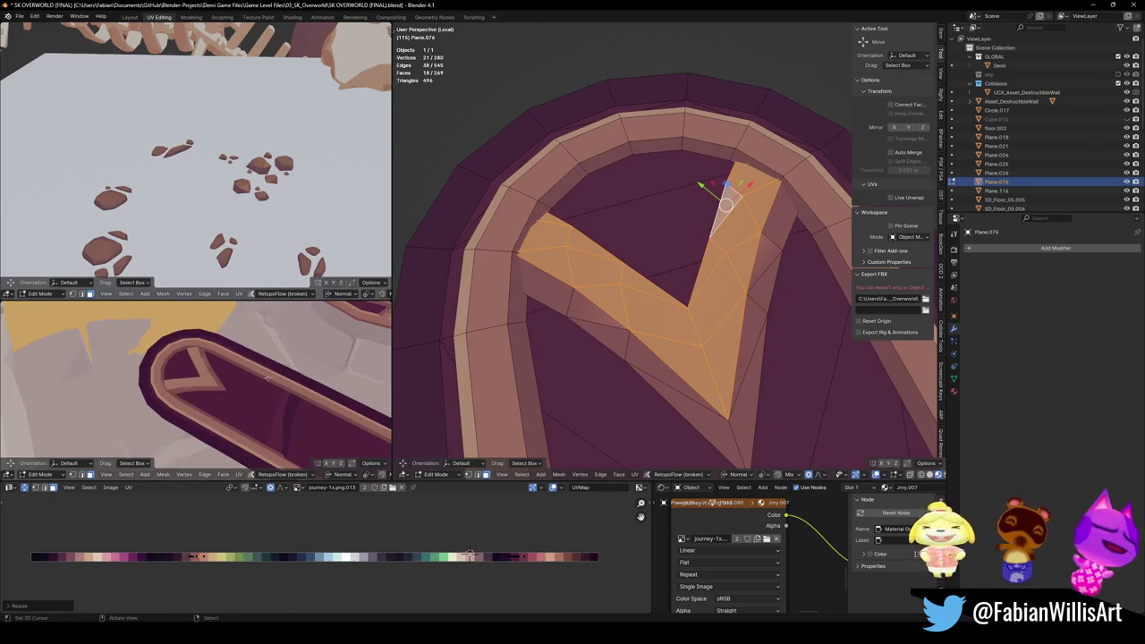
pyautogui.press('g')
pyautogui.press('x')
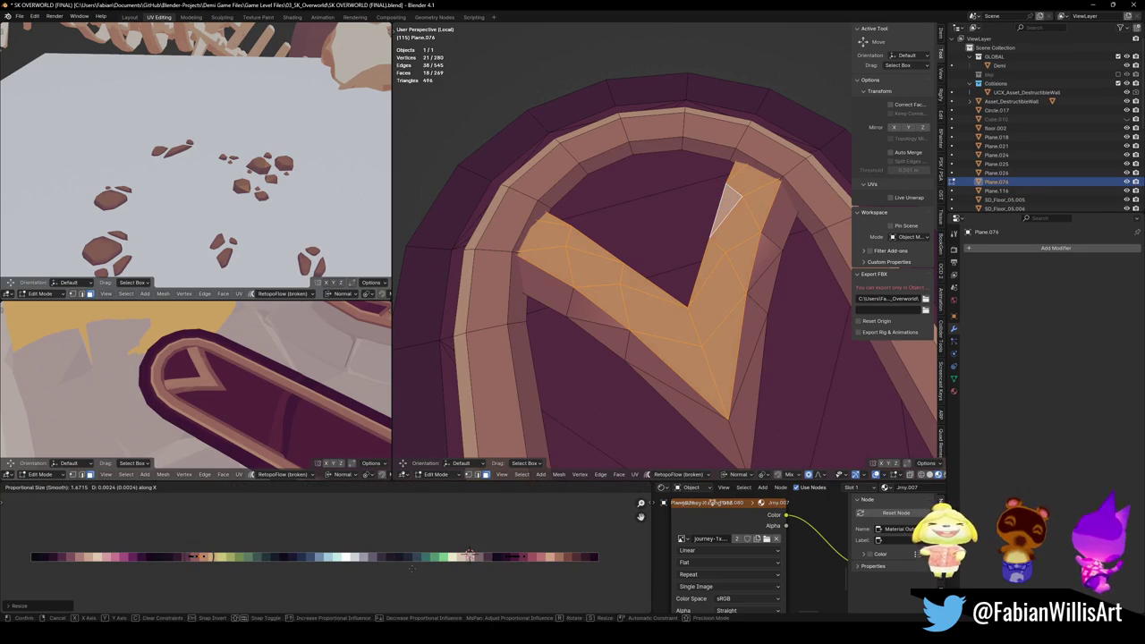
pyautogui.press('Return')
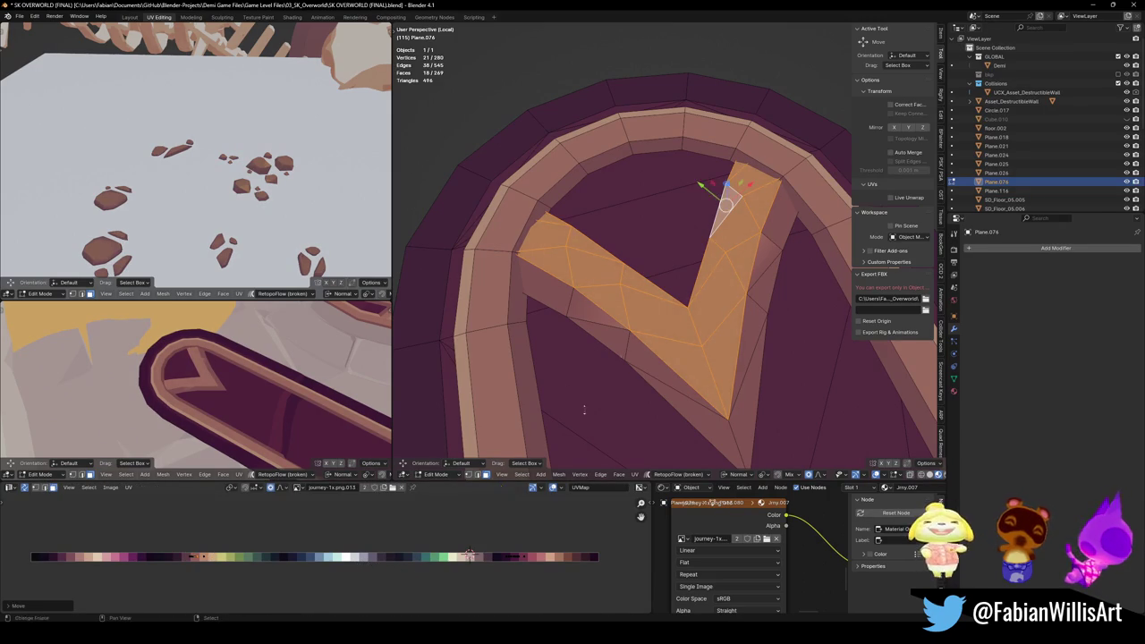
pyautogui.hotkey('alt', 'a')
# Step: Shrink the UVs of the outer strip along the V's edge and leave Edit Mode
pyautogui.click(537, 277)
pyautogui.keyDown('ctrl'); pyautogui.click(730, 434); pyautogui.keyUp('ctrl')
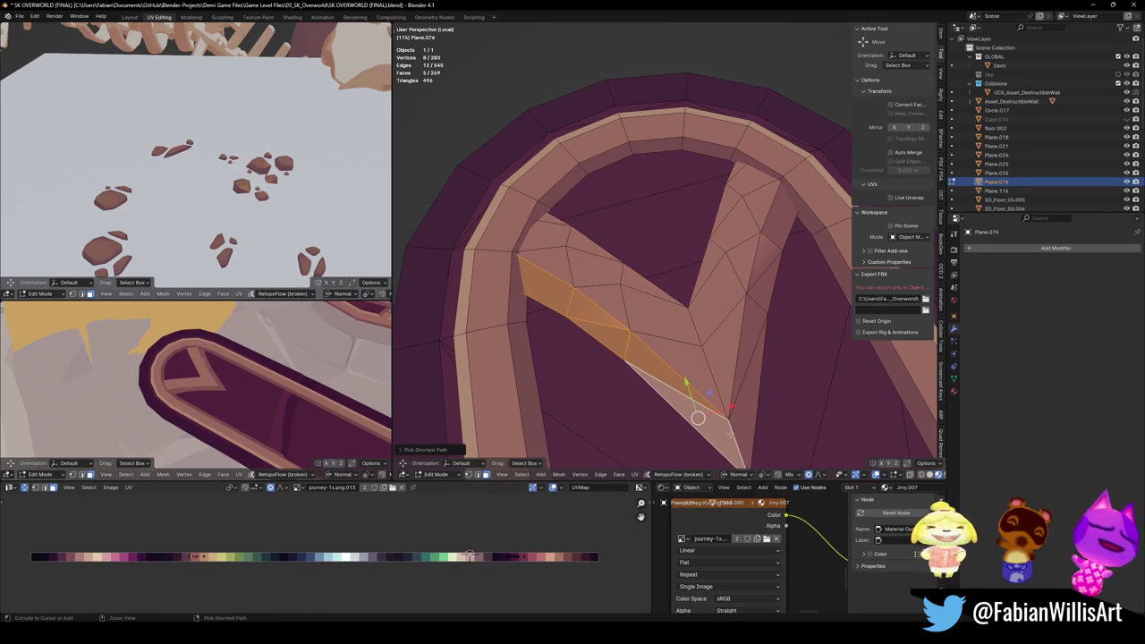
pyautogui.keyDown('ctrl'); pyautogui.click(781, 225); pyautogui.keyUp('ctrl')
pyautogui.press('s')
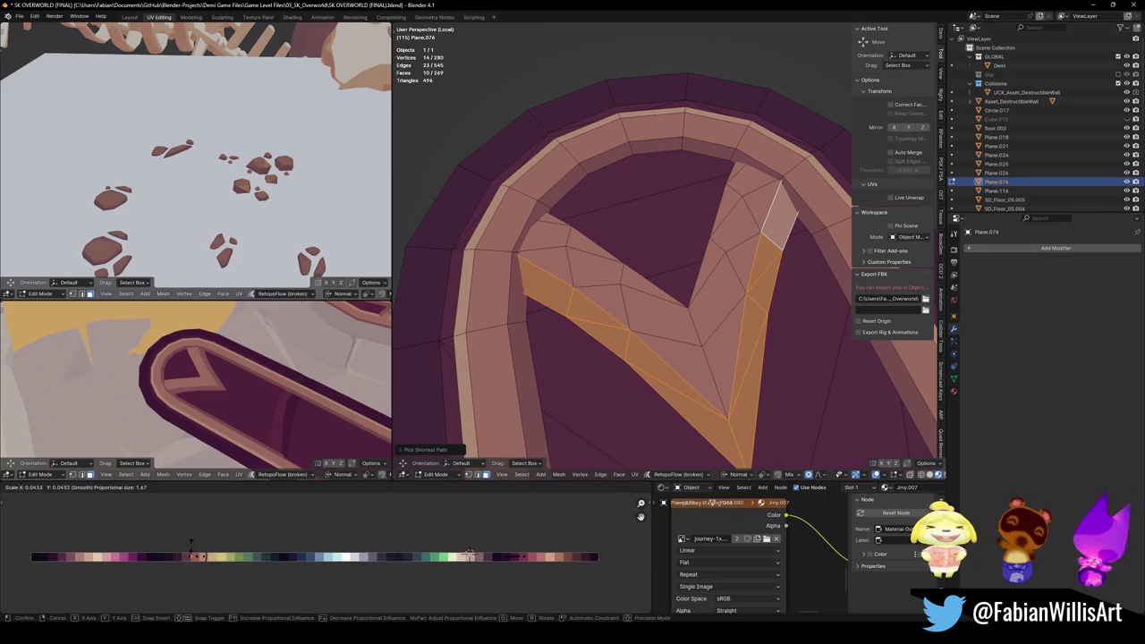
pyautogui.click(191, 543)
pyautogui.moveTo(269, 394); pyautogui.dragTo(339, 421, button='middle')
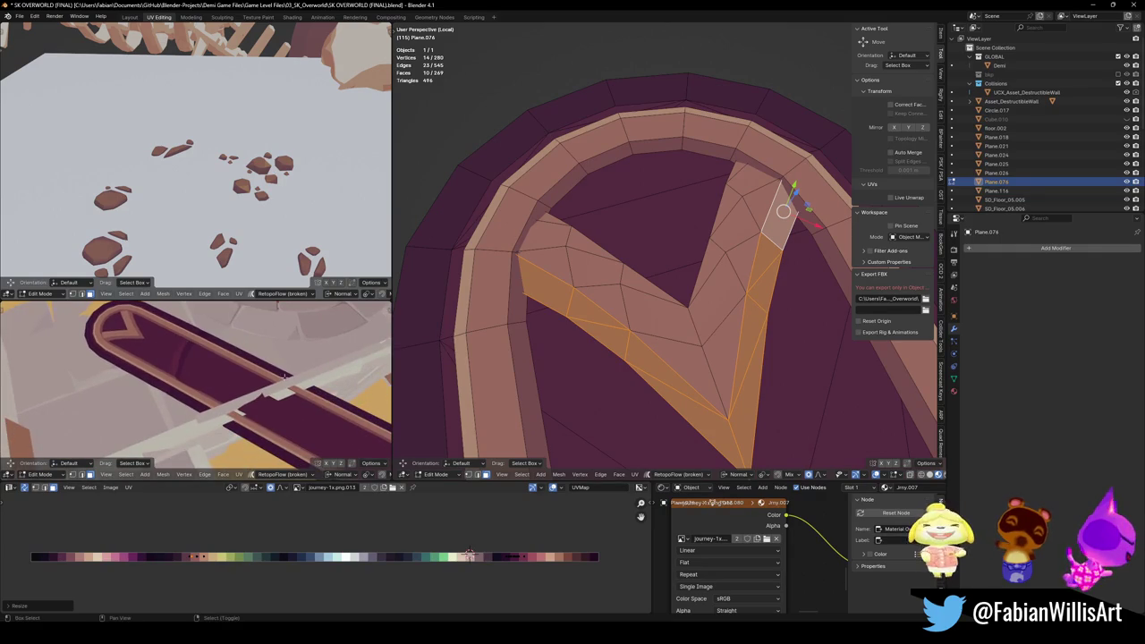
pyautogui.press('Tab')
pyautogui.scroll(-6, 739, 346)
pyautogui.moveTo(725, 393); pyautogui.dragTo(677, 287, button='middle')
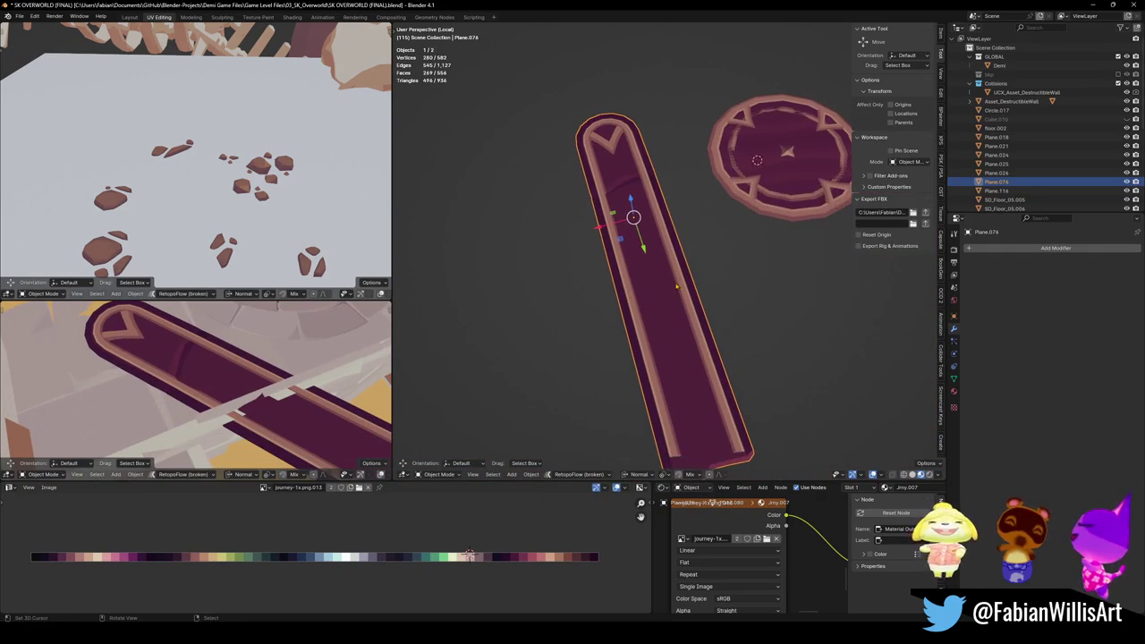
# Step: Snap the purple plank to the floor trench and rotate it about Z to align
pyautogui.press('KP_Divide')
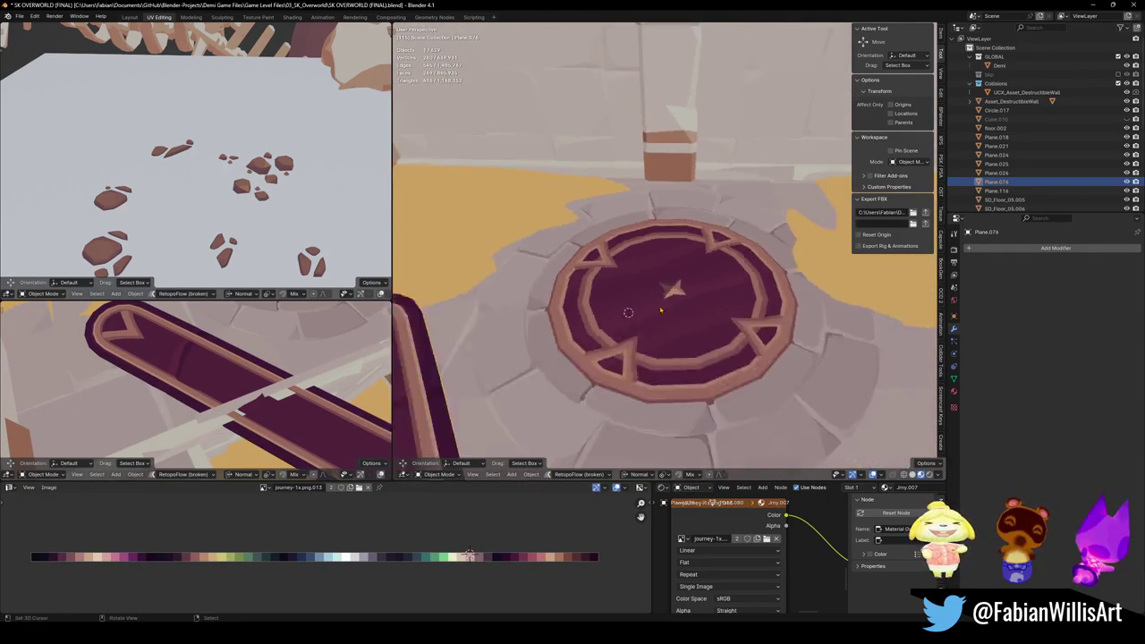
pyautogui.moveTo(664, 315)
pyautogui.mouseDown(button='middle')
pyautogui.moveTo(625, 345)
pyautogui.moveTo(753, 363)
pyautogui.moveTo(772, 346)
pyautogui.moveTo(733, 385)
pyautogui.mouseUp(button='middle')
pyautogui.keyDown('shift'); pyautogui.rightClick(753, 363); pyautogui.keyUp('shift')
pyautogui.hotkey('shift', 's')
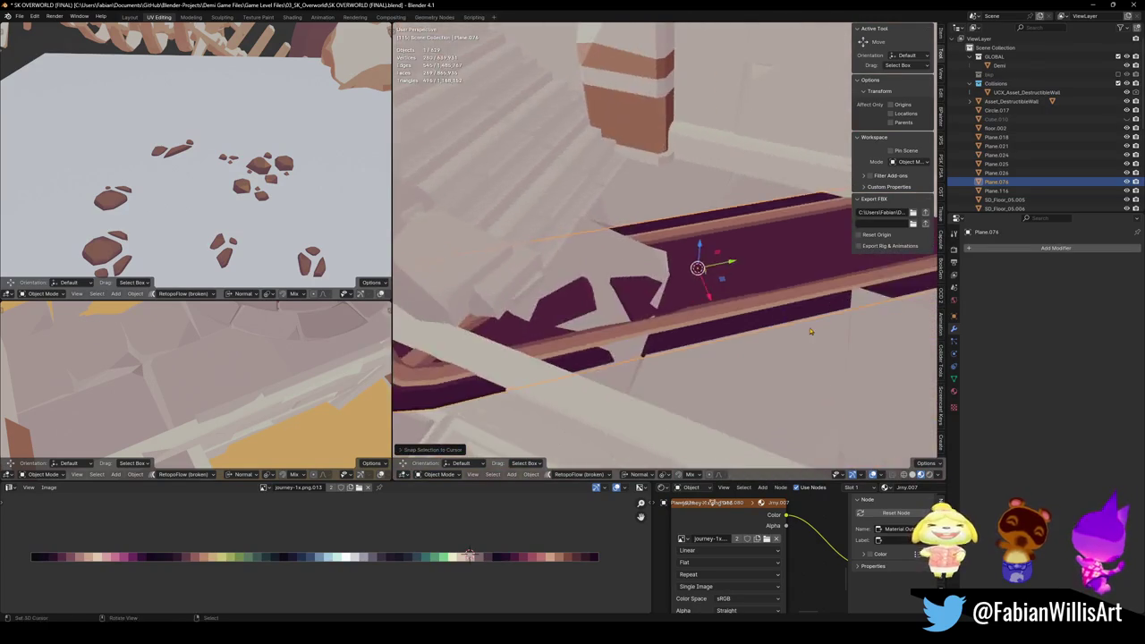
pyautogui.press('r')
pyautogui.press('z')
pyautogui.press('z')
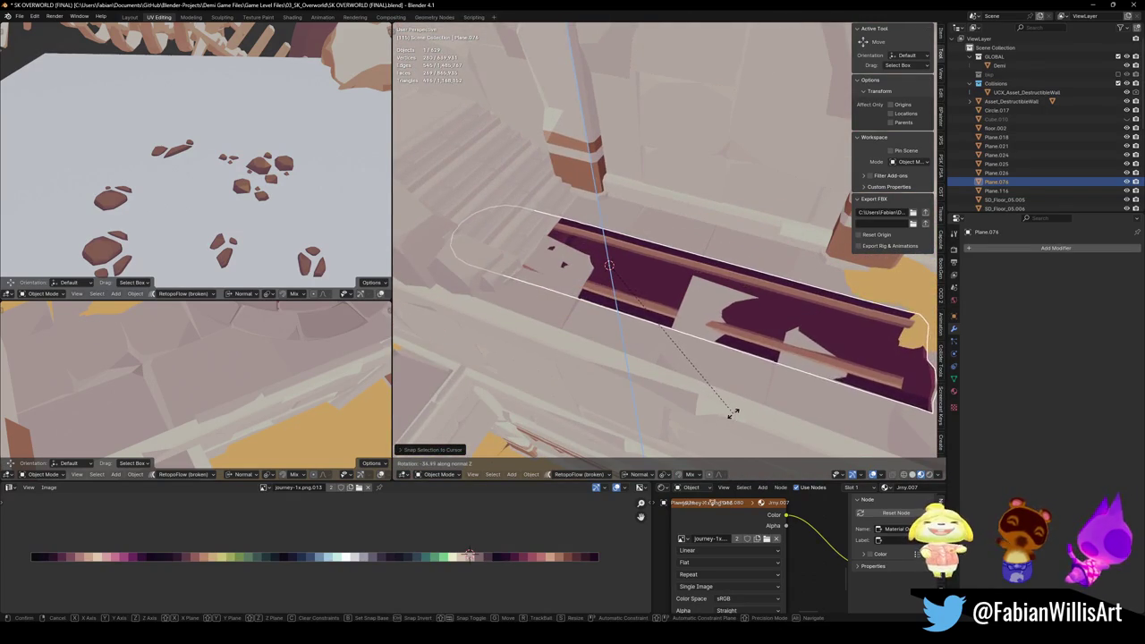
pyautogui.click(739, 405)
pyautogui.moveTo(739, 404); pyautogui.dragTo(705, 376, button='middle')
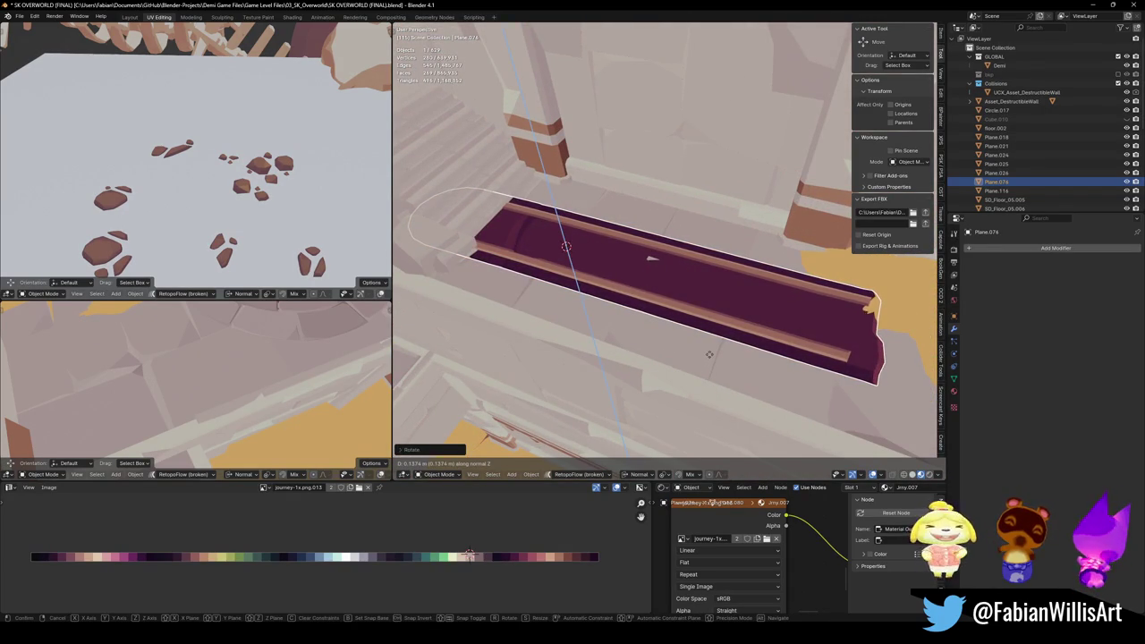
pyautogui.click(714, 347)
# Step: Slide the purple plank lengthwise along Y within the trench
pyautogui.moveTo(713, 347)
pyautogui.mouseDown(button='middle')
pyautogui.moveTo(762, 327)
pyautogui.moveTo(652, 252)
pyautogui.moveTo(704, 313)
pyautogui.mouseUp(button='middle')
pyautogui.scroll(5, 761, 327)
pyautogui.click(693, 297)
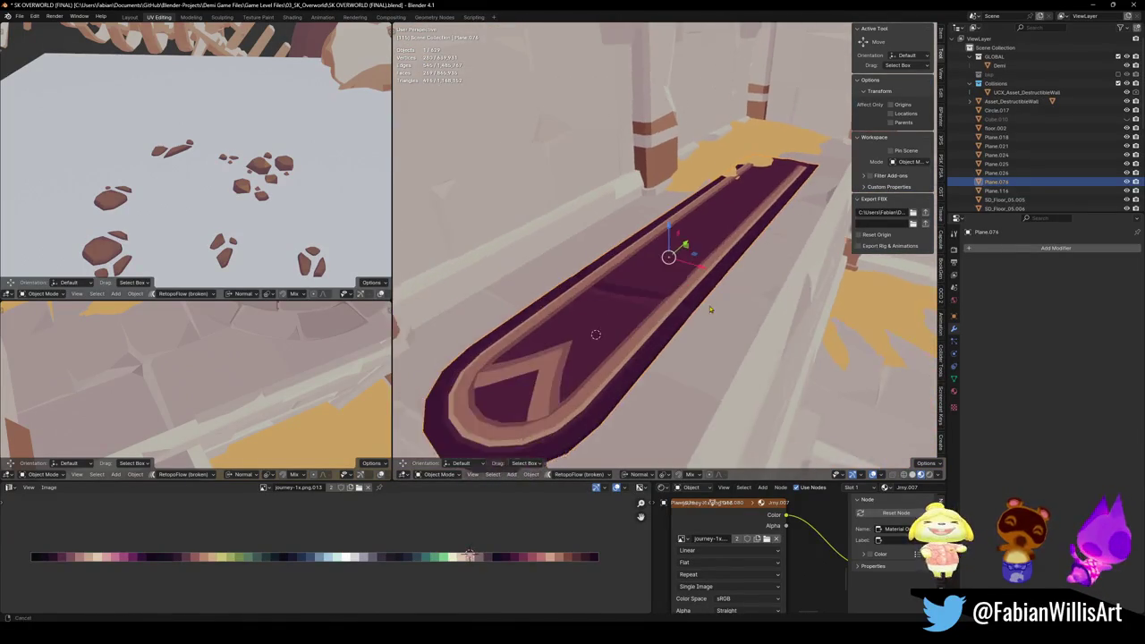
pyautogui.press('g')
pyautogui.press('y')
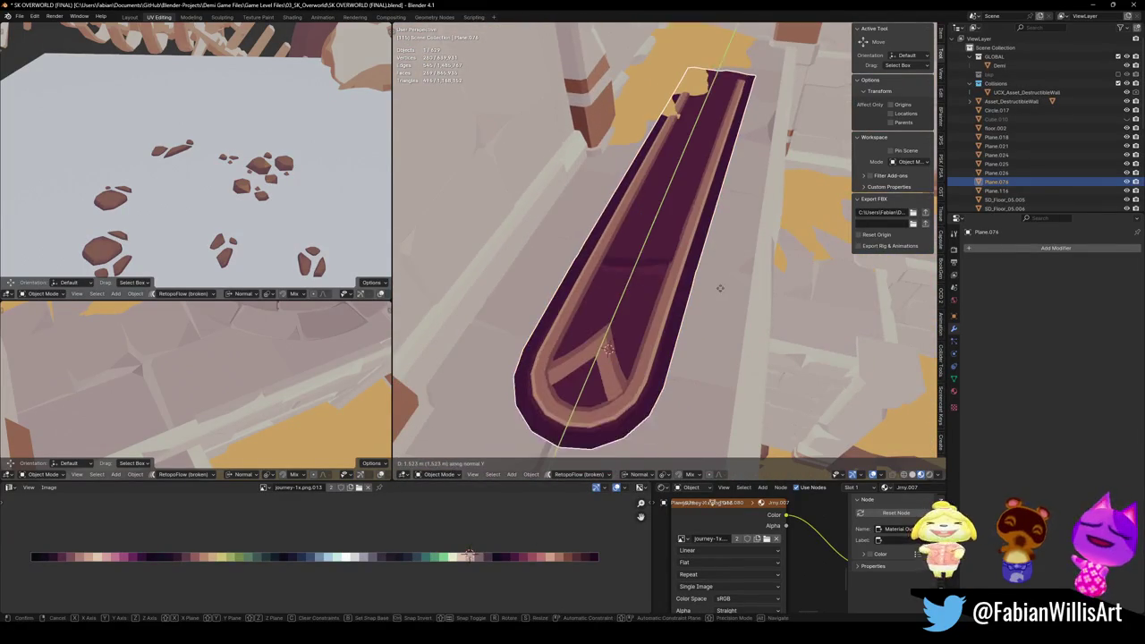
pyautogui.click(728, 277)
# Step: Enlarge the plank about 1.19 times and shift it sideways along X into the trench
pyautogui.moveTo(728, 276)
pyautogui.mouseDown(button='middle')
pyautogui.moveTo(677, 192)
pyautogui.moveTo(639, 268)
pyautogui.moveTo(717, 291)
pyautogui.moveTo(681, 329)
pyautogui.moveTo(795, 330)
pyautogui.moveTo(668, 332)
pyautogui.mouseUp(button='middle')
pyautogui.press('s')
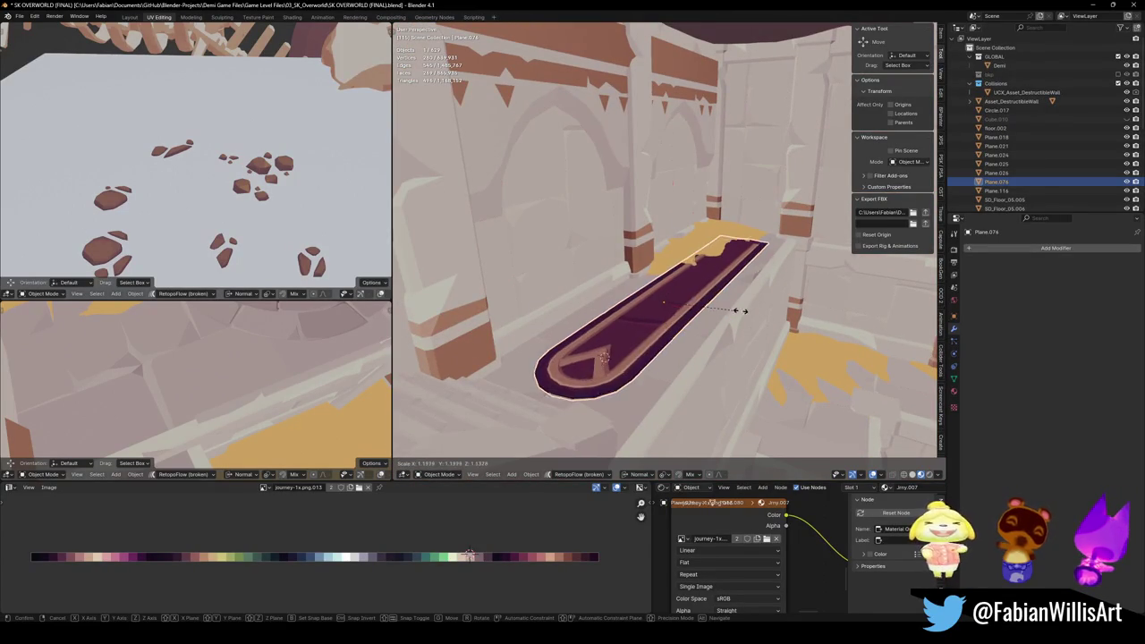
pyautogui.click(740, 317)
pyautogui.press('g')
pyautogui.press('x')
pyautogui.press('x')
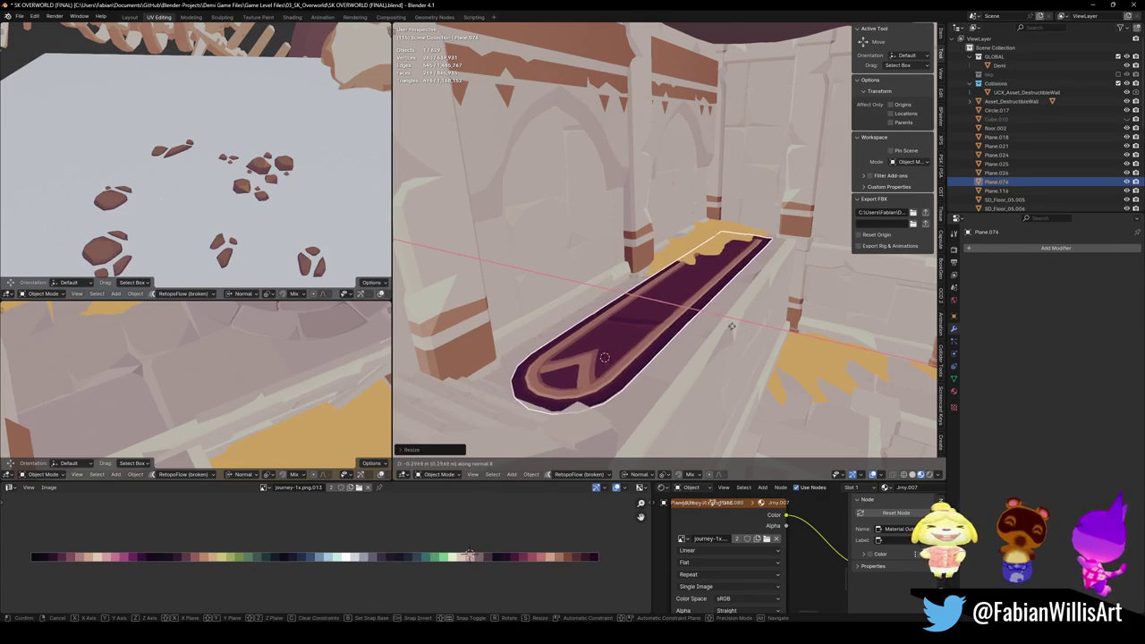
pyautogui.click(721, 324)
pyautogui.hotkey('alt', 'a')
pyautogui.scroll(2, 654, 332)
pyautogui.click(691, 333)
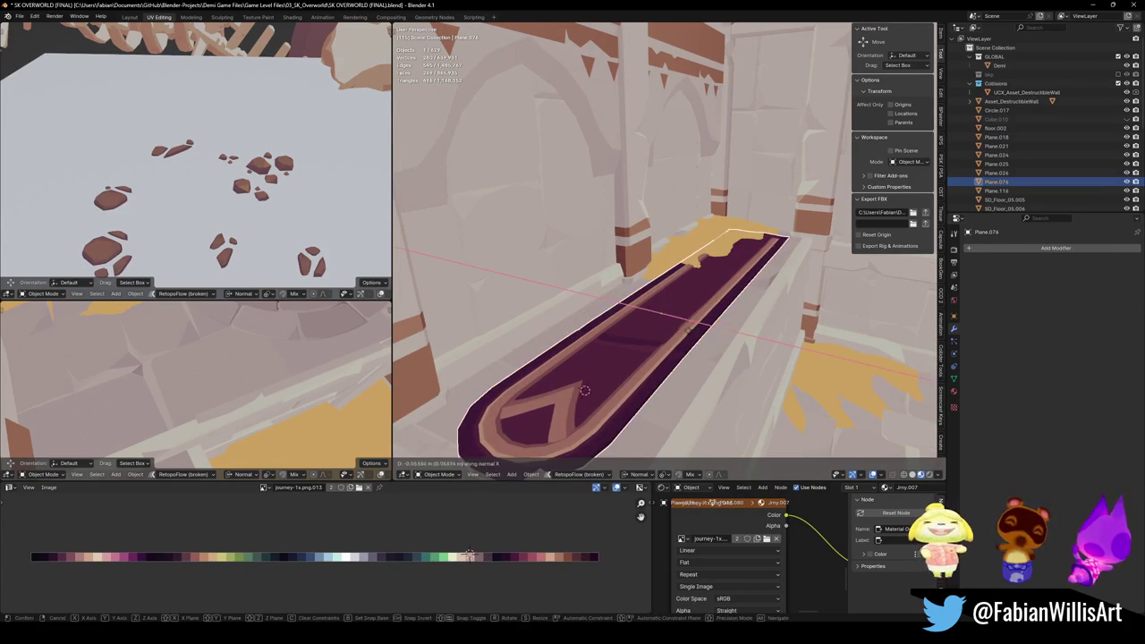
# Step: Nudge the purple floor strip about 0.227 m along its normal Y axis
pyautogui.press('g')
pyautogui.press('y')
pyautogui.press('y')
pyautogui.click(691, 335)
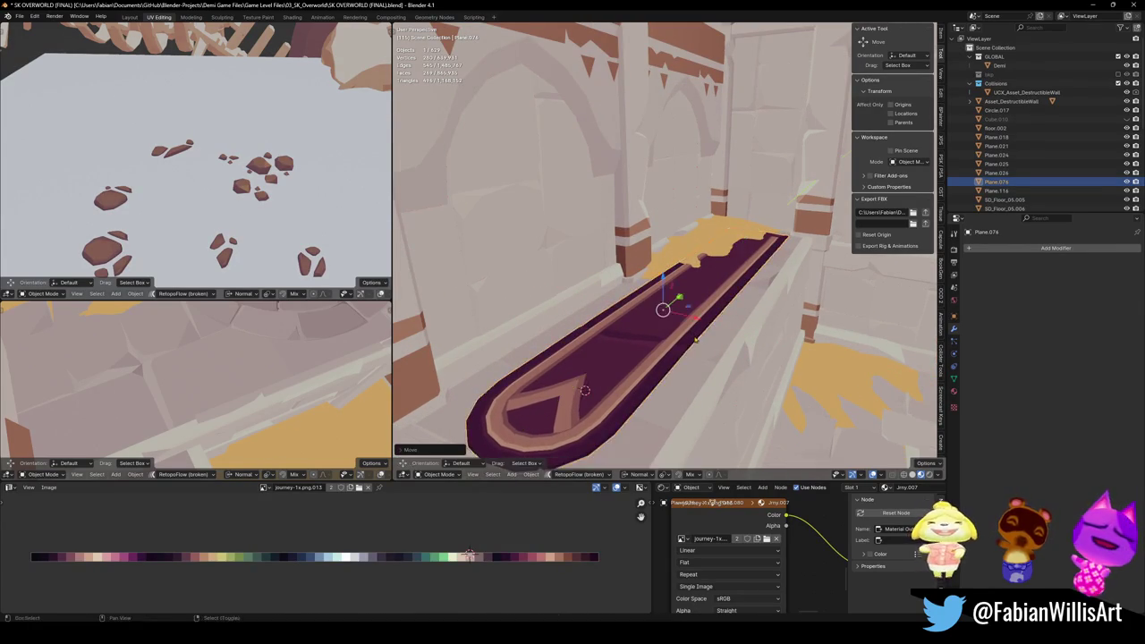
pyautogui.hotkey('alt', 'a')
pyautogui.moveTo(666, 304); pyautogui.dragTo(656, 340, button='middle')
pyautogui.click(626, 304)
pyautogui.hotkey('alt', 'a')
pyautogui.moveTo(626, 304)
pyautogui.mouseDown(button='middle')
pyautogui.moveTo(654, 321)
pyautogui.moveTo(688, 374)
pyautogui.moveTo(582, 376)
pyautogui.moveTo(602, 289)
pyautogui.mouseUp(button='middle')
# Step: Save the level file and inspect the arch wall's mesh in Edit Mode
pyautogui.hotkey('ctrl', 's')
pyautogui.press('Tab')
pyautogui.scroll(5, 584, 274)
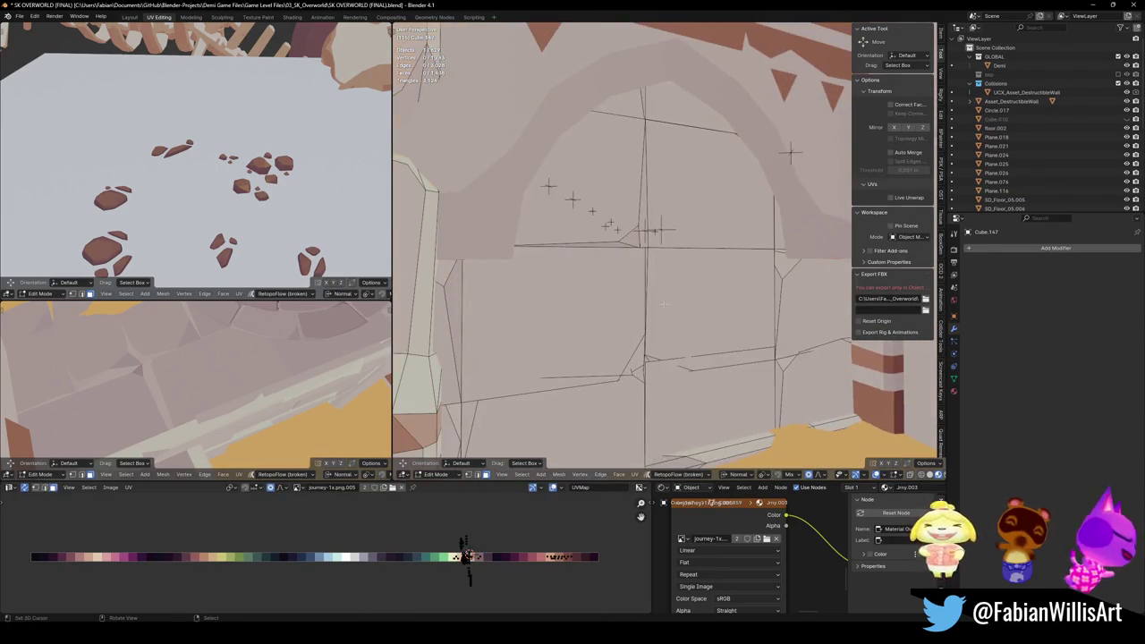
pyautogui.moveTo(664, 308); pyautogui.dragTo(680, 295, button='middle')
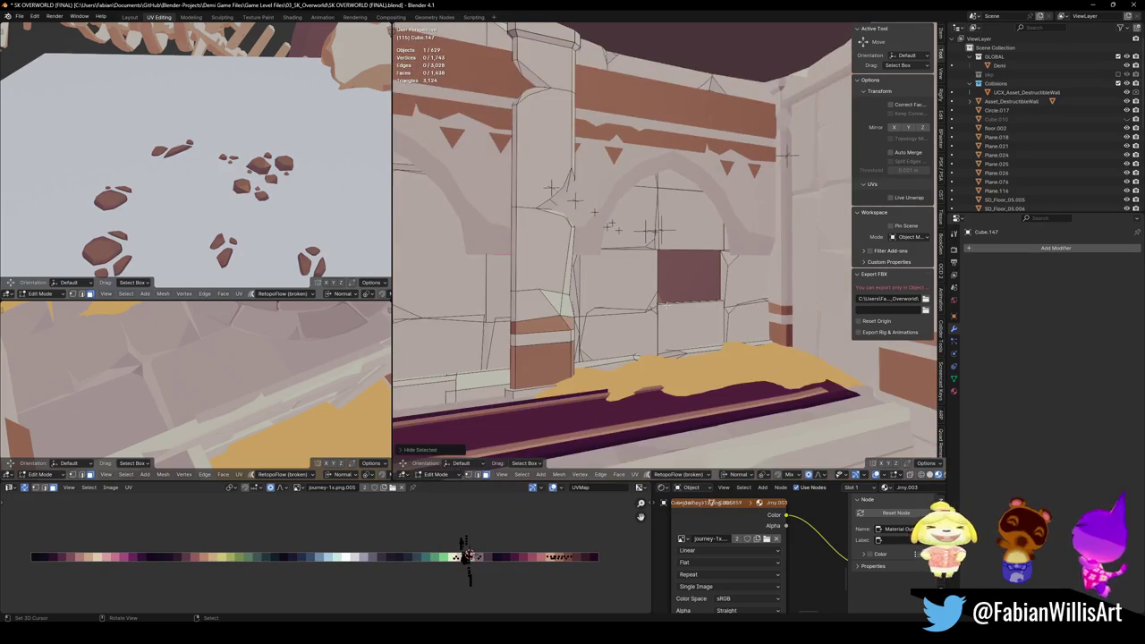
pyautogui.click(712, 330)
pyautogui.moveTo(657, 231)
pyautogui.mouseDown(button='middle')
pyautogui.moveTo(712, 330)
pyautogui.moveTo(677, 295)
pyautogui.mouseUp(button='middle')
pyautogui.press('Tab')
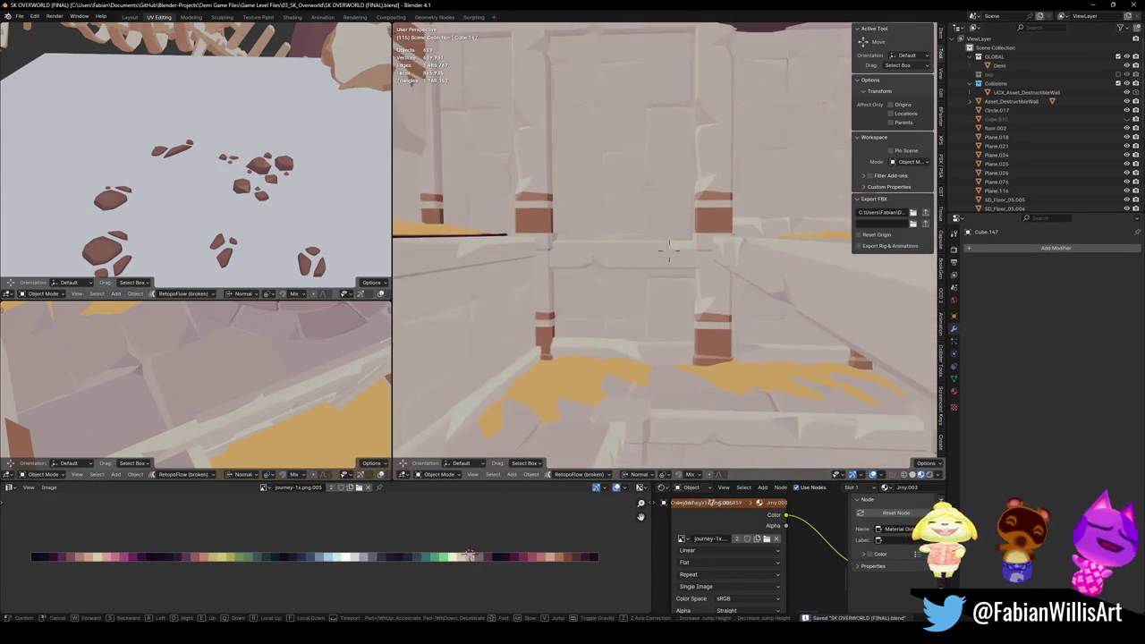
pyautogui.press('w')
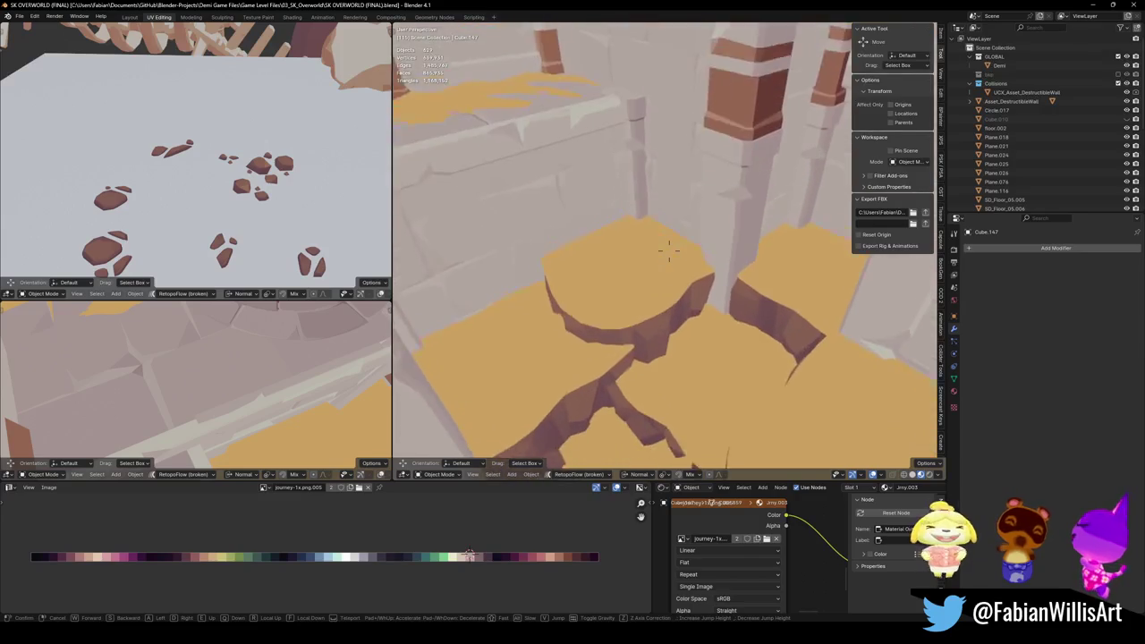
pyautogui.press('w')
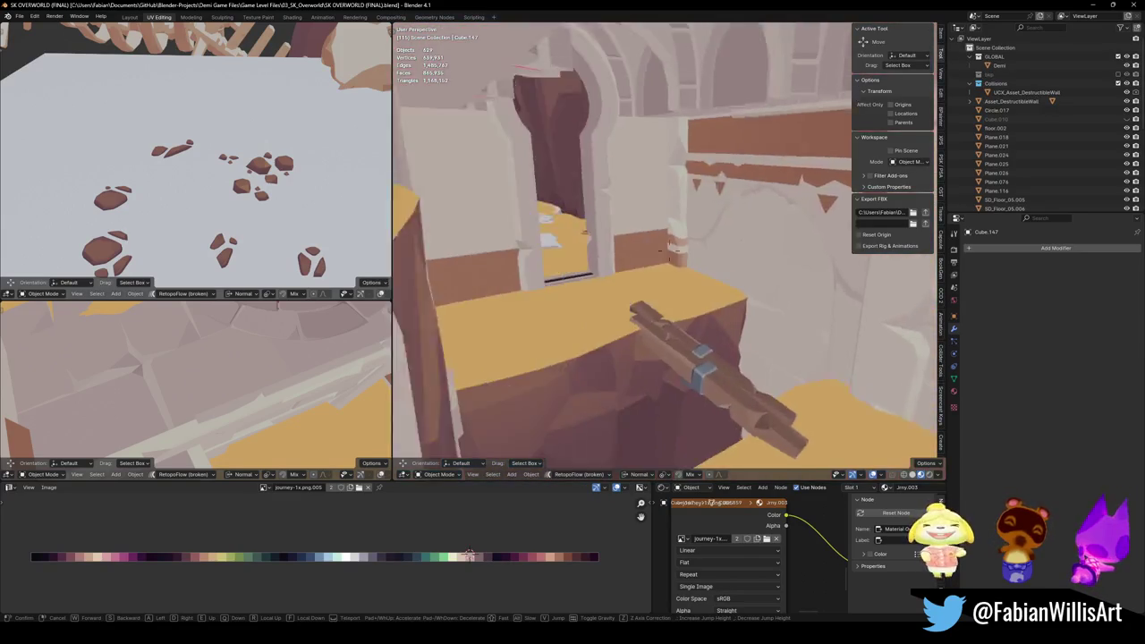
pyautogui.press('w')
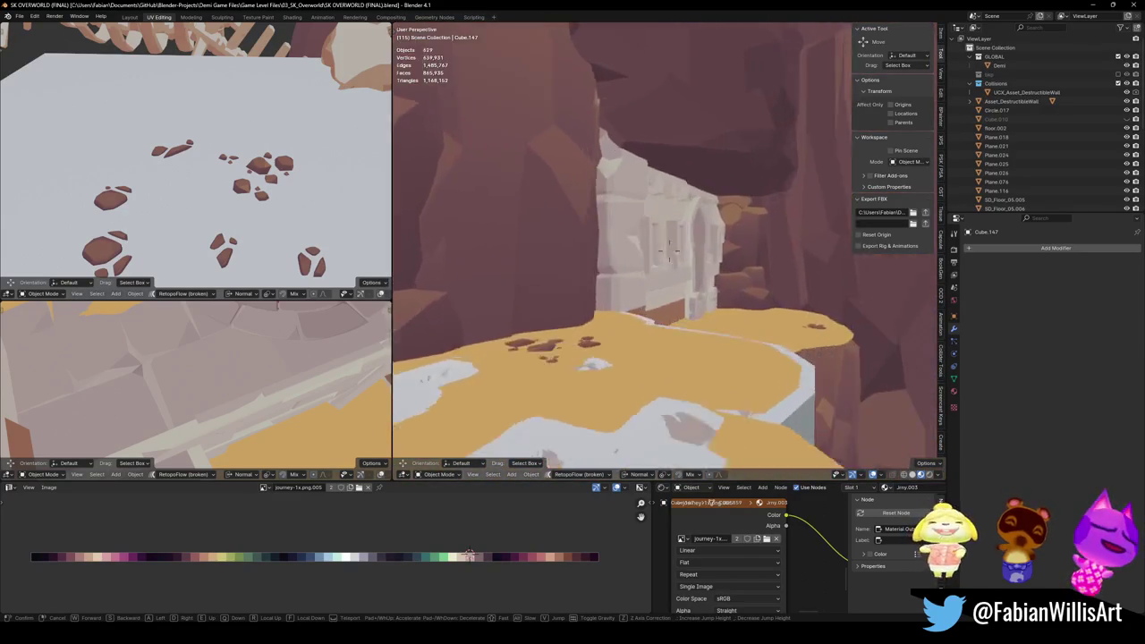
pyautogui.press('w')
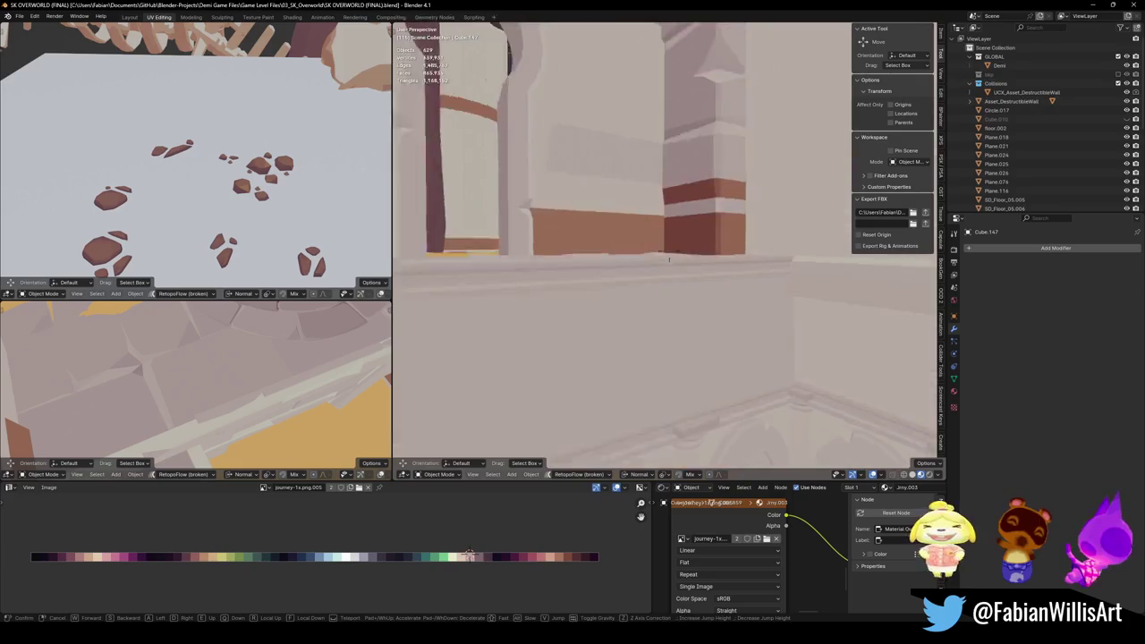
pyautogui.press('w')
pyautogui.press('w')
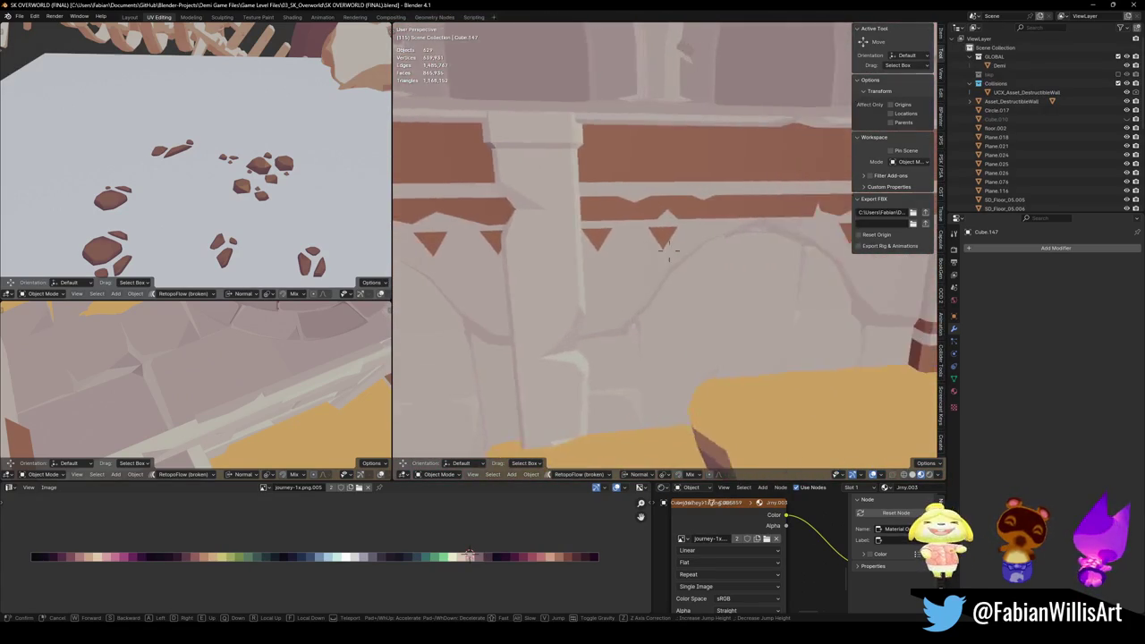
pyautogui.press('s')
# Step: Move the arrayed wall piece lower into place
pyautogui.click(665, 258)
pyautogui.click(664, 258)
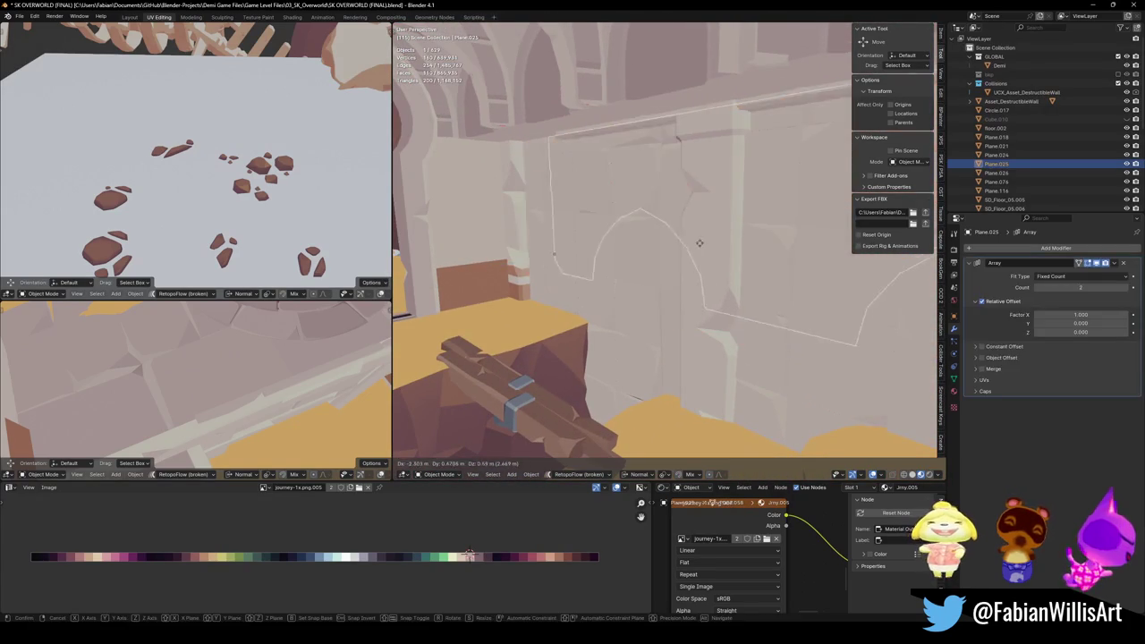
pyautogui.press('g')
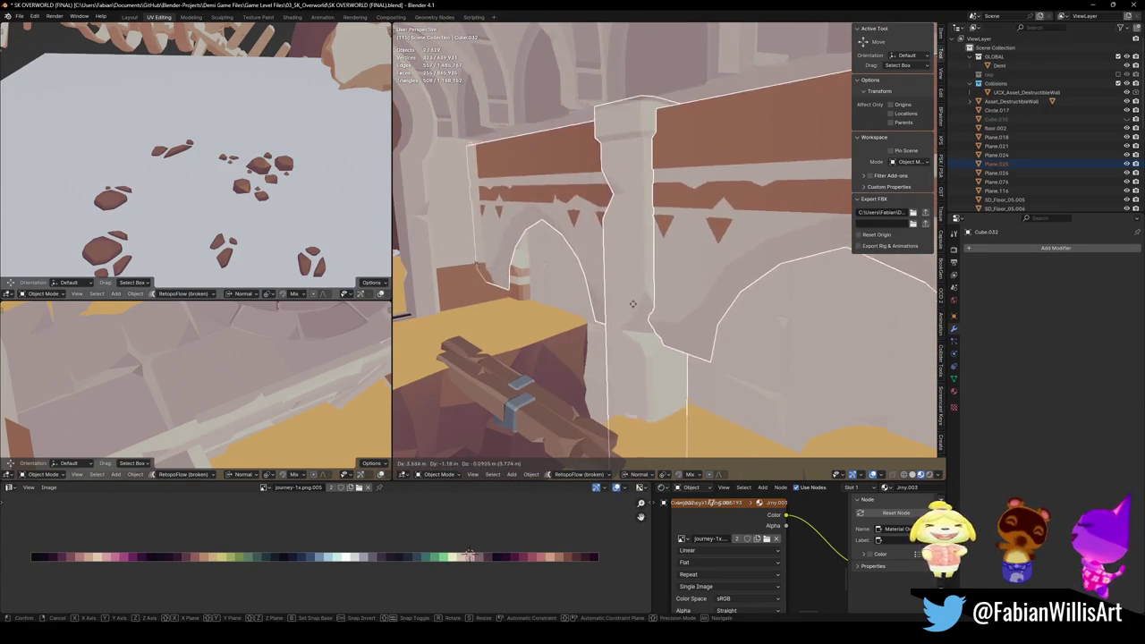
pyautogui.click(661, 305)
# Step: Duplicate the arched wall segment, place the copy, and isolate it in local view
pyautogui.click(625, 301)
pyautogui.press('g')
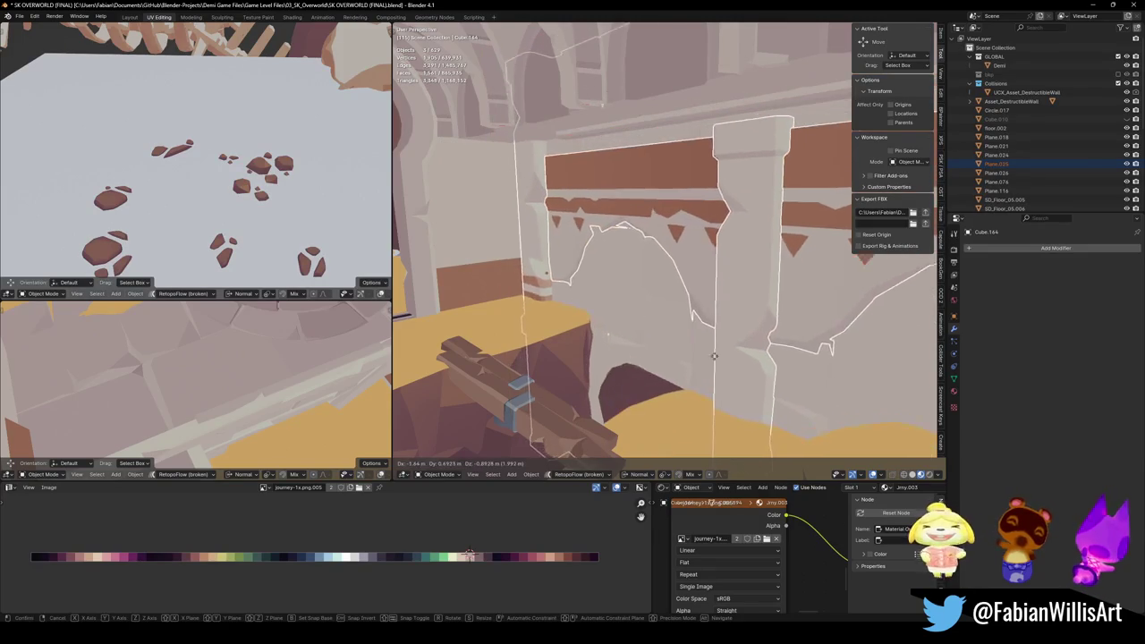
pyautogui.click(782, 327)
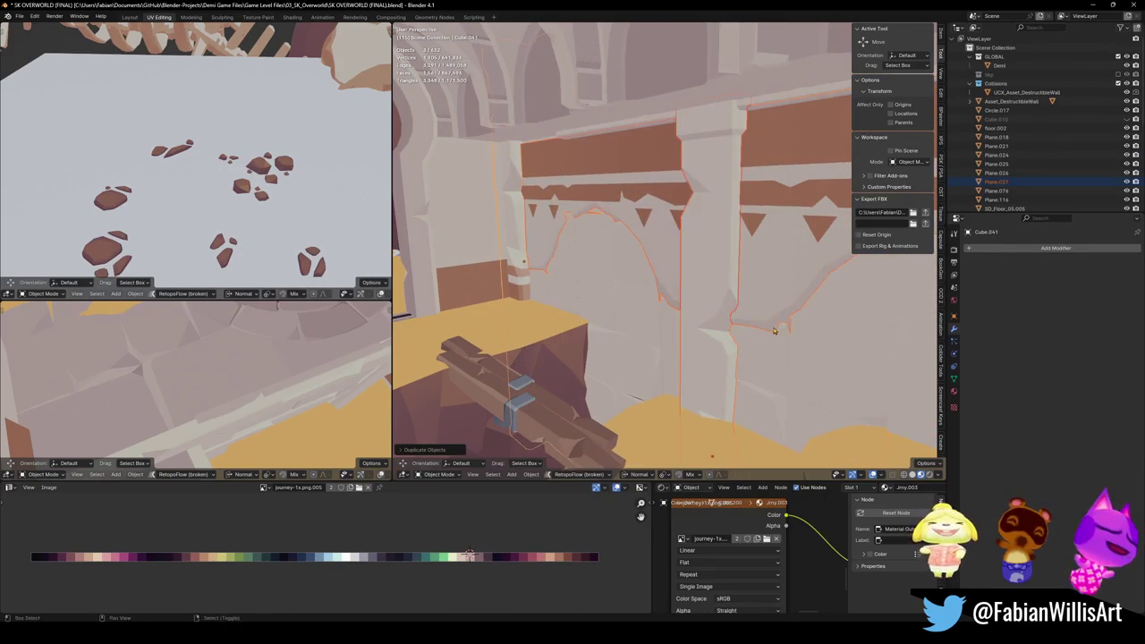
pyautogui.moveTo(782, 327); pyautogui.dragTo(785, 348, button='middle')
pyautogui.press('KP_Divide')
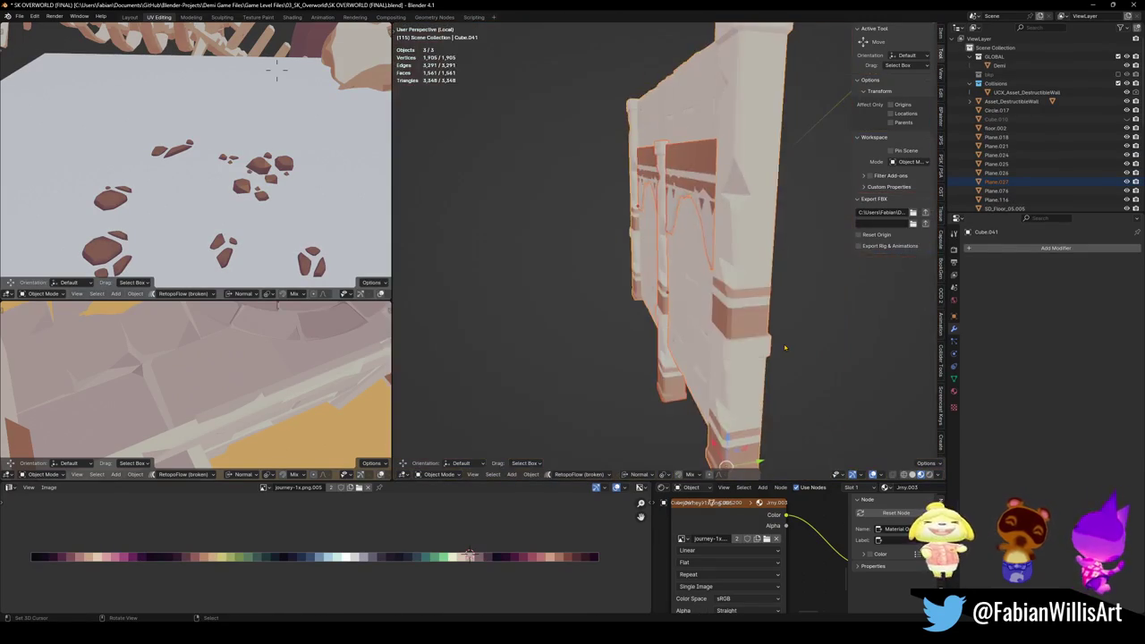
# Step: Rotate the duplicated wall pieces straight in top view
pyautogui.press('KP_1')
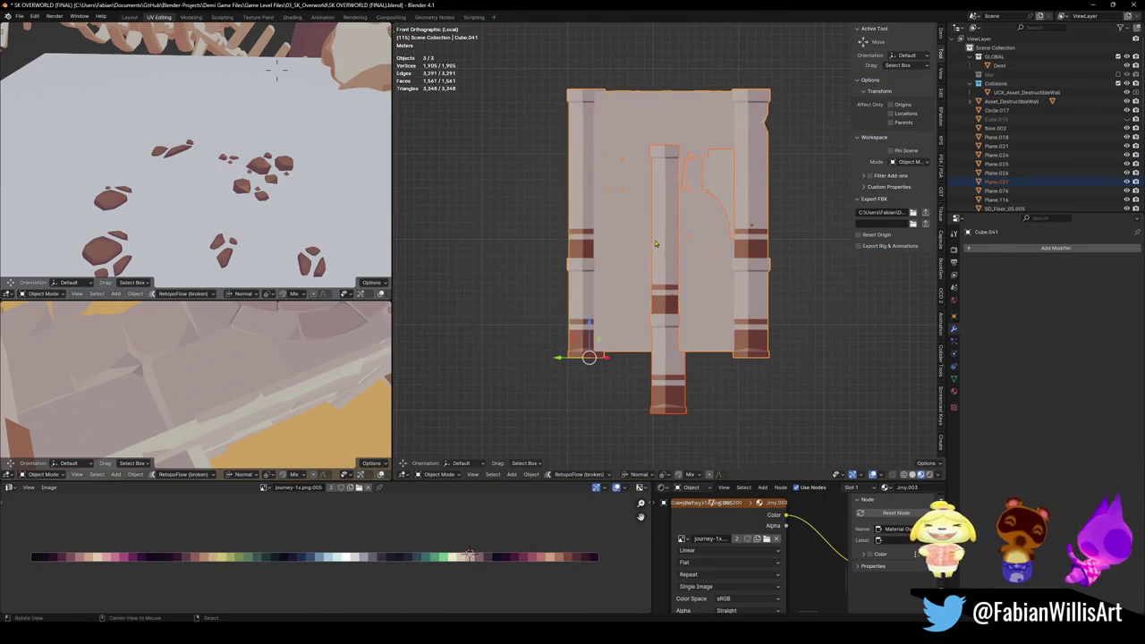
pyautogui.moveTo(655, 244); pyautogui.dragTo(661, 268, button='middle')
pyautogui.press('KP_7')
pyautogui.press('r')
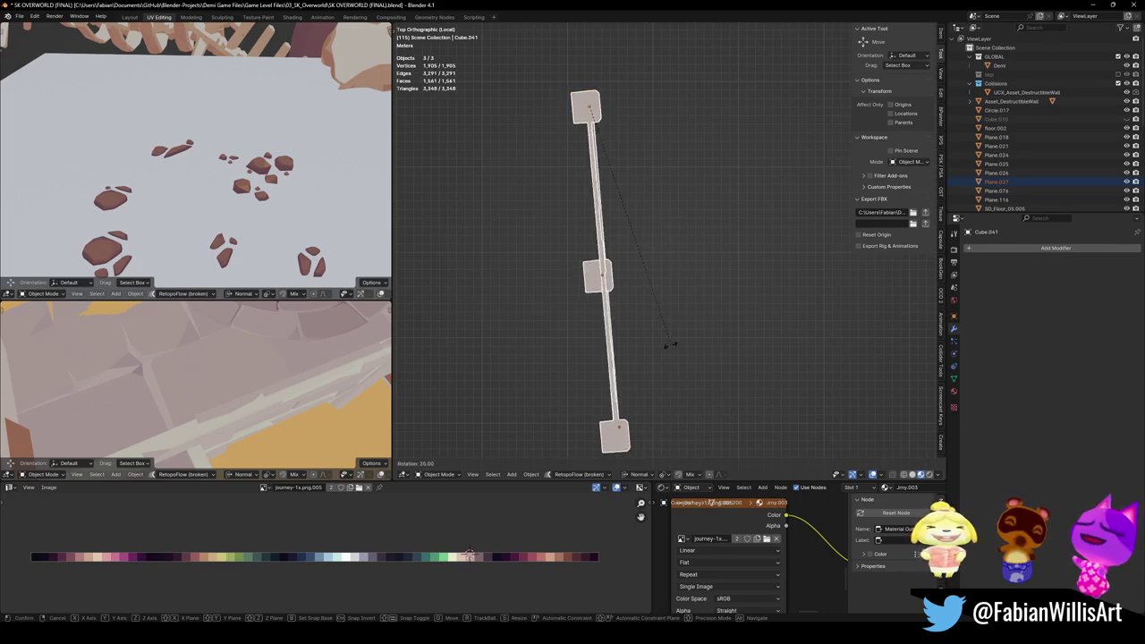
pyautogui.click(654, 350)
pyautogui.moveTo(608, 301)
pyautogui.mouseDown(button='middle')
pyautogui.moveTo(679, 264)
pyautogui.moveTo(688, 236)
pyautogui.moveTo(666, 273)
pyautogui.mouseUp(button='middle')
# Step: Raise the arch and pillar piece vertically along Z until level
pyautogui.click(647, 231)
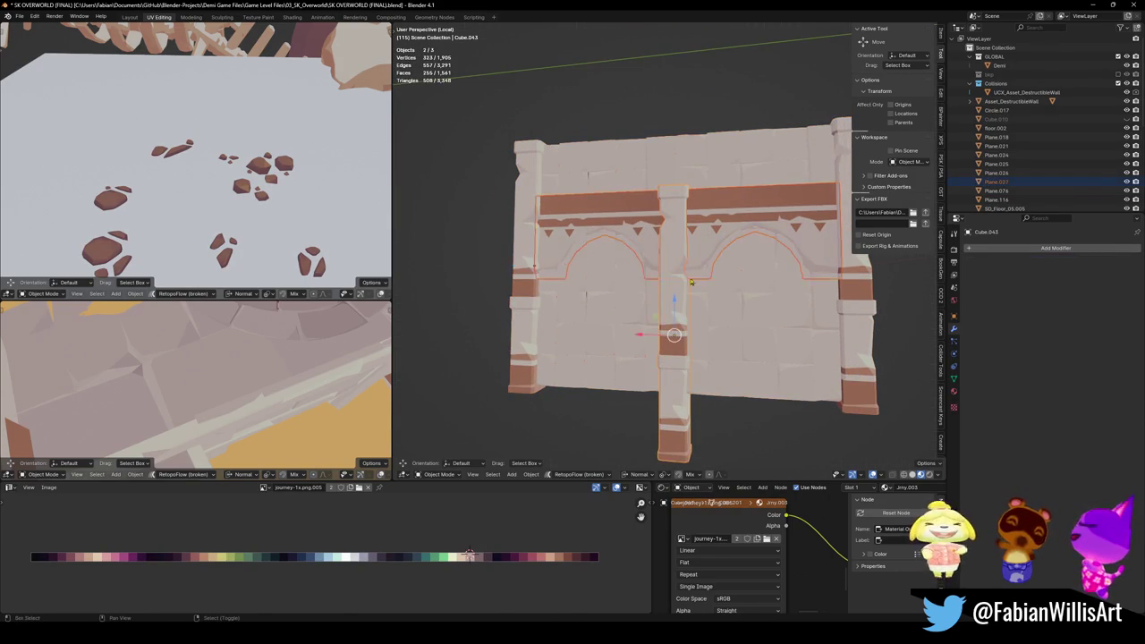
pyautogui.press('g')
pyautogui.press('z')
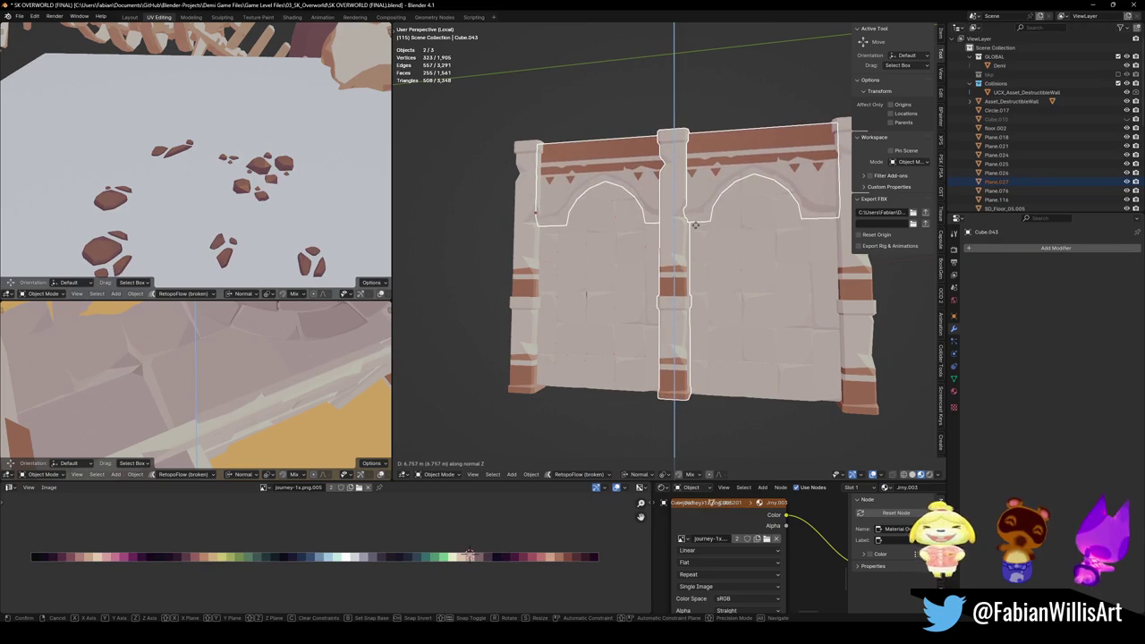
pyautogui.click(694, 224)
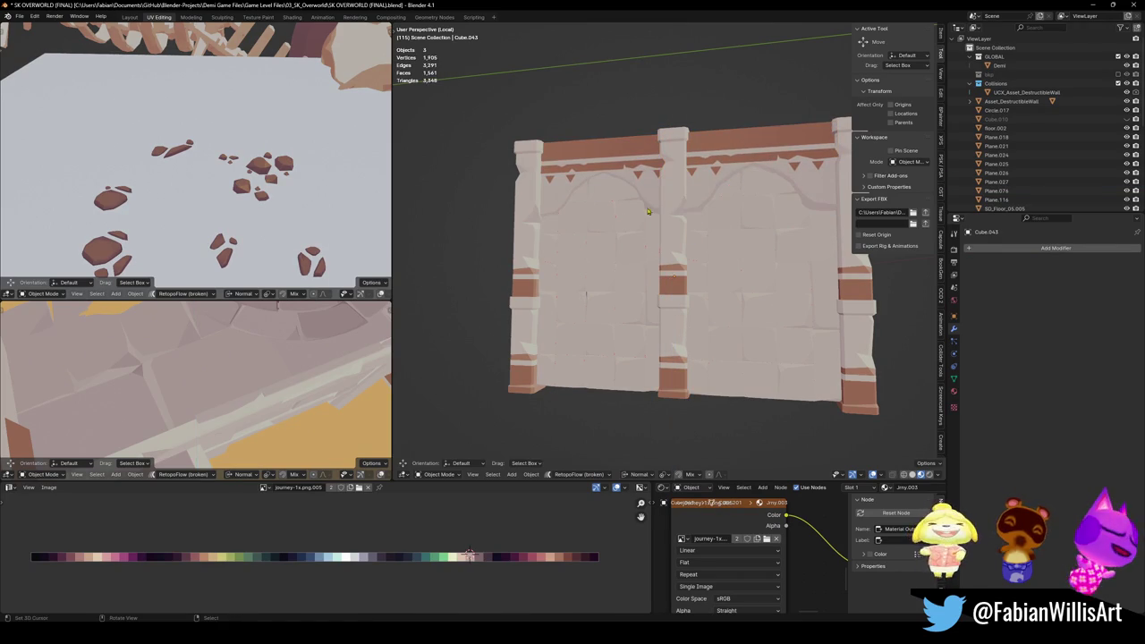
# Step: Parent the top trim and arch pieces to the wall
pyautogui.click(626, 172)
pyautogui.keyDown('shift'); pyautogui.click(667, 248); pyautogui.keyUp('shift')
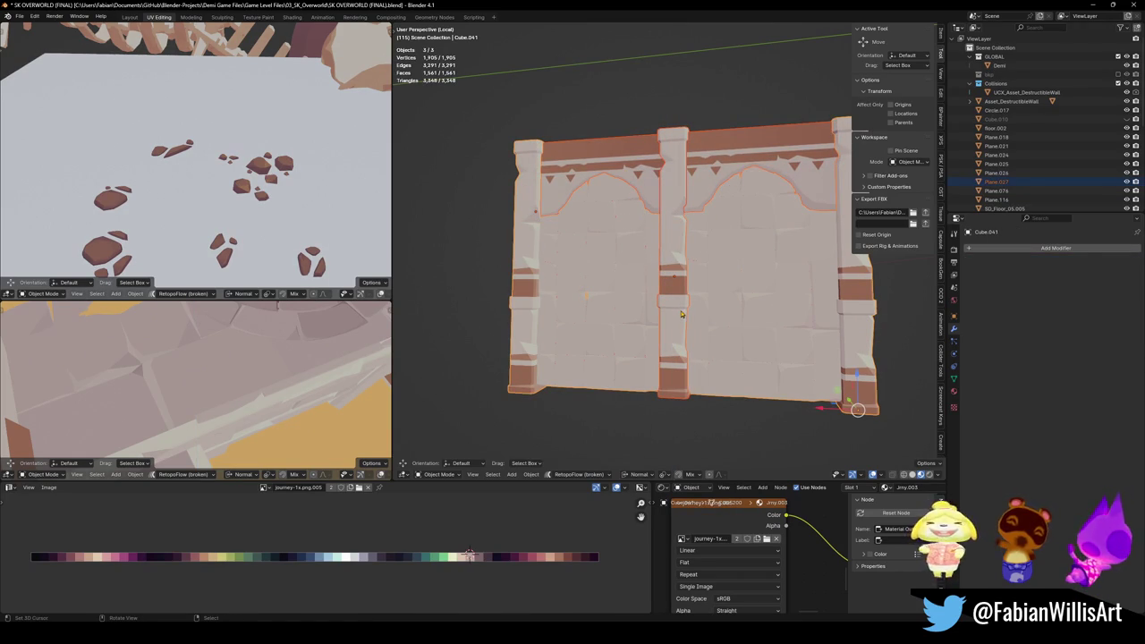
pyautogui.hotkey('ctrl', 'p')
pyautogui.click(691, 322)
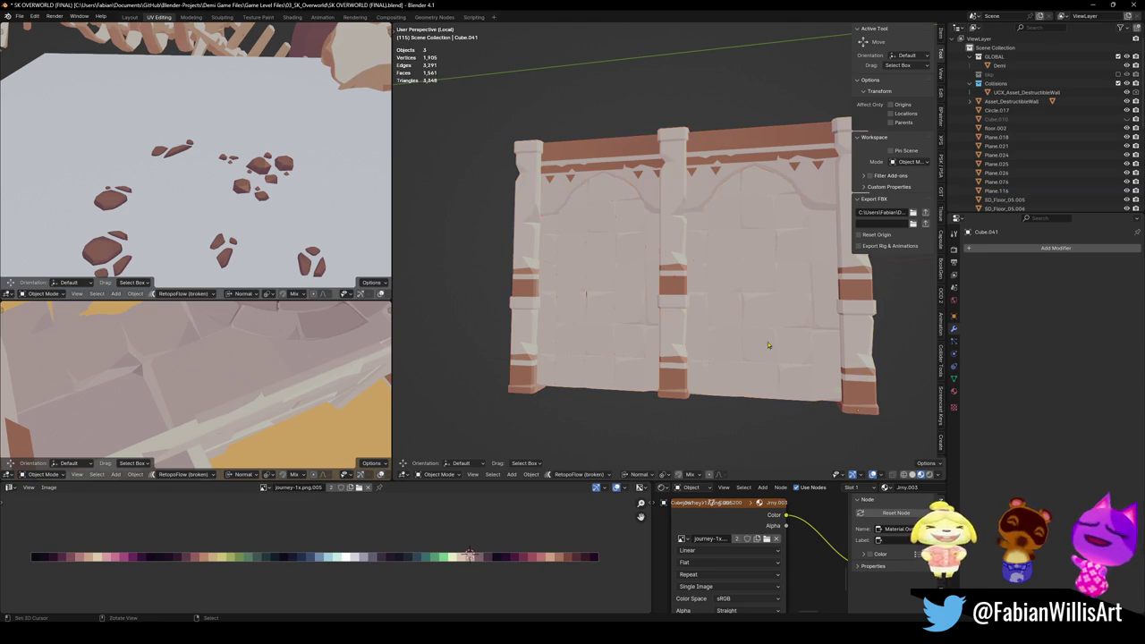
# Step: Return to the full level and walk back for a wider view of the room corner
pyautogui.click(568, 359)
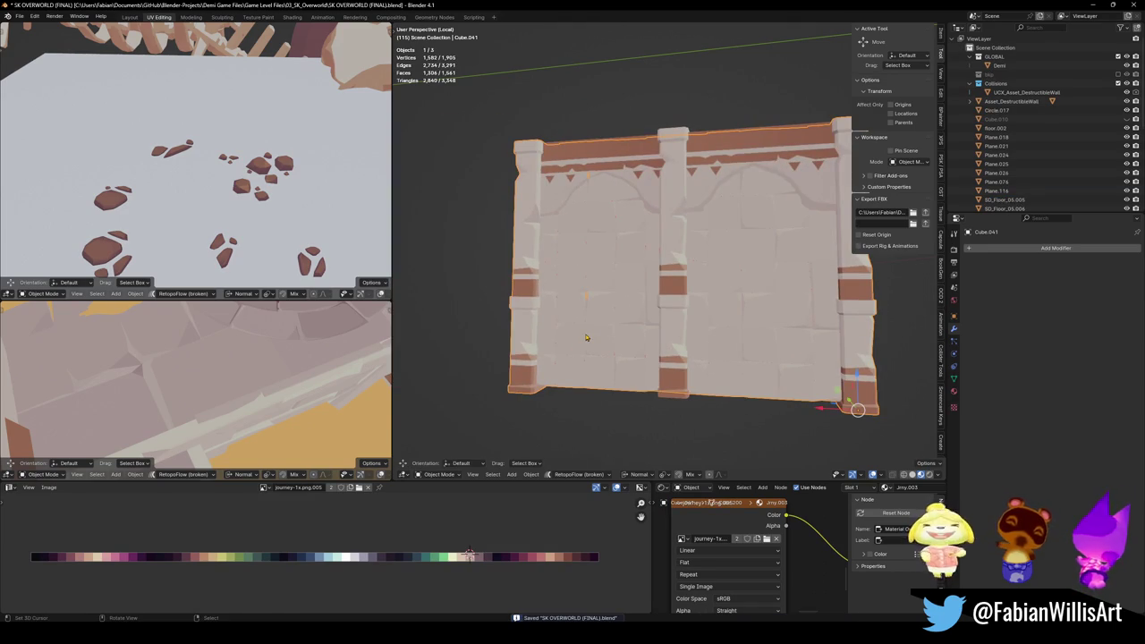
pyautogui.press('KP_Divide')
pyautogui.hotkey('shift', '`')
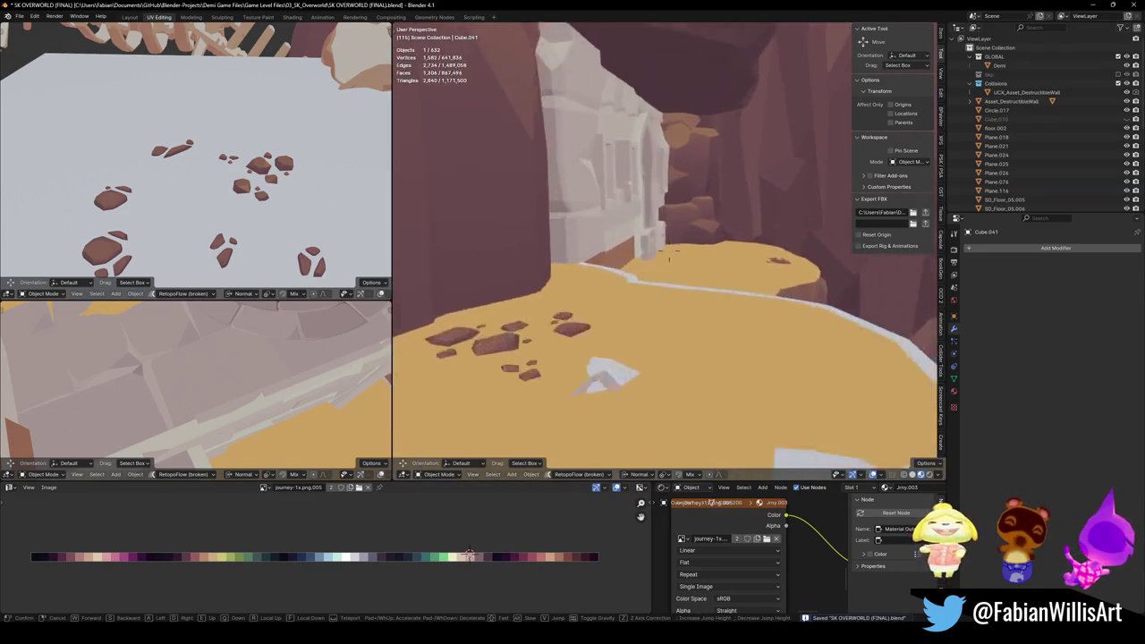
pyautogui.press('s')
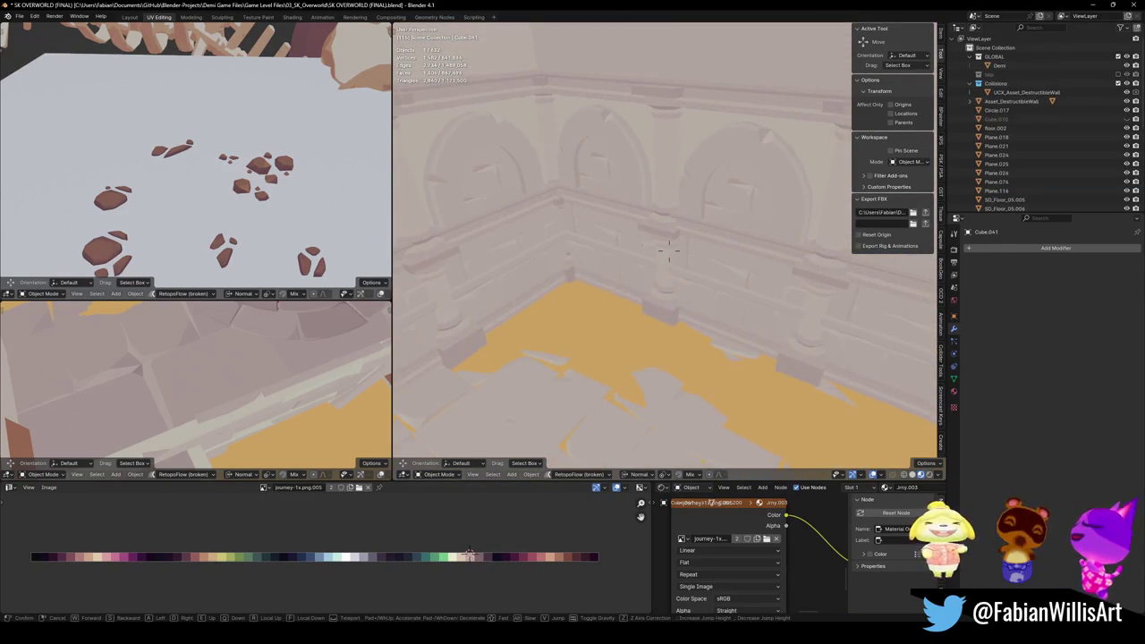
# Step: Snap the wall to the marked room corner, trying and cancelling a vertical rotation
pyautogui.keyDown('shift'); pyautogui.rightClick(577, 292); pyautogui.keyUp('shift')
pyautogui.hotkey('shift', 's')
pyautogui.click(614, 282)
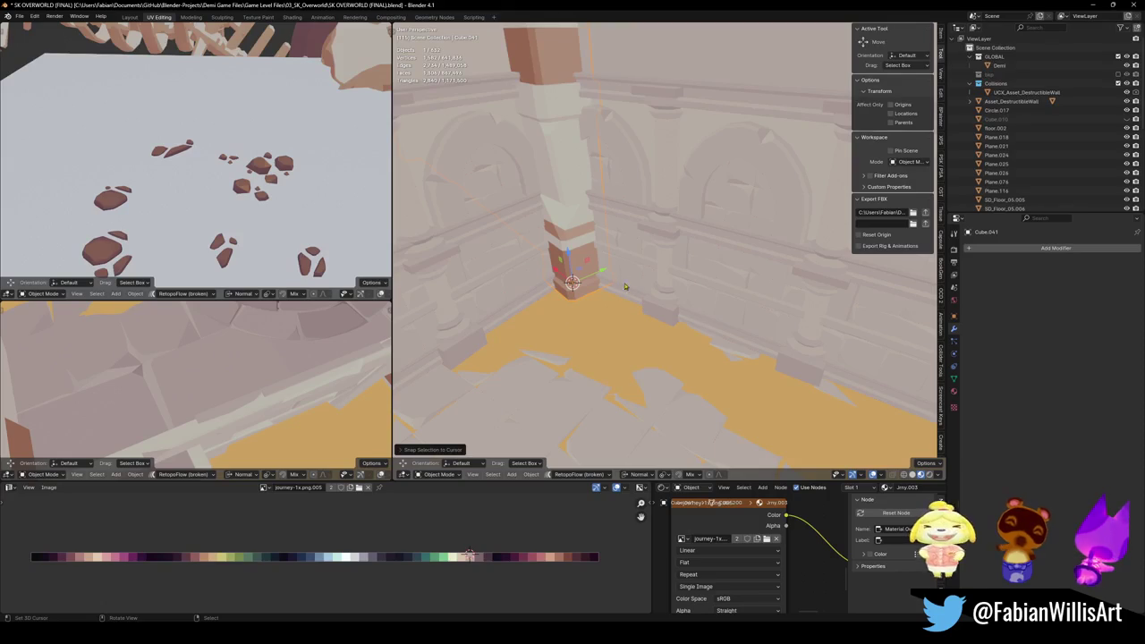
pyautogui.press('z')
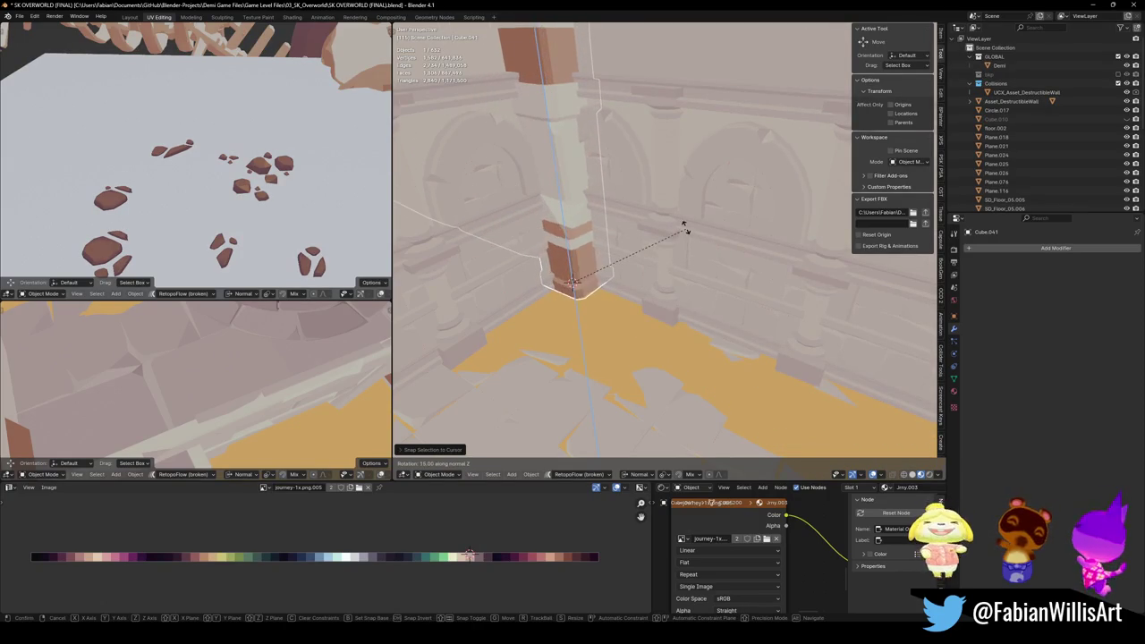
pyautogui.press('Escape')
# Step: Re-snap the wall at the new corner spot and rotate it about Z along the wall base
pyautogui.hotkey('shift', '`')
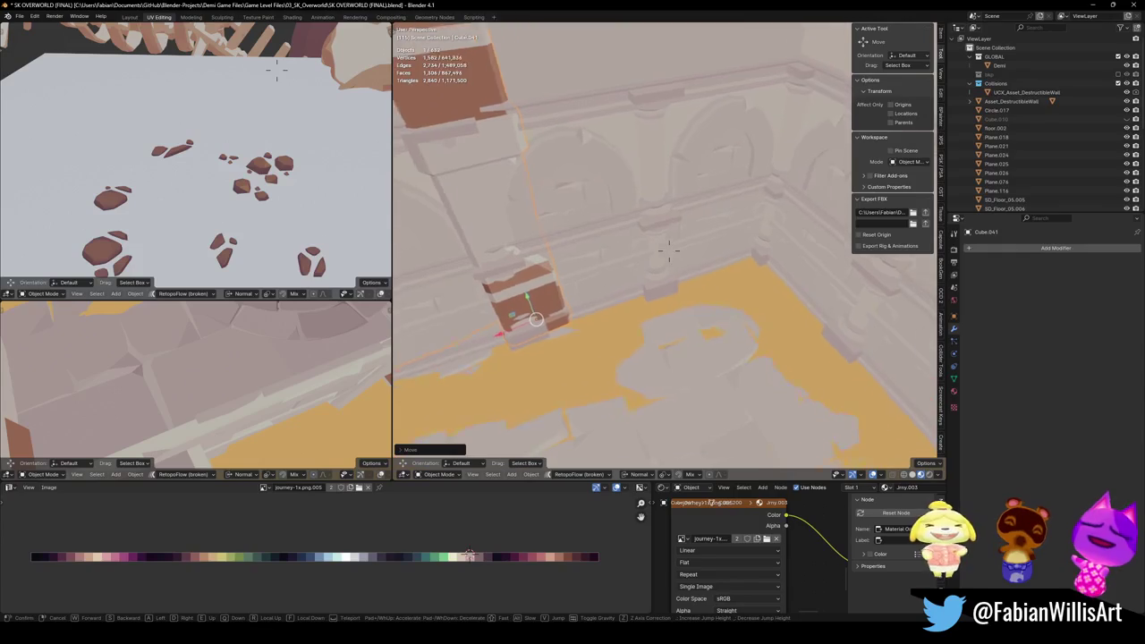
pyautogui.click(718, 269)
pyautogui.hotkey('shift', 's')
pyautogui.click(734, 244)
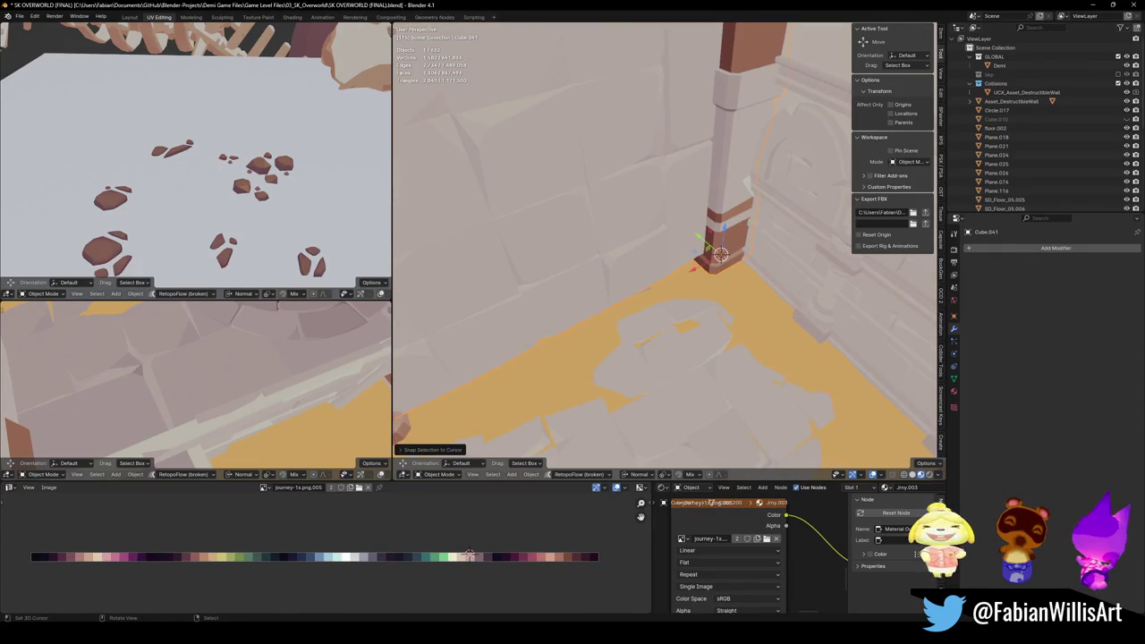
pyautogui.press('r')
pyautogui.press('z')
pyautogui.press('z')
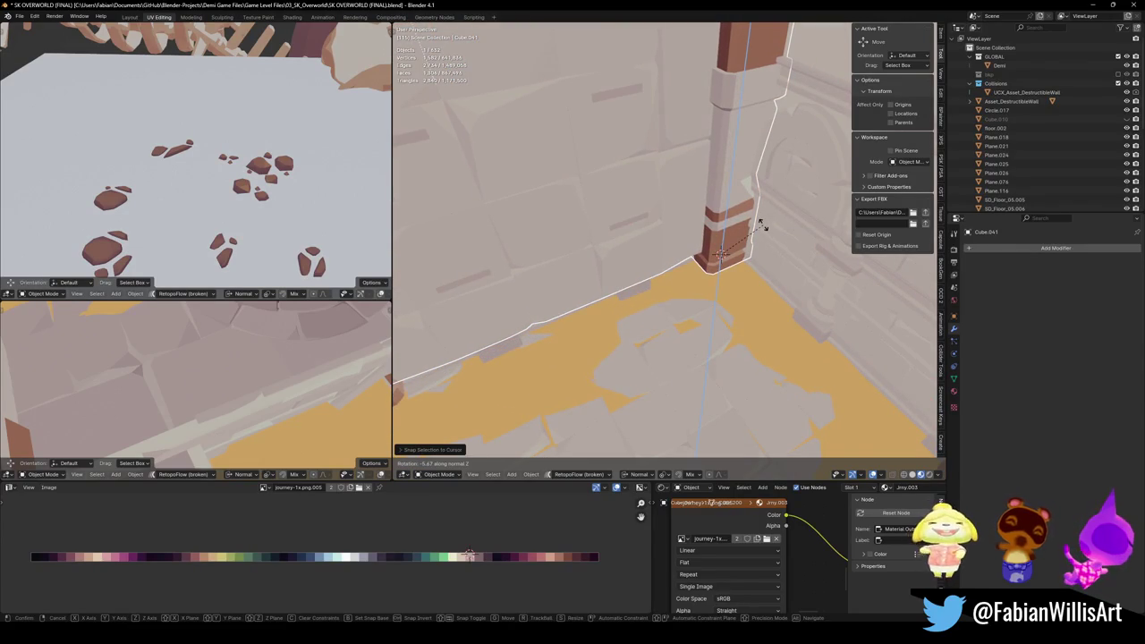
pyautogui.click(761, 226)
pyautogui.moveTo(760, 226)
pyautogui.mouseDown(button='middle')
pyautogui.moveTo(720, 234)
pyautogui.moveTo(747, 313)
pyautogui.mouseUp(button='middle')
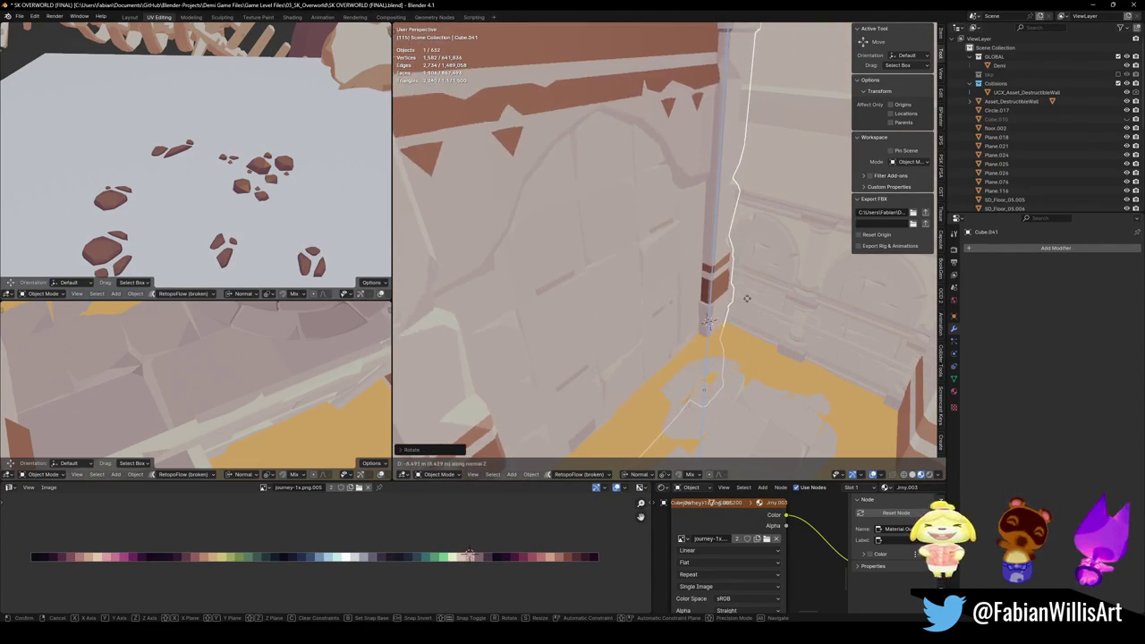
# Step: Lower the banded pillar about 13.19 m along its local Z to meet the floor
pyautogui.press('g')
pyautogui.press('z')
pyautogui.press('z')
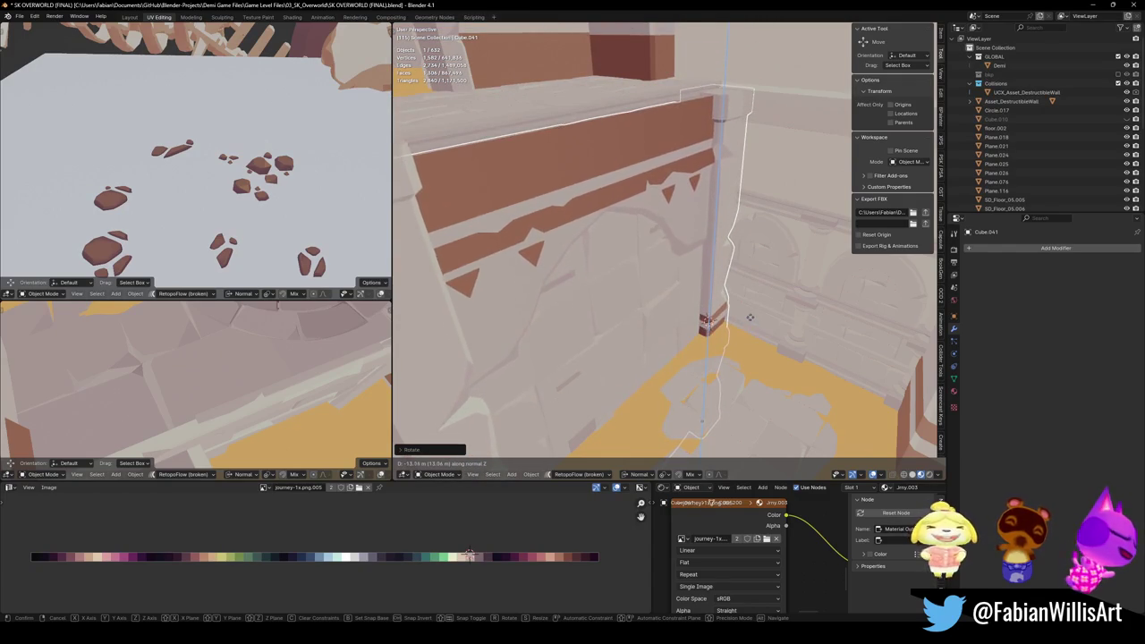
pyautogui.click(750, 304)
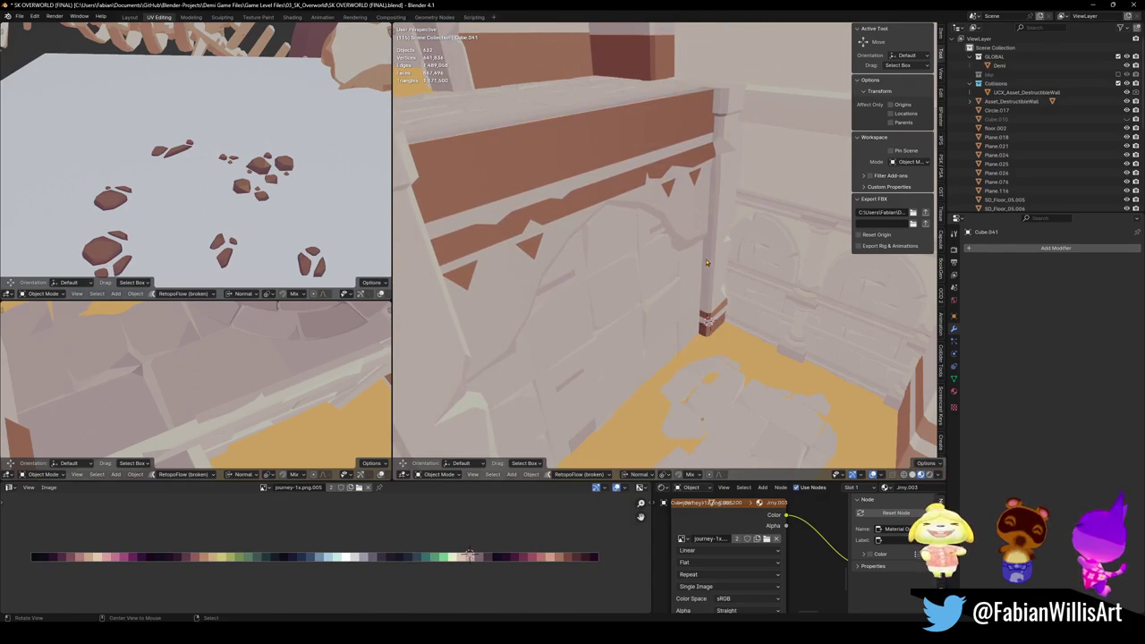
pyautogui.moveTo(750, 304)
pyautogui.mouseDown(button='middle')
pyautogui.moveTo(749, 258)
pyautogui.moveTo(888, 368)
pyautogui.moveTo(673, 251)
pyautogui.mouseUp(button='middle')
pyautogui.click(749, 258)
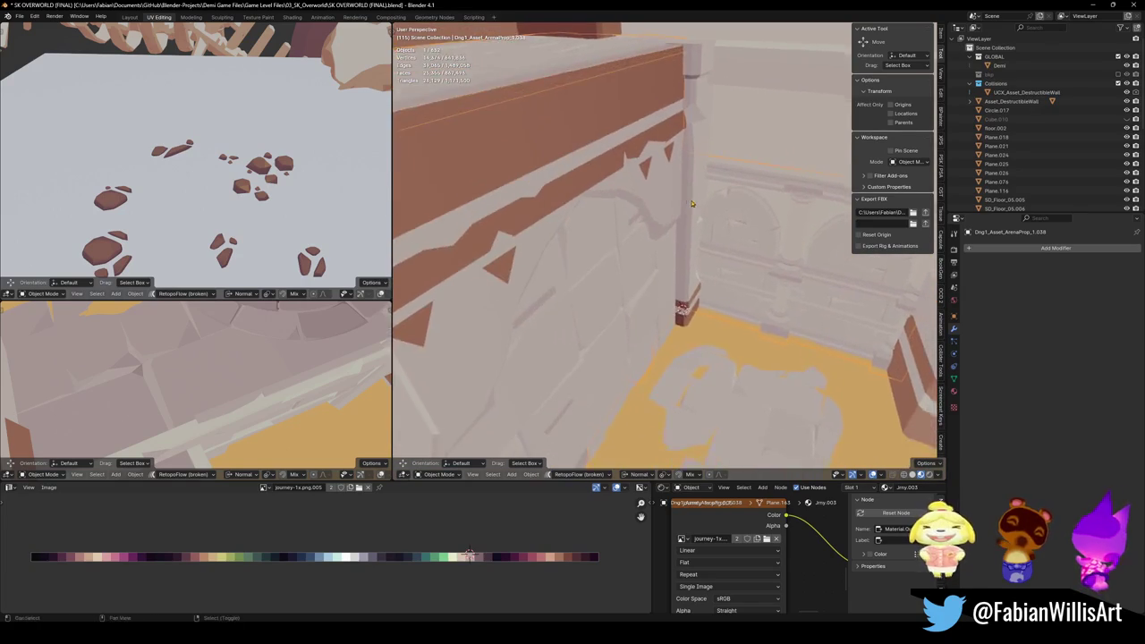
# Step: Rotate the pillar about its local Z and slide it along its local Y axis
pyautogui.moveTo(673, 251); pyautogui.dragTo(694, 218, button='middle')
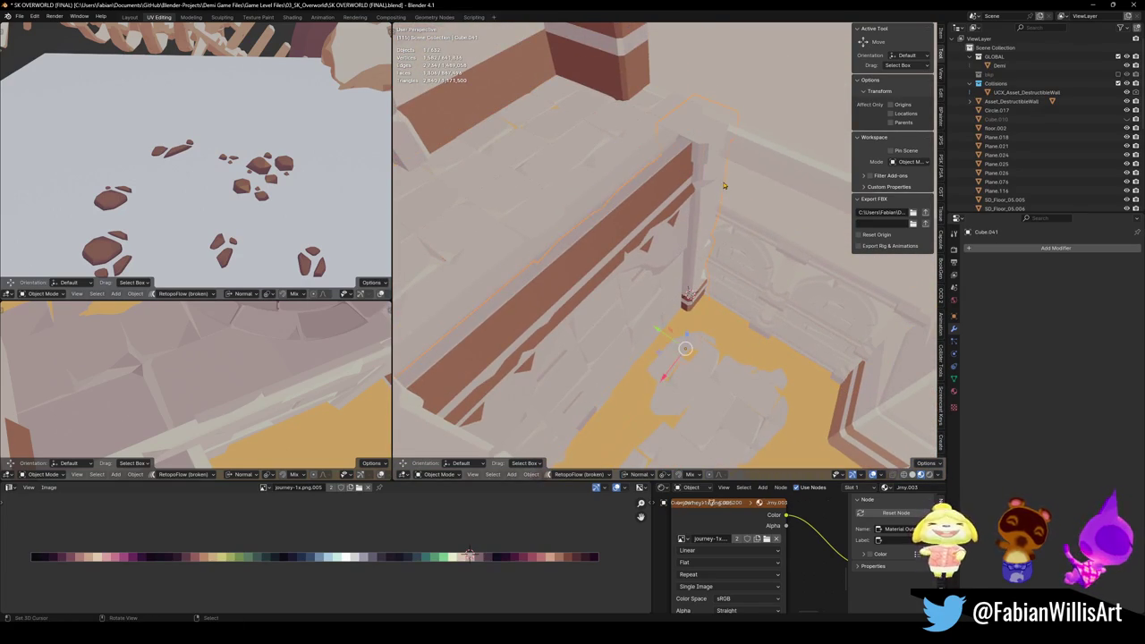
pyautogui.press('r')
pyautogui.press('z')
pyautogui.press('z')
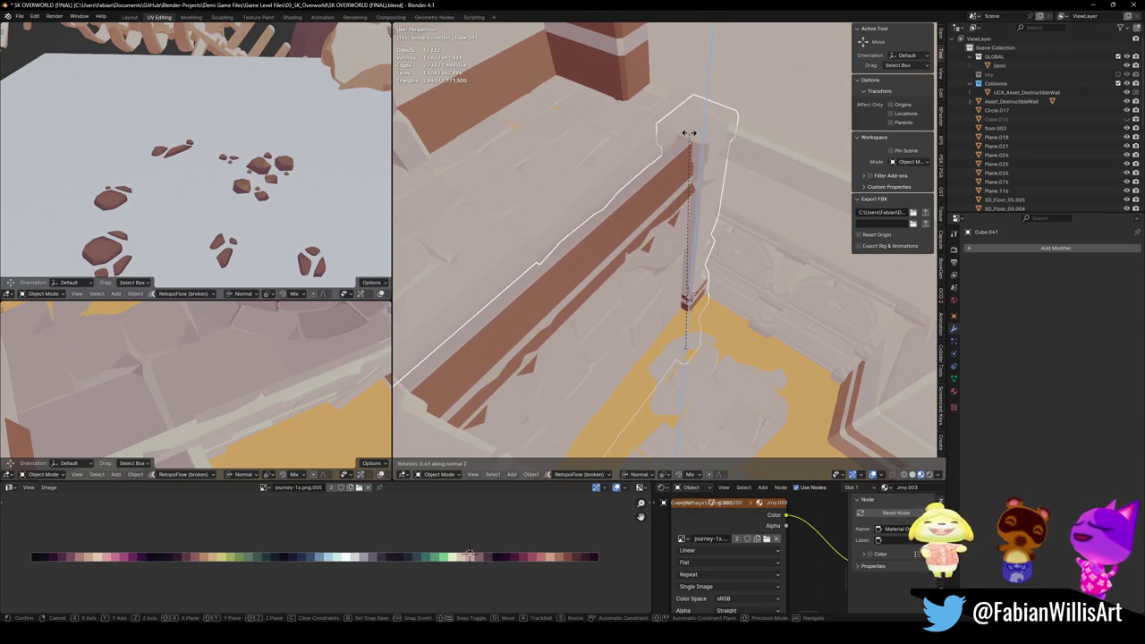
pyautogui.click(689, 132)
pyautogui.press('g')
pyautogui.press('y')
pyautogui.press('y')
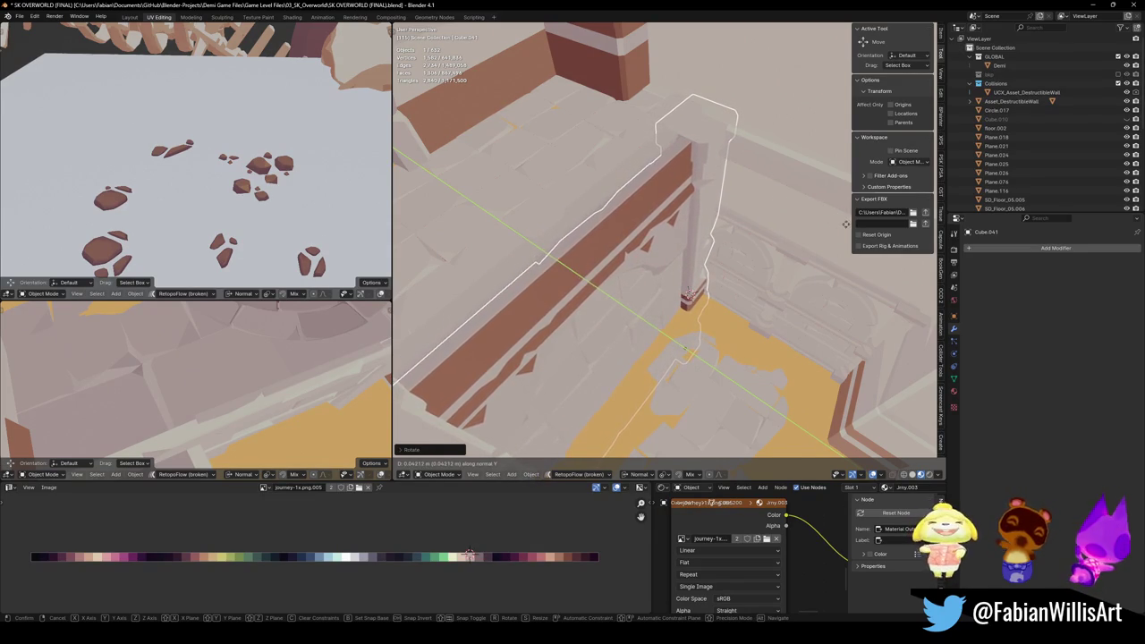
pyautogui.click(845, 225)
# Step: Move the pillar along its local Z and shrink it slightly
pyautogui.moveTo(629, 260)
pyautogui.mouseDown(button='middle')
pyautogui.moveTo(662, 205)
pyautogui.moveTo(656, 292)
pyautogui.moveTo(615, 156)
pyautogui.mouseUp(button='middle')
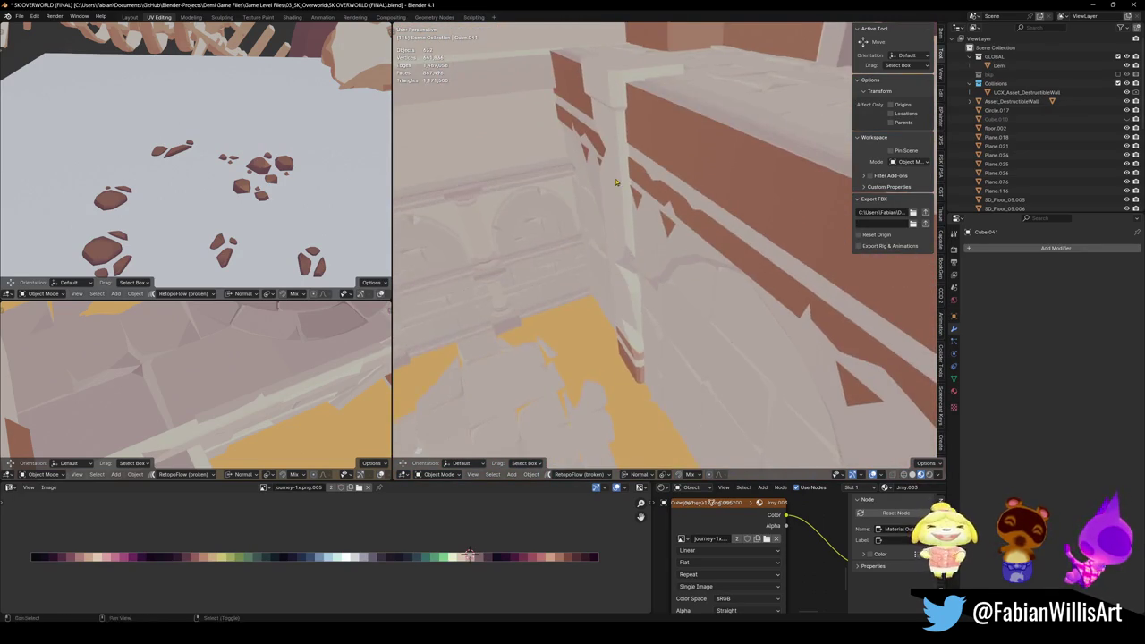
pyautogui.press('g')
pyautogui.press('z')
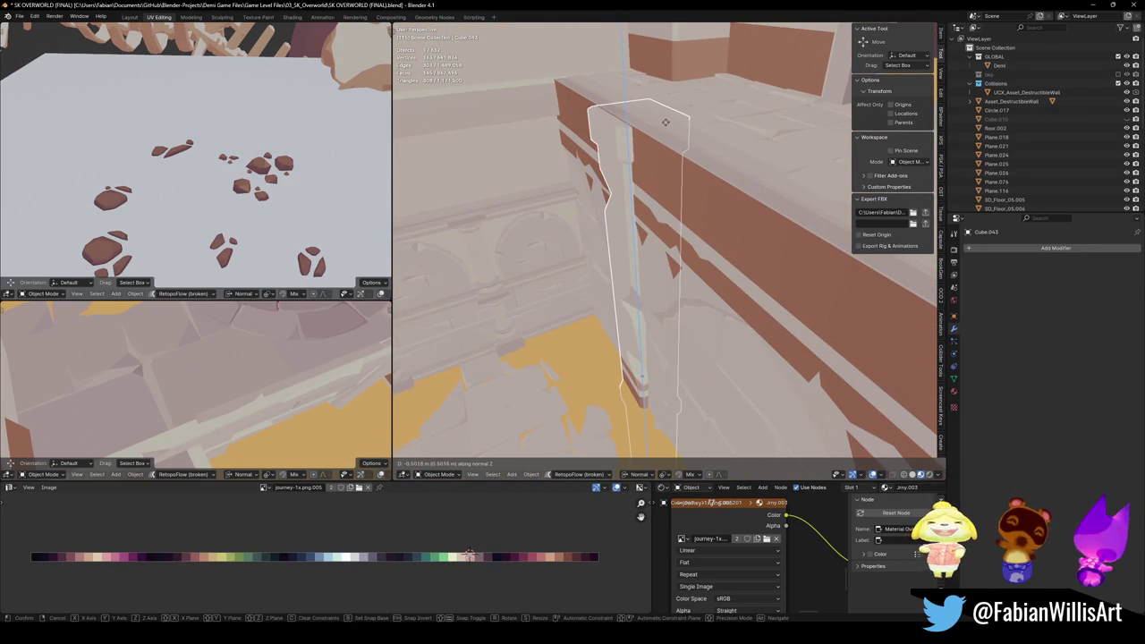
pyautogui.click(665, 121)
pyautogui.moveTo(664, 121); pyautogui.dragTo(867, 340, button='middle')
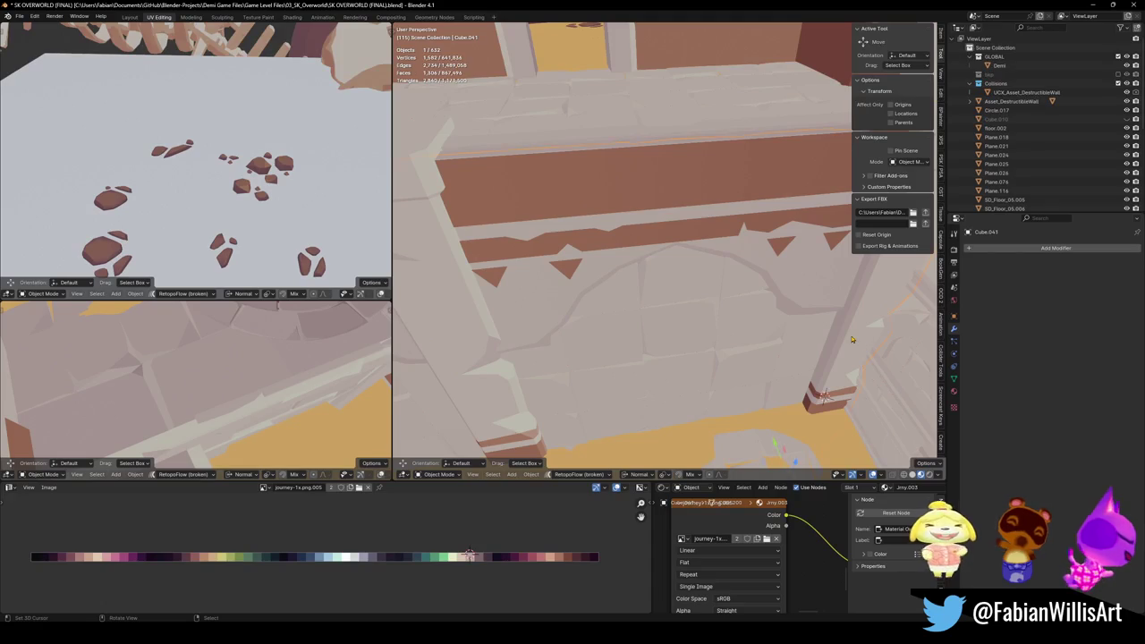
pyautogui.press('s')
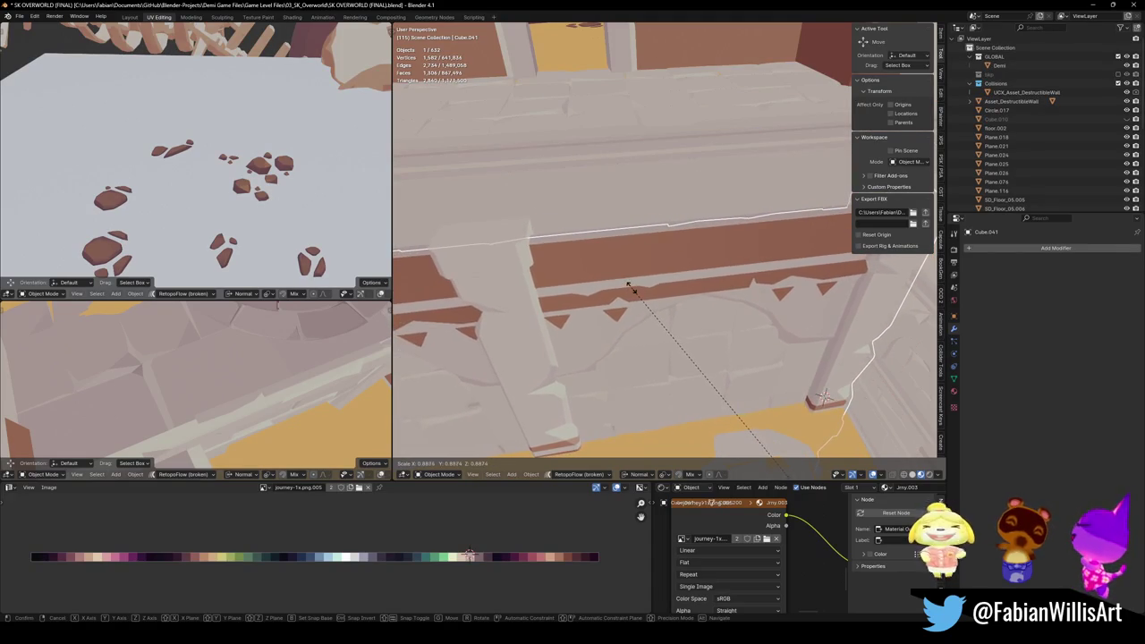
pyautogui.click(631, 287)
# Step: Adjust the pillar's height twice and resize it about 0.77 m along its local Z
pyautogui.moveTo(630, 286); pyautogui.dragTo(643, 305, button='middle')
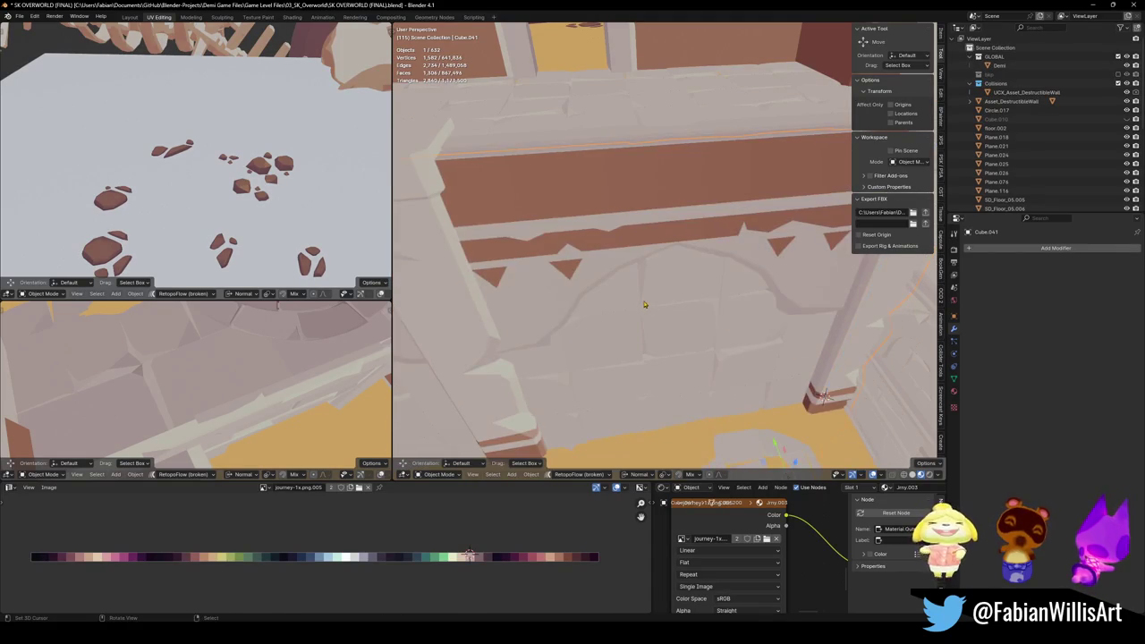
pyautogui.press('g')
pyautogui.press('z')
pyautogui.press('z')
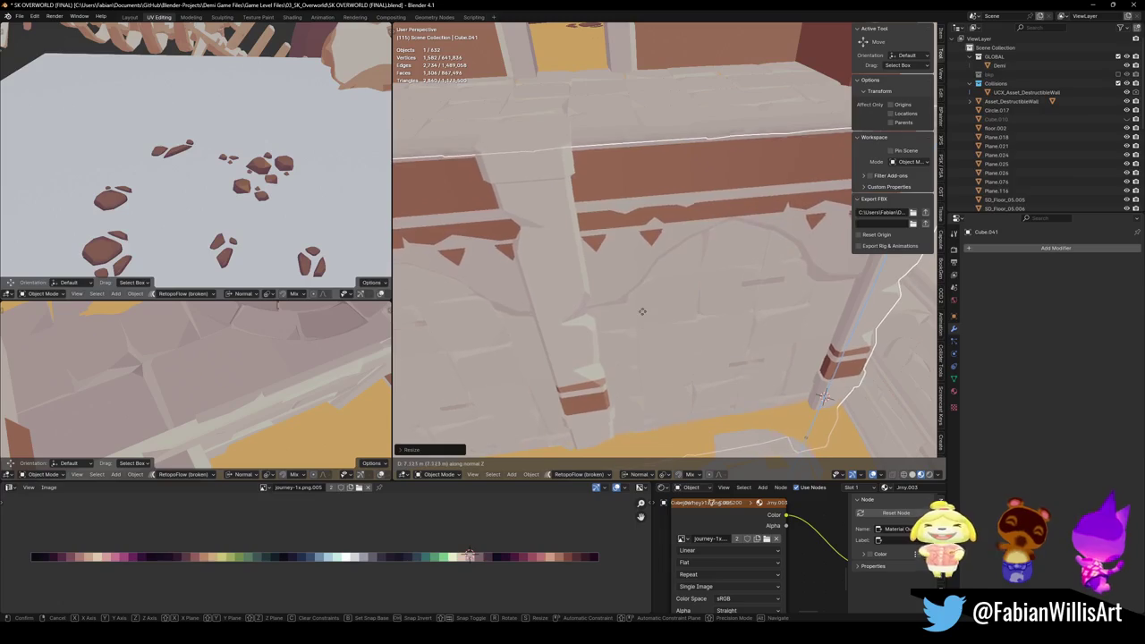
pyautogui.click(643, 332)
pyautogui.press('w')
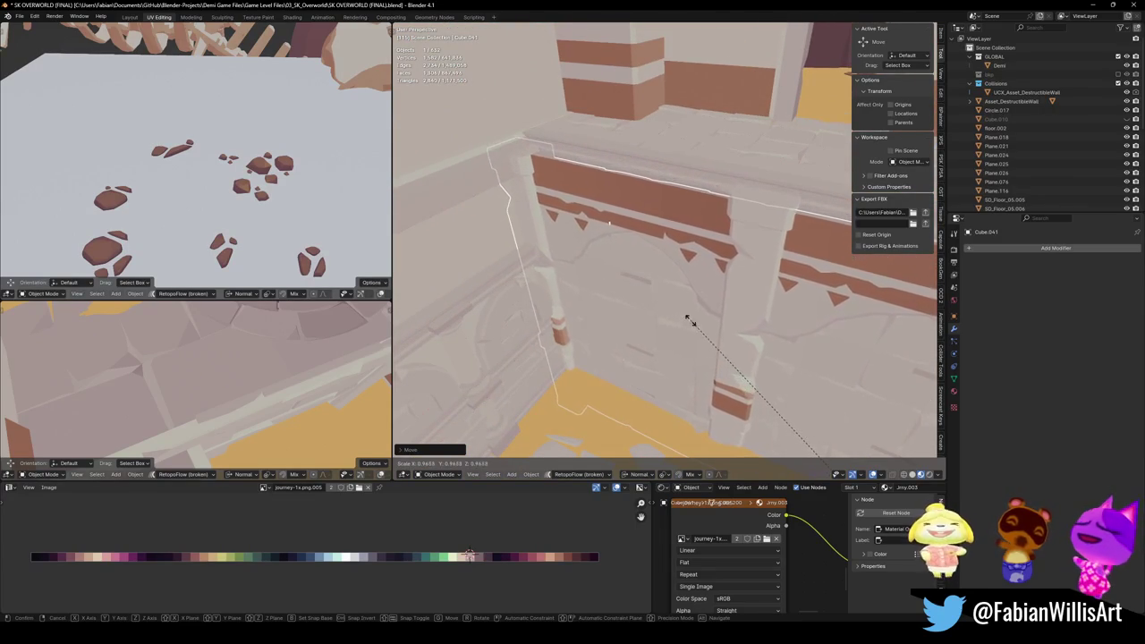
pyautogui.click(731, 344)
pyautogui.press('g')
pyautogui.press('z')
pyautogui.press('z')
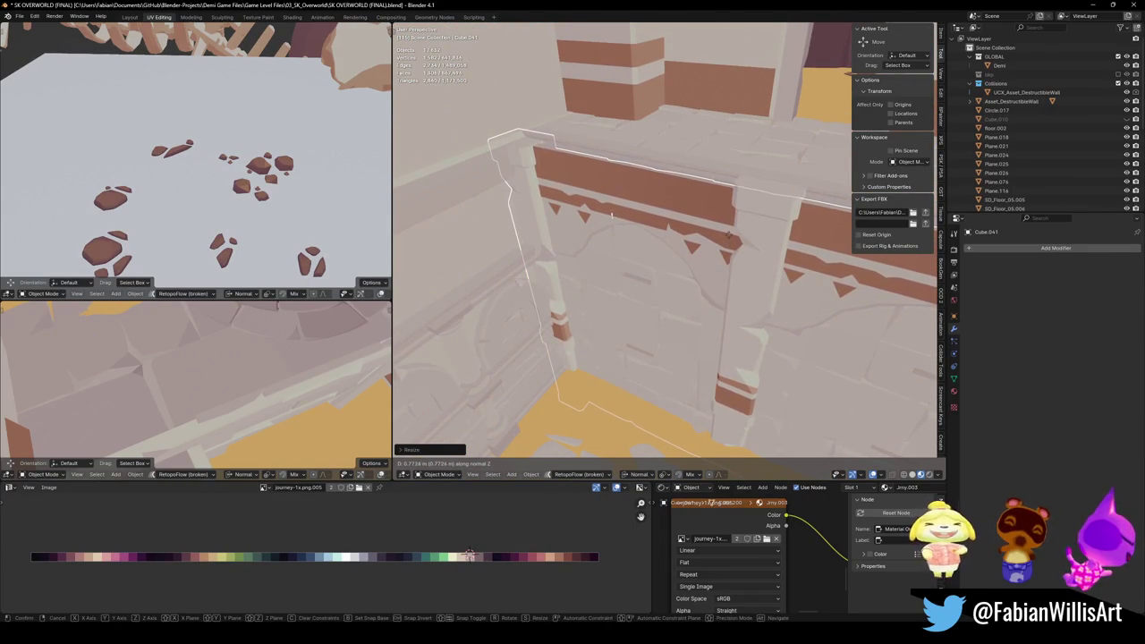
pyautogui.click(728, 233)
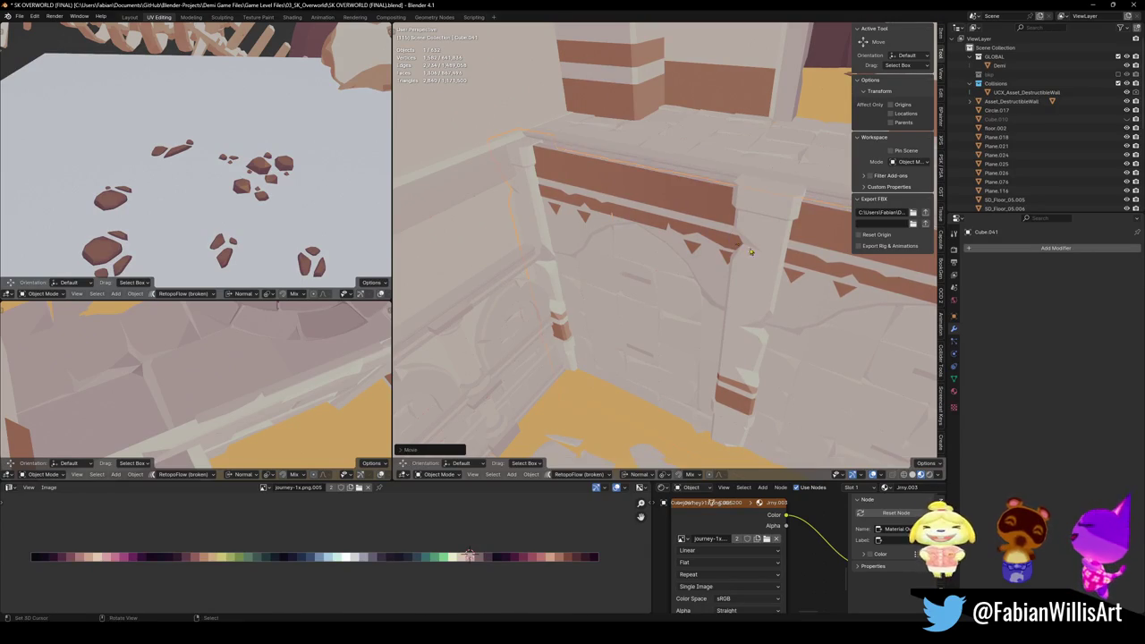
pyautogui.moveTo(765, 277)
pyautogui.mouseDown(button='middle')
pyautogui.moveTo(731, 212)
pyautogui.moveTo(737, 222)
pyautogui.mouseUp(button='middle')
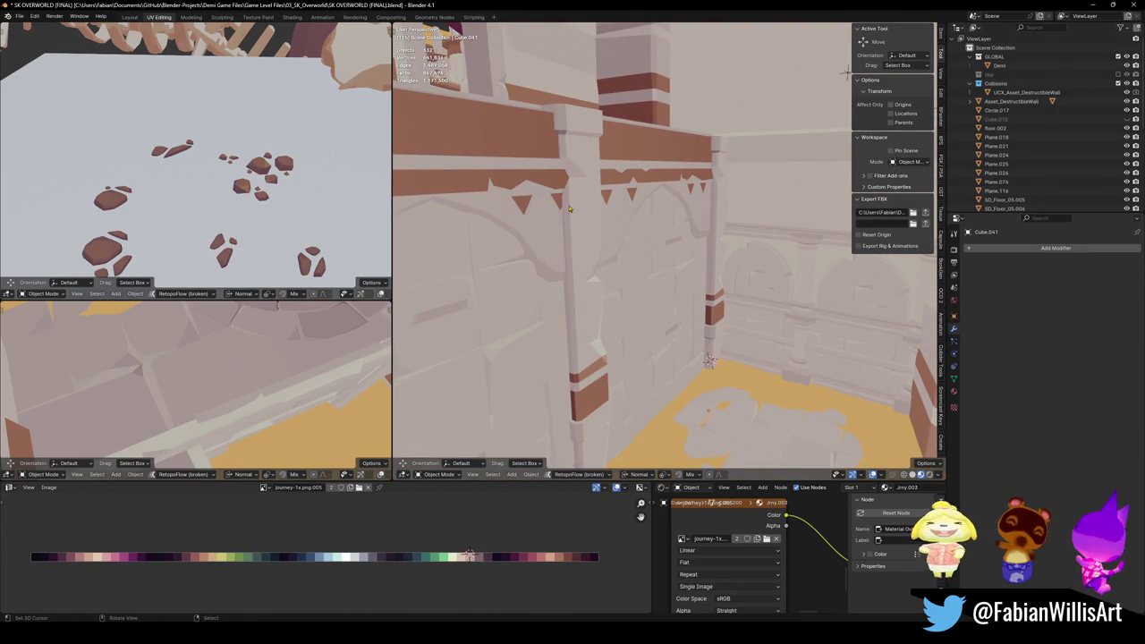
pyautogui.hotkey('shift', '`')
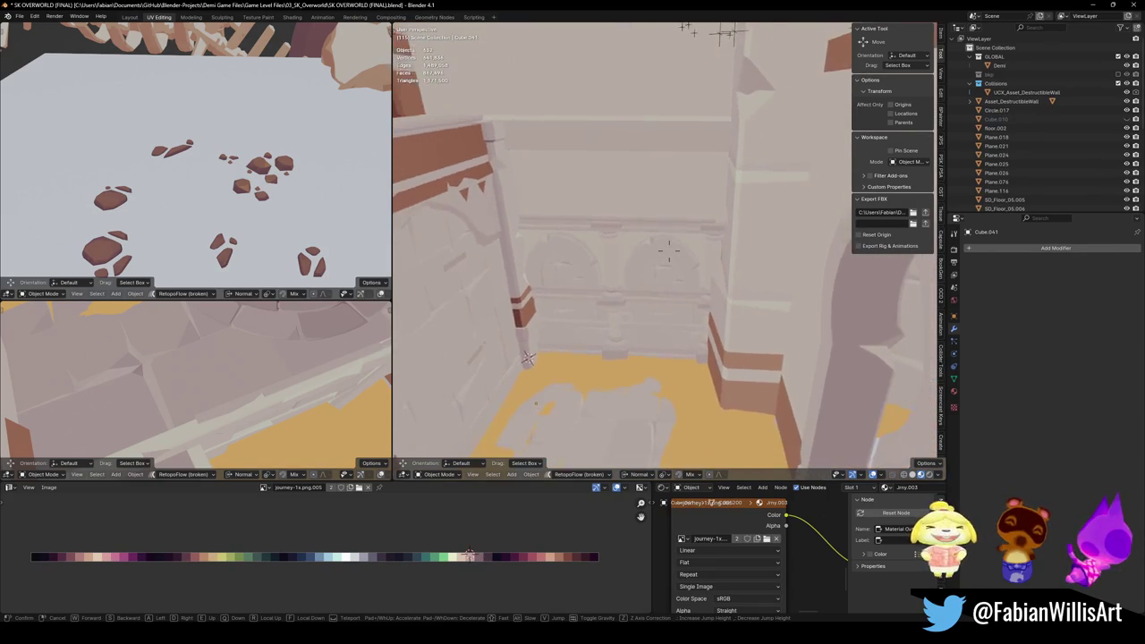
pyautogui.press('w')
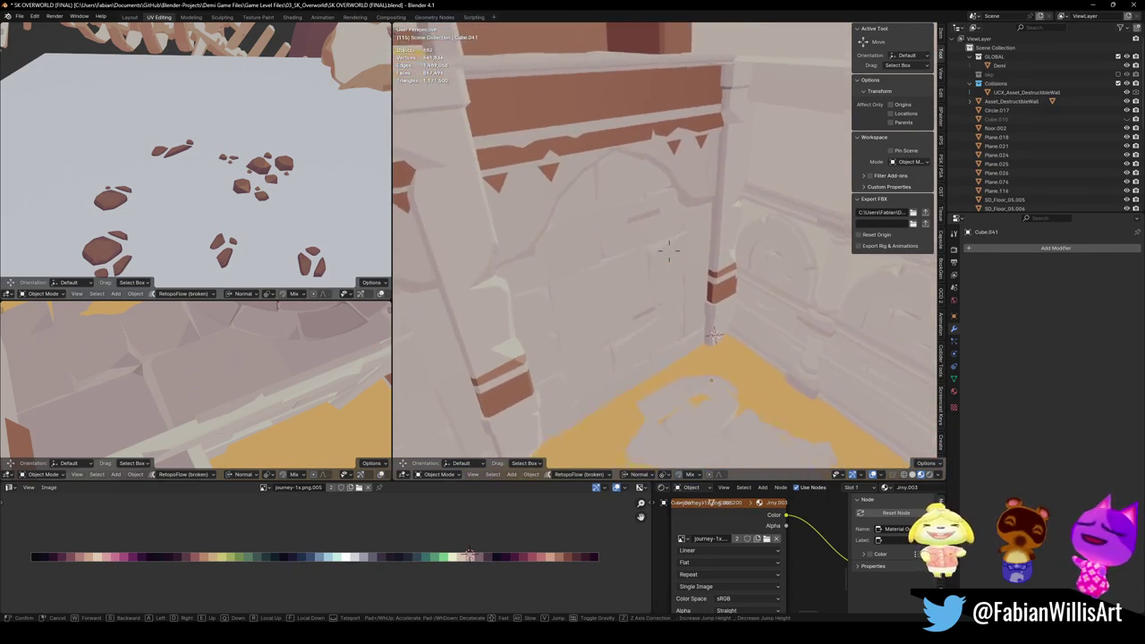
pyautogui.press('w')
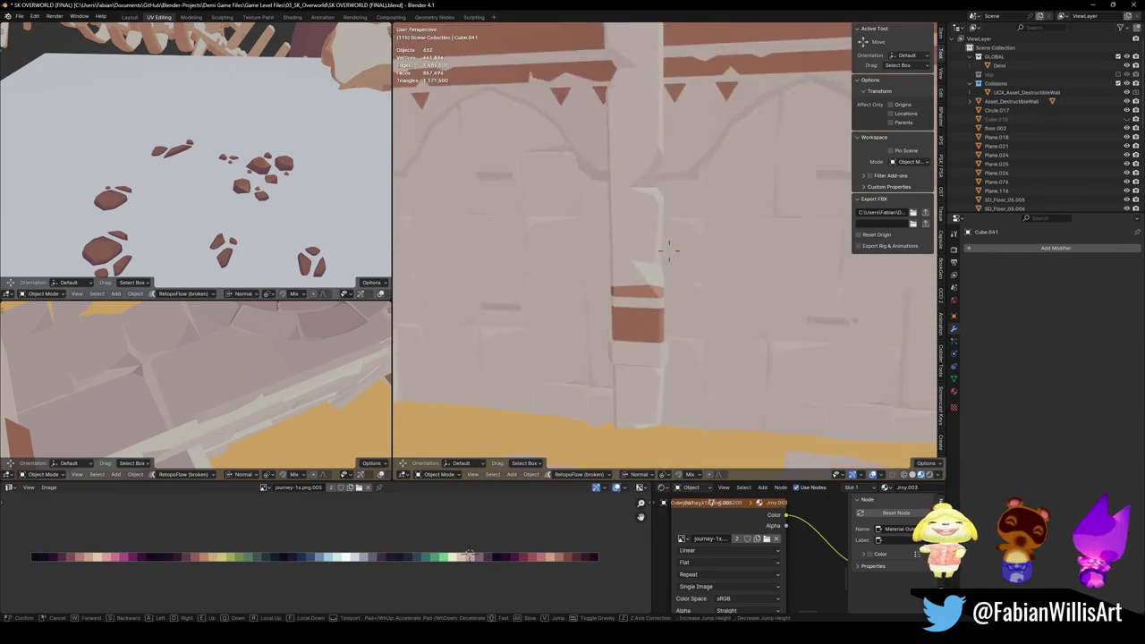
pyautogui.press('s')
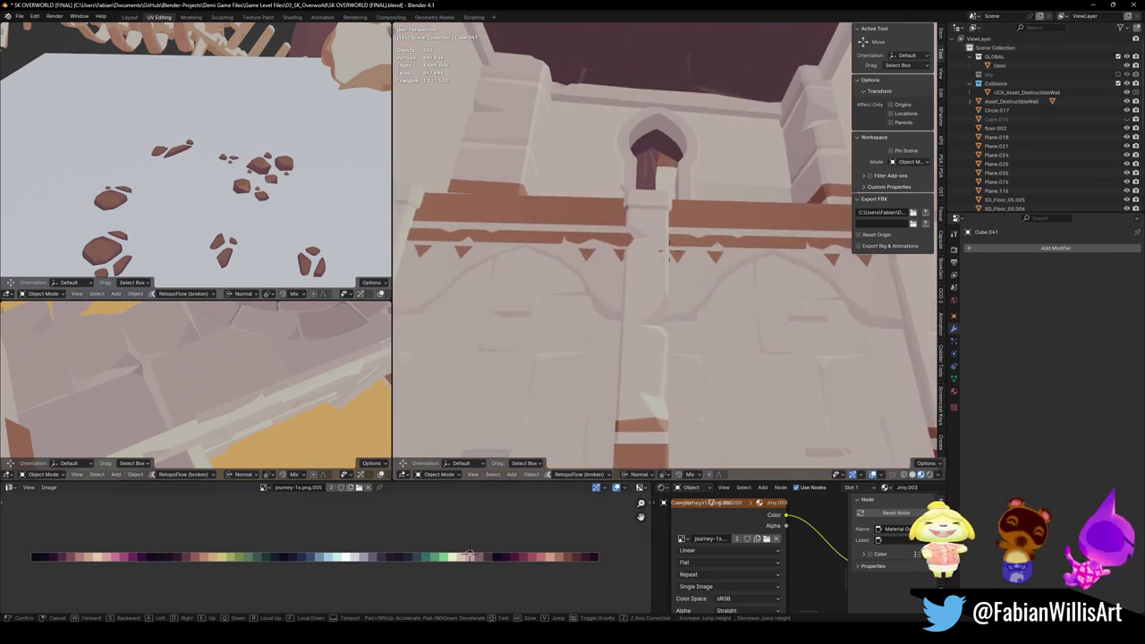
pyautogui.press('s')
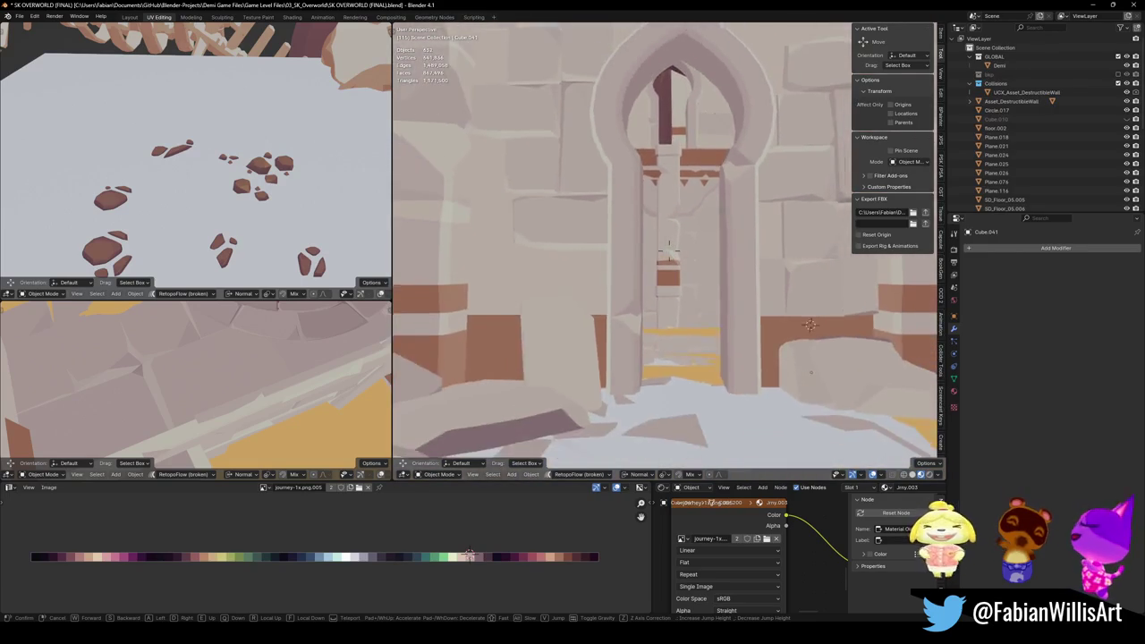
pyautogui.press('w')
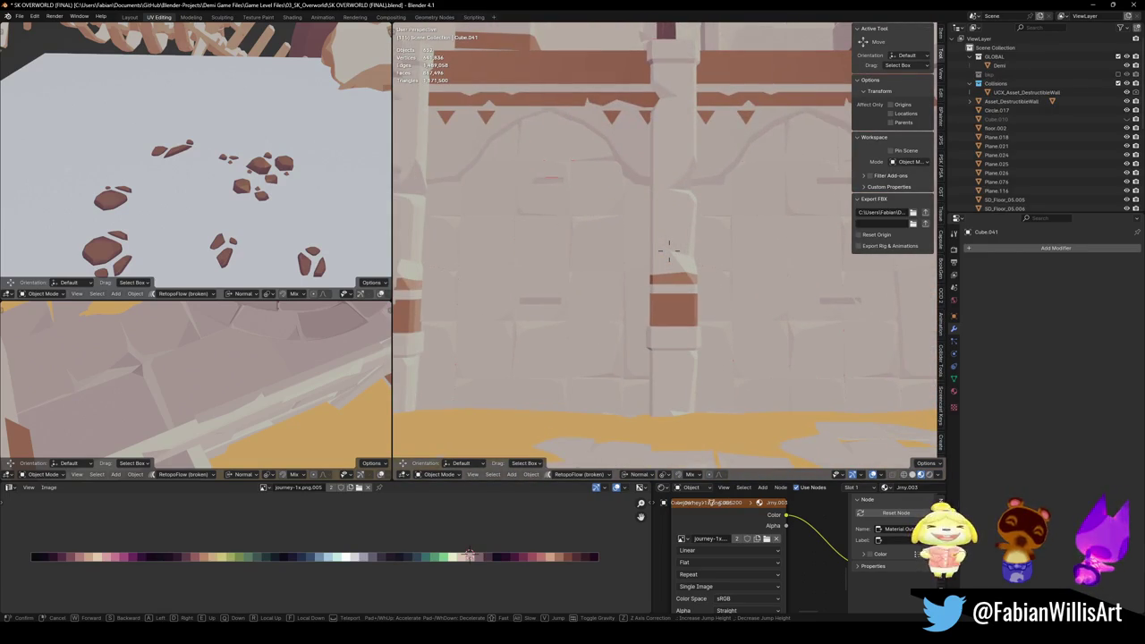
pyautogui.press('s')
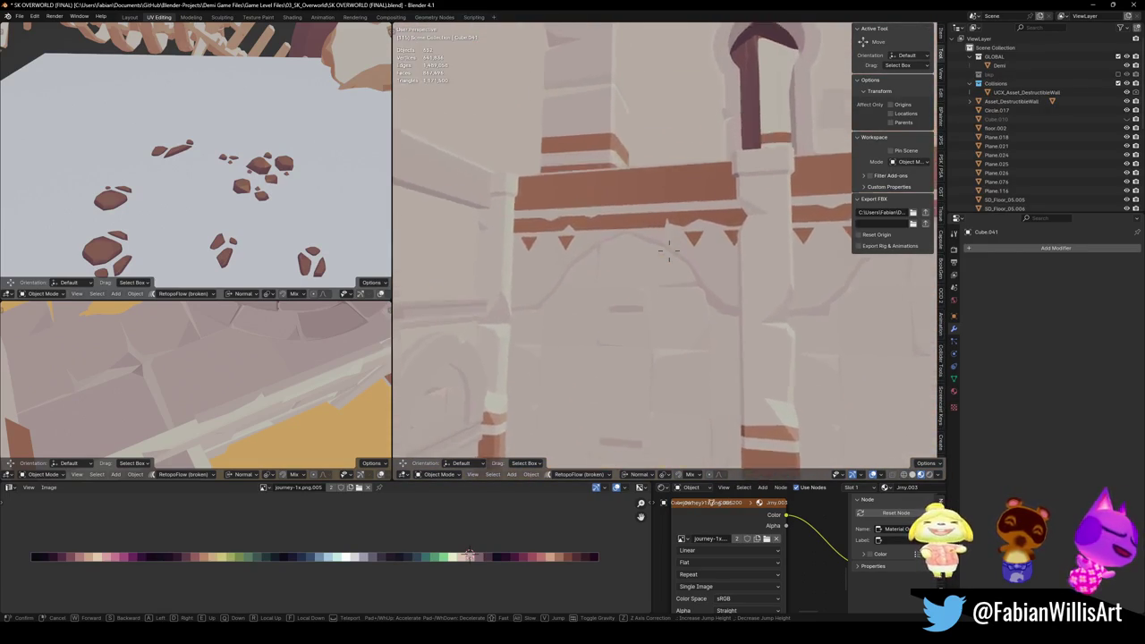
pyautogui.press('w')
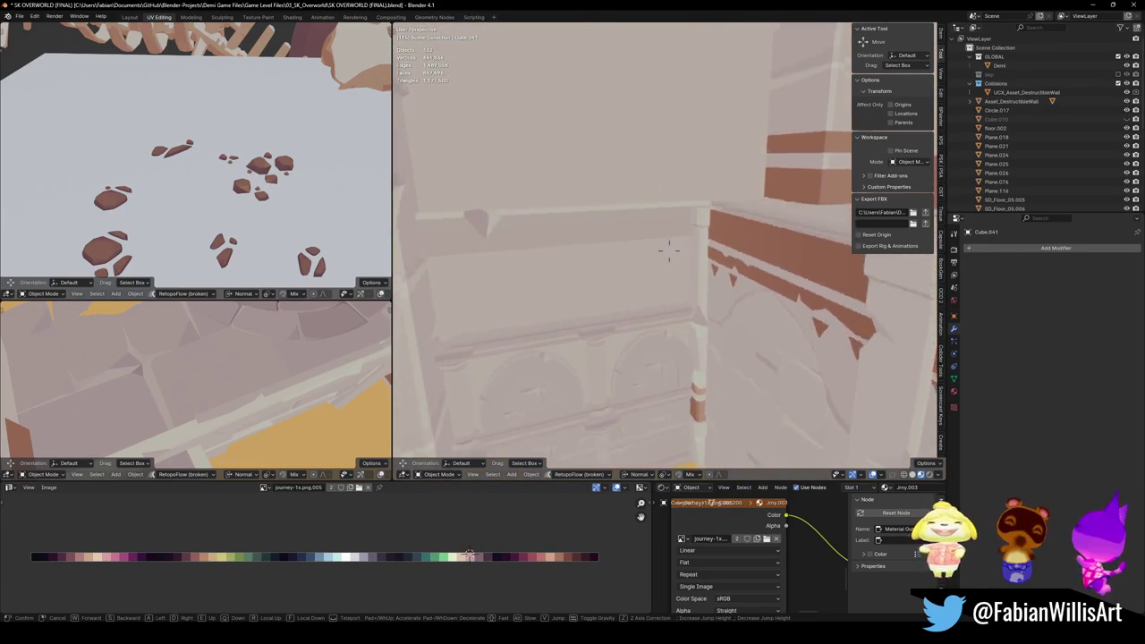
pyautogui.press('s')
pyautogui.hotkey('shift', '`')
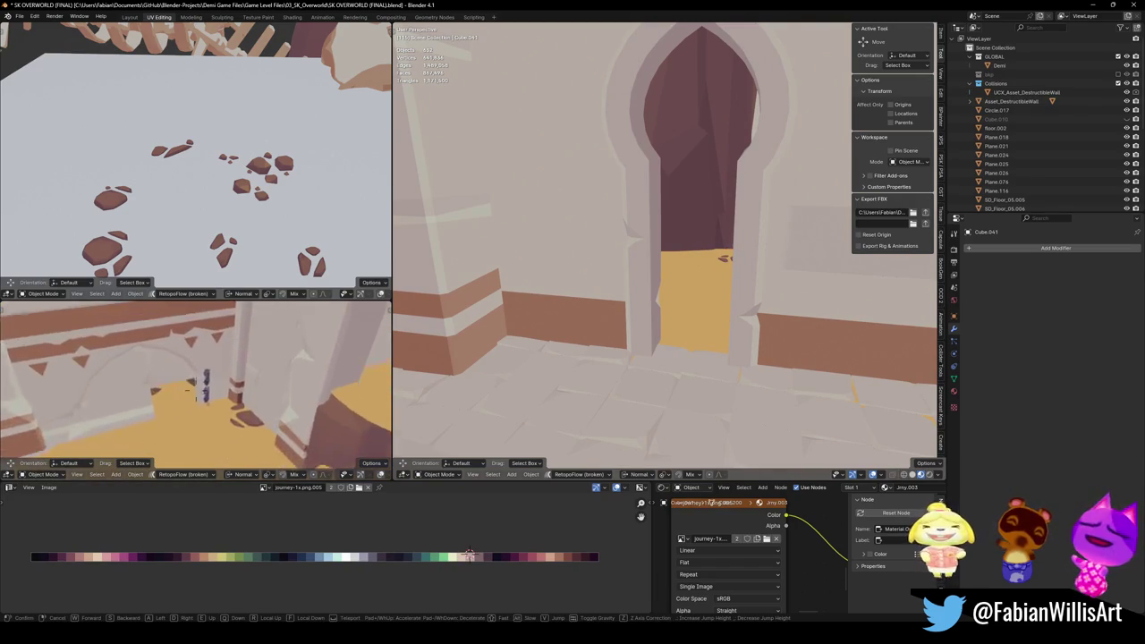
pyautogui.click(232, 435)
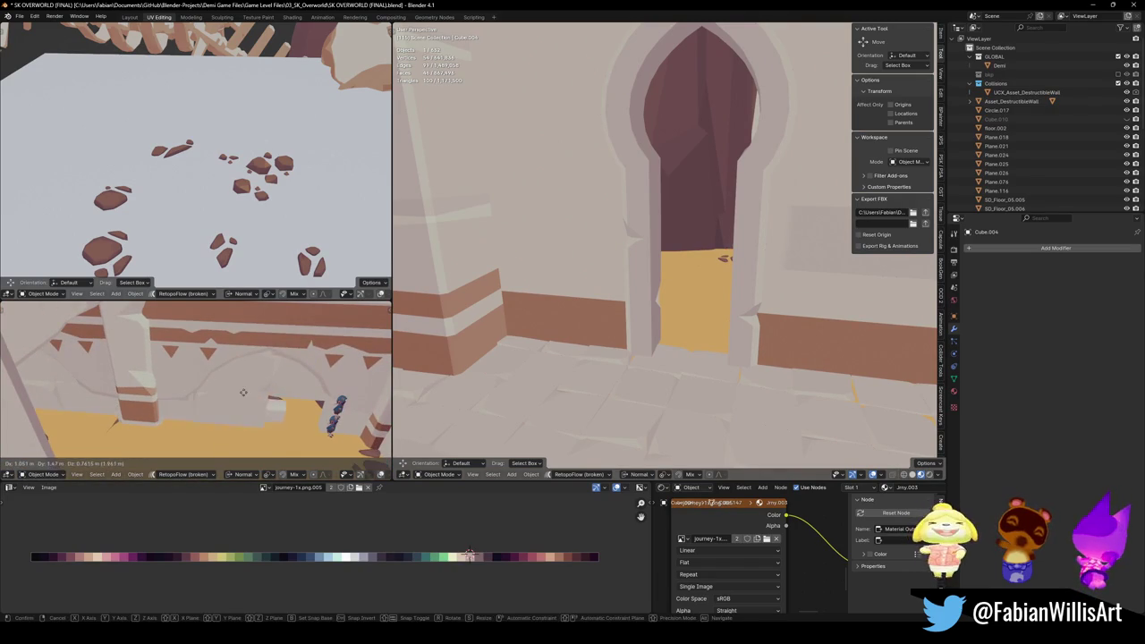
# Step: Snap the selected trim strip to the 3D cursor
pyautogui.hotkey('shift', '`')
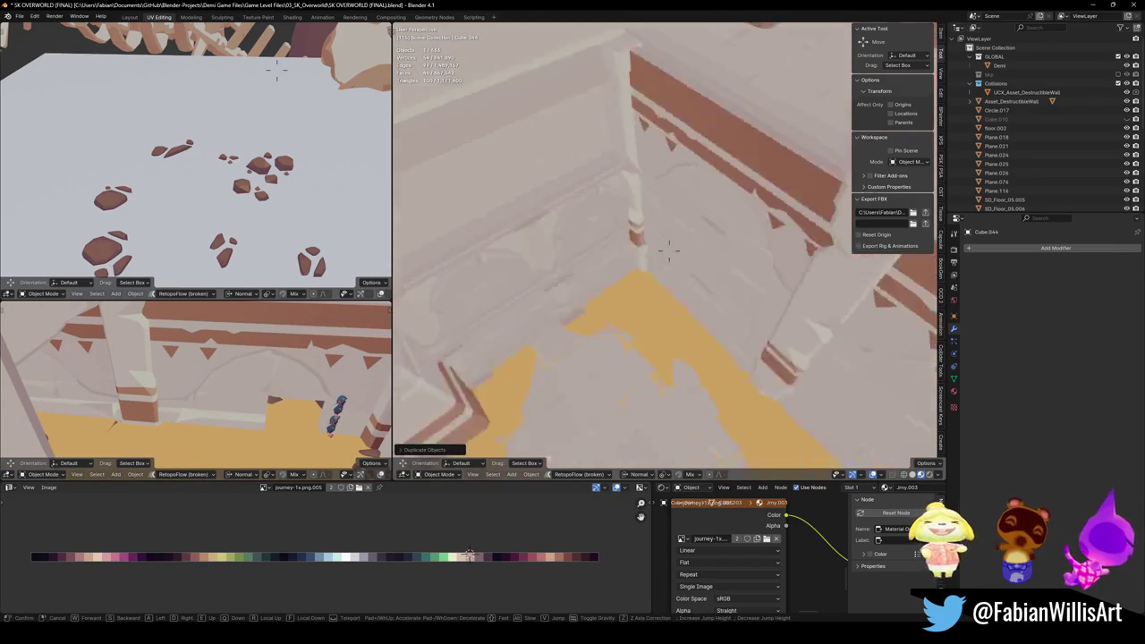
pyautogui.click(664, 242)
pyautogui.hotkey('shift', 's')
pyautogui.click(753, 313)
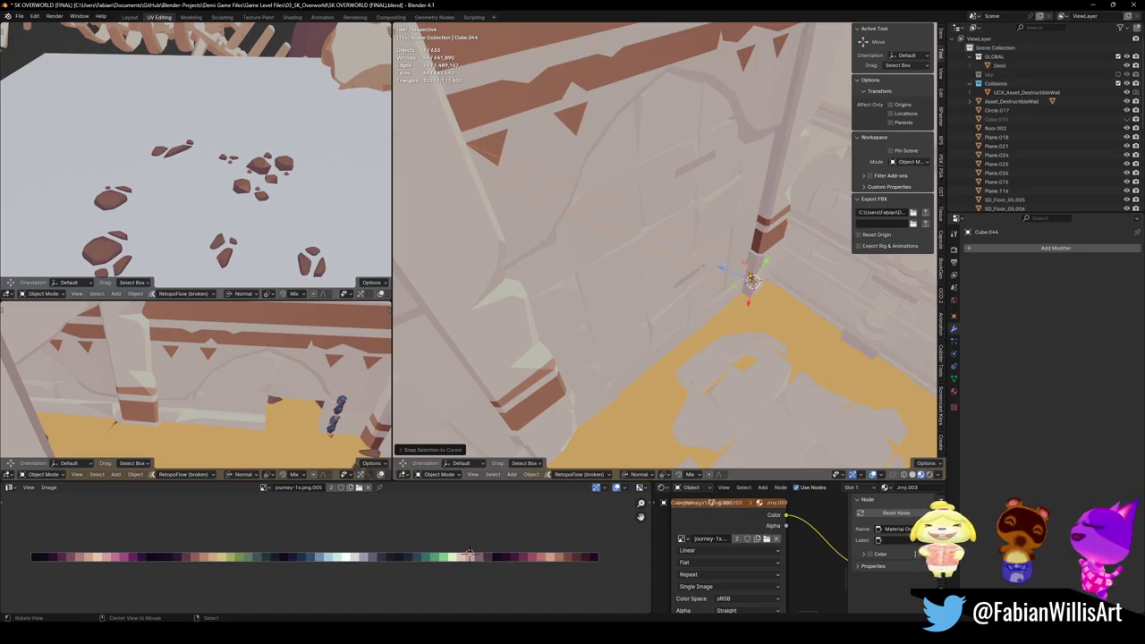
pyautogui.moveTo(749, 295); pyautogui.dragTo(690, 263, button='middle')
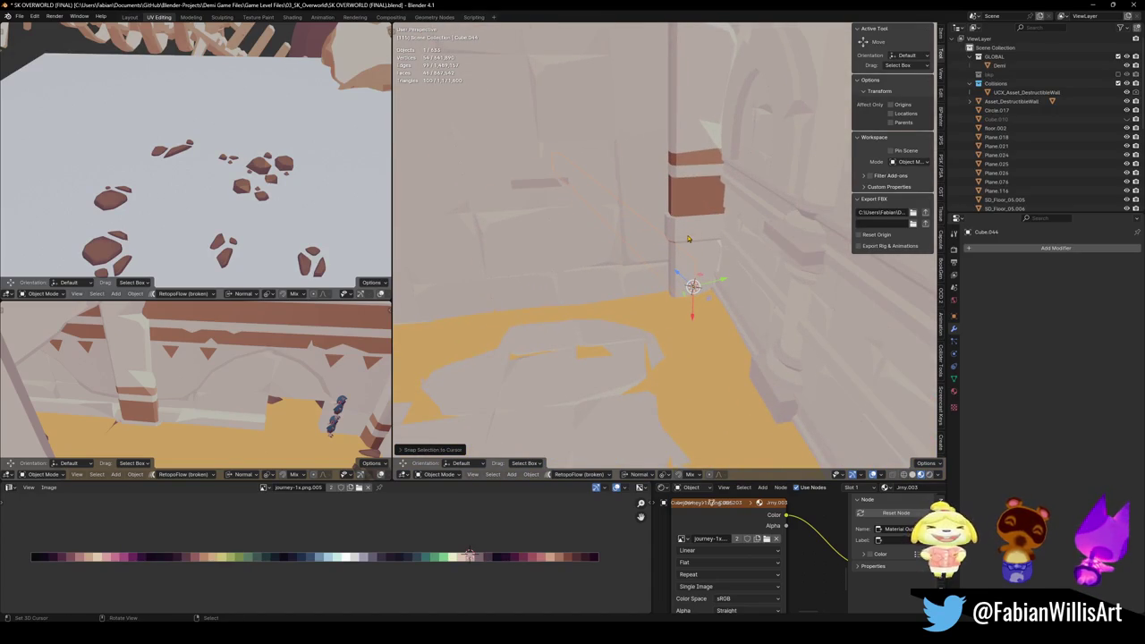
# Step: Tilt the trim strip around its local X axis to lean against the wall
pyautogui.press('r')
pyautogui.press('x')
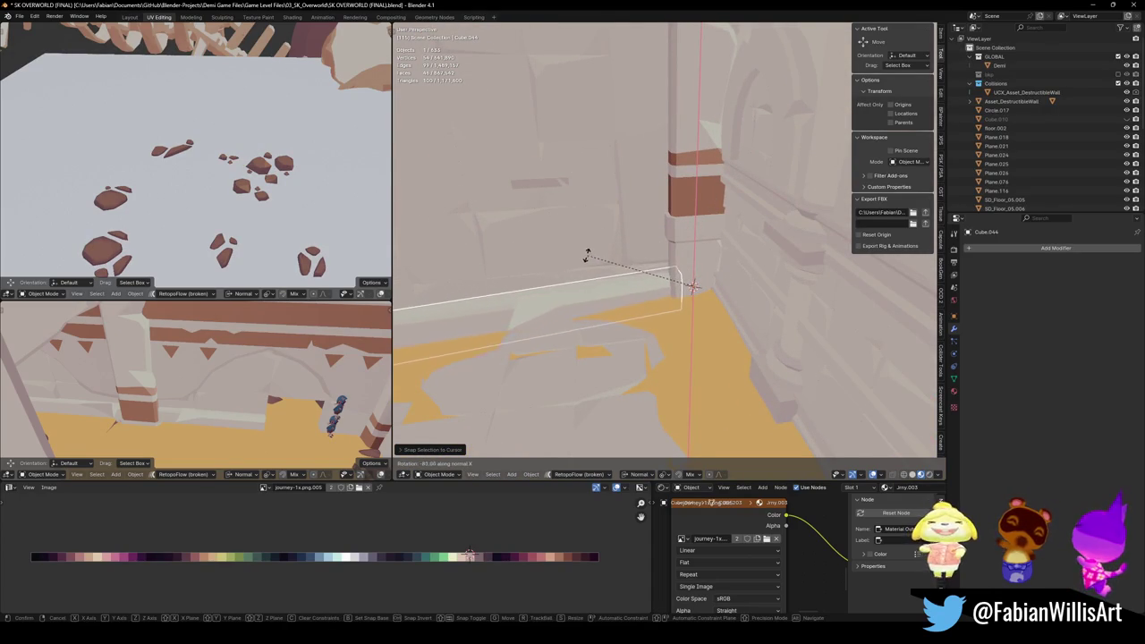
pyautogui.press('Escape')
pyautogui.press('r')
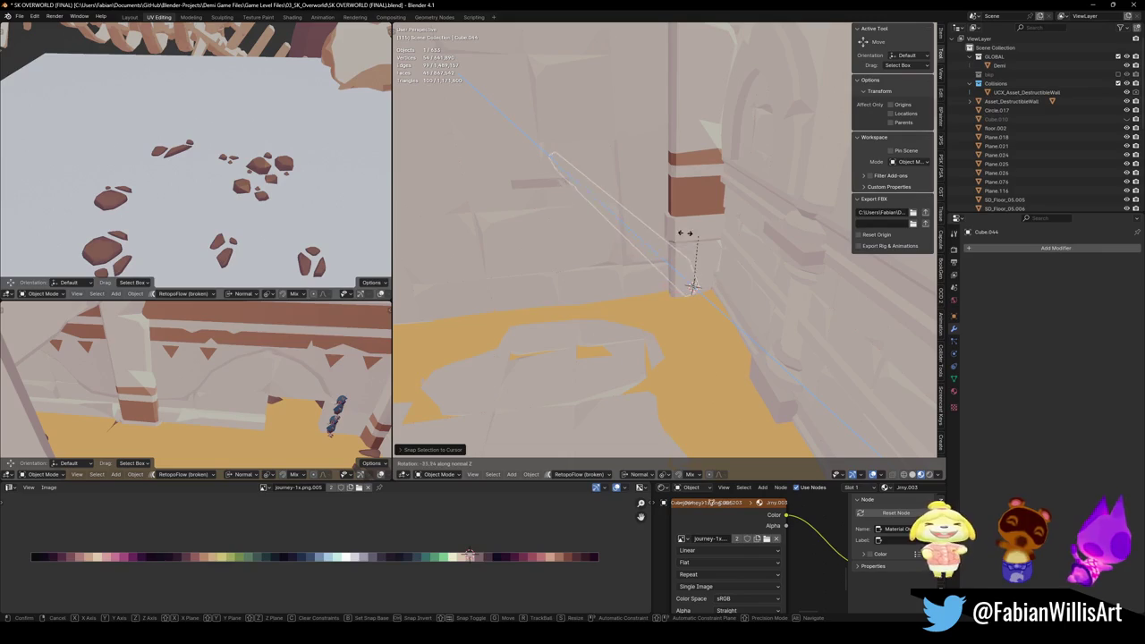
pyautogui.press('Escape')
pyautogui.press('r')
pyautogui.press('x')
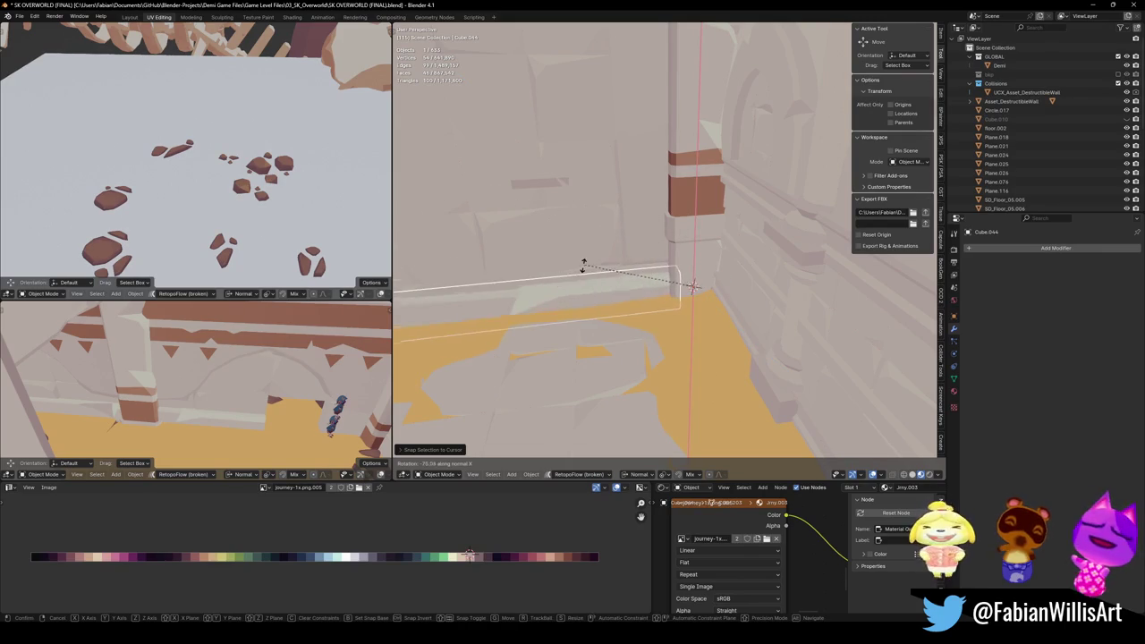
pyautogui.click(691, 286)
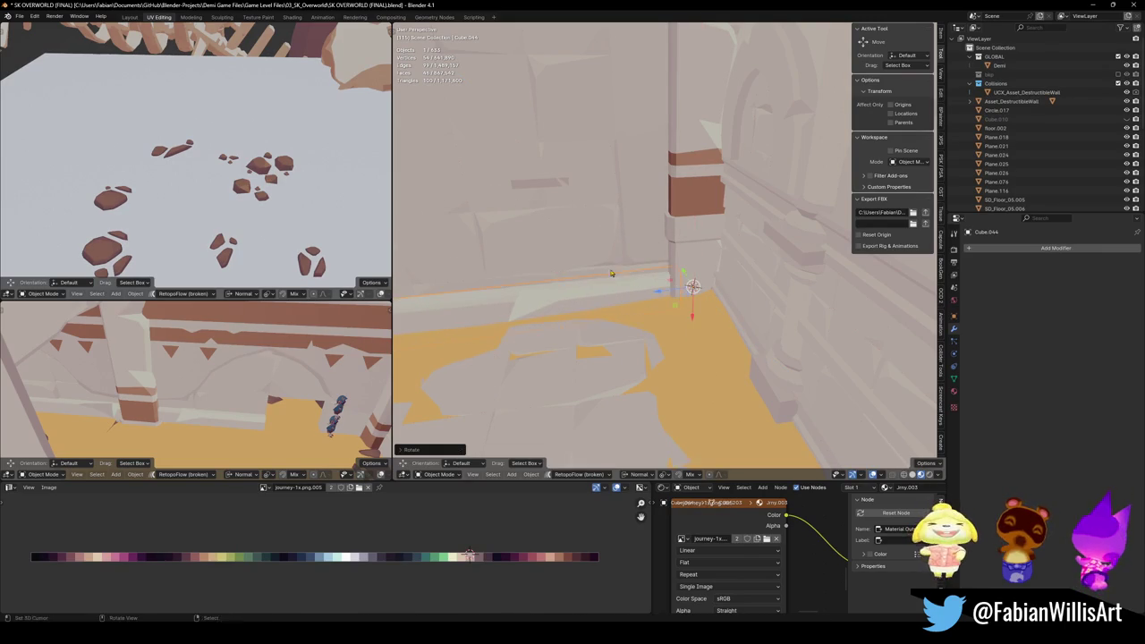
# Step: From a closer view along the wall base, re-tilt the strip around its X axis
pyautogui.hotkey('shift', '`')
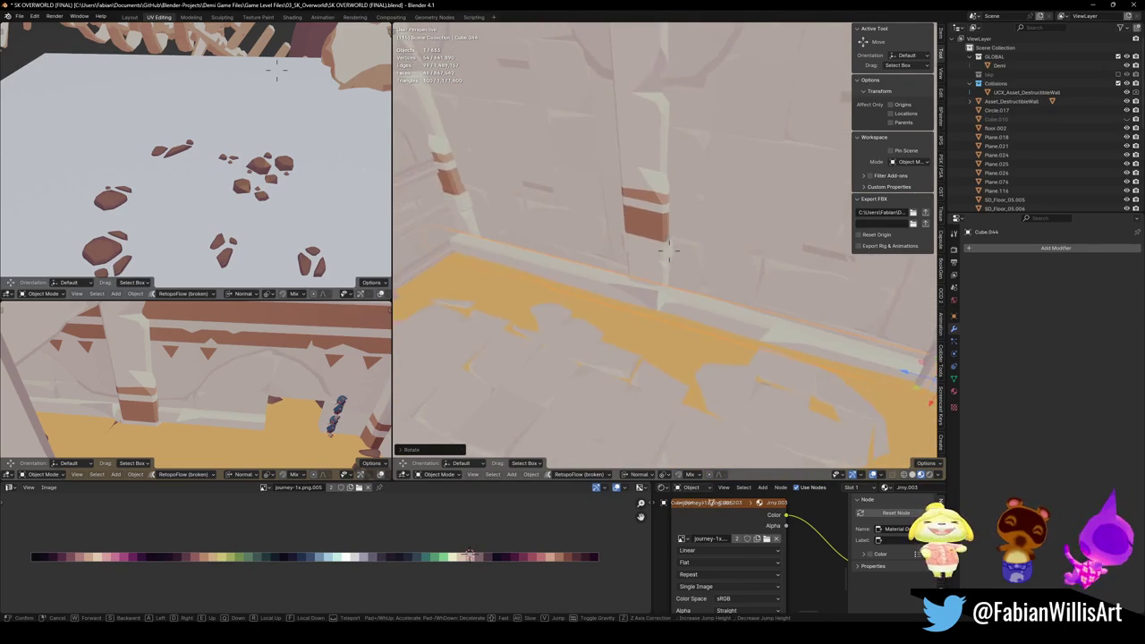
pyautogui.click(596, 250)
pyautogui.hotkey('ctrl', 'e')
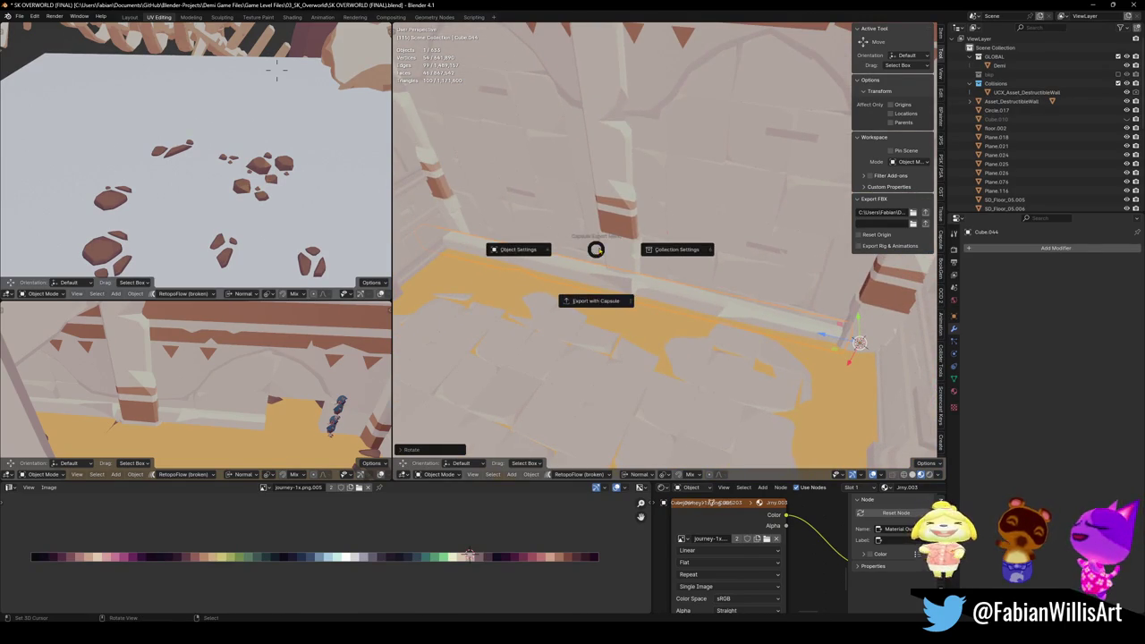
pyautogui.press('Escape')
pyautogui.press('r')
pyautogui.press('x')
pyautogui.press('x')
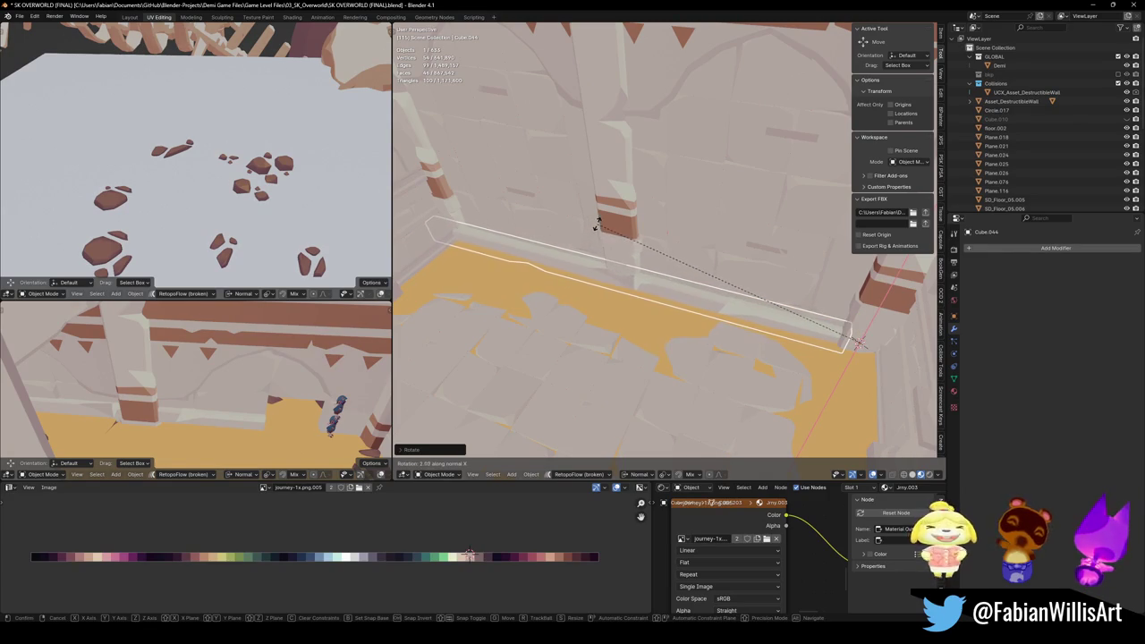
pyautogui.click(596, 225)
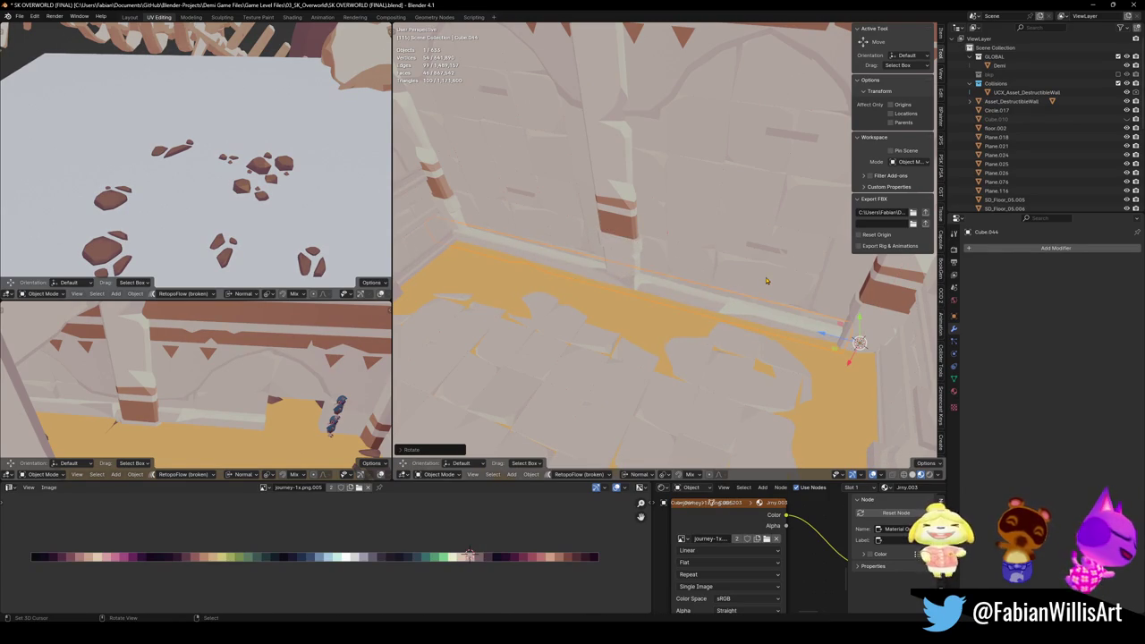
pyautogui.hotkey('ctrl', 'z')
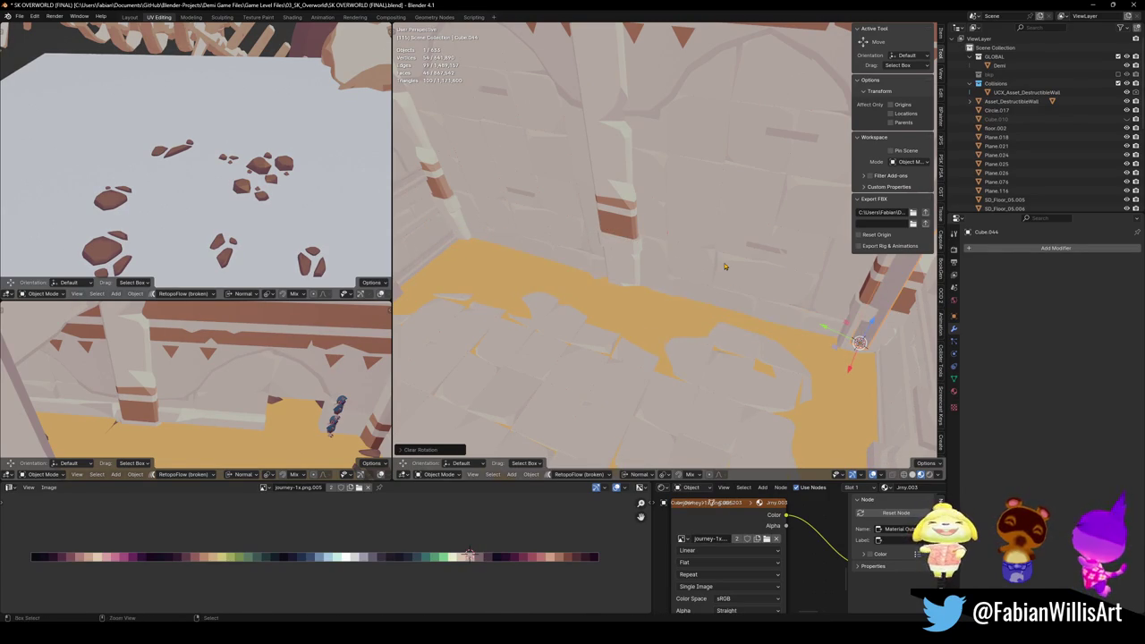
pyautogui.hotkey('ctrl', 'shift', 'z')
# Step: Select Cube.044 and lower it along Z so it sinks into the sand floor
pyautogui.keyDown('shift'); pyautogui.moveTo(760, 269); pyautogui.dragTo(765, 274, button='middle'); pyautogui.keyUp('shift')
pyautogui.click(843, 347)
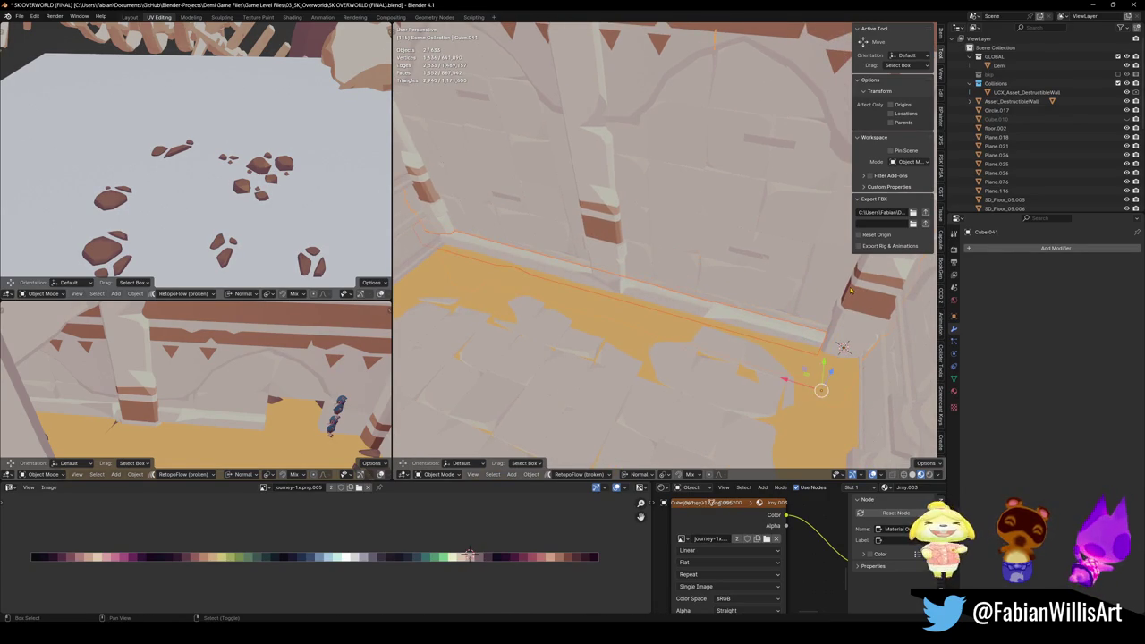
pyautogui.click(843, 351)
pyautogui.press('g')
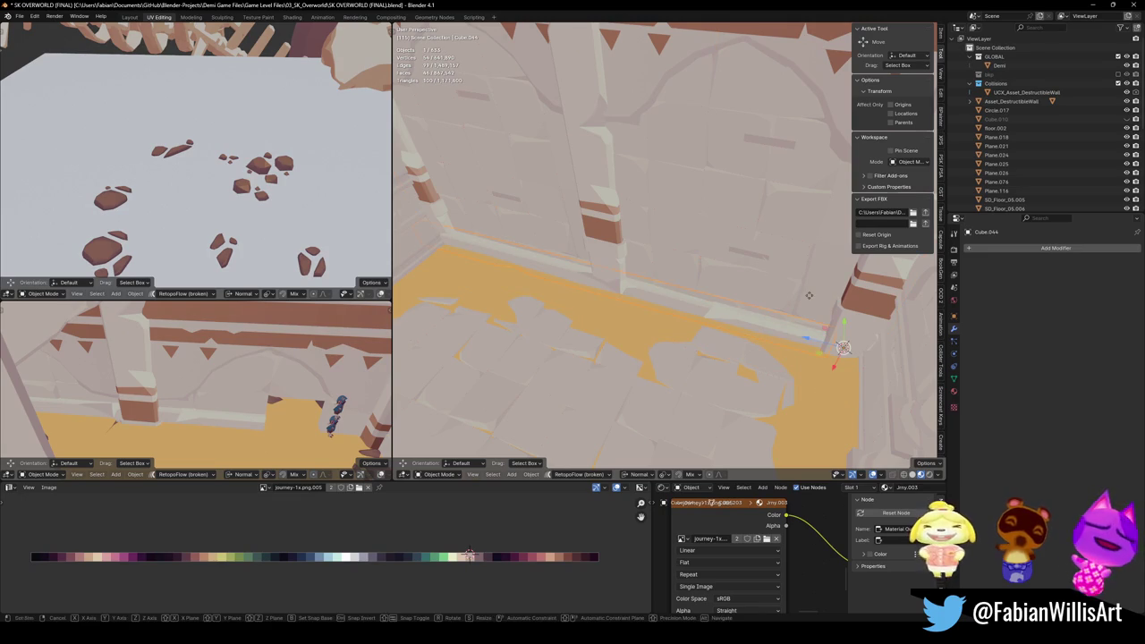
pyautogui.press('z')
pyautogui.press('z')
pyautogui.click(821, 300)
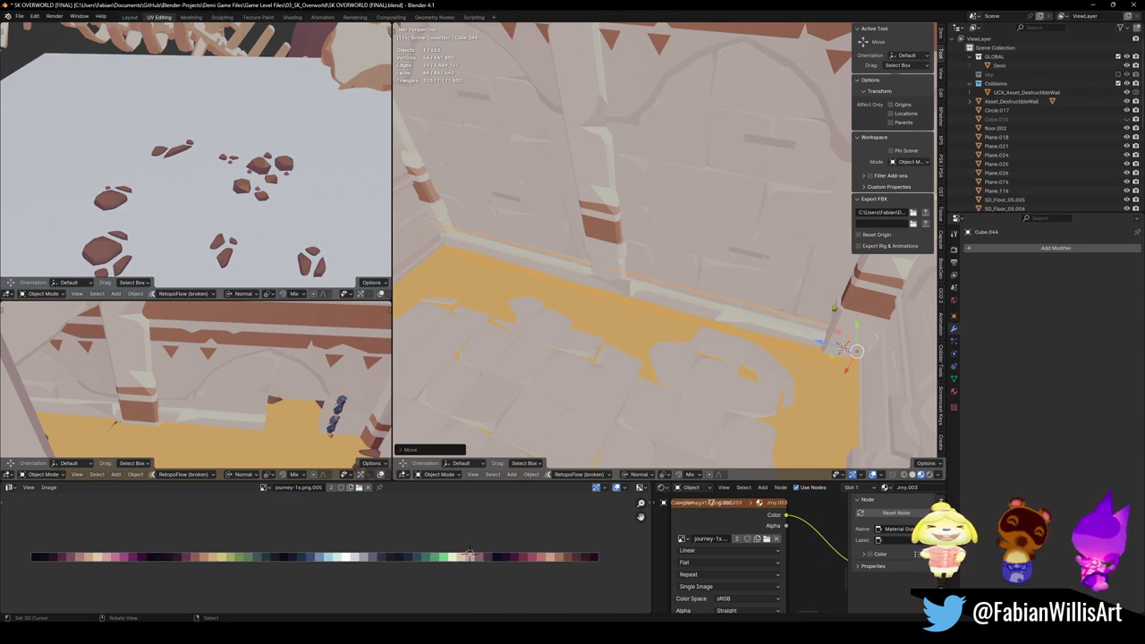
# Step: Try moving the strip along Z and rotating it on X again, cancelling both
pyautogui.press('g')
pyautogui.press('z')
pyautogui.press('z')
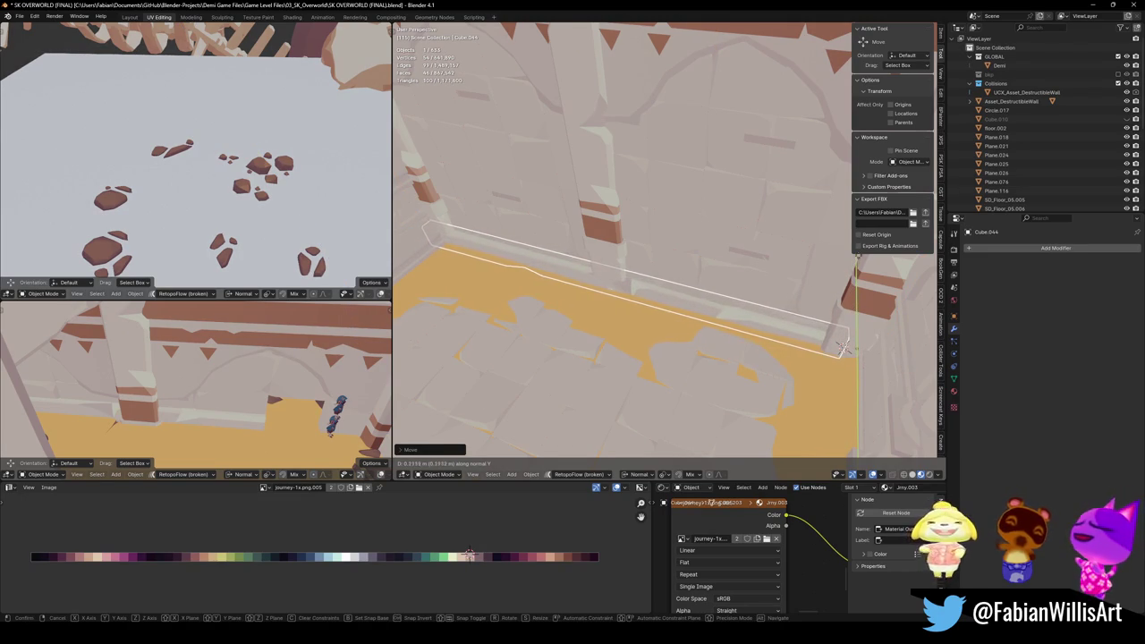
pyautogui.rightClick(775, 267)
pyautogui.press('r')
pyautogui.press('x')
pyautogui.press('x')
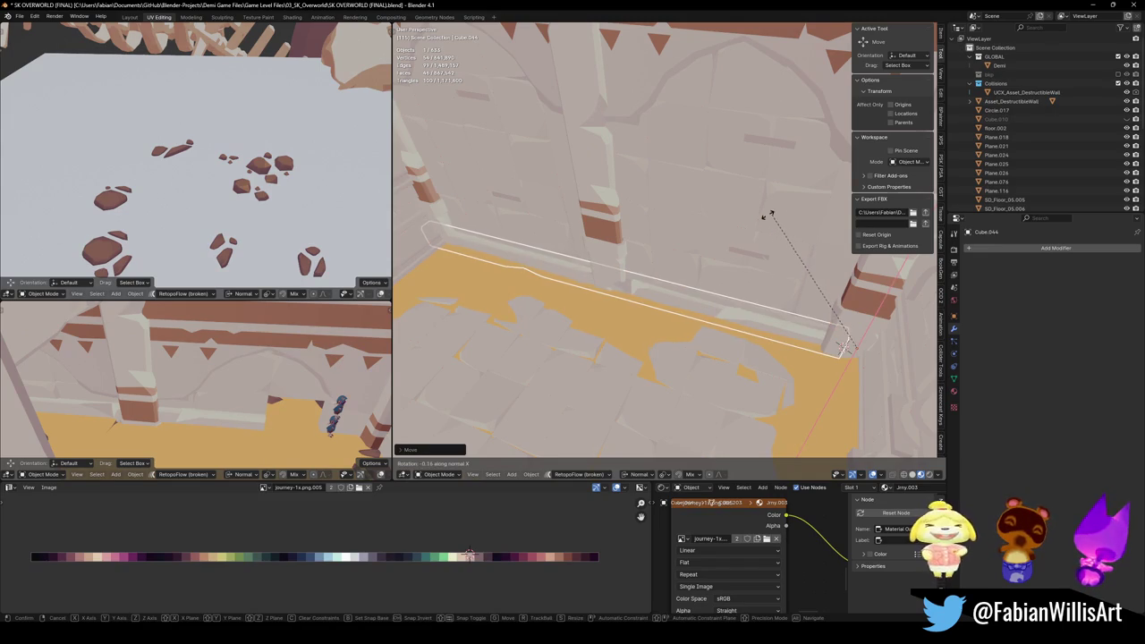
pyautogui.rightClick(703, 252)
pyautogui.moveTo(623, 294)
pyautogui.mouseDown(button='middle')
pyautogui.moveTo(758, 240)
pyautogui.moveTo(645, 237)
pyautogui.mouseUp(button='middle')
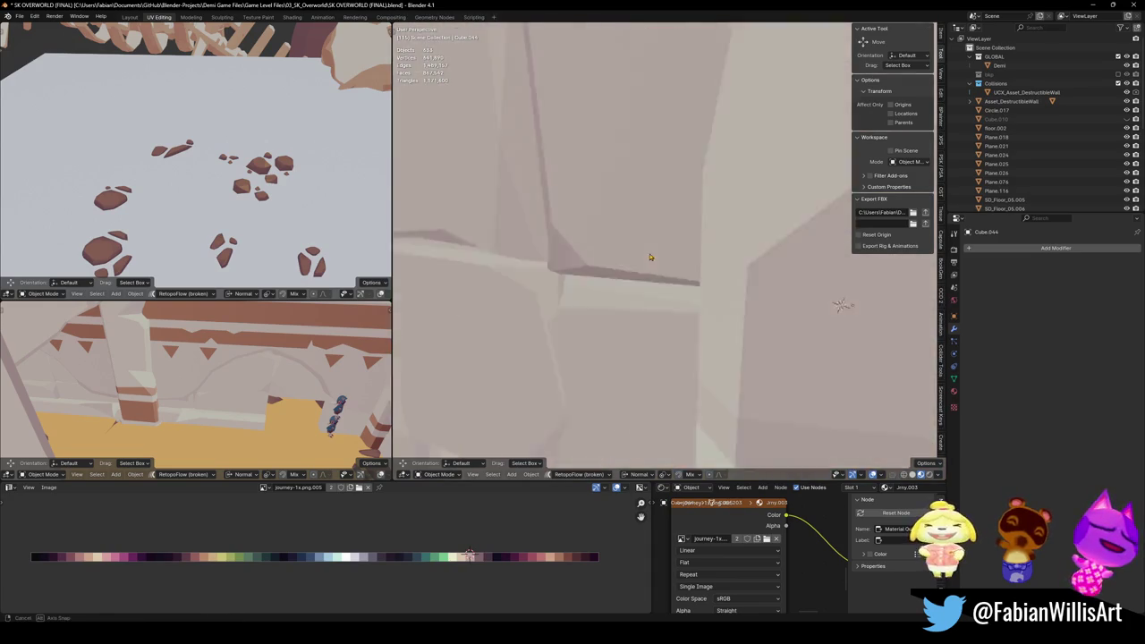
# Step: Zoom out, hide the N sidebar, orbit toward the pillar and select the floor-edge trim strip
pyautogui.moveTo(646, 237); pyautogui.dragTo(662, 242, button='middle')
pyautogui.scroll(-3, 661, 242)
pyautogui.scroll(-2, 661, 242)
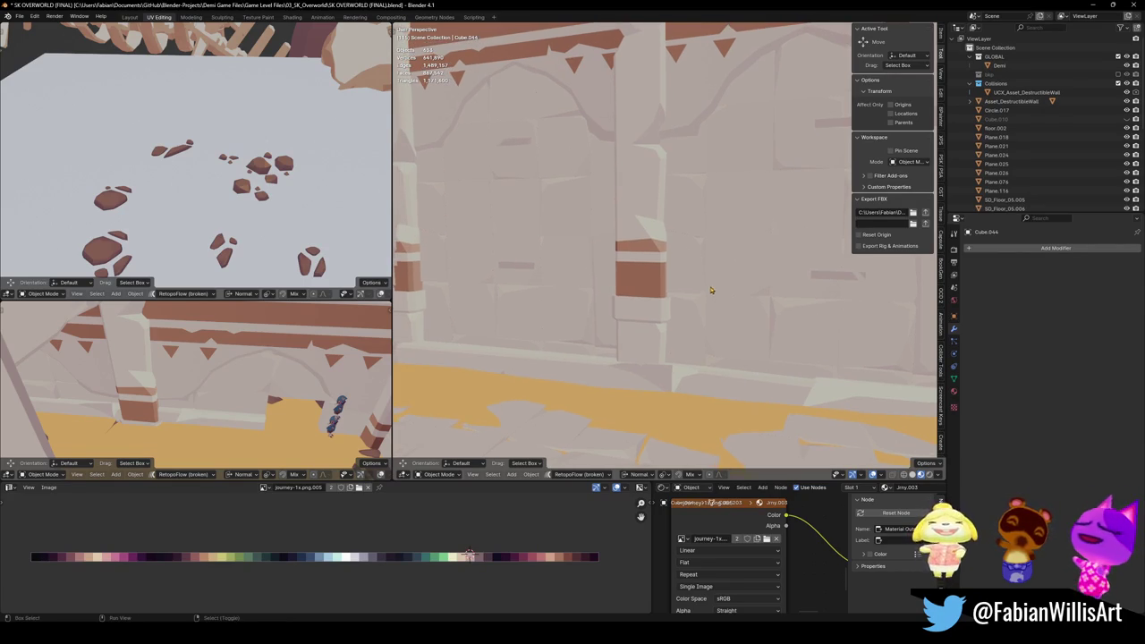
pyautogui.press('n')
pyautogui.moveTo(632, 261)
pyautogui.mouseDown(button='middle')
pyautogui.moveTo(699, 301)
pyautogui.moveTo(613, 314)
pyautogui.moveTo(585, 279)
pyautogui.mouseUp(button='middle')
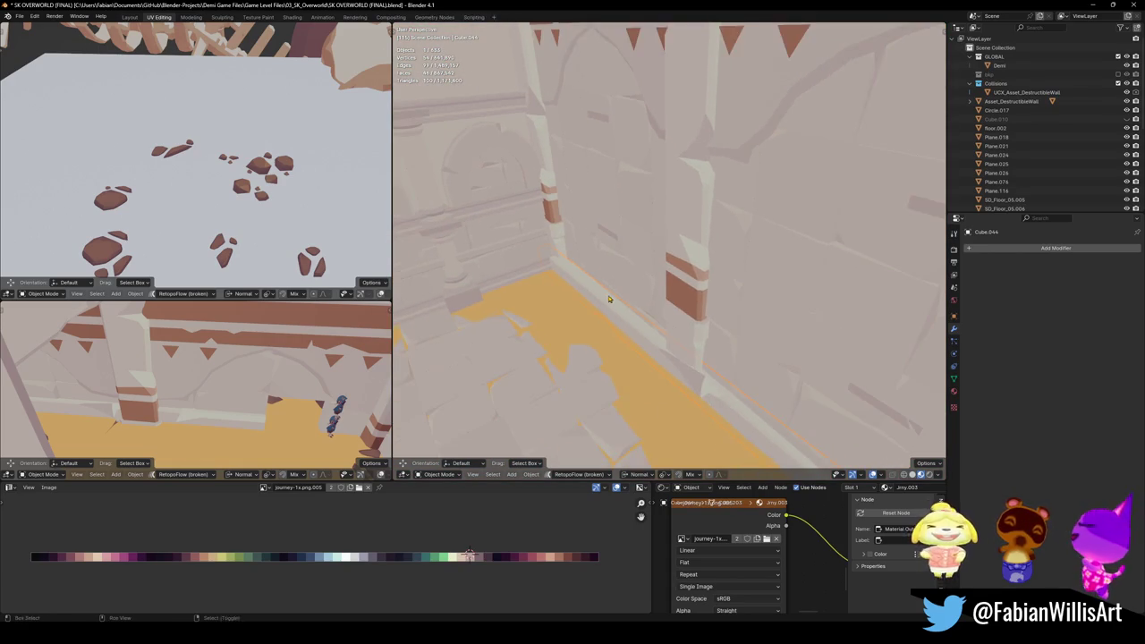
pyautogui.click(585, 279)
# Step: Reselect Cube.044 and give it a slight extra tilt along the wall base
pyautogui.press('r')
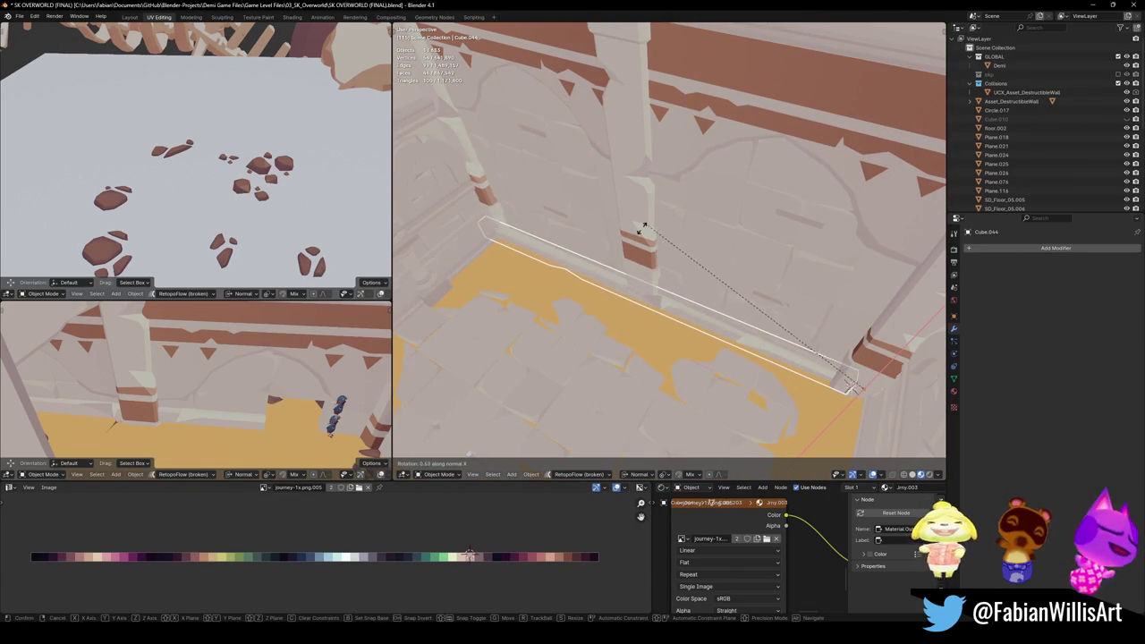
pyautogui.press('Escape')
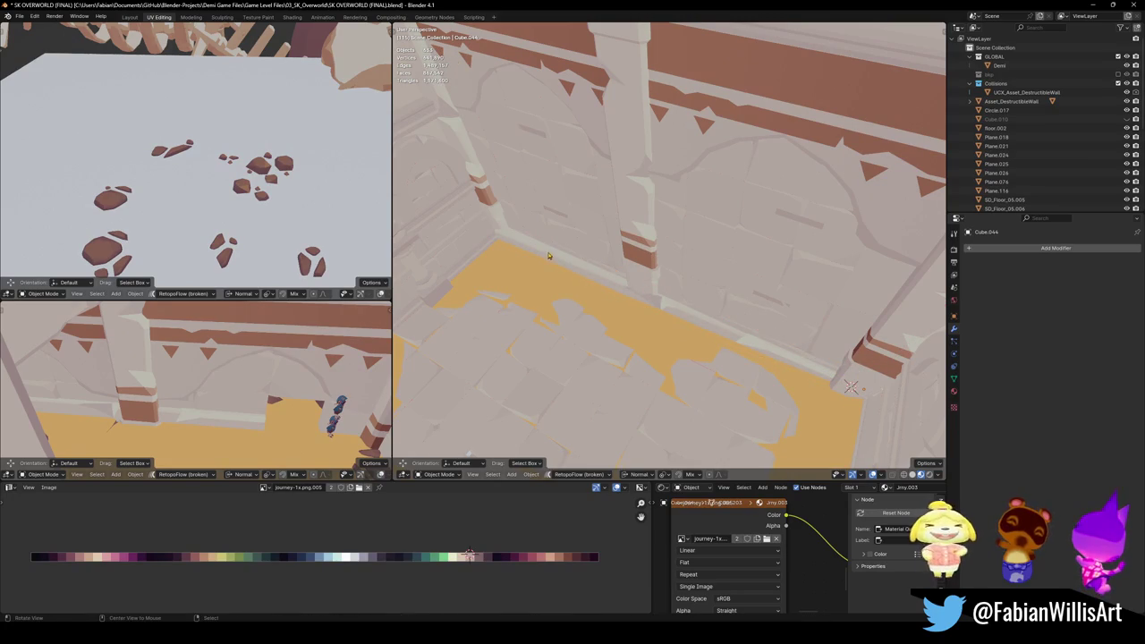
pyautogui.click(599, 282)
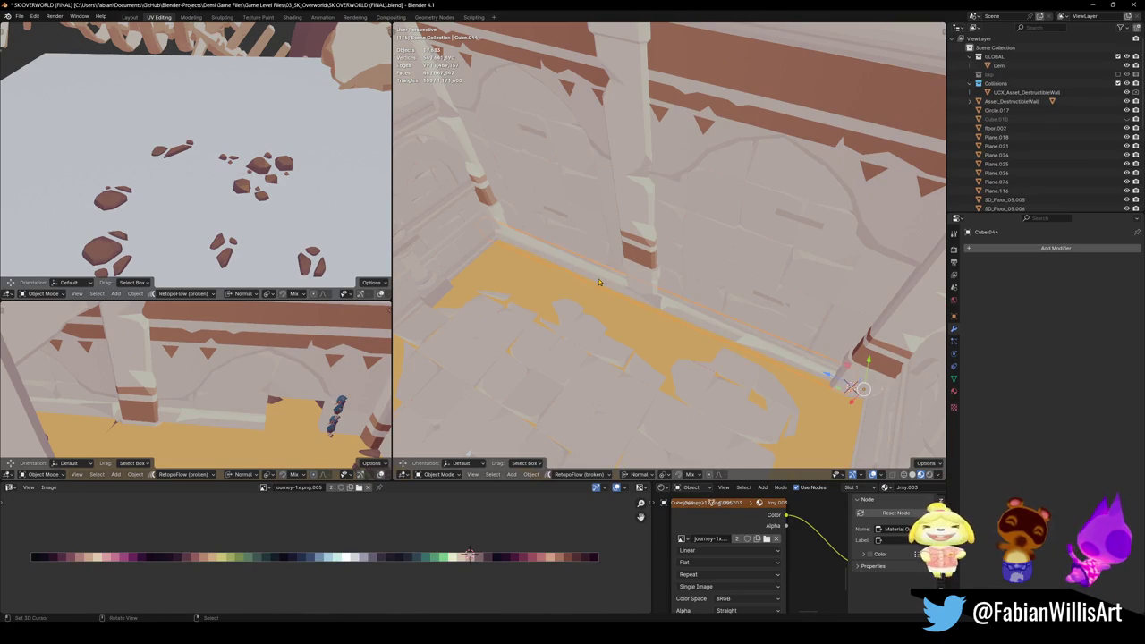
pyautogui.press('r')
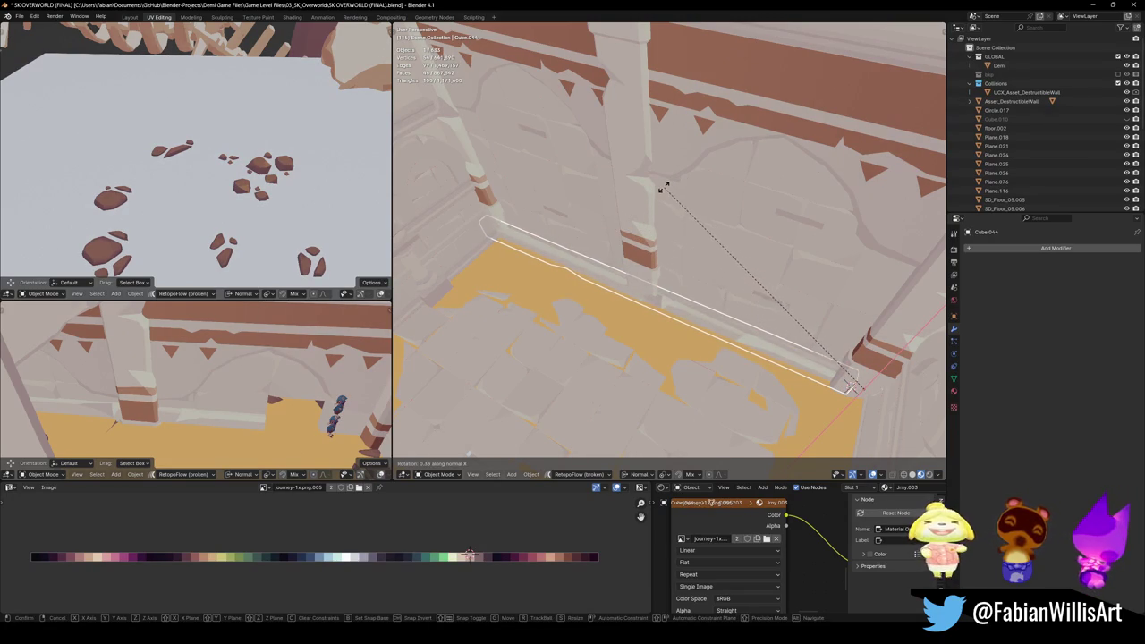
pyautogui.click(854, 389)
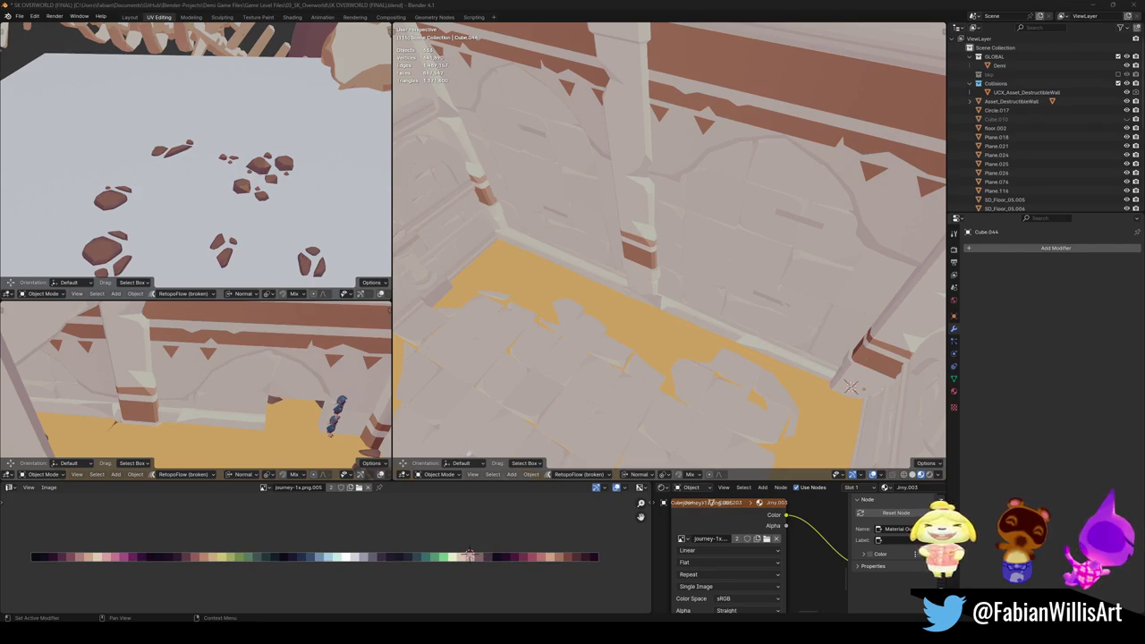
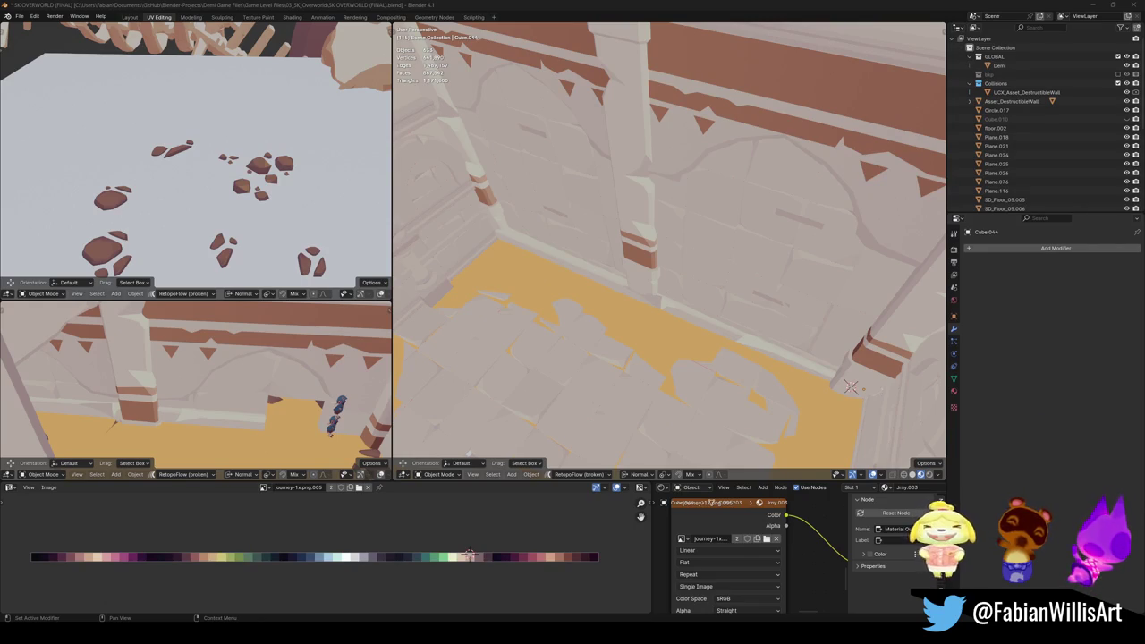
# Step: Select the overlapping arena prop and save the file
pyautogui.moveTo(552, 265); pyautogui.dragTo(585, 332, button='middle')
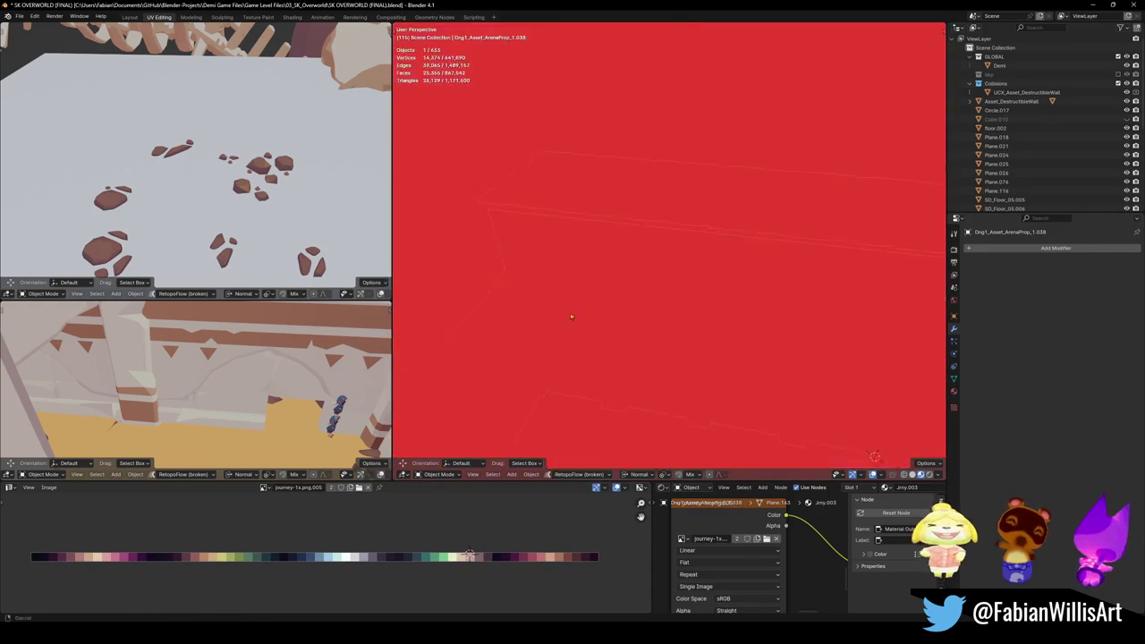
pyautogui.moveTo(548, 244); pyautogui.dragTo(608, 295, button='middle')
pyautogui.click(858, 331)
pyautogui.press('g')
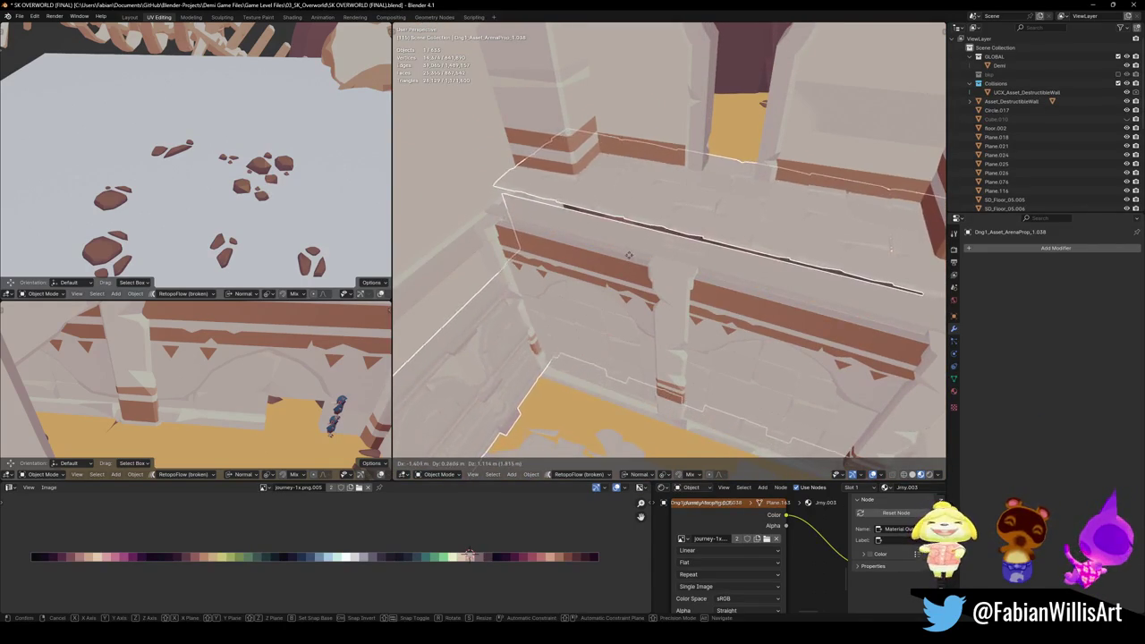
pyautogui.press('Escape')
pyautogui.hotkey('ctrl', 's')
# Step: Isolate the arena prop in Edit Mode and hide its back wall and floating top planes
pyautogui.press('KP_Divide')
pyautogui.moveTo(641, 292)
pyautogui.mouseDown(button='middle')
pyautogui.moveTo(607, 262)
pyautogui.moveTo(615, 257)
pyautogui.mouseUp(button='middle')
pyautogui.press('Tab')
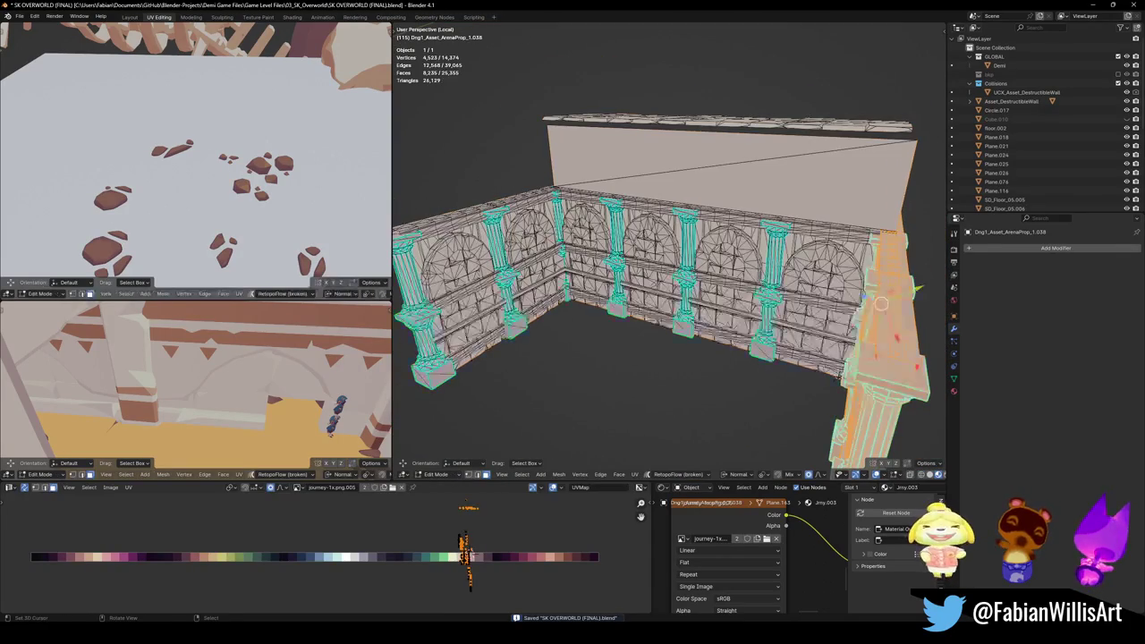
pyautogui.press('l')
pyautogui.moveTo(640, 176)
pyautogui.mouseDown(button='middle')
pyautogui.moveTo(681, 238)
pyautogui.moveTo(807, 251)
pyautogui.moveTo(715, 250)
pyautogui.moveTo(692, 238)
pyautogui.mouseUp(button='middle')
pyautogui.press('h')
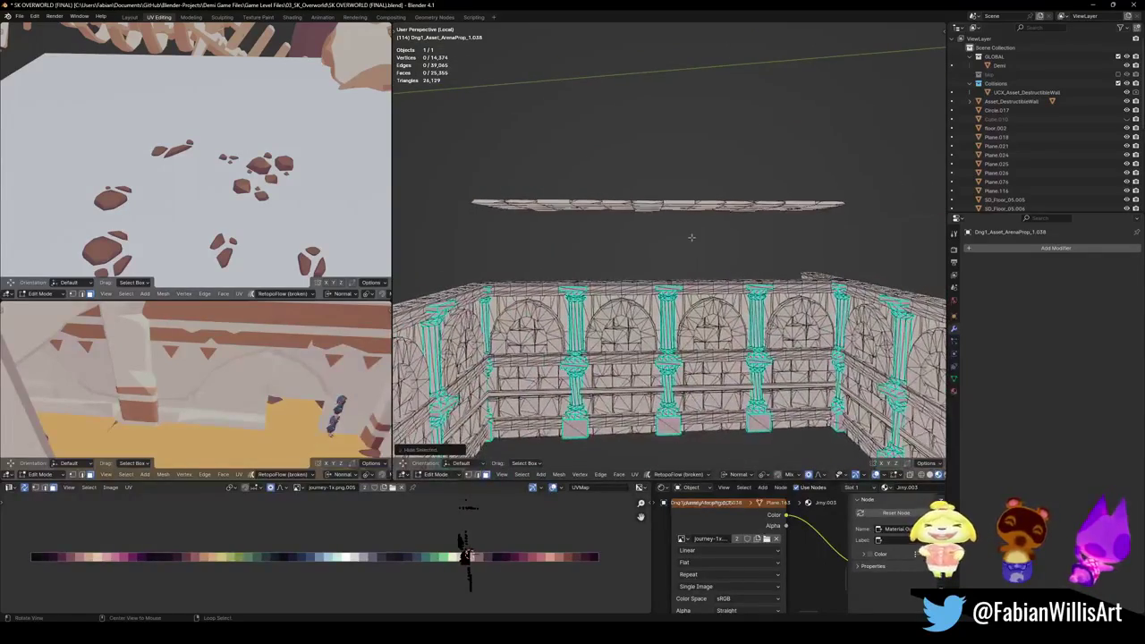
pyautogui.press('1')
pyautogui.moveTo(433, 147); pyautogui.dragTo(889, 241)
pyautogui.press('h')
# Step: Delete all remaining arcade wall faces, then unhide the plane pieces and exit local view
pyautogui.press('a')
pyautogui.press('x')
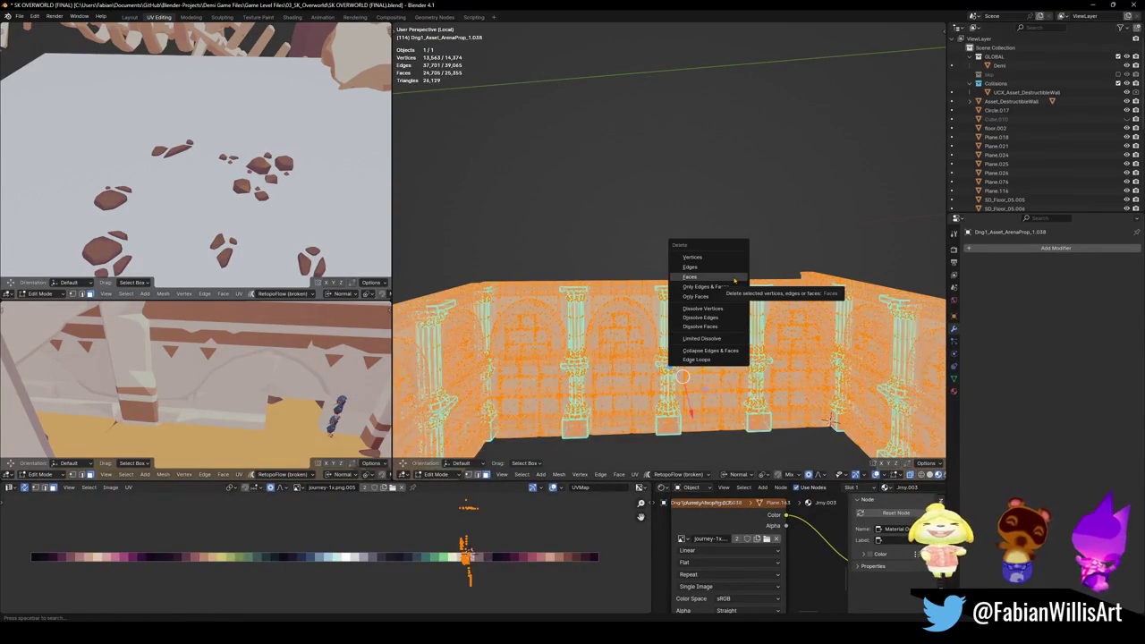
pyautogui.click(733, 277)
pyautogui.hotkey('alt', 'h')
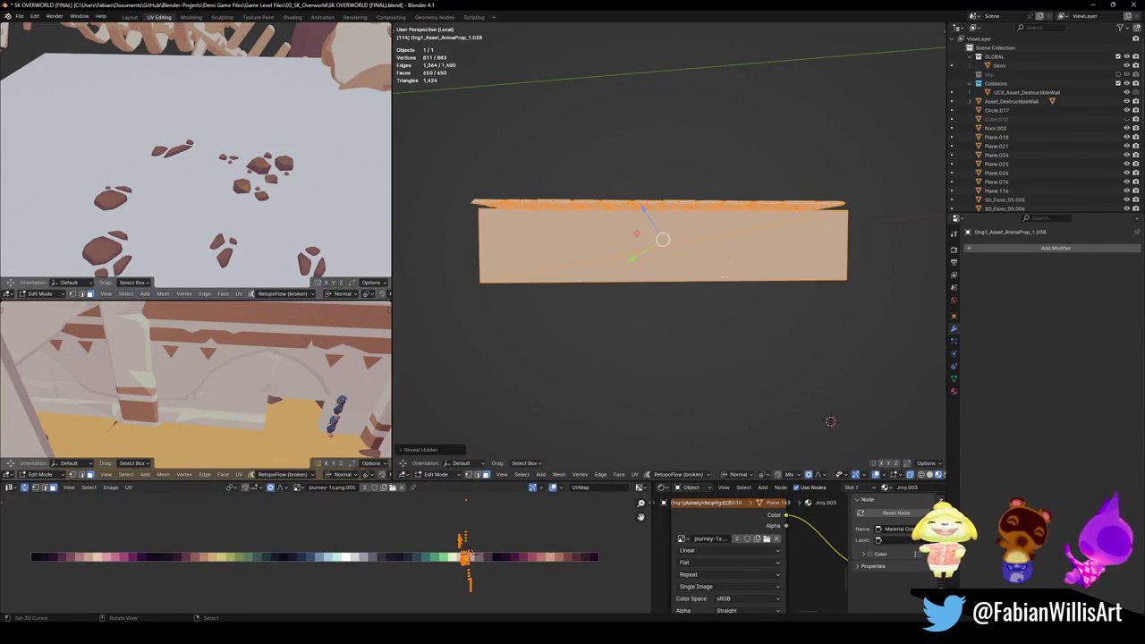
pyautogui.press('/')
# Step: Return to Object Mode, save, and select the wall piece Cube.041
pyautogui.moveTo(707, 253)
pyautogui.mouseDown(button='middle')
pyautogui.moveTo(677, 337)
pyautogui.moveTo(678, 274)
pyautogui.moveTo(693, 317)
pyautogui.moveTo(678, 277)
pyautogui.moveTo(650, 312)
pyautogui.mouseUp(button='middle')
pyautogui.press('Tab')
pyautogui.hotkey('ctrl', 's')
pyautogui.click(845, 319)
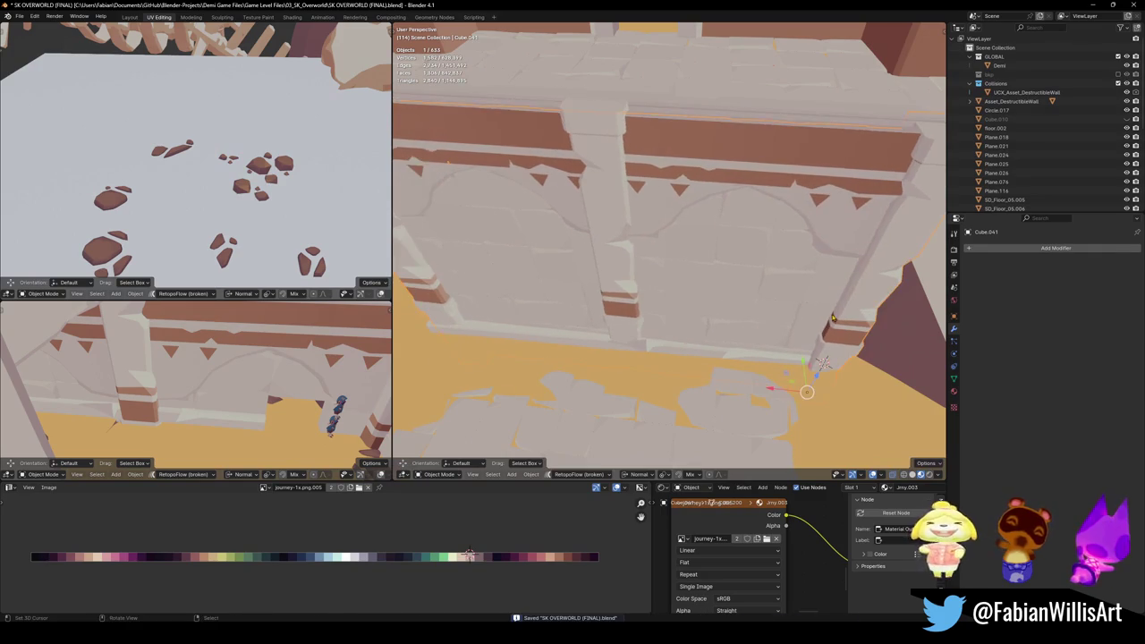
# Step: Select the wall's child pieces and the floor trim strip, save, and isolate them
pyautogui.press('q')
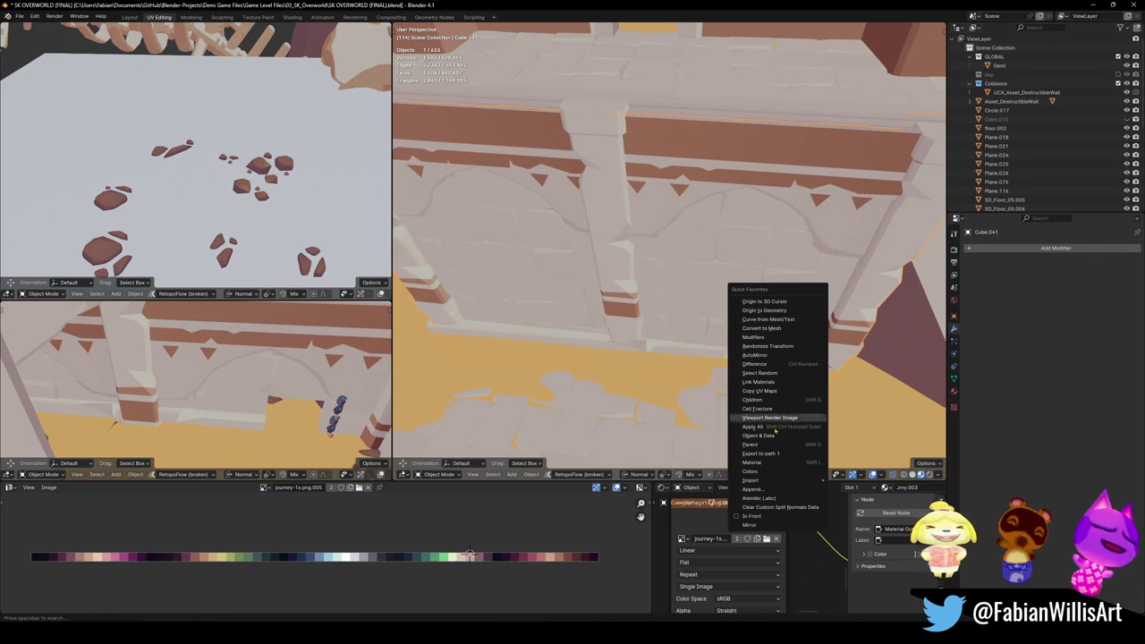
pyautogui.click(754, 403)
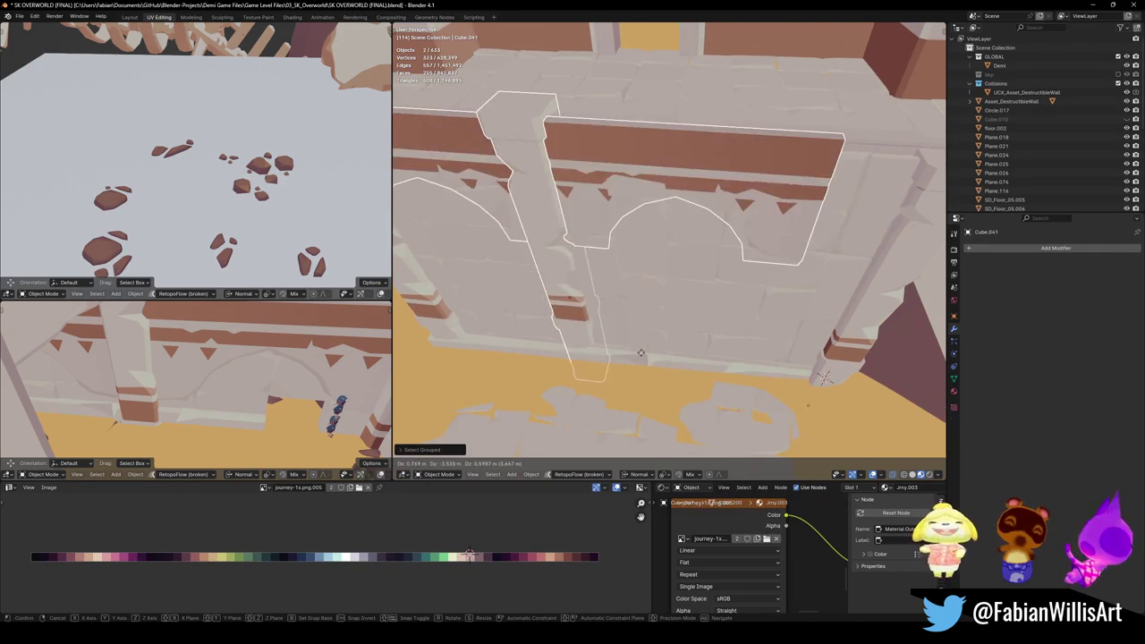
pyautogui.keyDown('shift'); pyautogui.click(716, 390); pyautogui.keyUp('shift')
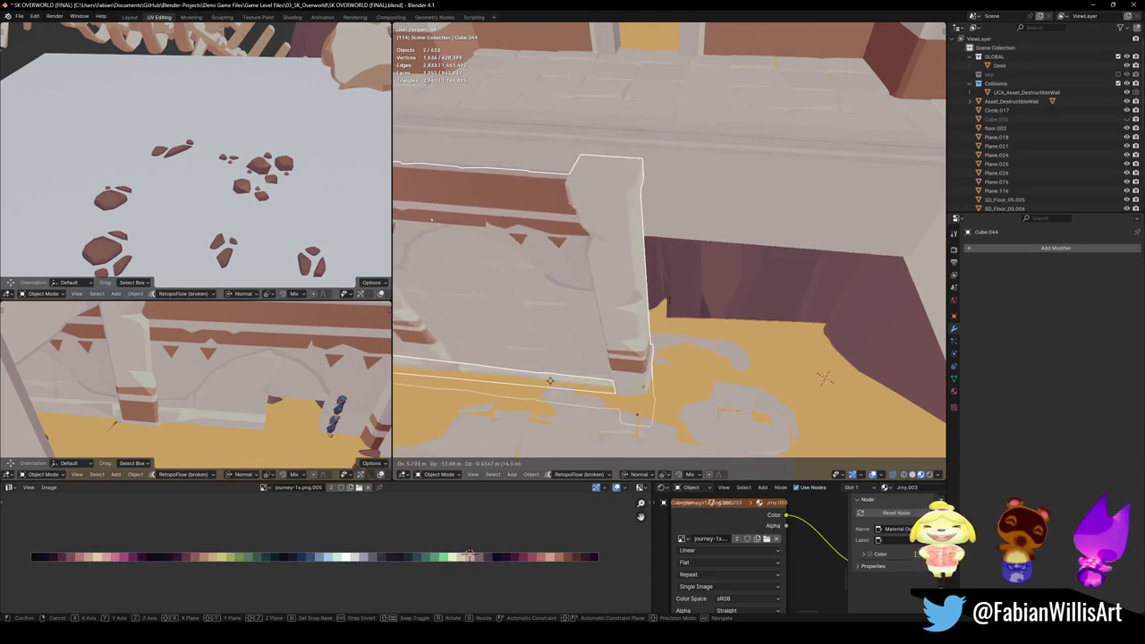
pyautogui.keyDown('shift'); pyautogui.click(628, 349); pyautogui.keyUp('shift')
pyautogui.hotkey('ctrl', 's')
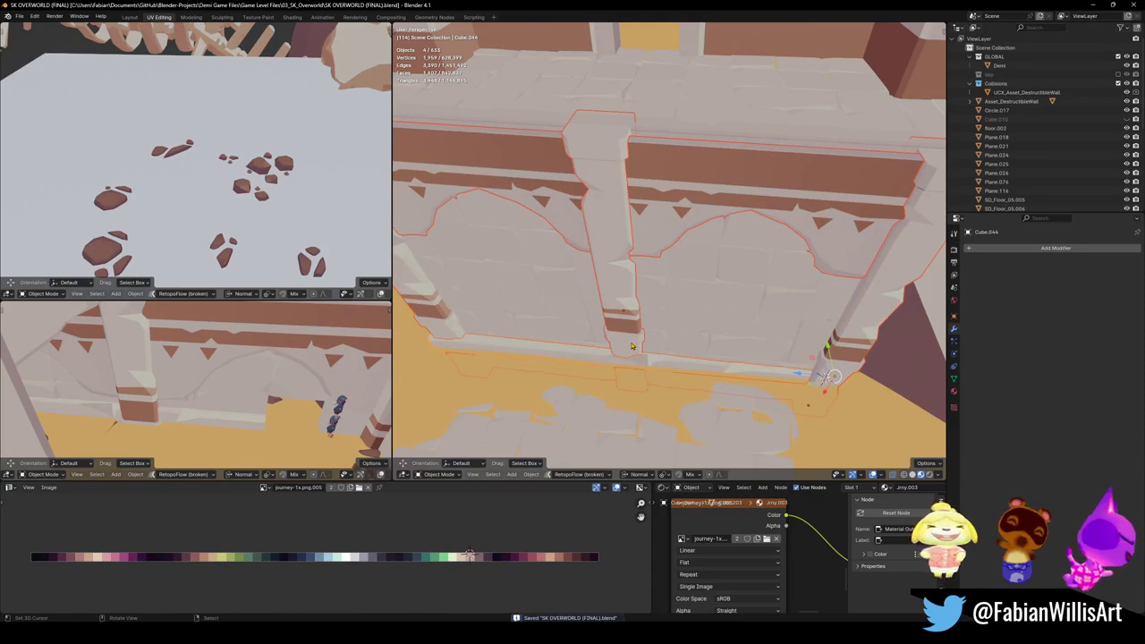
pyautogui.press('KP_Divide')
# Step: Reselect all four wall pieces, including the arch trim Plane.027
pyautogui.moveTo(667, 277)
pyautogui.mouseDown(button='middle')
pyautogui.moveTo(643, 189)
pyautogui.moveTo(607, 290)
pyautogui.mouseUp(button='middle')
pyautogui.click(643, 190)
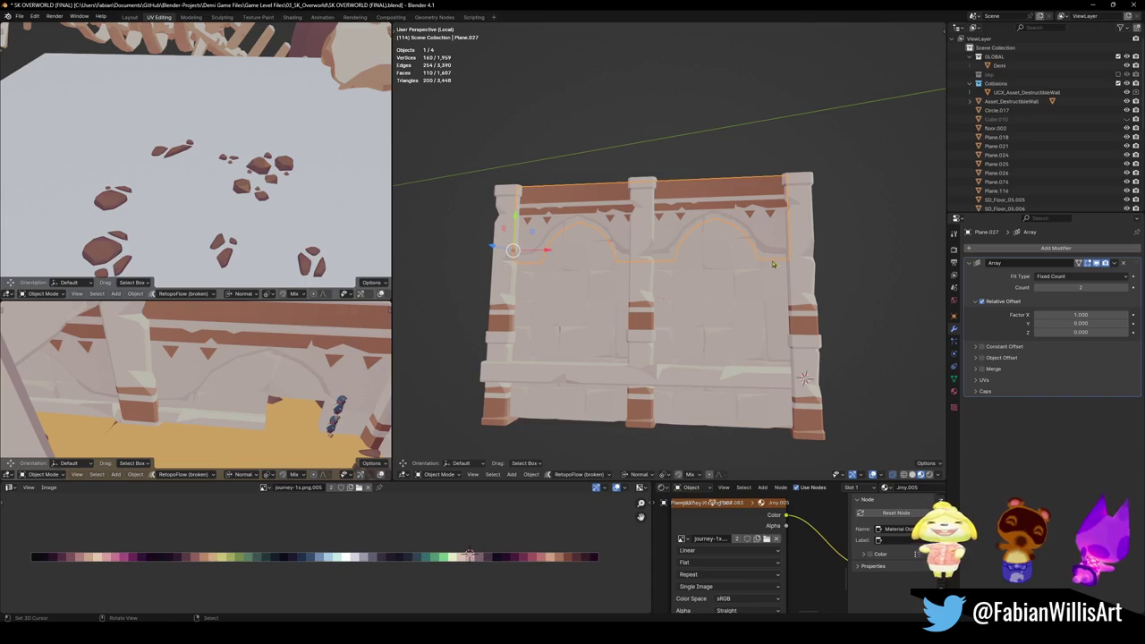
pyautogui.hotkey('alt', 'a')
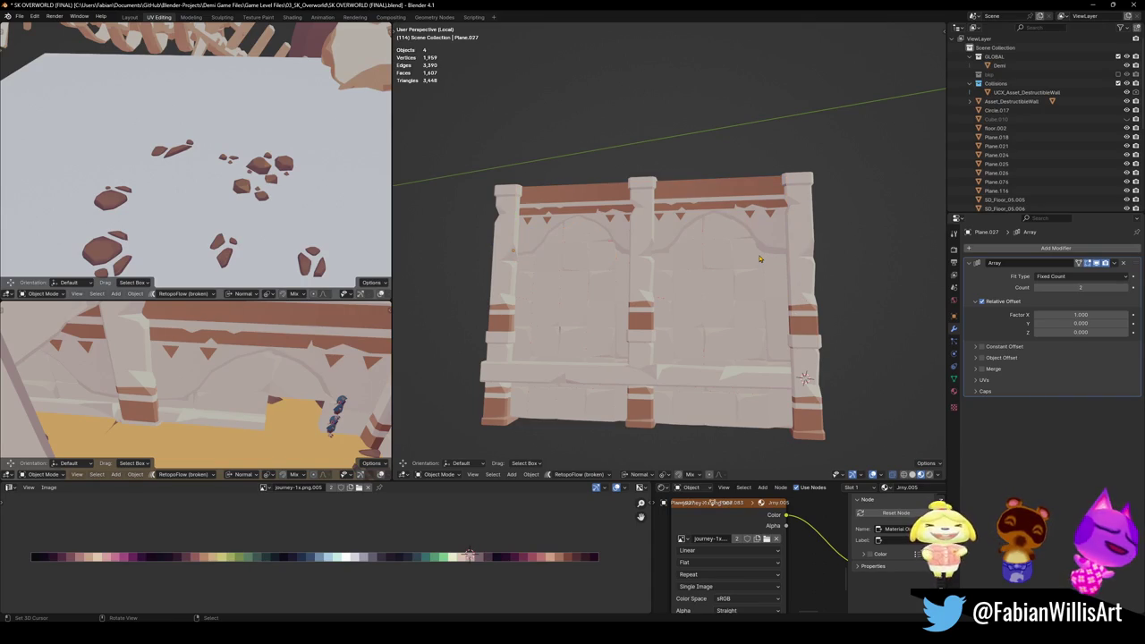
pyautogui.click(765, 212)
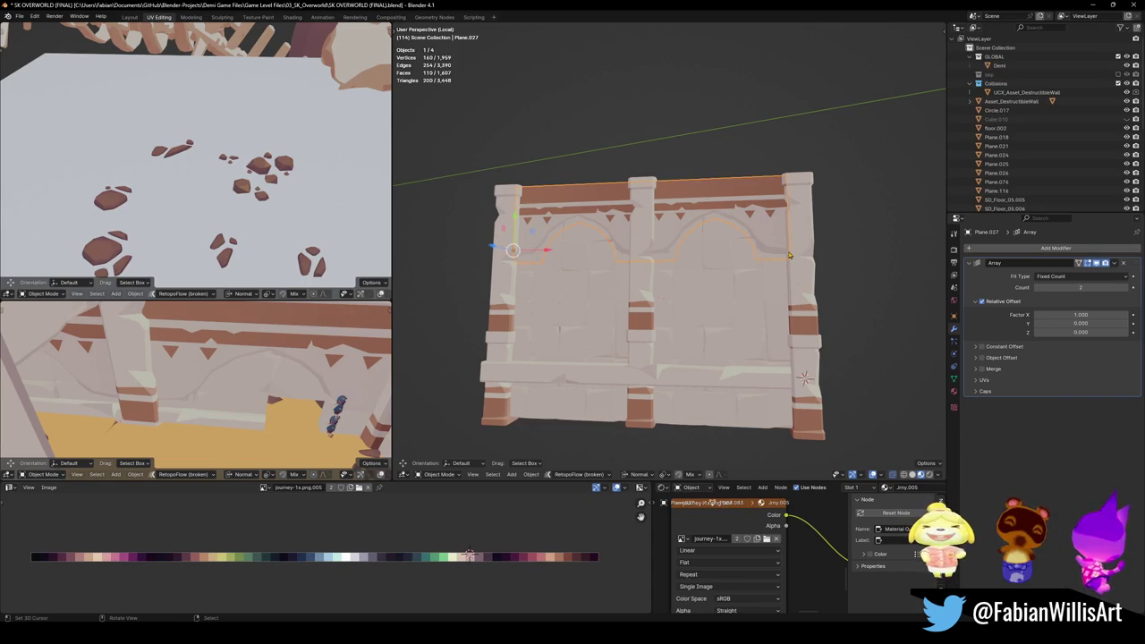
pyautogui.moveTo(773, 261); pyautogui.dragTo(832, 286, button='middle')
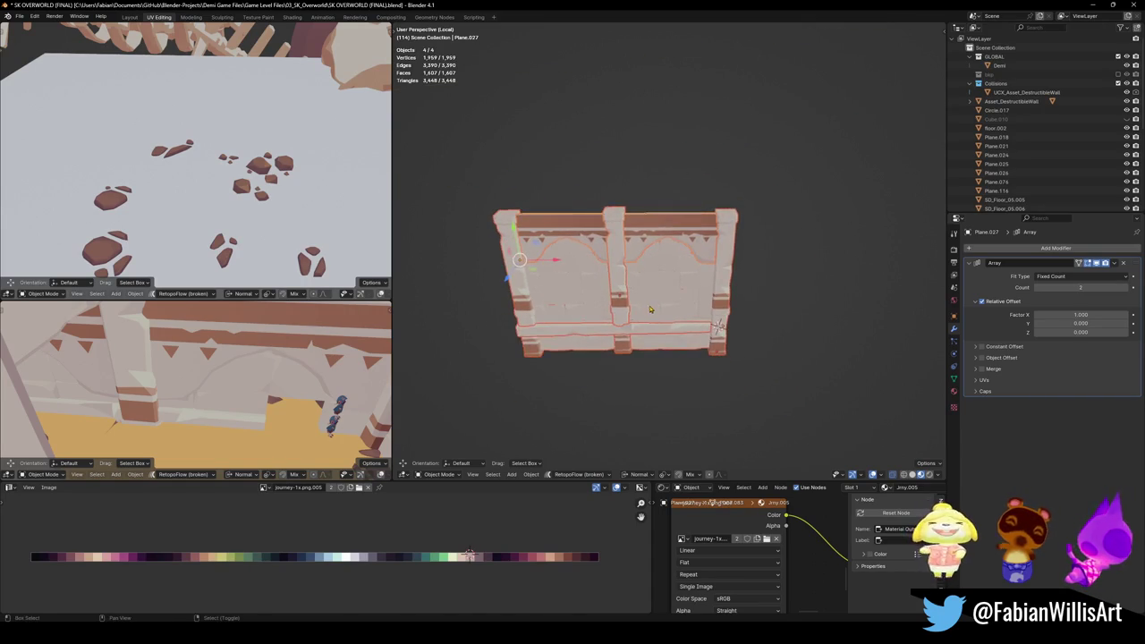
# Step: Duplicate the four wall pieces and slide the copy along X beside the original
pyautogui.hotkey('shift', 'd')
pyautogui.press('x')
pyautogui.click(718, 327)
pyautogui.moveTo(718, 326); pyautogui.dragTo(712, 325, button='middle')
pyautogui.scroll(4, 713, 325)
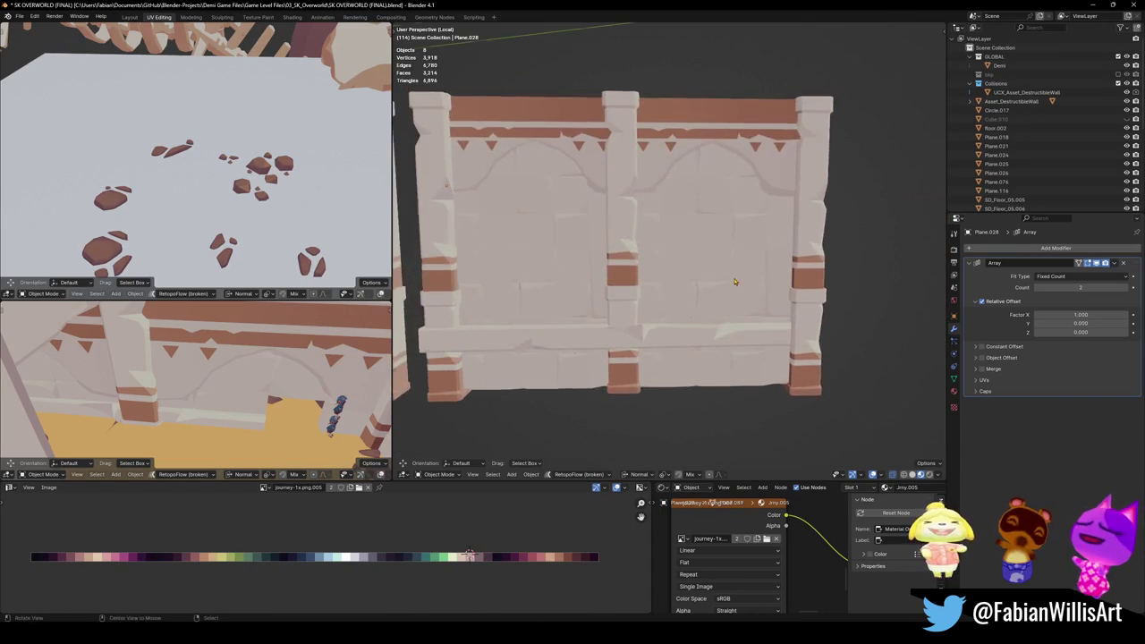
# Step: Delete the central pillar strip faces from the copy's stone wall Cube.045
pyautogui.click(703, 286)
pyautogui.press('Tab')
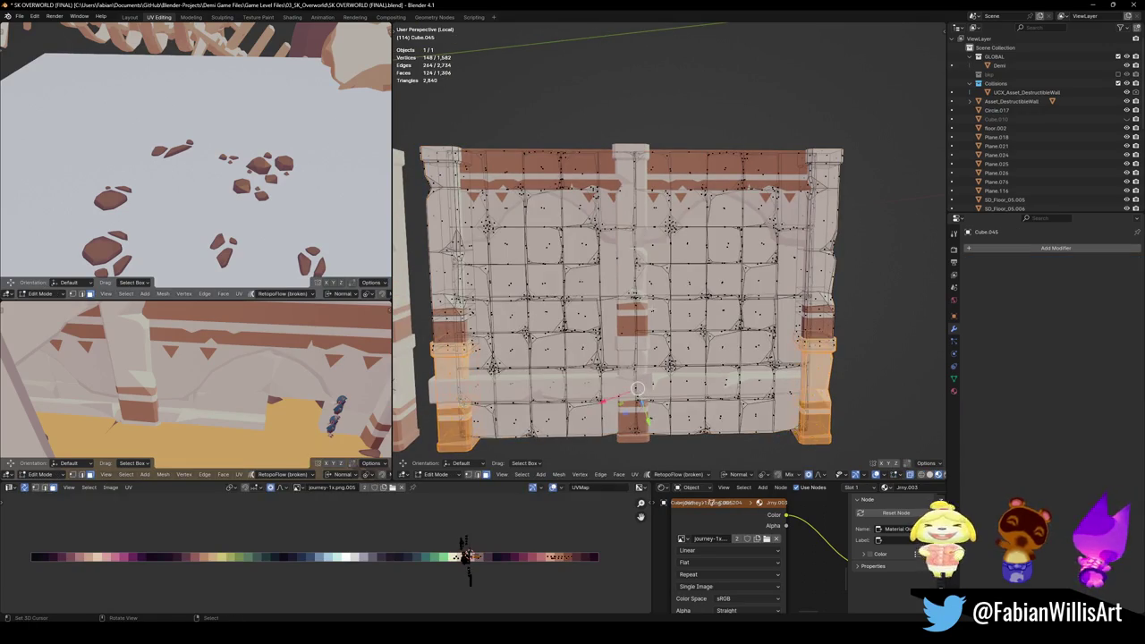
pyautogui.press('KP_Decimal')
pyautogui.press('l')
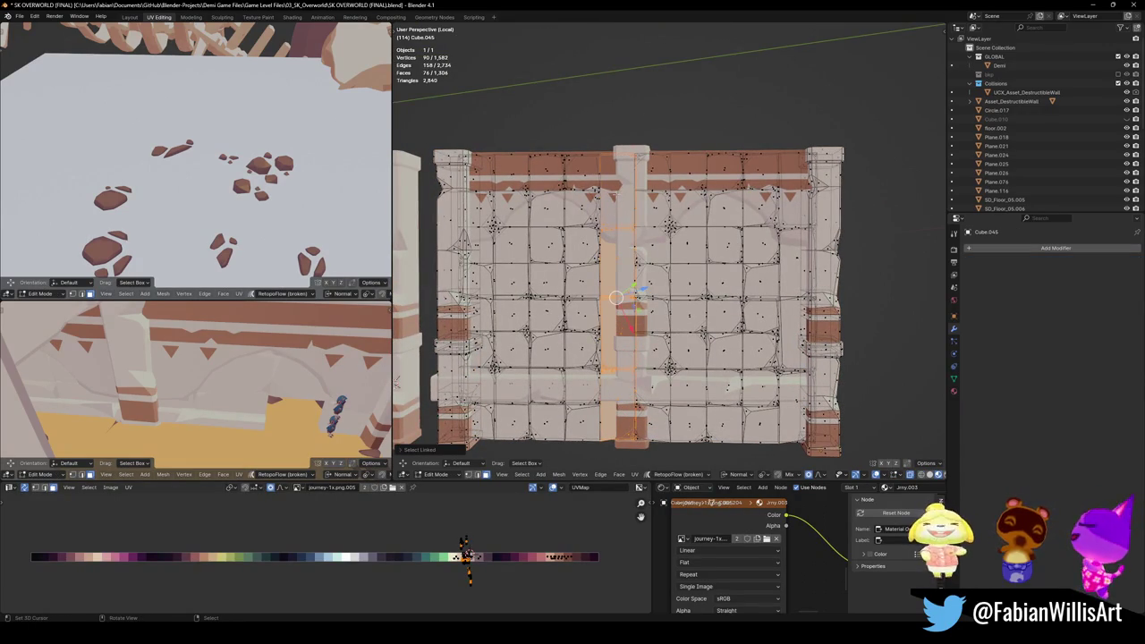
pyautogui.press('x')
pyautogui.click(618, 201)
pyautogui.scroll(-1, 617, 200)
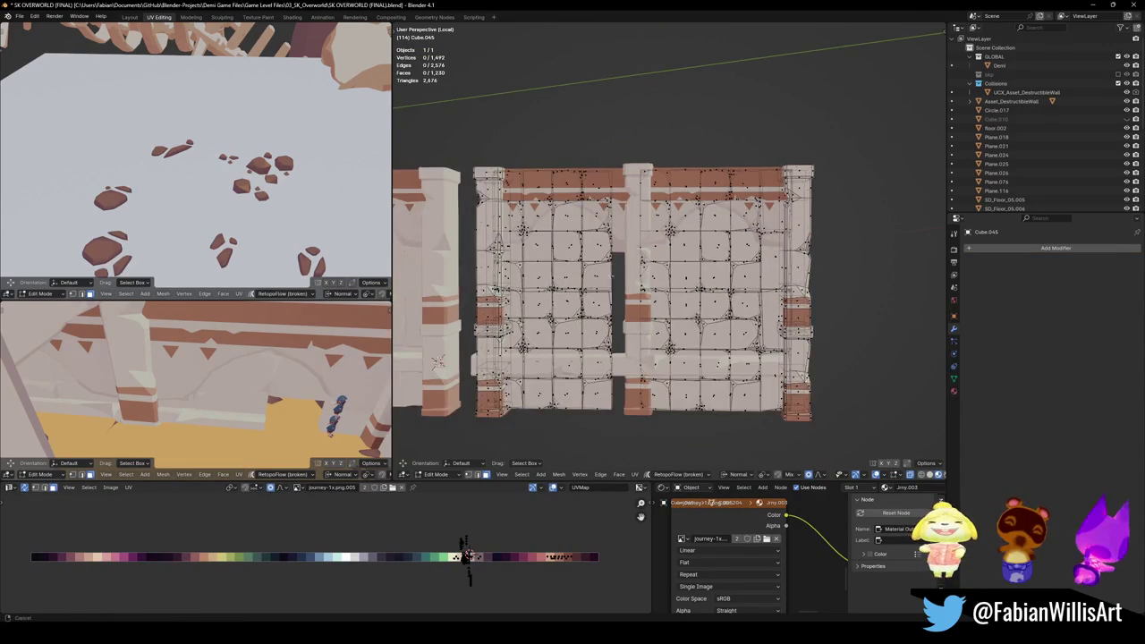
# Step: Box-select and delete the left stone panel faces
pyautogui.press('b')
pyautogui.moveTo(500, 117); pyautogui.dragTo(663, 438)
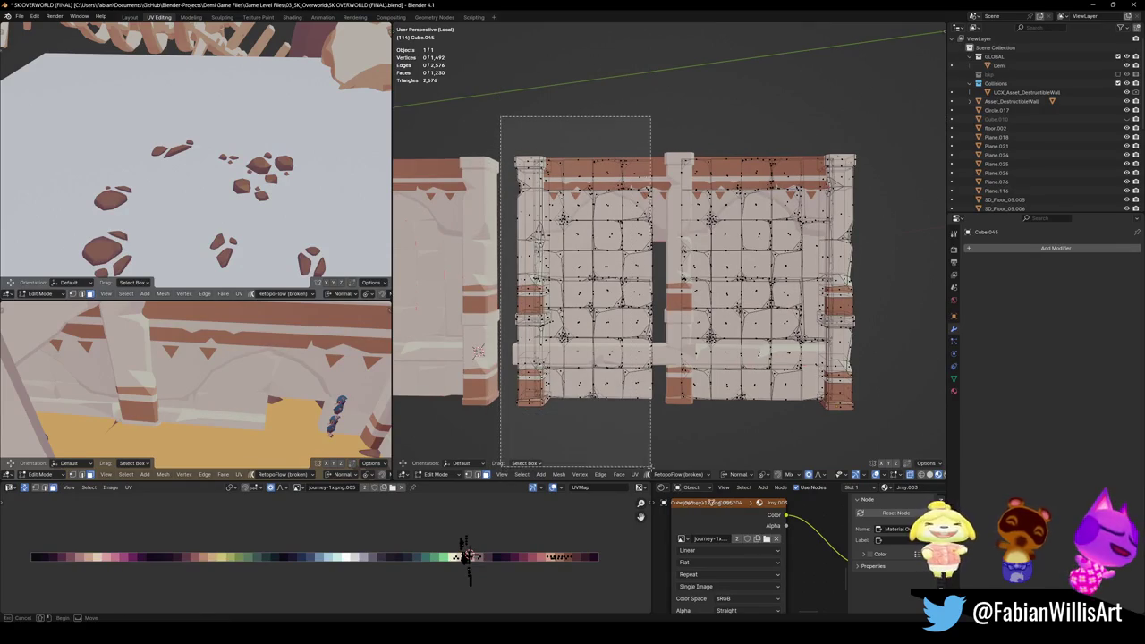
pyautogui.press('x')
pyautogui.click(663, 416)
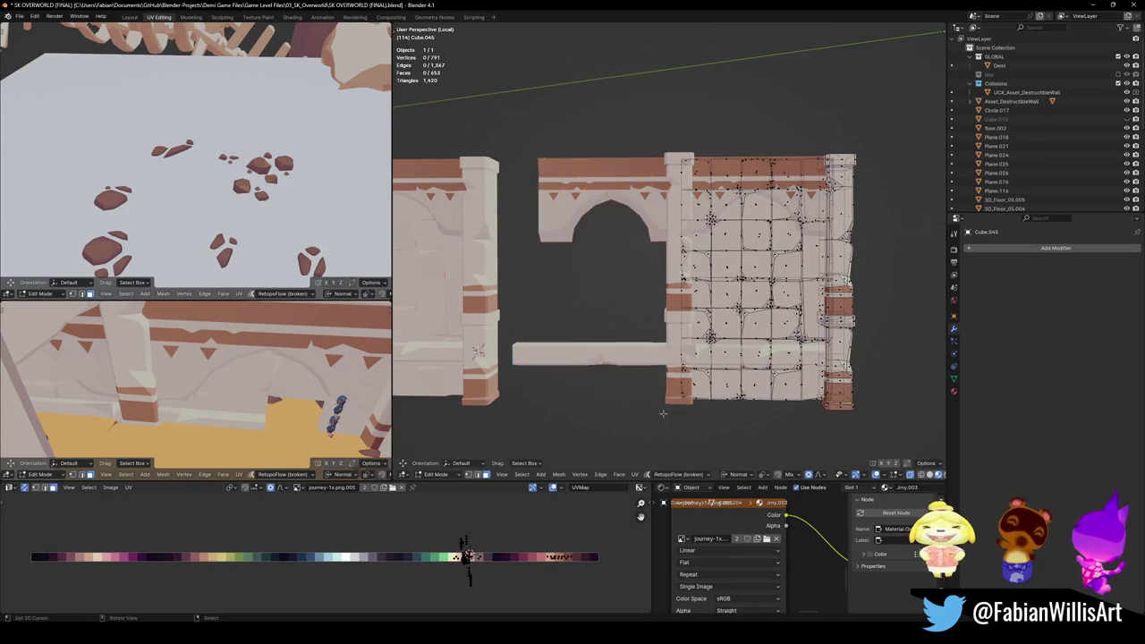
pyautogui.scroll(2, 654, 364)
# Step: Back in Object Mode, select the middle pillar Cube.046
pyautogui.press('Tab')
pyautogui.scroll(-2, 654, 364)
pyautogui.click(666, 358)
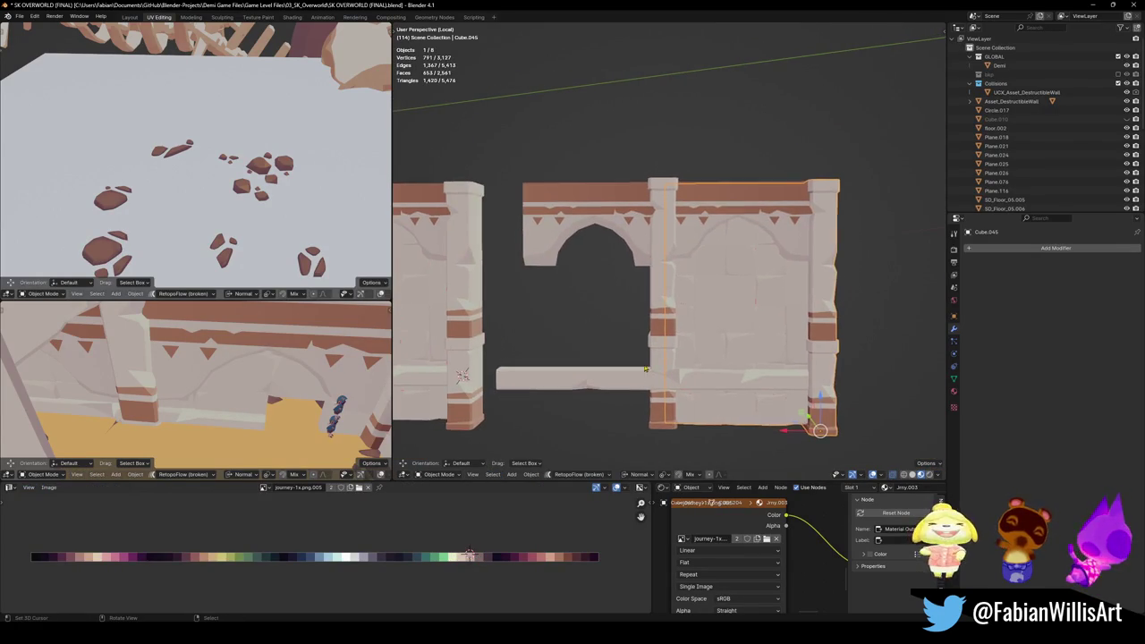
pyautogui.press('g')
pyautogui.press('Escape')
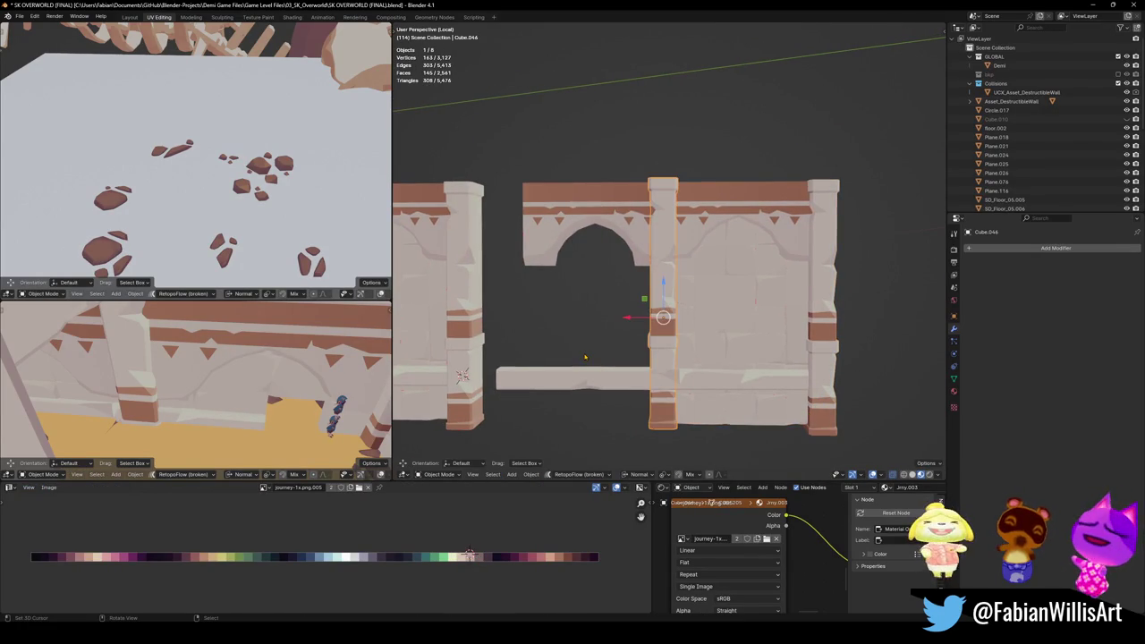
# Step: Delete the middle pillar and shorten the beam Cube.049 along X
pyautogui.press('x')
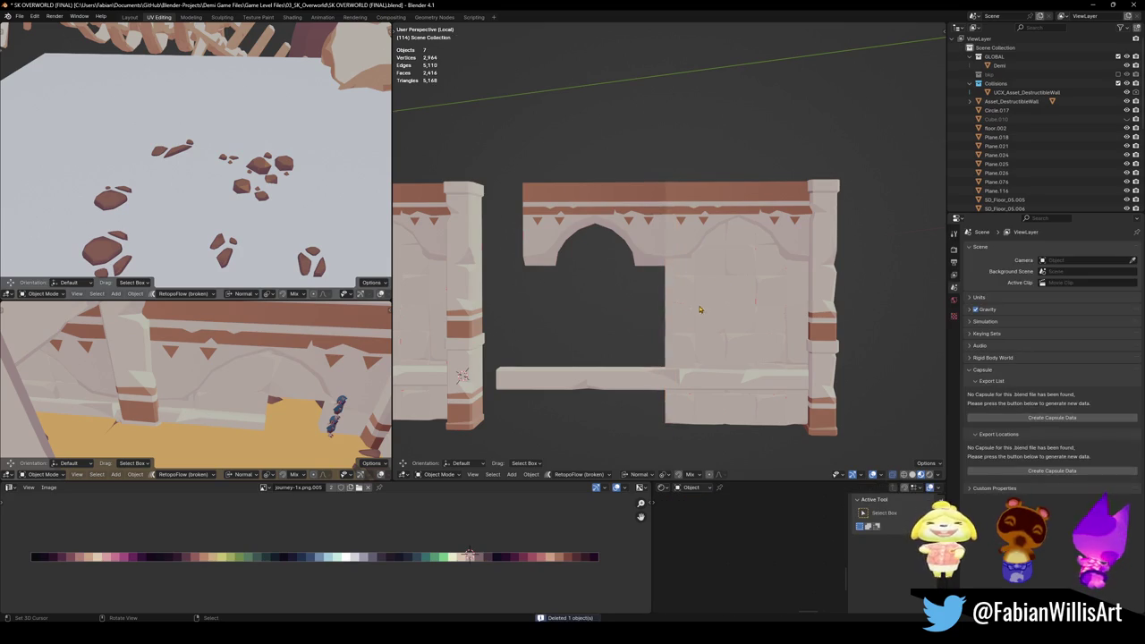
pyautogui.click(629, 239)
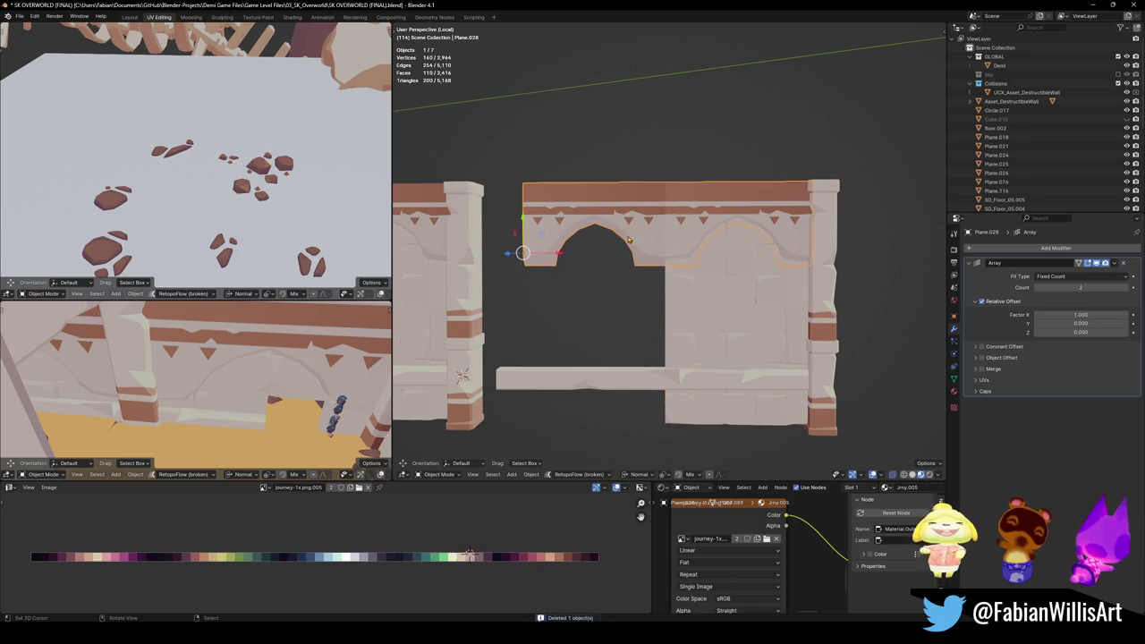
pyautogui.click(642, 381)
pyautogui.press('s')
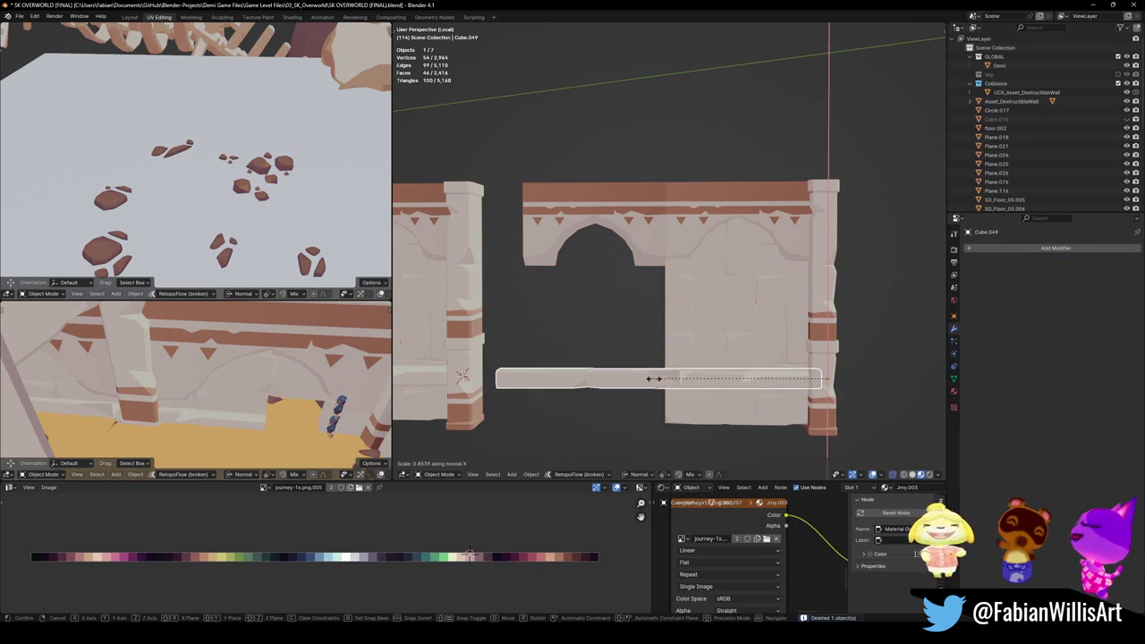
pyautogui.press('x')
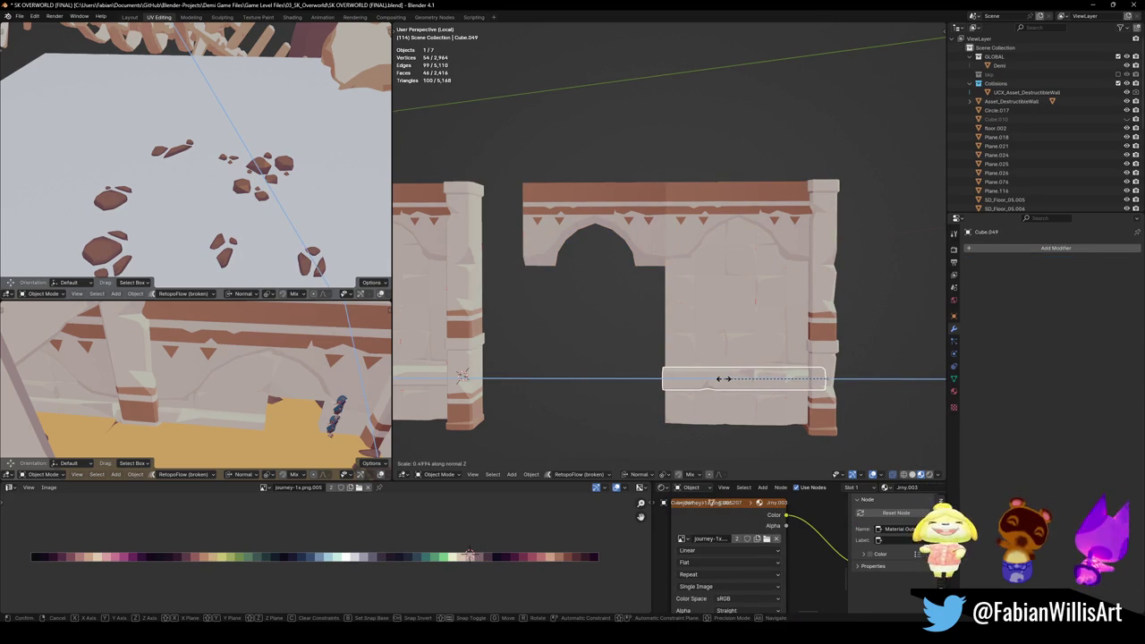
pyautogui.click(725, 380)
# Step: Check the stone wall mesh, then rescale ledge beam Cube.049 along Z and save
pyautogui.click(728, 406)
pyautogui.press('Tab')
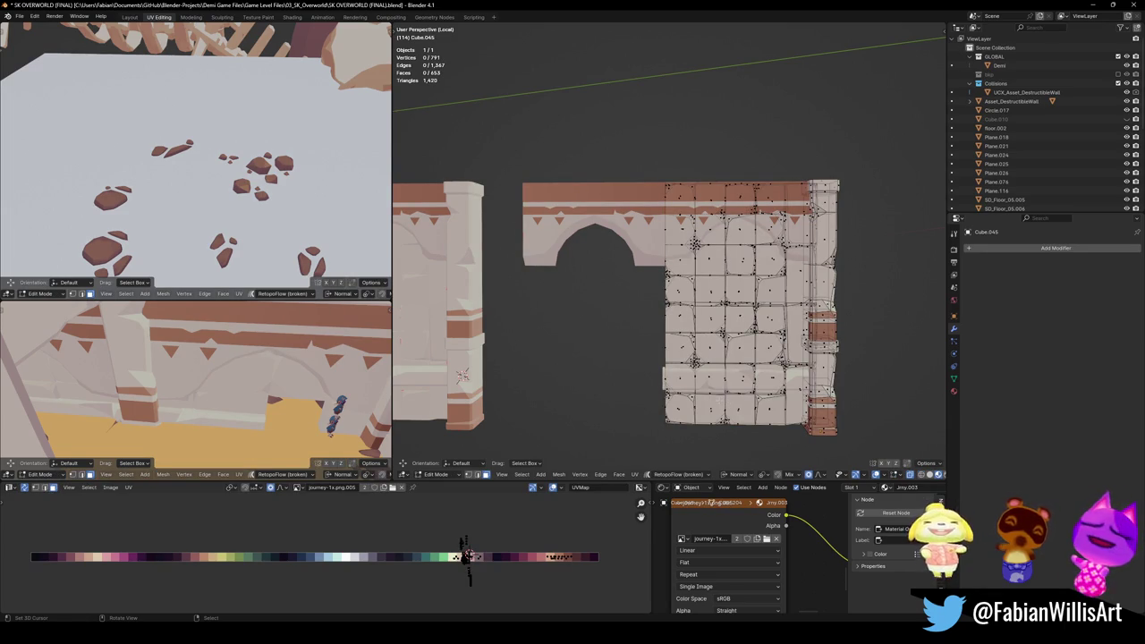
pyautogui.press('Tab')
pyautogui.press('Tab')
pyautogui.press('Tab')
pyautogui.click(689, 385)
pyautogui.press('s')
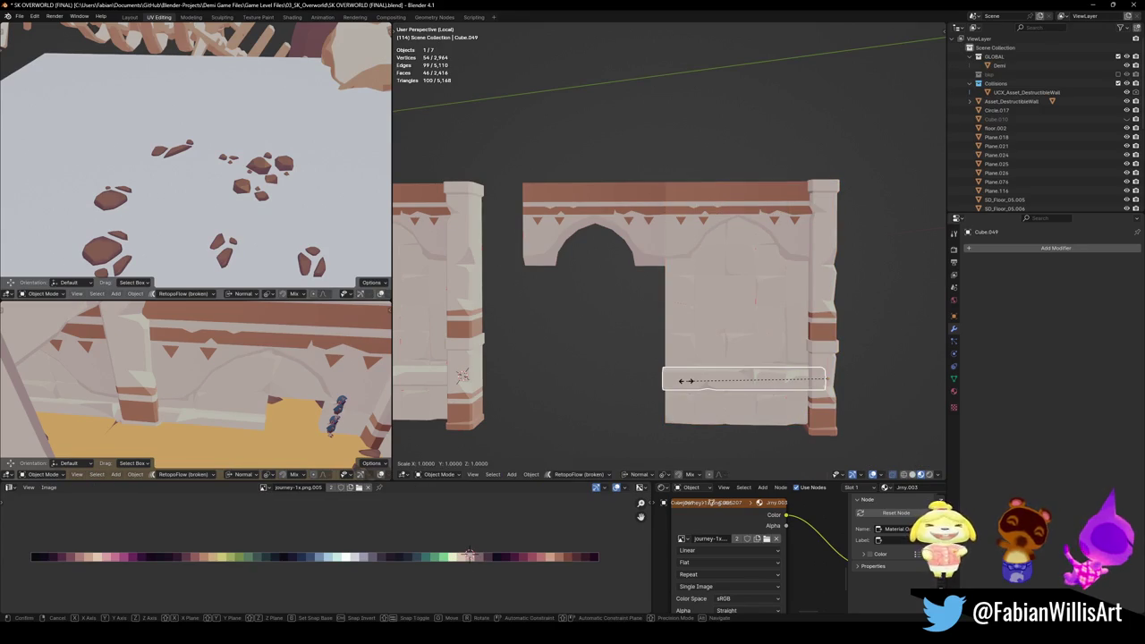
pyautogui.press('z')
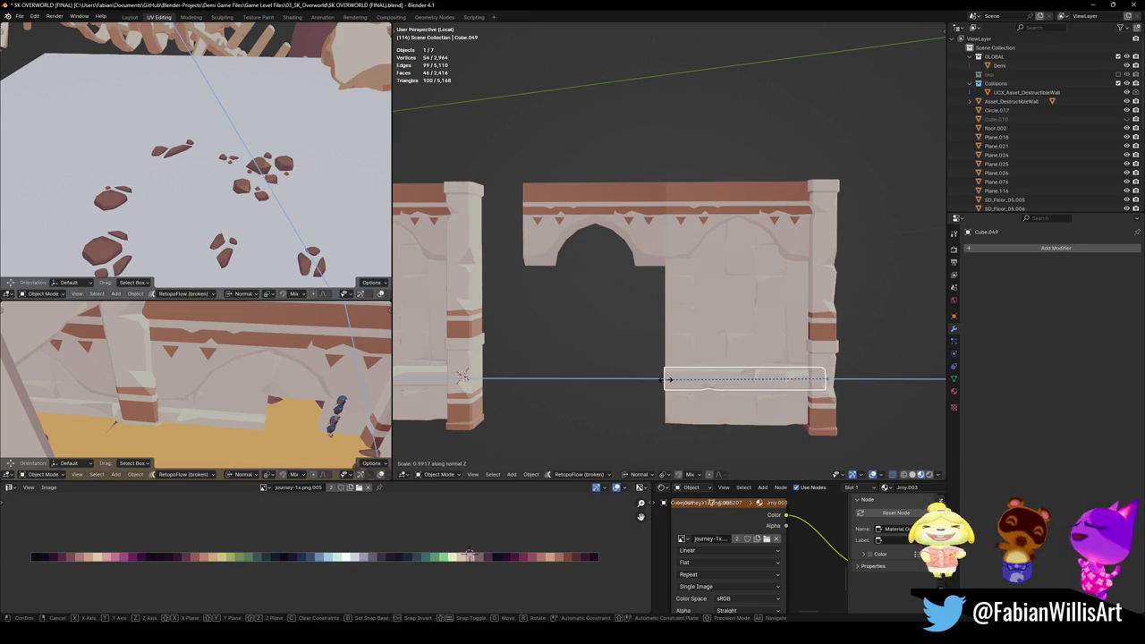
pyautogui.click(669, 379)
pyautogui.hotkey('ctrl', 's')
# Step: Delete the Array modifier on arch piece Plane.028 and start moving it along X
pyautogui.click(703, 235)
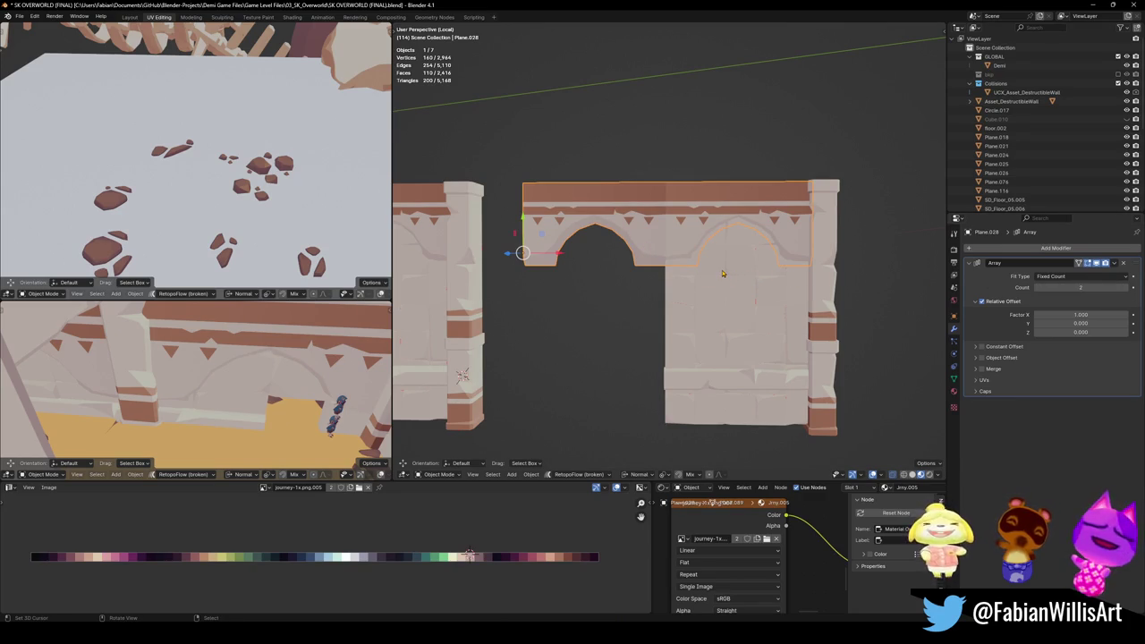
pyautogui.click(1123, 262)
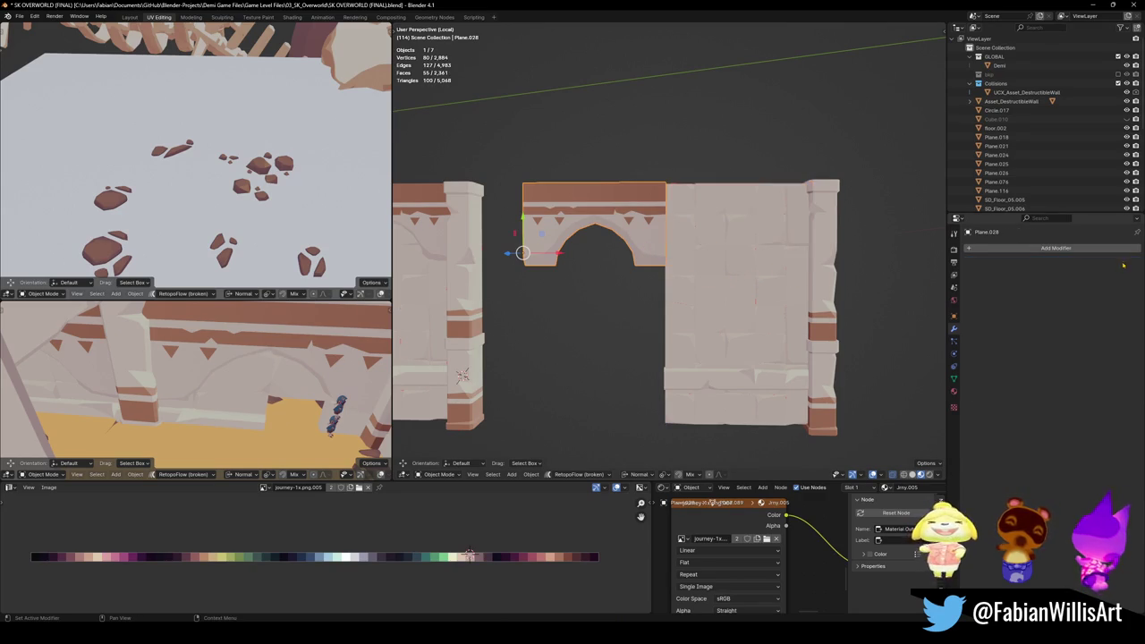
pyautogui.press('g')
pyautogui.press('x')
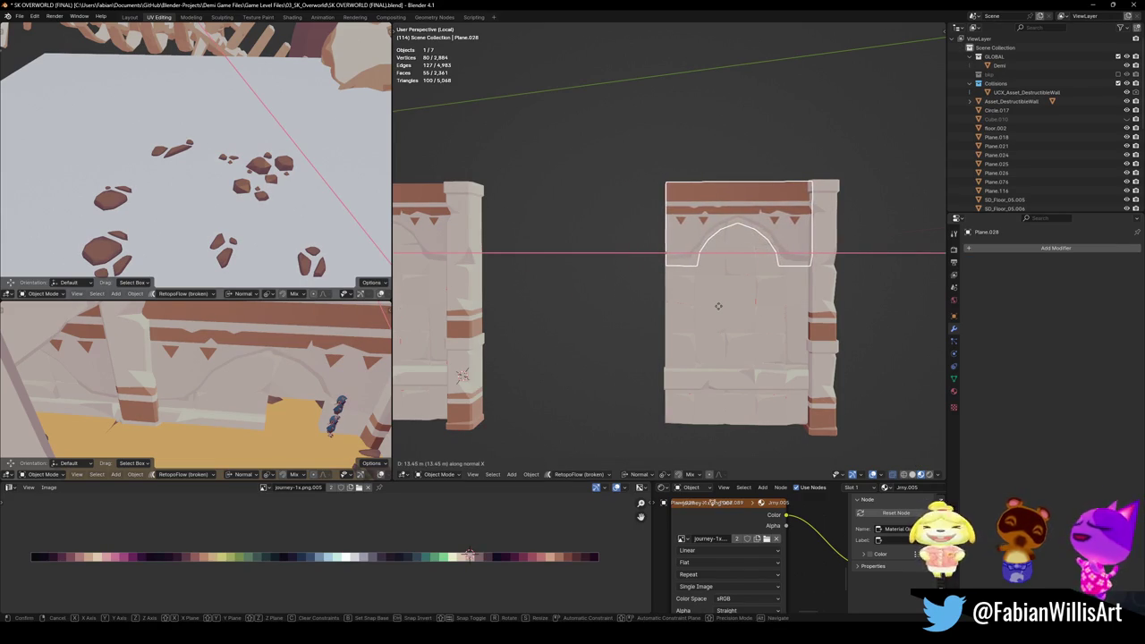
# Step: Place the single arch over the right wall panel and save the file
pyautogui.click(717, 305)
pyautogui.moveTo(706, 268)
pyautogui.mouseDown(button='middle')
pyautogui.moveTo(725, 281)
pyautogui.moveTo(739, 324)
pyautogui.moveTo(680, 322)
pyautogui.mouseUp(button='middle')
pyautogui.scroll(-4, 740, 324)
pyautogui.scroll(3, 739, 324)
pyautogui.hotkey('ctrl', 's')
# Step: Try joining the right wall panel and pillar, then undo the join
pyautogui.keyDown('shift'); pyautogui.click(717, 414); pyautogui.keyUp('shift')
pyautogui.keyDown('shift'); pyautogui.click(776, 382); pyautogui.keyUp('shift')
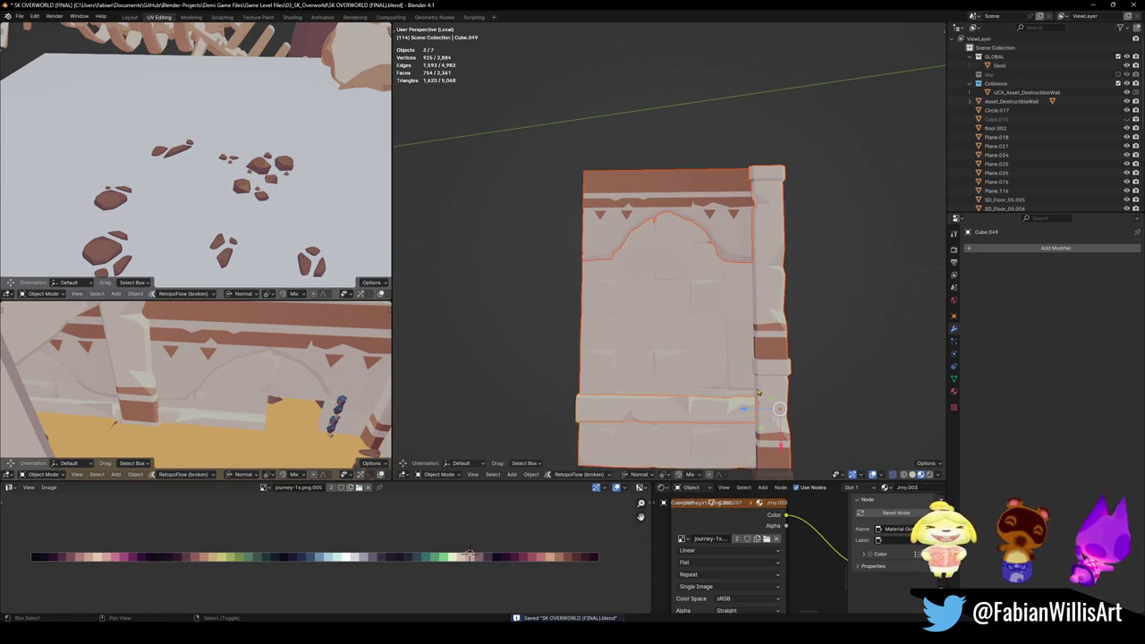
pyautogui.scroll(-2, 768, 381)
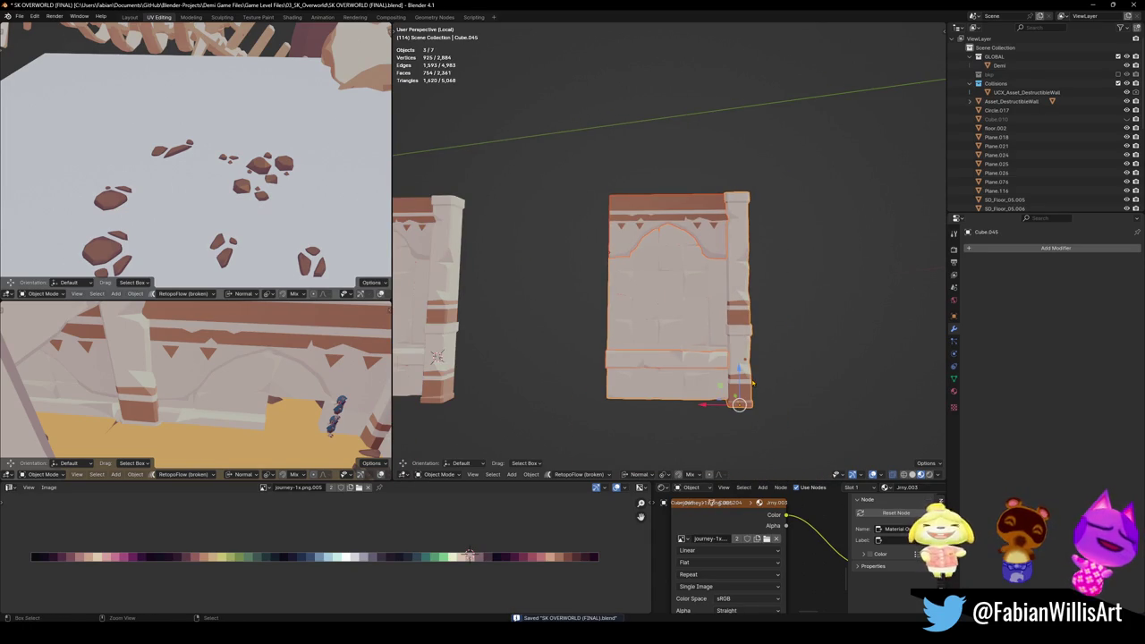
pyautogui.hotkey('ctrl', 'j')
pyautogui.scroll(3, 726, 249)
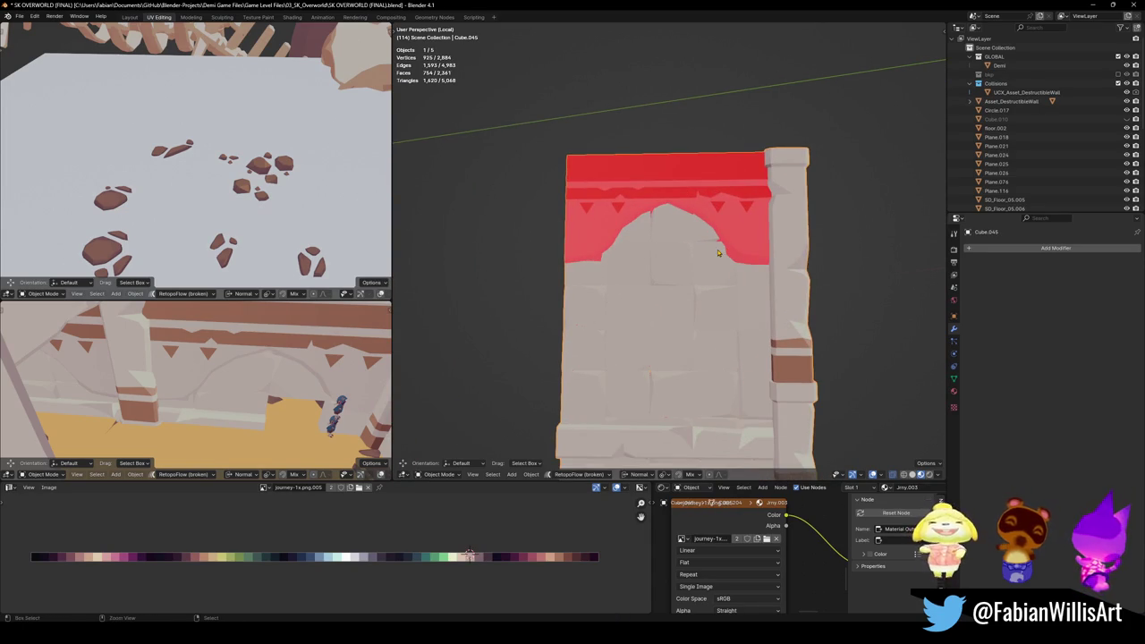
pyautogui.hotkey('ctrl', 'z')
# Step: Apply rotation and scale to the arch piece Plane.028
pyautogui.click(563, 251)
pyautogui.hotkey('ctrl', 'a')
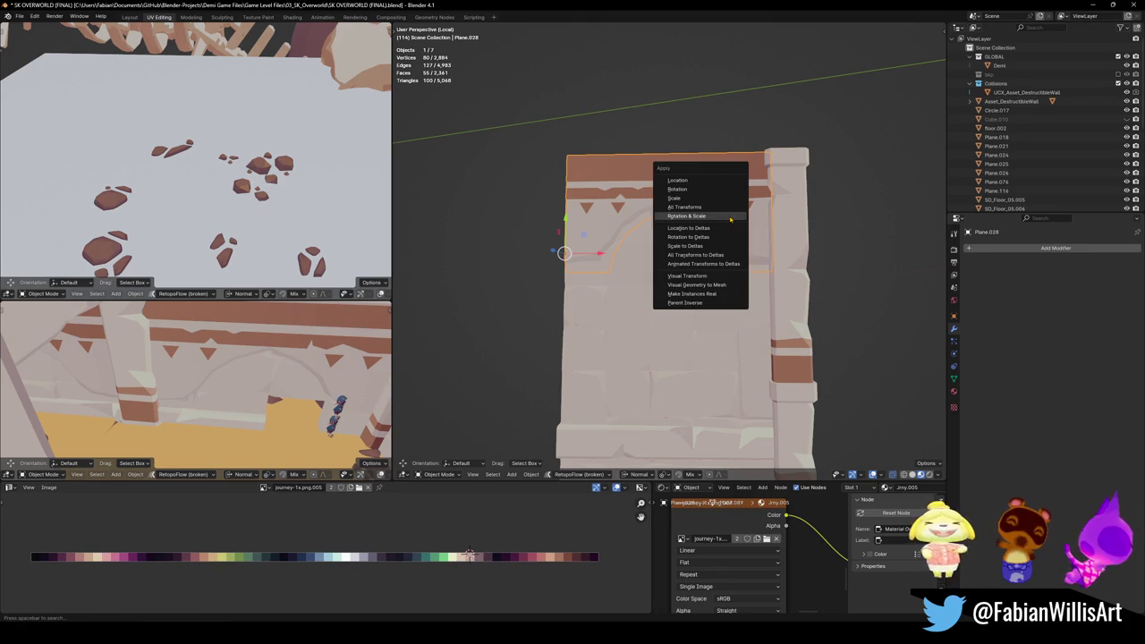
pyautogui.click(730, 216)
# Step: Select the wall Cube.045 and trial a rotation from top view, cancelling it
pyautogui.click(781, 321)
pyautogui.scroll(-3, 771, 326)
pyautogui.moveTo(769, 327); pyautogui.dragTo(726, 340, button='middle')
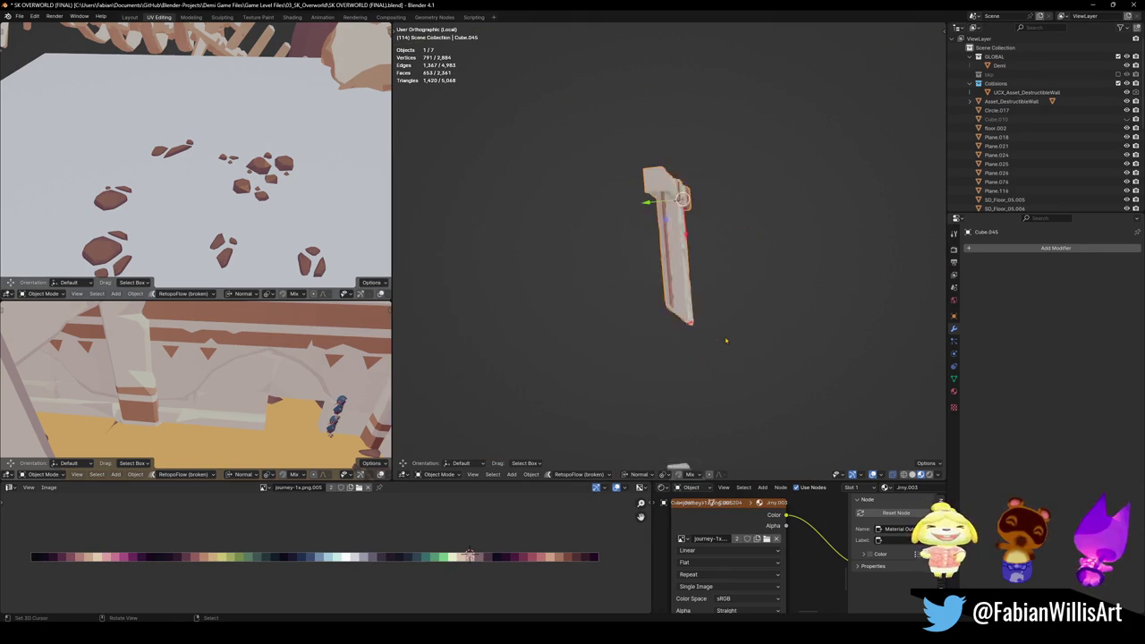
pyautogui.press('KP_7')
pyautogui.press('r')
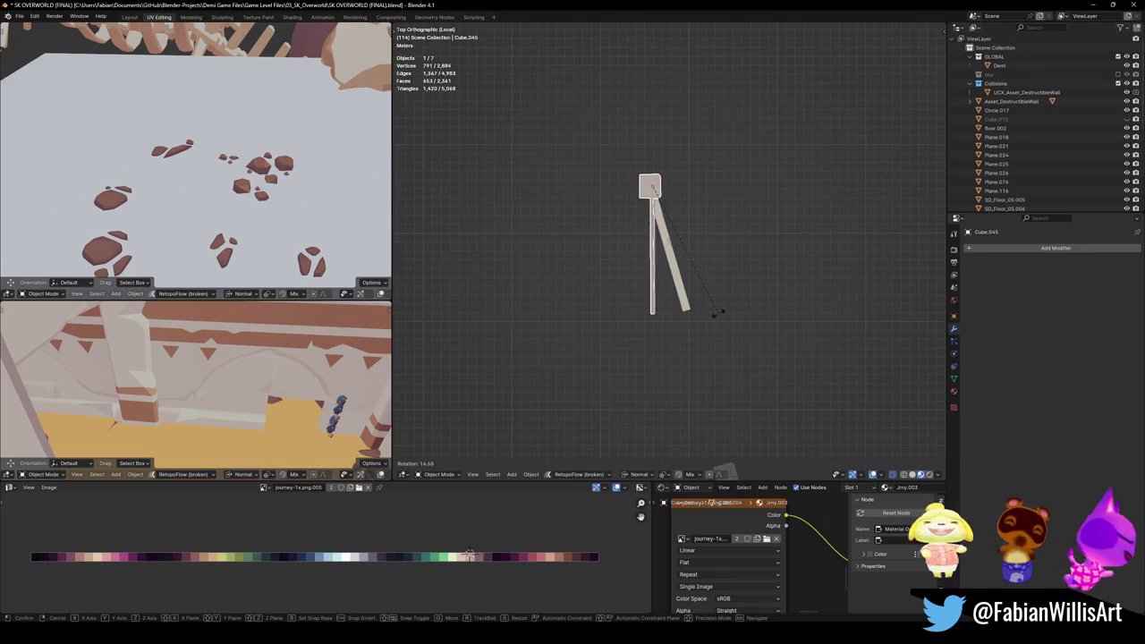
pyautogui.rightClick(631, 220)
pyautogui.press('KP_1')
pyautogui.moveTo(631, 255); pyautogui.dragTo(700, 236, button='middle')
# Step: Parent the arch piece Plane.028 to the wall Cube.045
pyautogui.click(699, 235)
pyautogui.keyDown('shift'); pyautogui.click(733, 317); pyautogui.keyUp('shift')
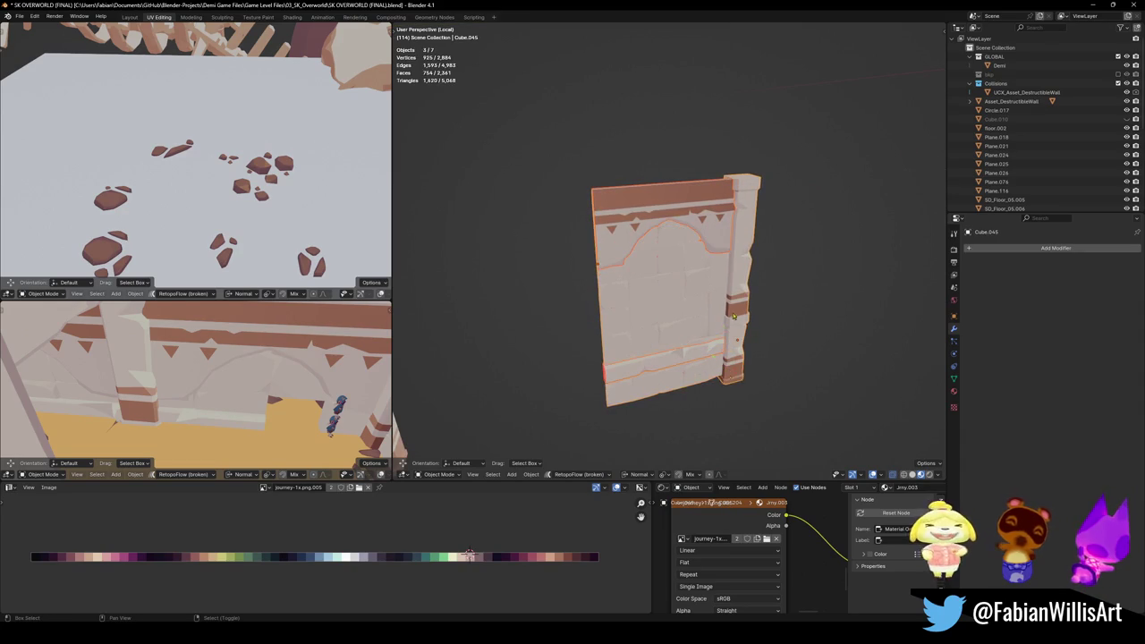
pyautogui.hotkey('ctrl', 'p')
pyautogui.click(705, 319)
pyautogui.click(738, 324)
# Step: Rotate the wall square to the grid in top view and apply its rotation
pyautogui.hotkey('alt', 'r')
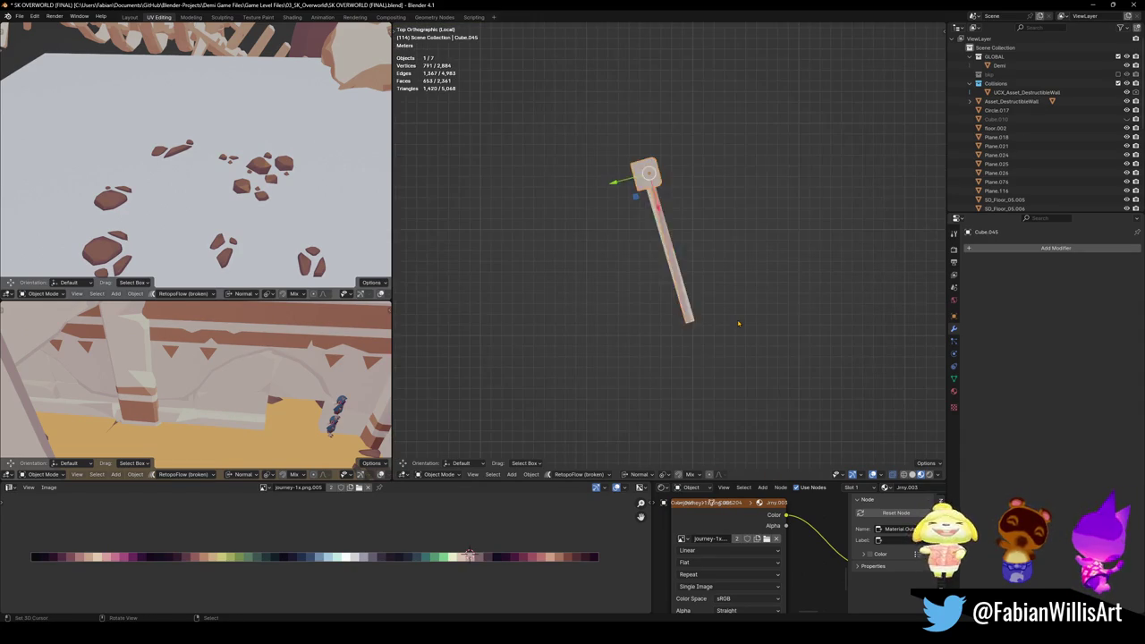
pyautogui.press('KP_7')
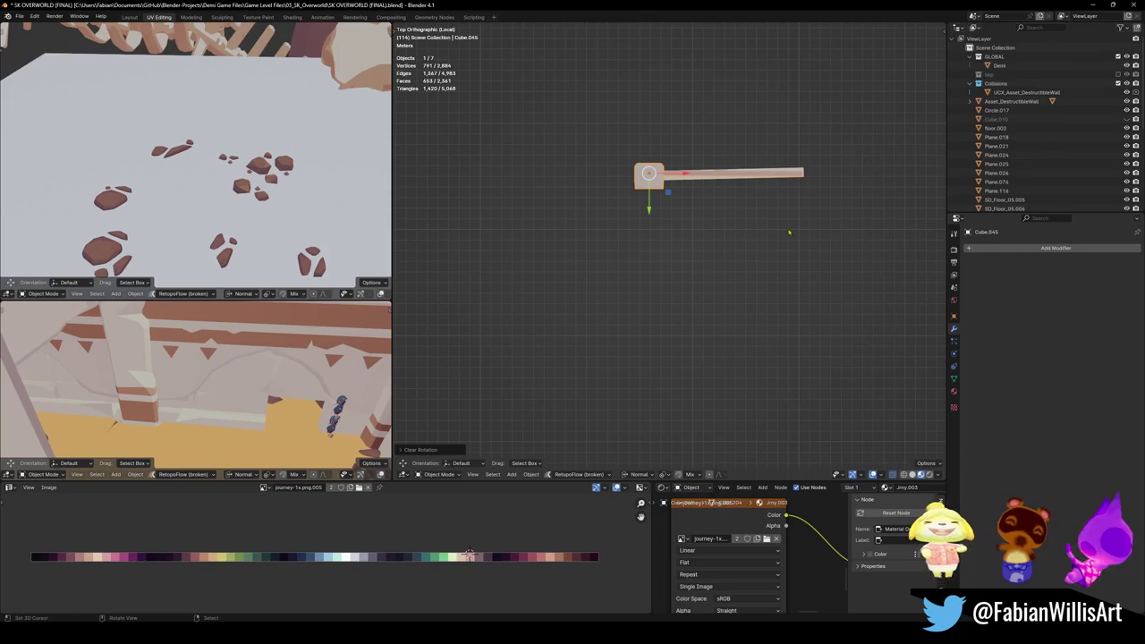
pyautogui.hotkey('ctrl', 'z')
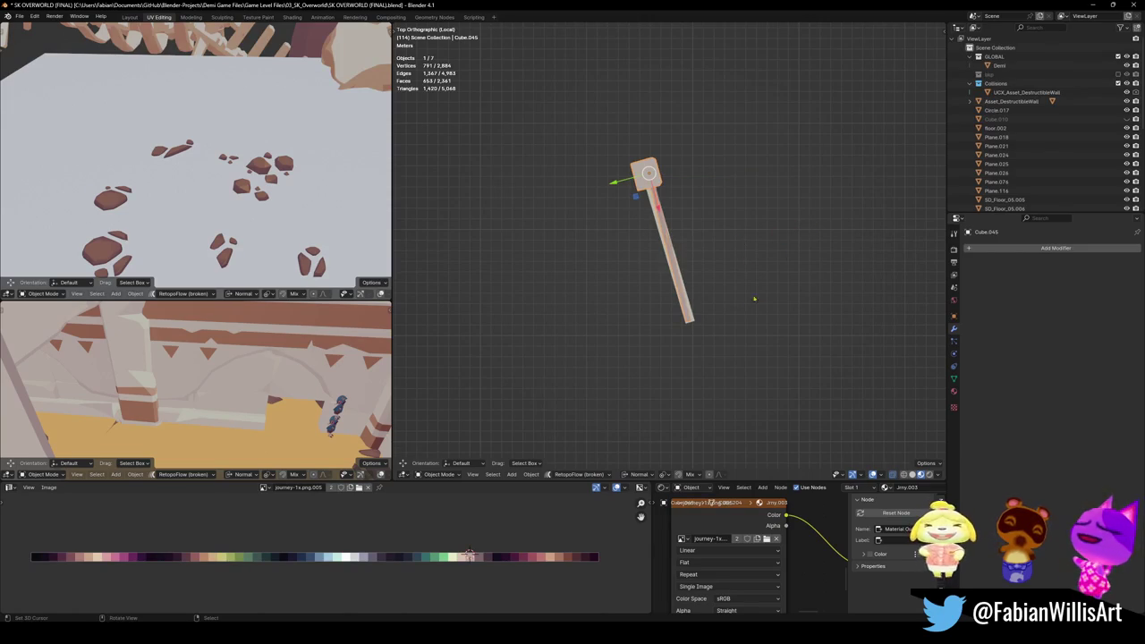
pyautogui.press('r')
pyautogui.click(706, 332)
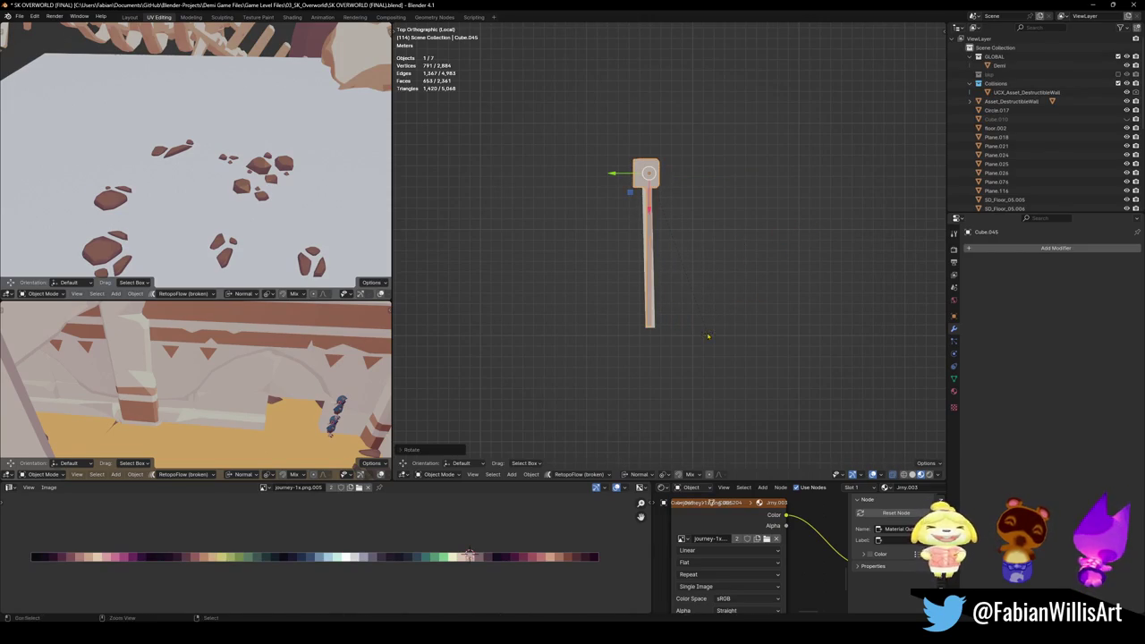
pyautogui.moveTo(648, 253)
pyautogui.mouseDown(button='middle')
pyautogui.moveTo(678, 253)
pyautogui.moveTo(688, 295)
pyautogui.mouseUp(button='middle')
pyautogui.hotkey('ctrl', 'a')
pyautogui.click(678, 253)
pyautogui.press('Tab')
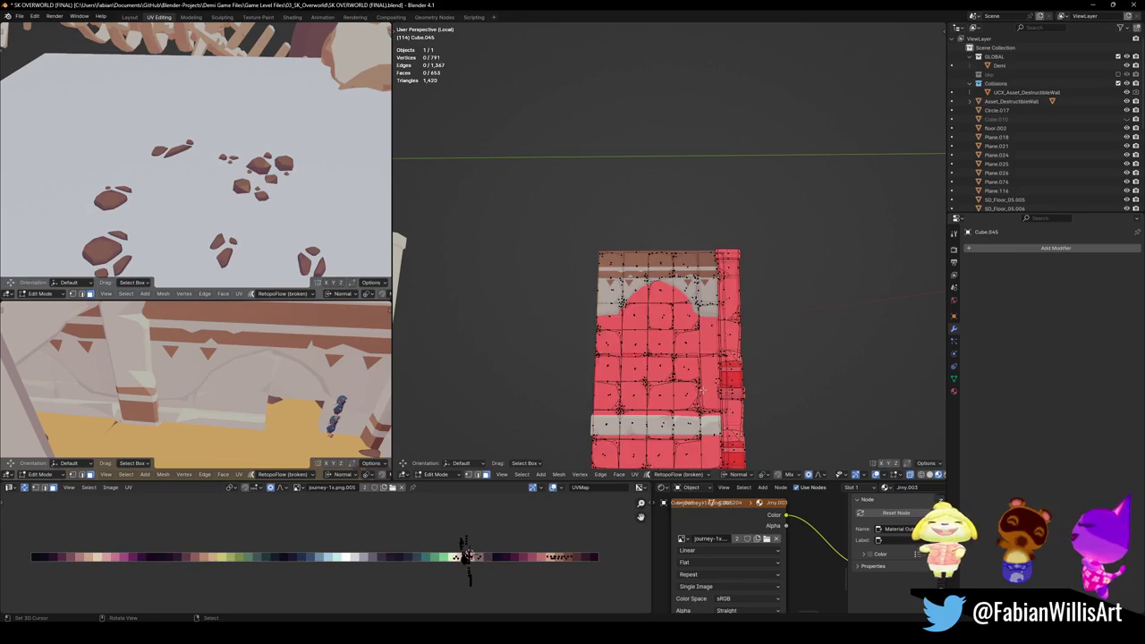
# Step: Flip the face normals of the whole wall mesh
pyautogui.press('a')
pyautogui.hotkey('alt', 'n')
pyautogui.click(688, 392)
pyautogui.press('Tab')
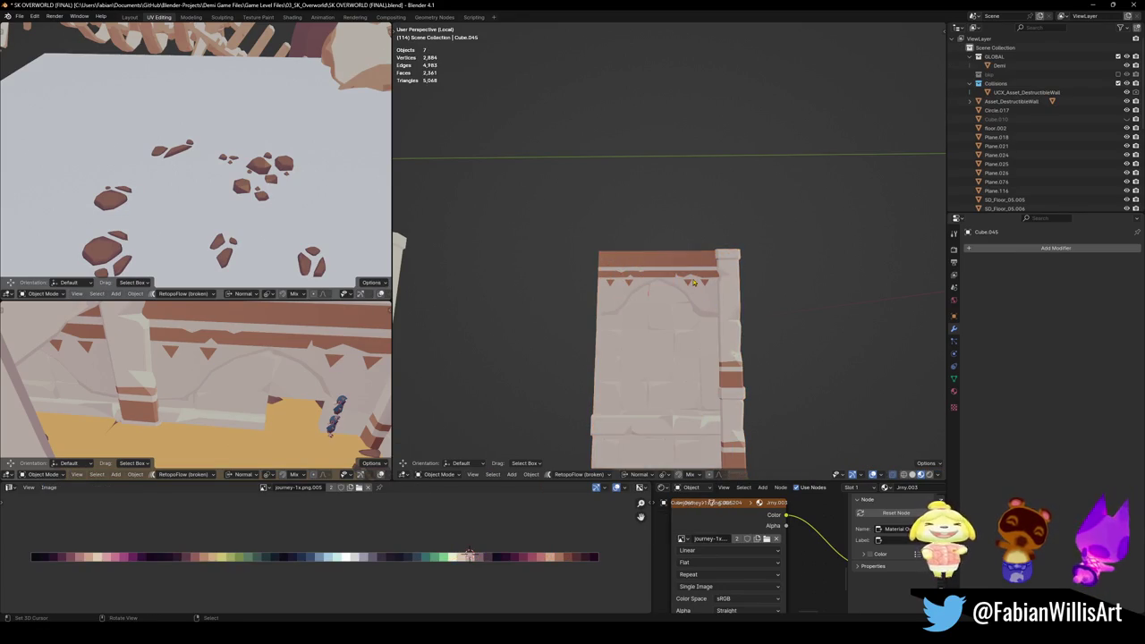
# Step: Join the bottom strip and right wall into one object with Ctrl+J
pyautogui.keyDown('shift'); pyautogui.click(702, 420); pyautogui.keyUp('shift')
pyautogui.keyDown('shift'); pyautogui.click(737, 399); pyautogui.keyUp('shift')
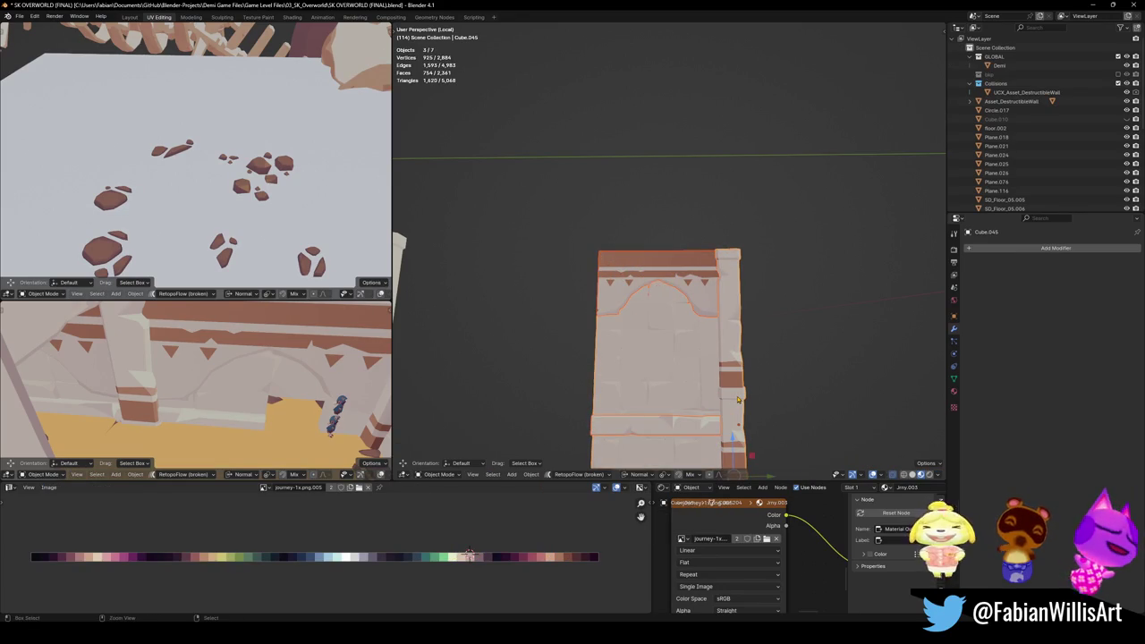
pyautogui.hotkey('ctrl', 'j')
# Step: Flip the normals of the joined wall's bottom strip
pyautogui.press('Tab')
pyautogui.hotkey('alt', 'a')
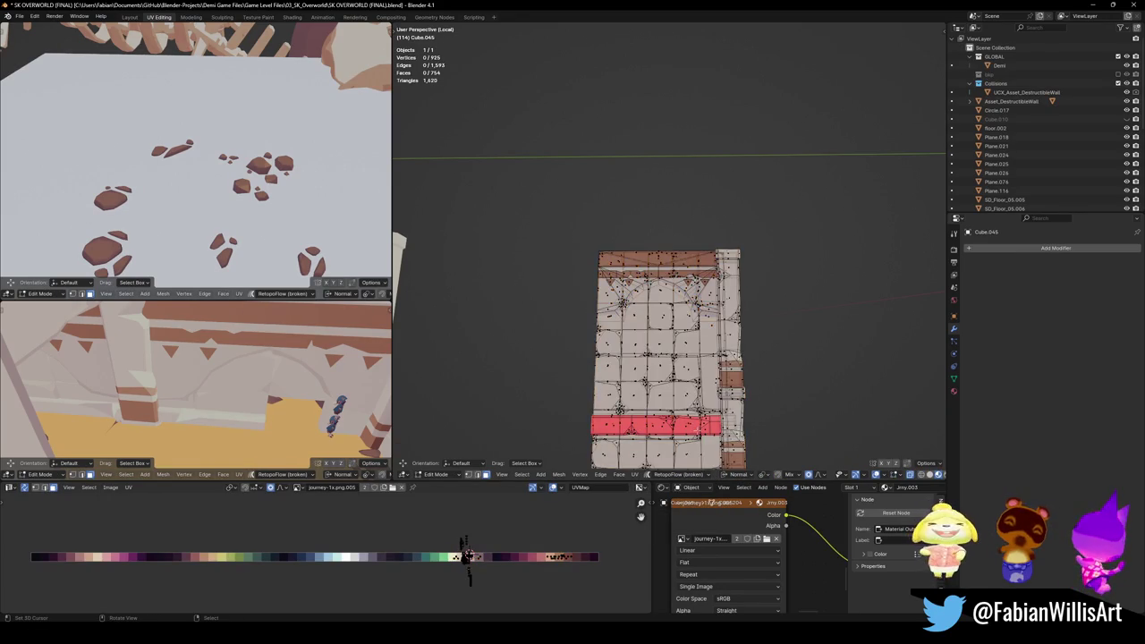
pyautogui.click(696, 428)
pyautogui.rightClick(634, 428)
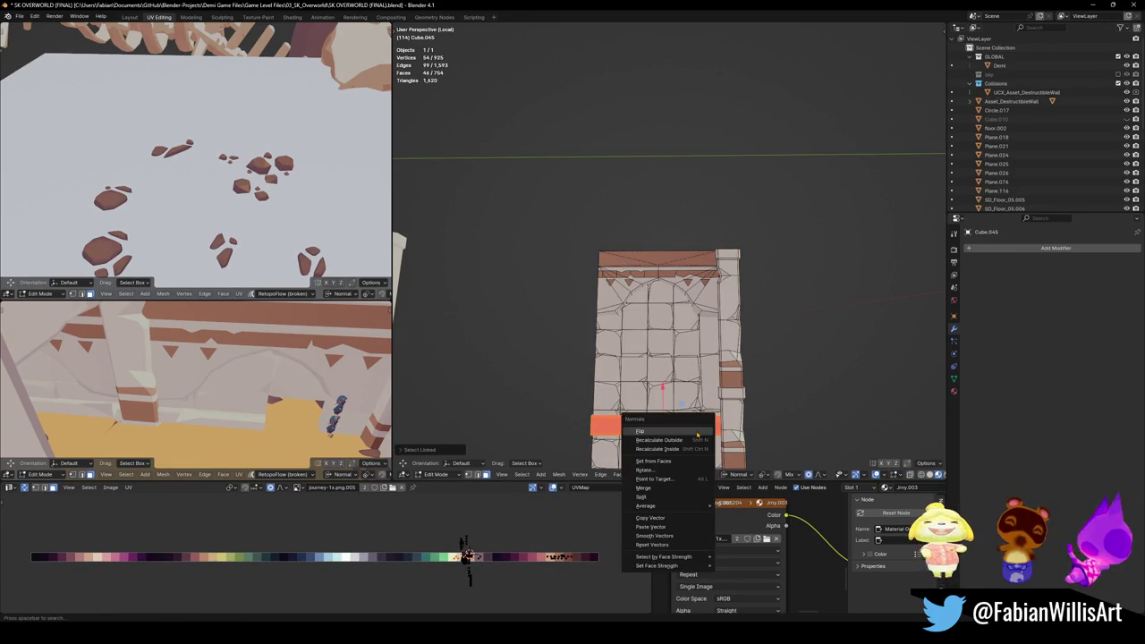
pyautogui.press('Tab')
# Step: Give the wall an Array modifier with relative offset X 0 and Y -0.94
pyautogui.click(719, 368)
pyautogui.write('ar')
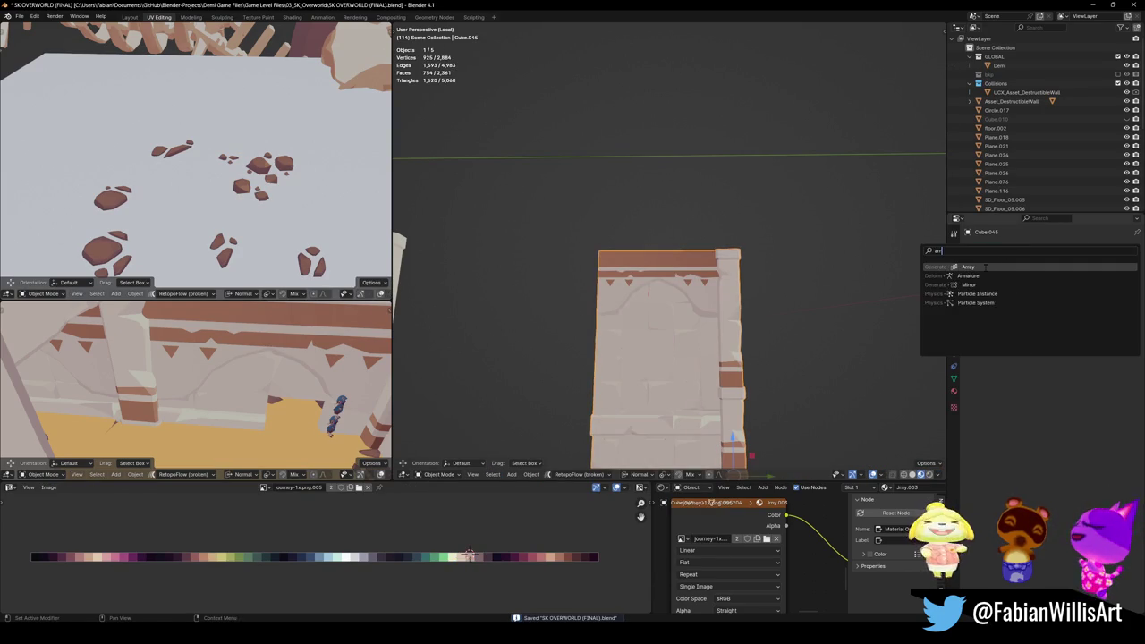
pyautogui.hotkey('ctrl', 's')
pyautogui.moveTo(706, 335); pyautogui.dragTo(729, 318, button='middle')
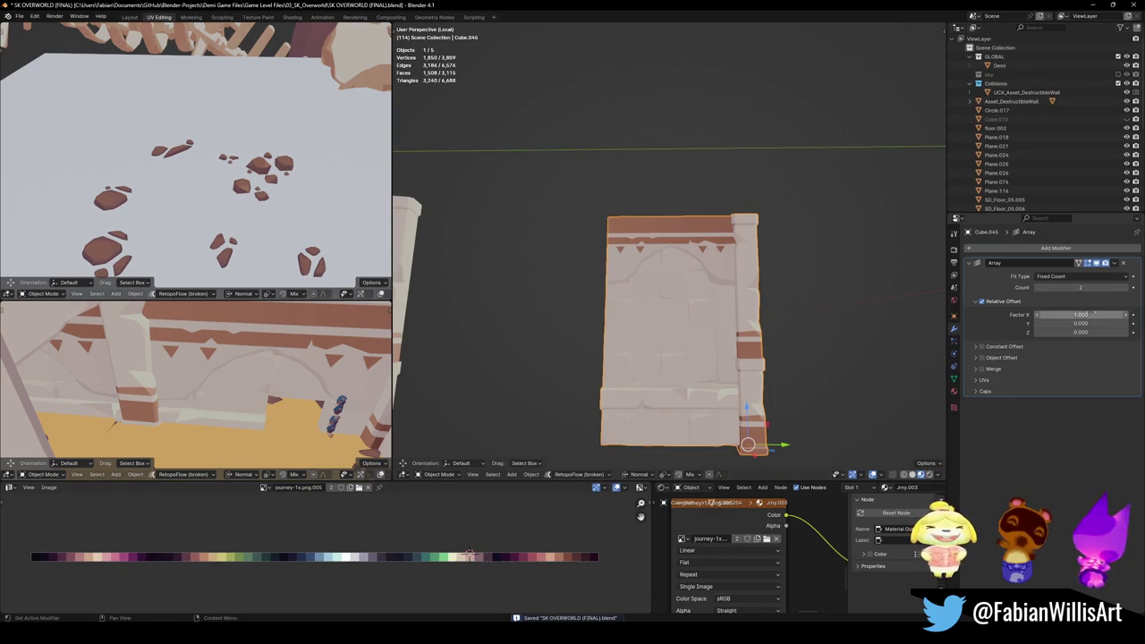
pyautogui.click(1080, 315)
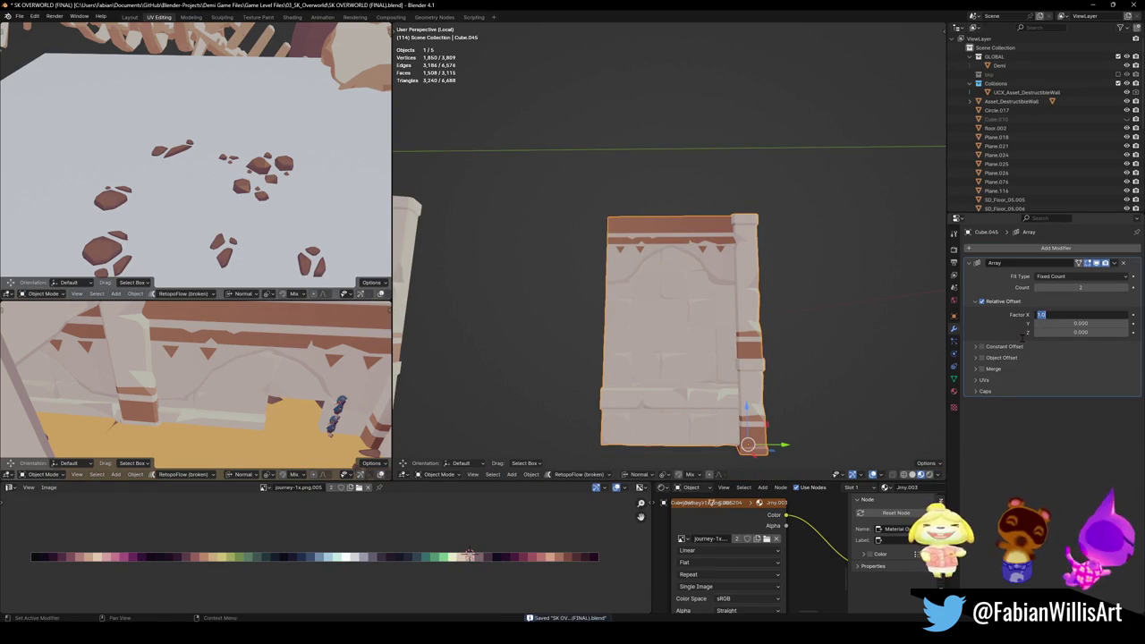
pyautogui.press('Tab')
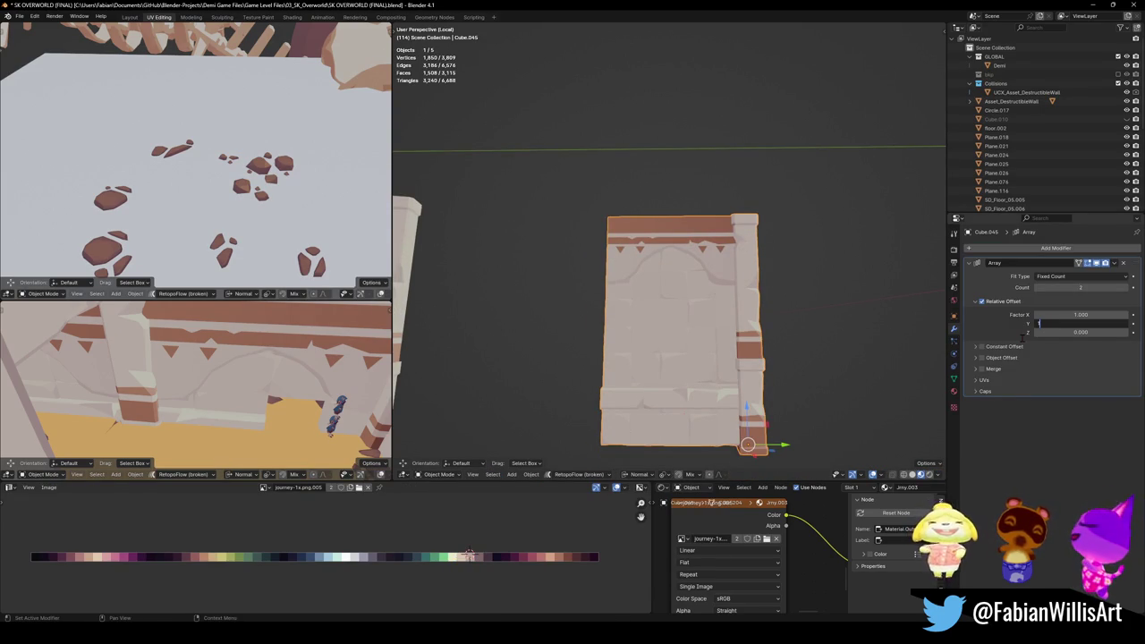
pyautogui.press('Return')
pyautogui.click(1056, 314)
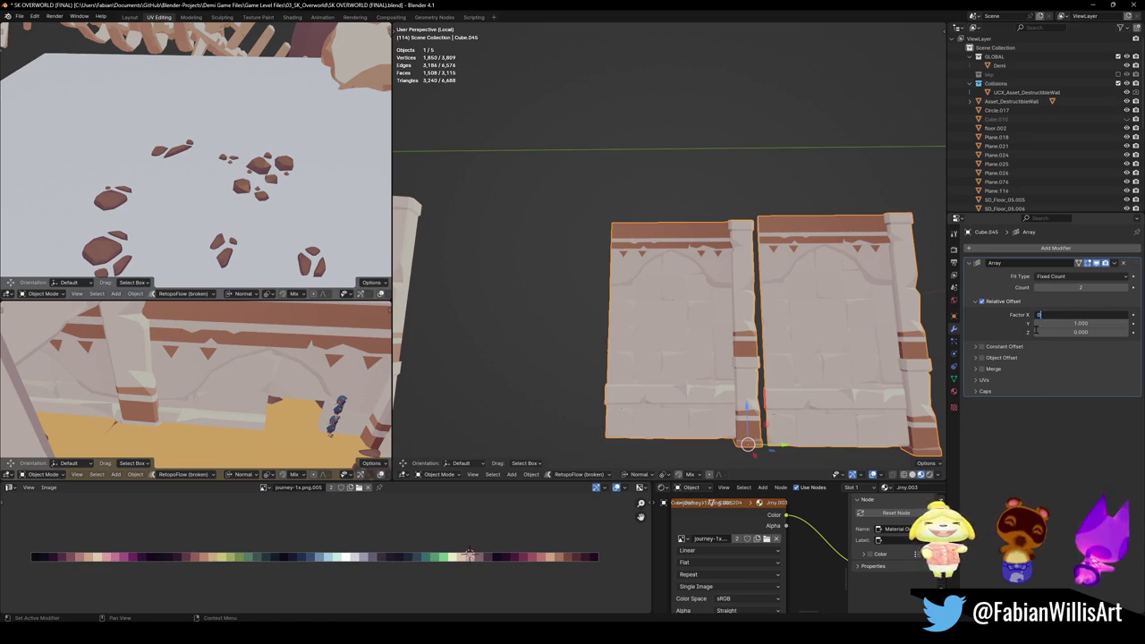
pyautogui.press('Return')
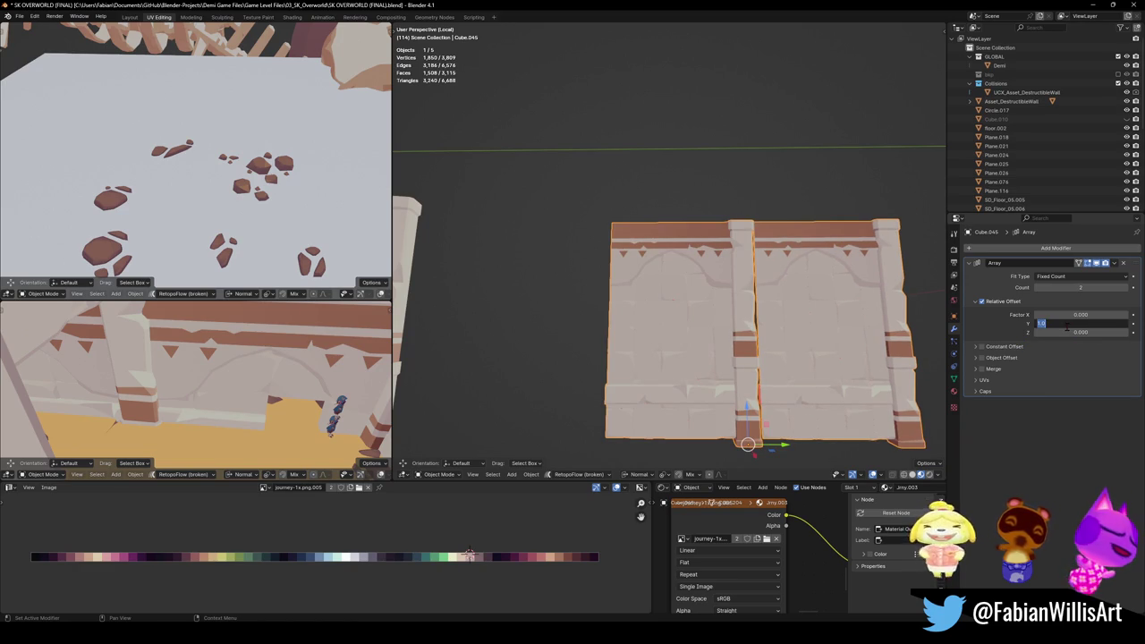
pyautogui.write('-1')
pyautogui.press('Return')
pyautogui.click(864, 322)
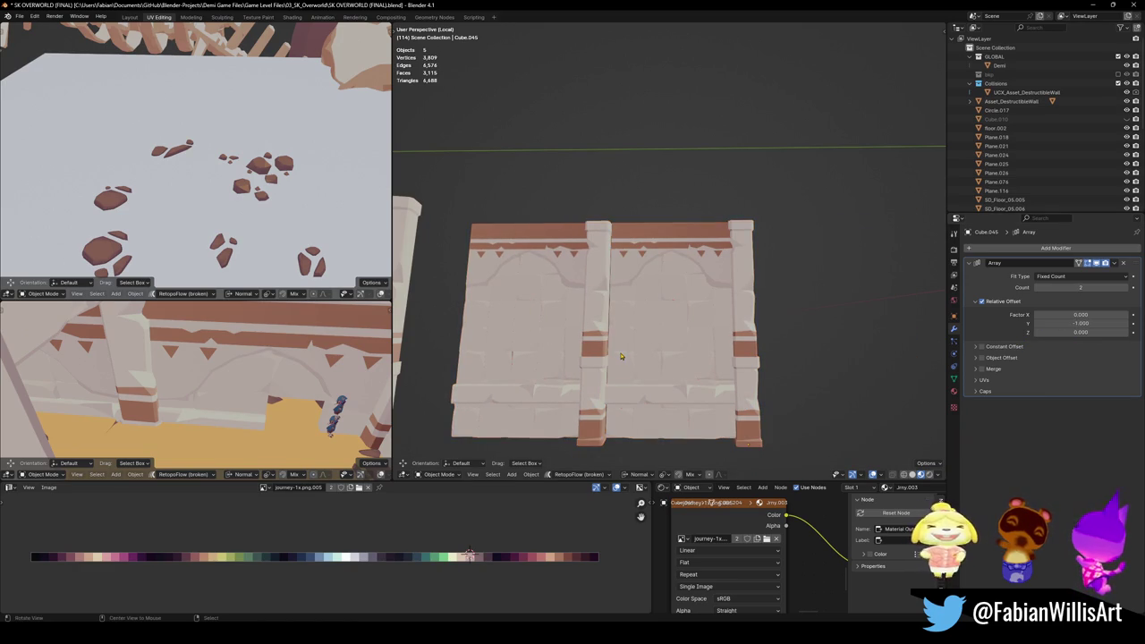
pyautogui.moveTo(1081, 323); pyautogui.dragTo(1098, 322)
pyautogui.moveTo(617, 331); pyautogui.dragTo(690, 314, button='middle')
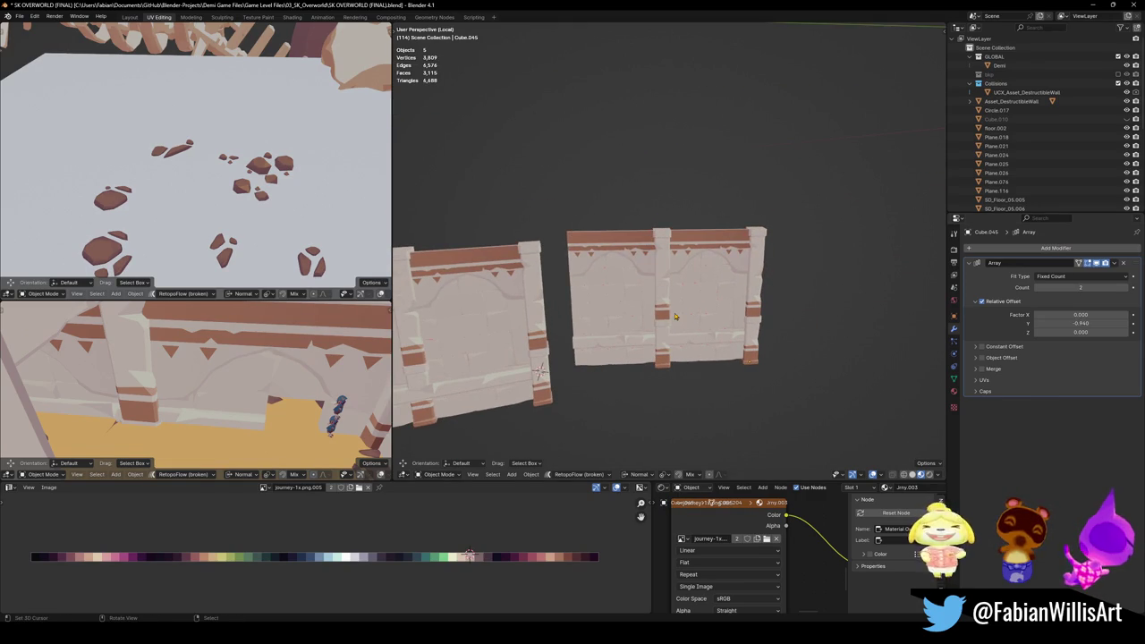
# Step: Save the file and copy Cube.041's rotation onto the right wall
pyautogui.moveTo(675, 315)
pyautogui.mouseDown(button='middle')
pyautogui.moveTo(748, 366)
pyautogui.moveTo(583, 332)
pyautogui.mouseUp(button='middle')
pyautogui.click(748, 365)
pyautogui.hotkey('ctrl', 's')
pyautogui.keyDown('shift'); pyautogui.click(583, 332); pyautogui.keyUp('shift')
pyautogui.hotkey('ctrl', 'c')
pyautogui.click(595, 318)
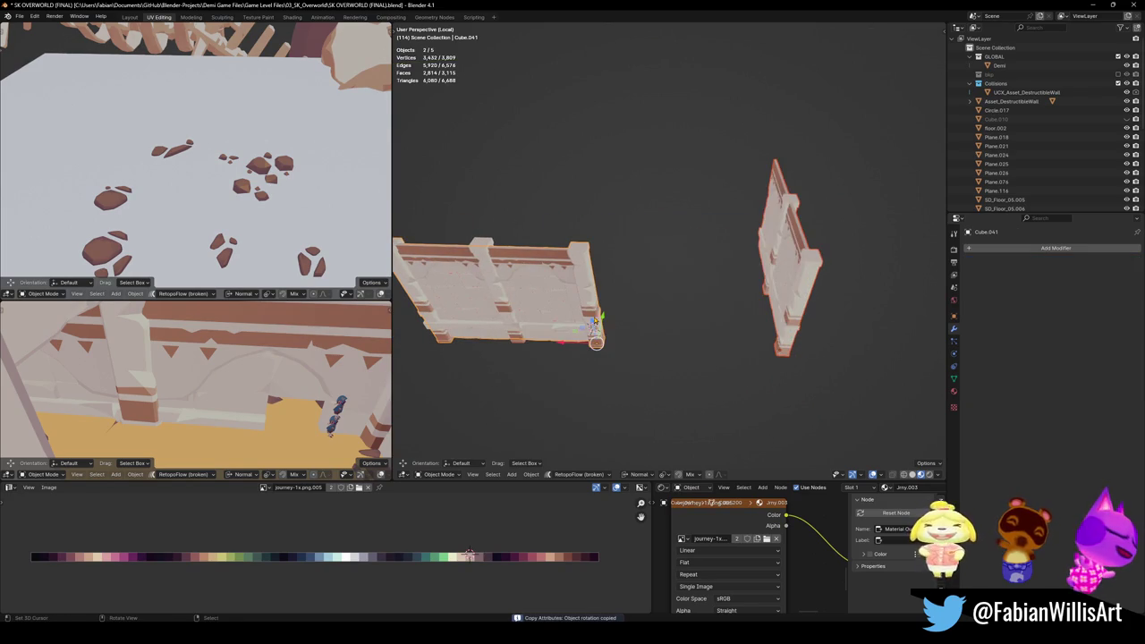
# Step: Clear the right wall's rotation and leave local view to show the whole level
pyautogui.click(800, 304)
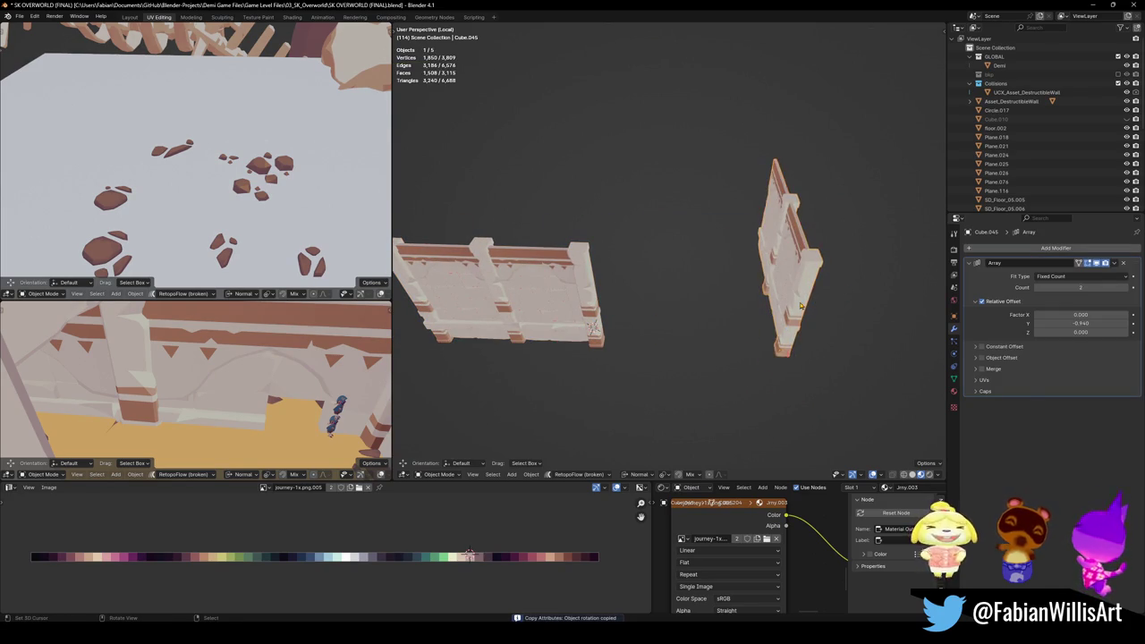
pyautogui.hotkey('alt', 'r')
pyautogui.moveTo(807, 304)
pyautogui.mouseDown(button='middle')
pyautogui.moveTo(775, 327)
pyautogui.moveTo(649, 252)
pyautogui.mouseUp(button='middle')
pyautogui.press('KP_7')
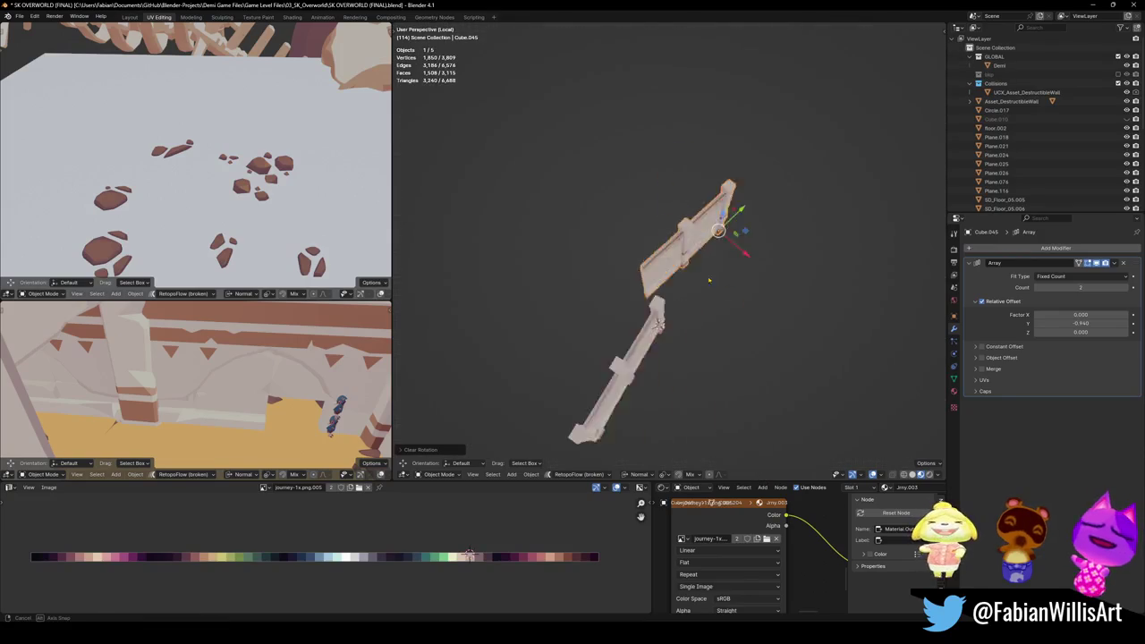
pyautogui.press('KP_Divide')
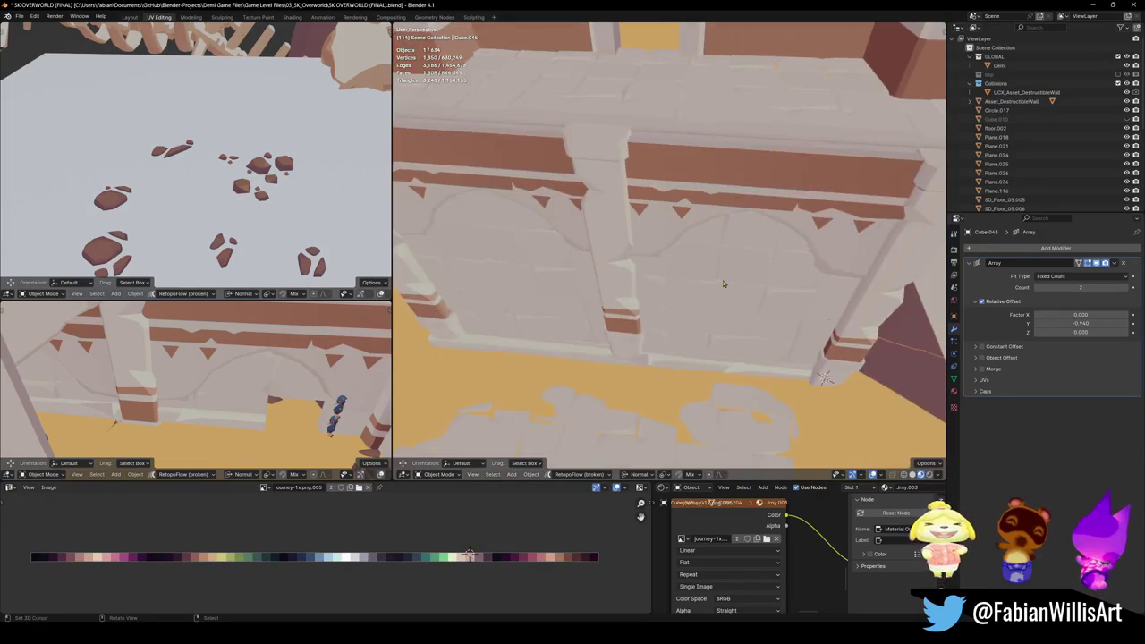
# Step: Move the wall segment horizontally into the arcade area, keeping its height
pyautogui.press('g')
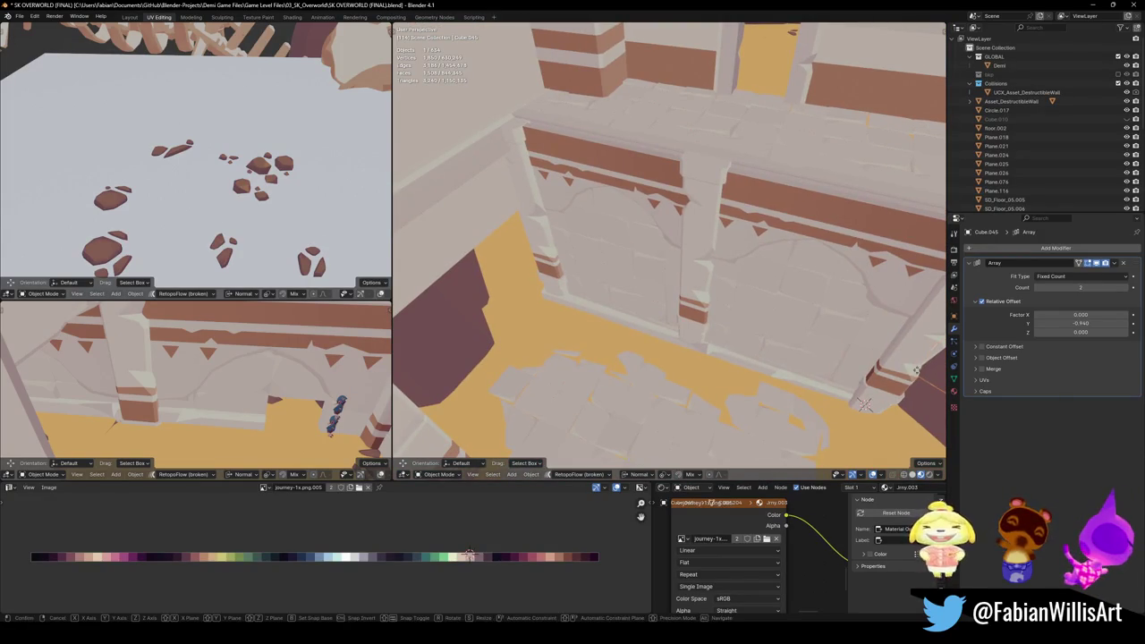
pyautogui.hotkey('shift', 'z')
pyautogui.click(426, 275)
pyautogui.moveTo(425, 275); pyautogui.dragTo(758, 240, button='middle')
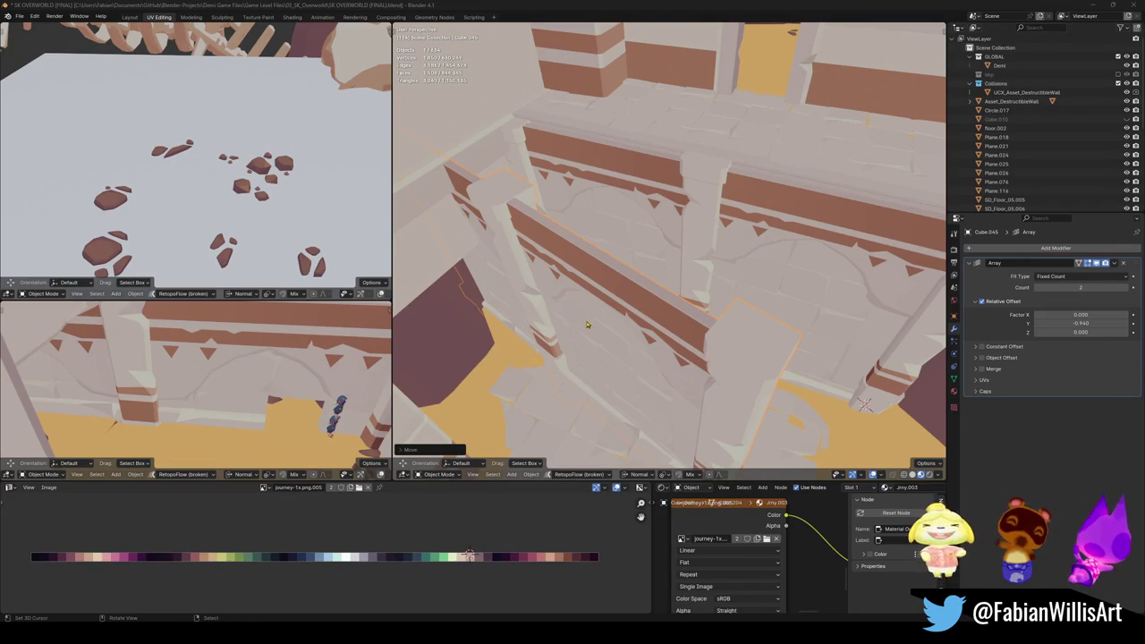
pyautogui.moveTo(587, 325); pyautogui.dragTo(660, 293, button='middle')
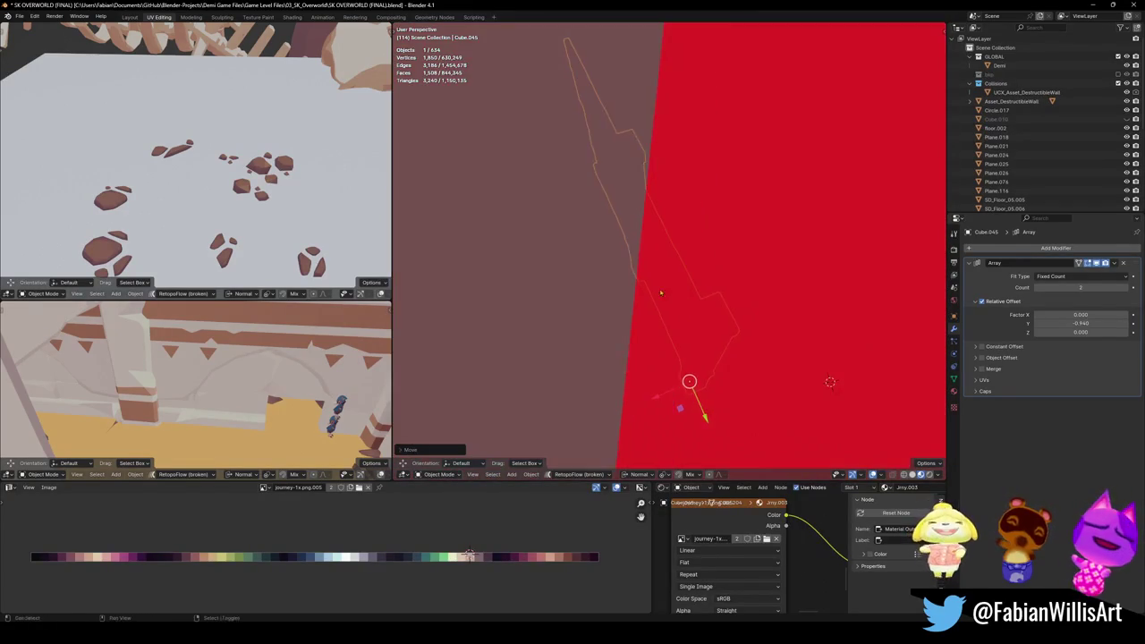
pyautogui.moveTo(715, 257)
pyautogui.mouseDown(button='middle')
pyautogui.moveTo(697, 264)
pyautogui.moveTo(679, 248)
pyautogui.mouseUp(button='middle')
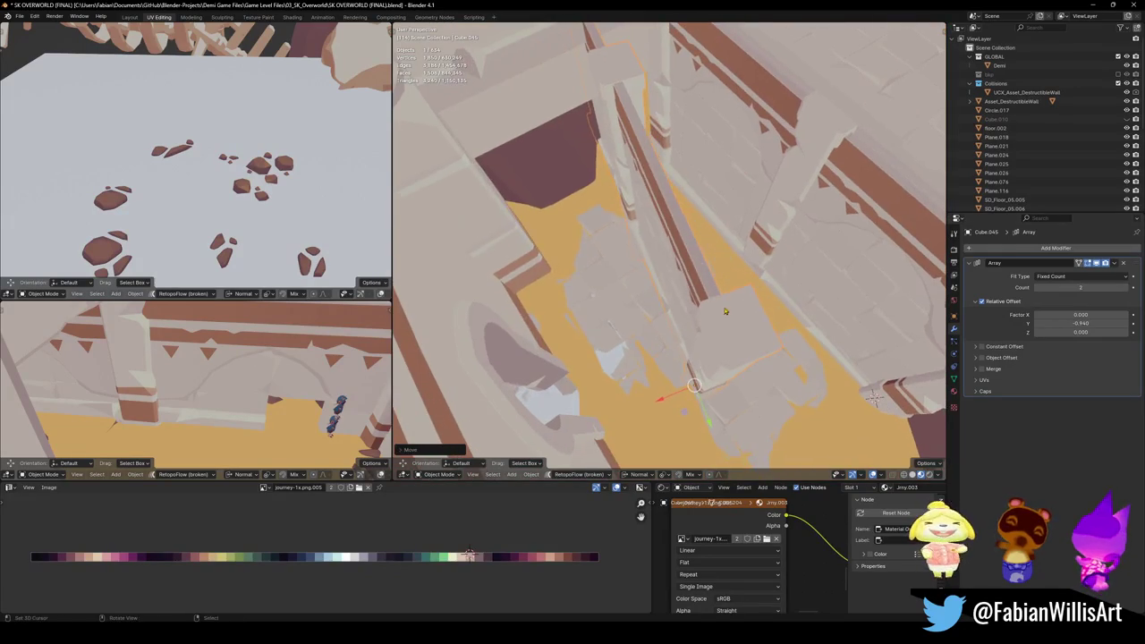
# Step: Rotate the wall segment about 90° around its vertical axis
pyautogui.press('r')
pyautogui.press('z')
pyautogui.press('z')
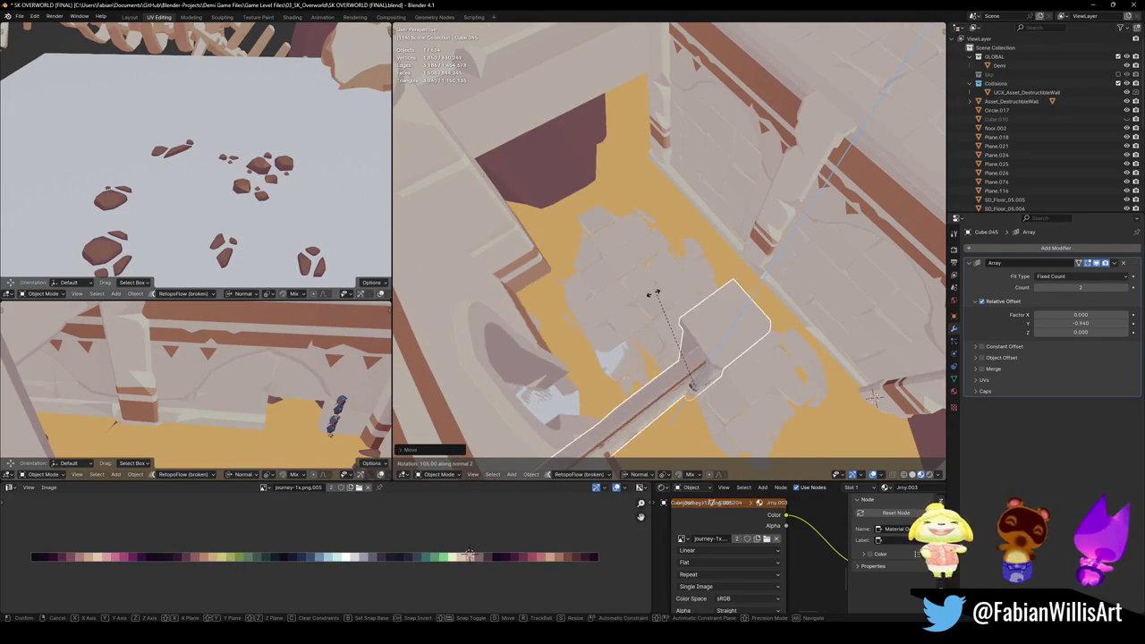
pyautogui.click(686, 336)
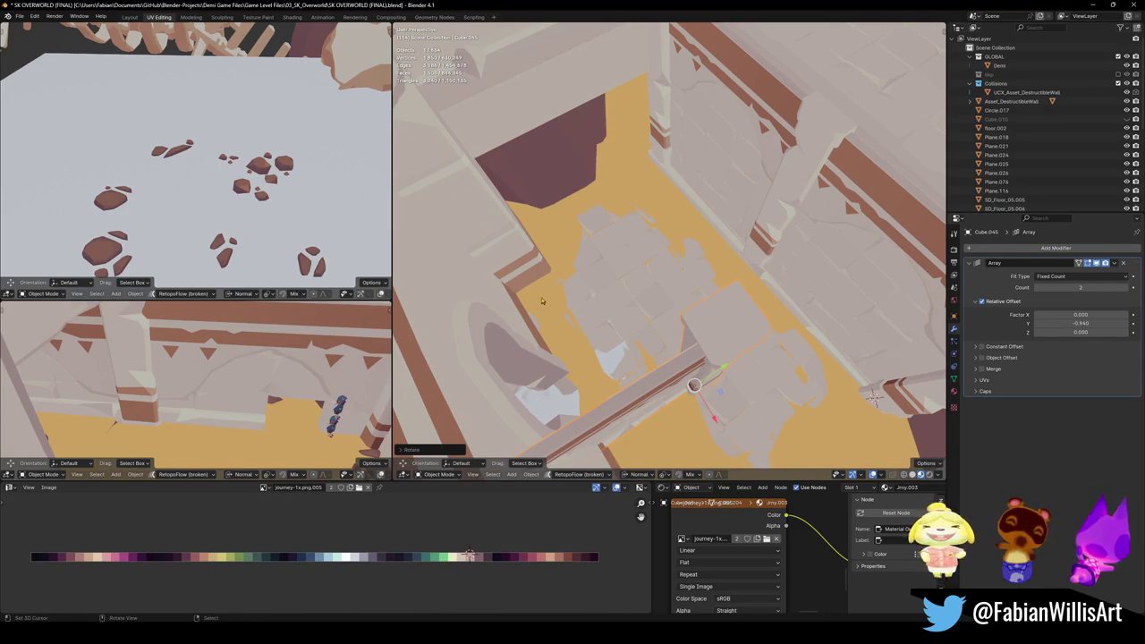
pyautogui.press('g')
pyautogui.hotkey('shift', 'z')
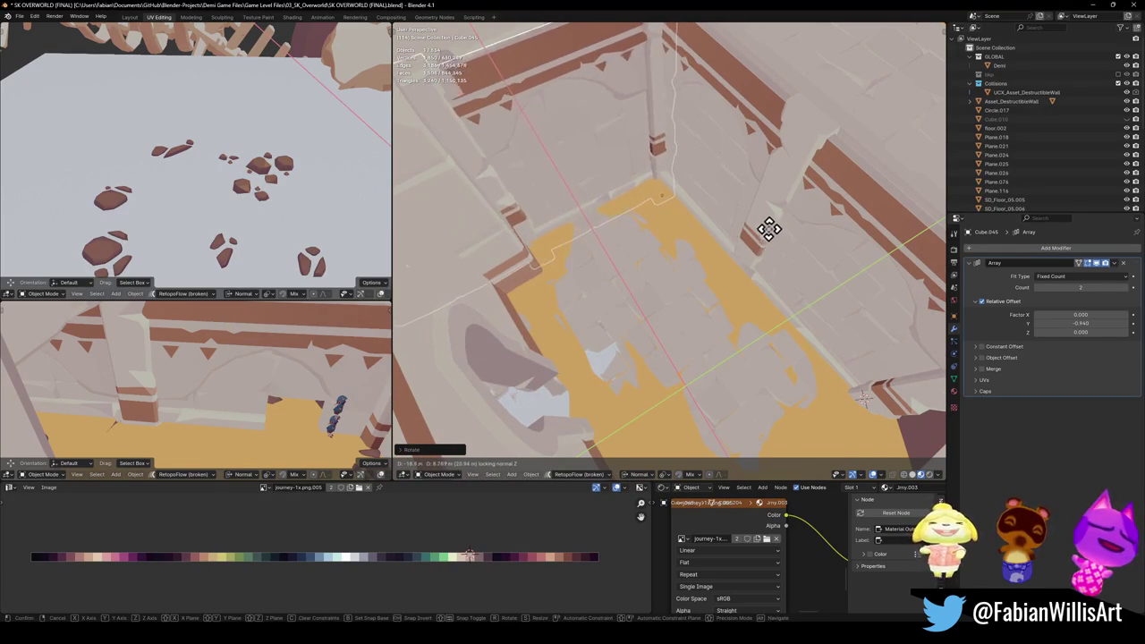
# Step: Place the wall segment, then turn it about 5° around Z
pyautogui.click(767, 225)
pyautogui.scroll(2, 665, 186)
pyautogui.moveTo(685, 191)
pyautogui.mouseDown(button='middle')
pyautogui.moveTo(685, 266)
pyautogui.moveTo(746, 289)
pyautogui.moveTo(746, 274)
pyautogui.moveTo(748, 298)
pyautogui.moveTo(759, 263)
pyautogui.mouseUp(button='middle')
pyautogui.press('r')
pyautogui.press('z')
pyautogui.press('z')
pyautogui.click(759, 273)
# Step: Slide the wall segment horizontally against the neighbouring walls
pyautogui.press('g')
pyautogui.hotkey('shift', 'z')
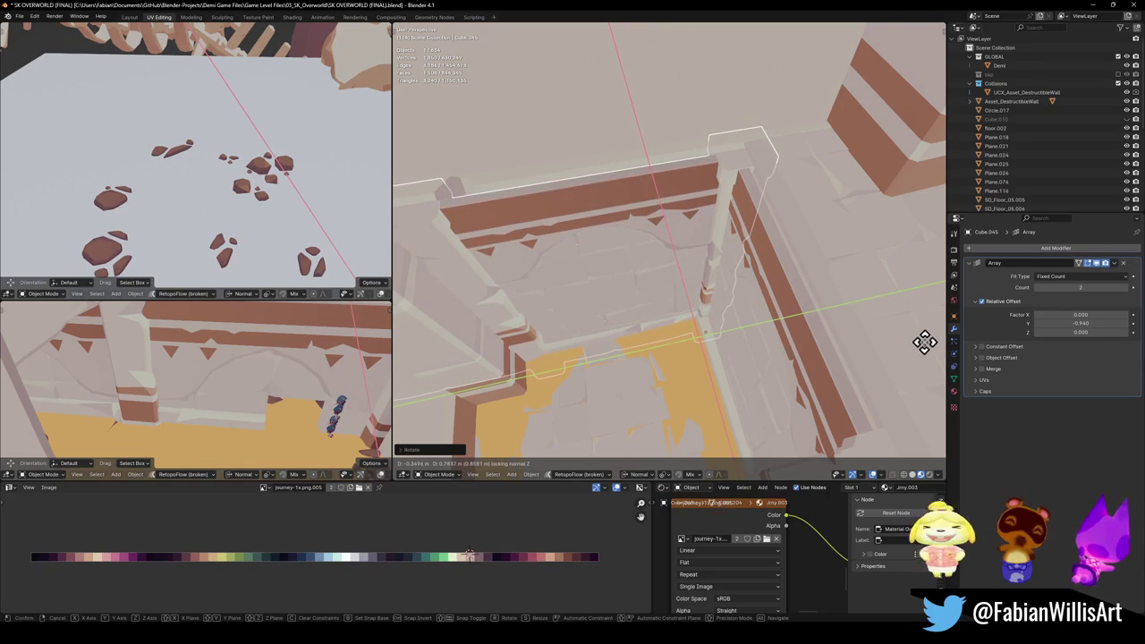
pyautogui.click(677, 291)
pyautogui.moveTo(629, 250)
pyautogui.mouseDown(button='middle')
pyautogui.moveTo(656, 289)
pyautogui.moveTo(582, 294)
pyautogui.moveTo(579, 309)
pyautogui.mouseUp(button='middle')
pyautogui.moveTo(696, 338)
pyautogui.mouseDown(button='middle')
pyautogui.moveTo(690, 276)
pyautogui.moveTo(701, 263)
pyautogui.moveTo(759, 255)
pyautogui.moveTo(754, 281)
pyautogui.moveTo(702, 245)
pyautogui.moveTo(706, 284)
pyautogui.moveTo(685, 291)
pyautogui.mouseUp(button='middle')
# Step: Nudge the wall along X into the arcade and set its Array count to 1
pyautogui.press('g')
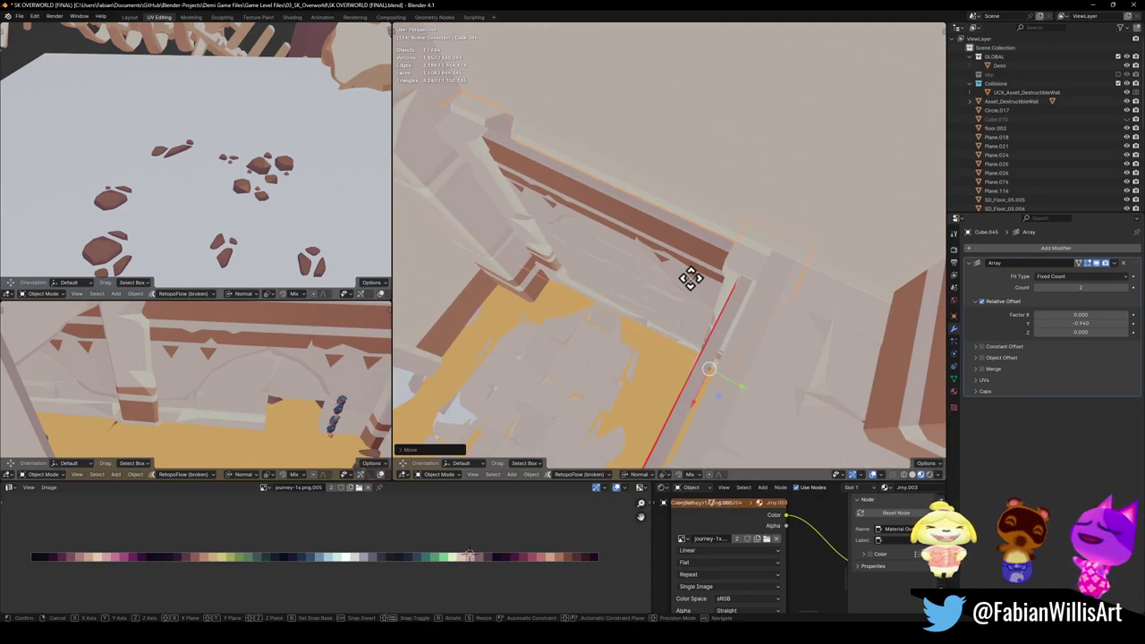
pyautogui.press('x')
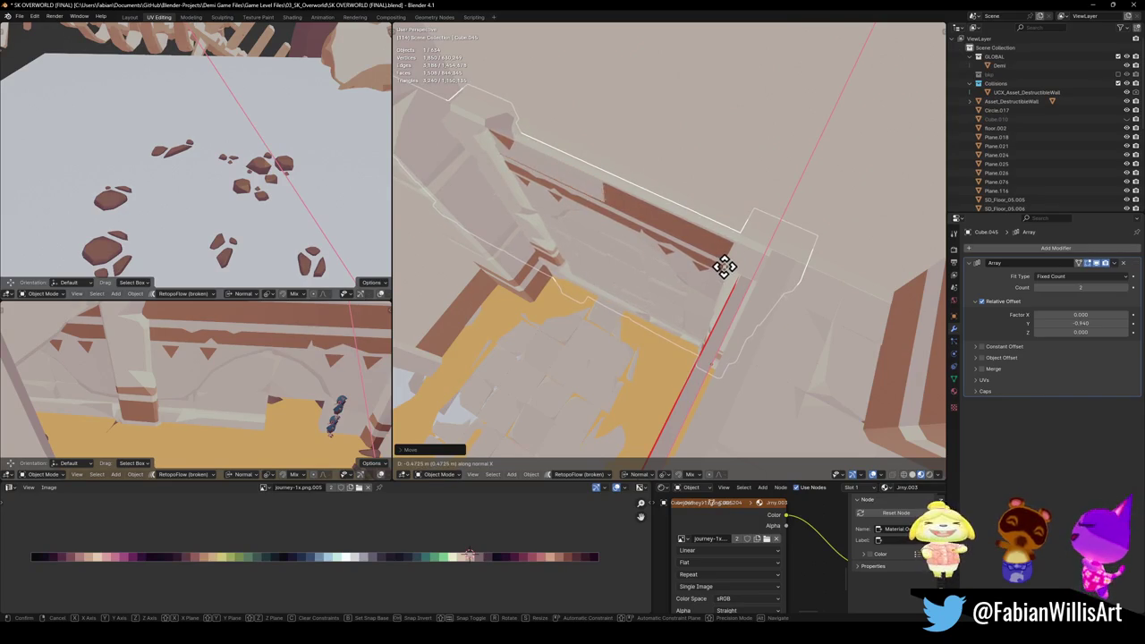
pyautogui.click(729, 273)
pyautogui.moveTo(677, 274)
pyautogui.mouseDown(button='middle')
pyautogui.moveTo(702, 215)
pyautogui.moveTo(705, 250)
pyautogui.moveTo(677, 271)
pyautogui.moveTo(683, 224)
pyautogui.moveTo(677, 258)
pyautogui.mouseUp(button='middle')
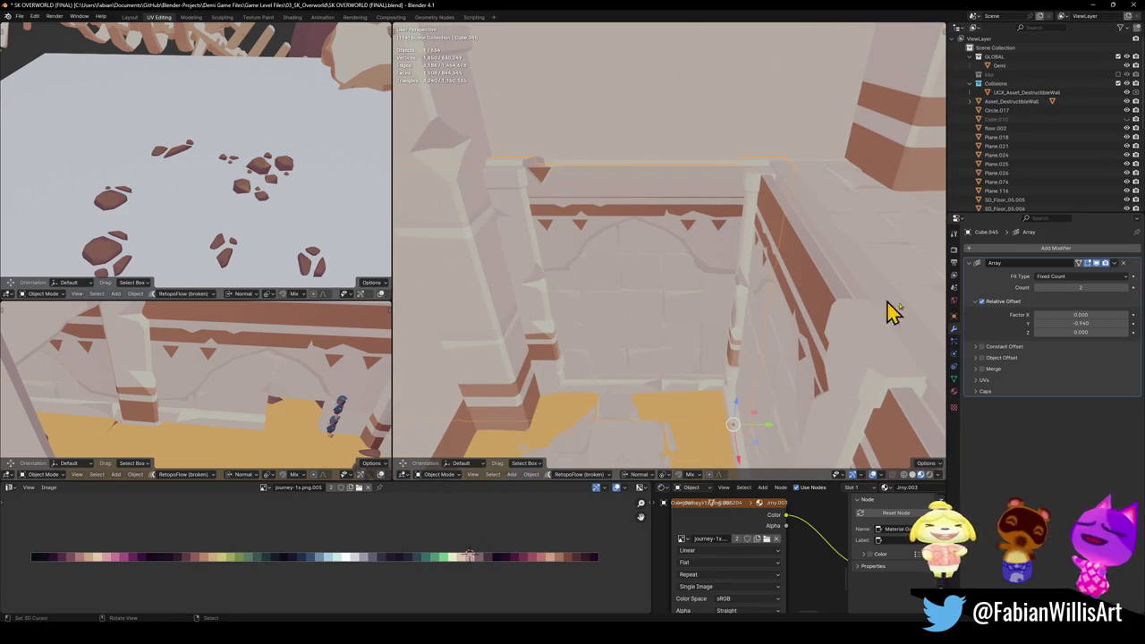
pyautogui.click(1036, 288)
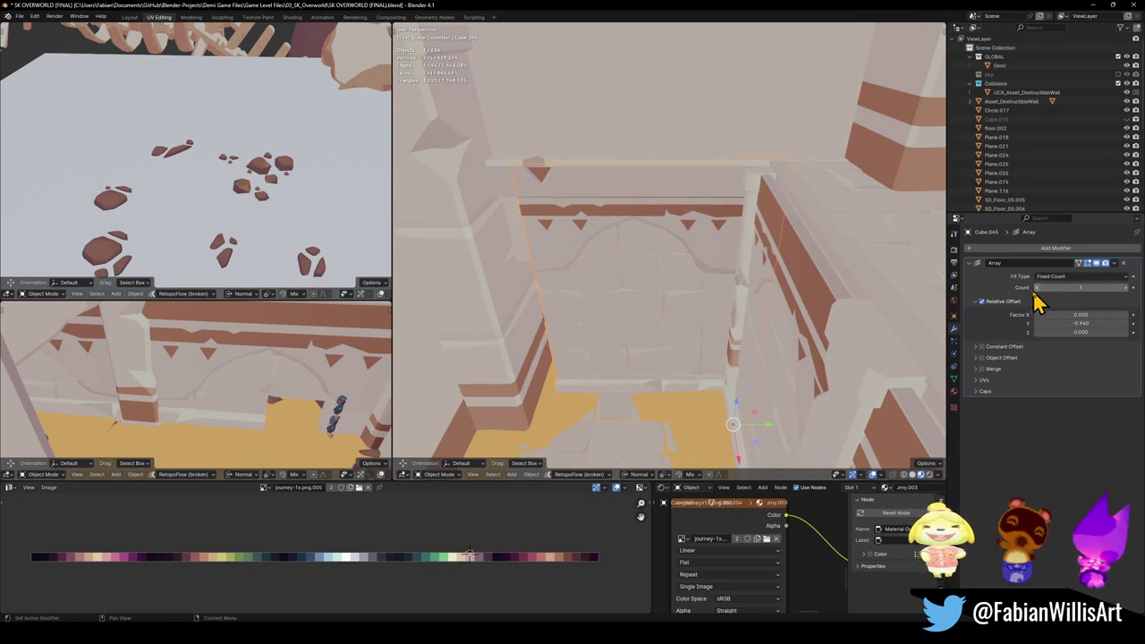
# Step: Mirror the wall segment across the Y axis
pyautogui.press('g')
pyautogui.press('y')
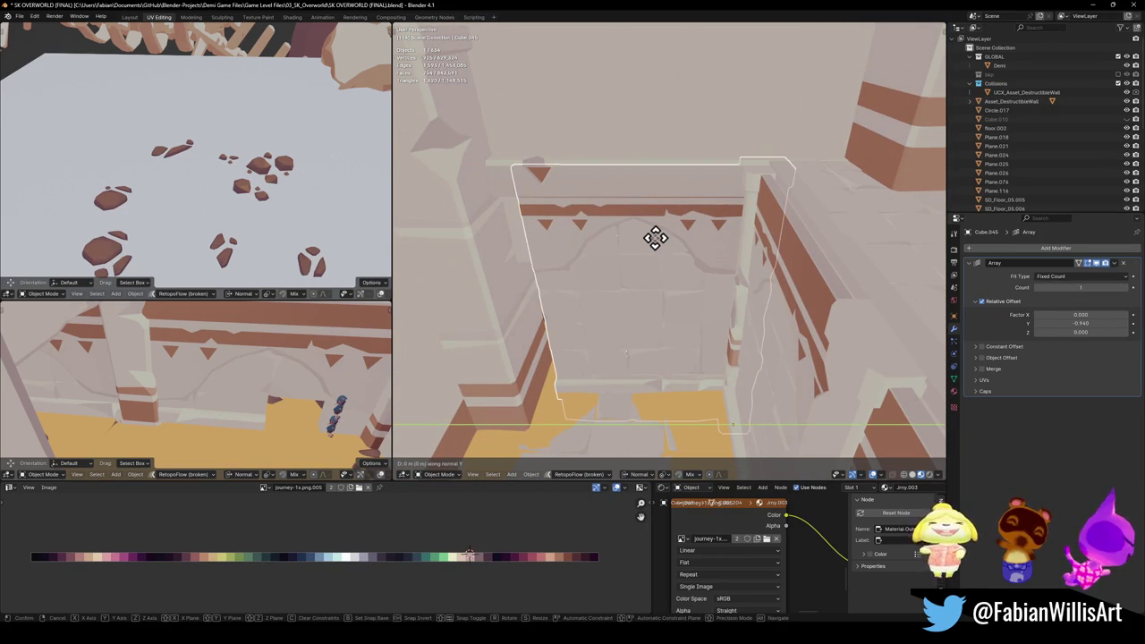
pyautogui.rightClick(471, 225)
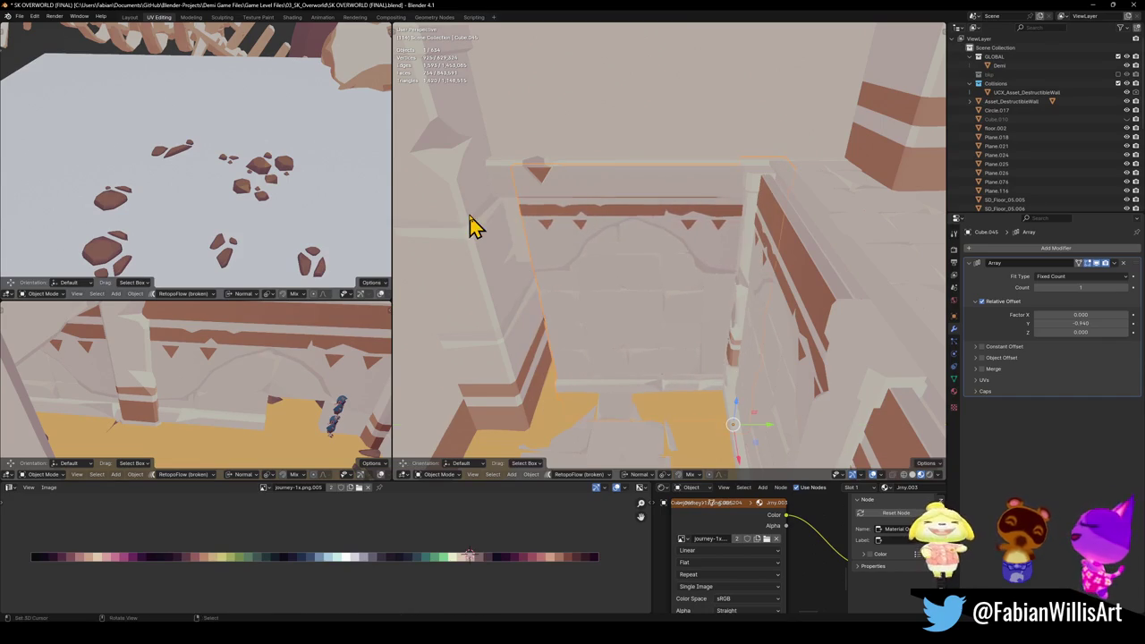
pyautogui.press('g')
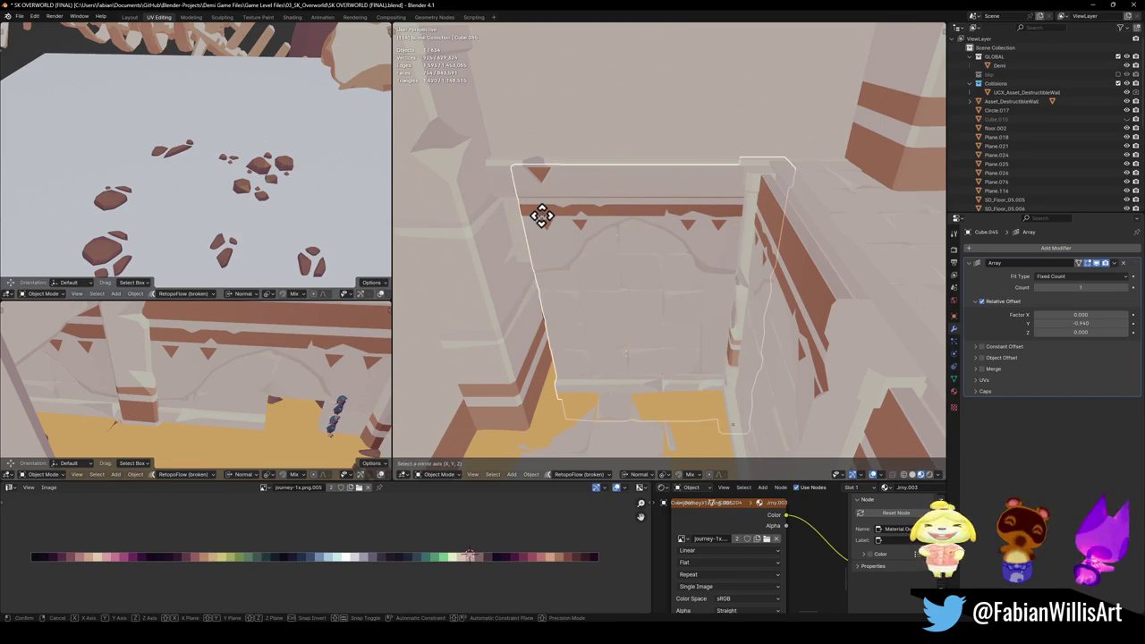
pyautogui.press('y')
pyautogui.click(541, 214)
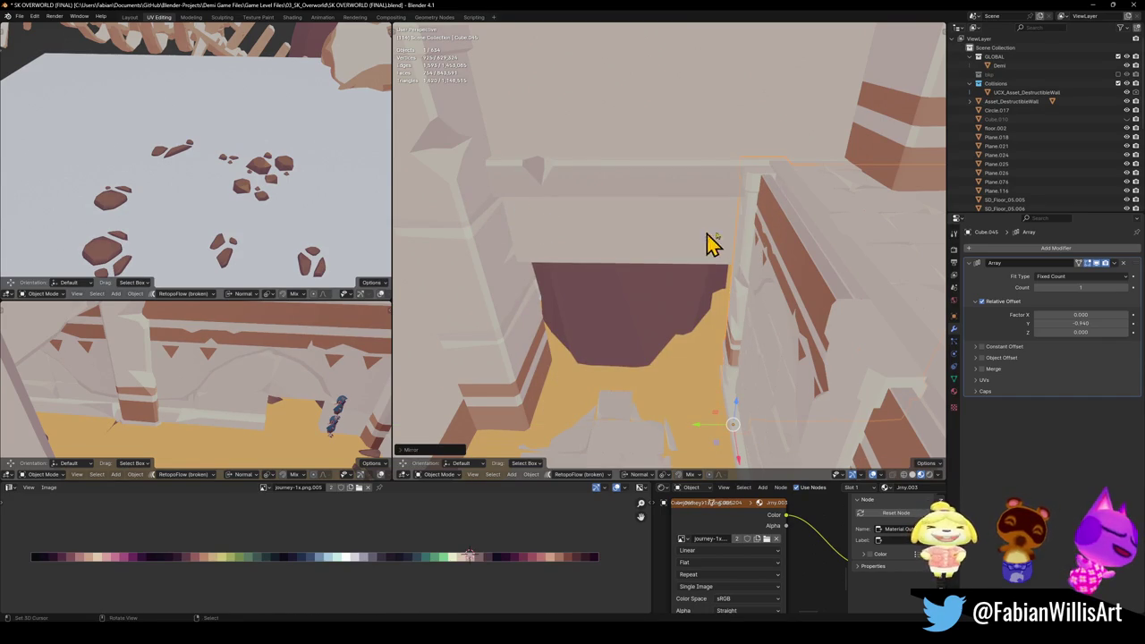
# Step: Slide the mirrored wall about 15 m along Y
pyautogui.press('g')
pyautogui.press('y')
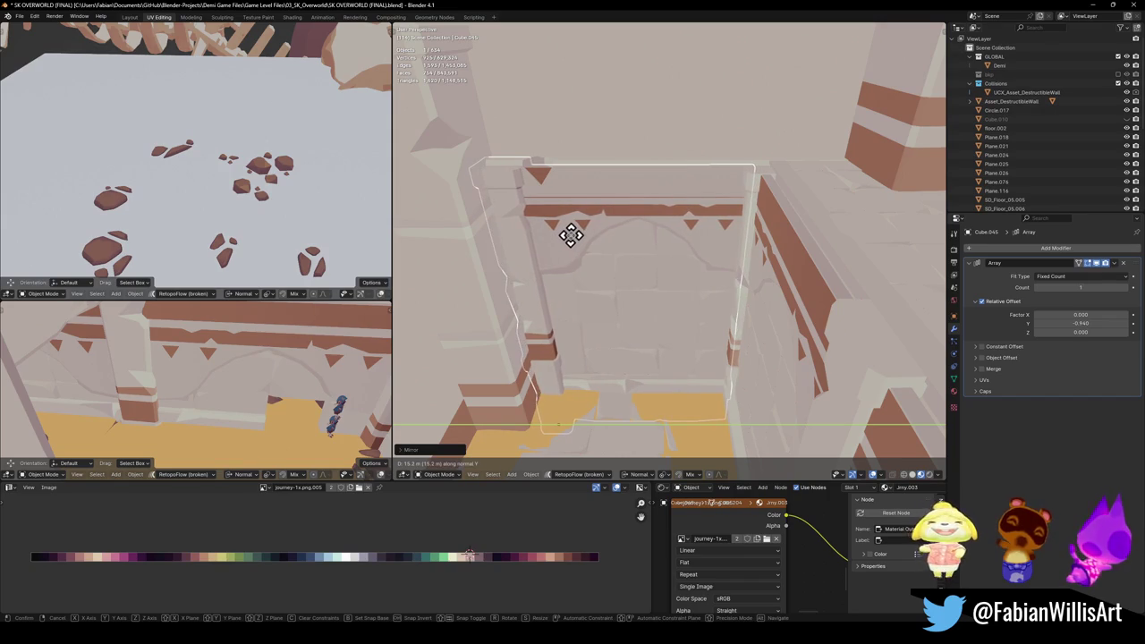
pyautogui.click(571, 235)
pyautogui.moveTo(589, 242)
pyautogui.mouseDown(button='middle')
pyautogui.moveTo(754, 314)
pyautogui.moveTo(677, 260)
pyautogui.moveTo(692, 235)
pyautogui.moveTo(723, 274)
pyautogui.moveTo(725, 338)
pyautogui.moveTo(685, 262)
pyautogui.moveTo(638, 225)
pyautogui.moveTo(689, 299)
pyautogui.moveTo(735, 337)
pyautogui.moveTo(744, 320)
pyautogui.mouseUp(button='middle')
# Step: Raise wall piece Cube.044 vertically and settle its height to fill the upper gap
pyautogui.press('g')
pyautogui.press('z')
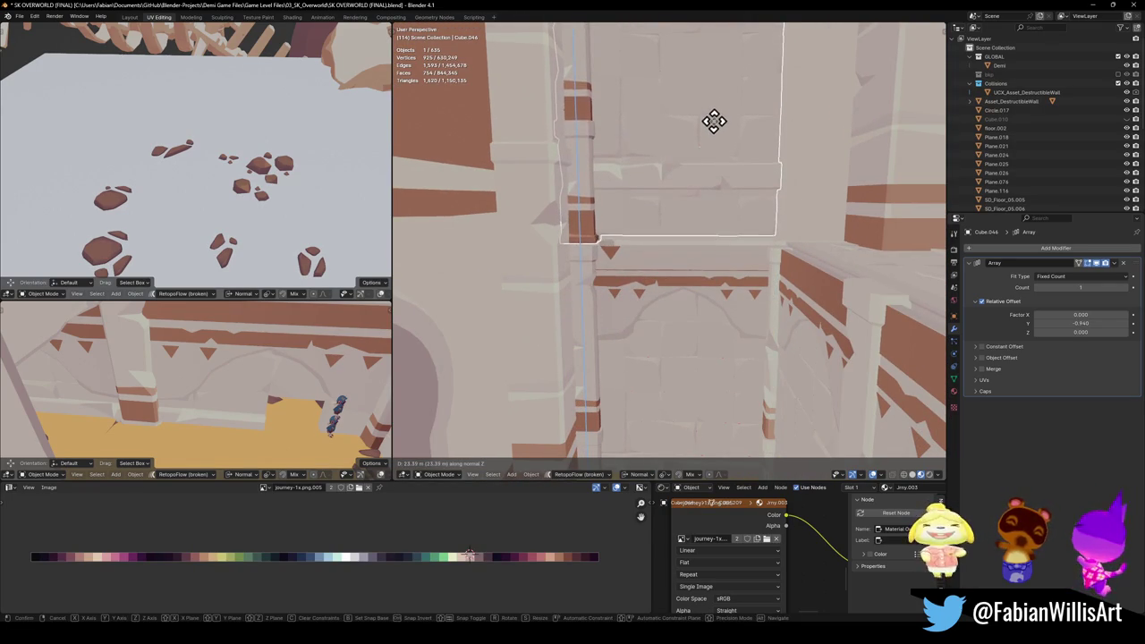
pyautogui.click(713, 121)
pyautogui.hotkey('alt', 'a')
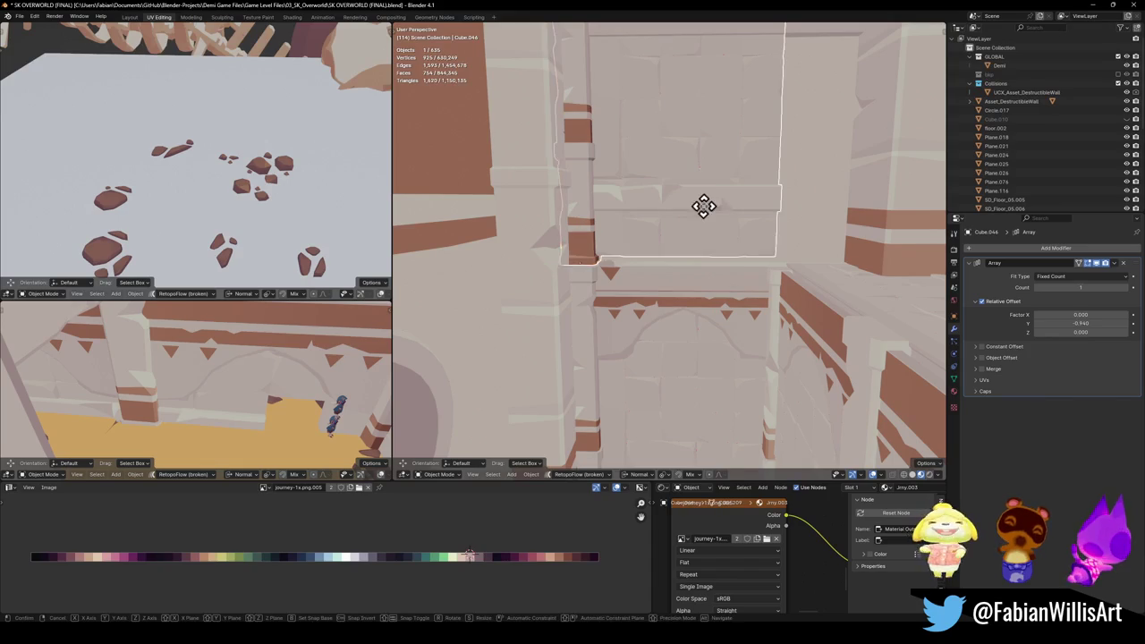
pyautogui.press('z')
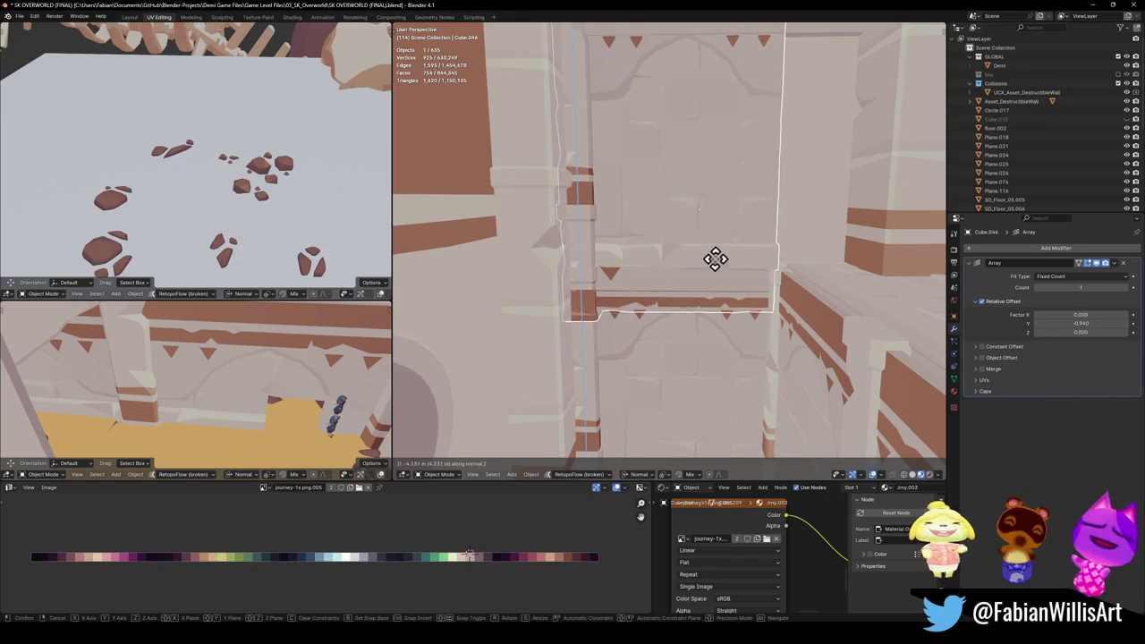
pyautogui.click(720, 223)
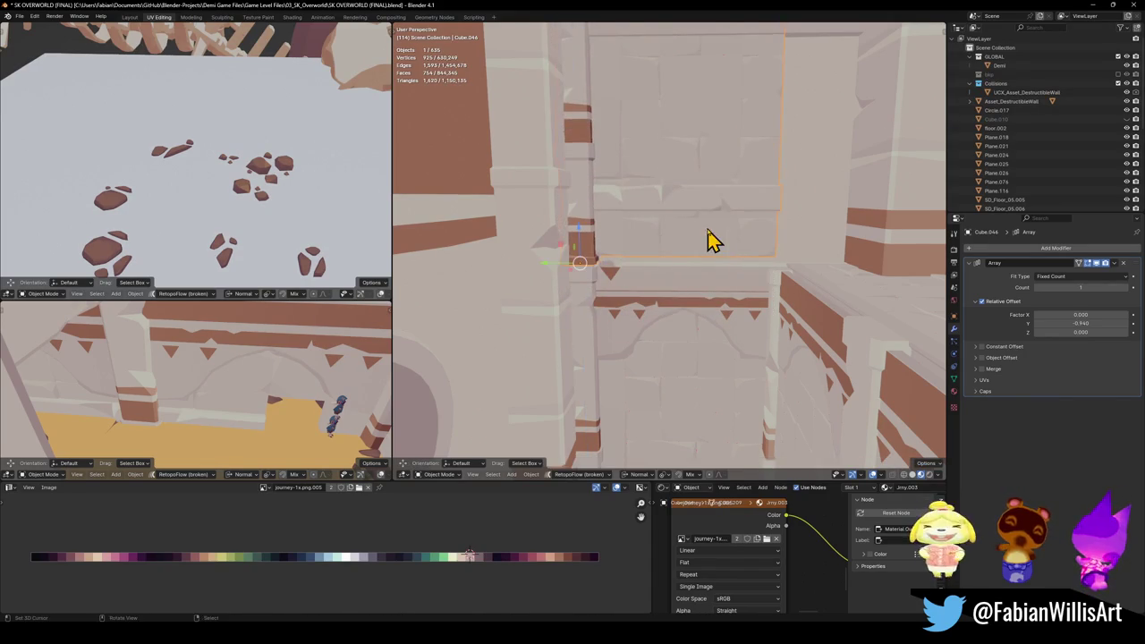
pyautogui.moveTo(707, 238); pyautogui.dragTo(707, 259, button='middle')
pyautogui.press('g')
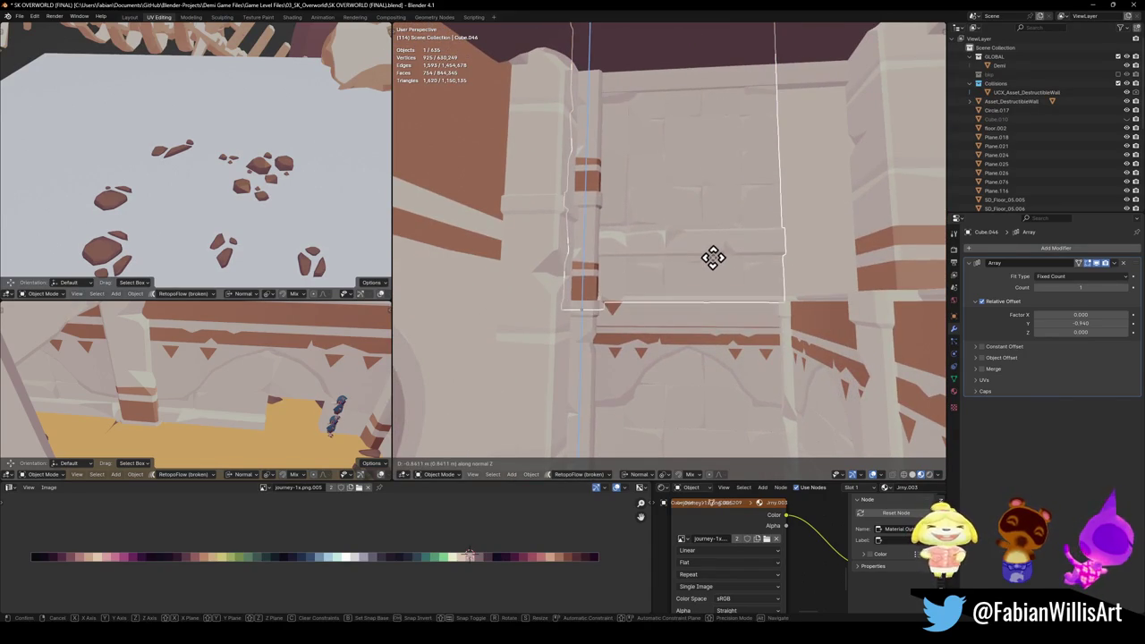
pyautogui.click(691, 288)
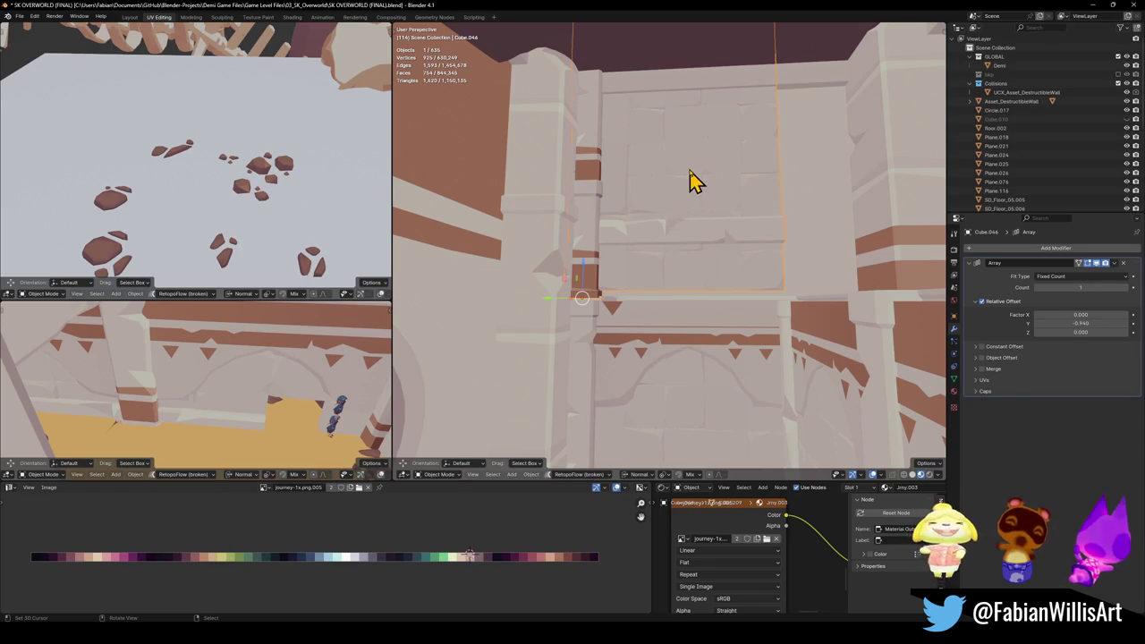
pyautogui.press('w')
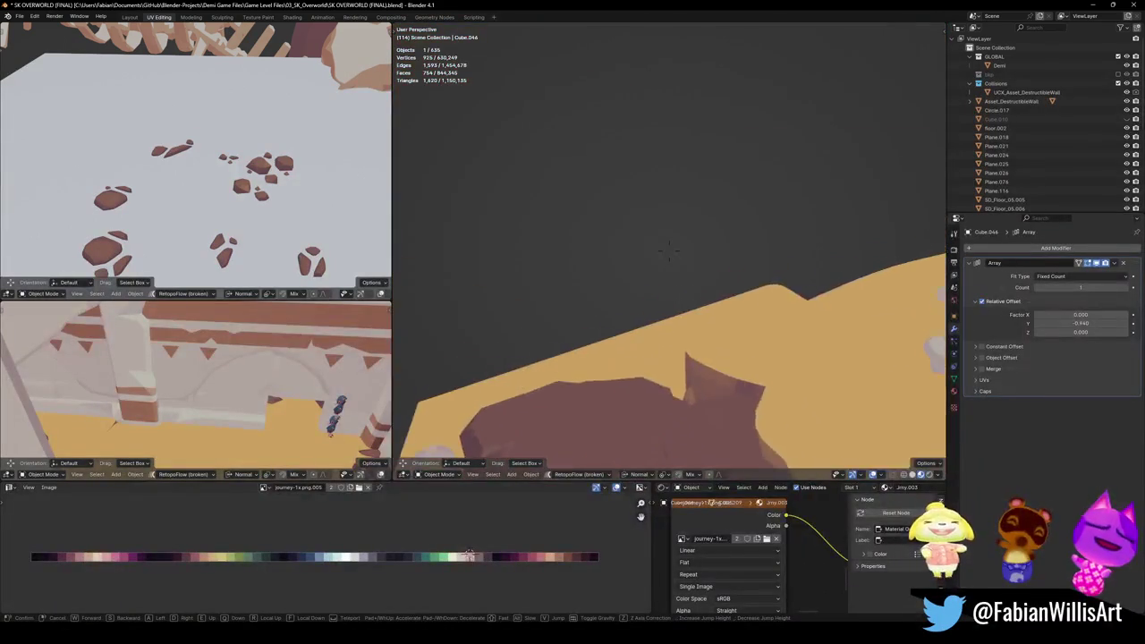
pyautogui.press('w')
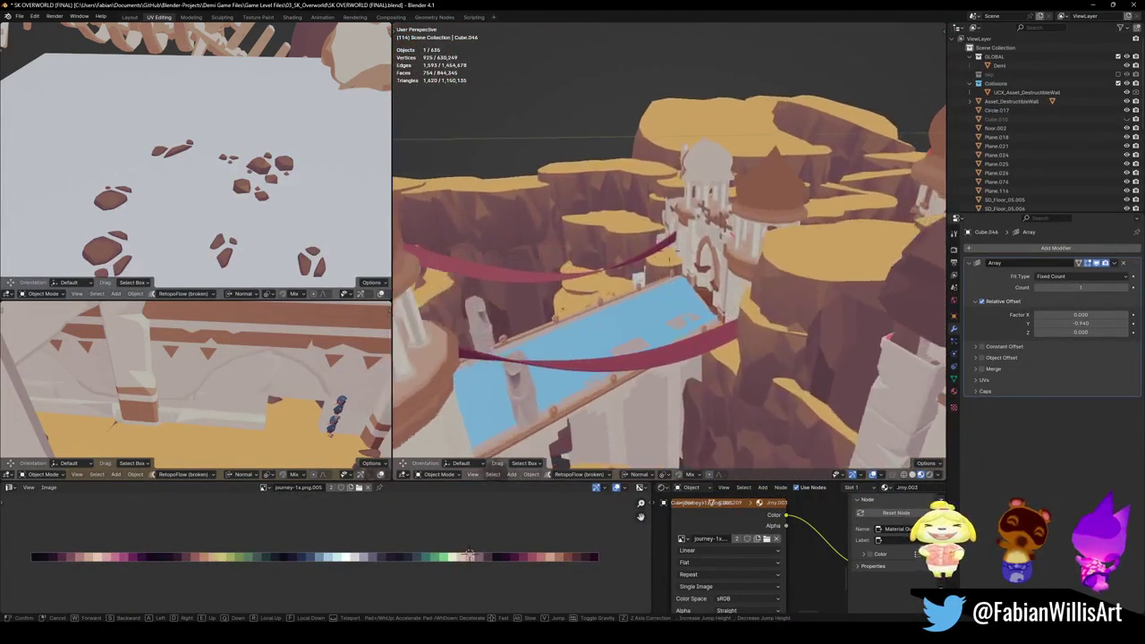
pyautogui.press('w')
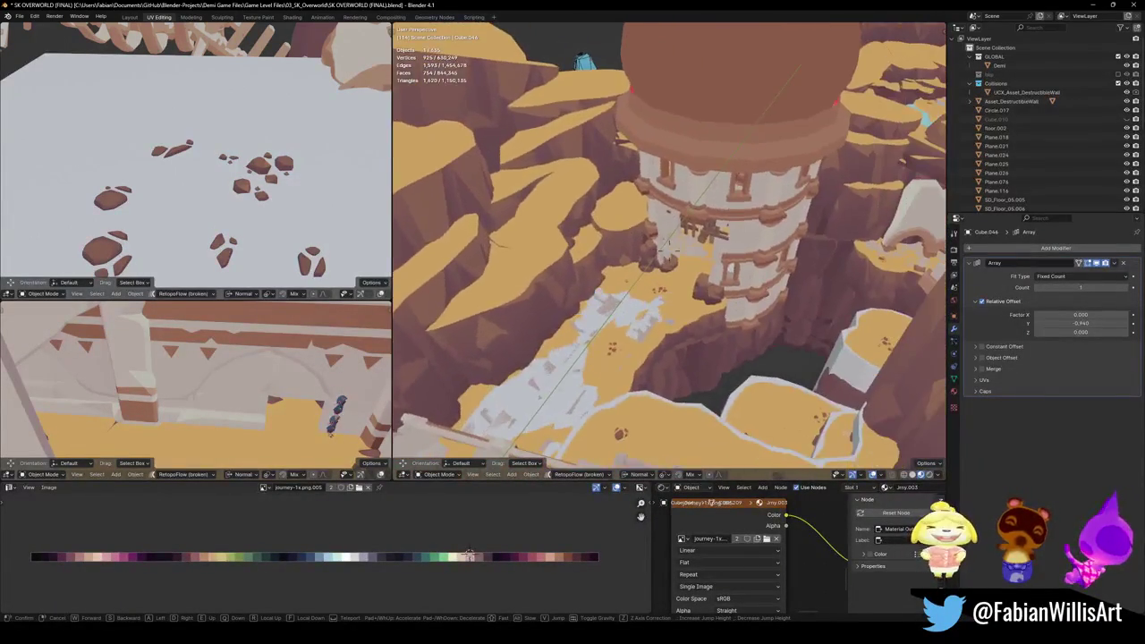
pyautogui.press('w')
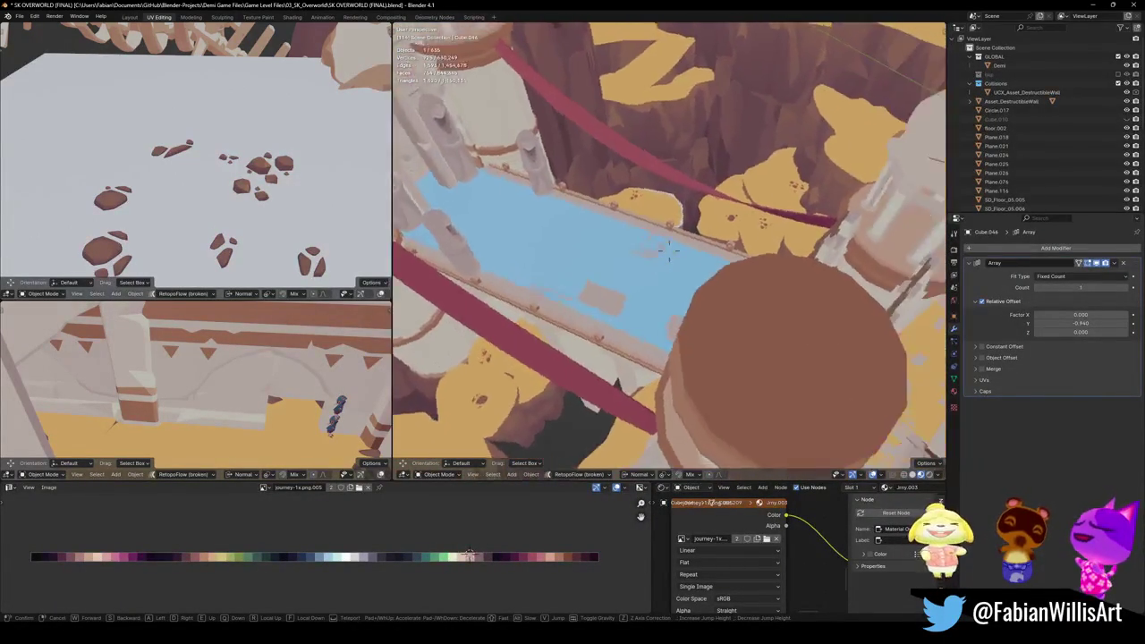
pyautogui.press('s')
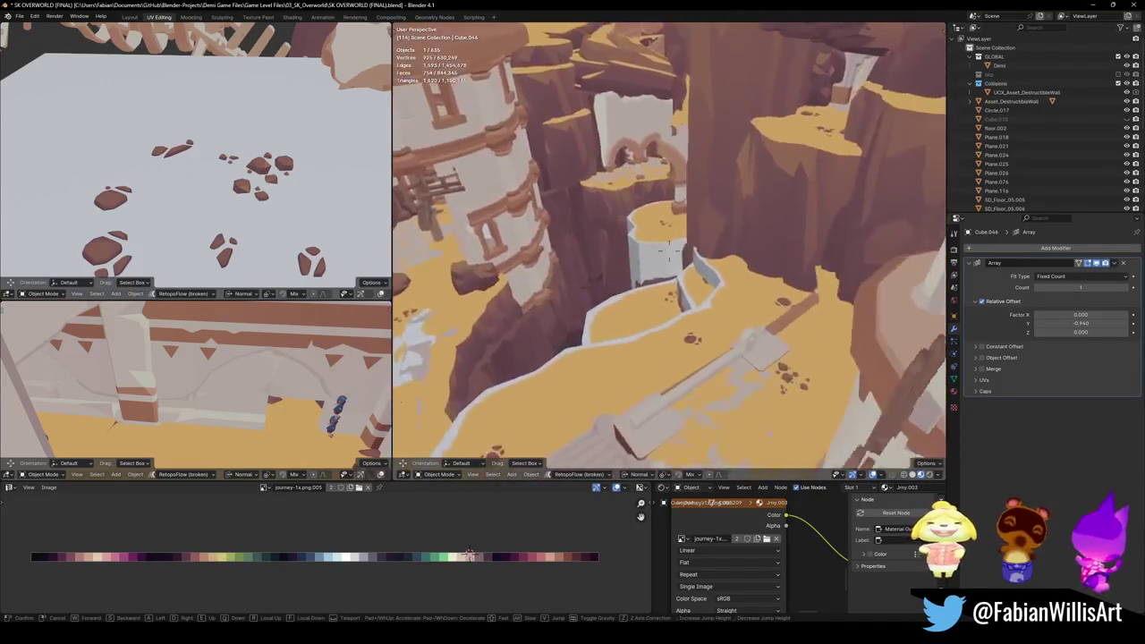
pyautogui.press('w')
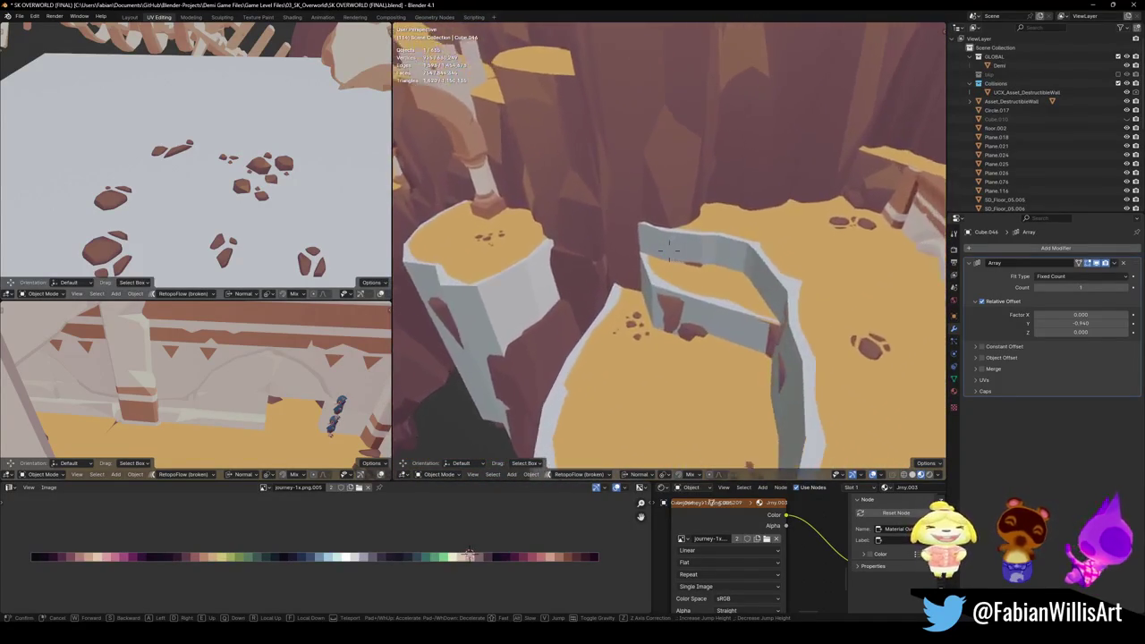
pyautogui.press('w')
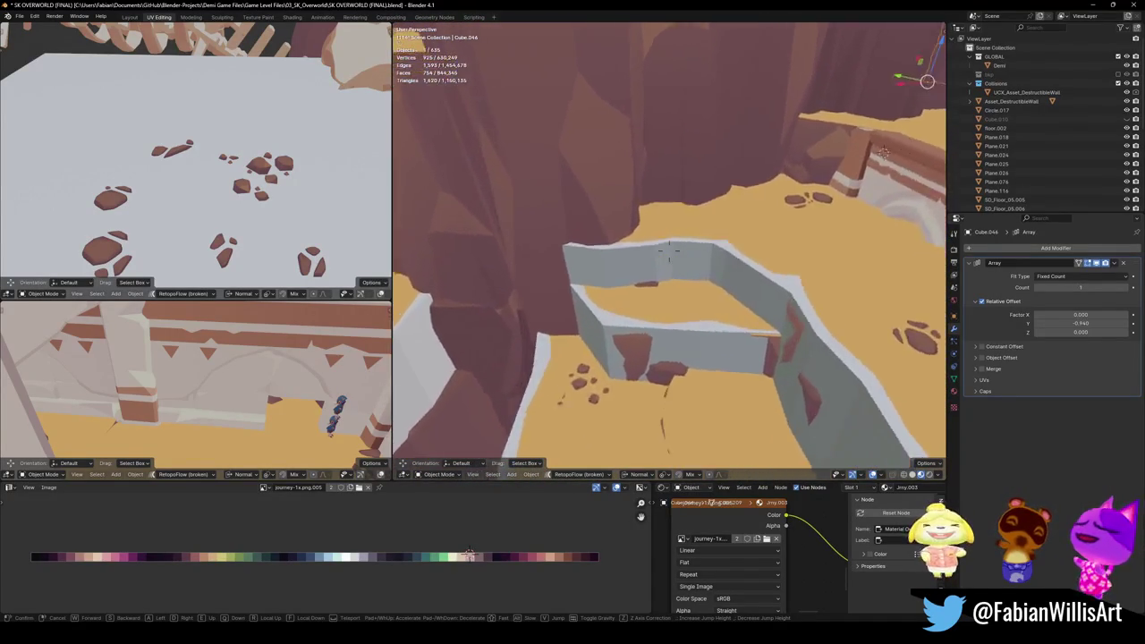
pyautogui.press('w')
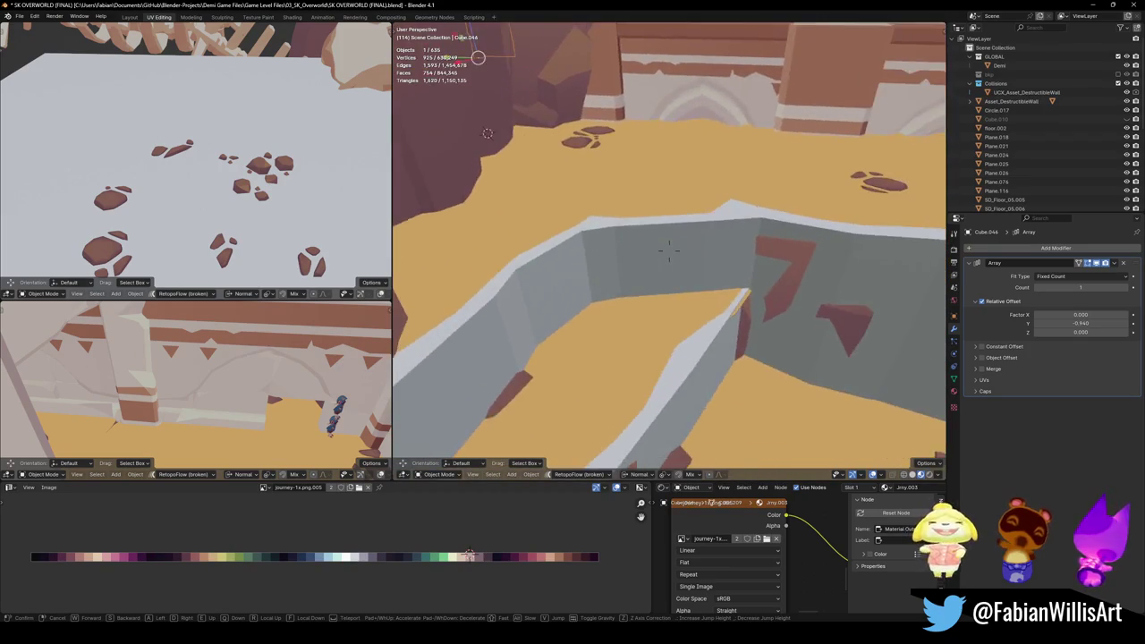
pyautogui.press('w')
pyautogui.press('w')
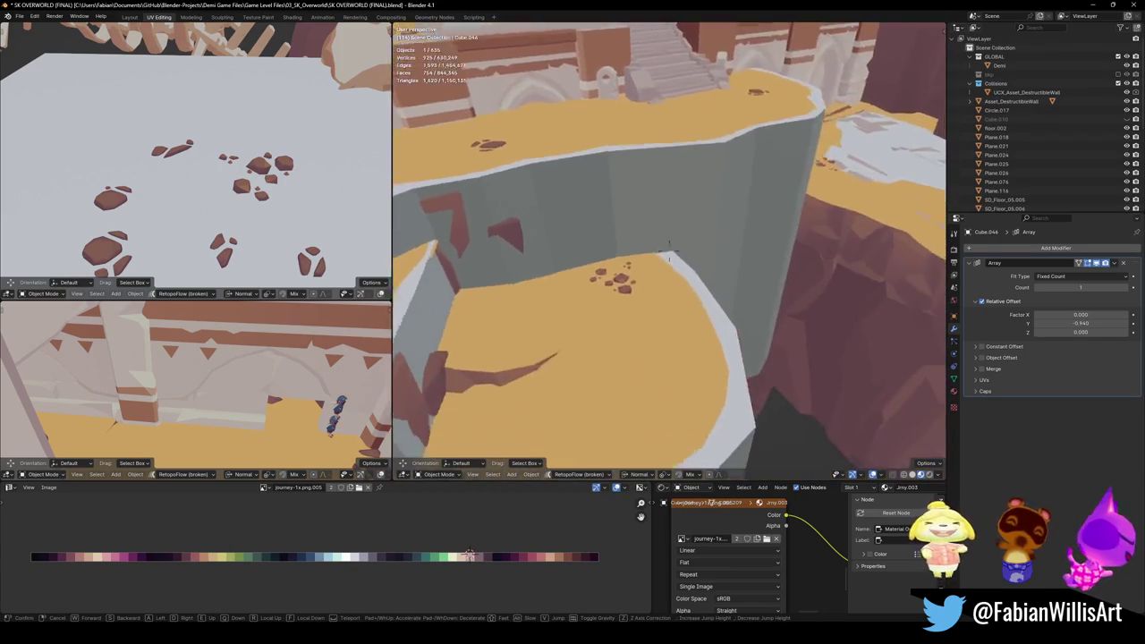
pyautogui.press('e')
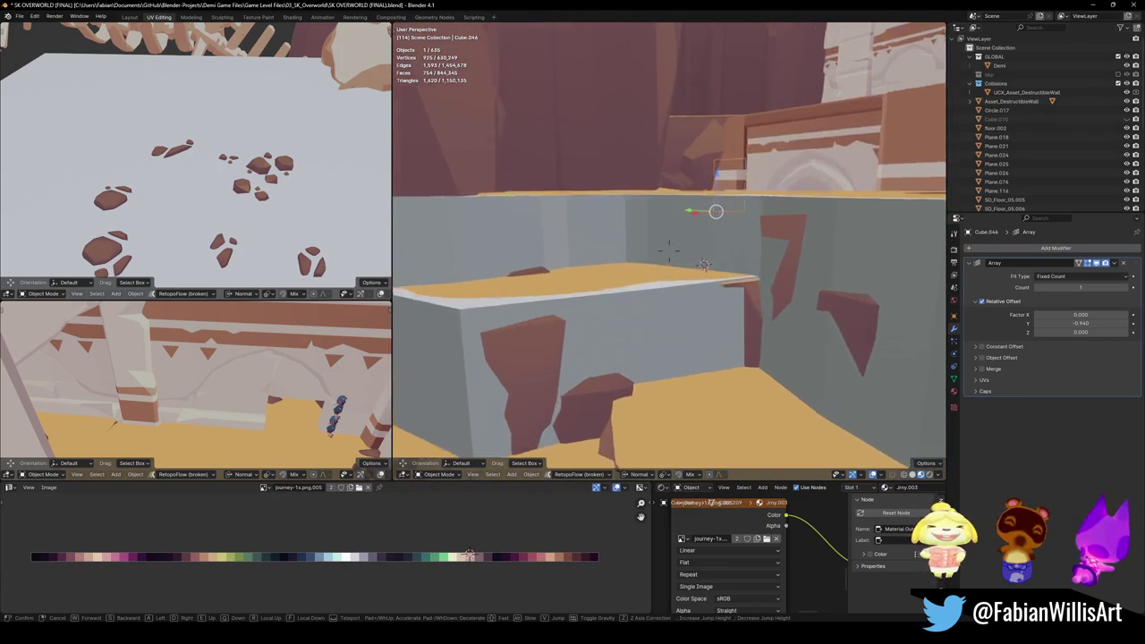
pyautogui.click(669, 248)
# Step: Select ledge block Cube.070 and frame the Demi character as a height reference
pyautogui.click(669, 300)
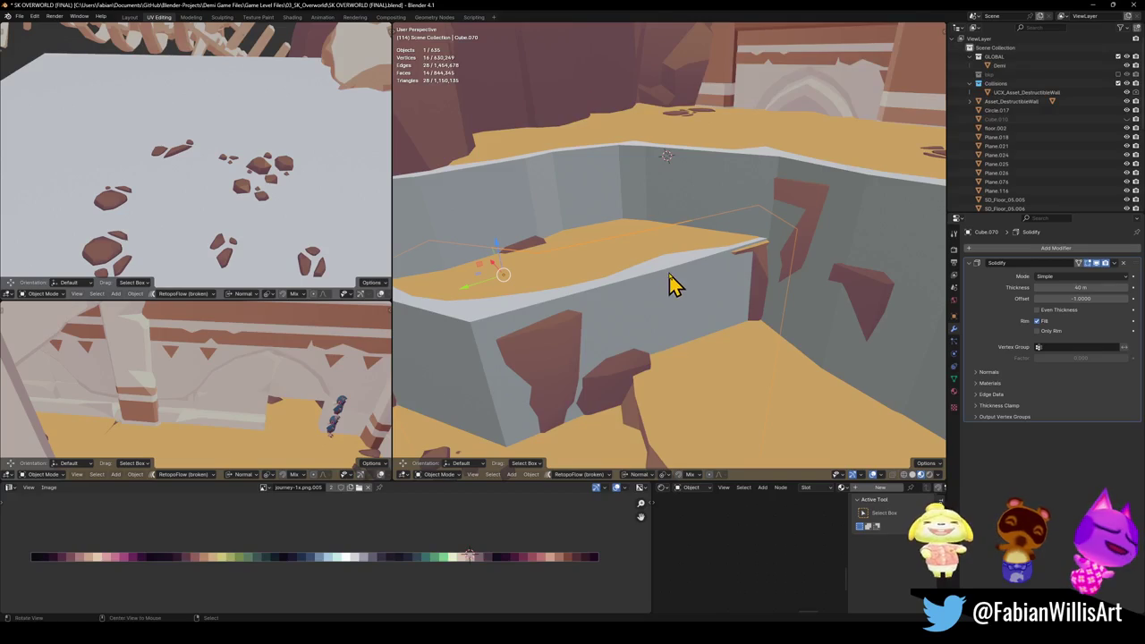
pyautogui.moveTo(672, 285); pyautogui.dragTo(785, 243, button='middle')
pyautogui.press('g')
pyautogui.click(640, 313)
pyautogui.moveTo(693, 304); pyautogui.dragTo(702, 358, button='middle')
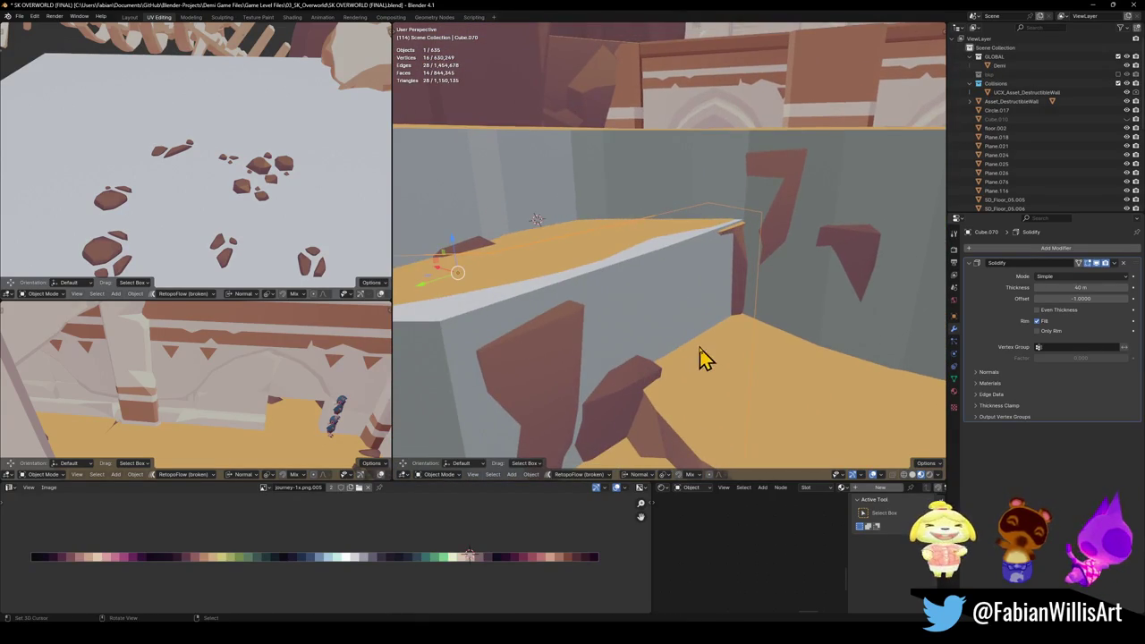
pyautogui.click(999, 66)
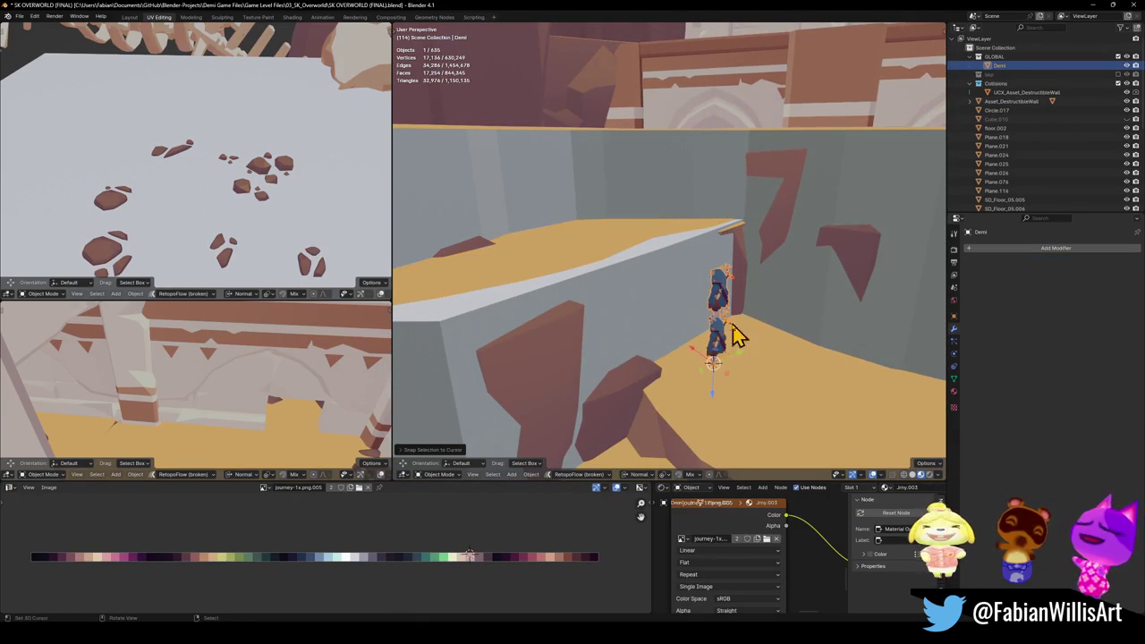
pyautogui.press('KP_Decimal')
pyautogui.moveTo(635, 371)
pyautogui.mouseDown(button='middle')
pyautogui.moveTo(670, 312)
pyautogui.moveTo(595, 295)
pyautogui.moveTo(636, 253)
pyautogui.mouseUp(button='middle')
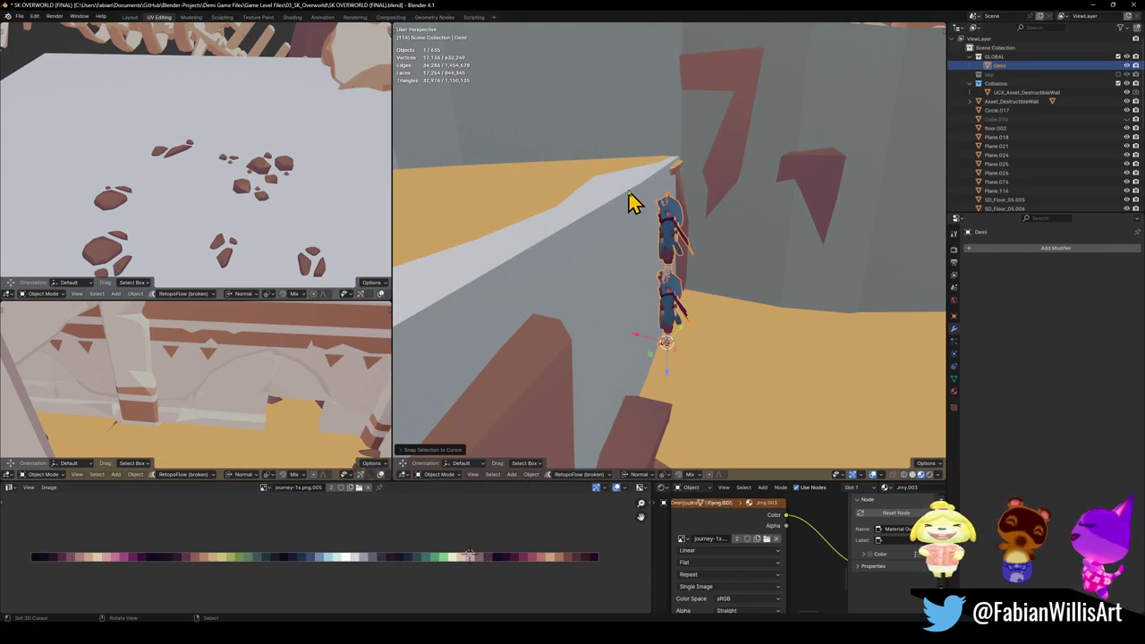
# Step: Lower Cube.070 along its normal Z, judging it against Demi
pyautogui.click(626, 206)
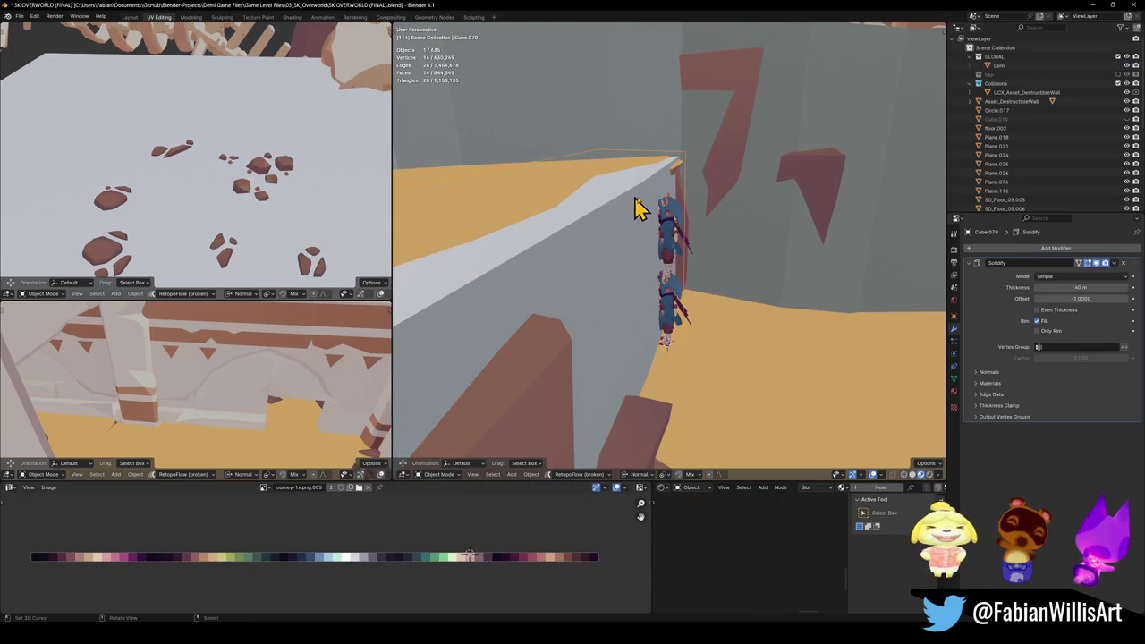
pyautogui.press('g')
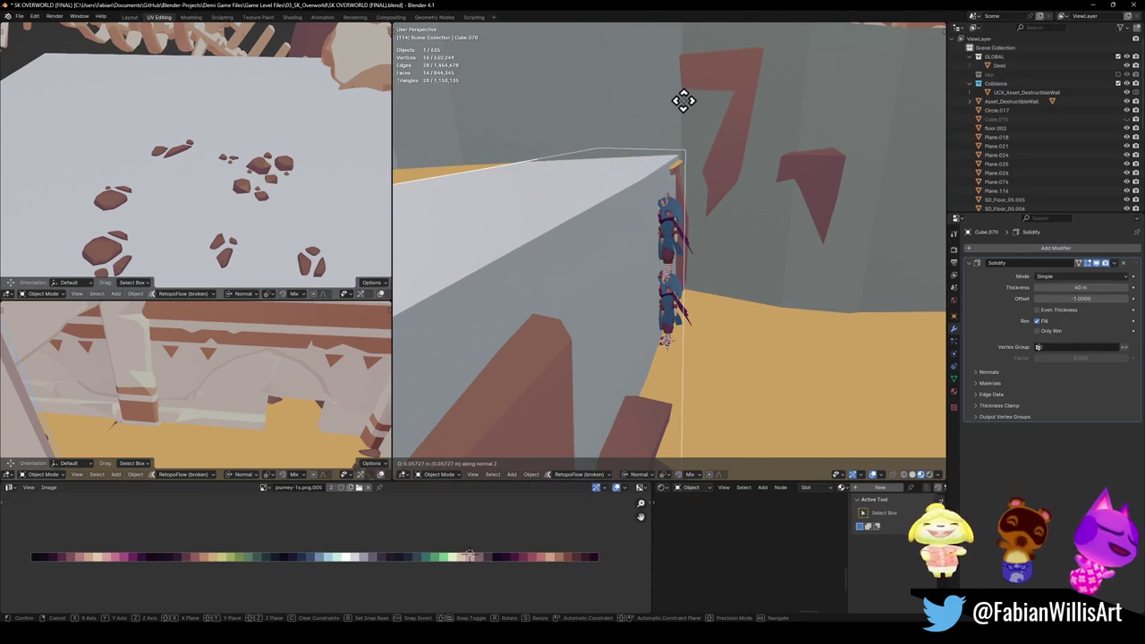
pyautogui.click(688, 92)
pyautogui.moveTo(664, 128)
pyautogui.mouseDown(button='middle')
pyautogui.moveTo(624, 214)
pyautogui.moveTo(662, 212)
pyautogui.moveTo(728, 243)
pyautogui.moveTo(700, 246)
pyautogui.moveTo(722, 271)
pyautogui.mouseUp(button='middle')
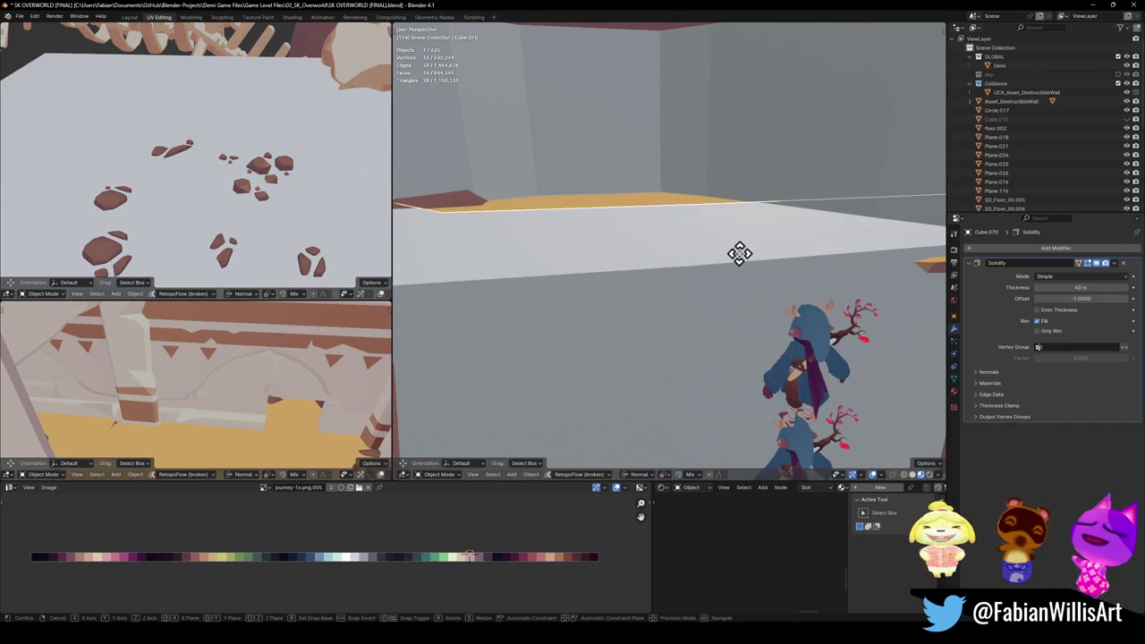
pyautogui.press('z')
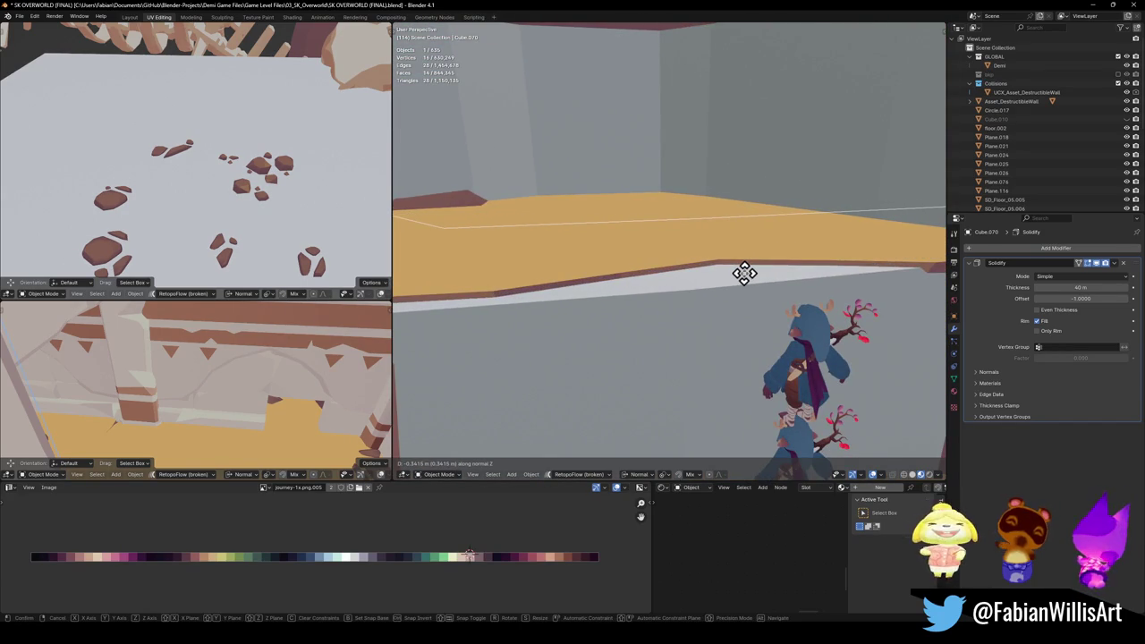
pyautogui.moveTo(744, 273)
pyautogui.mouseDown(button='middle')
pyautogui.moveTo(608, 276)
pyautogui.moveTo(730, 281)
pyautogui.moveTo(777, 263)
pyautogui.mouseUp(button='middle')
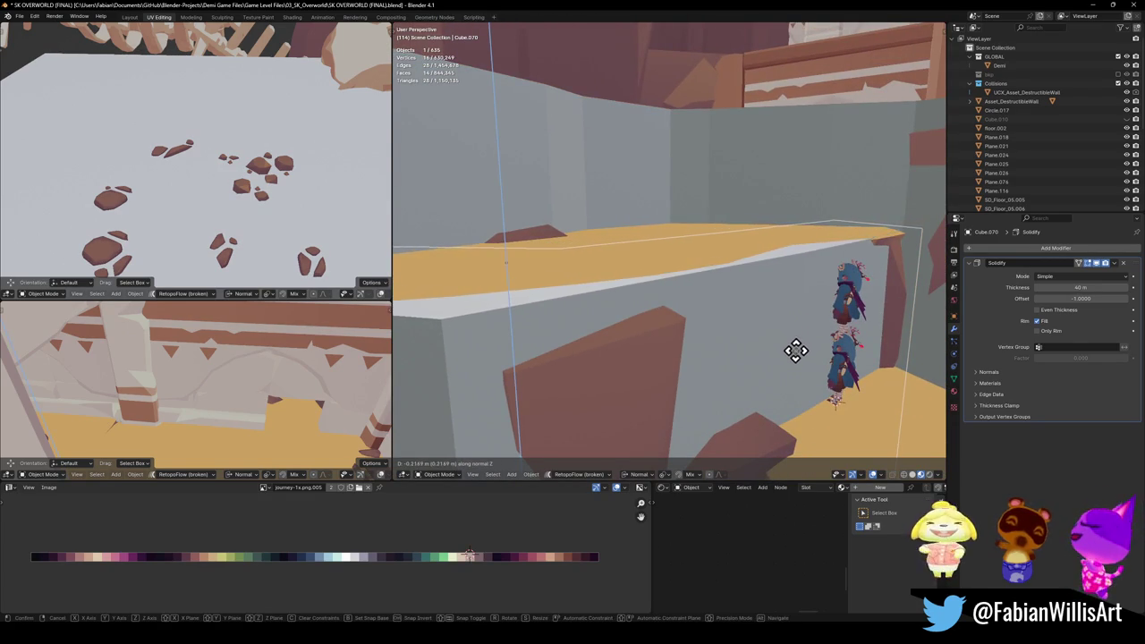
pyautogui.click(787, 309)
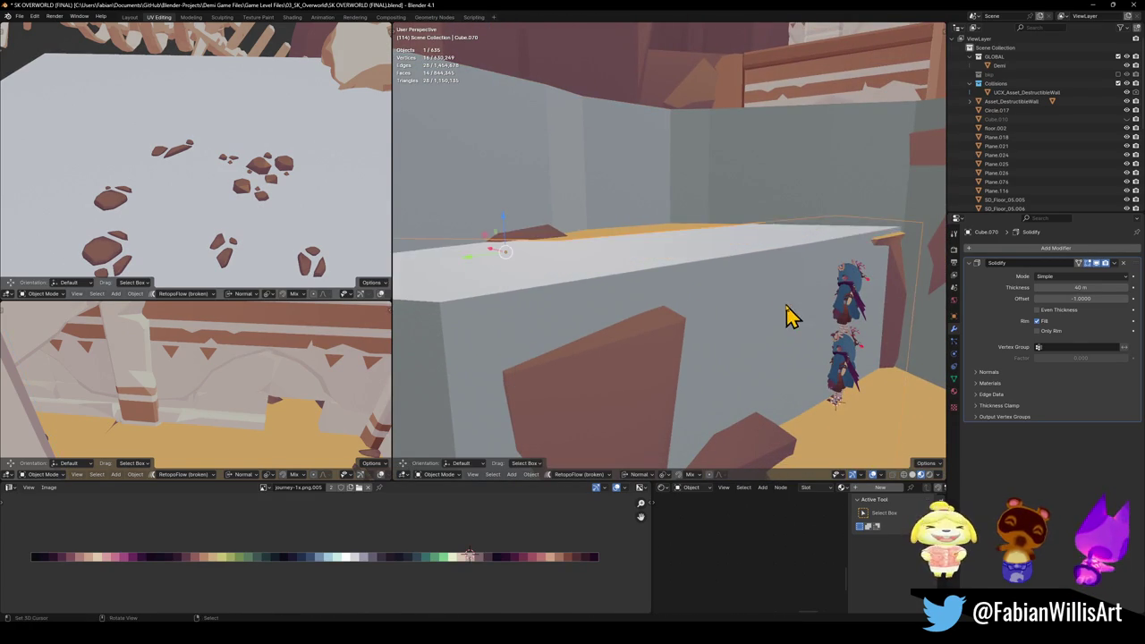
# Step: Check in solid shading and refine Cube.070 to about 0.13 m lower
pyautogui.press('z')
pyautogui.moveTo(697, 276)
pyautogui.mouseDown(button='middle')
pyautogui.moveTo(759, 289)
pyautogui.moveTo(662, 268)
pyautogui.mouseUp(button='middle')
pyautogui.moveTo(749, 276)
pyautogui.mouseDown(button='middle')
pyautogui.moveTo(664, 286)
pyautogui.moveTo(720, 280)
pyautogui.moveTo(689, 282)
pyautogui.moveTo(695, 291)
pyautogui.mouseUp(button='middle')
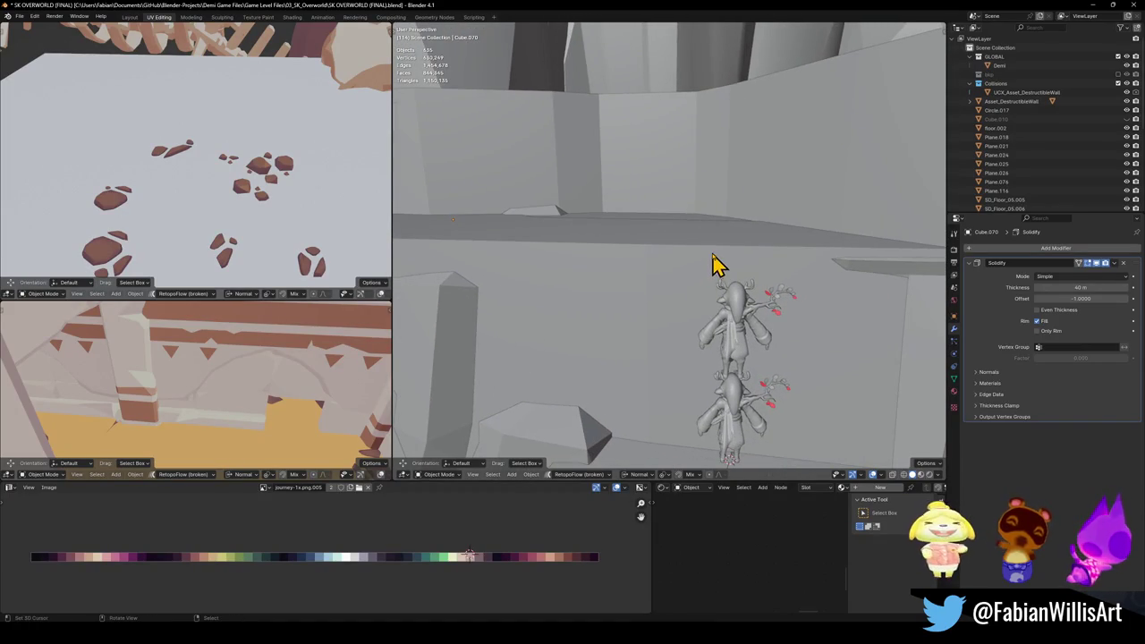
pyautogui.press('g')
pyautogui.press('z')
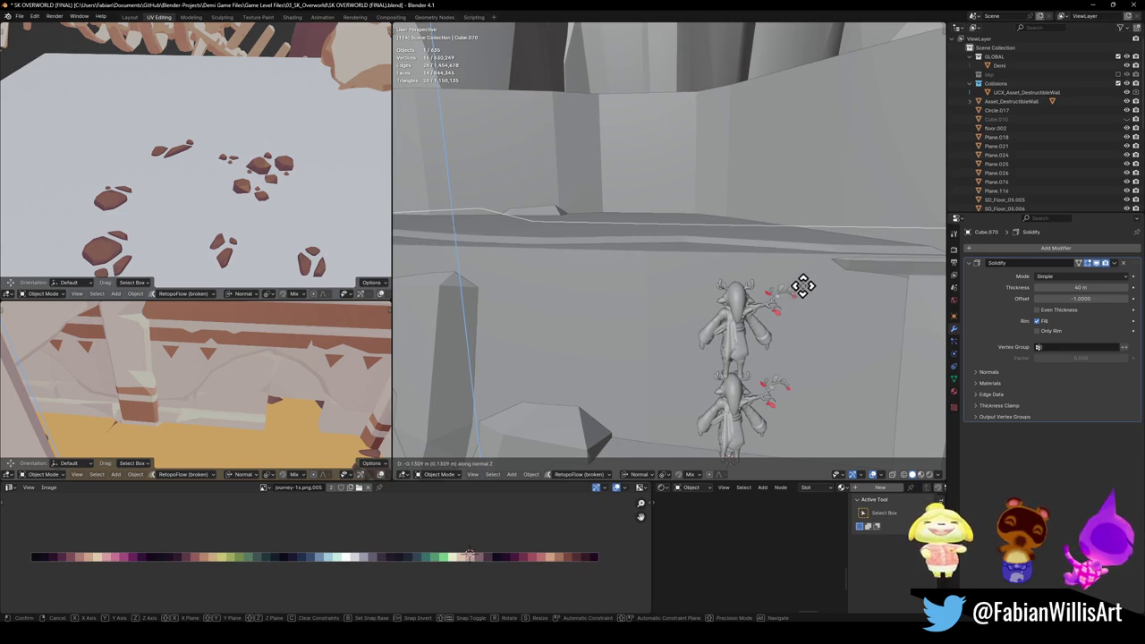
pyautogui.click(803, 283)
pyautogui.moveTo(662, 252)
pyautogui.mouseDown(button='middle')
pyautogui.moveTo(746, 252)
pyautogui.moveTo(698, 258)
pyautogui.moveTo(700, 246)
pyautogui.moveTo(696, 264)
pyautogui.mouseUp(button='middle')
pyautogui.press('z')
pyautogui.click(708, 287)
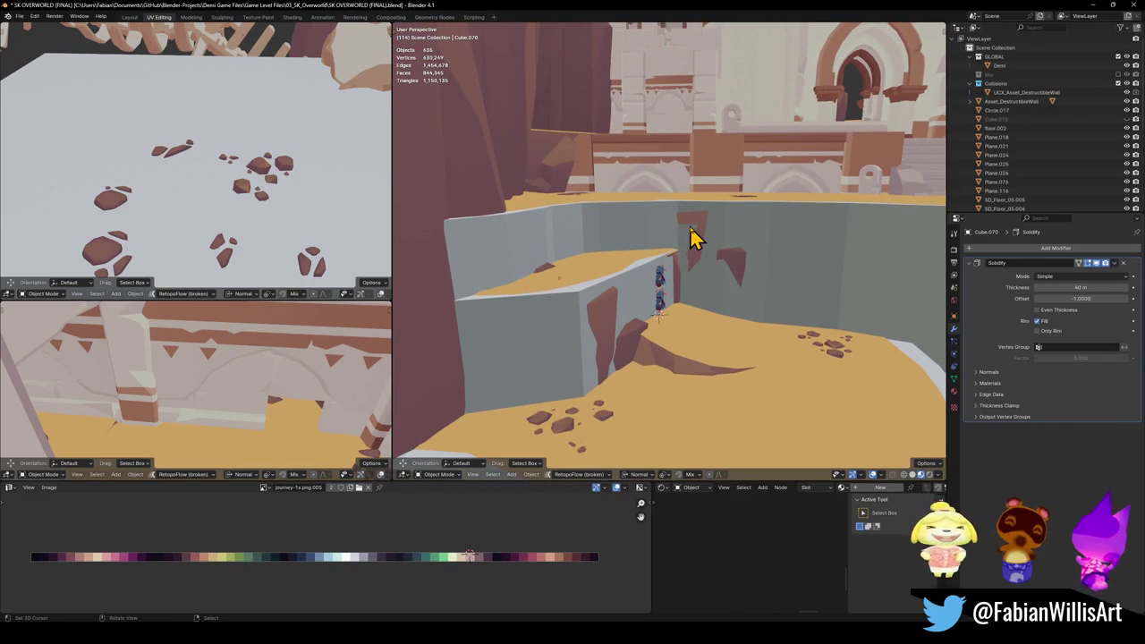
# Step: Orbit over the ledge, canyon and tower, then switch to the Unity editor
pyautogui.moveTo(722, 219)
pyautogui.mouseDown(button='middle')
pyautogui.moveTo(672, 288)
pyautogui.moveTo(684, 256)
pyautogui.moveTo(680, 304)
pyautogui.mouseUp(button='middle')
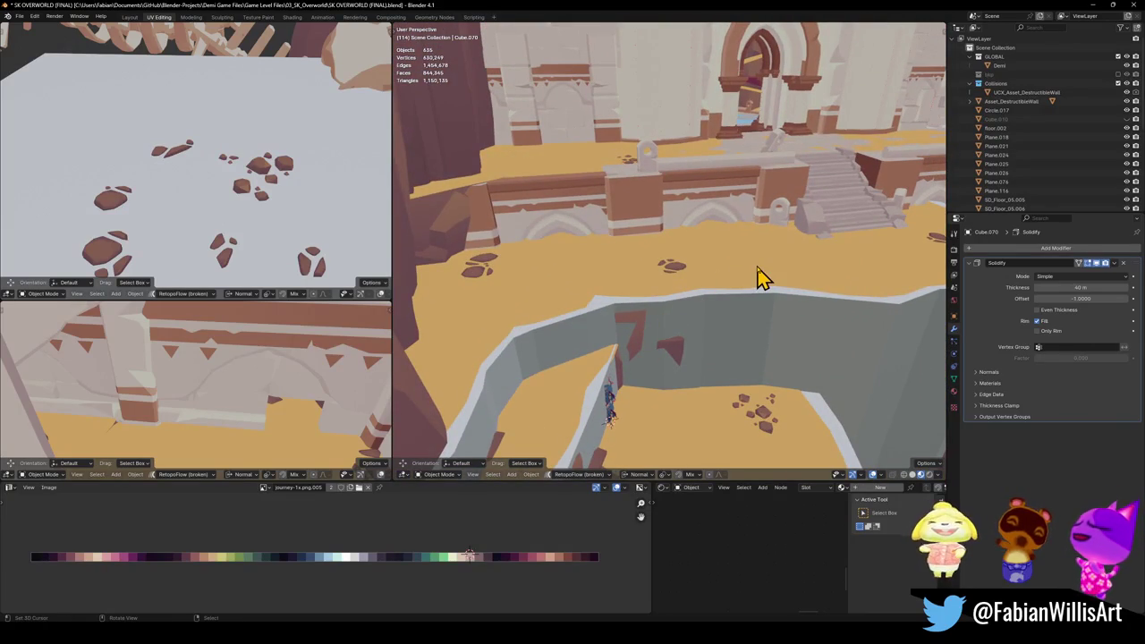
pyautogui.moveTo(599, 320)
pyautogui.mouseDown(button='middle')
pyautogui.moveTo(718, 319)
pyautogui.moveTo(565, 317)
pyautogui.moveTo(697, 313)
pyautogui.moveTo(747, 331)
pyautogui.moveTo(690, 332)
pyautogui.moveTo(667, 345)
pyautogui.mouseUp(button='middle')
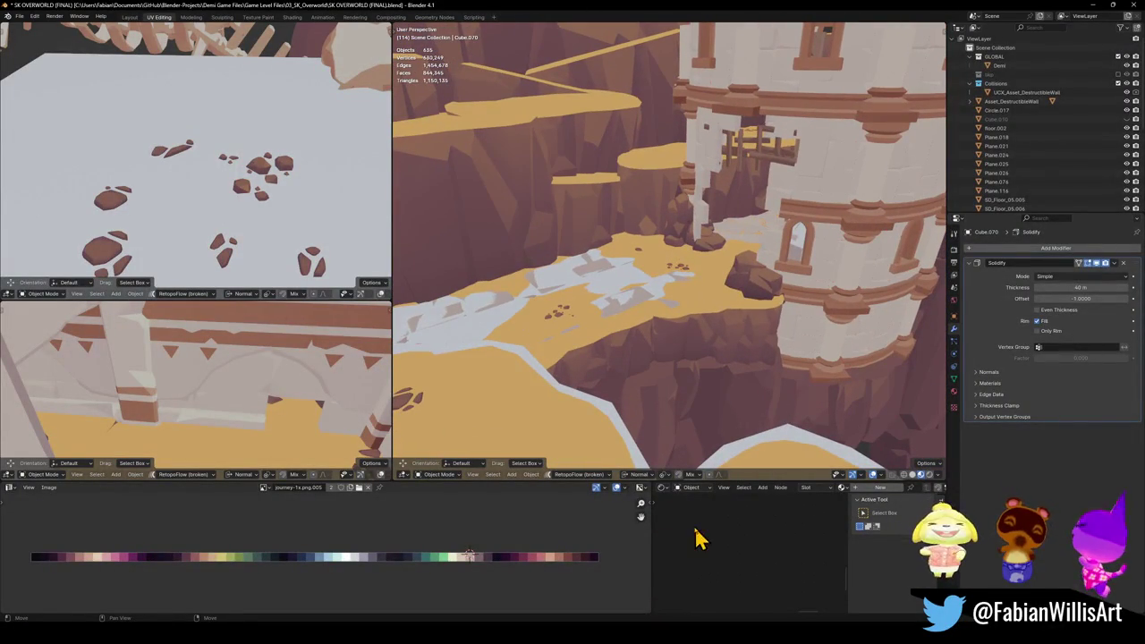
pyautogui.hotkey('alt', 'Tab')
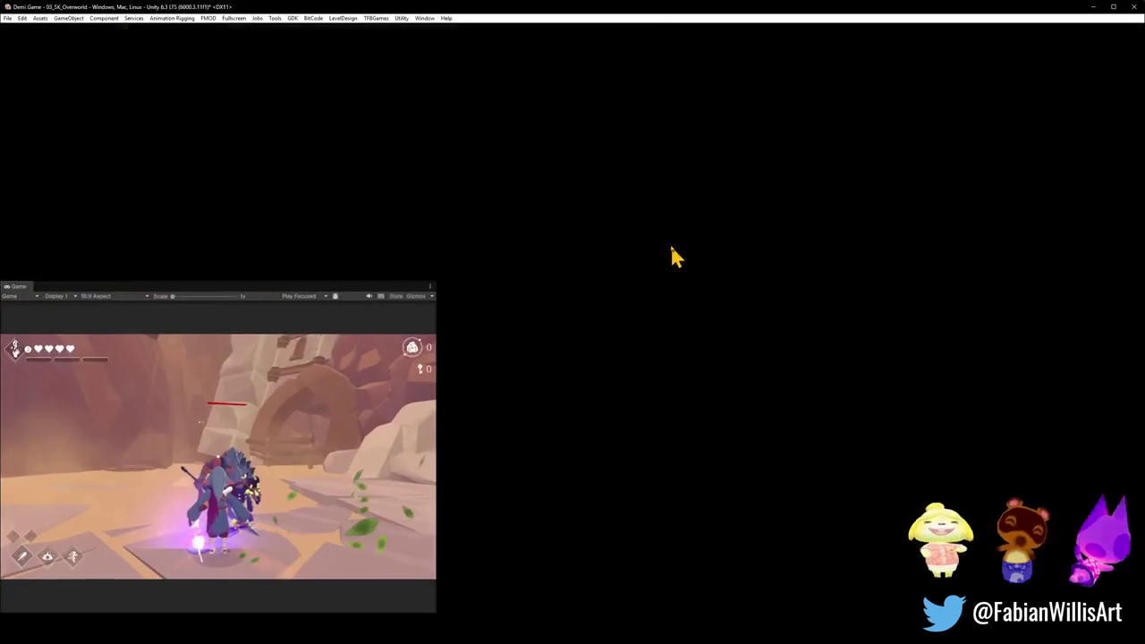
# Step: Swing to the tower, maximise the Scene view, and fly toward the waterfall pool
pyautogui.moveTo(231, 220)
pyautogui.mouseDown(button='right')
pyautogui.moveTo(102, 184)
pyautogui.moveTo(46, 184)
pyautogui.moveTo(158, 184)
pyautogui.moveTo(129, 165)
pyautogui.moveTo(366, 66)
pyautogui.moveTo(253, 169)
pyautogui.moveTo(256, 159)
pyautogui.moveTo(206, 175)
pyautogui.moveTo(268, 199)
pyautogui.moveTo(187, 238)
pyautogui.moveTo(269, 199)
pyautogui.moveTo(184, 179)
pyautogui.moveTo(324, 184)
pyautogui.moveTo(176, 194)
pyautogui.moveTo(323, 197)
pyautogui.mouseUp(button='right')
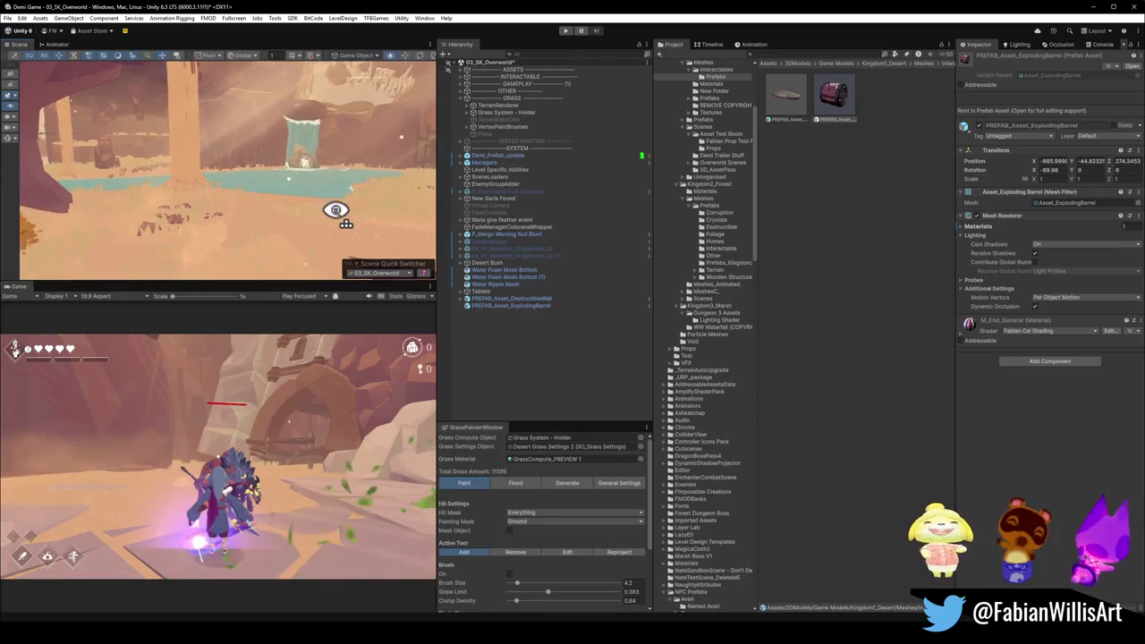
pyautogui.press('F10')
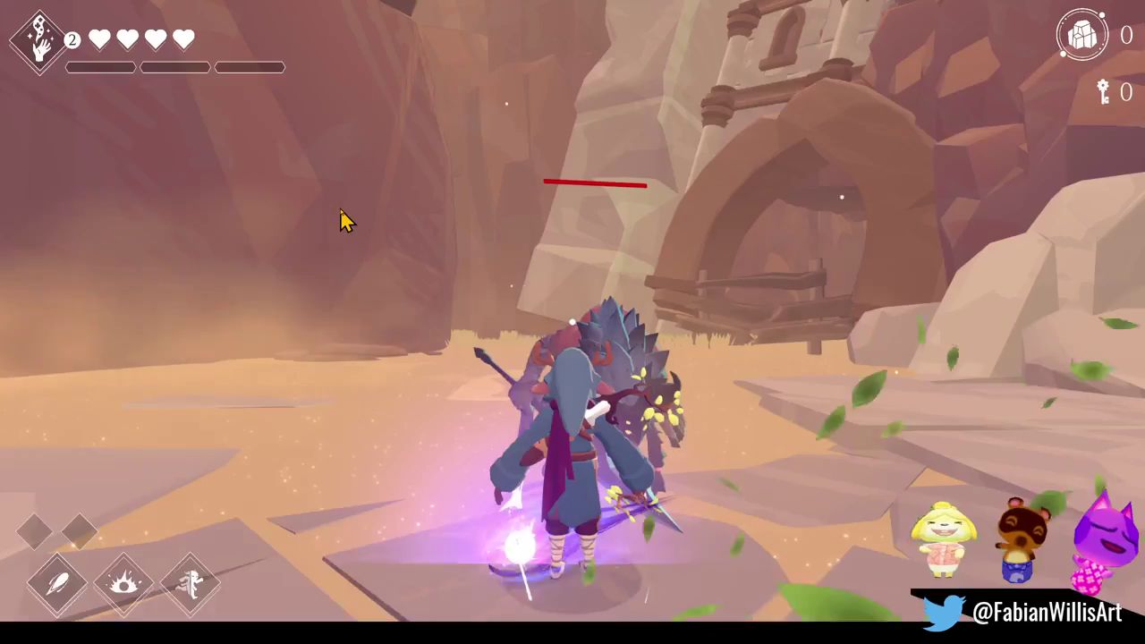
pyautogui.press('F11')
pyautogui.press('F11')
pyautogui.moveTo(537, 256); pyautogui.dragTo(538, 256, button='right')
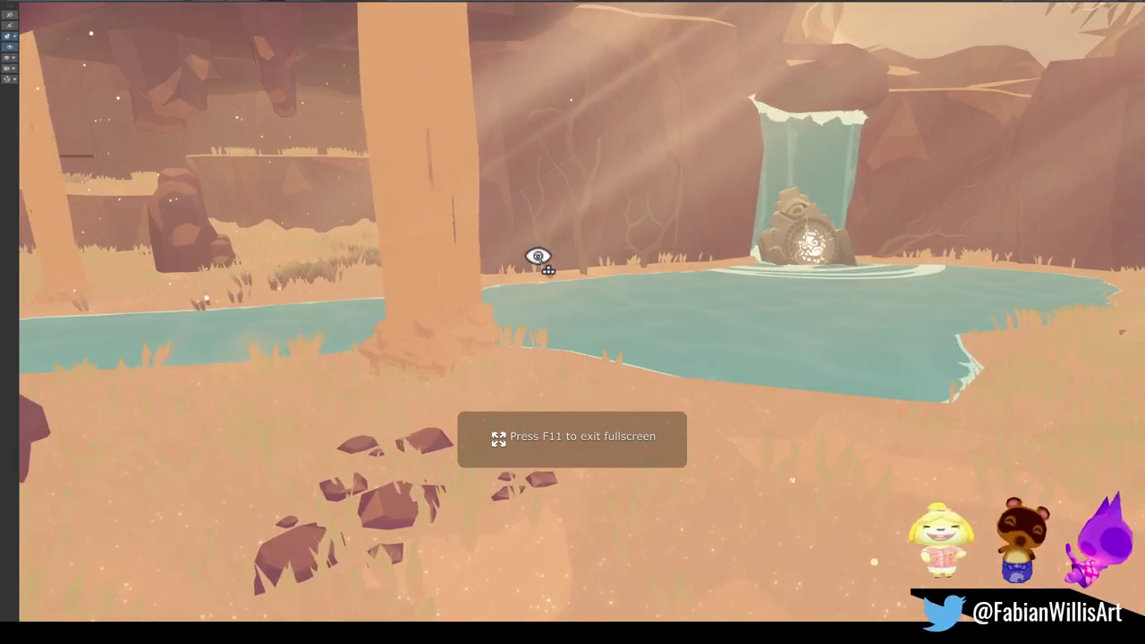
pyautogui.moveTo(537, 256); pyautogui.dragTo(538, 257, button='right')
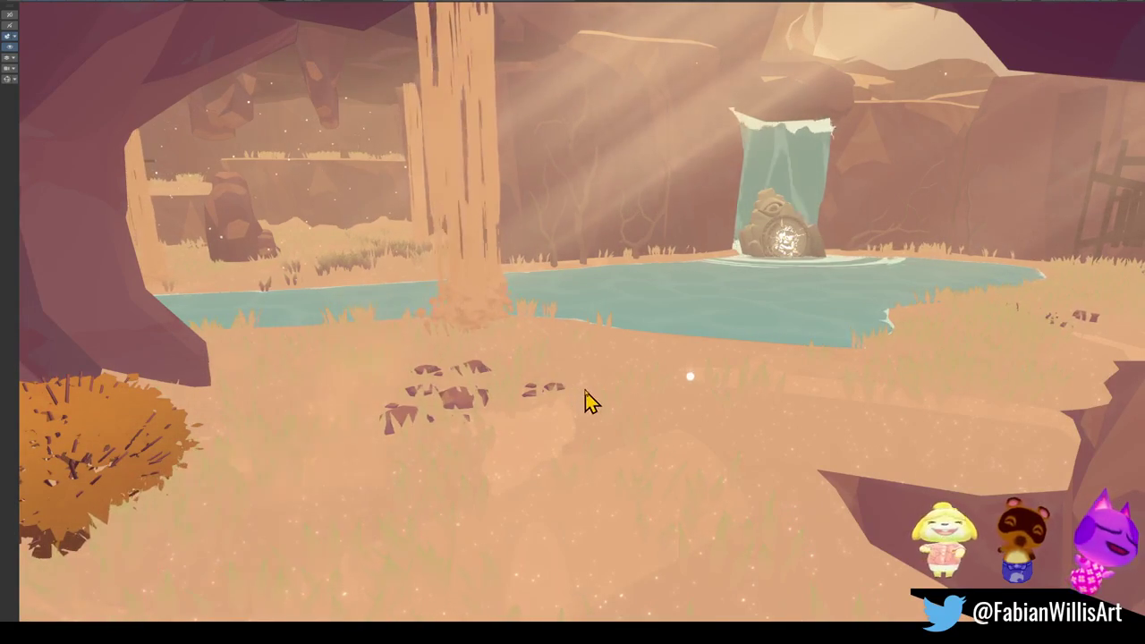
pyautogui.moveTo(585, 402); pyautogui.dragTo(595, 369, button='right')
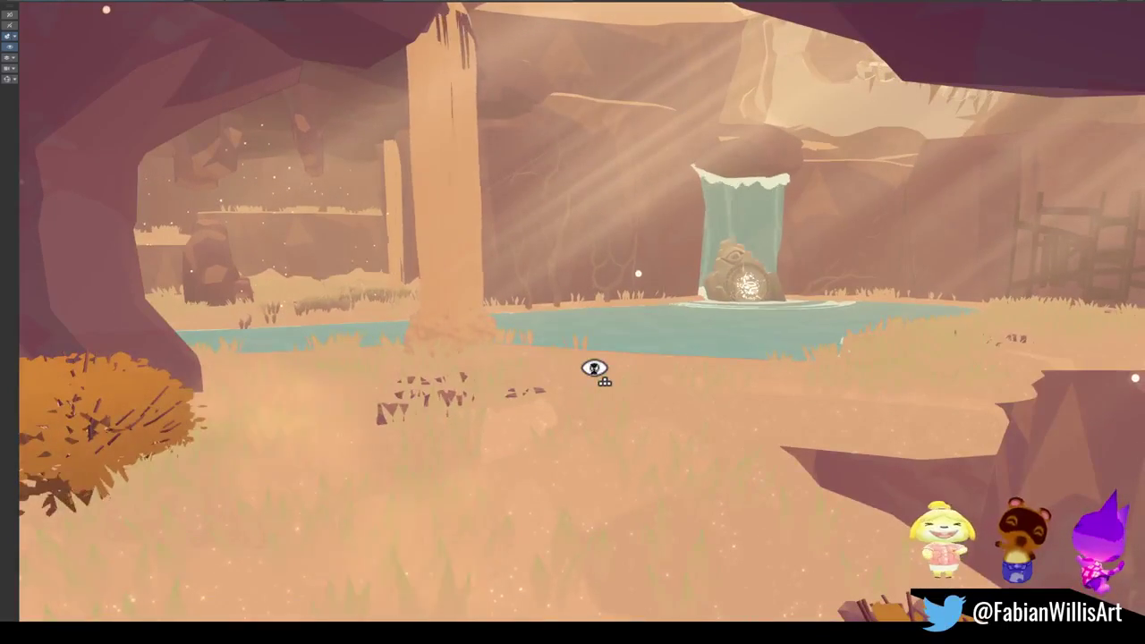
pyautogui.moveTo(594, 368); pyautogui.dragTo(594, 368, button='right')
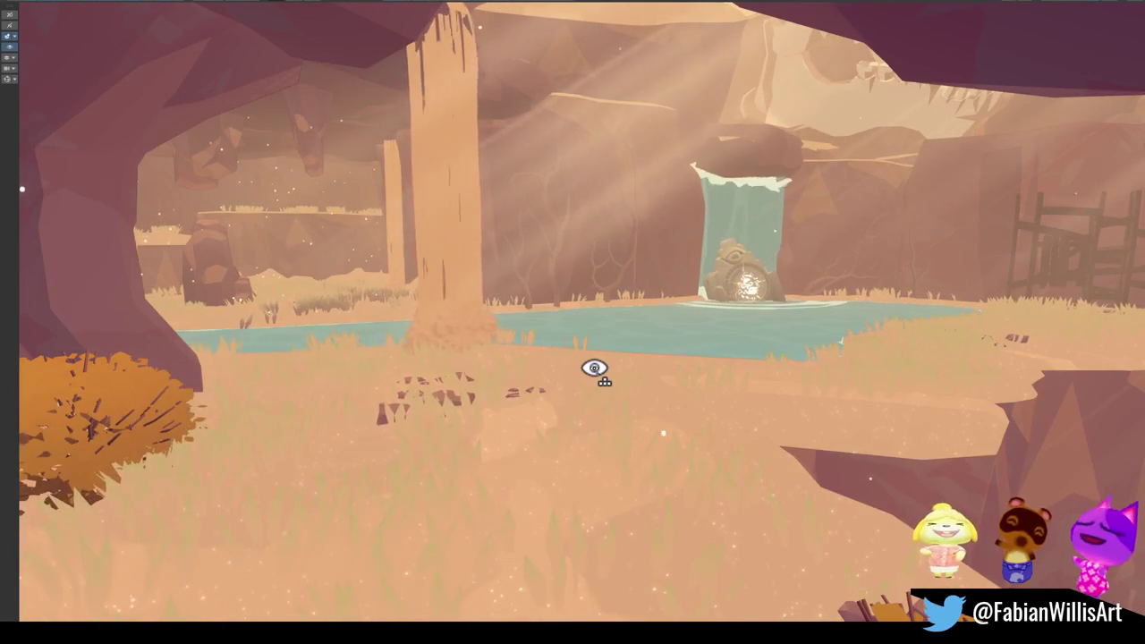
pyautogui.moveTo(595, 369); pyautogui.dragTo(631, 356, button='right')
pyautogui.press('s')
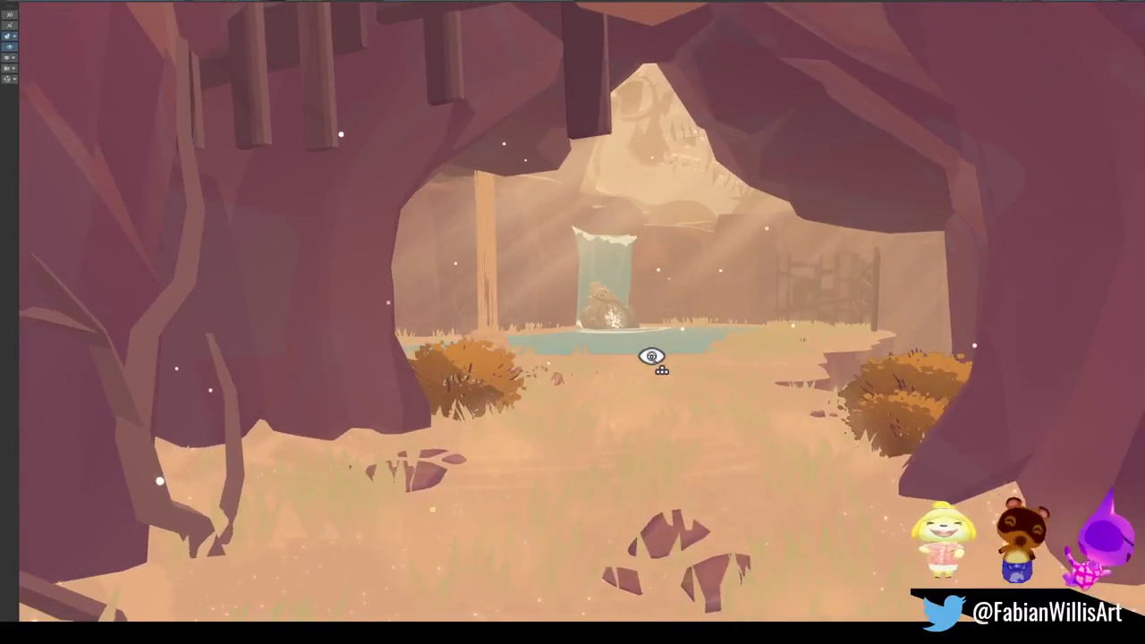
pyautogui.moveTo(630, 356); pyautogui.dragTo(667, 371, button='right')
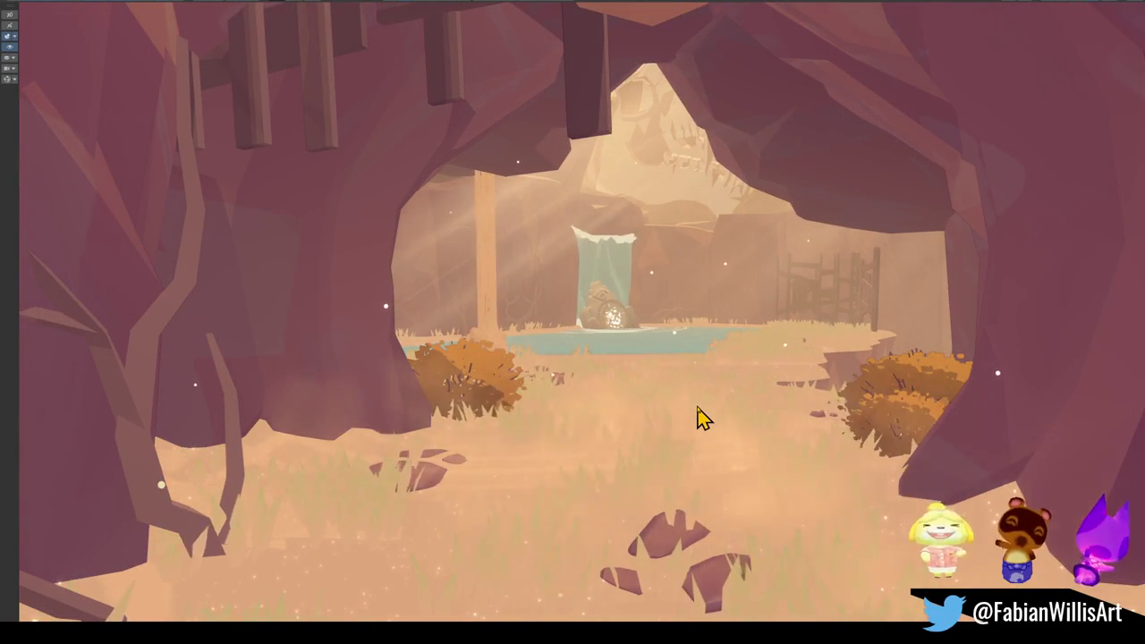
pyautogui.moveTo(703, 421); pyautogui.dragTo(709, 400, button='right')
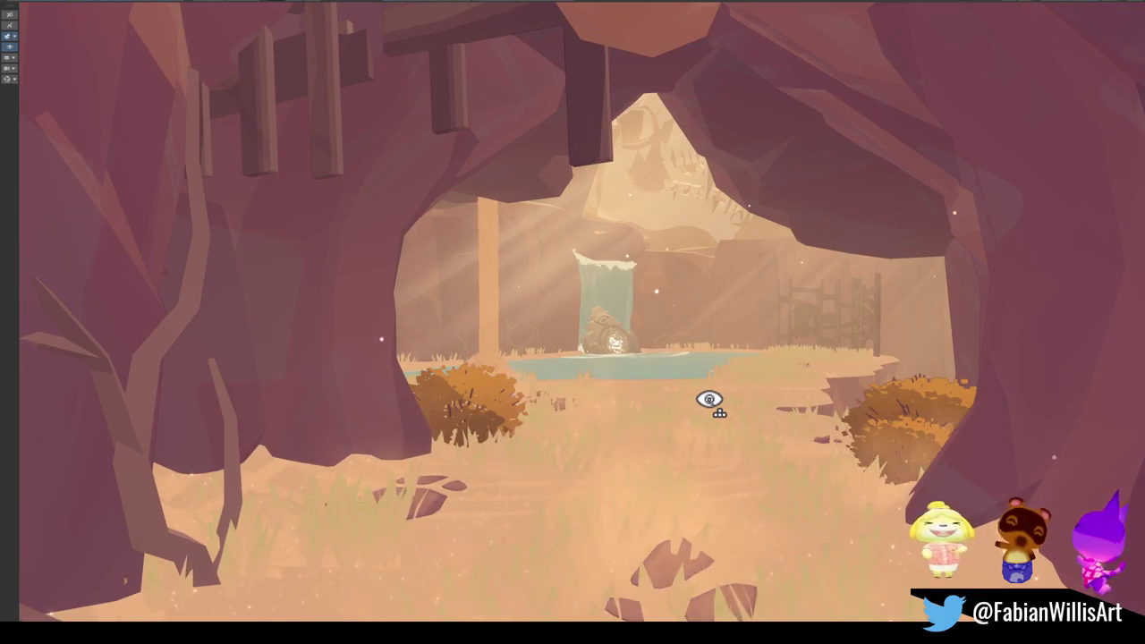
pyautogui.press('w')
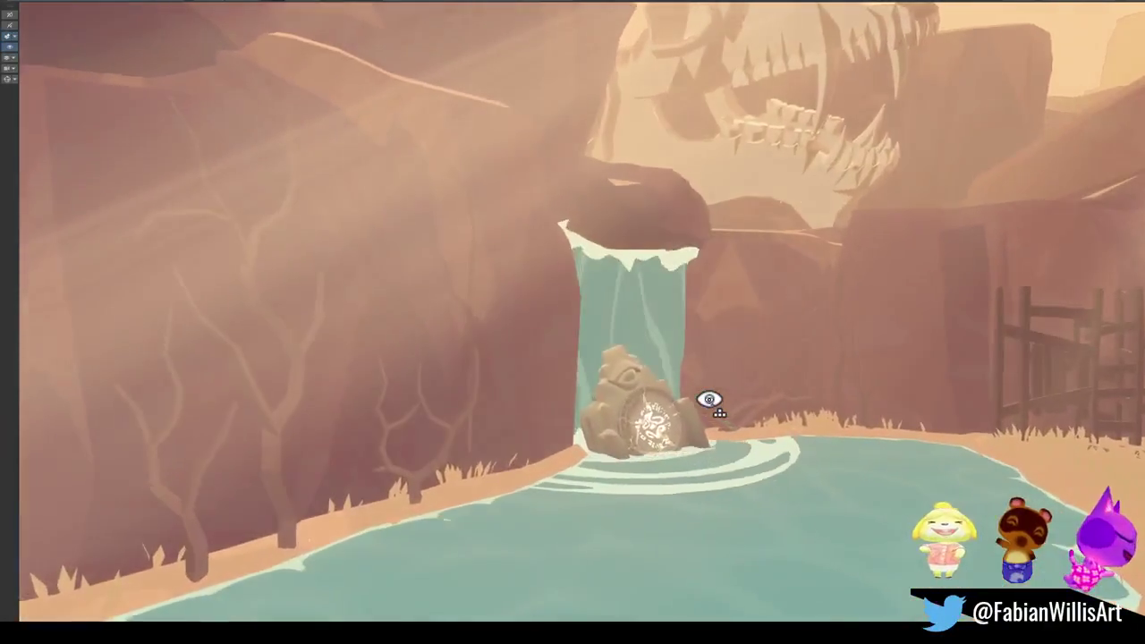
pyautogui.moveTo(709, 400)
pyautogui.mouseDown(button='right')
pyautogui.moveTo(679, 418)
pyautogui.moveTo(624, 504)
pyautogui.moveTo(603, 384)
pyautogui.mouseUp(button='right')
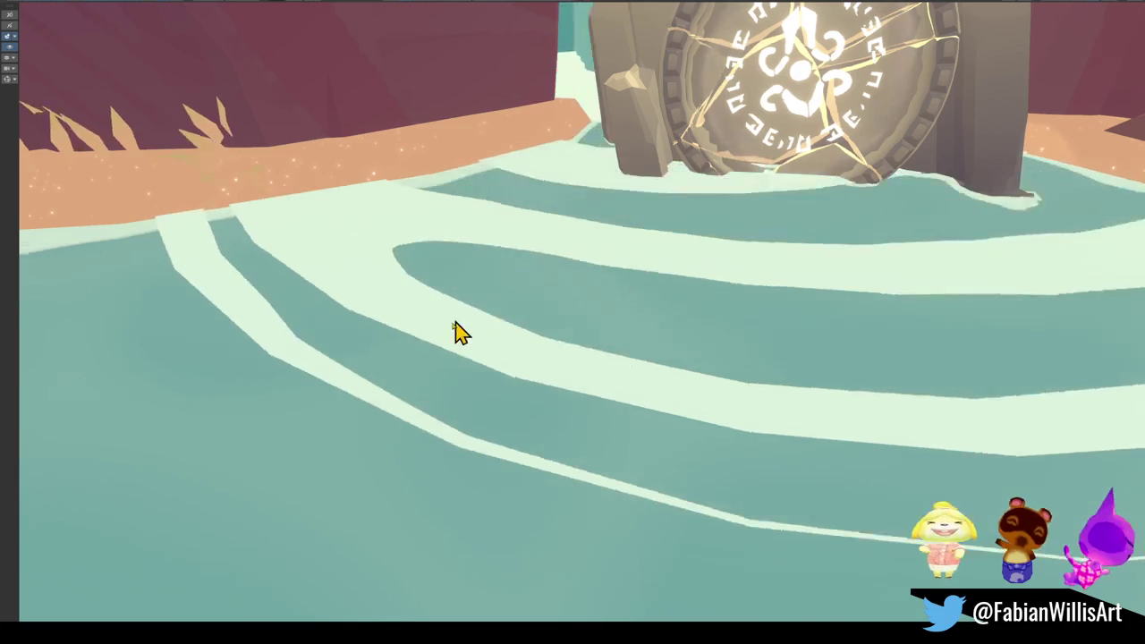
pyautogui.moveTo(675, 399); pyautogui.dragTo(581, 383, button='right')
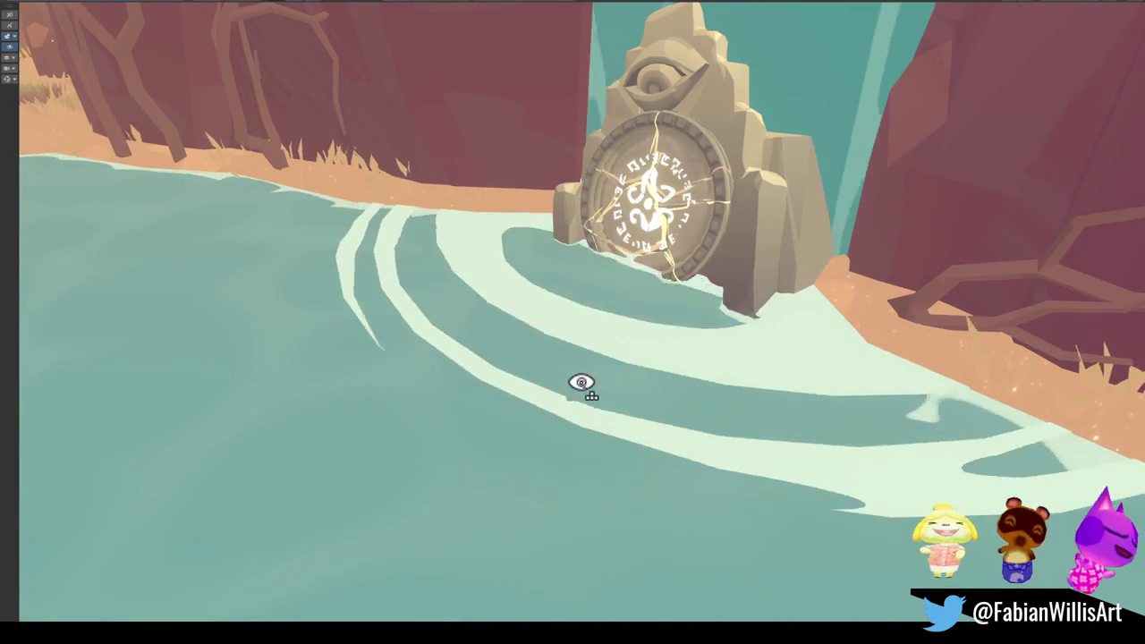
pyautogui.moveTo(582, 383); pyautogui.dragTo(582, 383, button='right')
pyautogui.click(580, 330)
pyautogui.moveTo(579, 329)
pyautogui.mouseDown(button='right')
pyautogui.moveTo(399, 342)
pyautogui.moveTo(486, 350)
pyautogui.moveTo(548, 310)
pyautogui.moveTo(578, 404)
pyautogui.mouseUp(button='right')
pyautogui.click(465, 409)
pyautogui.moveTo(461, 397)
pyautogui.mouseDown()
pyautogui.moveTo(736, 461)
pyautogui.moveTo(677, 466)
pyautogui.mouseUp()
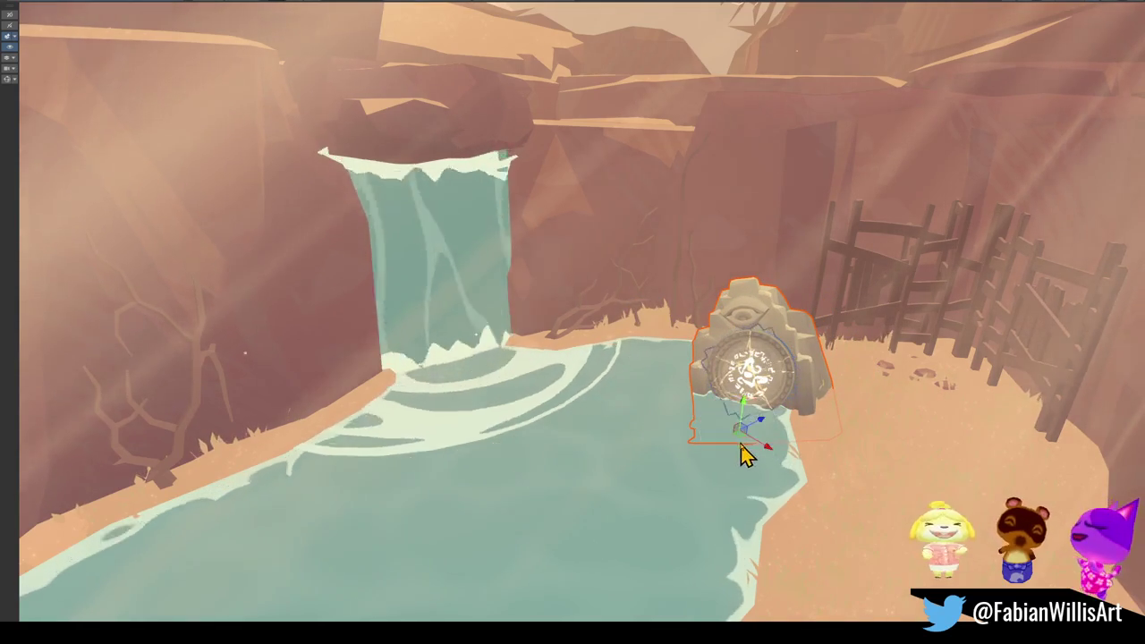
pyautogui.moveTo(726, 444)
pyautogui.mouseDown()
pyautogui.moveTo(686, 428)
pyautogui.moveTo(912, 447)
pyautogui.mouseUp()
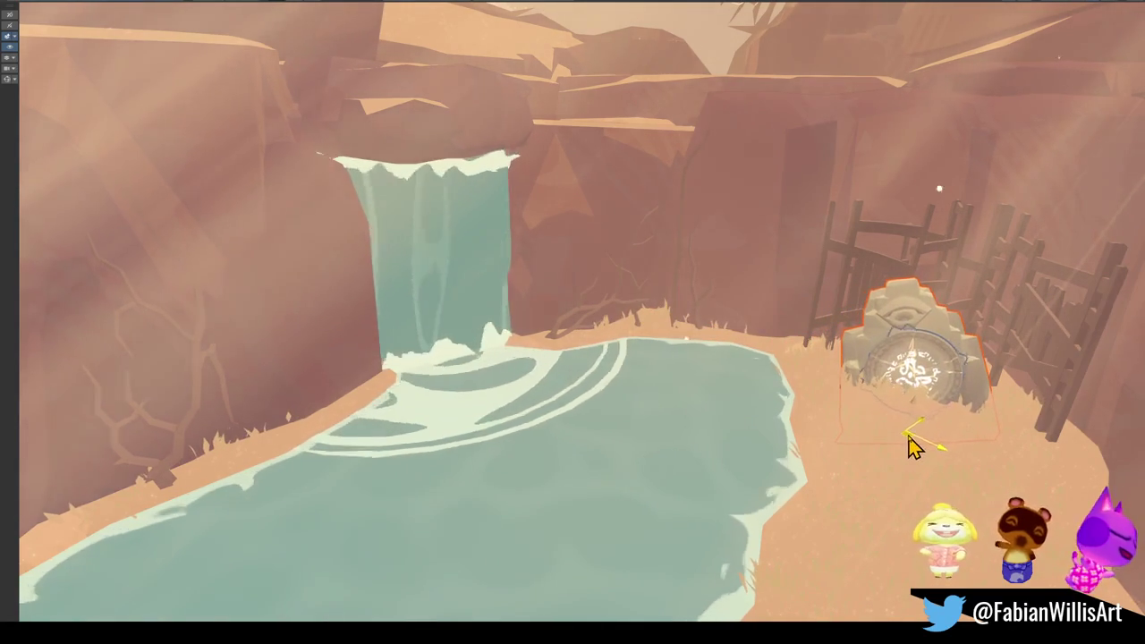
pyautogui.moveTo(906, 436); pyautogui.dragTo(912, 378, button='right')
pyautogui.moveTo(912, 378); pyautogui.dragTo(832, 427, button='middle')
pyautogui.moveTo(831, 427); pyautogui.dragTo(813, 454, button='right')
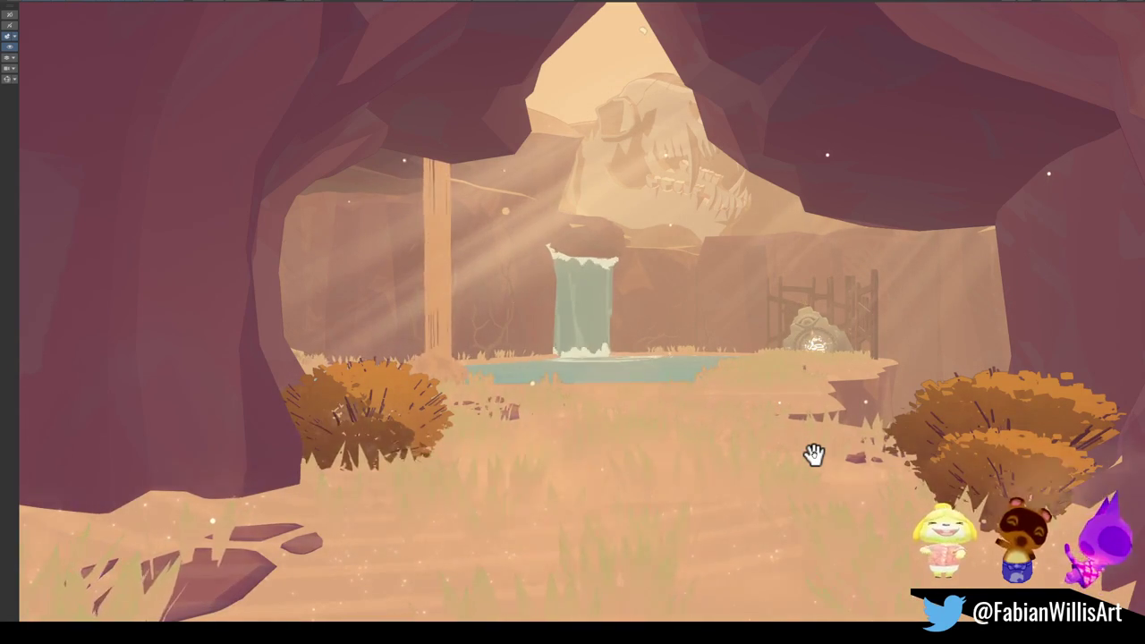
# Step: Fly the Scene view through the cave, past the tree, toward the waterfall pond
pyautogui.keyDown('alt'); pyautogui.moveTo(813, 454); pyautogui.dragTo(804, 433); pyautogui.keyUp('alt')
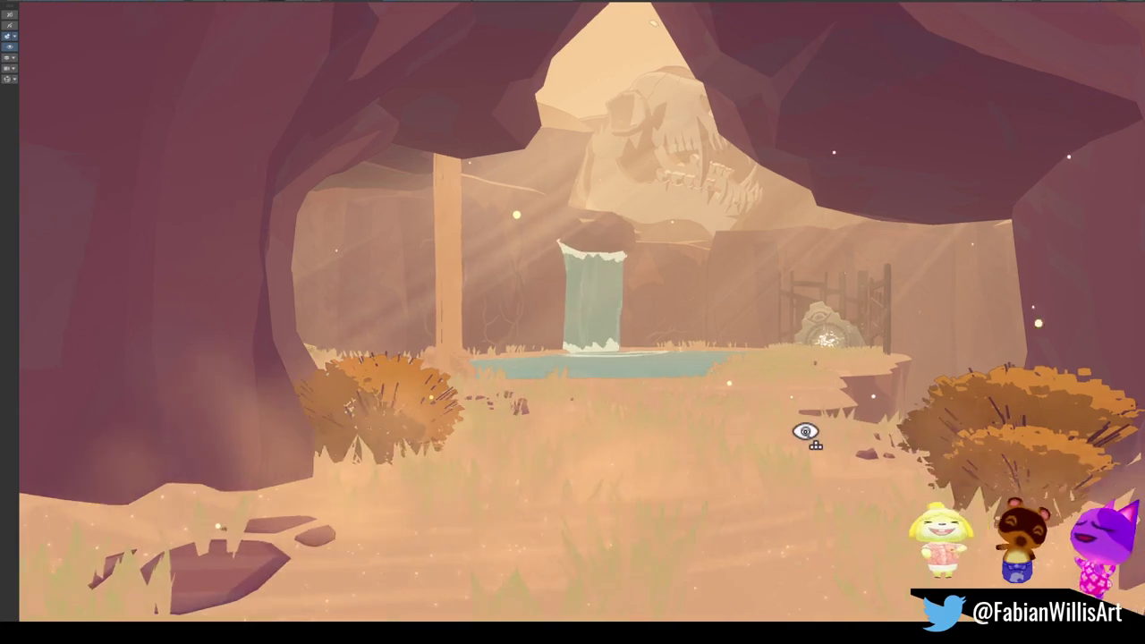
pyautogui.scroll(2, 805, 433)
pyautogui.scroll(2, 805, 434)
pyautogui.scroll(2, 805, 434)
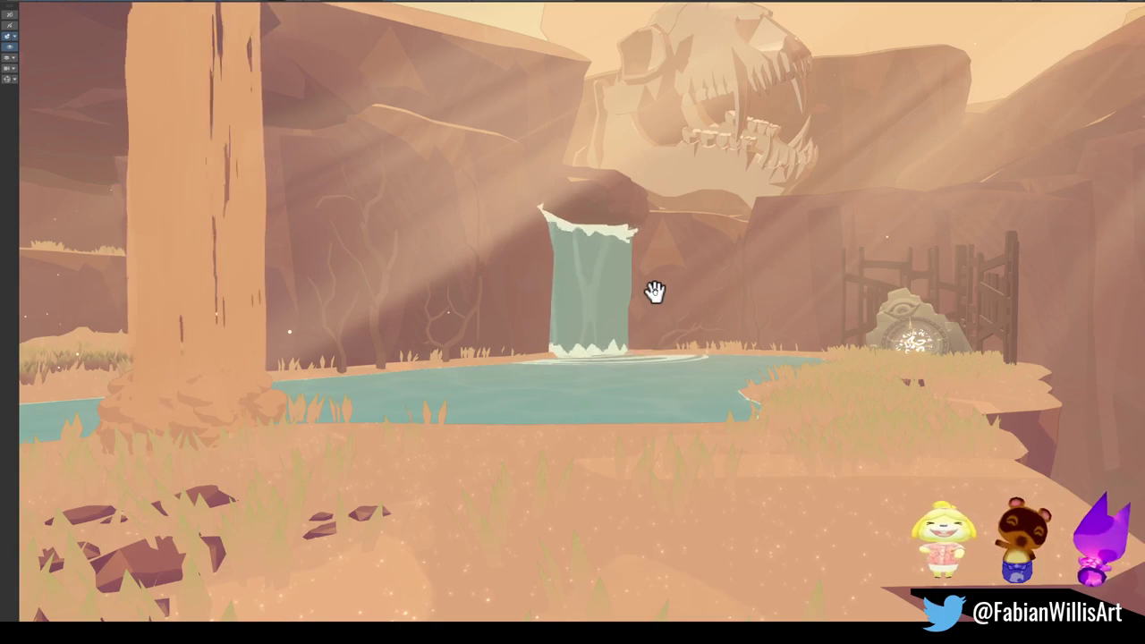
pyautogui.moveTo(626, 376)
pyautogui.mouseDown(button='right')
pyautogui.moveTo(573, 371)
pyautogui.moveTo(749, 407)
pyautogui.moveTo(864, 378)
pyautogui.moveTo(816, 406)
pyautogui.mouseUp(button='right')
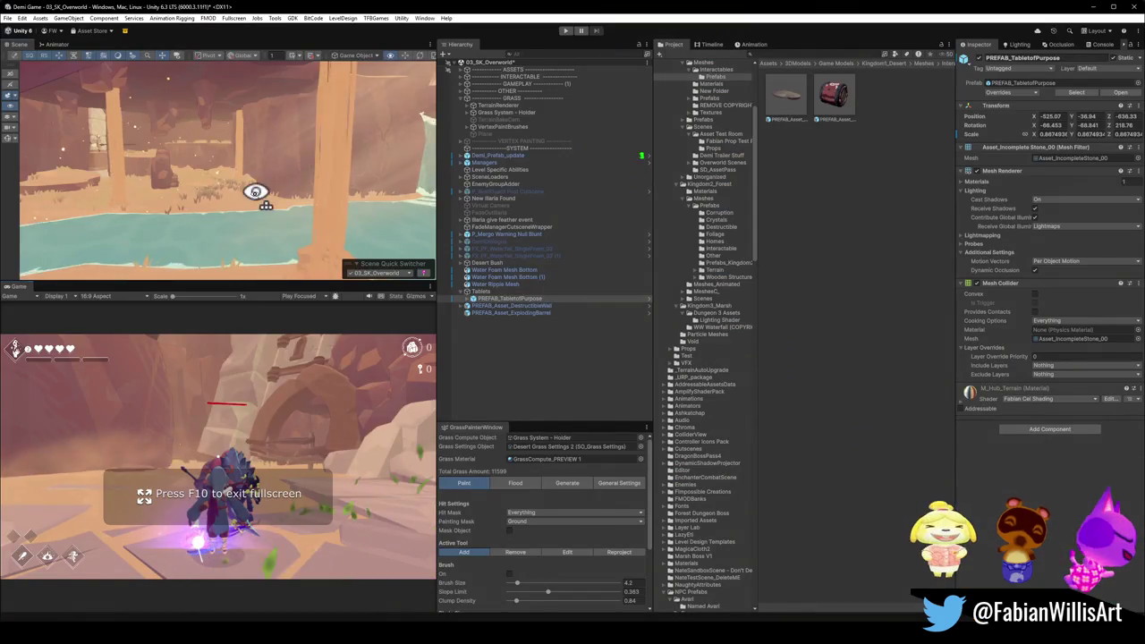
pyautogui.moveTo(253, 192)
pyautogui.mouseDown(button='right')
pyautogui.moveTo(375, 212)
pyautogui.moveTo(407, 179)
pyautogui.moveTo(331, 182)
pyautogui.mouseUp(button='right')
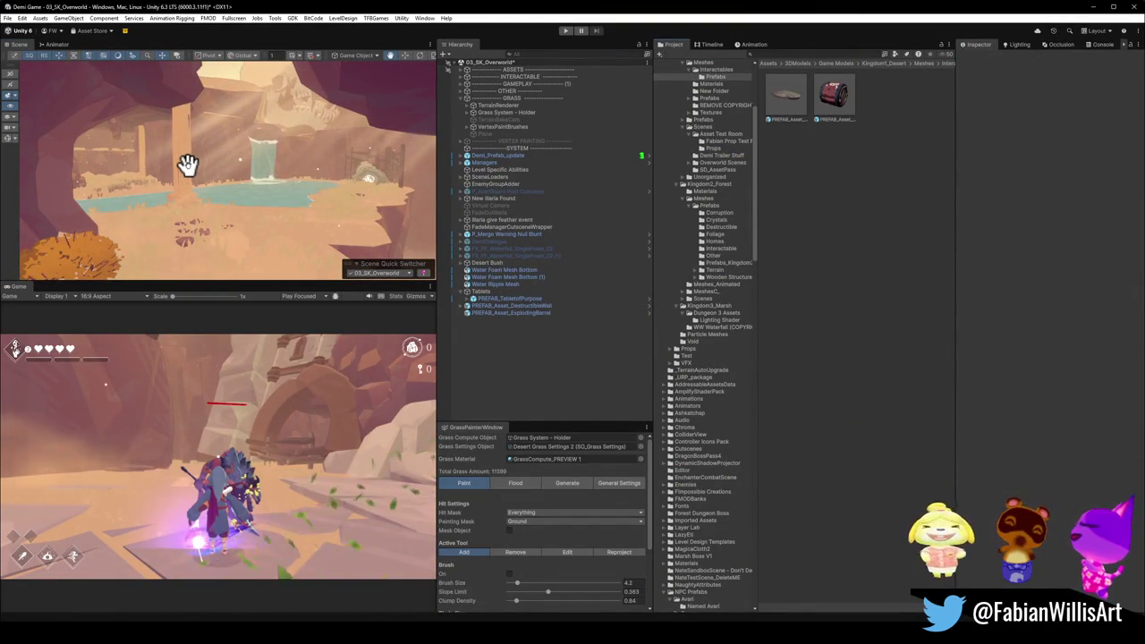
# Step: Pan the Scene view, then minimise Unity to return to Blender's tower level
pyautogui.moveTo(295, 194); pyautogui.dragTo(273, 186, button='middle')
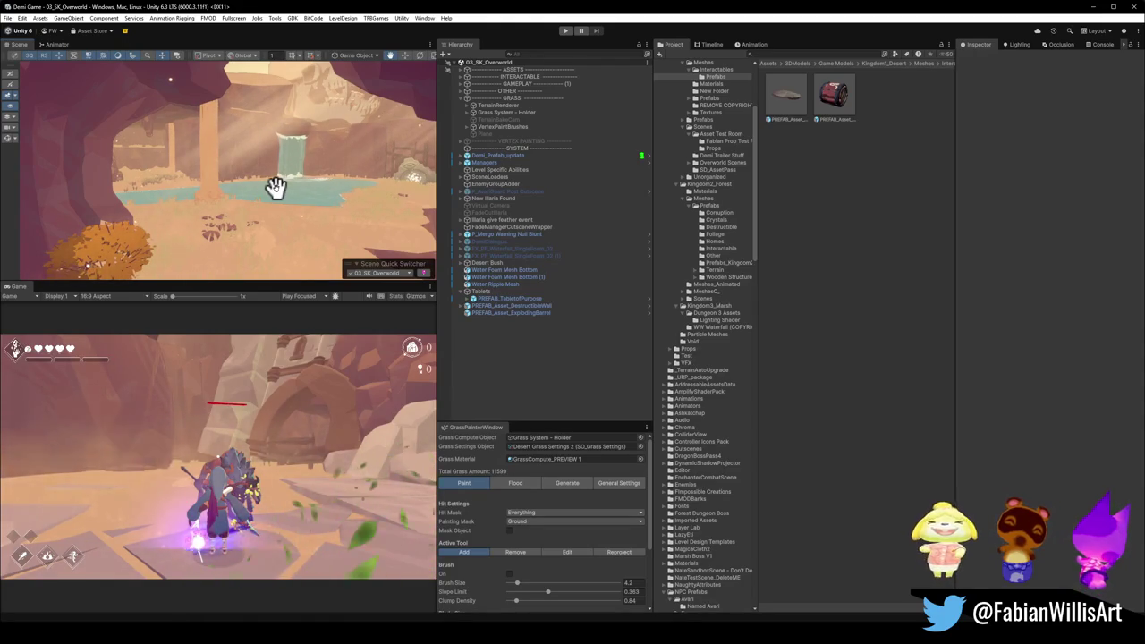
pyautogui.moveTo(263, 179)
pyautogui.mouseDown(button='right')
pyautogui.moveTo(302, 162)
pyautogui.moveTo(286, 173)
pyautogui.moveTo(223, 171)
pyautogui.moveTo(194, 207)
pyautogui.moveTo(158, 169)
pyautogui.moveTo(230, 159)
pyautogui.moveTo(306, 216)
pyautogui.moveTo(179, 184)
pyautogui.moveTo(215, 179)
pyautogui.mouseUp(button='right')
pyautogui.click(1094, 7)
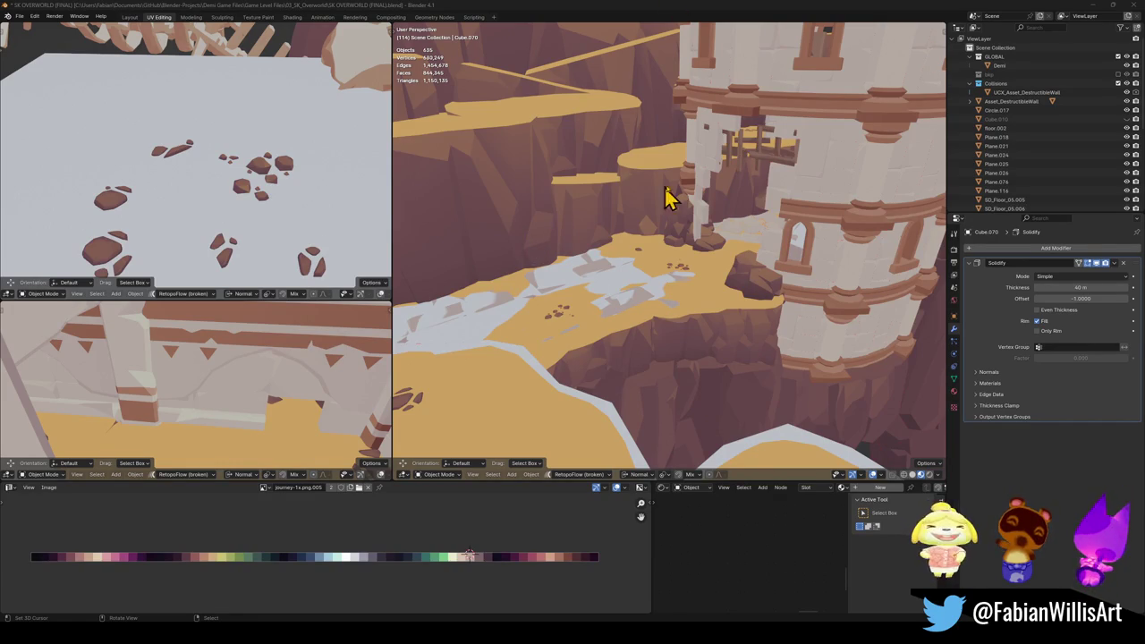
# Step: Fly into the tower with walk navigation and select the wooden scaffold prop
pyautogui.hotkey('shift', '`')
pyautogui.press('w')
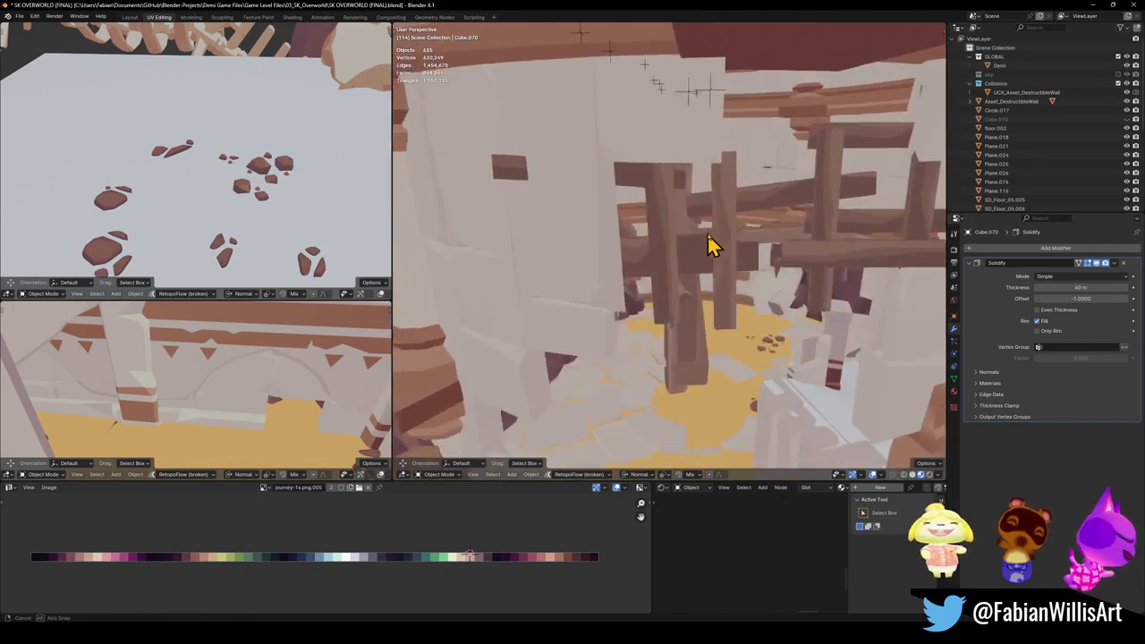
pyautogui.click(680, 233)
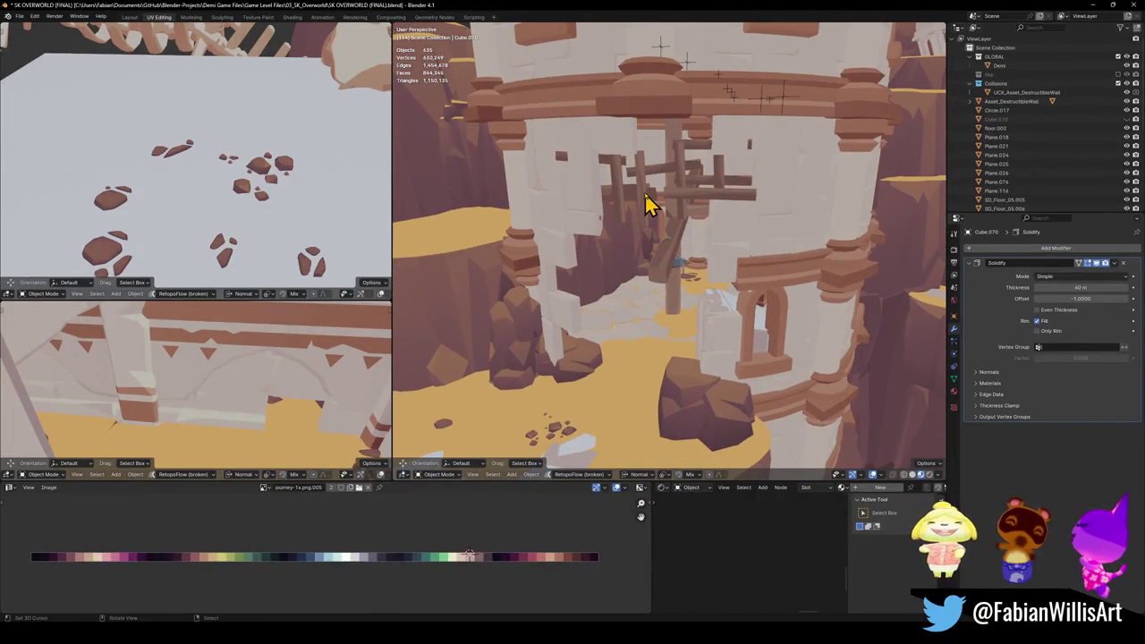
pyautogui.click(648, 204)
pyautogui.hotkey('shift', '`')
pyautogui.press('w')
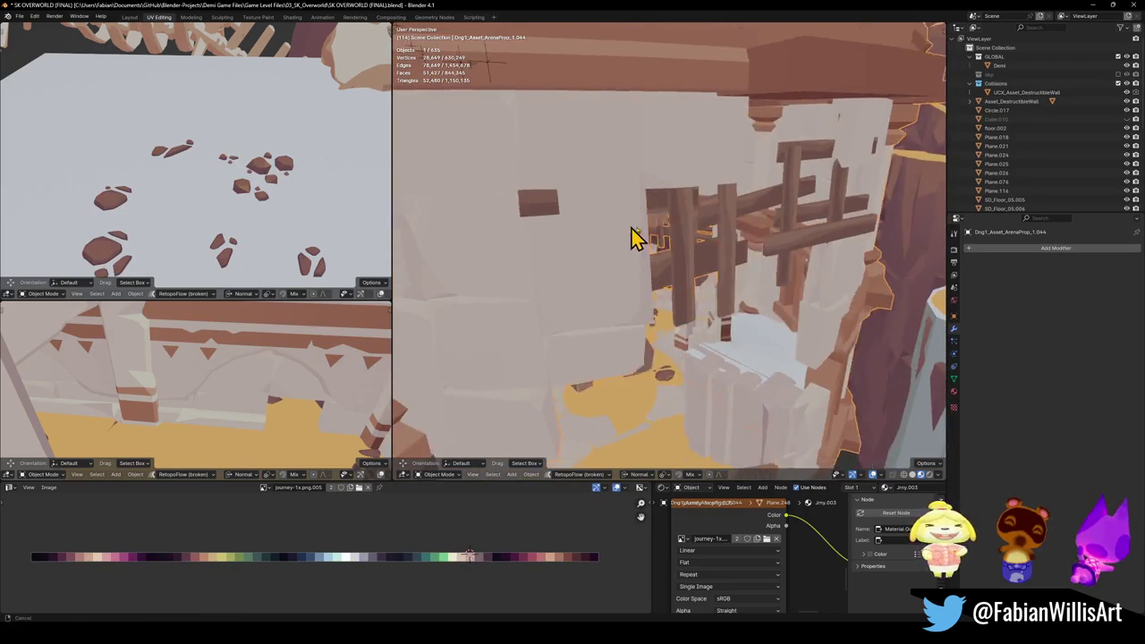
pyautogui.click(616, 220)
# Step: In Edit Mode, try moving the scaffold block's vertices, then cancel and return to Object Mode
pyautogui.press('Tab')
pyautogui.moveTo(626, 225)
pyautogui.mouseDown(button='middle')
pyautogui.moveTo(620, 260)
pyautogui.moveTo(582, 247)
pyautogui.mouseUp(button='middle')
pyautogui.click(619, 247)
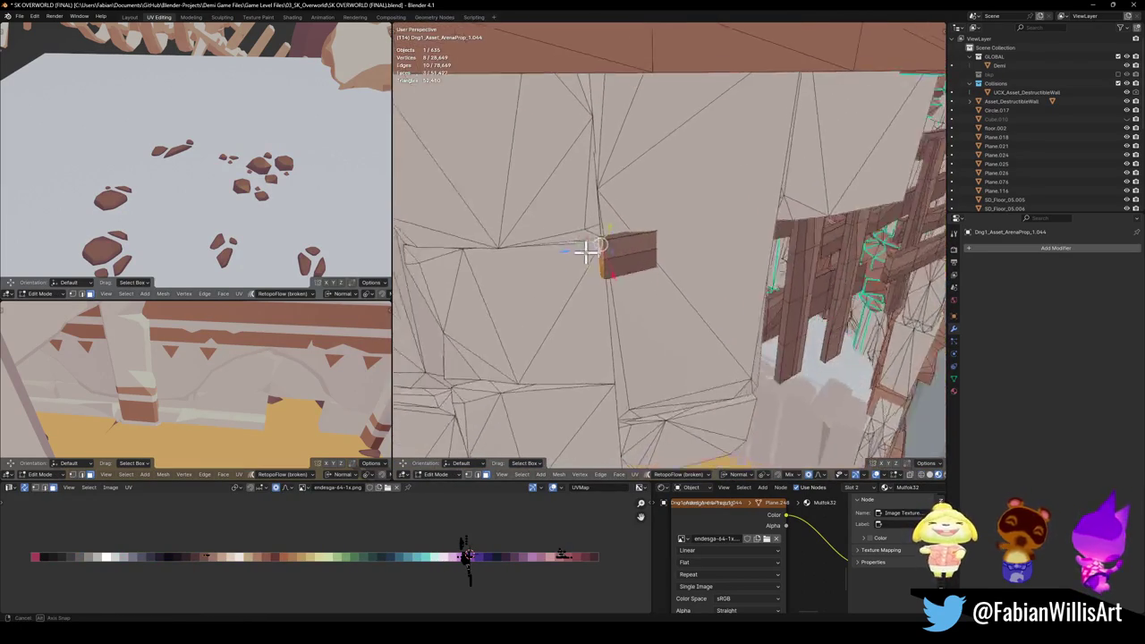
pyautogui.press('g')
pyautogui.press('g')
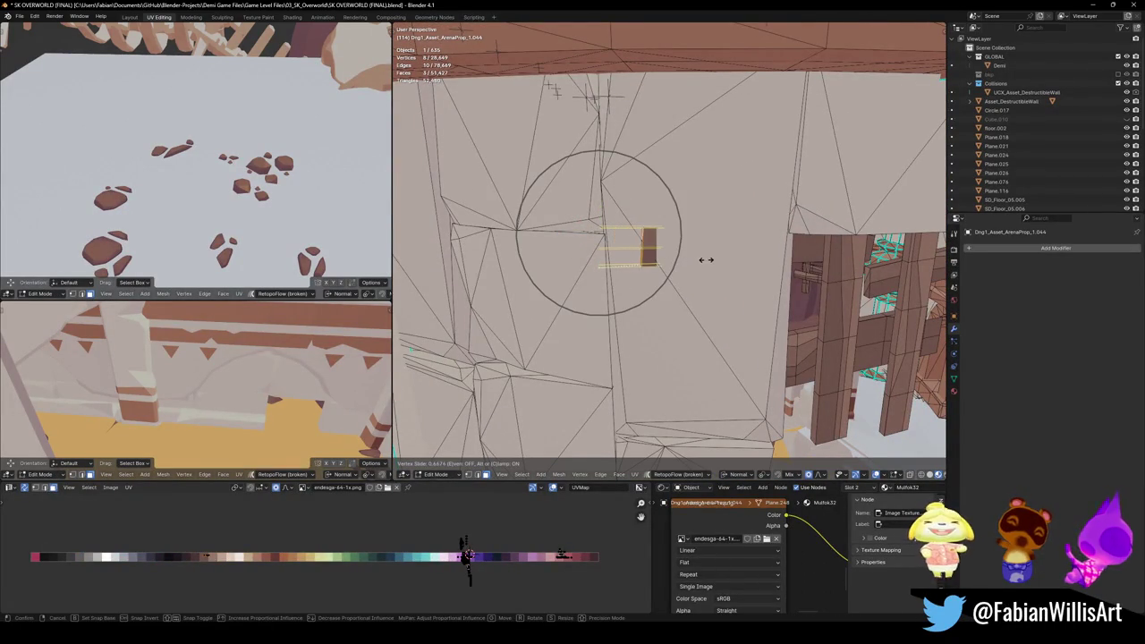
pyautogui.press('Escape')
pyautogui.press('Tab')
# Step: Pull back to view the round tower and save SK OVERWORLD (FINAL).blend
pyautogui.hotkey('shift', '`')
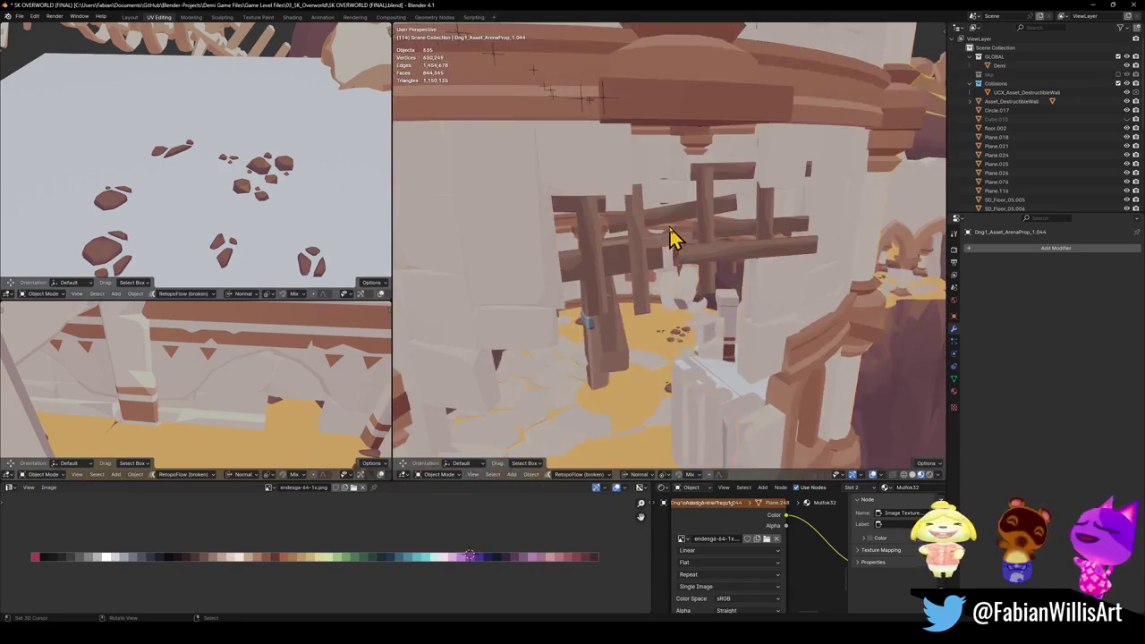
pyautogui.click(700, 211)
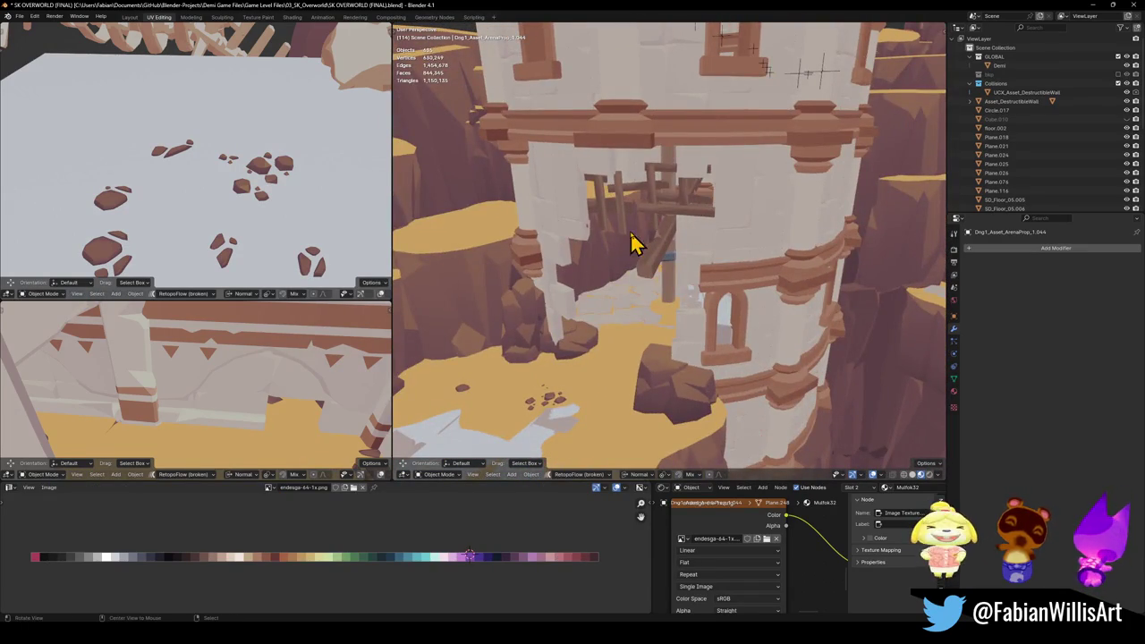
pyautogui.moveTo(631, 243); pyautogui.dragTo(697, 224, button='middle')
pyautogui.hotkey('ctrl', 's')
pyautogui.hotkey('shift', '`')
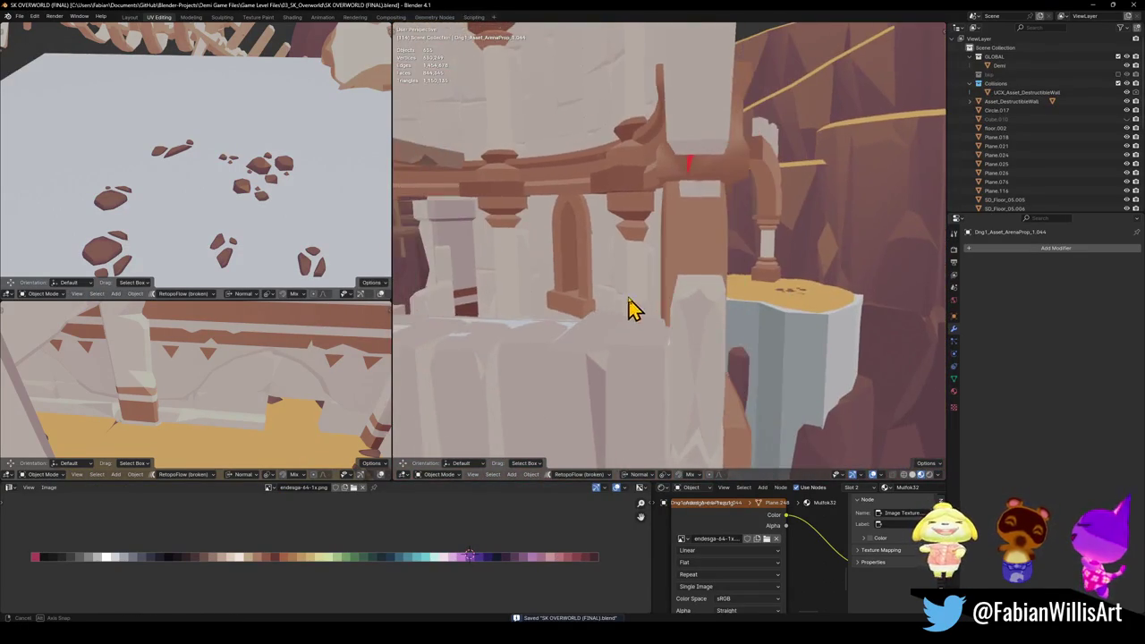
pyautogui.click(729, 271)
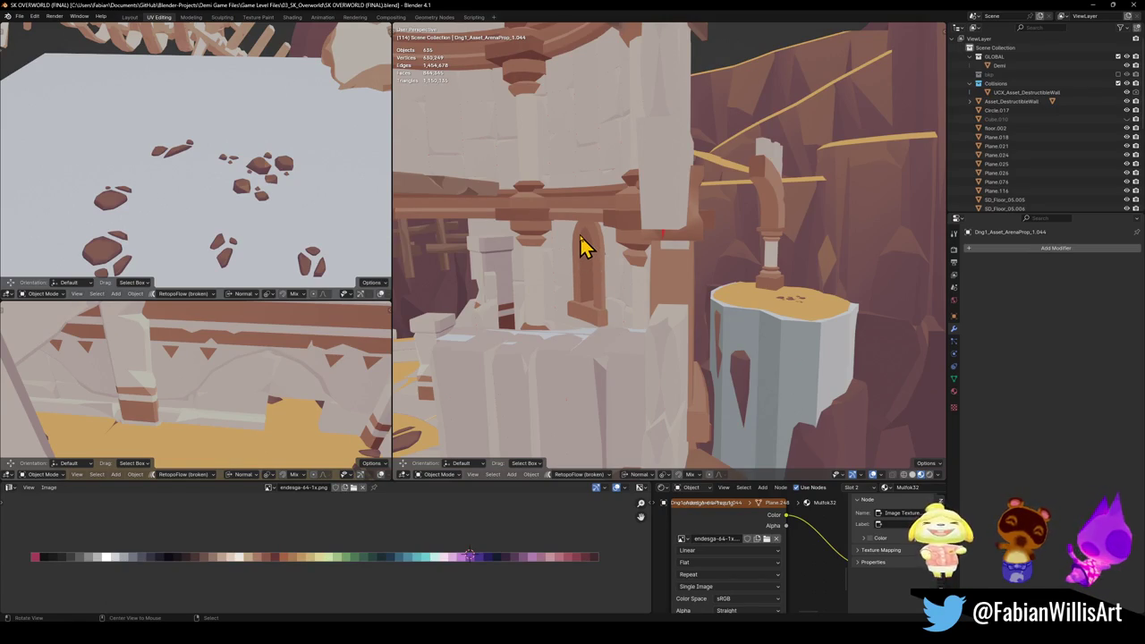
pyautogui.scroll(4, 582, 247)
pyautogui.moveTo(672, 277)
pyautogui.mouseDown(button='middle')
pyautogui.moveTo(608, 281)
pyautogui.moveTo(618, 299)
pyautogui.moveTo(646, 276)
pyautogui.moveTo(639, 299)
pyautogui.moveTo(677, 286)
pyautogui.mouseUp(button='middle')
# Step: Walk through the arch, past the pit and arched building, to the castle gate
pyautogui.hotkey('shift', '`')
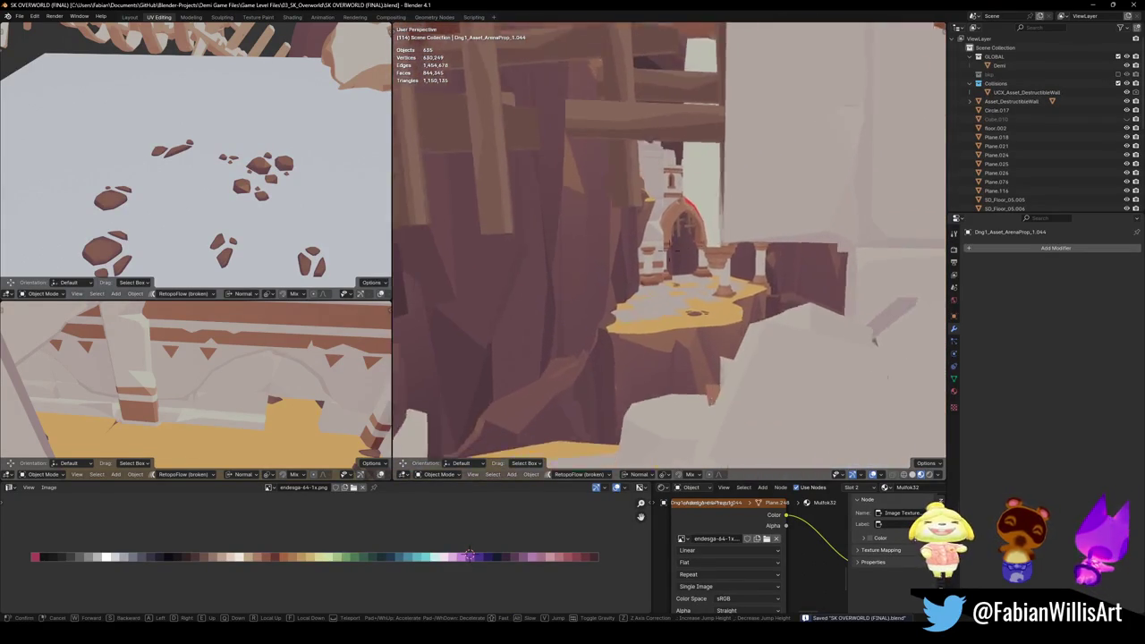
pyautogui.press('w')
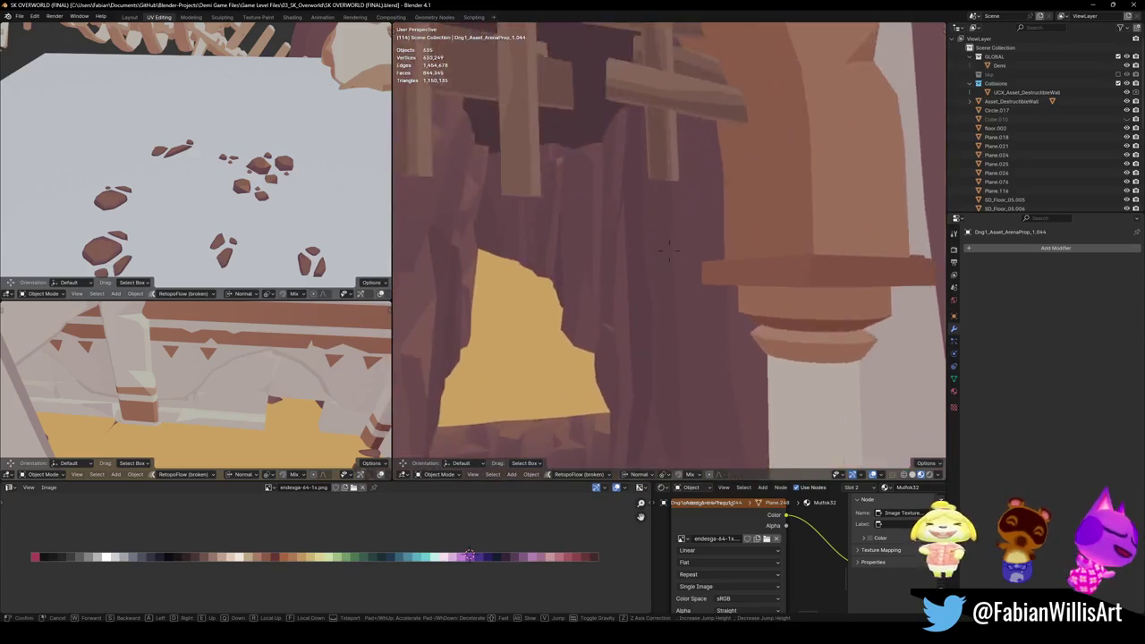
pyautogui.press('w')
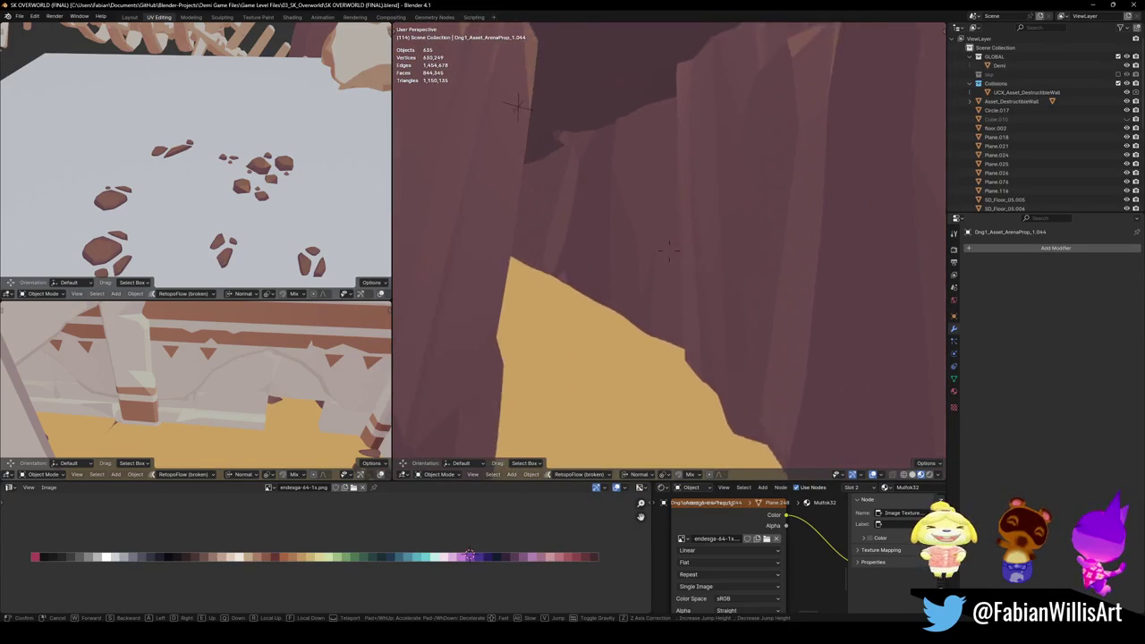
pyautogui.press('w')
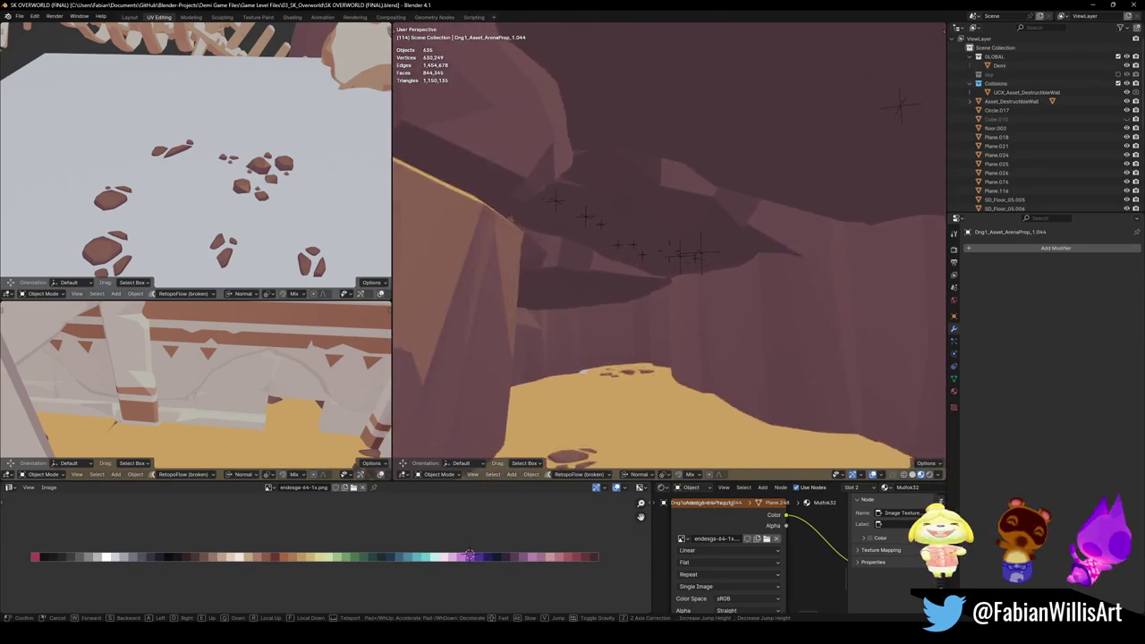
pyautogui.press('w')
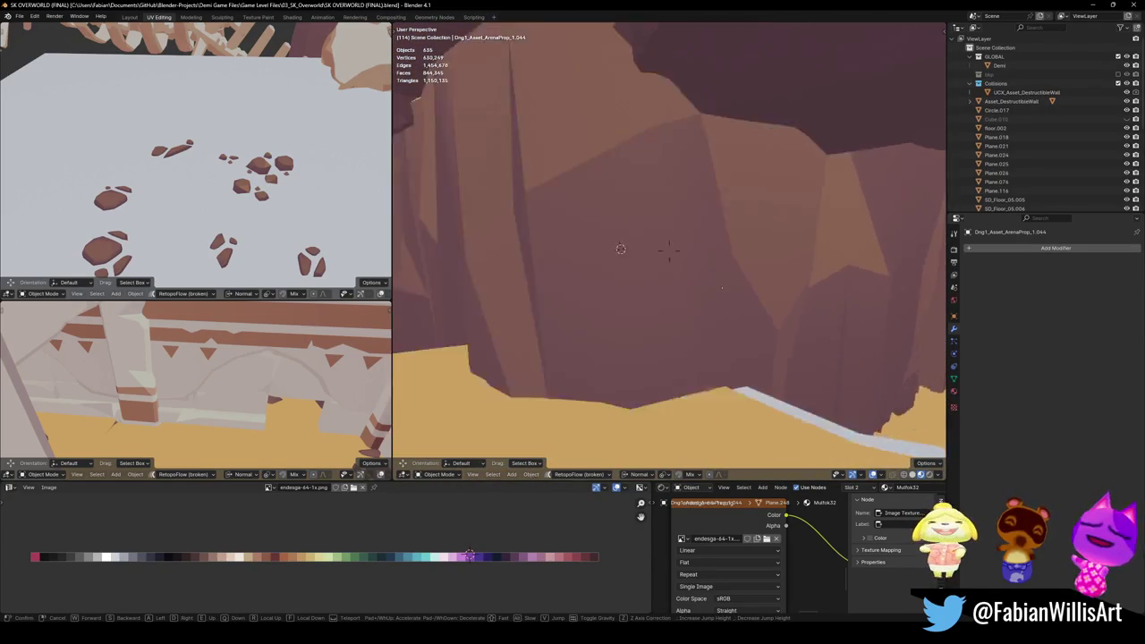
pyautogui.press('w')
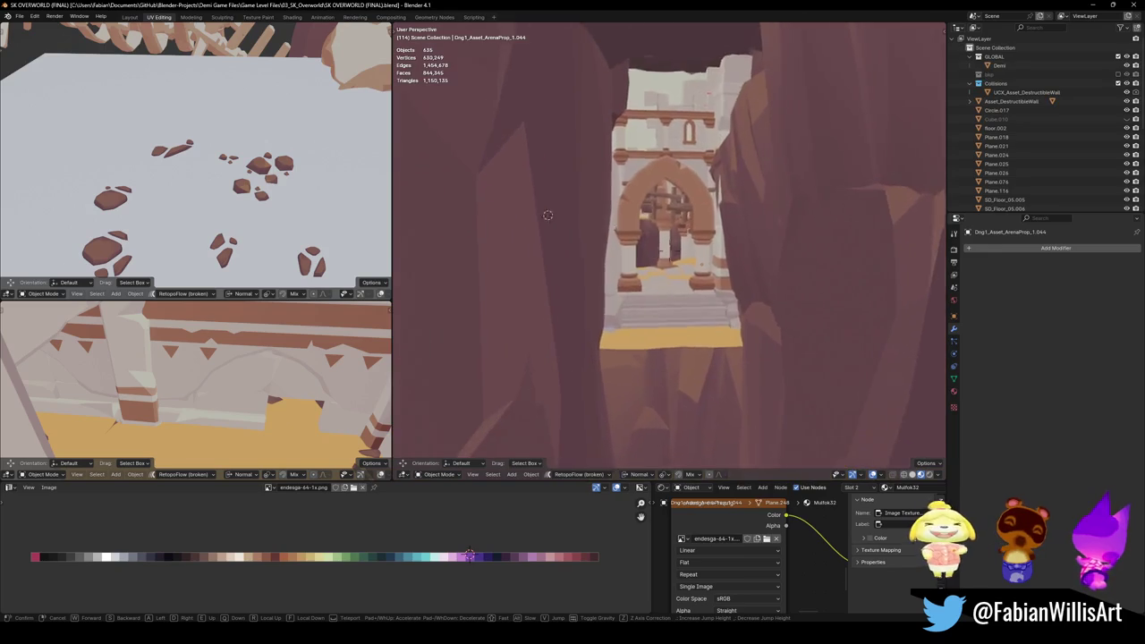
pyautogui.press('w')
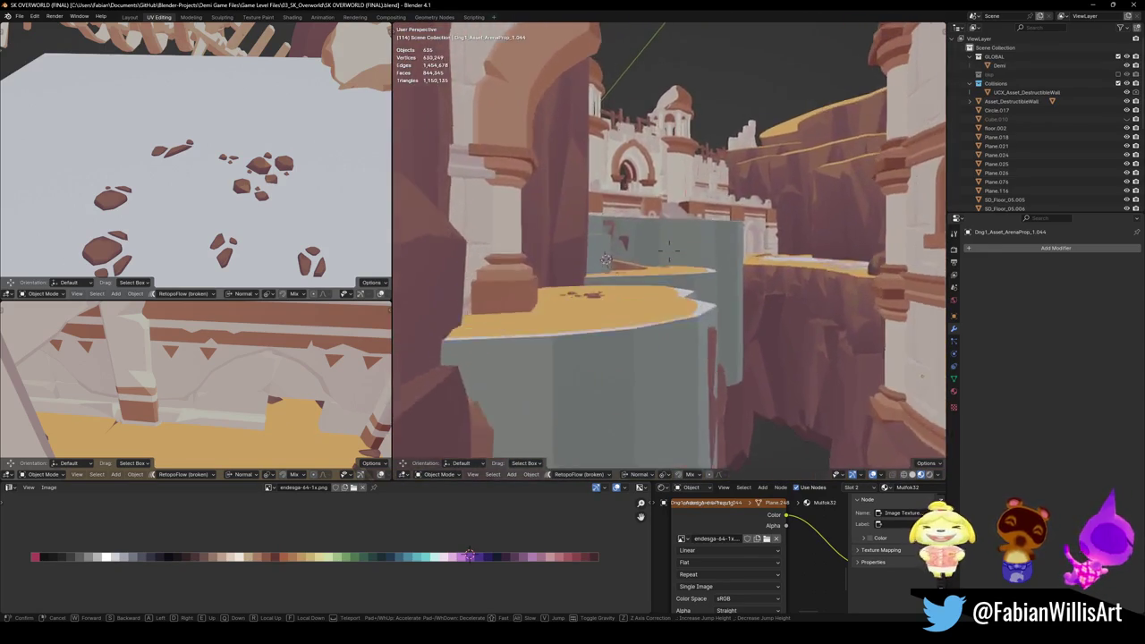
pyautogui.press('w')
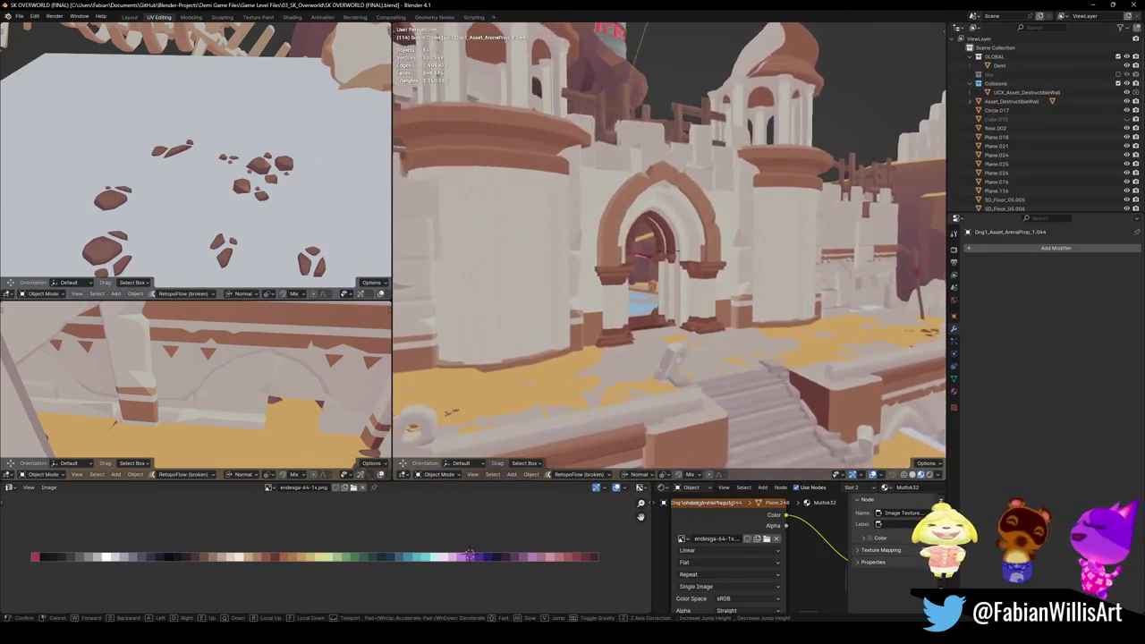
pyautogui.press('w')
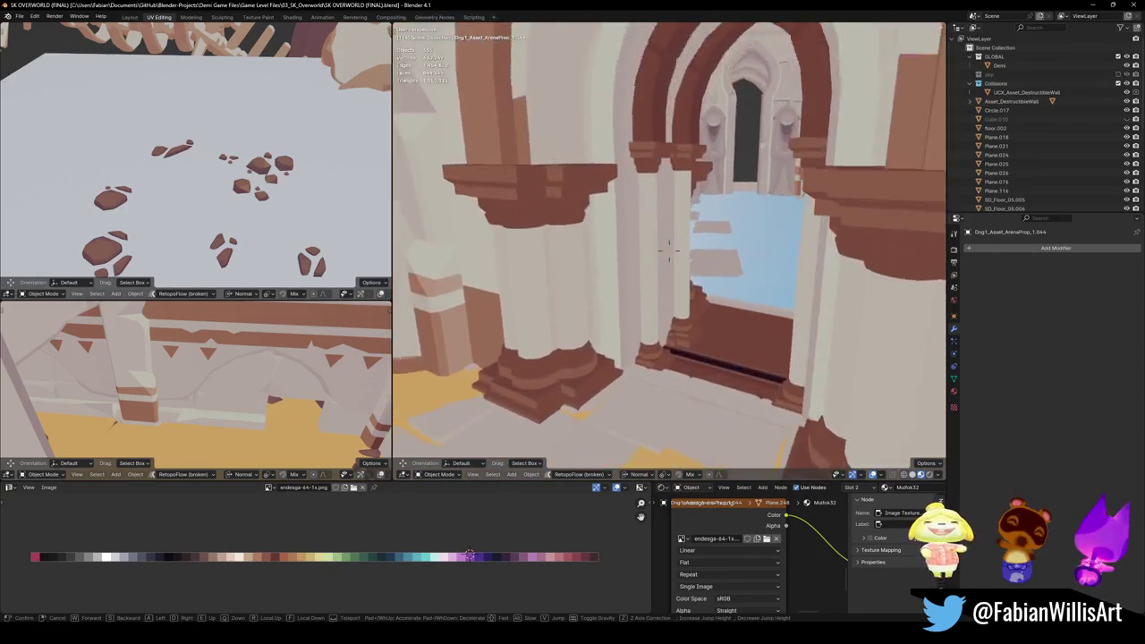
pyautogui.press('w')
pyautogui.press('s')
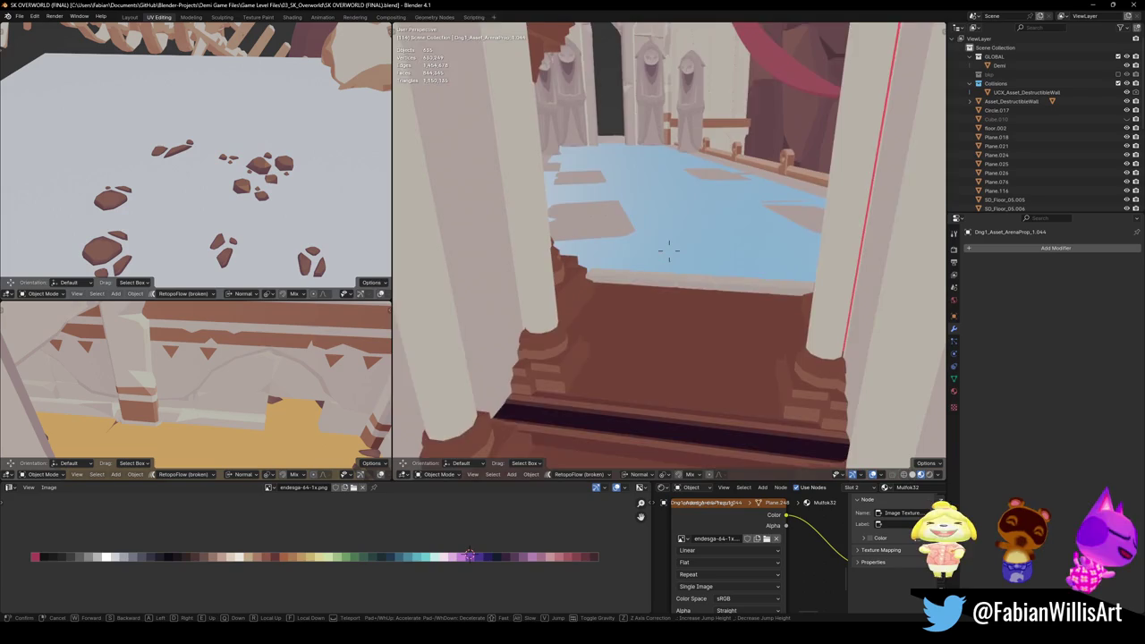
# Step: Tour the canyon arches and arena floor, then unhide the wooden cart with Alt+H
pyautogui.press('w')
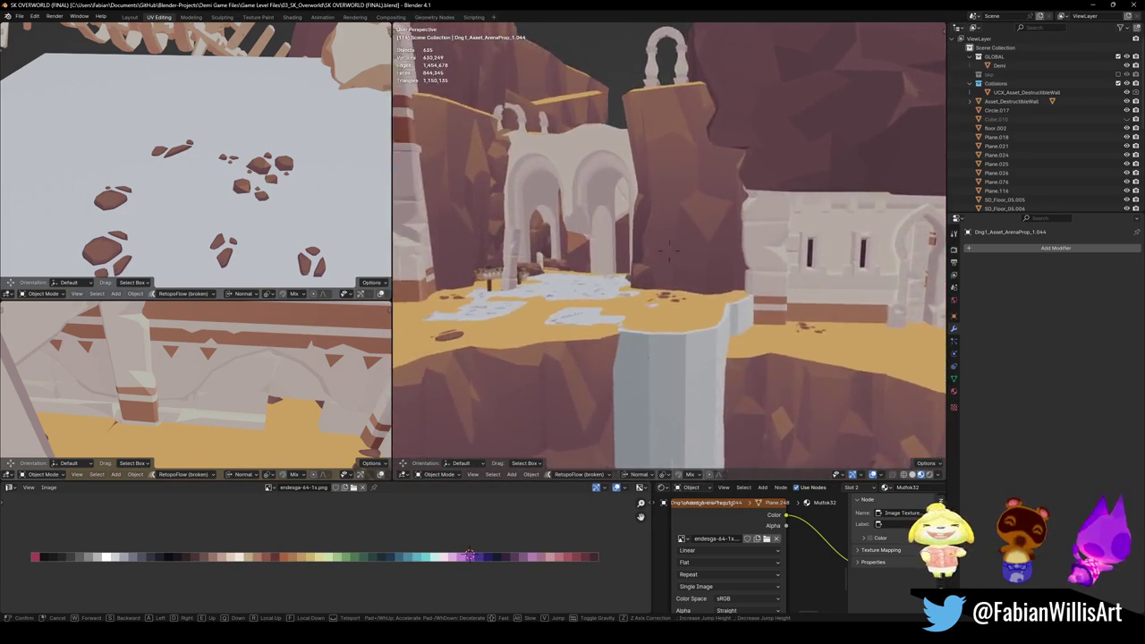
pyautogui.press('w')
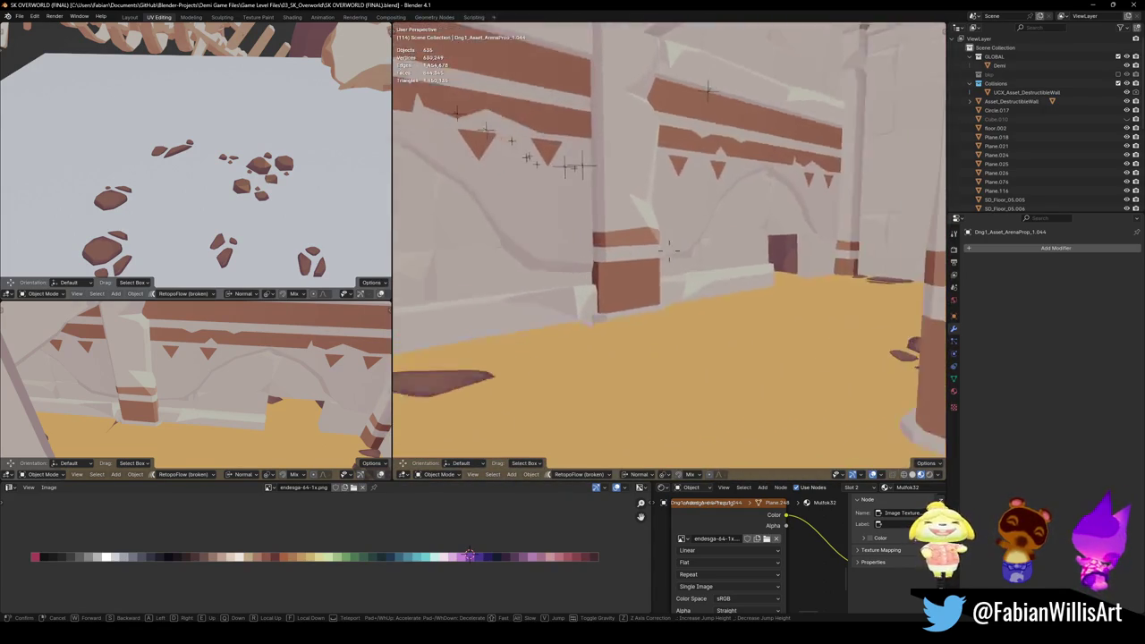
pyautogui.press('w')
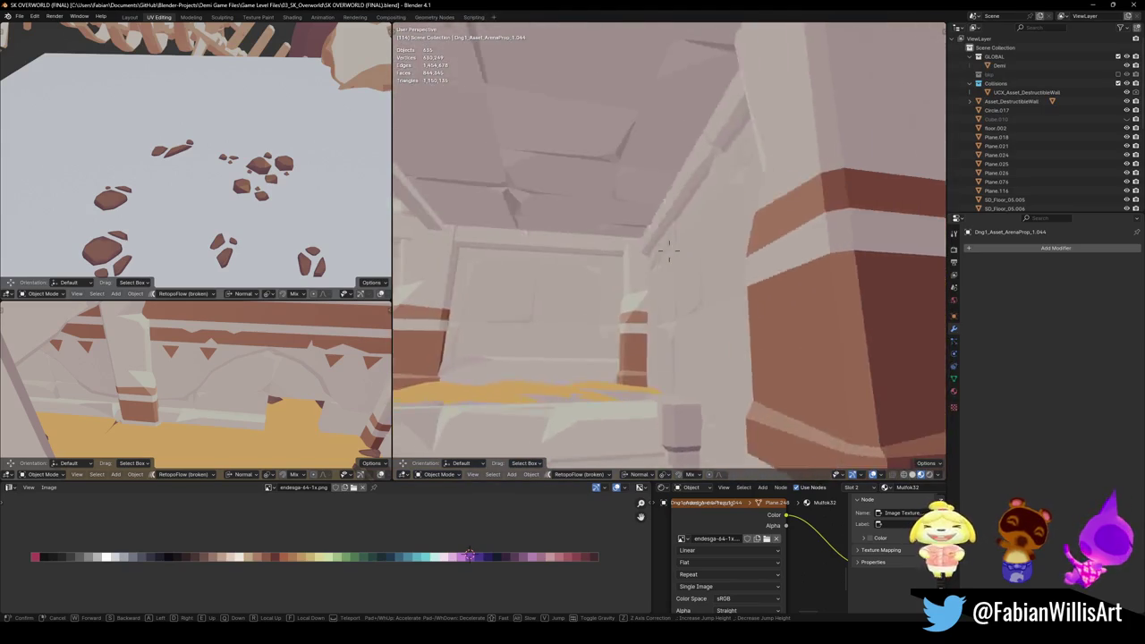
pyautogui.press('s')
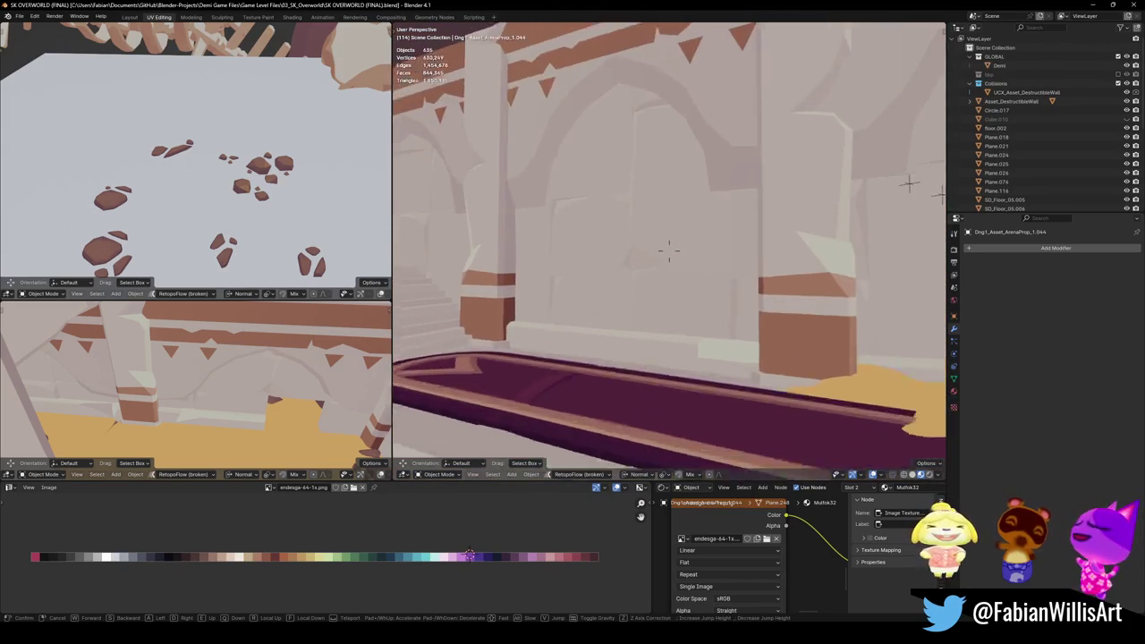
pyautogui.press('e')
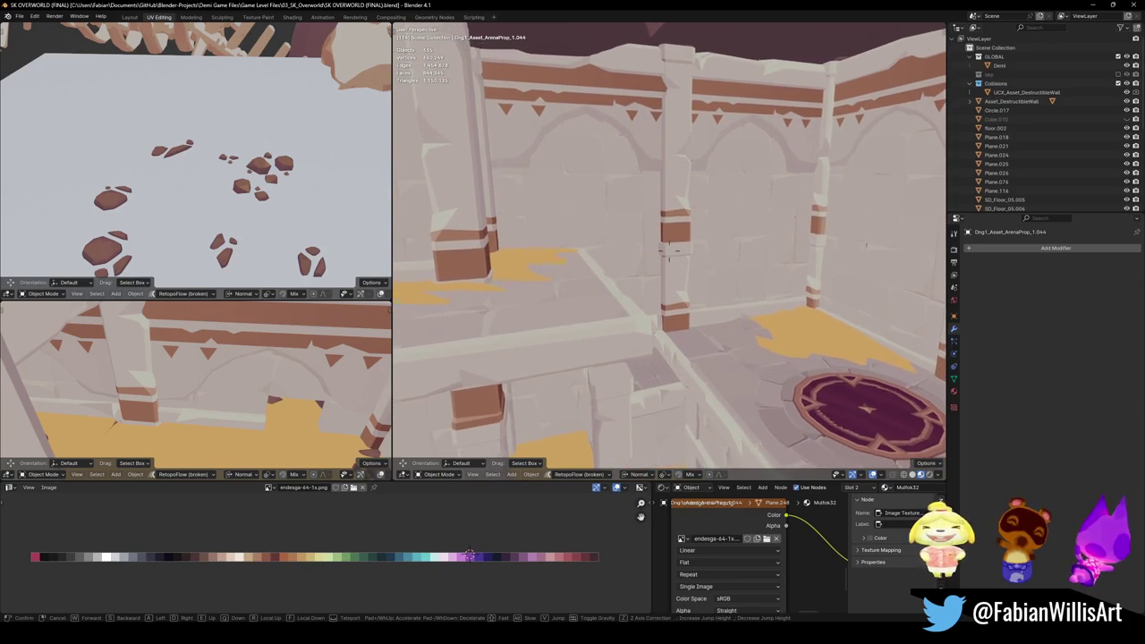
pyautogui.press('e')
pyautogui.press('a')
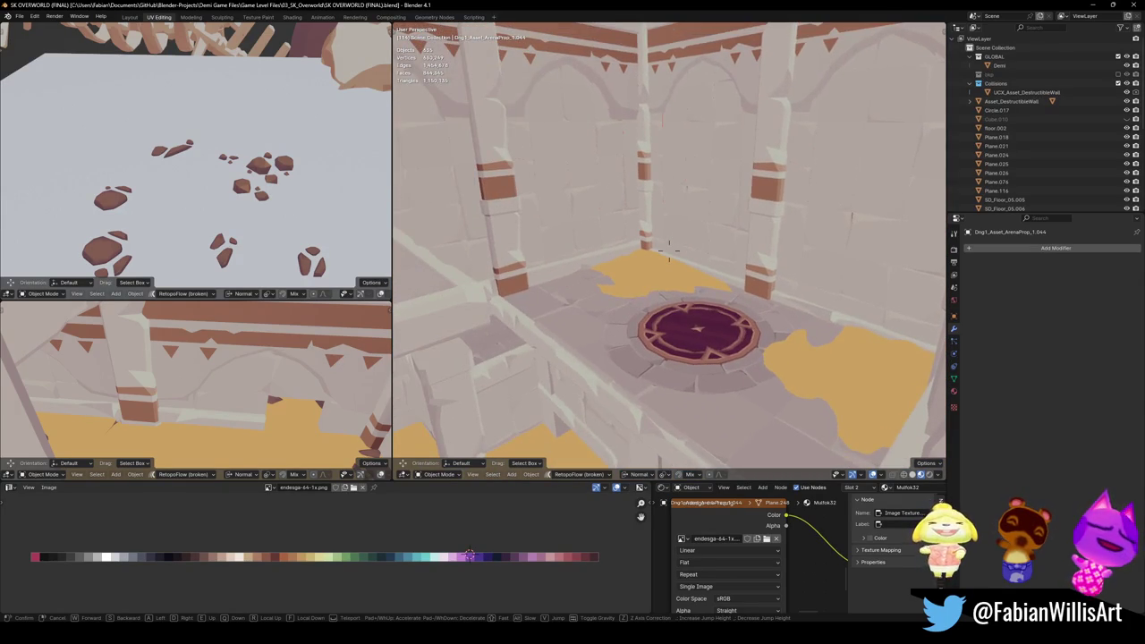
pyautogui.press('w')
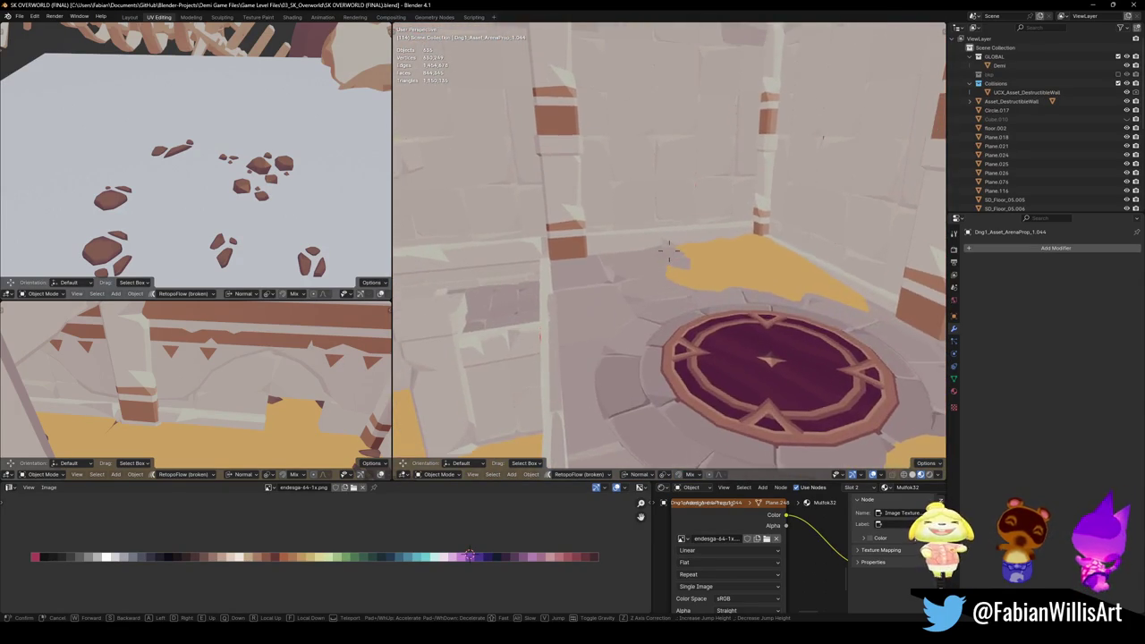
pyautogui.press('w')
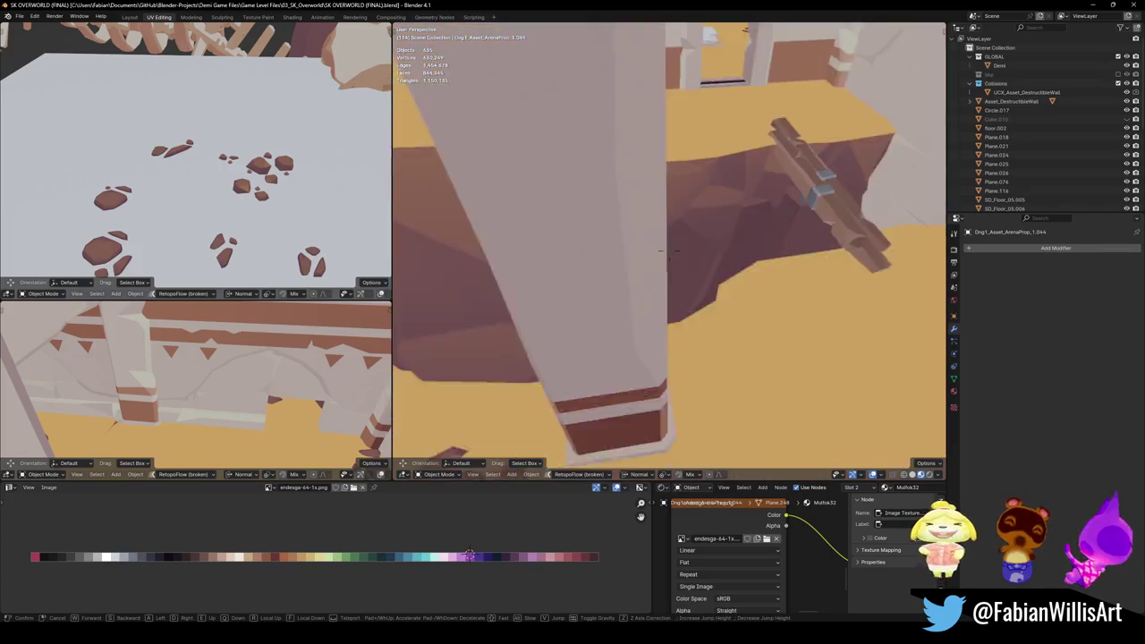
pyautogui.press('w')
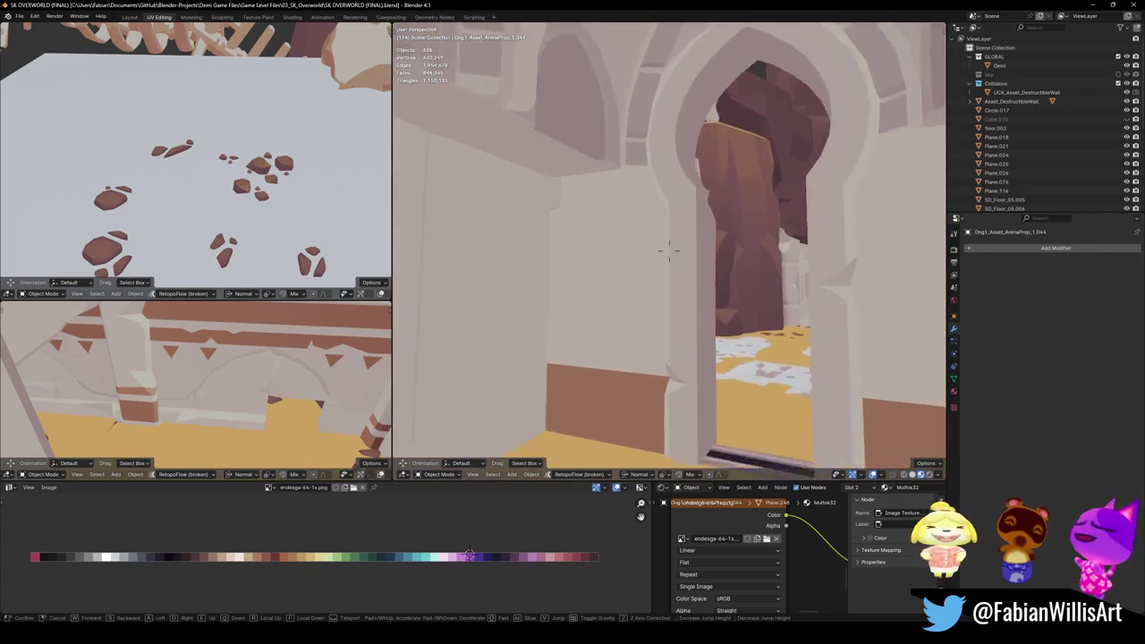
pyautogui.press('s')
pyautogui.press('w')
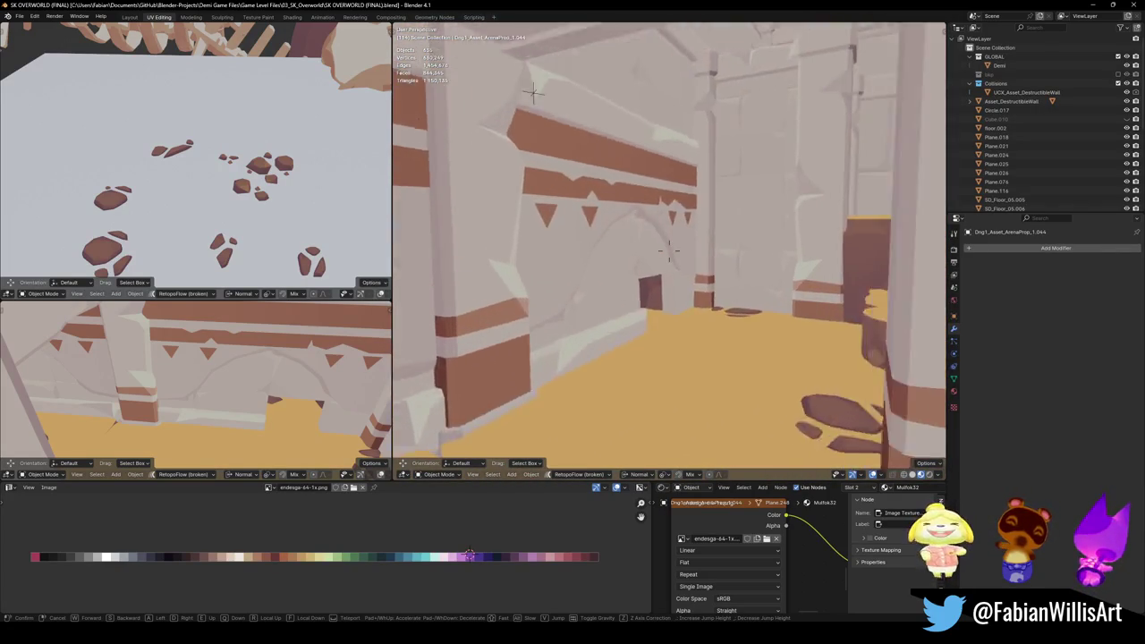
pyautogui.press('Escape')
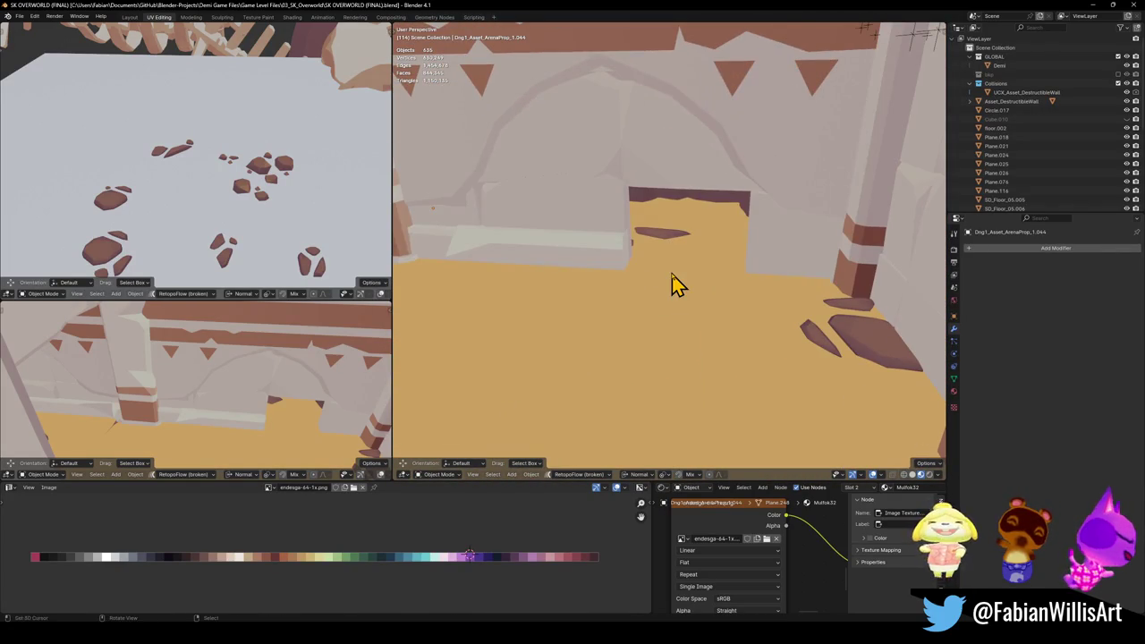
pyautogui.hotkey('alt', 'h')
pyautogui.moveTo(799, 161)
pyautogui.mouseDown(button='middle')
pyautogui.moveTo(686, 270)
pyautogui.moveTo(733, 281)
pyautogui.moveTo(691, 284)
pyautogui.moveTo(697, 293)
pyautogui.moveTo(677, 263)
pyautogui.mouseUp(button='middle')
pyautogui.click(681, 288)
pyautogui.scroll(5, 696, 293)
pyautogui.scroll(-5, 691, 285)
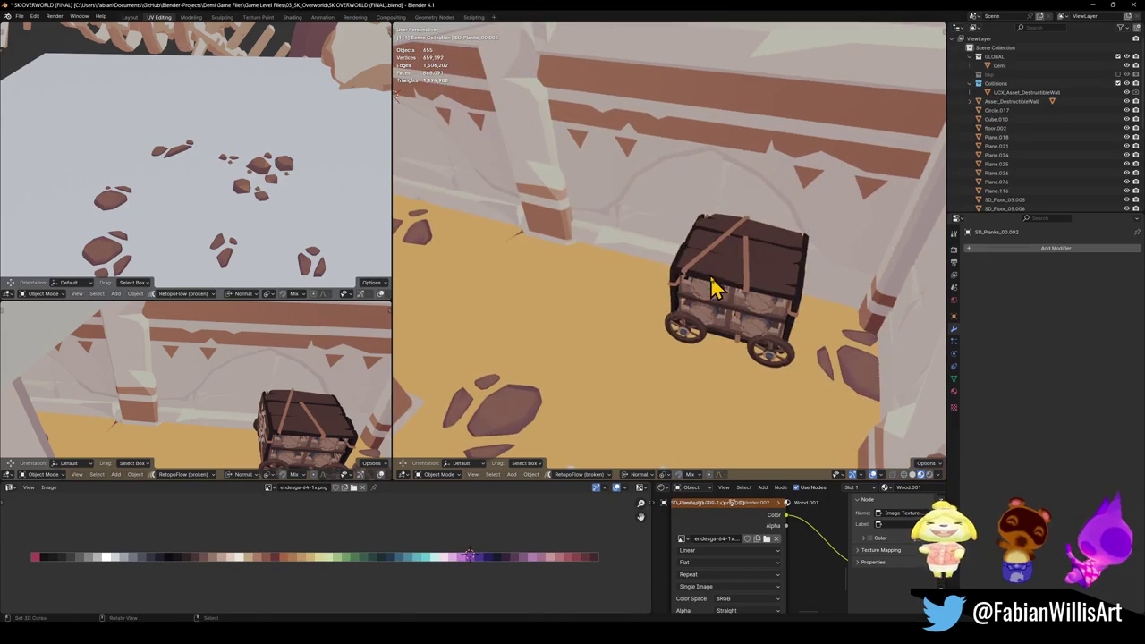
pyautogui.hotkey('shift', 'd')
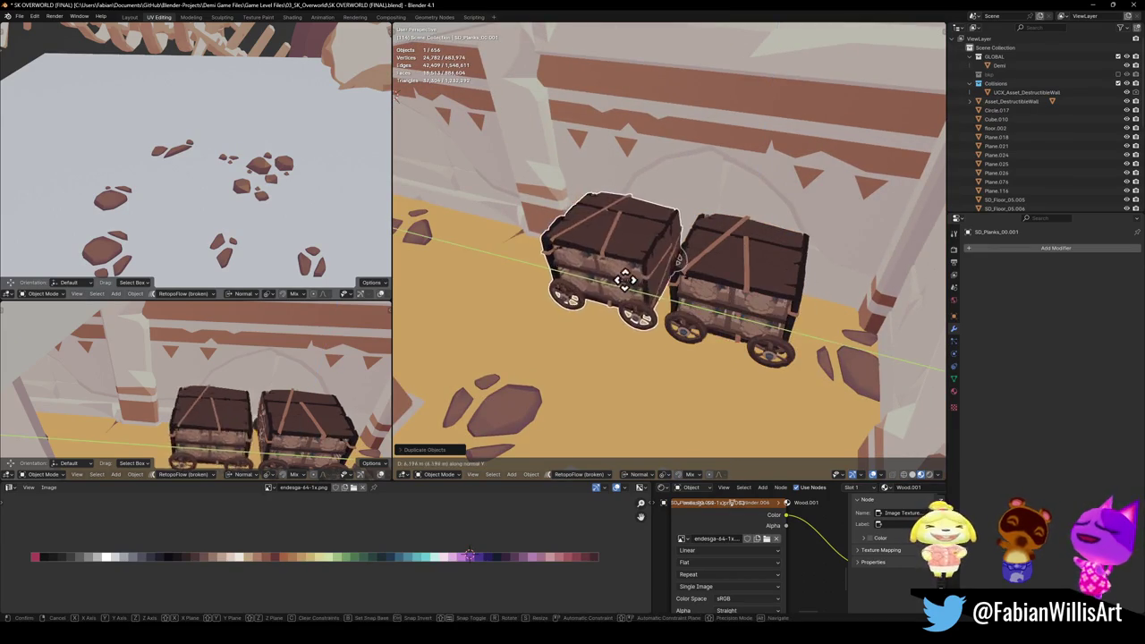
pyautogui.click(622, 280)
pyautogui.scroll(2, 701, 281)
pyautogui.moveTo(695, 281)
pyautogui.mouseDown(button='middle')
pyautogui.moveTo(655, 271)
pyautogui.moveTo(721, 287)
pyautogui.moveTo(722, 268)
pyautogui.moveTo(626, 276)
pyautogui.moveTo(710, 313)
pyautogui.moveTo(689, 320)
pyautogui.moveTo(779, 294)
pyautogui.moveTo(710, 299)
pyautogui.moveTo(705, 286)
pyautogui.moveTo(736, 311)
pyautogui.moveTo(721, 287)
pyautogui.moveTo(722, 307)
pyautogui.mouseUp(button='middle')
pyautogui.press('Delete')
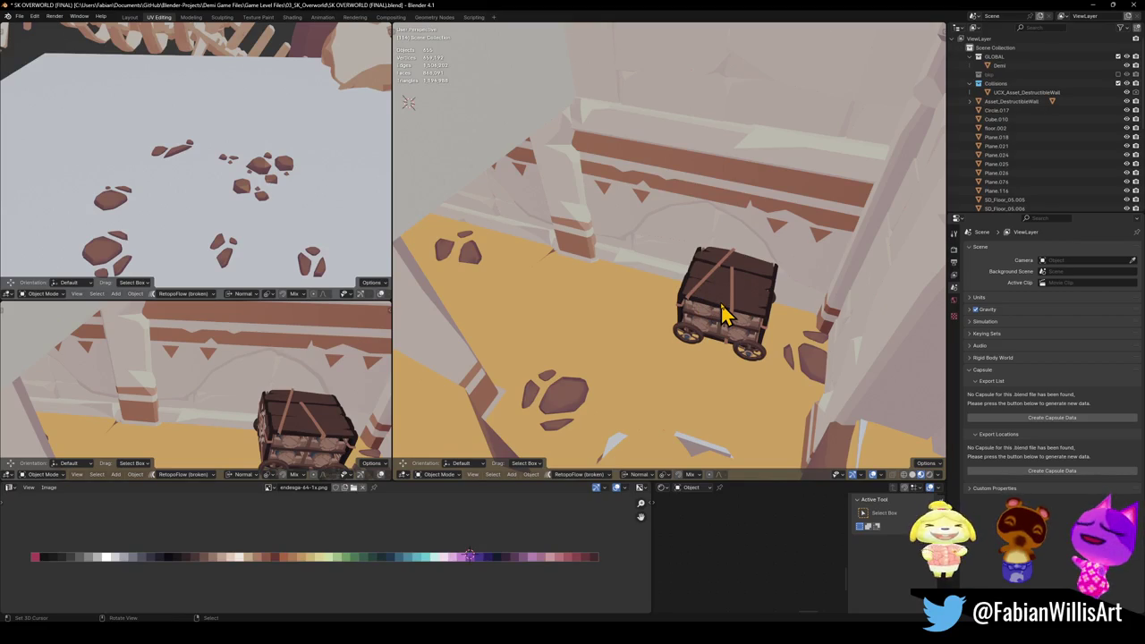
pyautogui.moveTo(738, 311)
pyautogui.mouseDown(button='middle')
pyautogui.moveTo(761, 294)
pyautogui.moveTo(710, 284)
pyautogui.moveTo(725, 271)
pyautogui.moveTo(739, 286)
pyautogui.moveTo(669, 308)
pyautogui.mouseUp(button='middle')
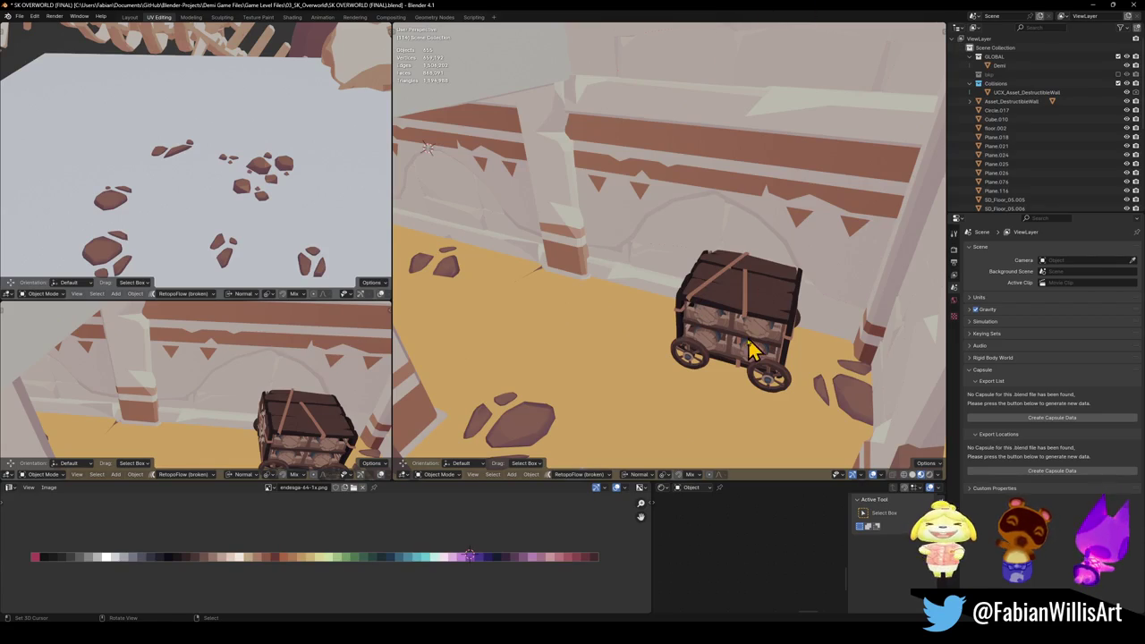
pyautogui.moveTo(741, 282)
pyautogui.mouseDown(button='middle')
pyautogui.moveTo(741, 302)
pyautogui.moveTo(778, 295)
pyautogui.moveTo(689, 295)
pyautogui.moveTo(685, 263)
pyautogui.mouseUp(button='middle')
pyautogui.scroll(4, 652, 319)
pyautogui.scroll(-3, 685, 268)
pyautogui.moveTo(685, 312)
pyautogui.mouseDown(button='middle')
pyautogui.moveTo(689, 322)
pyautogui.moveTo(680, 302)
pyautogui.moveTo(677, 317)
pyautogui.moveTo(671, 304)
pyautogui.moveTo(606, 322)
pyautogui.moveTo(710, 330)
pyautogui.moveTo(672, 275)
pyautogui.mouseUp(button='middle')
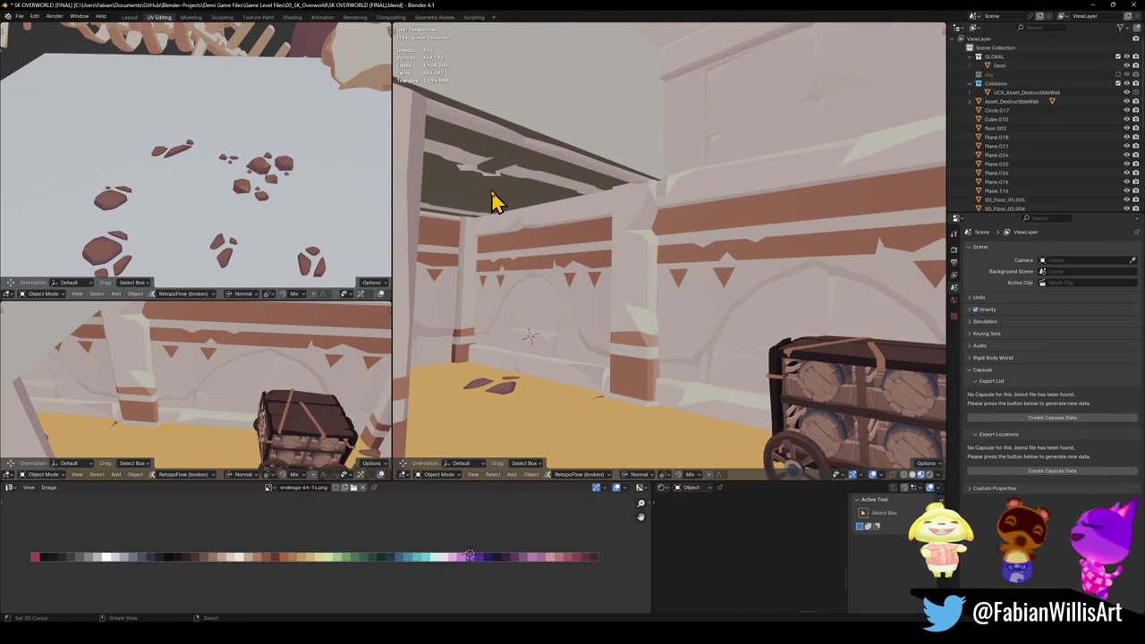
pyautogui.click(569, 235)
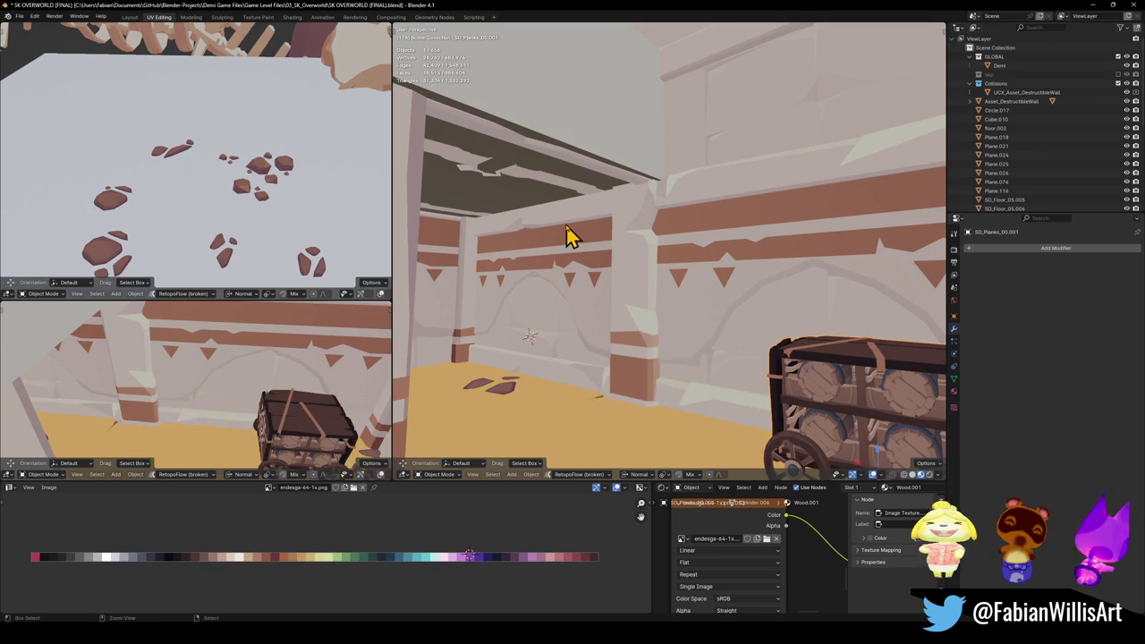
# Step: Hide the overhead planks, the cart and Cube.010, then sketch a loop marking the wall band
pyautogui.hotkey('ctrl', 'z')
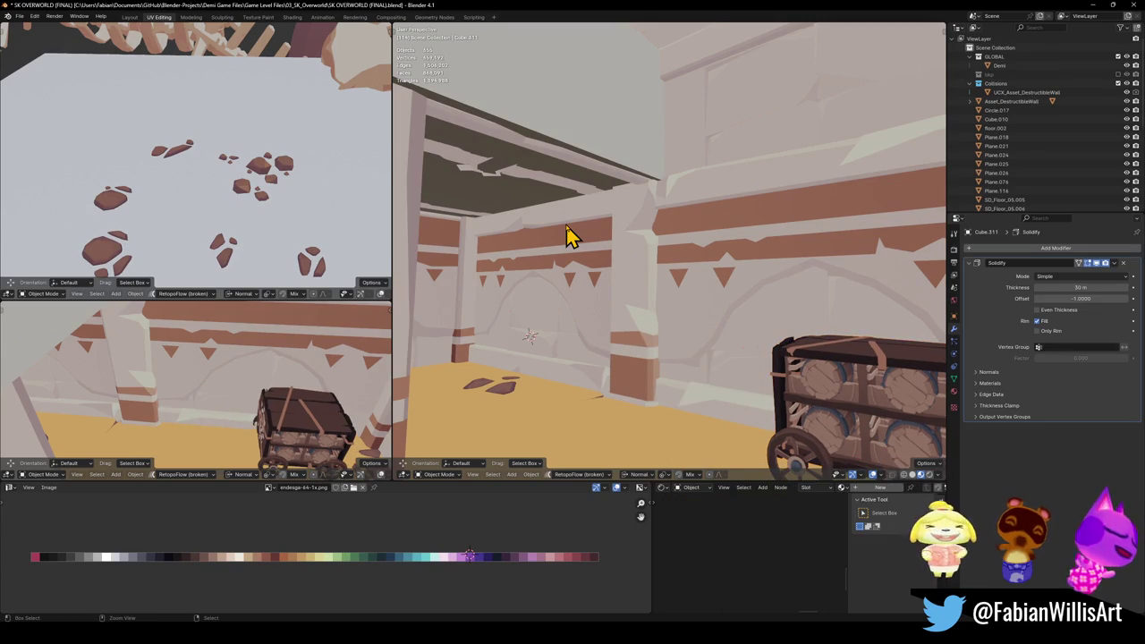
pyautogui.hotkey('ctrl', 'z')
pyautogui.hotkey('ctrl', 'z')
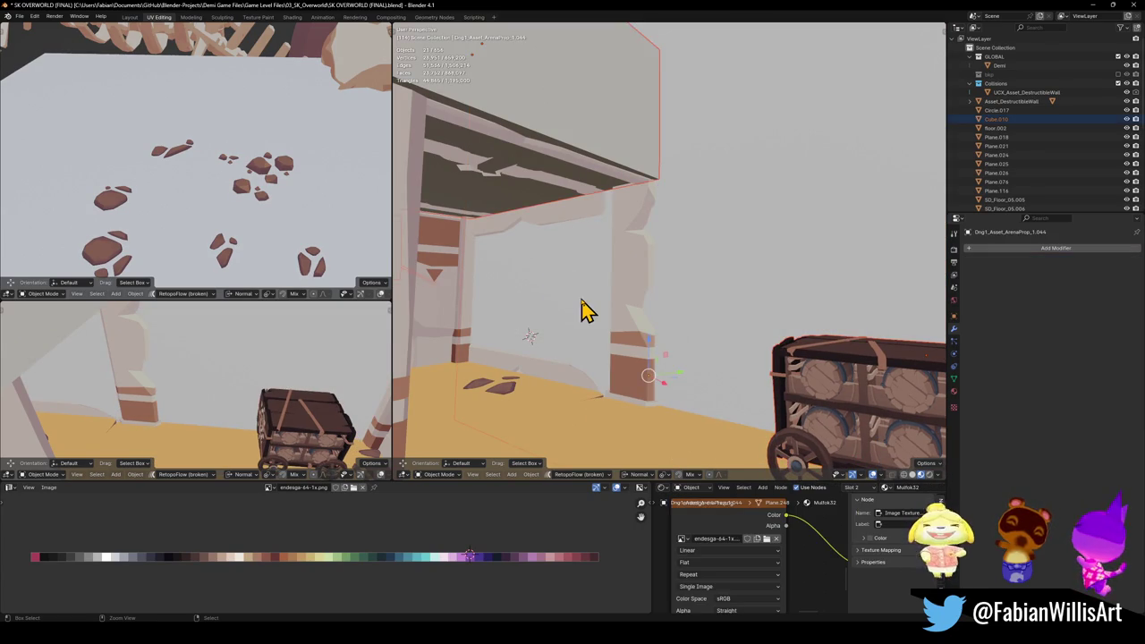
pyautogui.press('h')
pyautogui.moveTo(543, 286)
pyautogui.mouseDown(button='middle')
pyautogui.moveTo(557, 253)
pyautogui.moveTo(642, 278)
pyautogui.moveTo(650, 301)
pyautogui.moveTo(676, 278)
pyautogui.mouseUp(button='middle')
pyautogui.moveTo(588, 311); pyautogui.dragTo(650, 313)
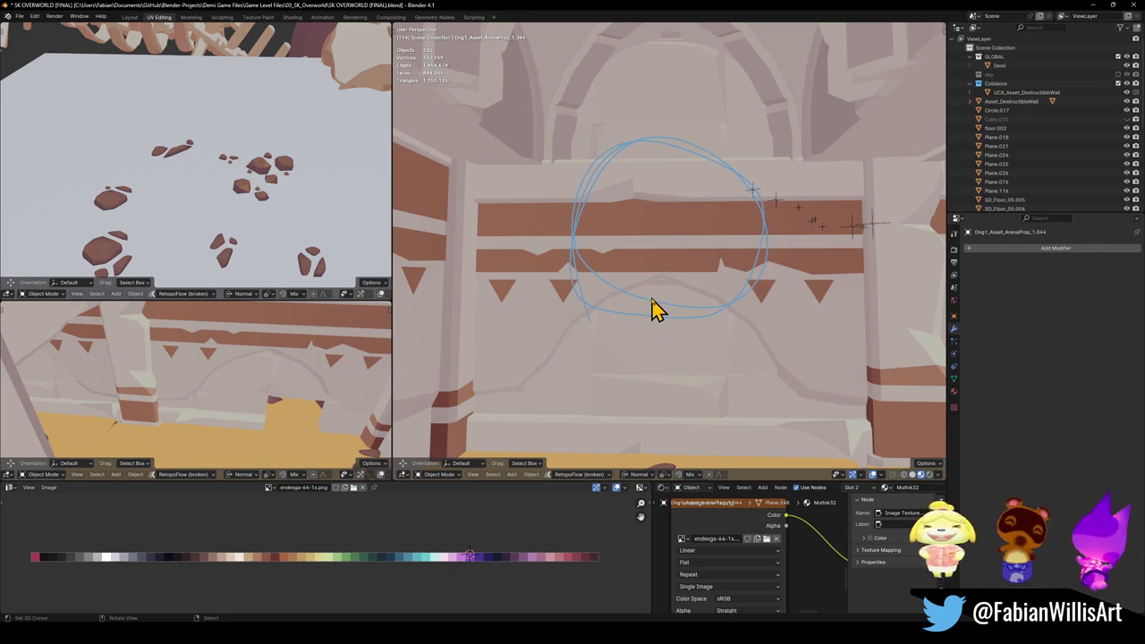
pyautogui.hotkey('shift', '`')
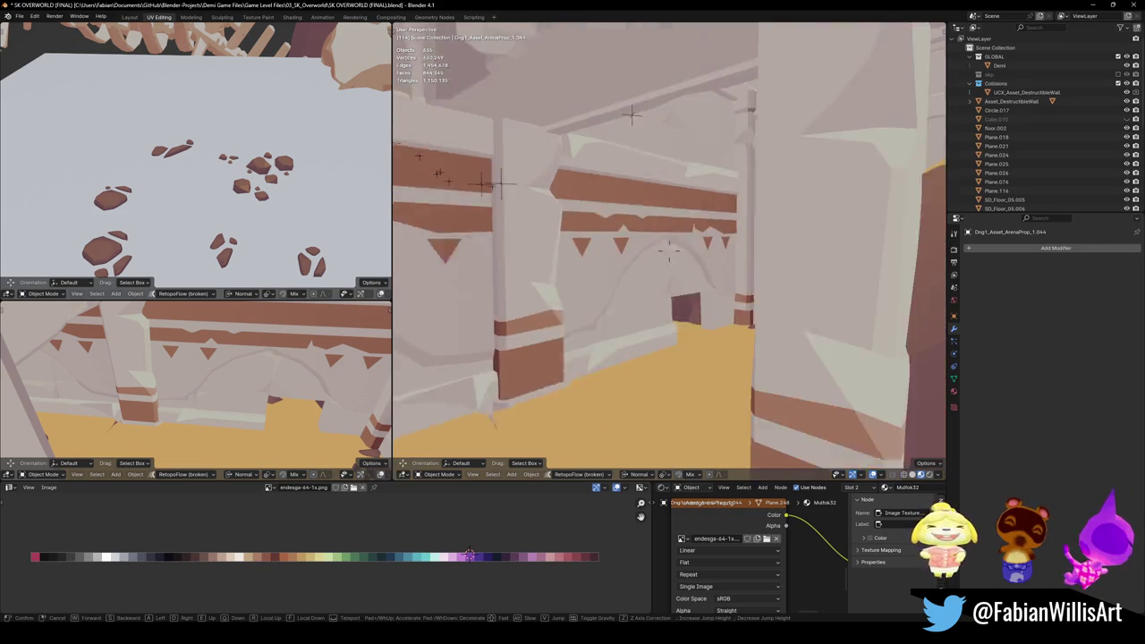
pyautogui.press('s')
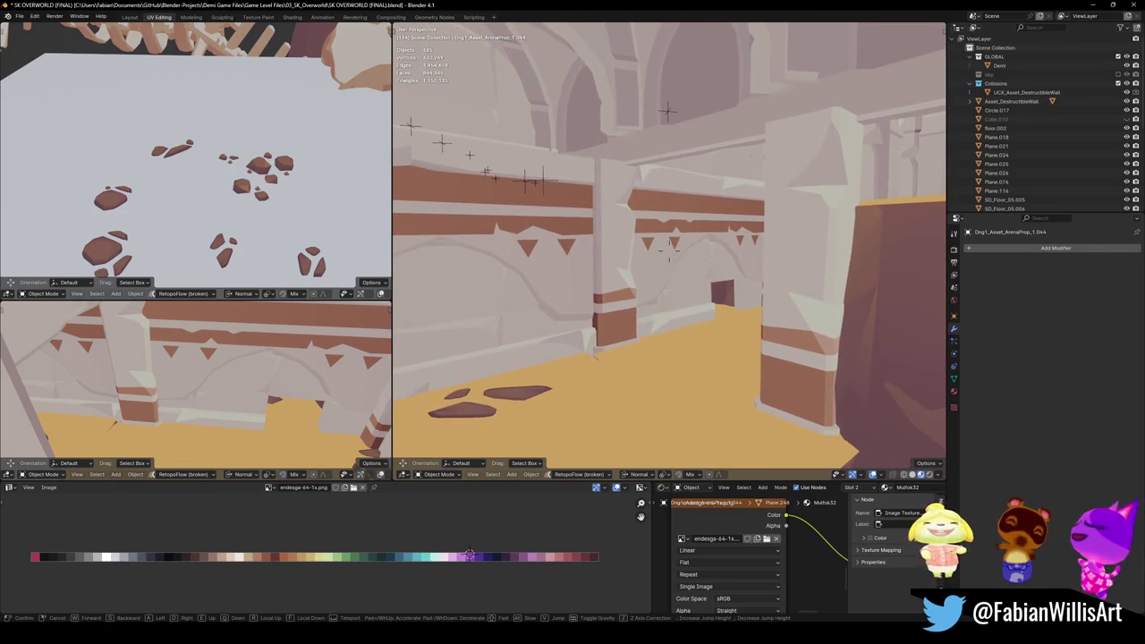
pyautogui.press('w')
pyautogui.press('w')
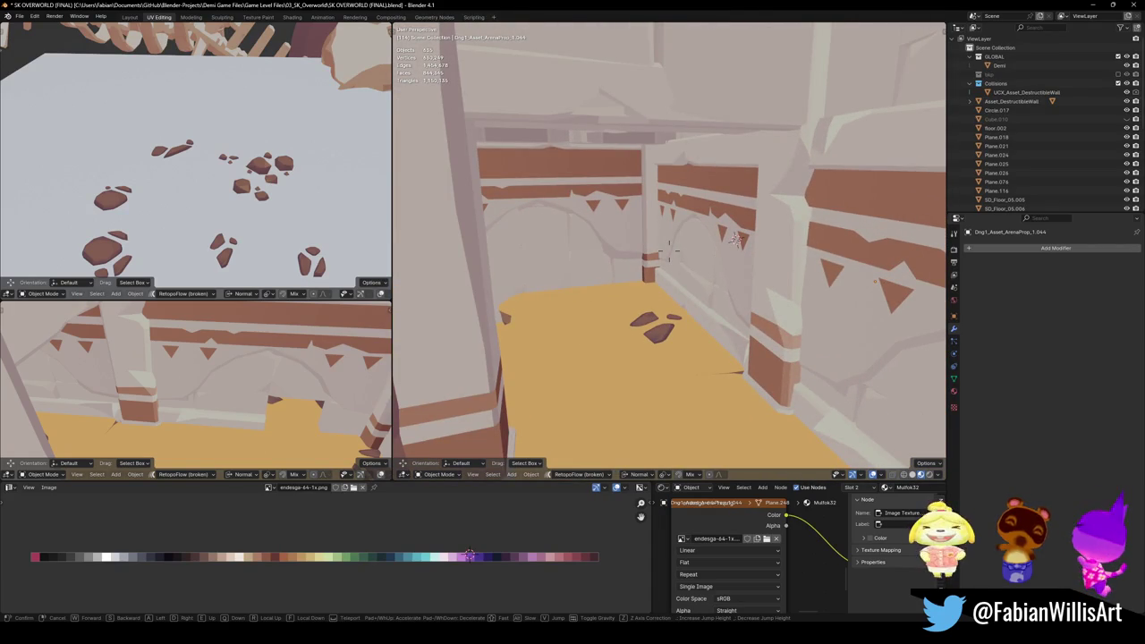
pyautogui.click(611, 288)
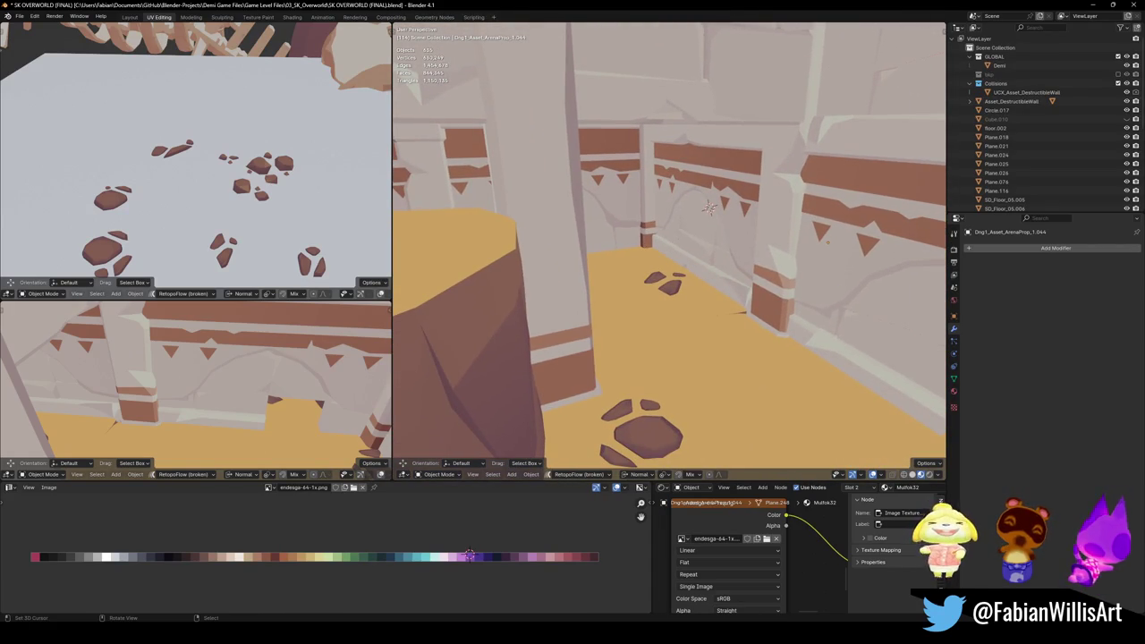
pyautogui.hotkey('ctrl', 's')
pyautogui.hotkey('shift', '`')
pyautogui.press('w')
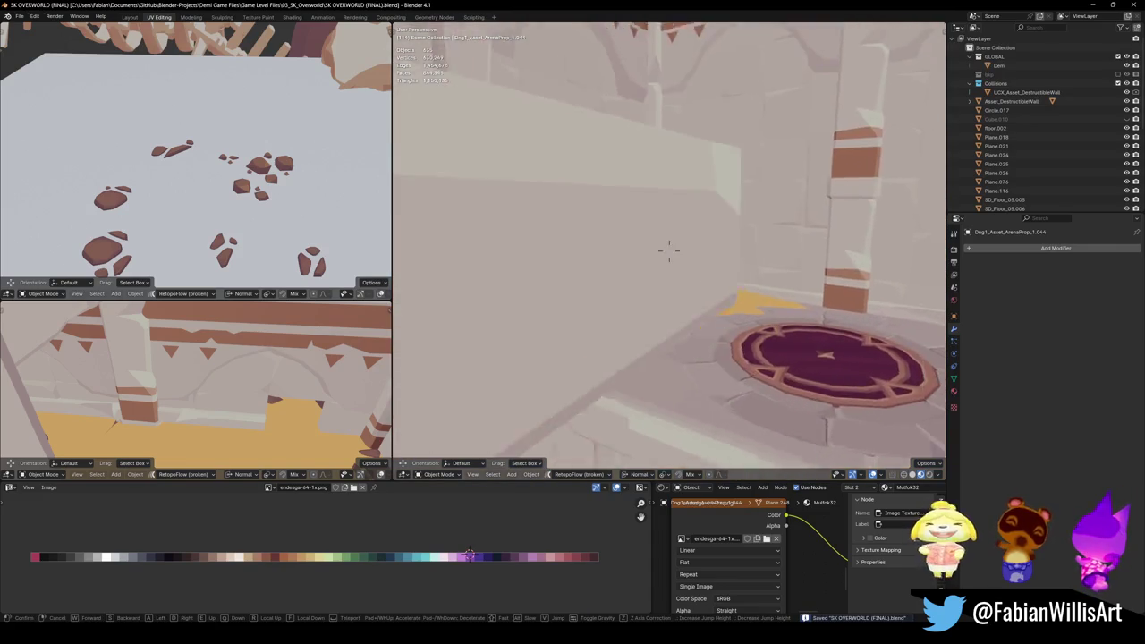
pyautogui.press('s')
pyautogui.click(682, 235)
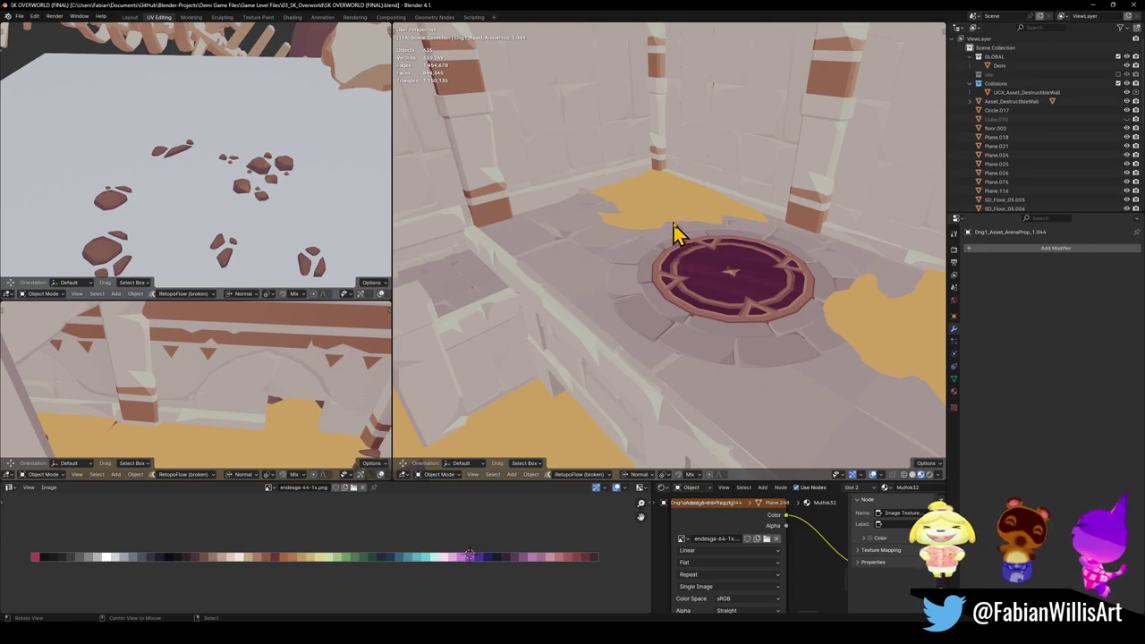
pyautogui.scroll(4, 652, 221)
pyautogui.scroll(-5, 653, 242)
pyautogui.moveTo(669, 235); pyautogui.dragTo(695, 312, button='middle')
pyautogui.scroll(5, 702, 318)
pyautogui.scroll(-5, 709, 315)
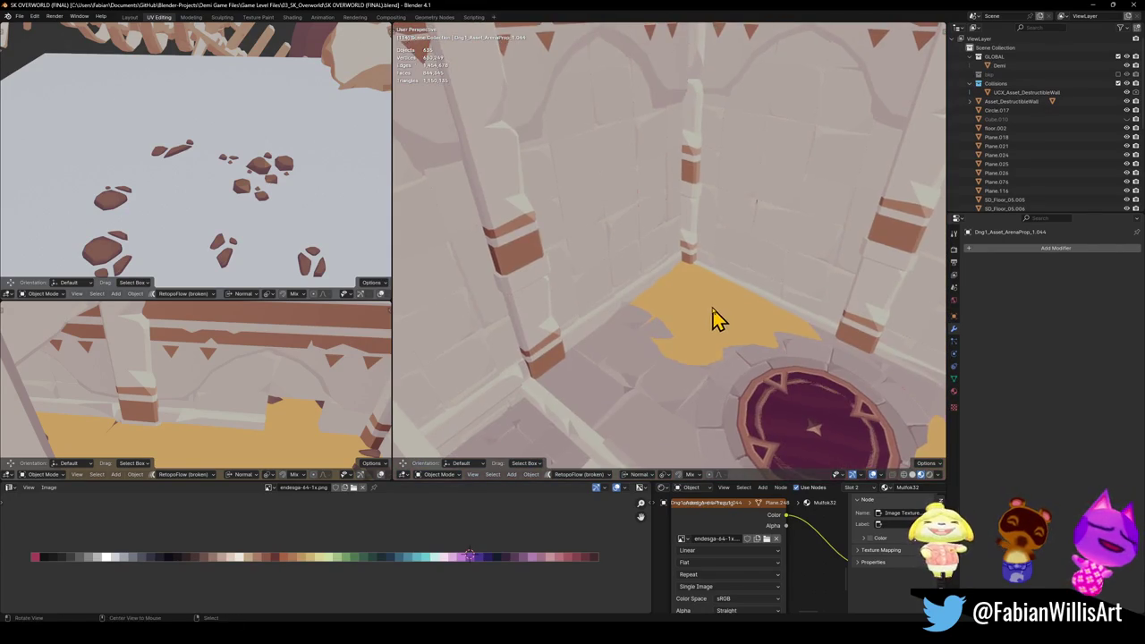
pyautogui.scroll(2, 710, 316)
pyautogui.hotkey('ctrl', 's')
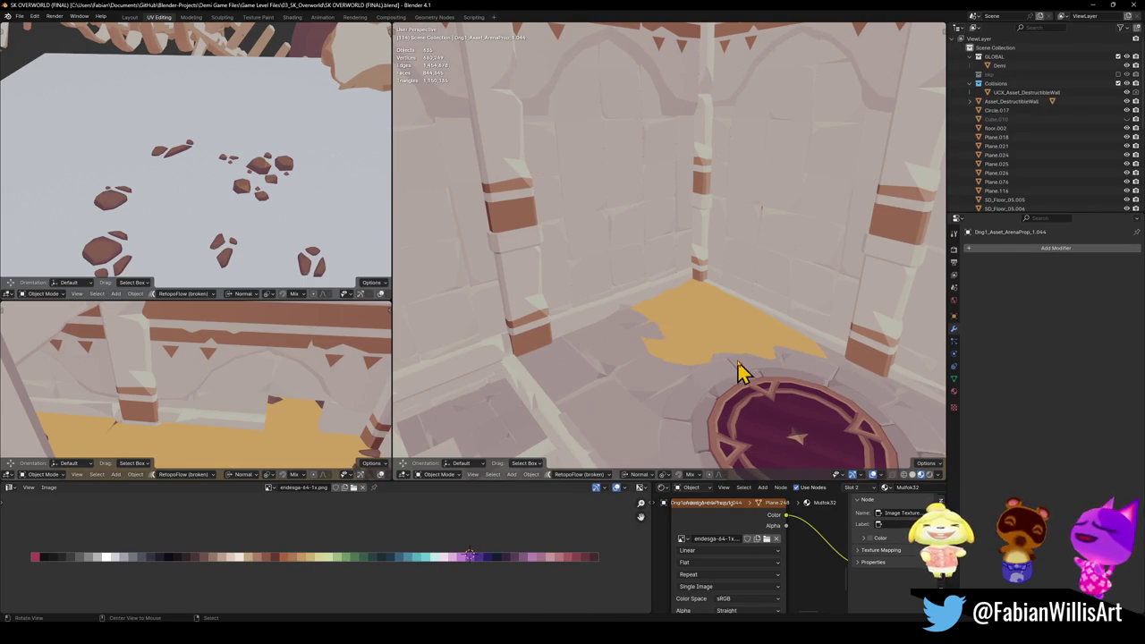
pyautogui.scroll(-3, 697, 330)
pyautogui.hotkey('shift', '`')
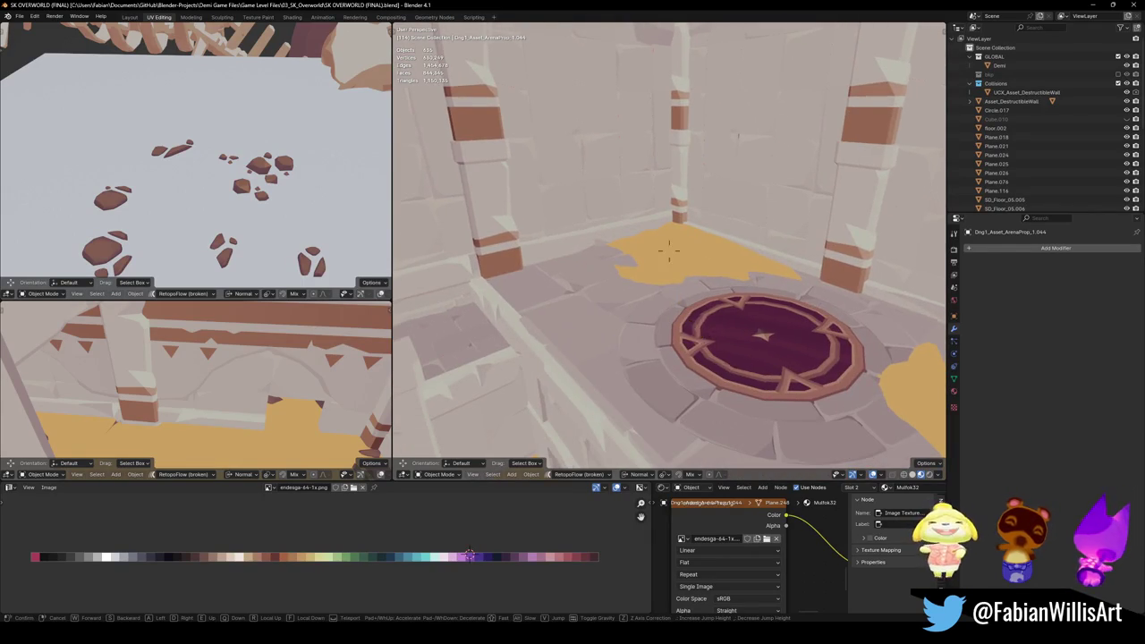
pyautogui.press('w')
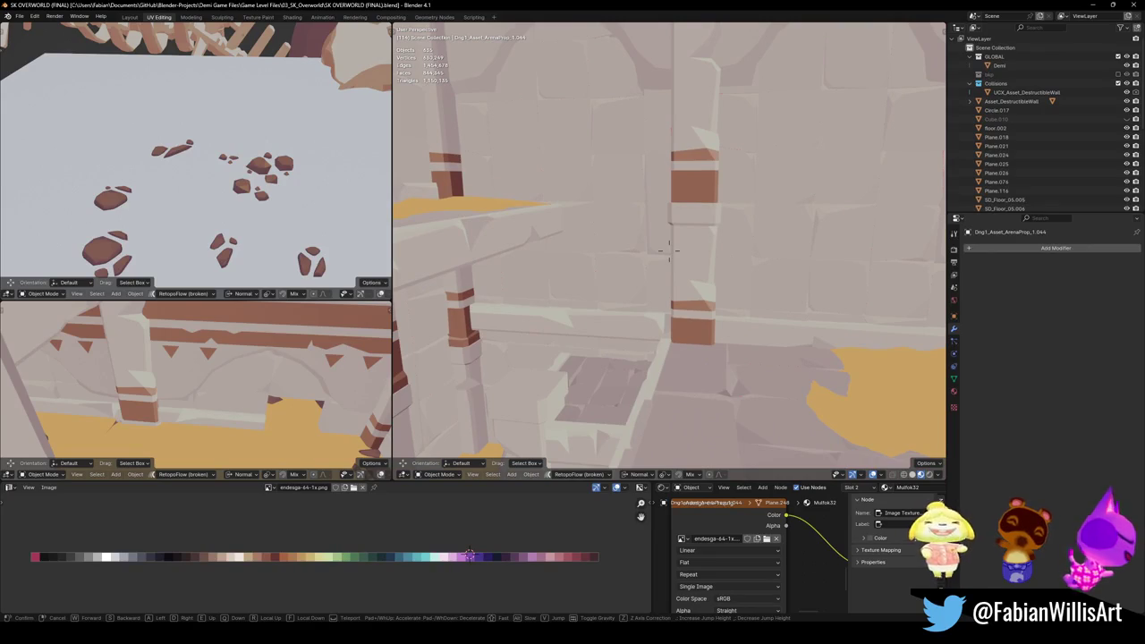
pyautogui.press('w')
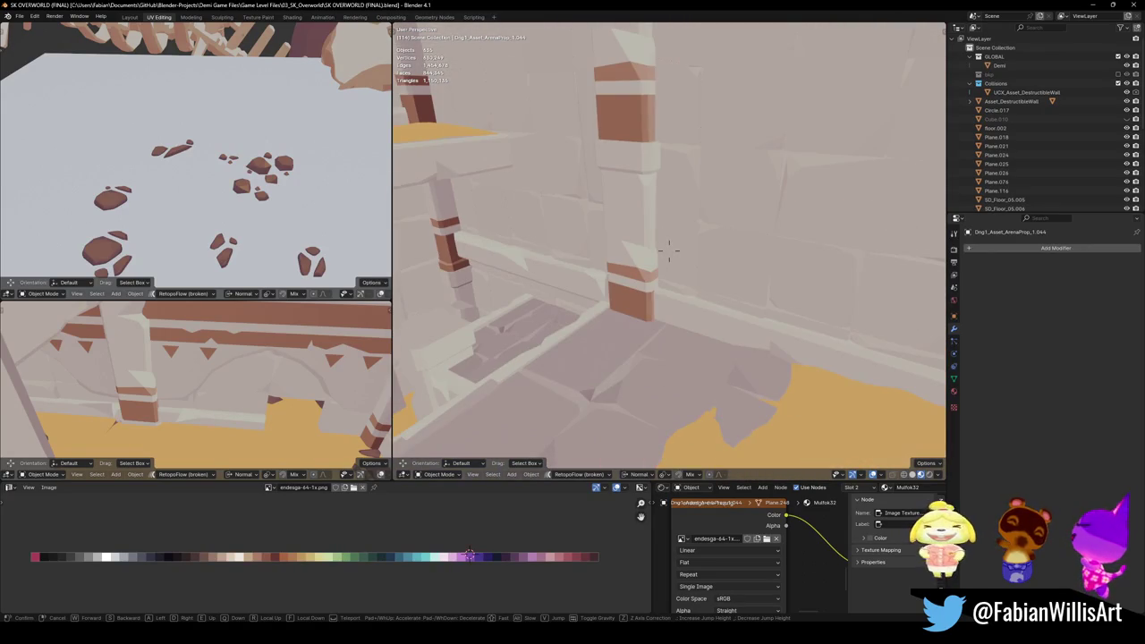
pyautogui.press('w')
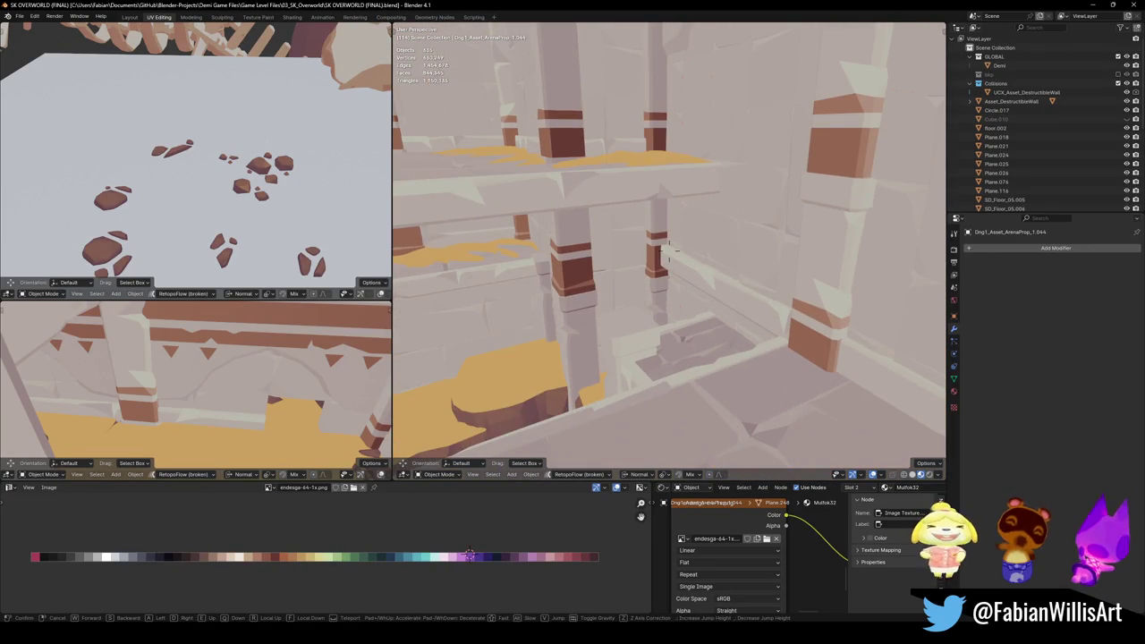
pyautogui.press('w')
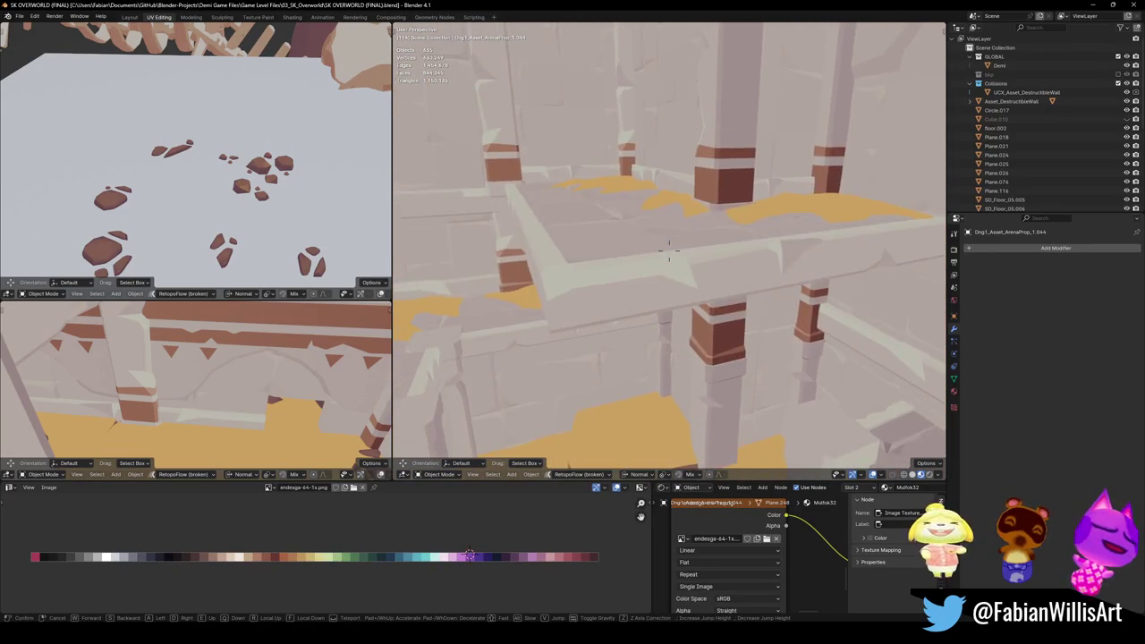
pyautogui.press('w')
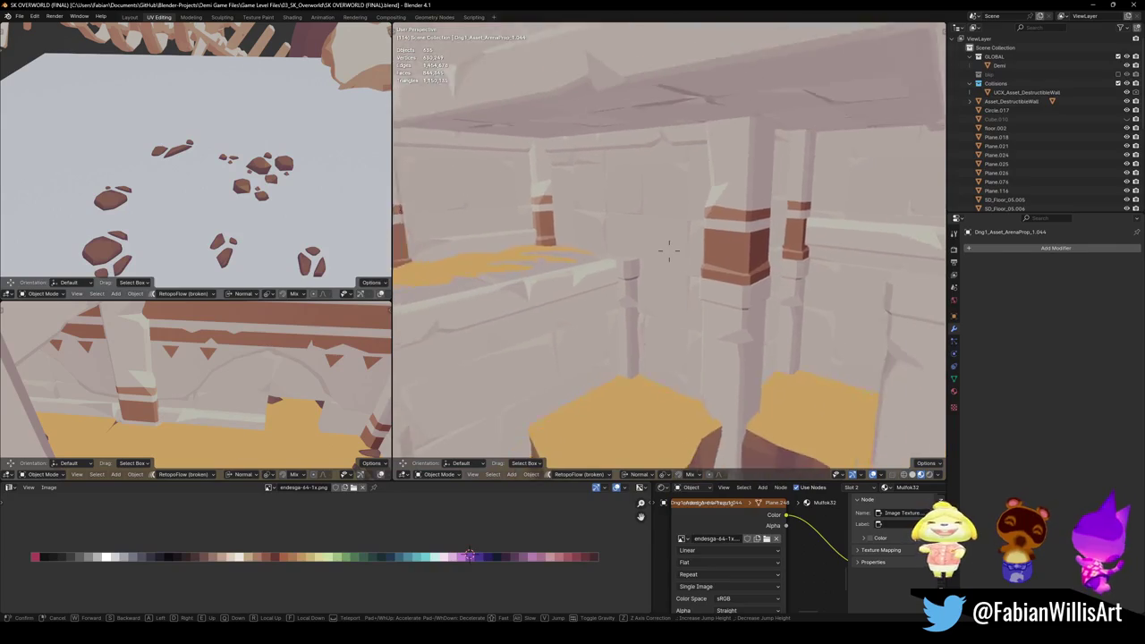
pyautogui.press('w')
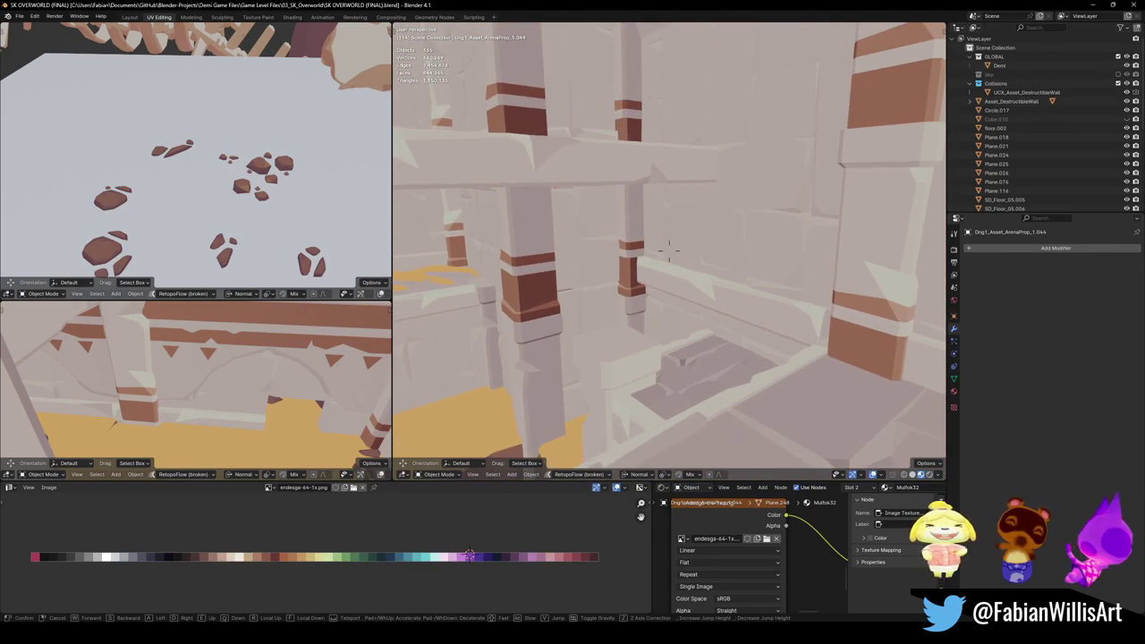
pyautogui.press('w')
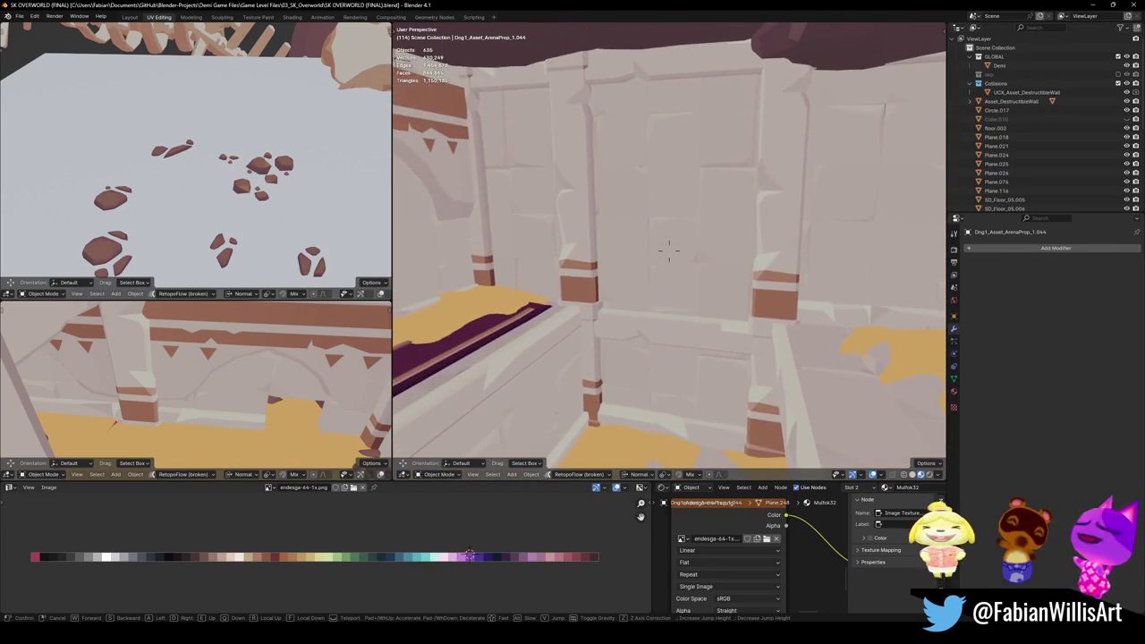
pyautogui.press('w')
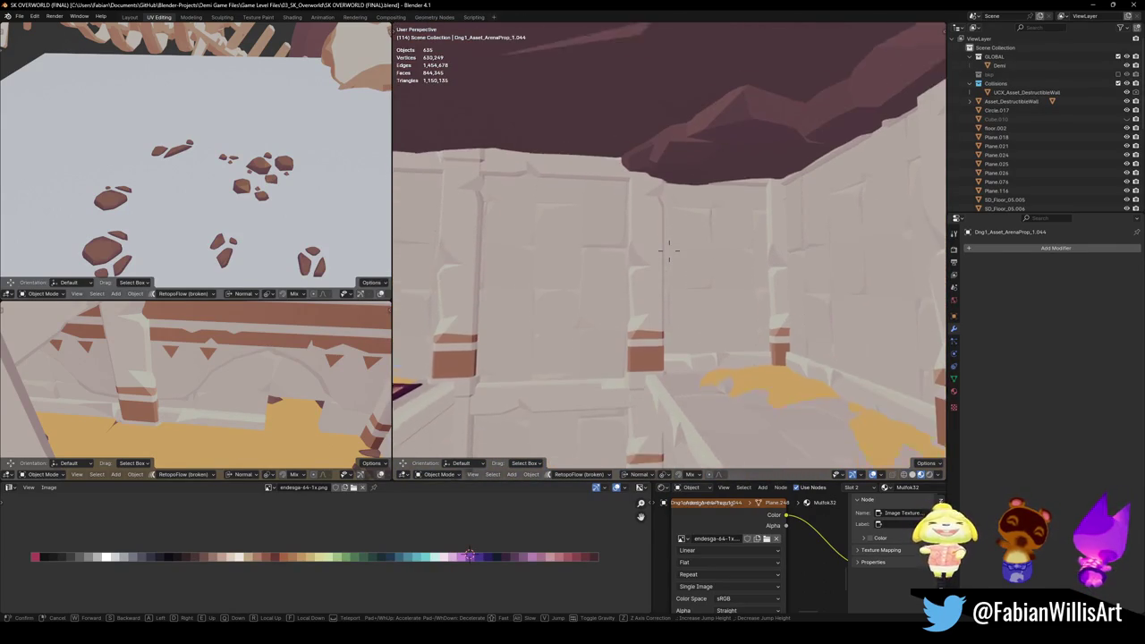
pyautogui.press('w')
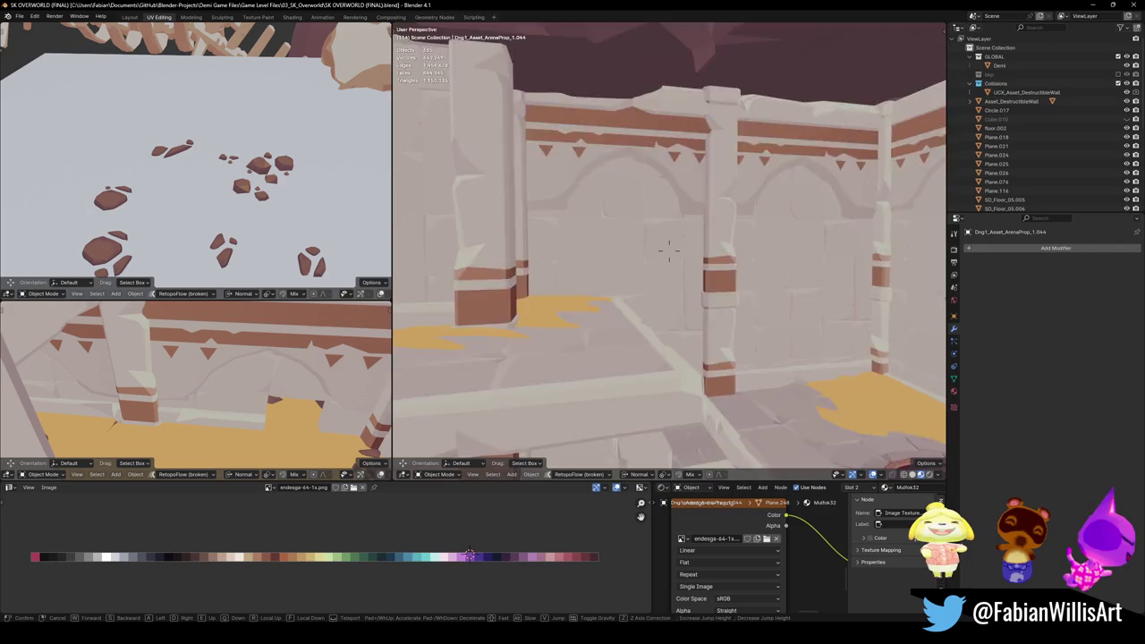
pyautogui.press('w')
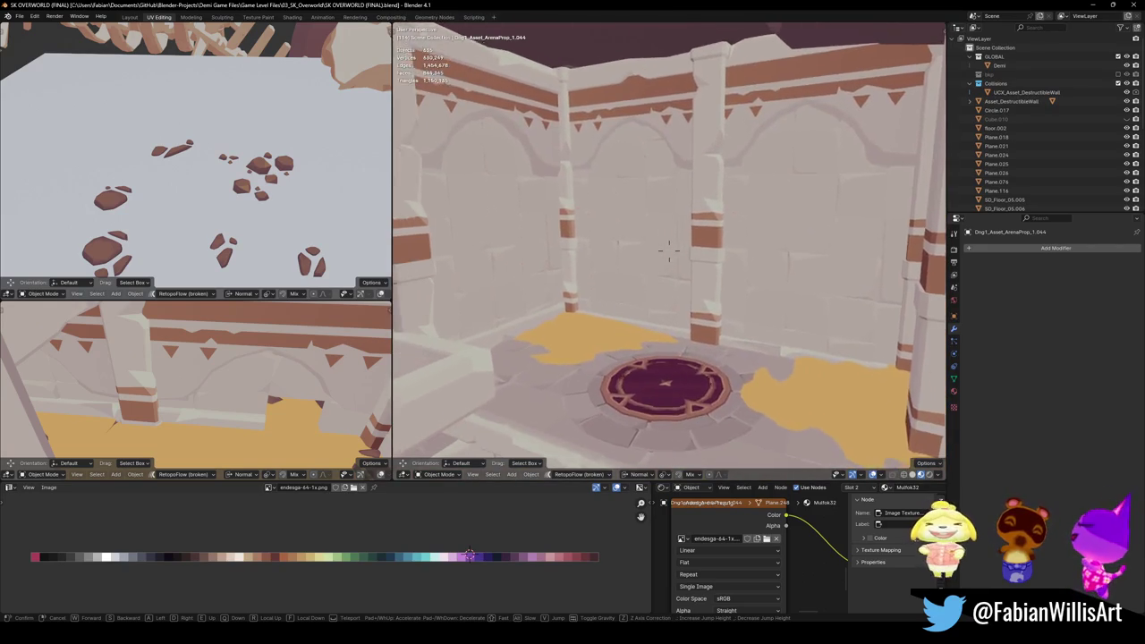
pyautogui.press('w')
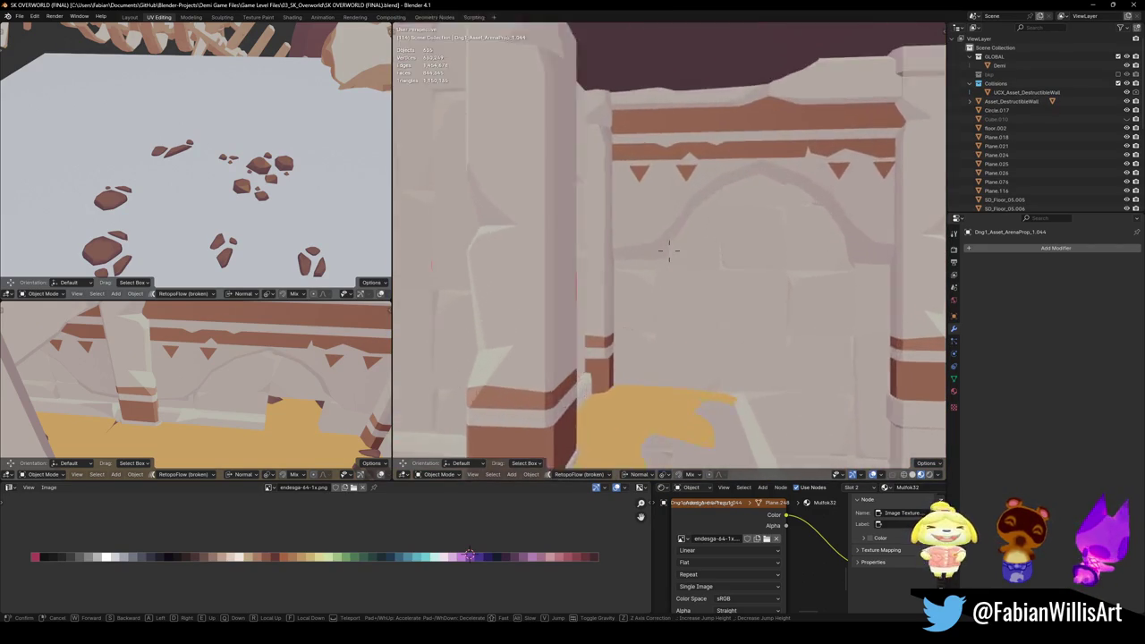
pyautogui.press('s')
pyautogui.click(670, 250)
# Step: Save SK OVERWORLD (FINAL).blend with Ctrl+S, twice
pyautogui.hotkey('ctrl', 's')
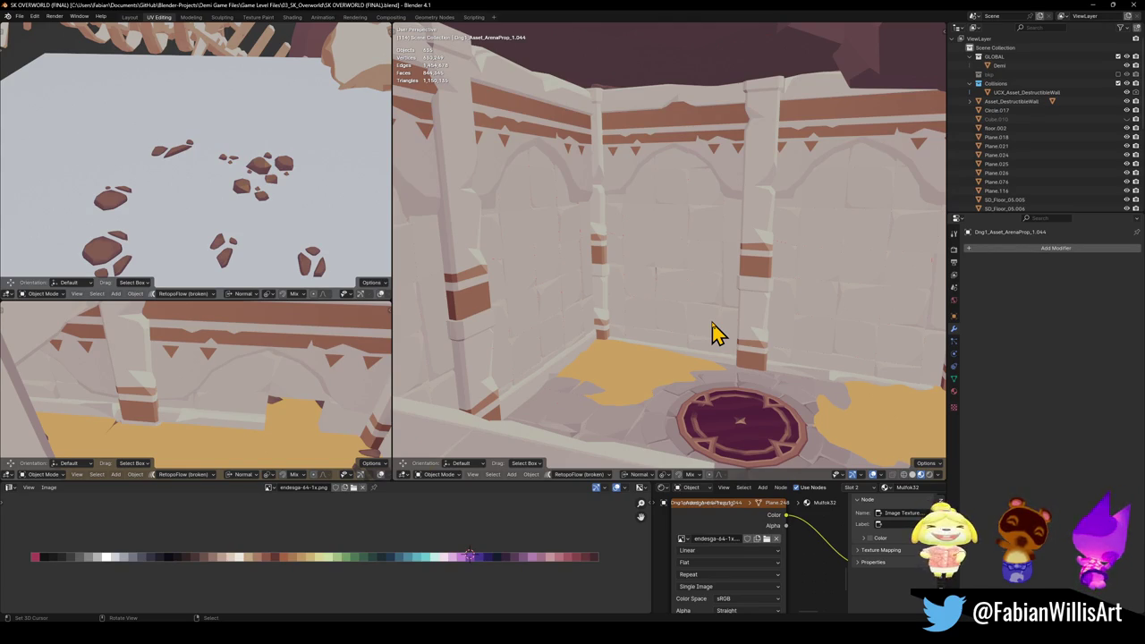
pyautogui.hotkey('ctrl', 's')
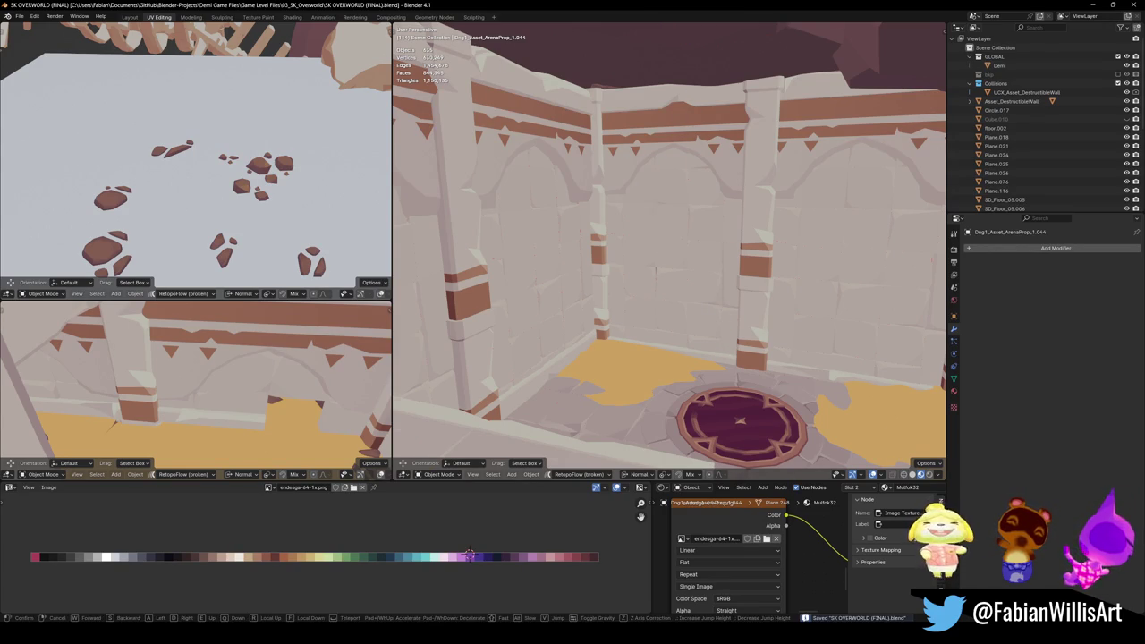
# Step: Walk through the archway past the cliffs and wooden post to the castle arch
pyautogui.hotkey('shift', '`')
pyautogui.press('w')
pyautogui.press('w')
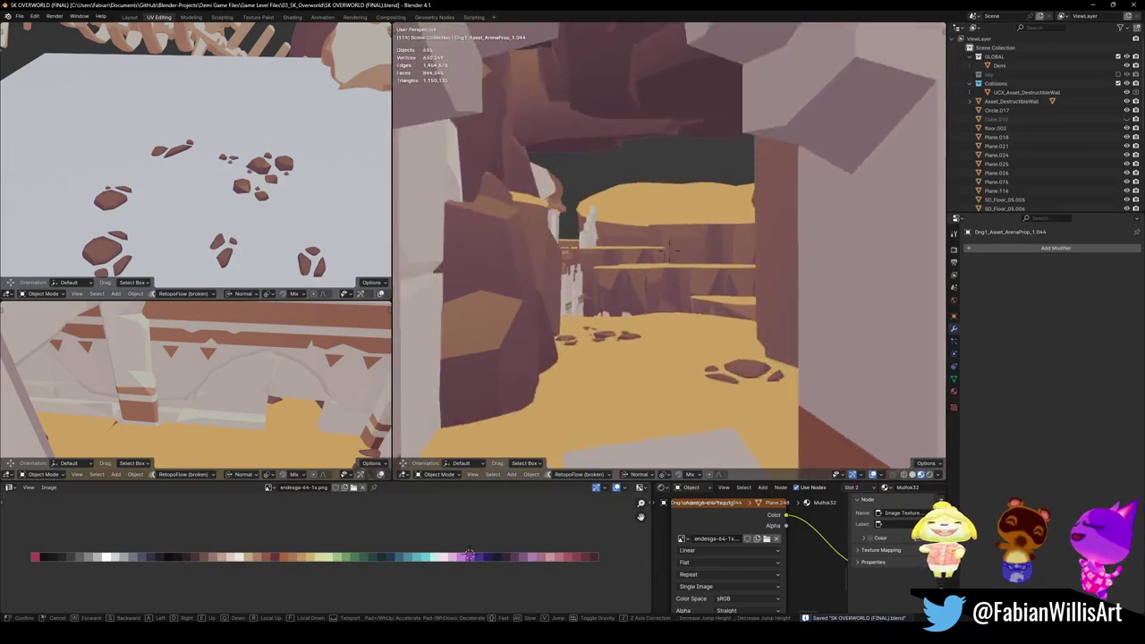
pyautogui.press('w')
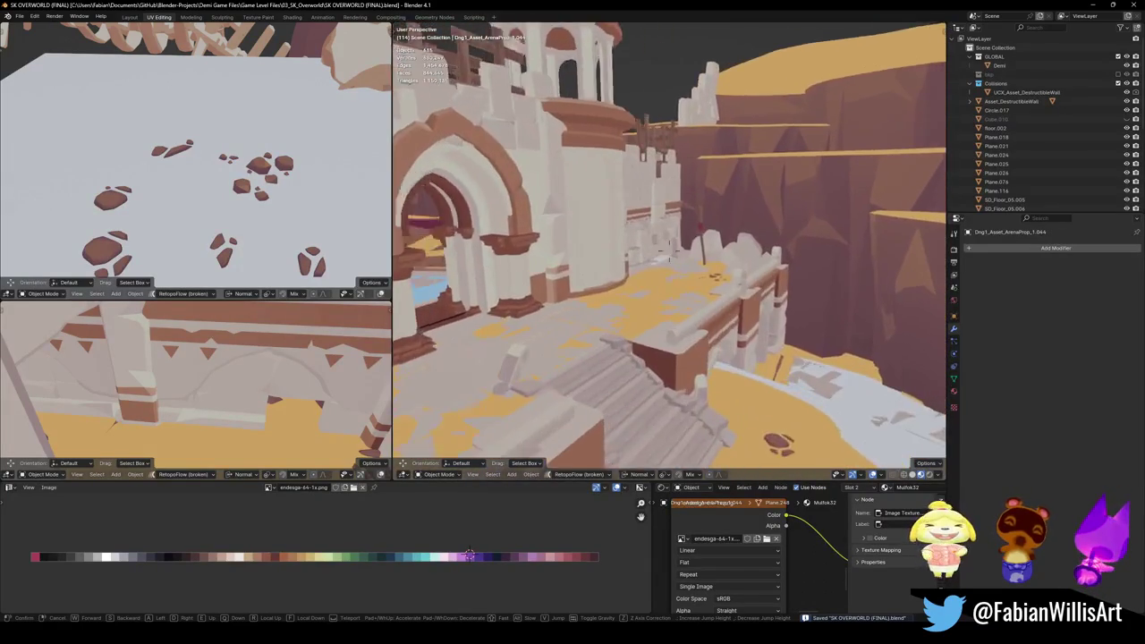
pyautogui.press('w')
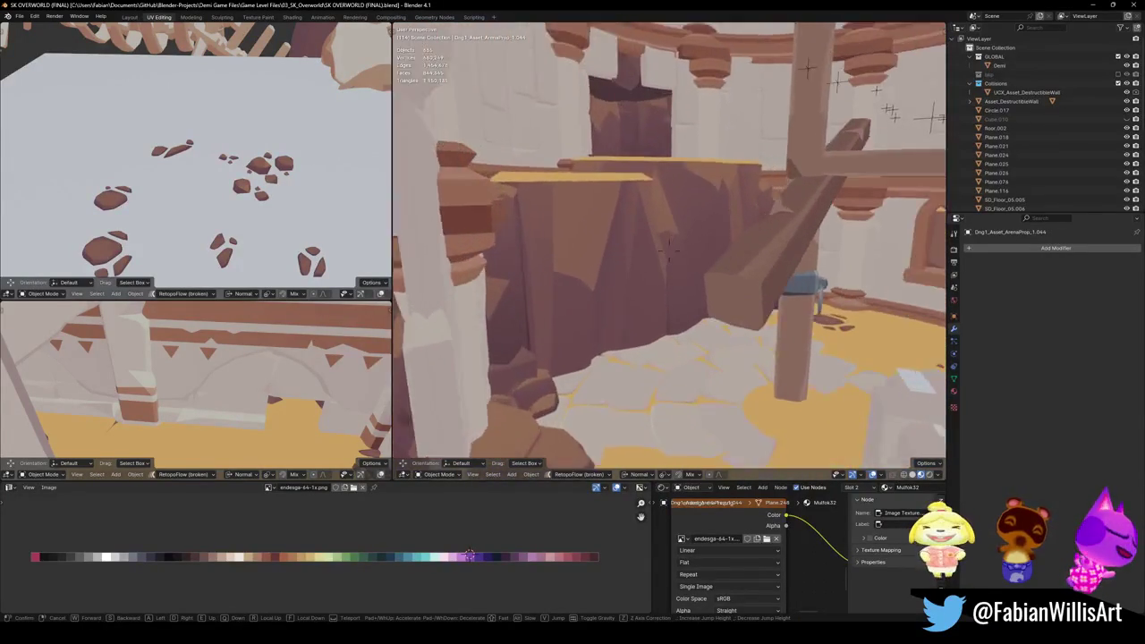
pyautogui.press('w')
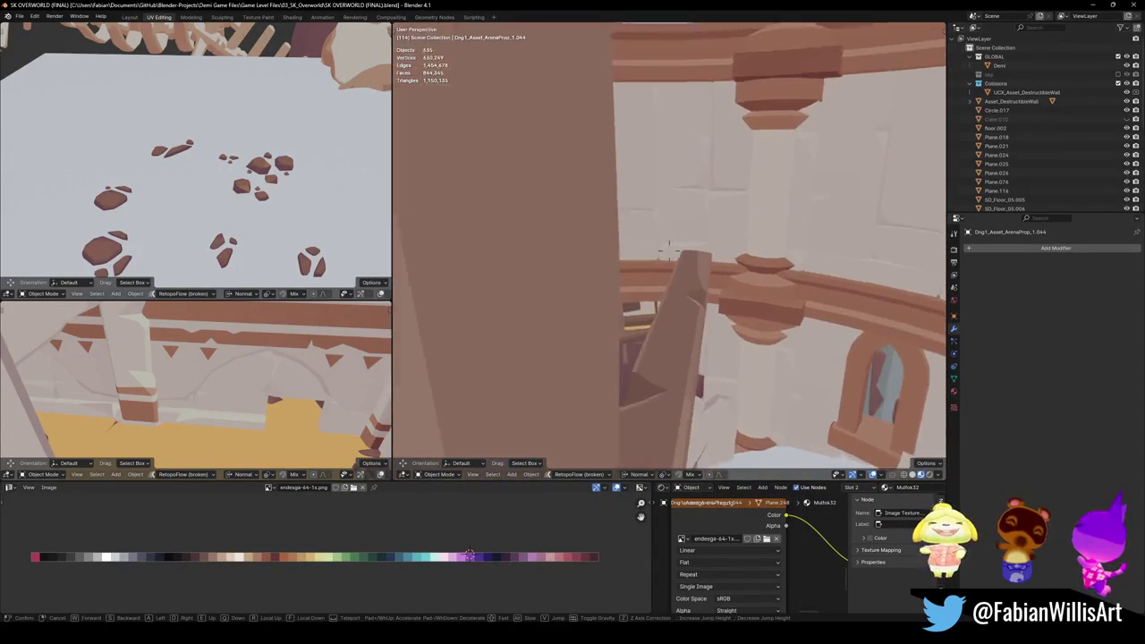
pyautogui.press('w')
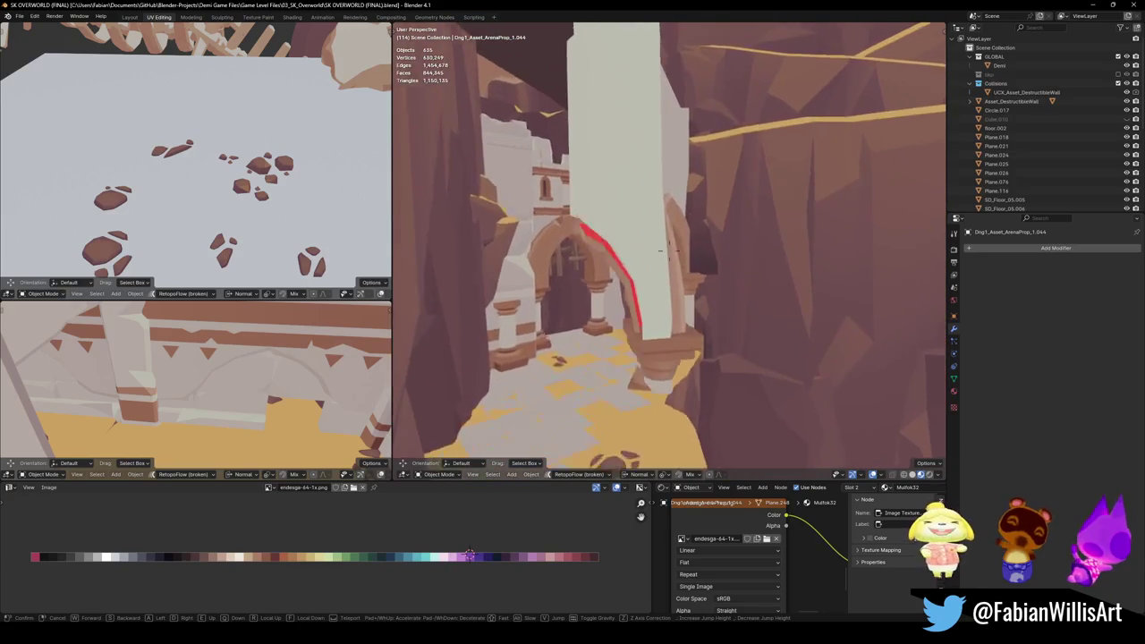
pyautogui.press('w')
pyautogui.press('w')
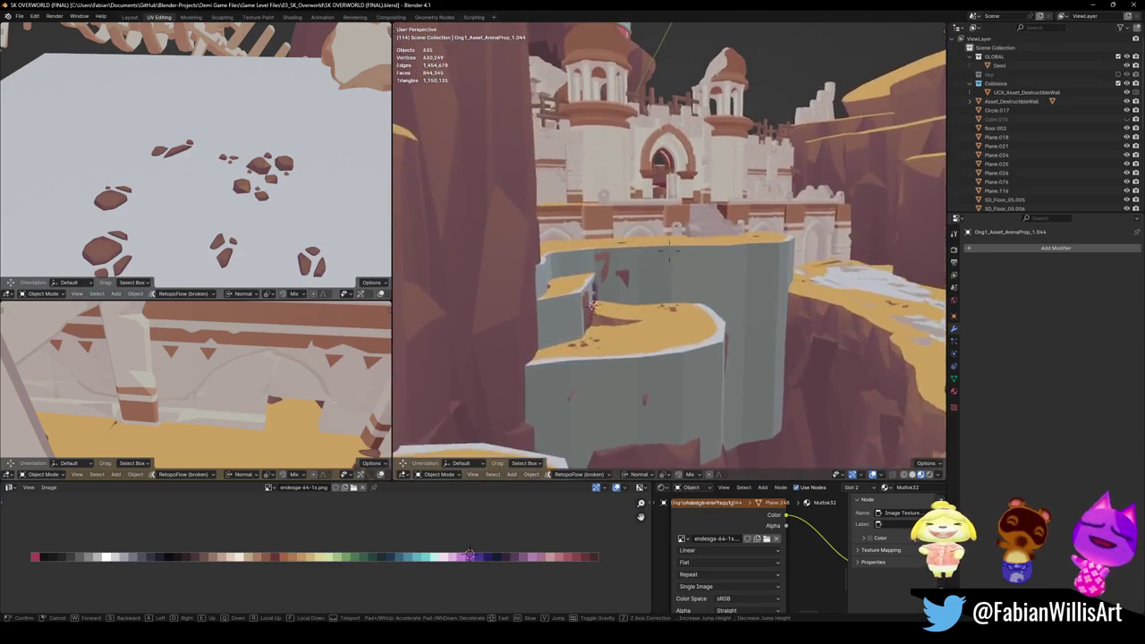
pyautogui.press('w')
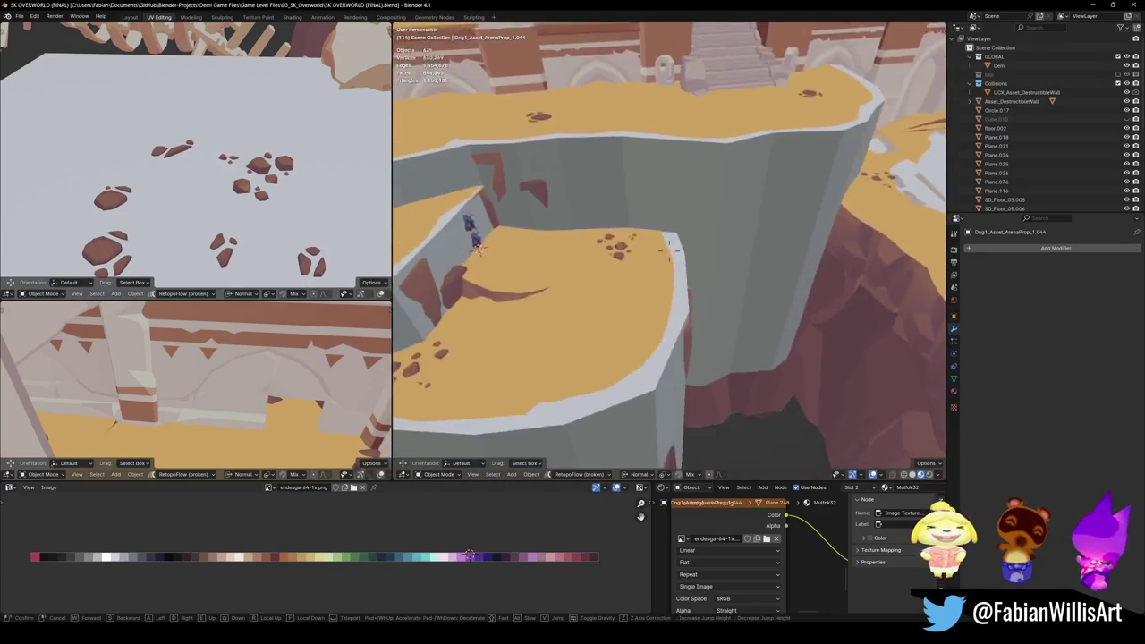
pyautogui.press('w')
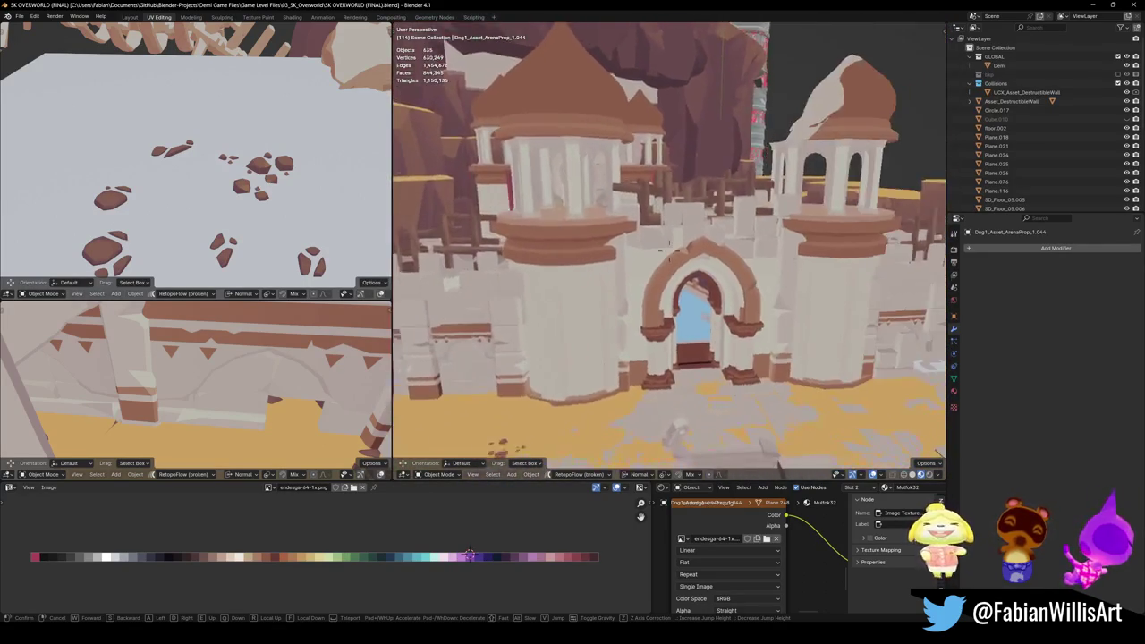
# Step: Continue through the red-banner courtyard, save the file, and select wall panel Cube.046
pyautogui.press('w')
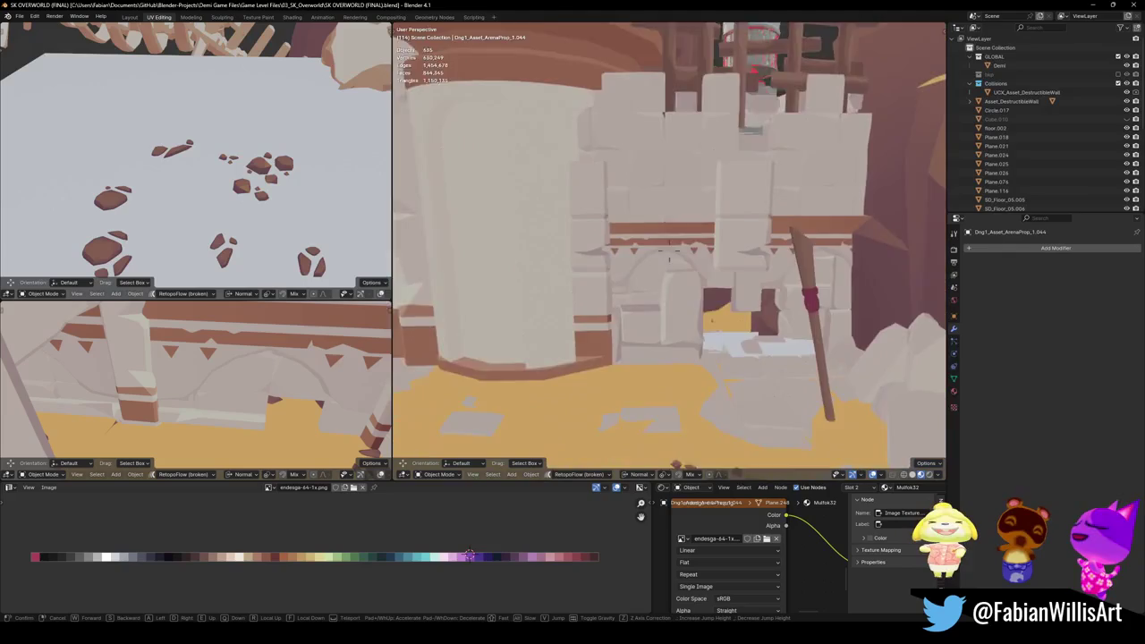
pyautogui.press('w')
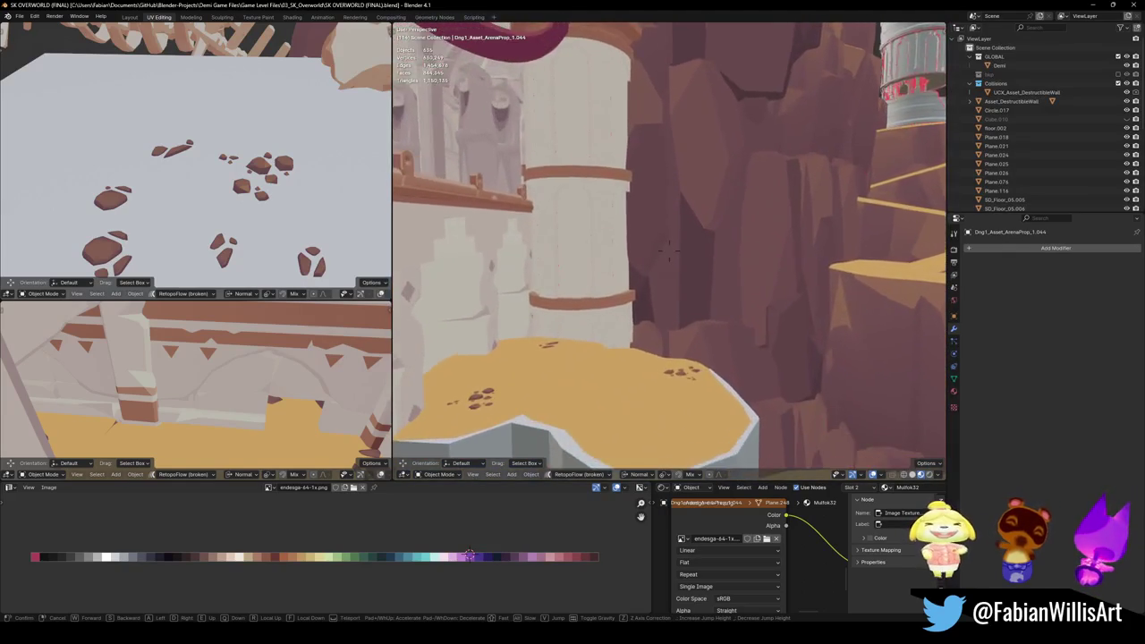
pyautogui.press('w')
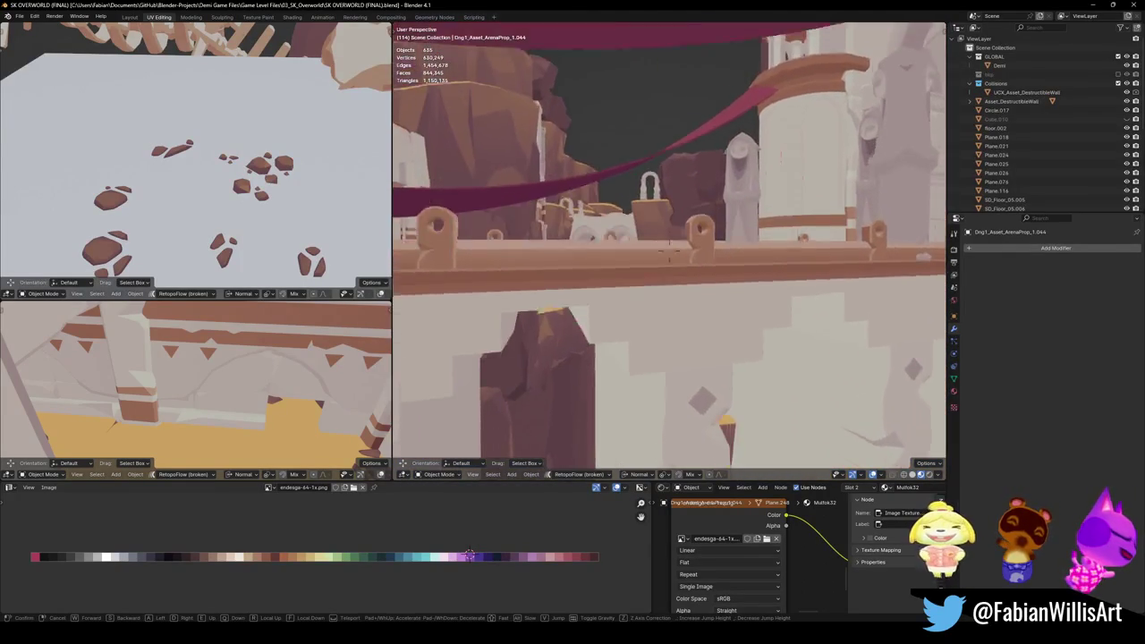
pyautogui.press('w')
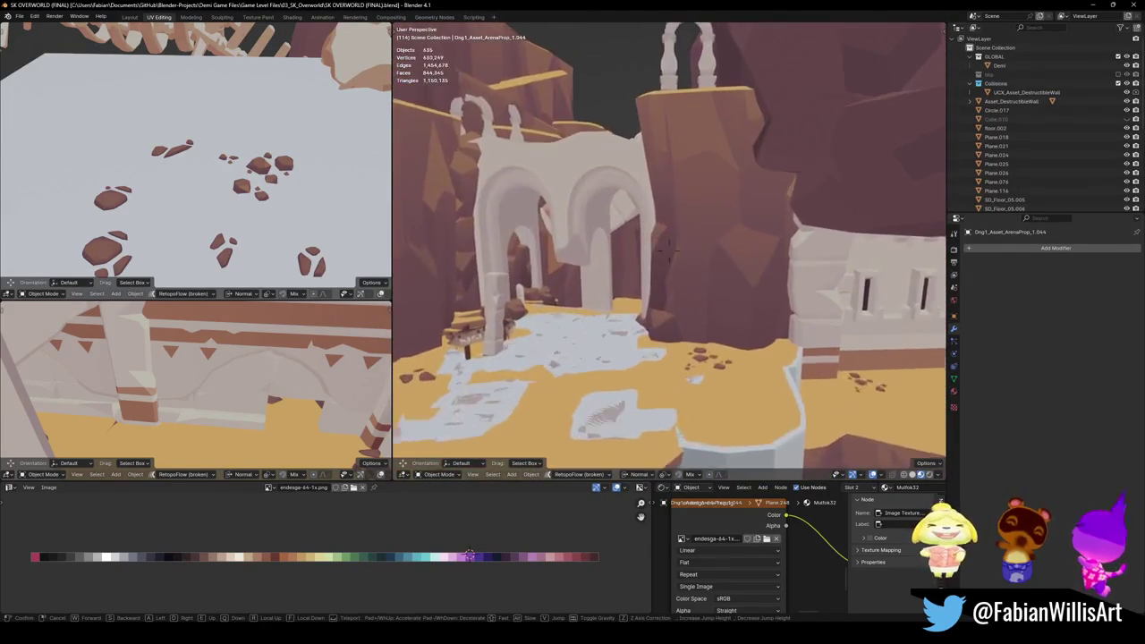
pyautogui.press('w')
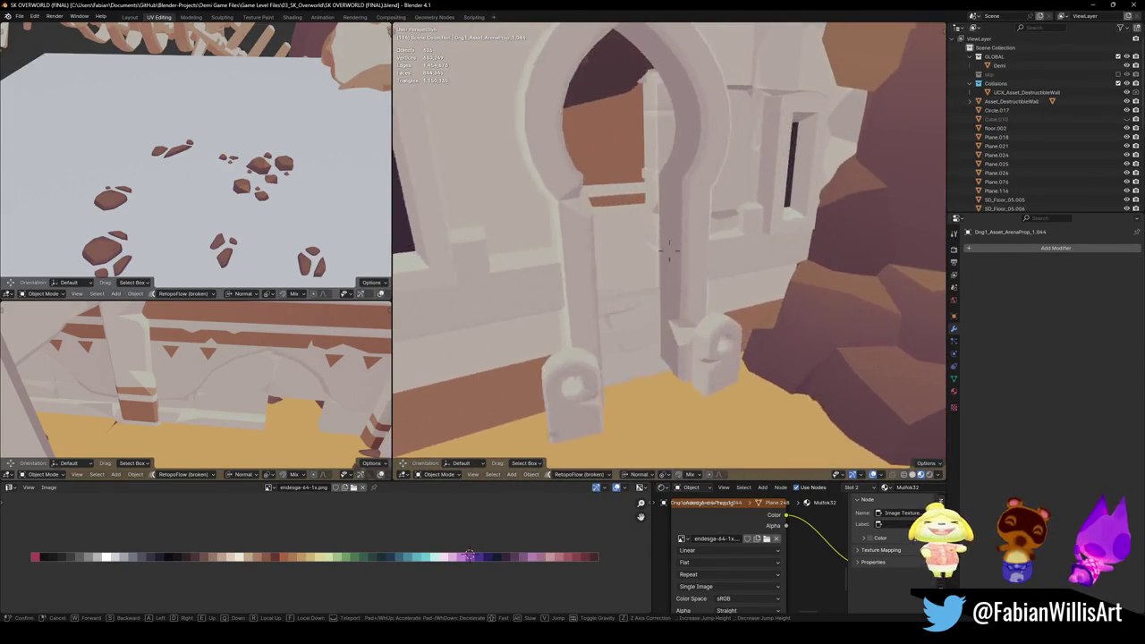
pyautogui.press('w')
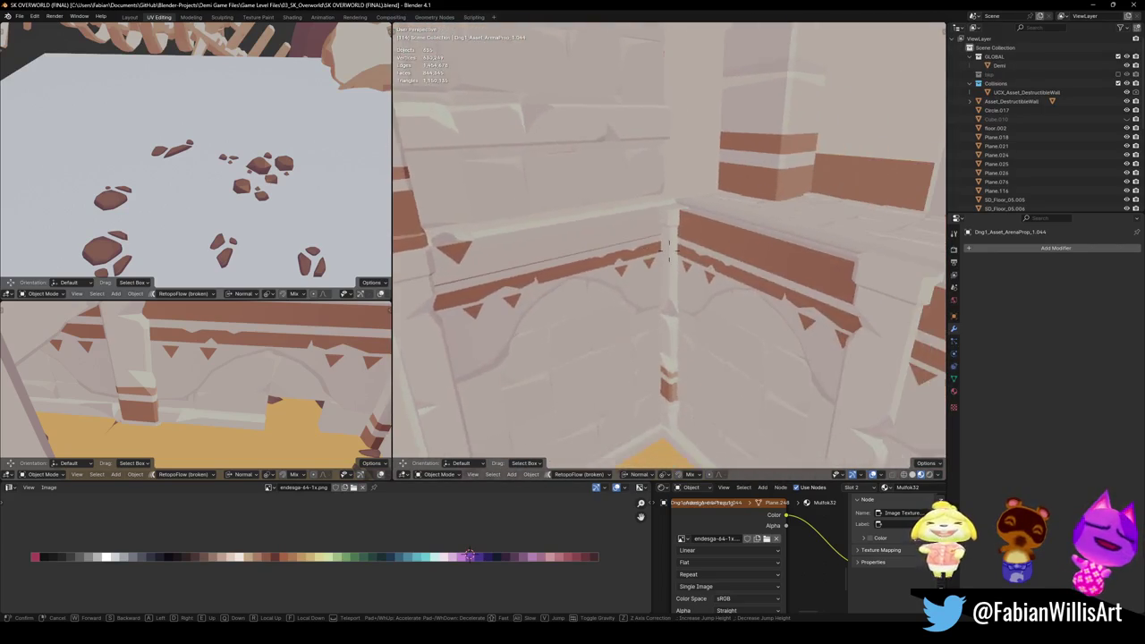
pyautogui.press('s')
pyautogui.click(669, 250)
pyautogui.hotkey('ctrl', 's')
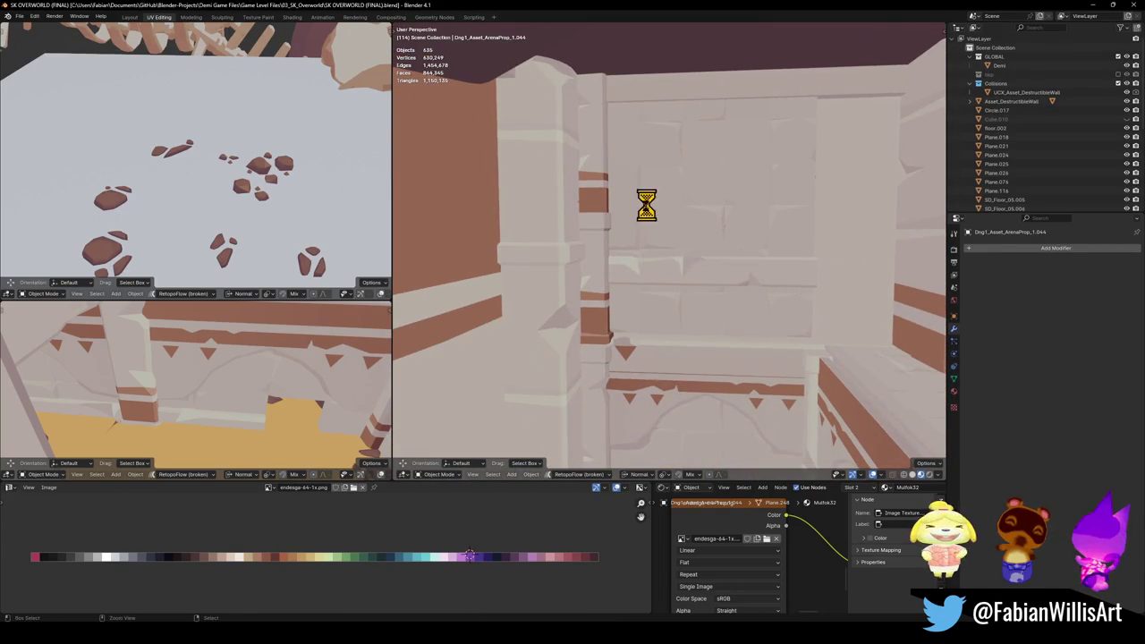
pyautogui.click(660, 277)
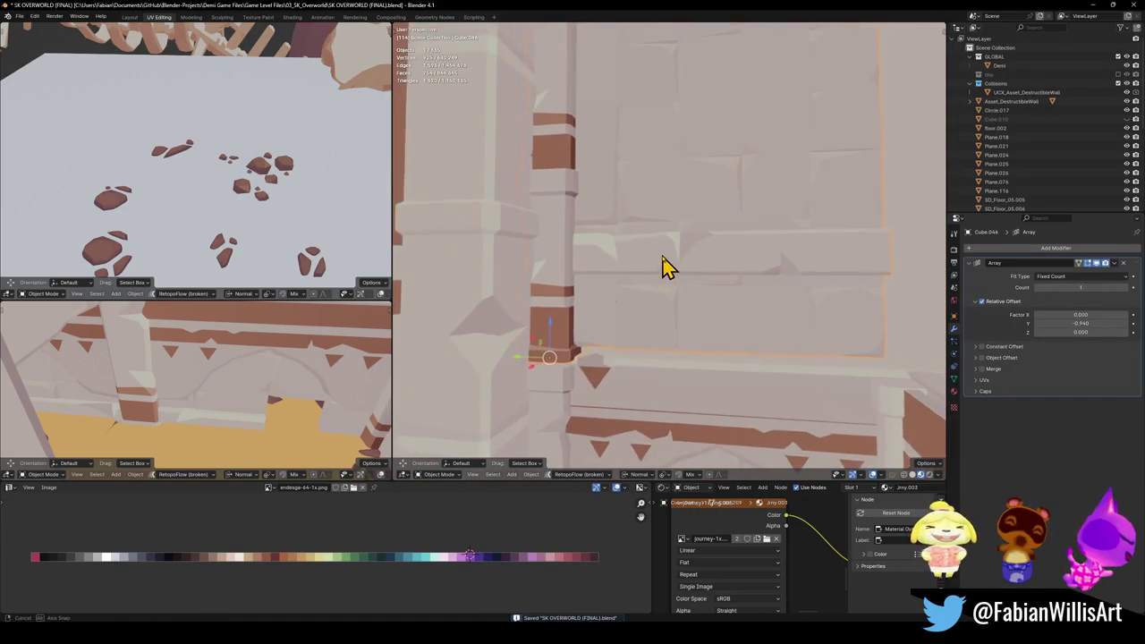
# Step: Move the wall panel along Z toward its seated position against the pillar
pyautogui.keyDown('shift'); pyautogui.moveTo(665, 263); pyautogui.dragTo(652, 248, button='middle'); pyautogui.keyUp('shift')
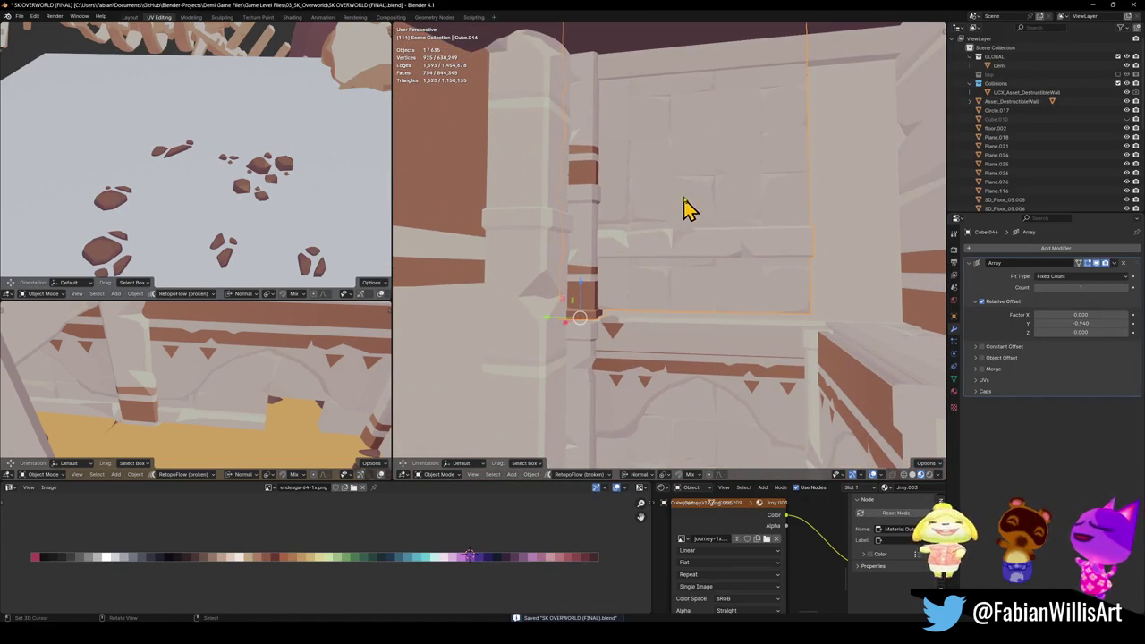
pyautogui.press('g')
pyautogui.press('z')
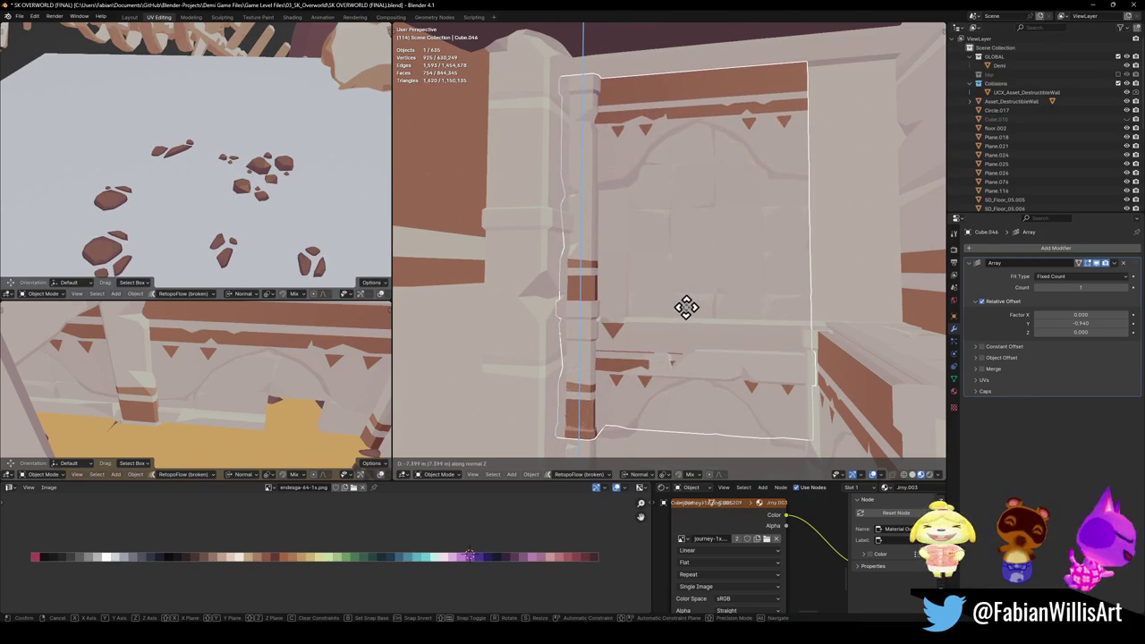
pyautogui.click(686, 306)
pyautogui.moveTo(598, 270)
pyautogui.mouseDown(button='middle')
pyautogui.moveTo(682, 268)
pyautogui.moveTo(646, 284)
pyautogui.mouseUp(button='middle')
pyautogui.moveTo(660, 268); pyautogui.dragTo(660, 276, button='middle')
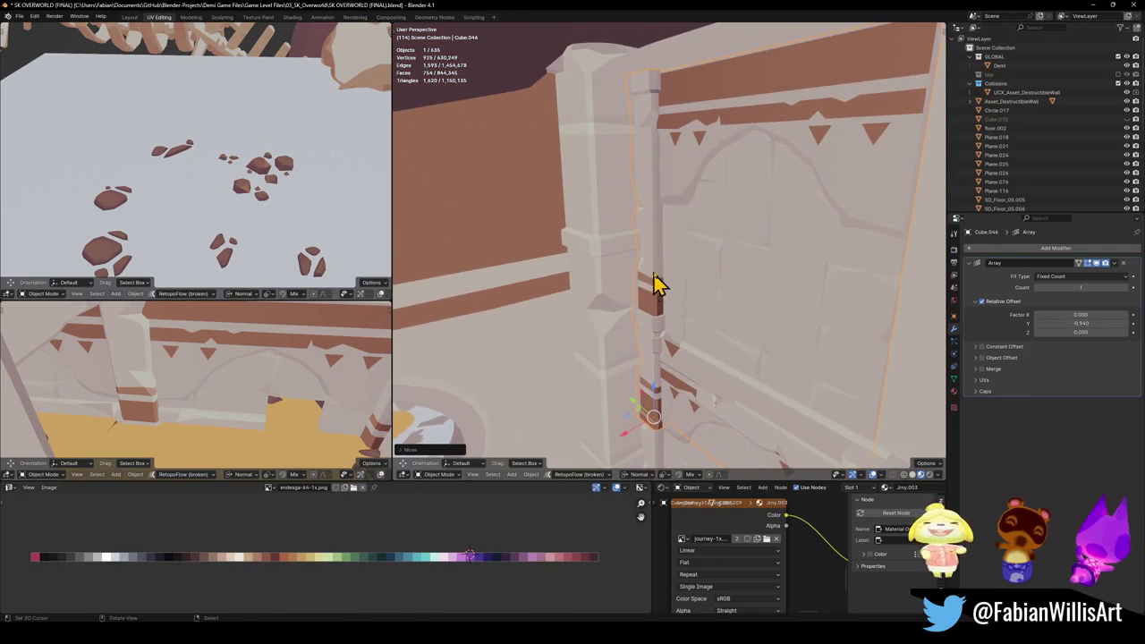
pyautogui.press('g')
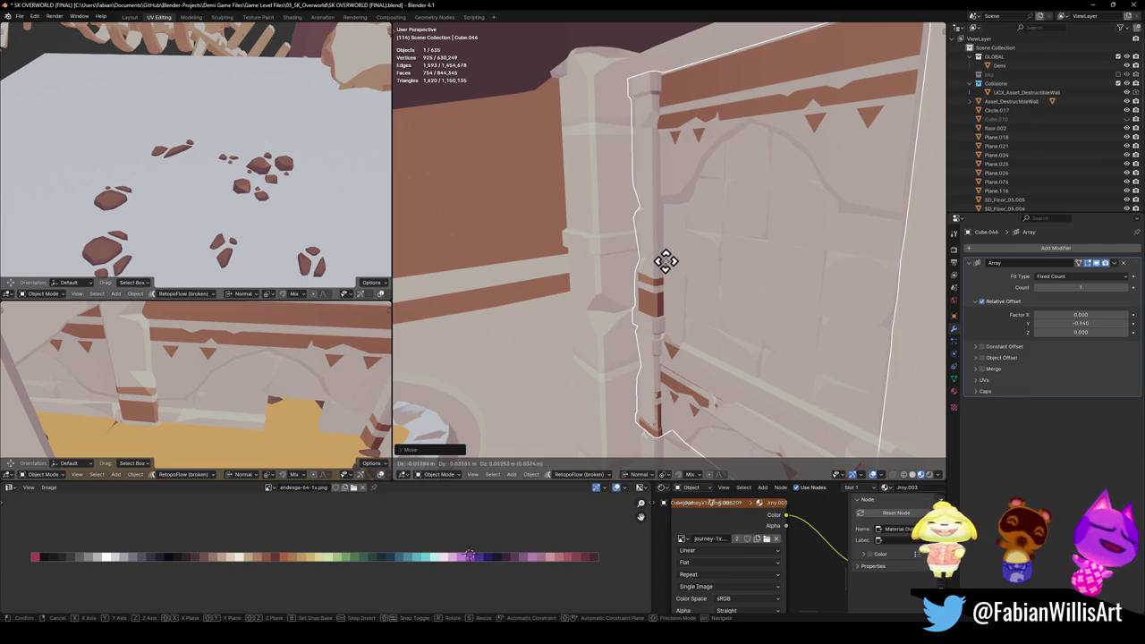
pyautogui.click(686, 260)
# Step: Fine-tune the panel's vertical offset, about 0.095 m, until it seats against the neighbouring pillar
pyautogui.press('g')
pyautogui.press('x')
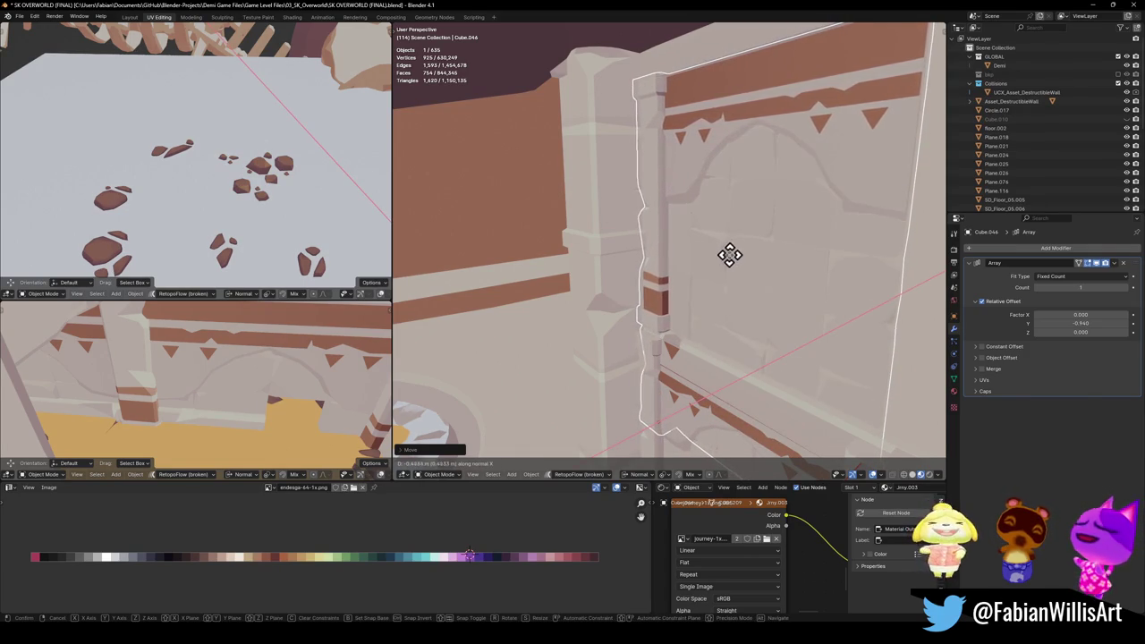
pyautogui.moveTo(711, 262); pyautogui.dragTo(716, 276, button='middle')
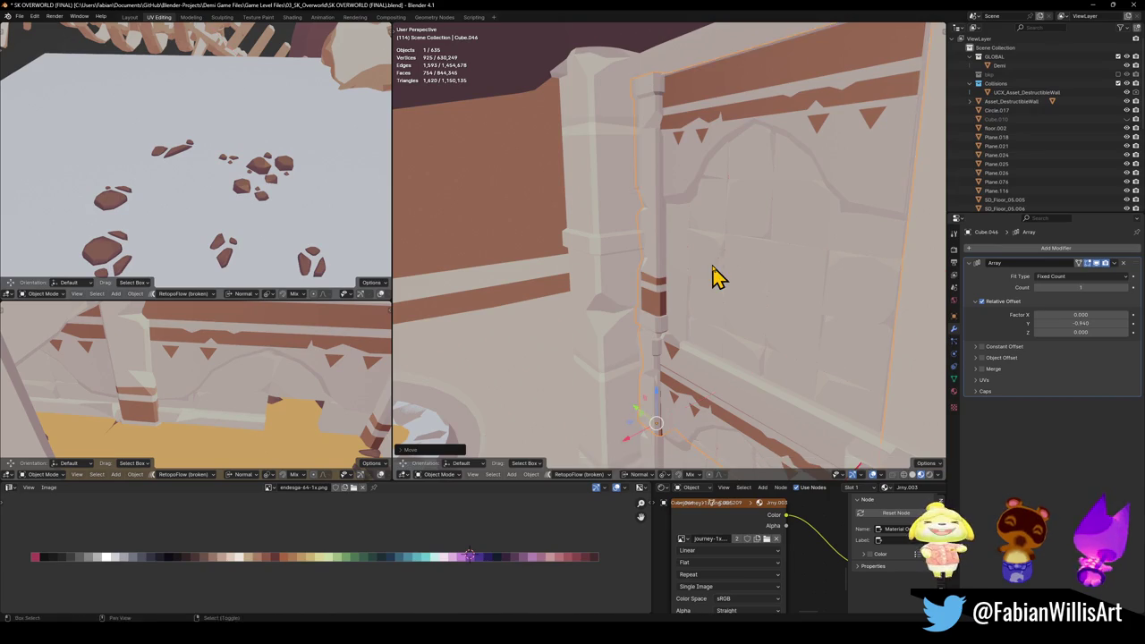
pyautogui.press('z')
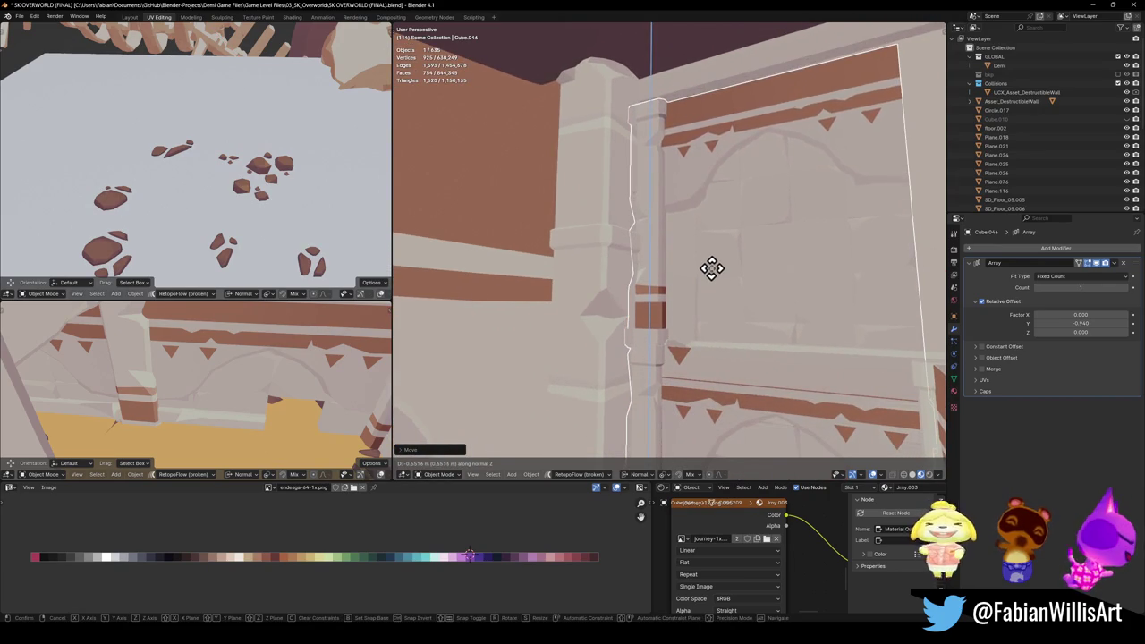
pyautogui.click(713, 264)
pyautogui.moveTo(718, 274); pyautogui.dragTo(698, 279, button='middle')
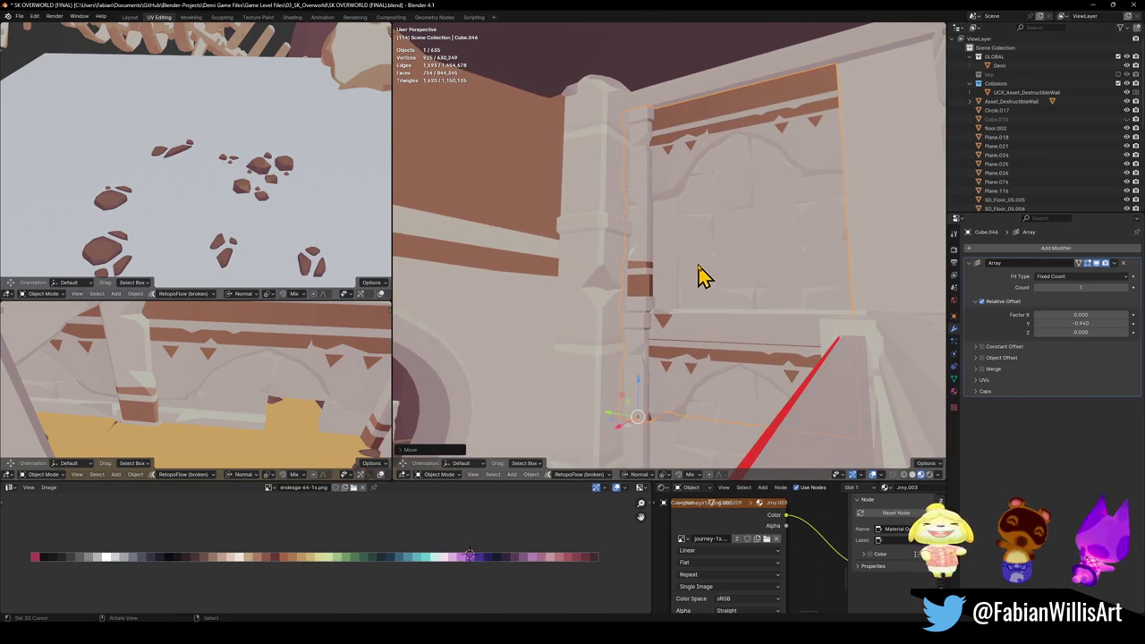
pyautogui.press('g')
pyautogui.press('z')
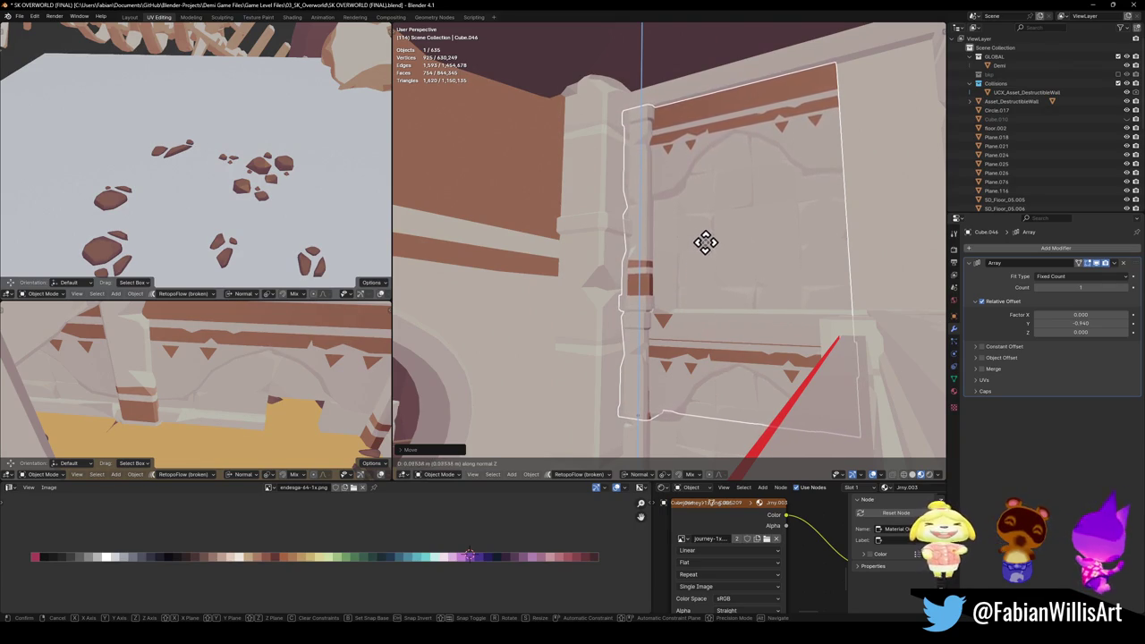
pyautogui.click(712, 208)
pyautogui.moveTo(671, 186)
pyautogui.mouseDown(button='middle')
pyautogui.moveTo(690, 224)
pyautogui.moveTo(673, 234)
pyautogui.mouseUp(button='middle')
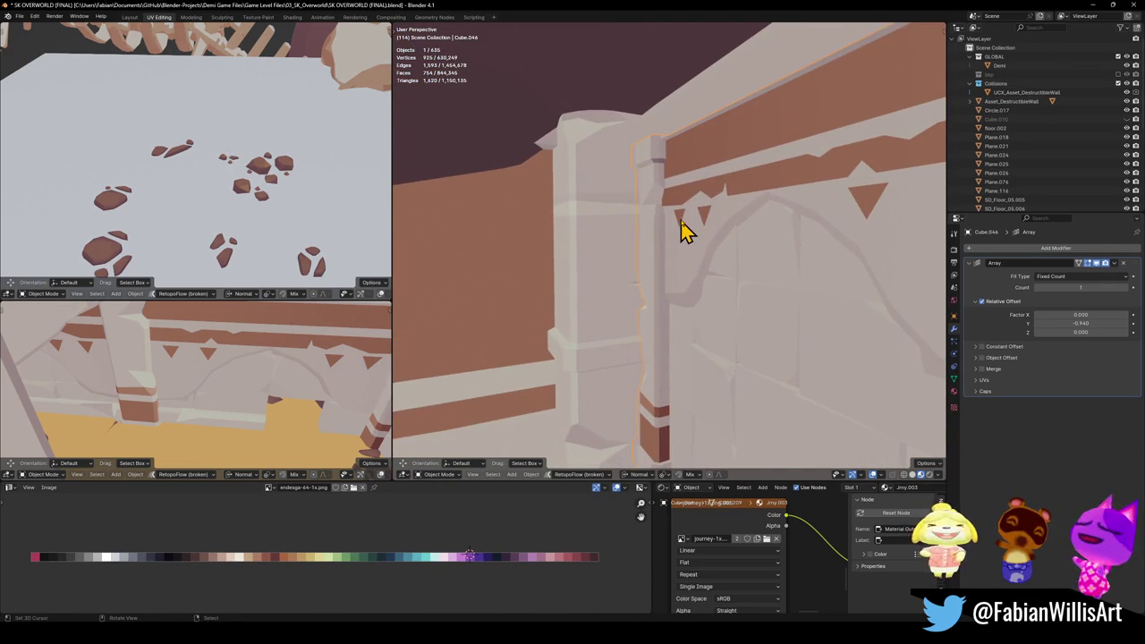
# Step: Walk the view up close to inspect the wall panel's fit
pyautogui.hotkey('shift', '`')
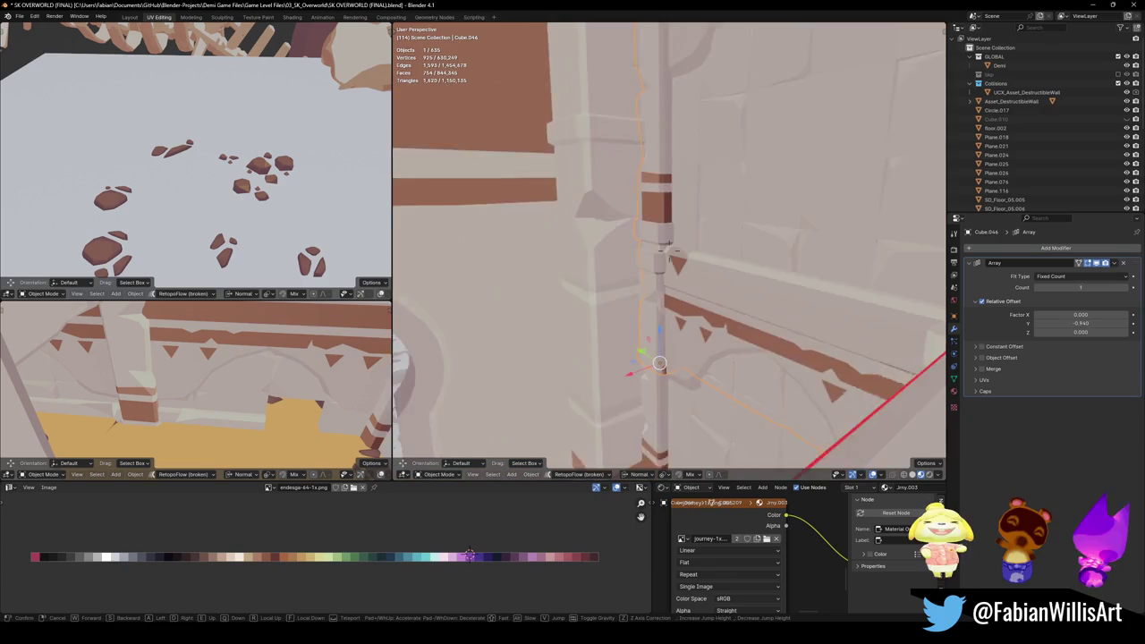
pyautogui.click(684, 231)
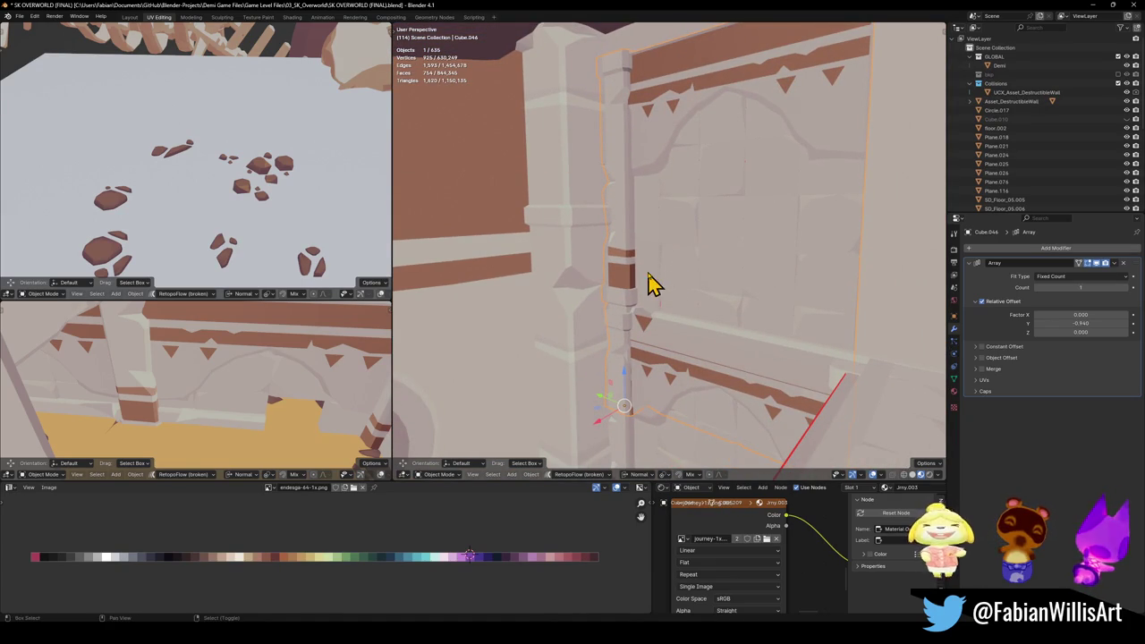
pyautogui.hotkey('shift', '`')
pyautogui.click(651, 284)
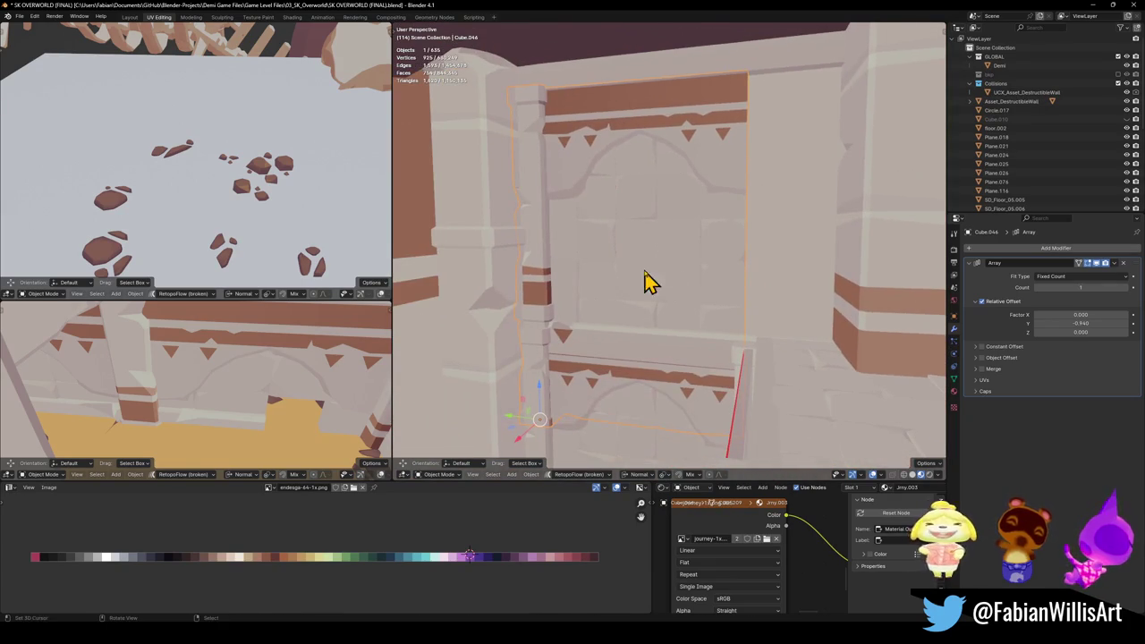
# Step: Raise Cube.044's Array count to 2, view both panels, and isolate the wall in Local View
pyautogui.click(1126, 288)
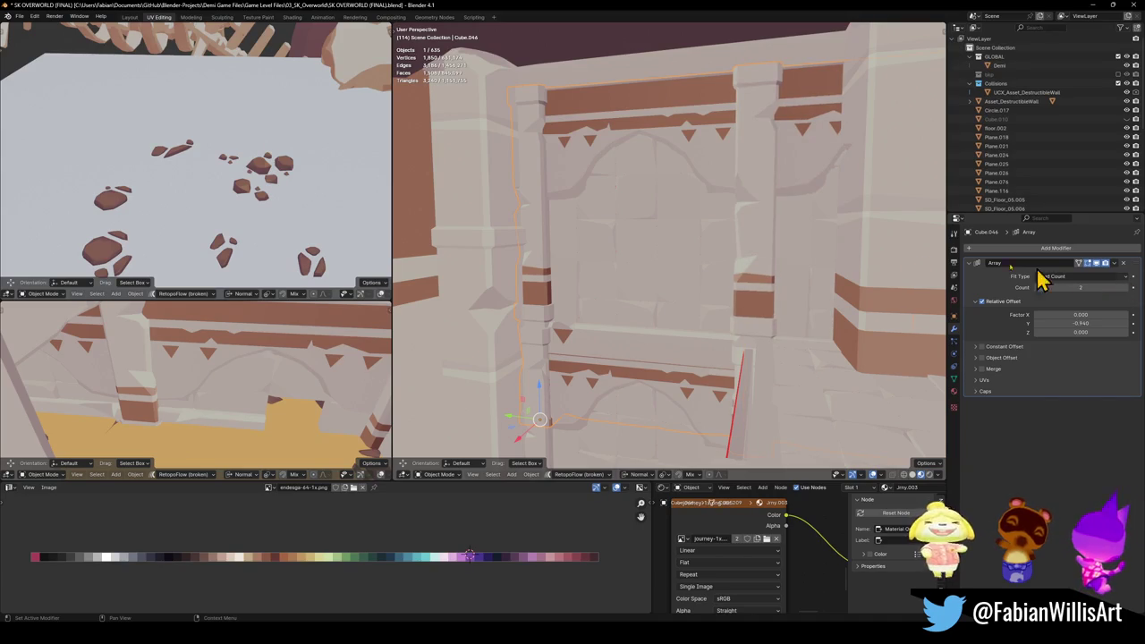
pyautogui.hotkey('shift', '`')
pyautogui.press('s')
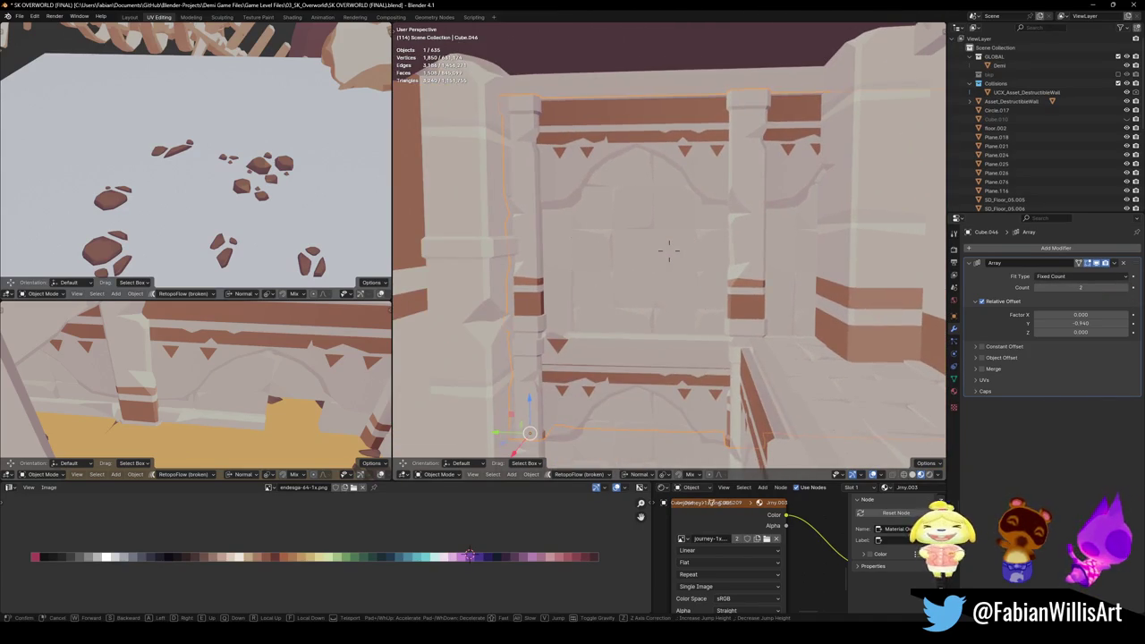
pyautogui.click(668, 250)
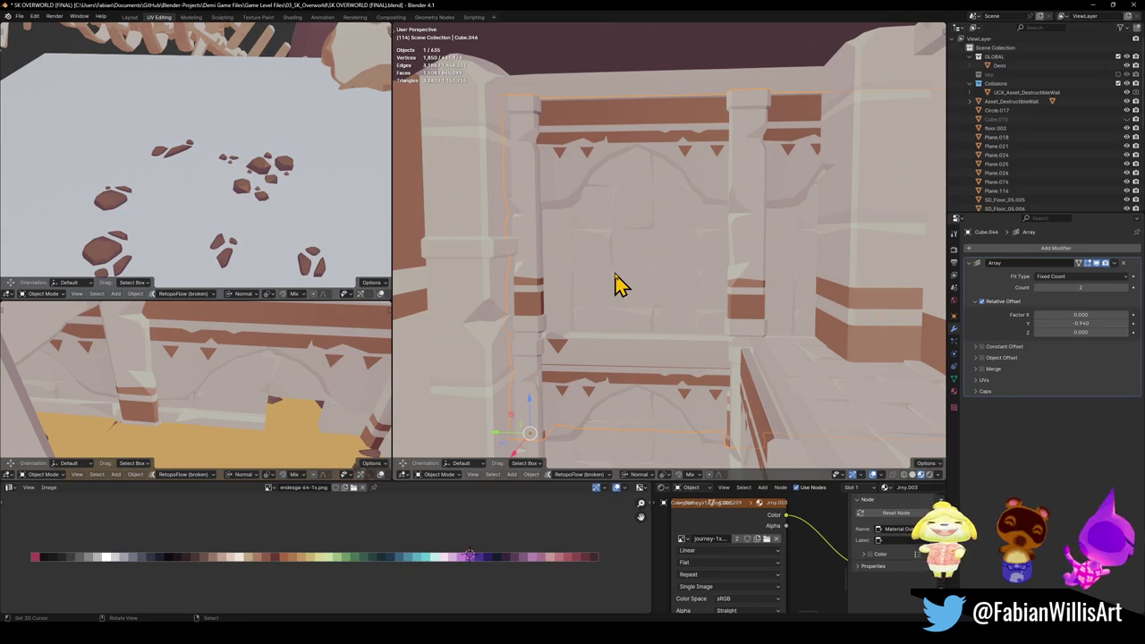
pyautogui.press('KP_Divide')
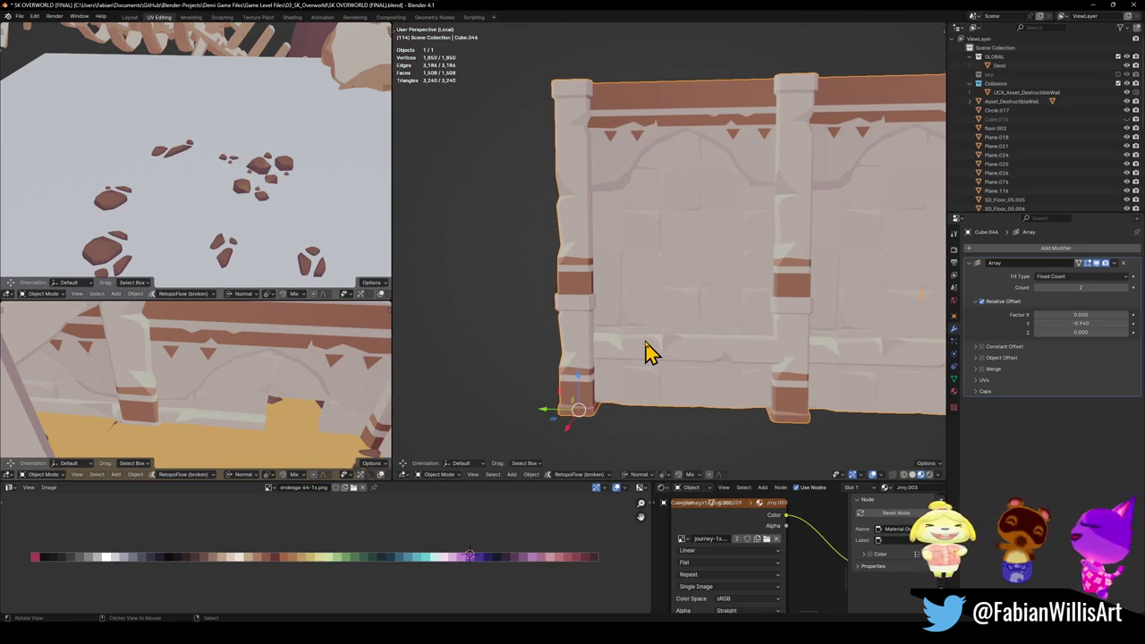
# Step: Enter Edit Mode on the wall and select the linked left pillar piece
pyautogui.scroll(2, 648, 353)
pyautogui.press('Tab')
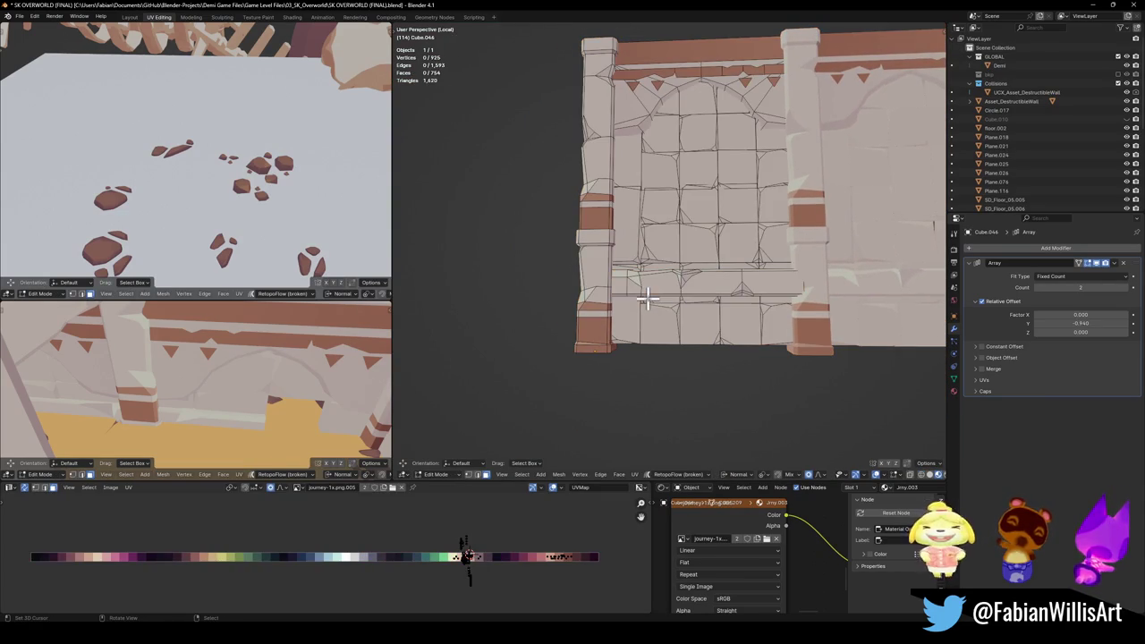
pyautogui.keyDown('shift'); pyautogui.moveTo(703, 284); pyautogui.dragTo(676, 298, button='middle'); pyautogui.keyUp('shift')
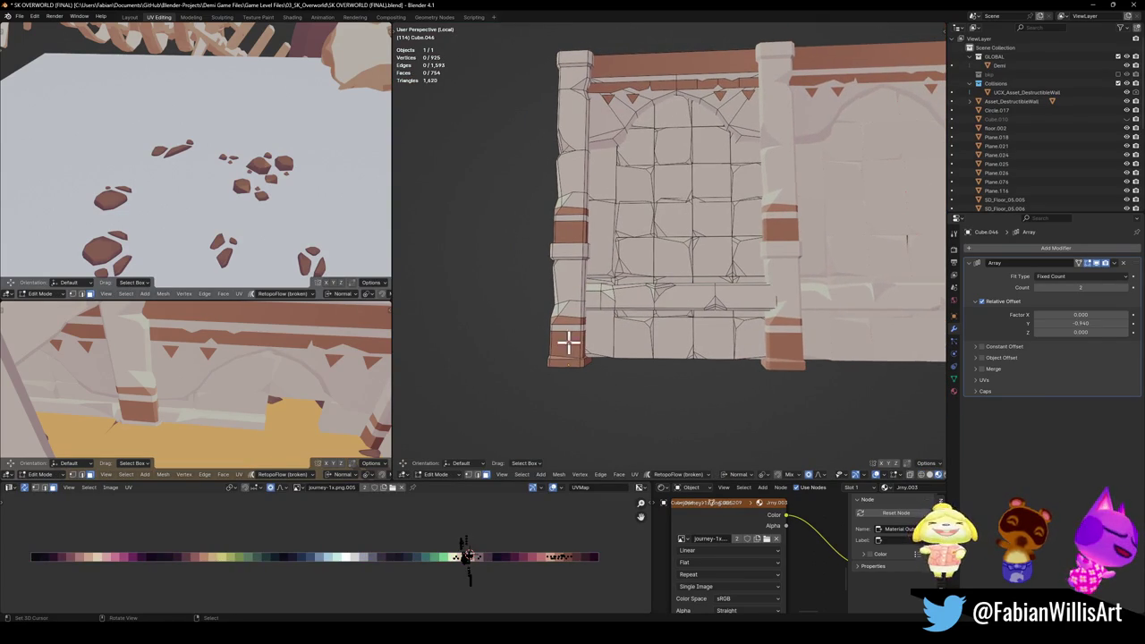
pyautogui.press('l')
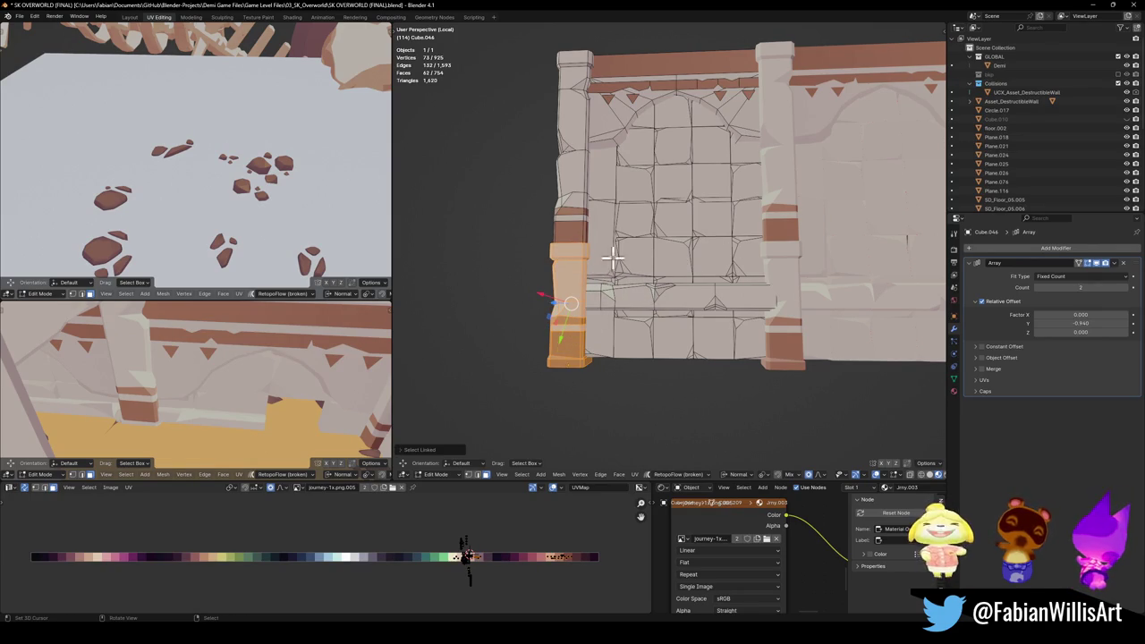
pyautogui.scroll(2, 644, 273)
pyautogui.scroll(4, 634, 289)
pyautogui.moveTo(634, 289)
pyautogui.mouseDown(button='middle')
pyautogui.moveTo(779, 286)
pyautogui.moveTo(652, 283)
pyautogui.mouseUp(button='middle')
pyautogui.scroll(-3, 653, 283)
pyautogui.scroll(-1, 666, 315)
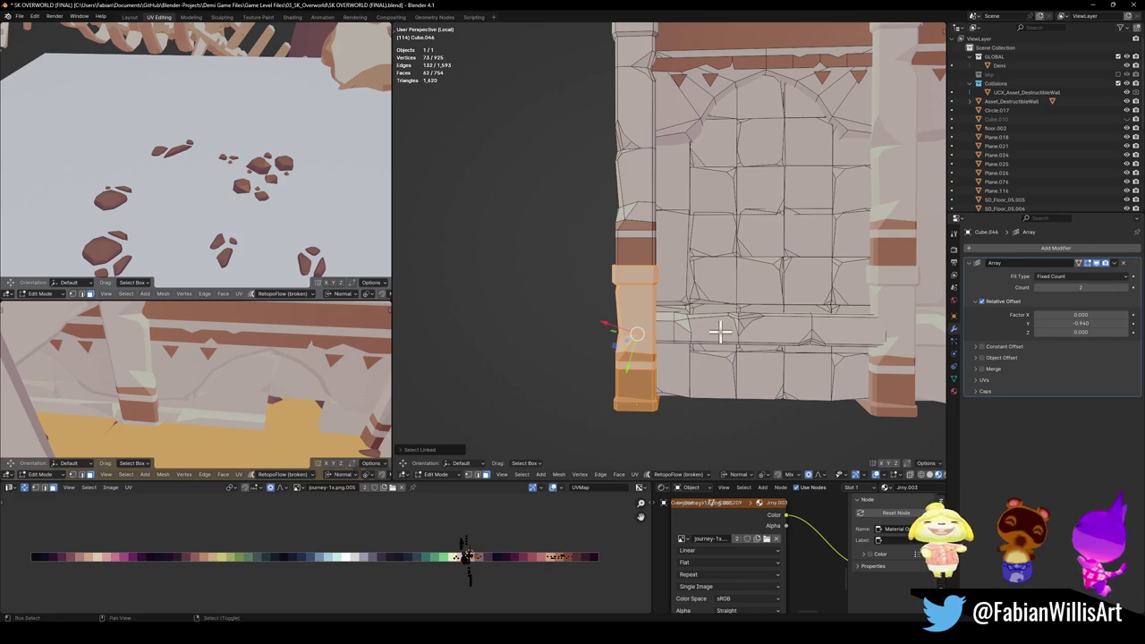
# Step: Clear that selection and pick the linked ledge pieces along the wall's bottom
pyautogui.keyDown('shift'); pyautogui.moveTo(720, 331); pyautogui.dragTo(658, 337, button='middle'); pyautogui.keyUp('shift')
pyautogui.hotkey('alt', 'a')
pyautogui.press('l')
pyautogui.press('l')
pyautogui.press('l')
pyautogui.press('l')
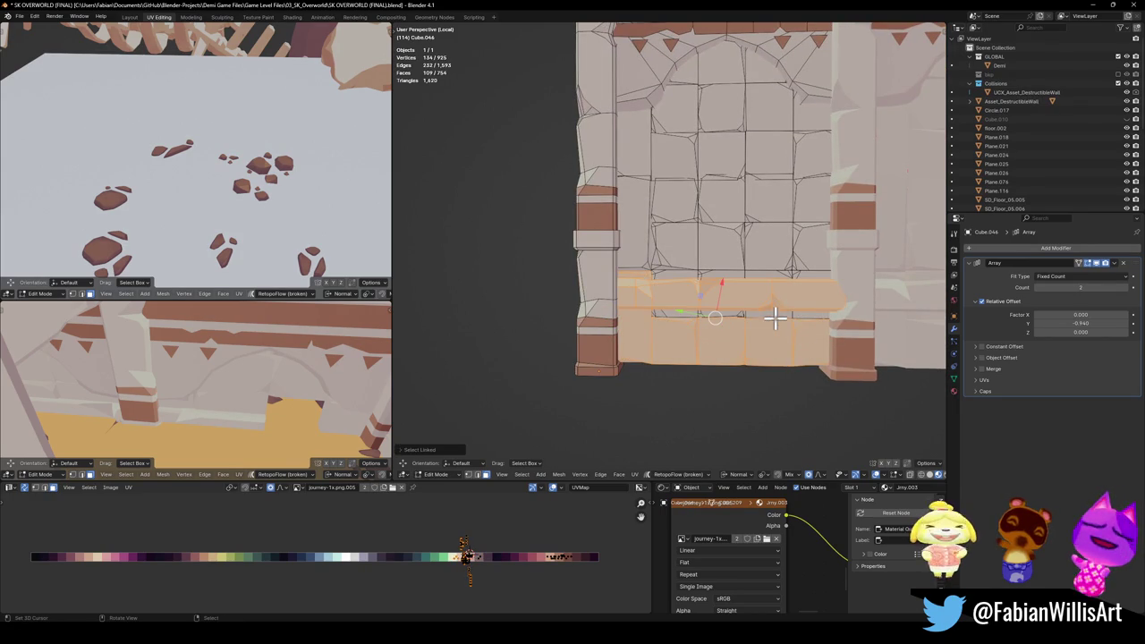
pyautogui.hotkey('ctrl', 'z')
pyautogui.scroll(3, 760, 273)
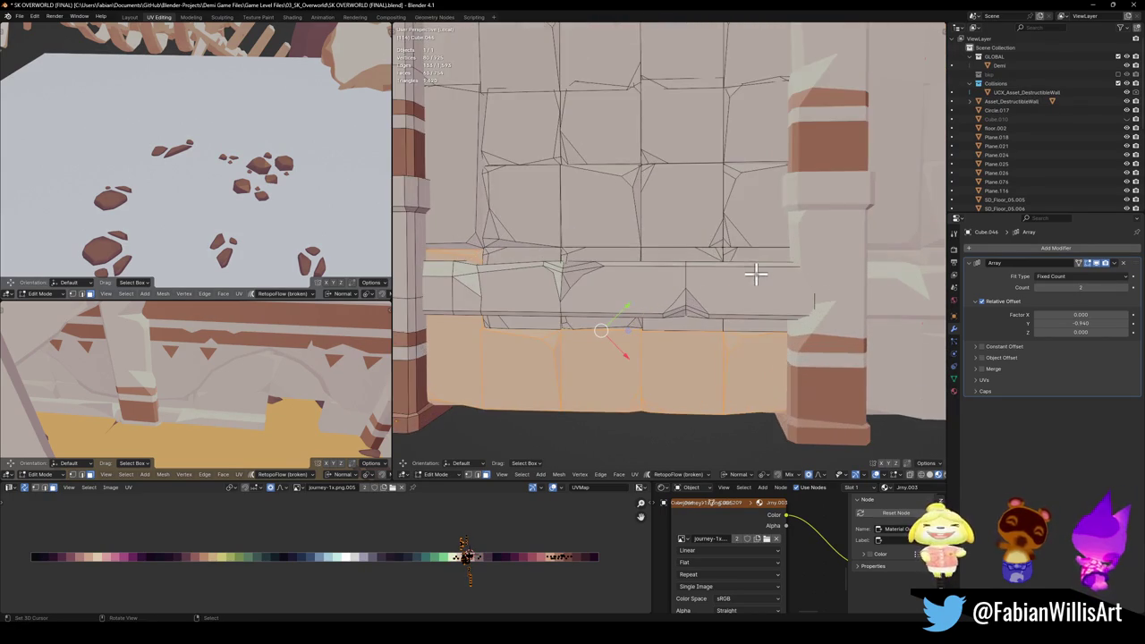
# Step: Select the bottom ledge strip and delete its faces
pyautogui.press('l')
pyautogui.press('l')
pyautogui.press('l')
pyautogui.press('x')
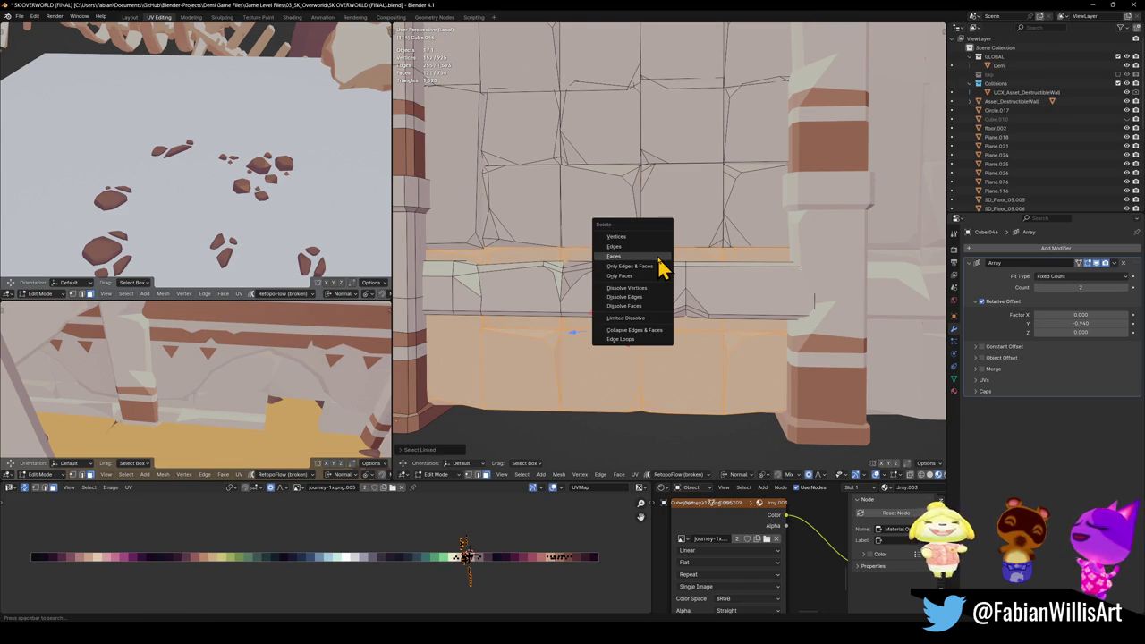
pyautogui.click(660, 259)
pyautogui.scroll(-2, 611, 257)
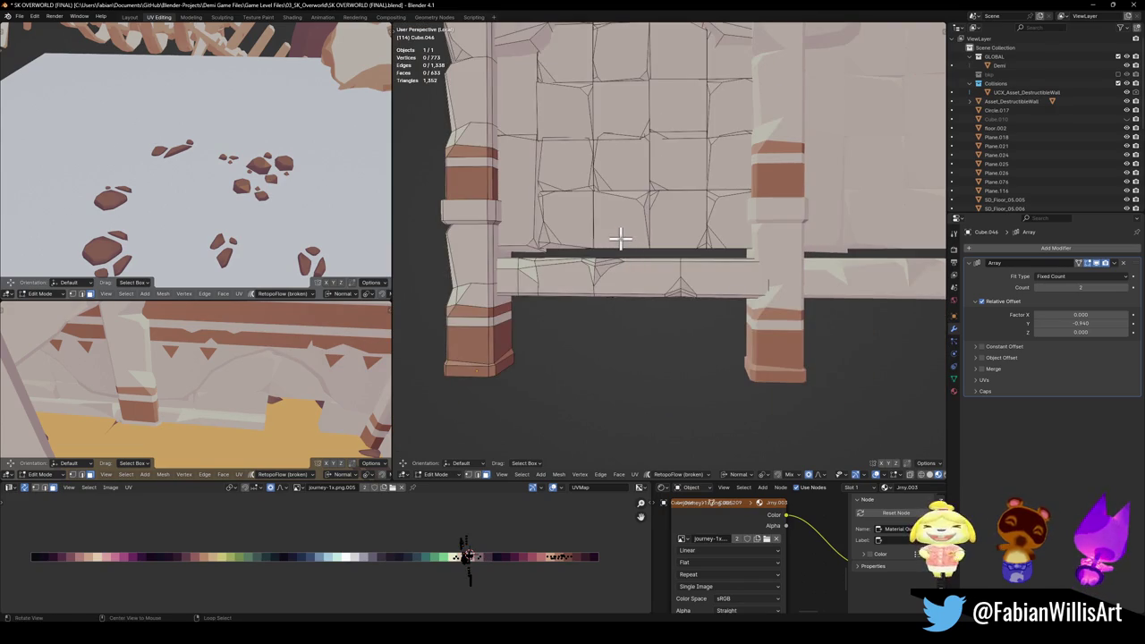
pyautogui.scroll(2, 620, 237)
pyautogui.scroll(2, 636, 248)
# Step: Select the ledge's top edges and raise them along Z with proportional editing
pyautogui.keyDown('shift'); pyautogui.click(505, 271); pyautogui.keyUp('shift')
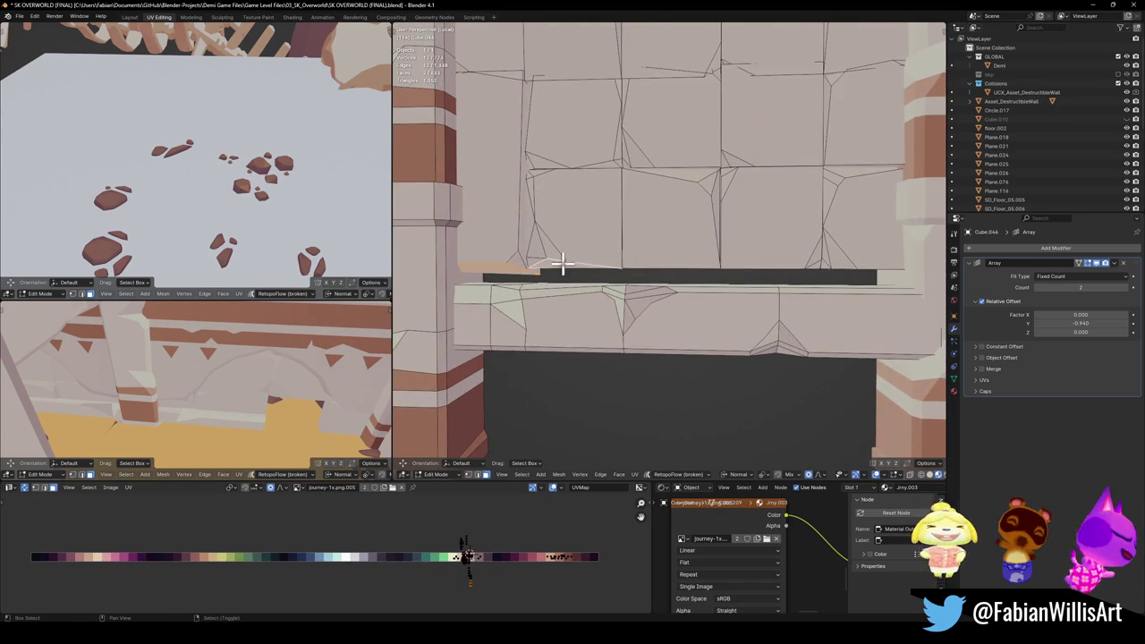
pyautogui.moveTo(677, 276); pyautogui.dragTo(677, 253, button='middle')
pyautogui.keyDown('shift'); pyautogui.click(677, 269); pyautogui.keyUp('shift')
pyautogui.keyDown('shift'); pyautogui.click(766, 262); pyautogui.keyUp('shift')
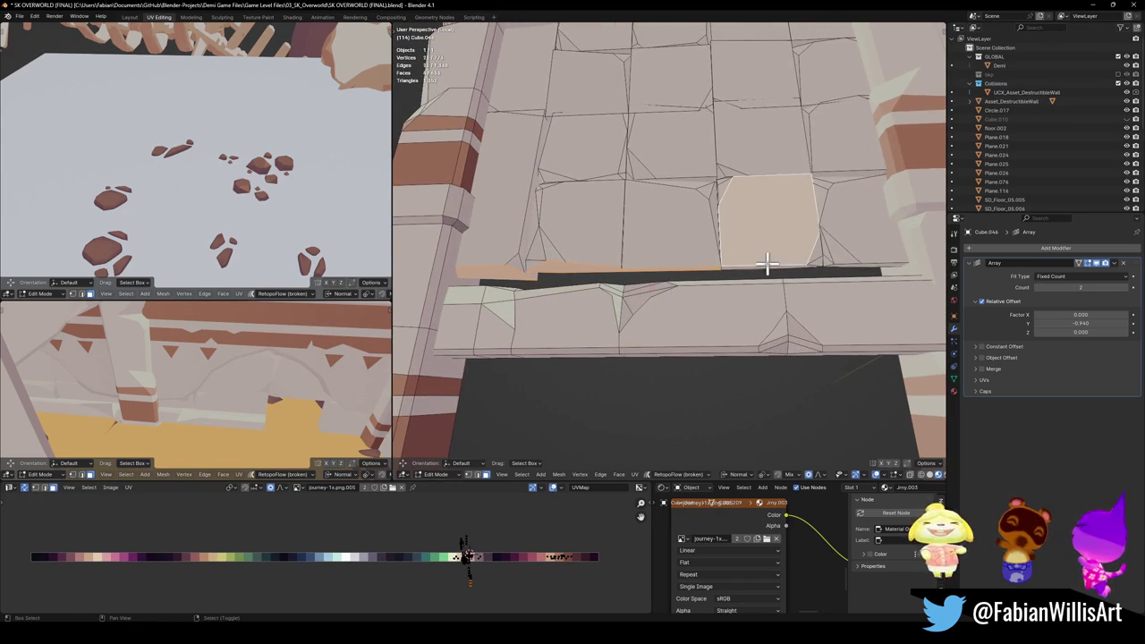
pyautogui.keyDown('shift'); pyautogui.click(769, 269); pyautogui.keyUp('shift')
pyautogui.keyDown('shift'); pyautogui.click(775, 269); pyautogui.keyUp('shift')
pyautogui.moveTo(877, 266); pyautogui.dragTo(779, 248, button='middle')
pyautogui.scroll(2, 779, 248)
pyautogui.press('g')
pyautogui.press('z')
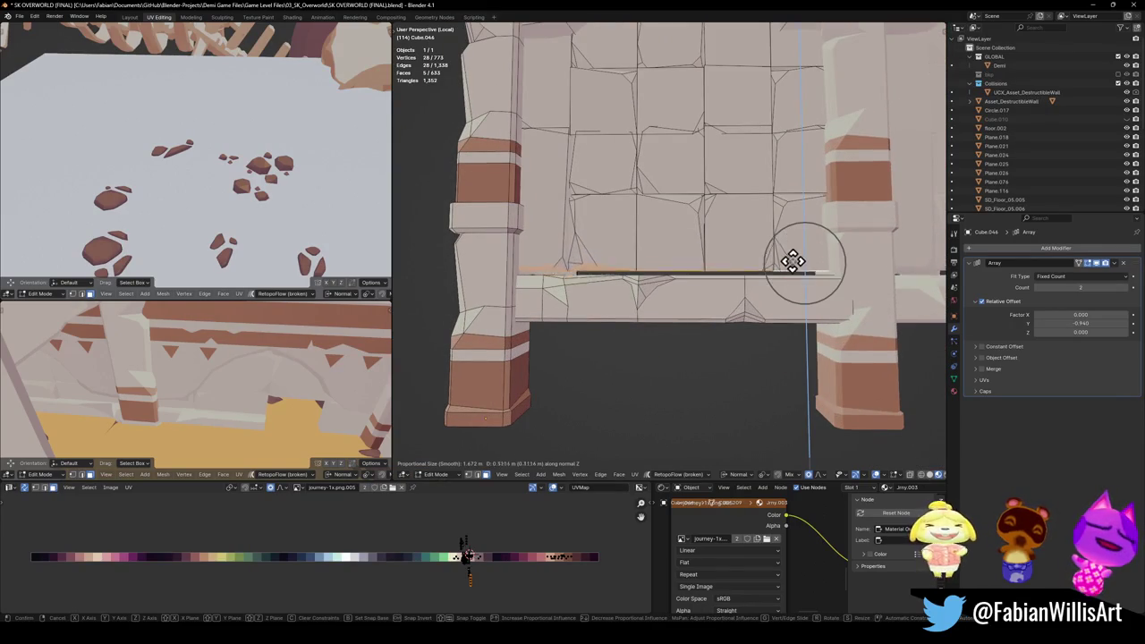
pyautogui.scroll(-2, 796, 266)
pyautogui.scroll(-3, 796, 267)
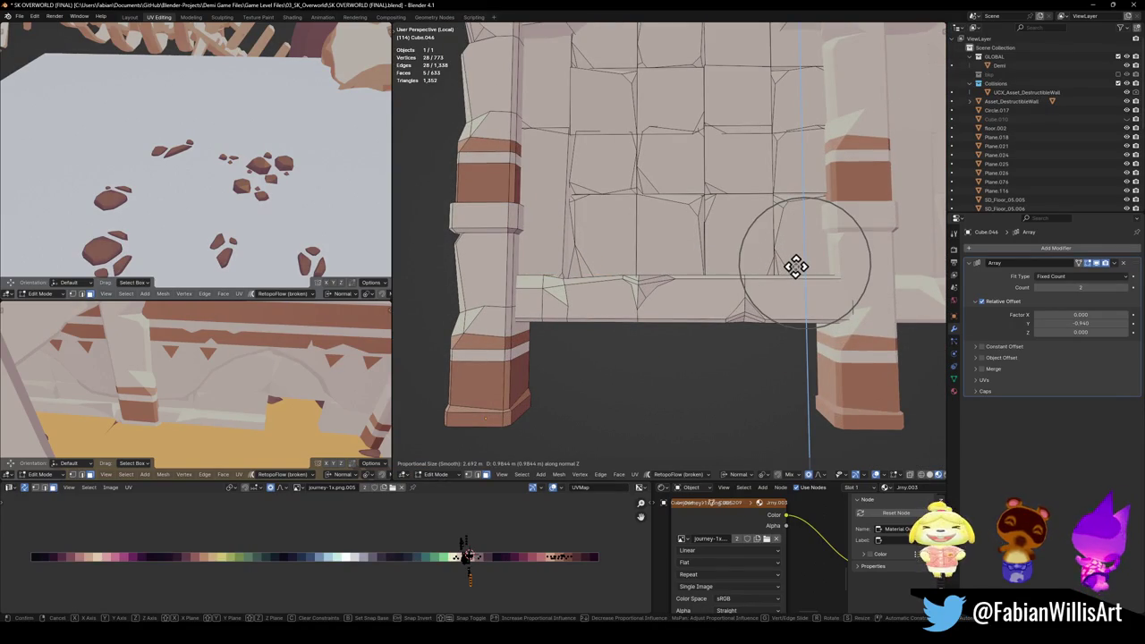
pyautogui.click(796, 266)
pyautogui.scroll(-3, 784, 317)
# Step: Raise the left pillar's bottom face along Z with proportional falloff, then return to Object Mode
pyautogui.moveTo(695, 301)
pyautogui.mouseDown(button='middle')
pyautogui.moveTo(705, 319)
pyautogui.moveTo(752, 310)
pyautogui.moveTo(774, 288)
pyautogui.moveTo(659, 253)
pyautogui.moveTo(626, 256)
pyautogui.moveTo(627, 238)
pyautogui.moveTo(572, 340)
pyautogui.moveTo(620, 348)
pyautogui.mouseUp(button='middle')
pyautogui.click(598, 374)
pyautogui.press('g')
pyautogui.press('z')
pyautogui.press('z')
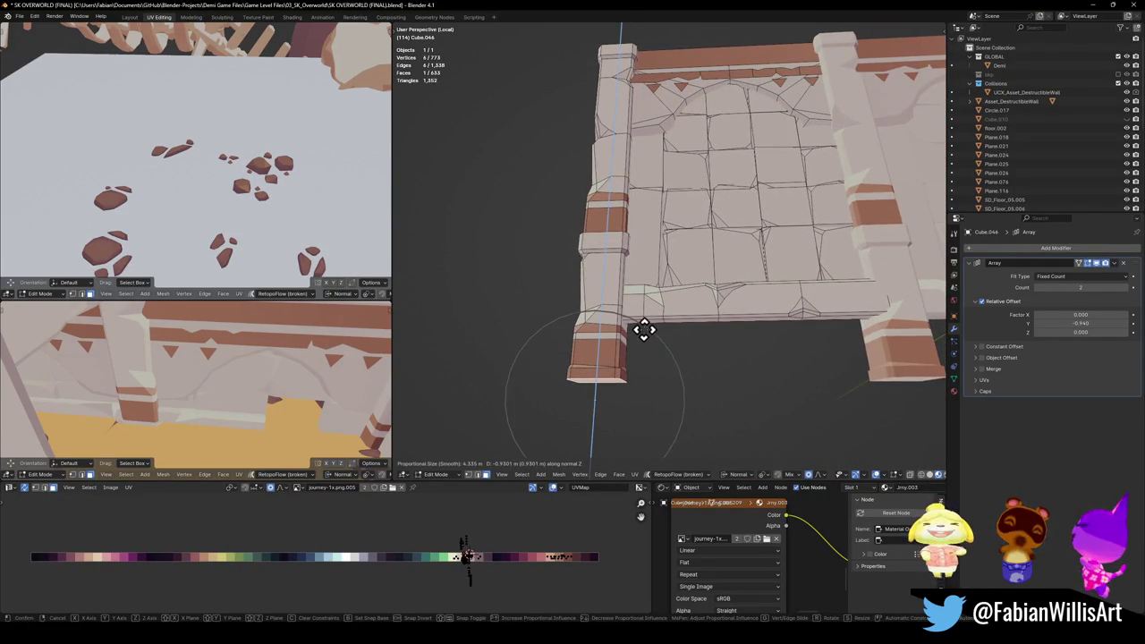
pyautogui.scroll(-4, 644, 327)
pyautogui.scroll(-2, 658, 290)
pyautogui.scroll(-1, 671, 274)
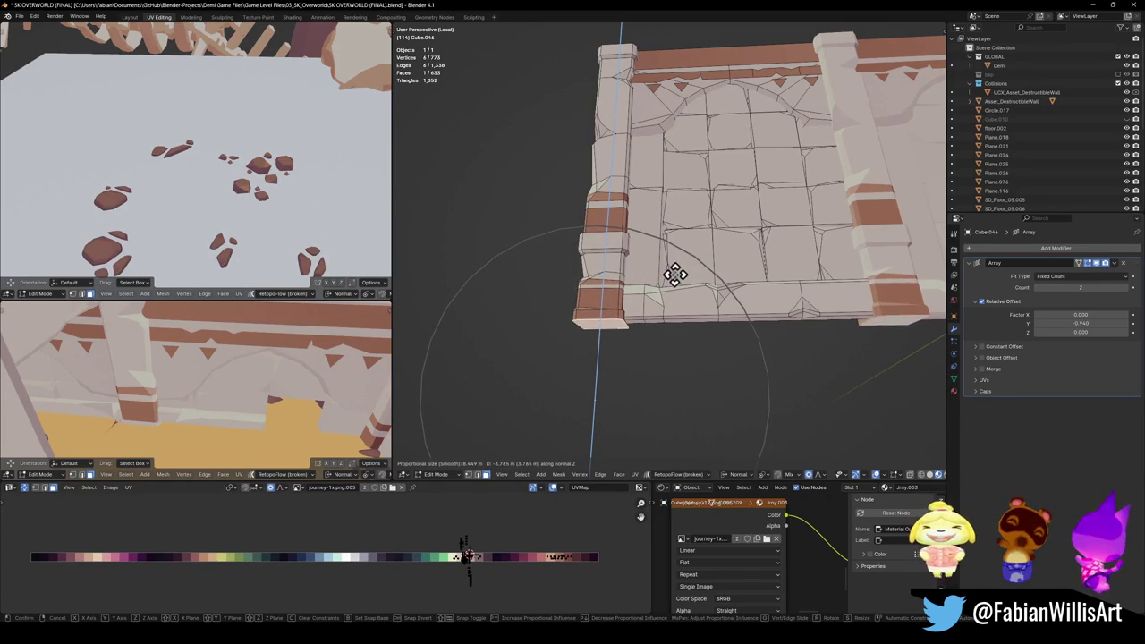
pyautogui.click(675, 275)
pyautogui.moveTo(671, 268)
pyautogui.mouseDown(button='middle')
pyautogui.moveTo(831, 268)
pyautogui.moveTo(703, 281)
pyautogui.moveTo(685, 263)
pyautogui.moveTo(646, 288)
pyautogui.moveTo(731, 363)
pyautogui.mouseUp(button='middle')
pyautogui.press('Tab')
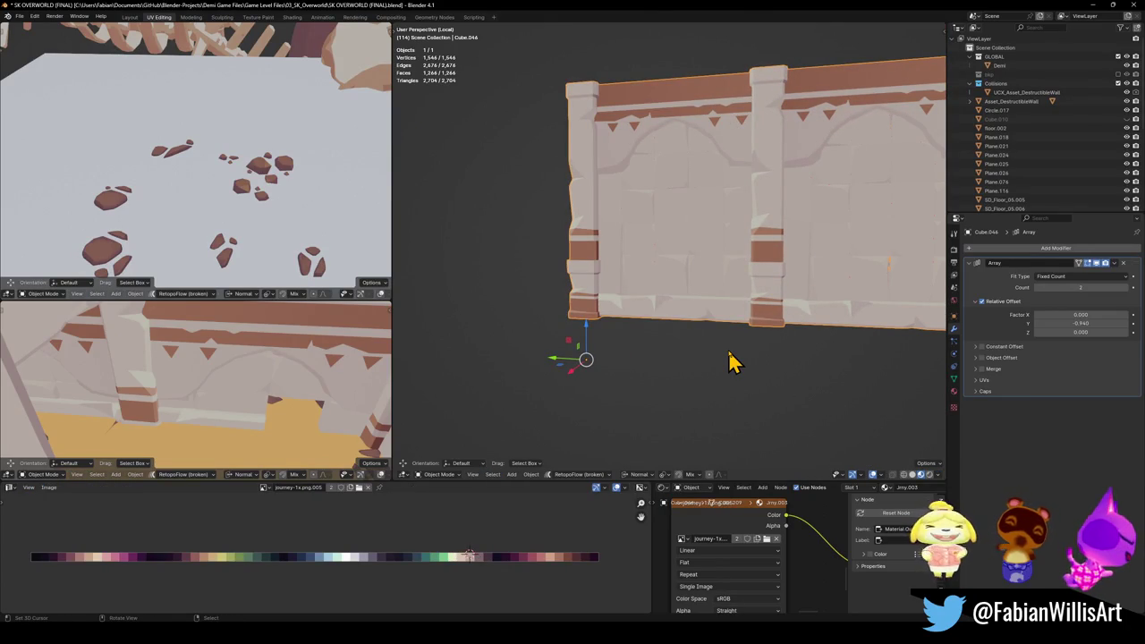
# Step: Set the wall Cube.044's origin to the 3D cursor
pyautogui.press('Tab')
pyautogui.moveTo(601, 299)
pyautogui.mouseDown(button='middle')
pyautogui.moveTo(641, 286)
pyautogui.moveTo(641, 258)
pyautogui.moveTo(636, 313)
pyautogui.mouseUp(button='middle')
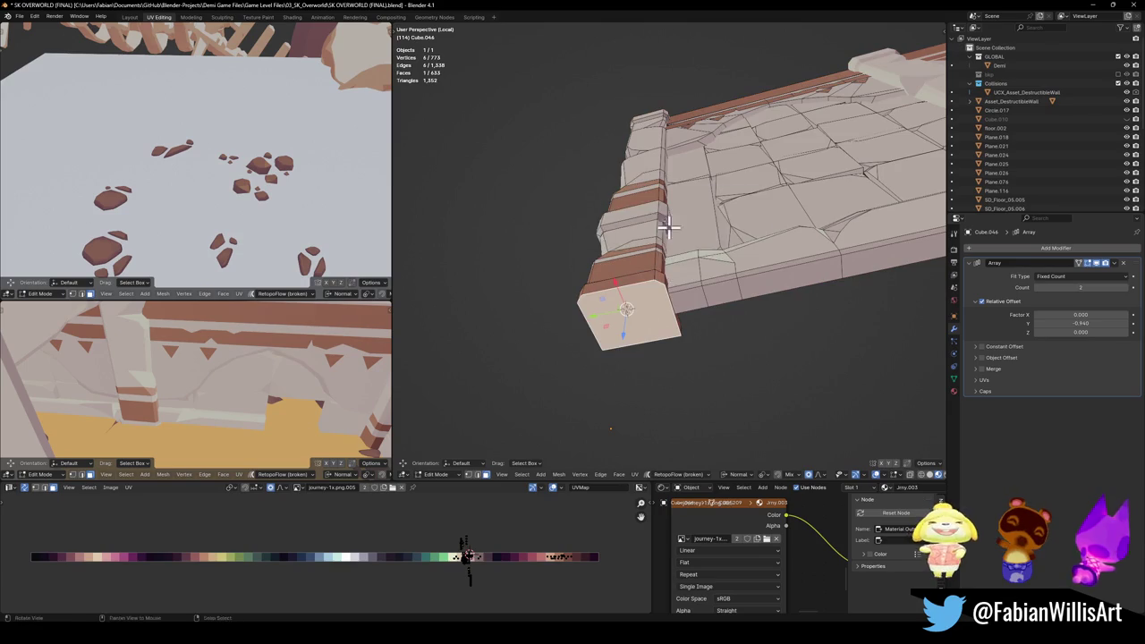
pyautogui.press('Tab')
pyautogui.moveTo(668, 227); pyautogui.dragTo(669, 275, button='middle')
pyautogui.rightClick(652, 212)
pyautogui.click(647, 178)
# Step: Exit Local View and lower the wall about 2.86 m along Z into the scene
pyautogui.moveTo(666, 219)
pyautogui.mouseDown(button='middle')
pyautogui.moveTo(621, 229)
pyautogui.moveTo(637, 262)
pyautogui.mouseUp(button='middle')
pyautogui.press('KP_Divide')
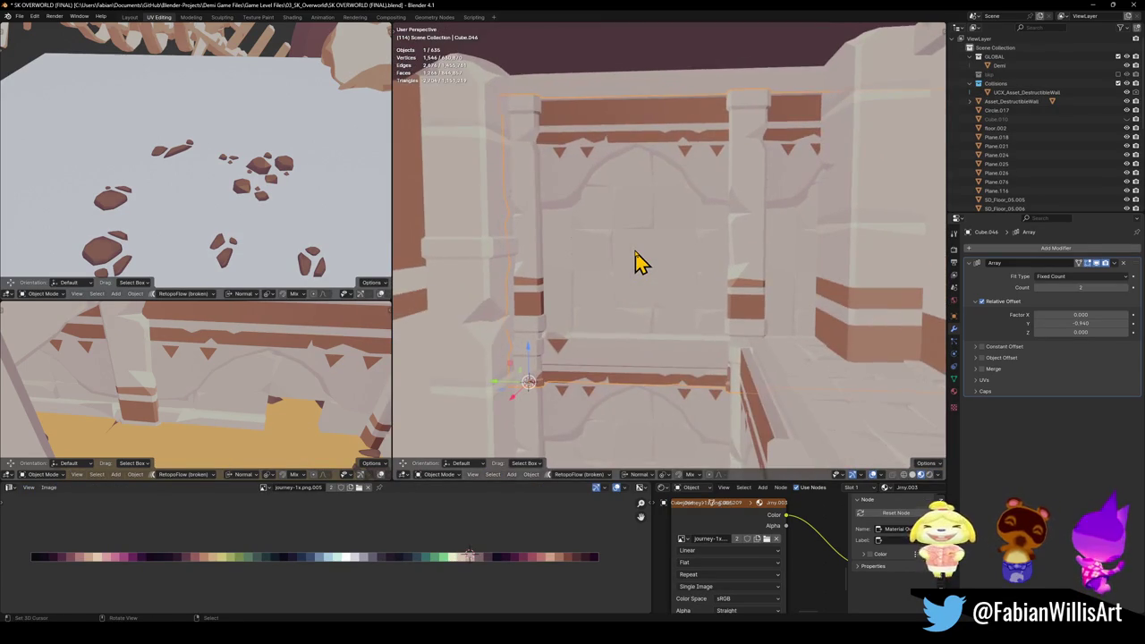
pyautogui.press('g')
pyautogui.press('z')
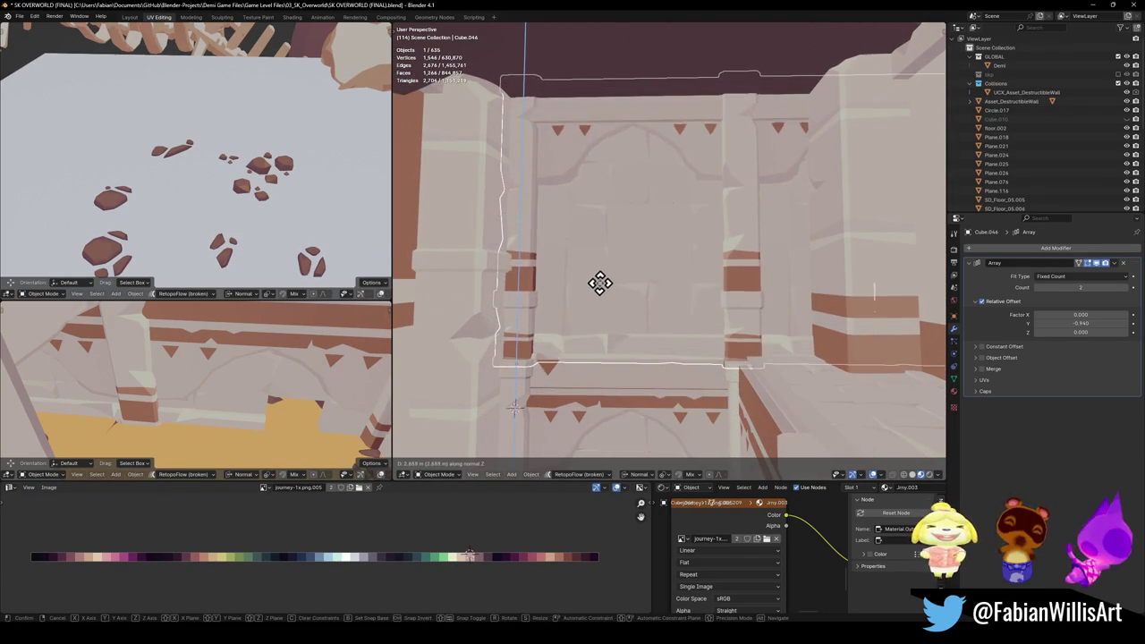
pyautogui.click(605, 295)
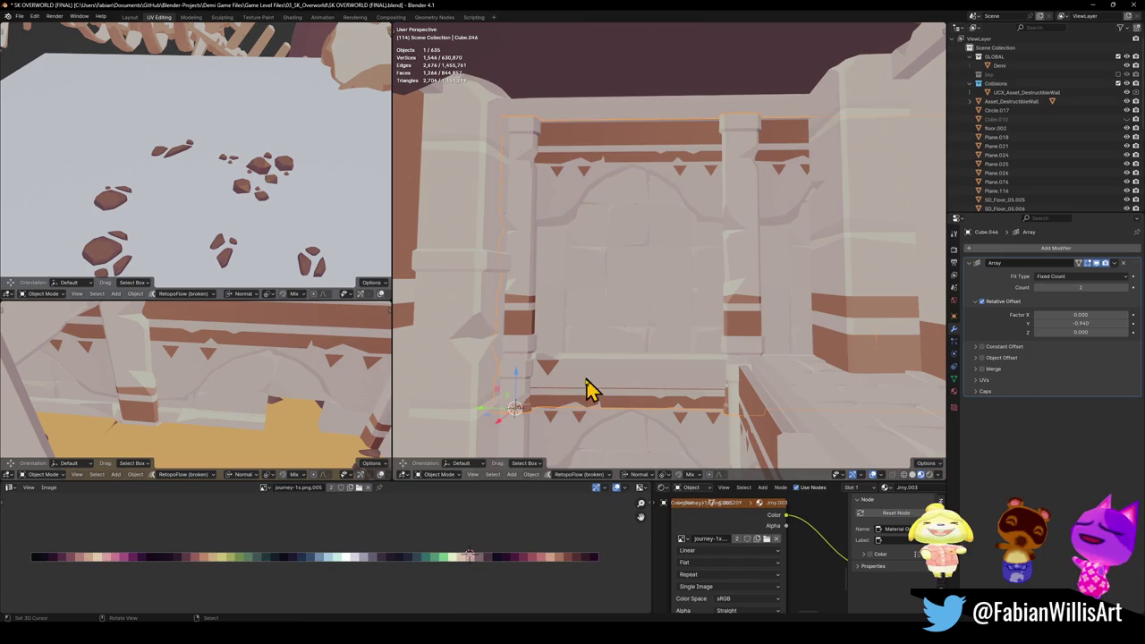
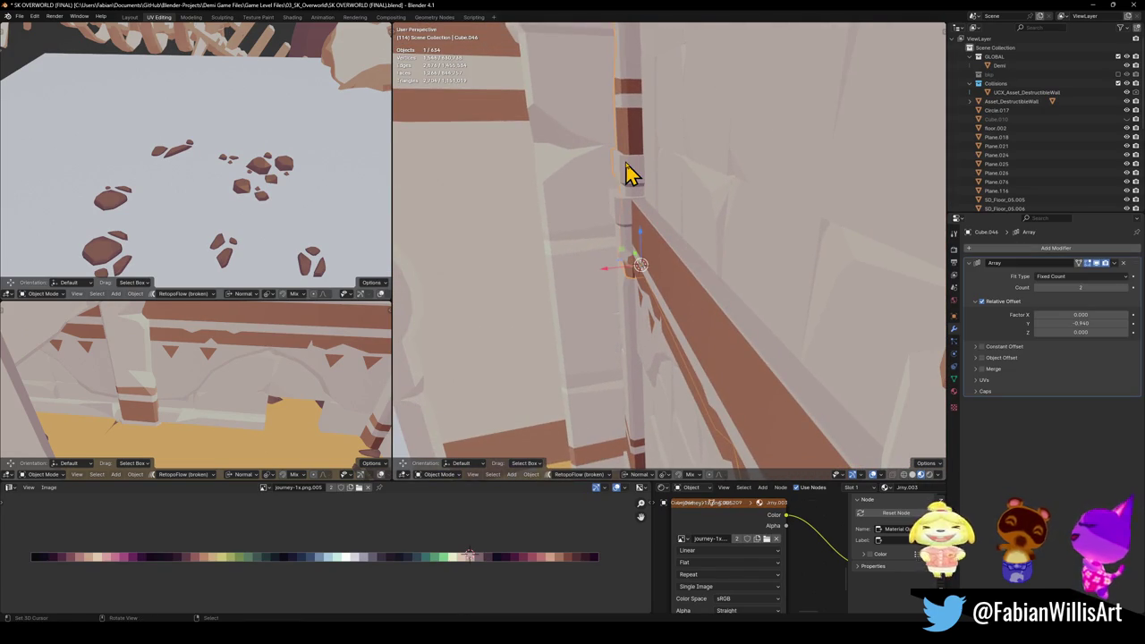
# Step: Shift the selected wall beam along its normal Z, then undo the move
pyautogui.moveTo(729, 246)
pyautogui.mouseDown(button='middle')
pyautogui.moveTo(670, 263)
pyautogui.moveTo(692, 248)
pyautogui.mouseUp(button='middle')
pyautogui.press('g')
pyautogui.press('z')
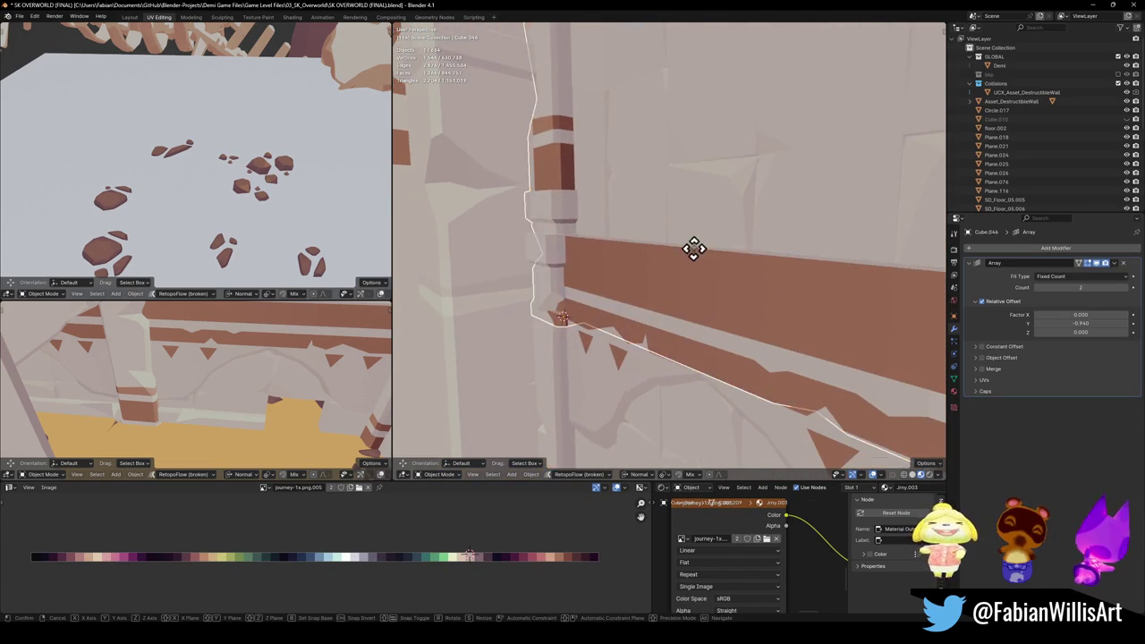
pyautogui.click(700, 178)
pyautogui.scroll(-3, 697, 224)
pyautogui.scroll(5, 715, 243)
pyautogui.scroll(-3, 693, 242)
pyautogui.scroll(3, 684, 245)
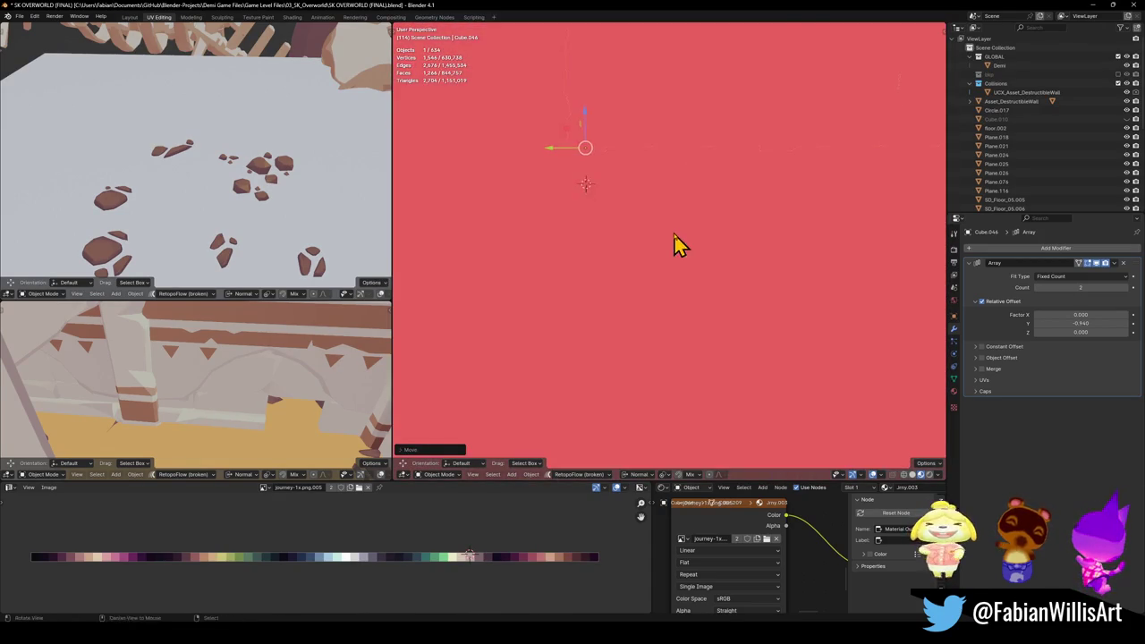
pyautogui.scroll(-3, 680, 251)
pyautogui.hotkey('ctrl', 'z')
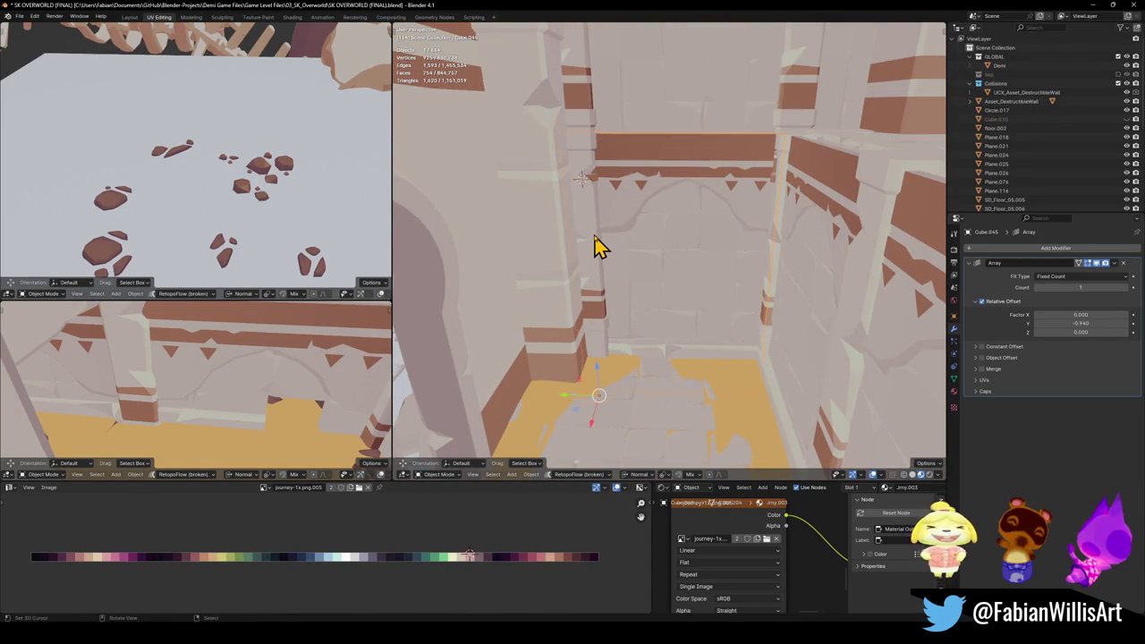
# Step: Raise the other wall beam along normal Z, then undo that move as well
pyautogui.moveTo(696, 266); pyautogui.dragTo(685, 352, button='middle')
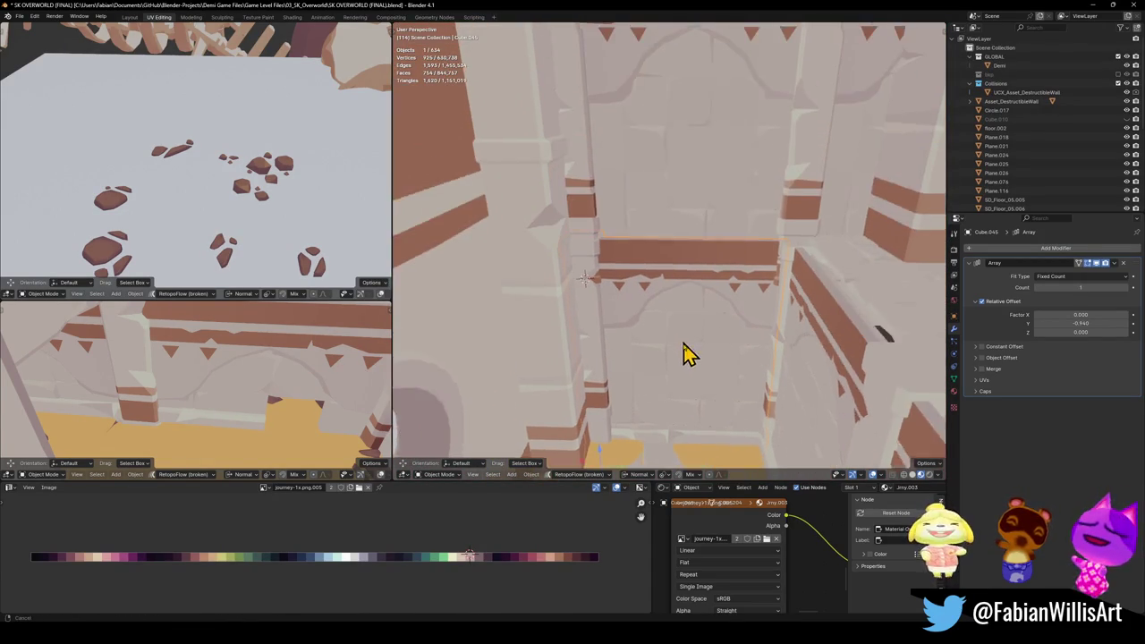
pyautogui.click(595, 225)
pyautogui.scroll(2, 616, 256)
pyautogui.scroll(2, 623, 255)
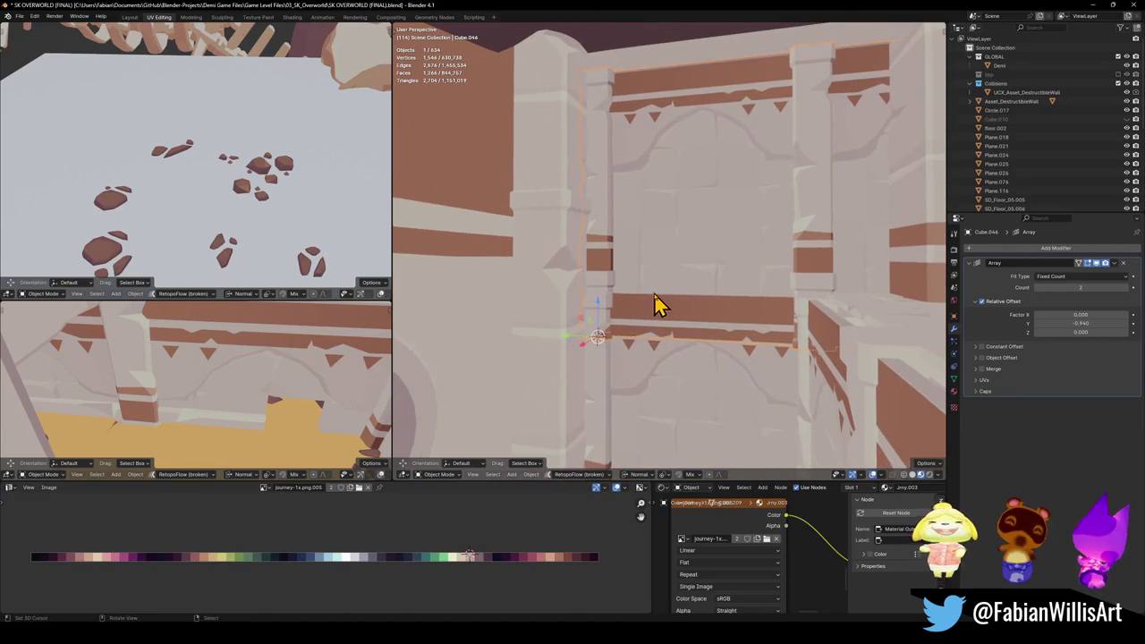
pyautogui.press('g')
pyautogui.press('z')
pyautogui.press('z')
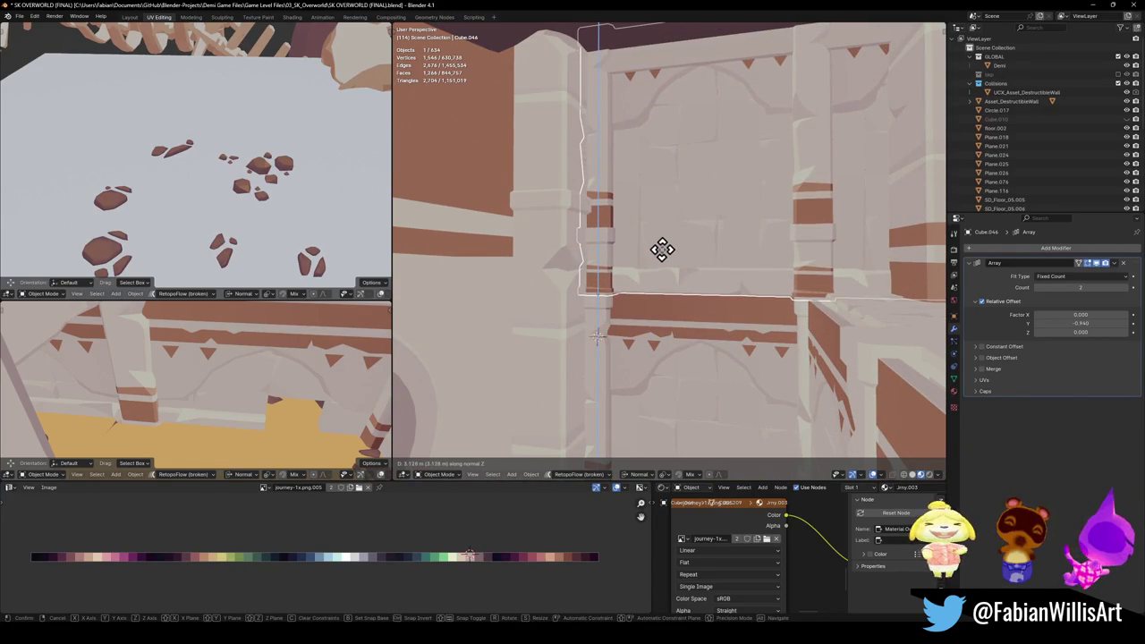
pyautogui.click(660, 231)
pyautogui.hotkey('alt', 'a')
pyautogui.moveTo(664, 269)
pyautogui.mouseDown(button='middle')
pyautogui.moveTo(677, 294)
pyautogui.moveTo(656, 332)
pyautogui.moveTo(657, 282)
pyautogui.moveTo(634, 291)
pyautogui.moveTo(615, 324)
pyautogui.moveTo(672, 287)
pyautogui.moveTo(621, 263)
pyautogui.moveTo(640, 278)
pyautogui.mouseUp(button='middle')
pyautogui.hotkey('ctrl', 'z')
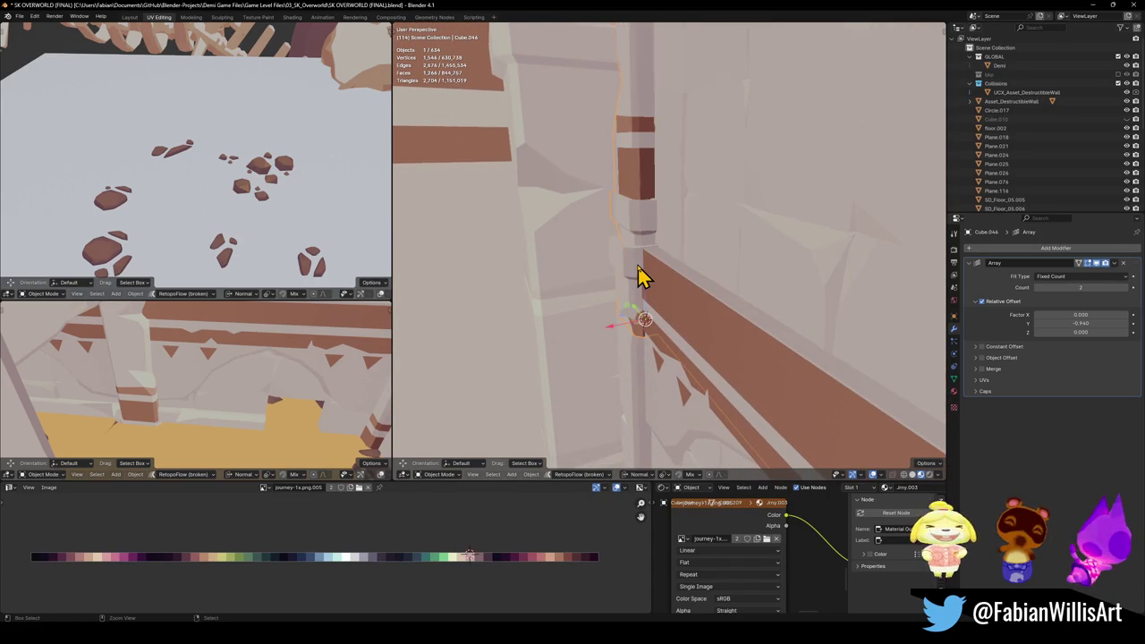
pyautogui.hotkey('alt', 'a')
# Step: Slide the corner piece along its normal X axis to a new position
pyautogui.moveTo(637, 288)
pyautogui.mouseDown(button='middle')
pyautogui.moveTo(614, 274)
pyautogui.moveTo(620, 286)
pyautogui.mouseUp(button='middle')
pyautogui.press('g')
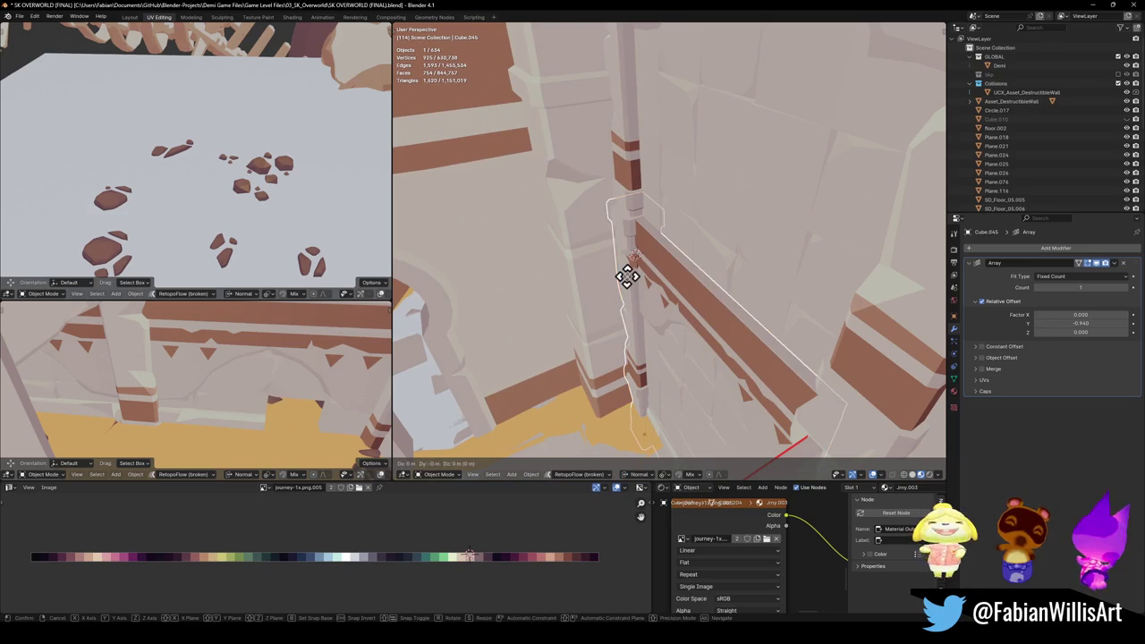
pyautogui.press('x')
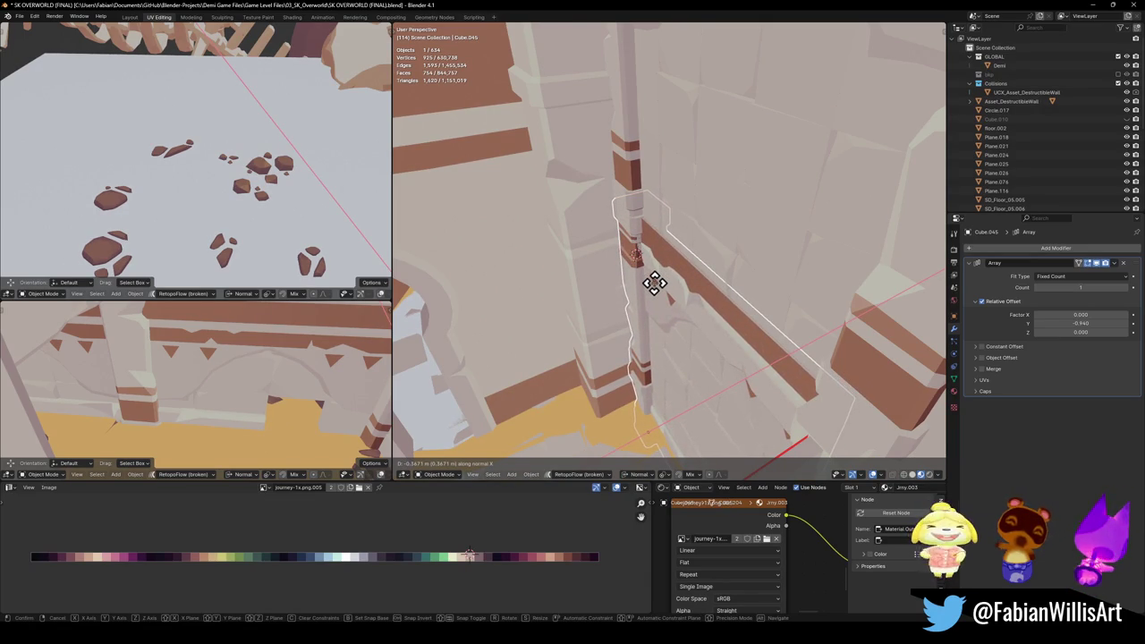
pyautogui.click(655, 282)
pyautogui.hotkey('alt', 'a')
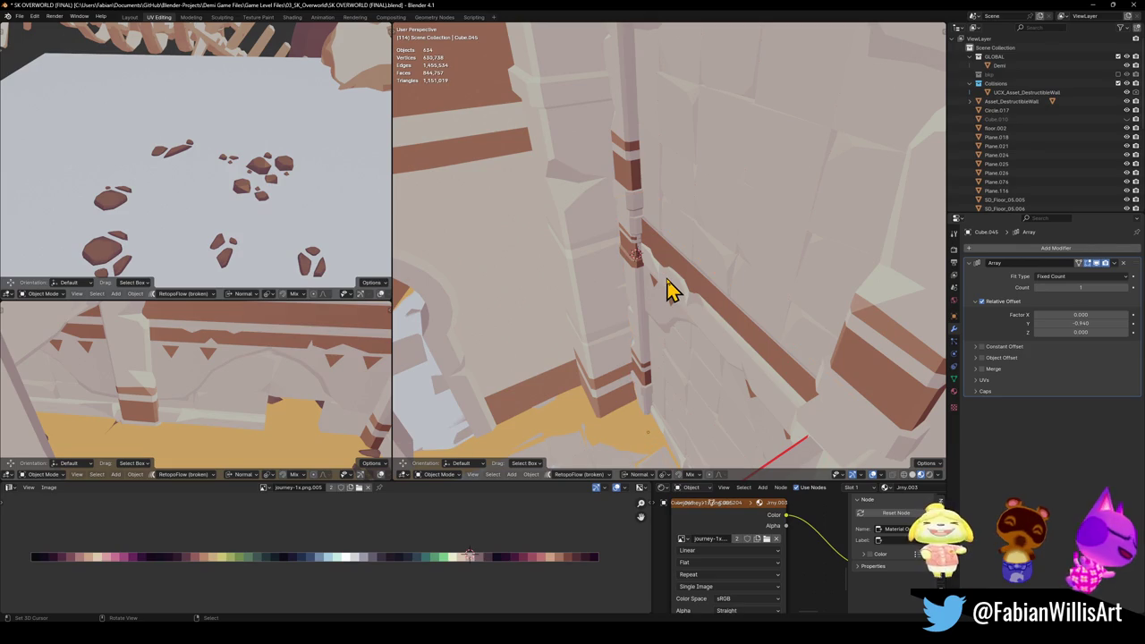
pyautogui.moveTo(669, 289)
pyautogui.mouseDown(button='middle')
pyautogui.moveTo(685, 287)
pyautogui.moveTo(652, 281)
pyautogui.moveTo(652, 256)
pyautogui.moveTo(729, 277)
pyautogui.moveTo(652, 312)
pyautogui.moveTo(661, 245)
pyautogui.moveTo(652, 309)
pyautogui.mouseUp(button='middle')
# Step: Raise the first wall beam to a higher spot along normal Z in two moves
pyautogui.click(590, 340)
pyautogui.press('g')
pyautogui.press('z')
pyautogui.press('z')
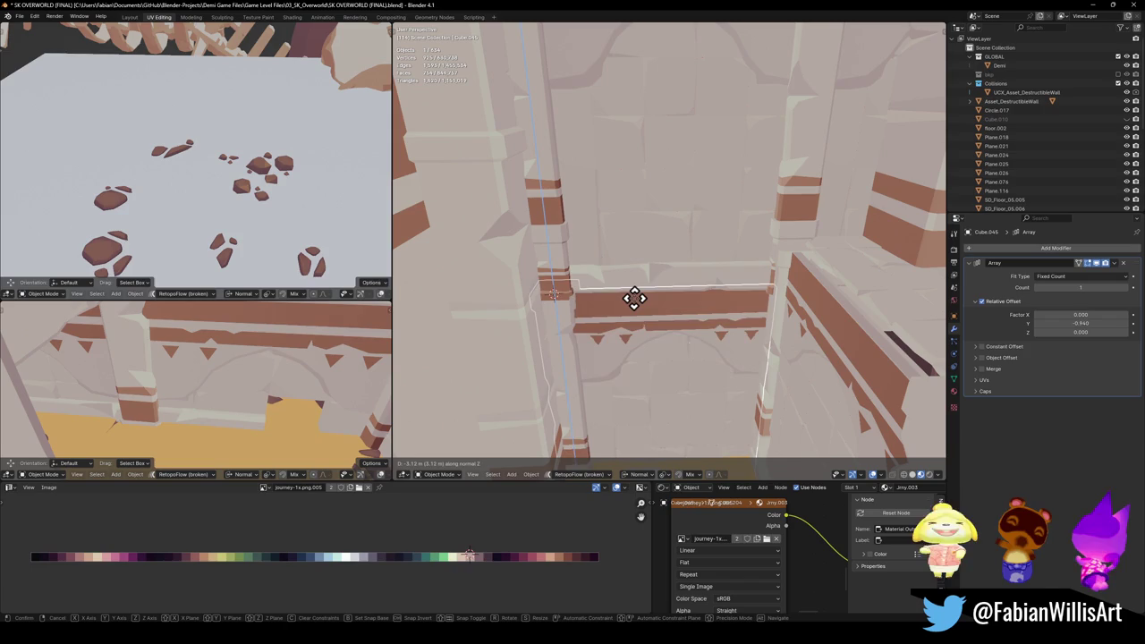
pyautogui.click(635, 313)
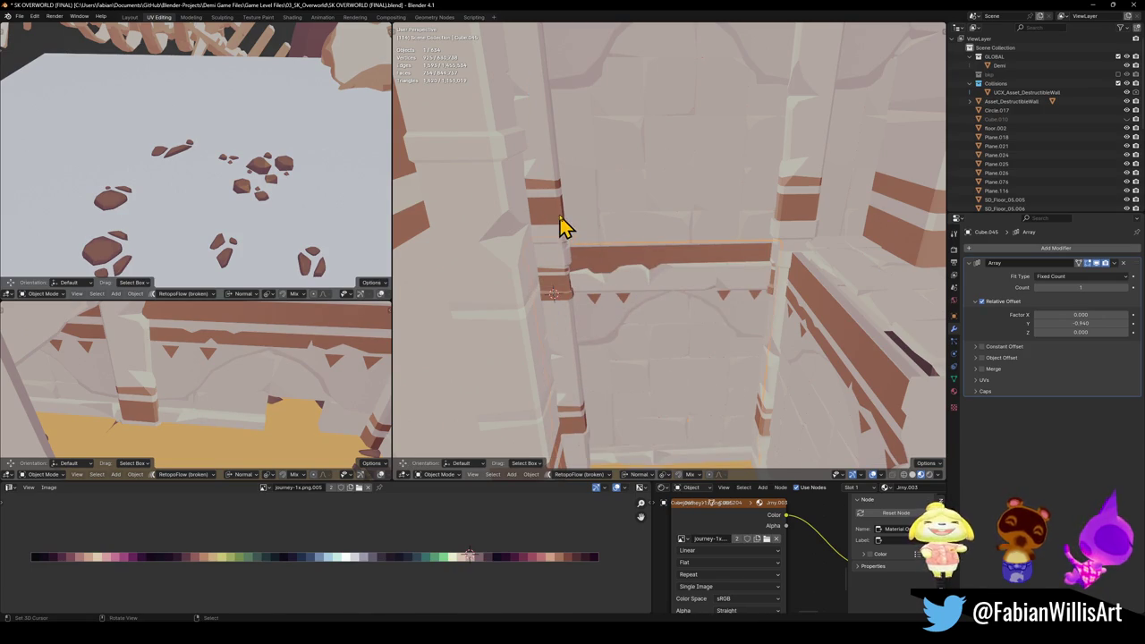
pyautogui.press('g')
pyautogui.press('z')
pyautogui.press('z')
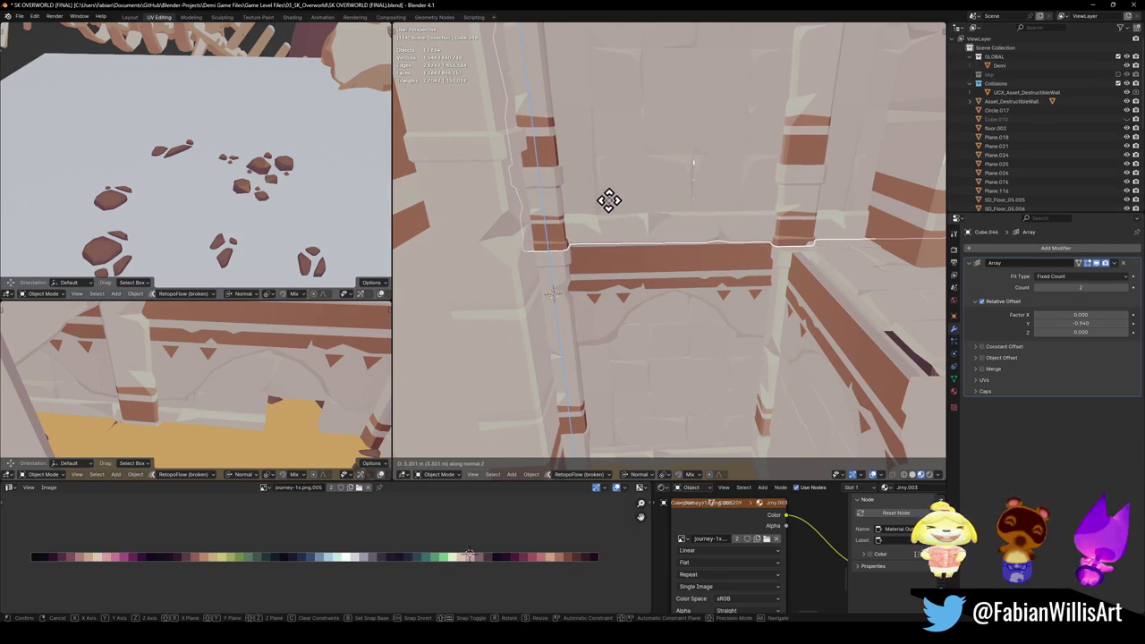
pyautogui.click(609, 202)
# Step: Move the next wall beam to a new height along Z and deselect it
pyautogui.moveTo(671, 273)
pyautogui.mouseDown(button='middle')
pyautogui.moveTo(677, 289)
pyautogui.moveTo(689, 253)
pyautogui.moveTo(658, 250)
pyautogui.moveTo(624, 282)
pyautogui.mouseUp(button='middle')
pyautogui.click(600, 247)
pyautogui.press('g')
pyautogui.press('z')
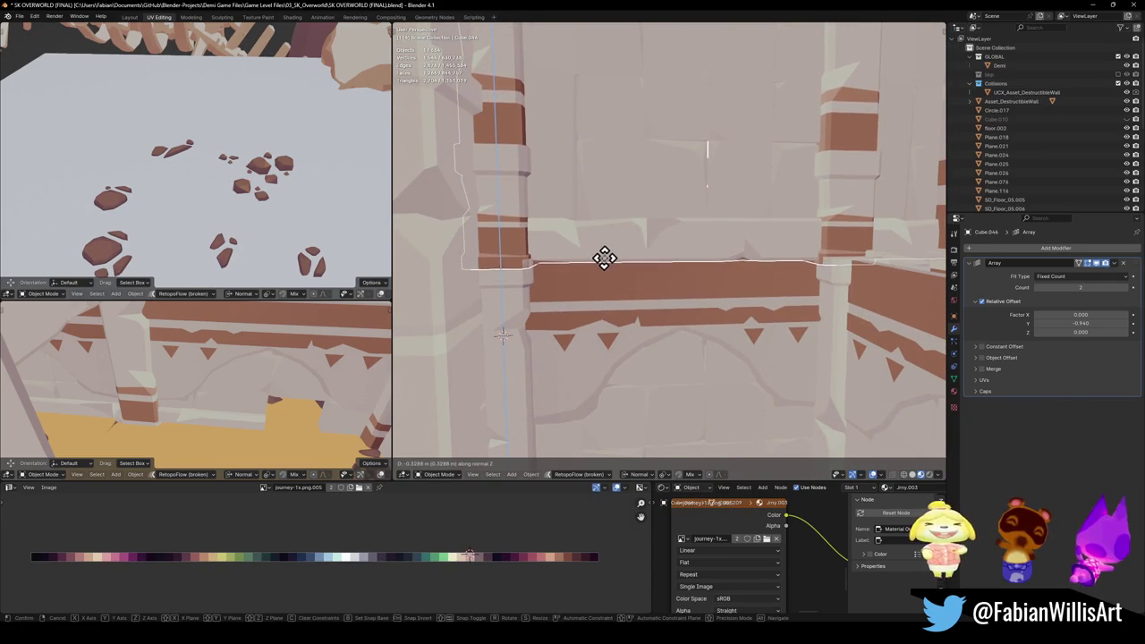
pyautogui.click(605, 258)
pyautogui.moveTo(613, 269)
pyautogui.mouseDown(button='middle')
pyautogui.moveTo(603, 281)
pyautogui.moveTo(582, 255)
pyautogui.moveTo(633, 301)
pyautogui.moveTo(629, 286)
pyautogui.moveTo(650, 290)
pyautogui.mouseUp(button='middle')
pyautogui.hotkey('alt', 'a')
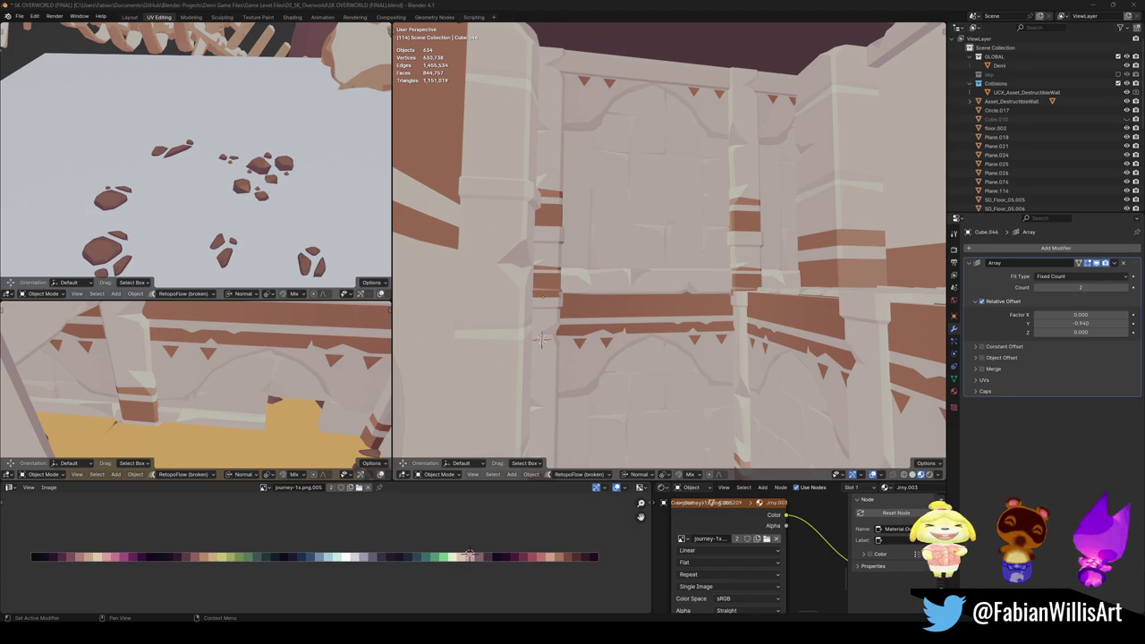
# Step: Reposition two more wall beams along their normal Z axis
pyautogui.moveTo(535, 222)
pyautogui.mouseDown(button='middle')
pyautogui.moveTo(638, 238)
pyautogui.moveTo(613, 209)
pyautogui.moveTo(582, 216)
pyautogui.mouseUp(button='middle')
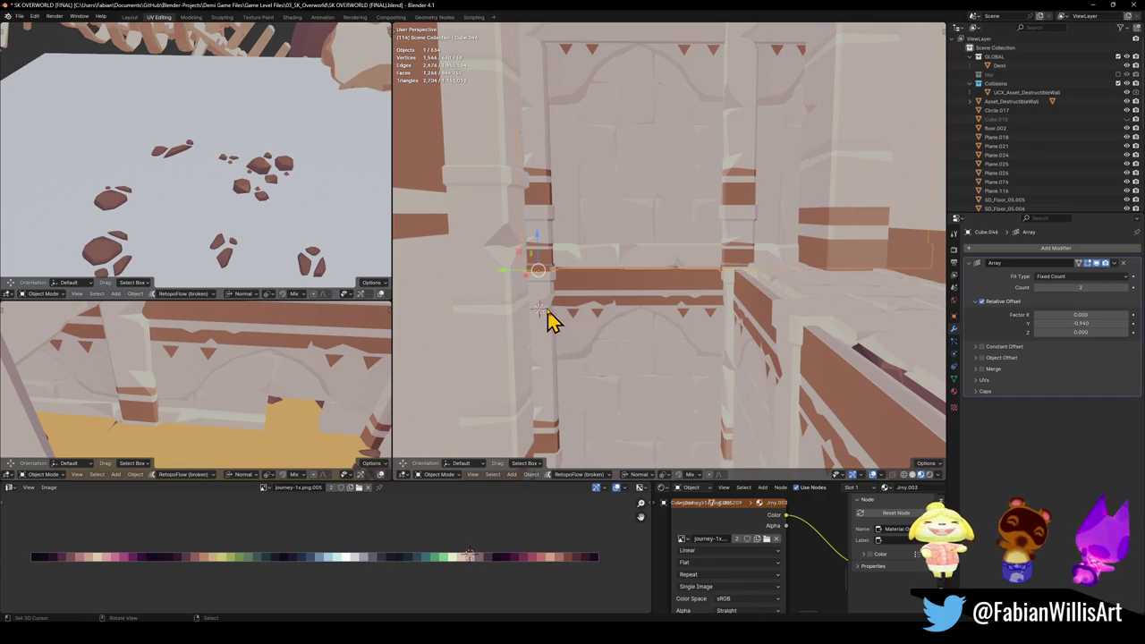
pyautogui.moveTo(603, 310)
pyautogui.mouseDown(button='middle')
pyautogui.moveTo(628, 255)
pyautogui.moveTo(694, 281)
pyautogui.moveTo(710, 306)
pyautogui.moveTo(640, 261)
pyautogui.moveTo(650, 284)
pyautogui.moveTo(638, 238)
pyautogui.moveTo(626, 235)
pyautogui.mouseUp(button='middle')
pyautogui.click(627, 250)
pyautogui.press('g')
pyautogui.press('z')
pyautogui.press('z')
pyautogui.click(625, 254)
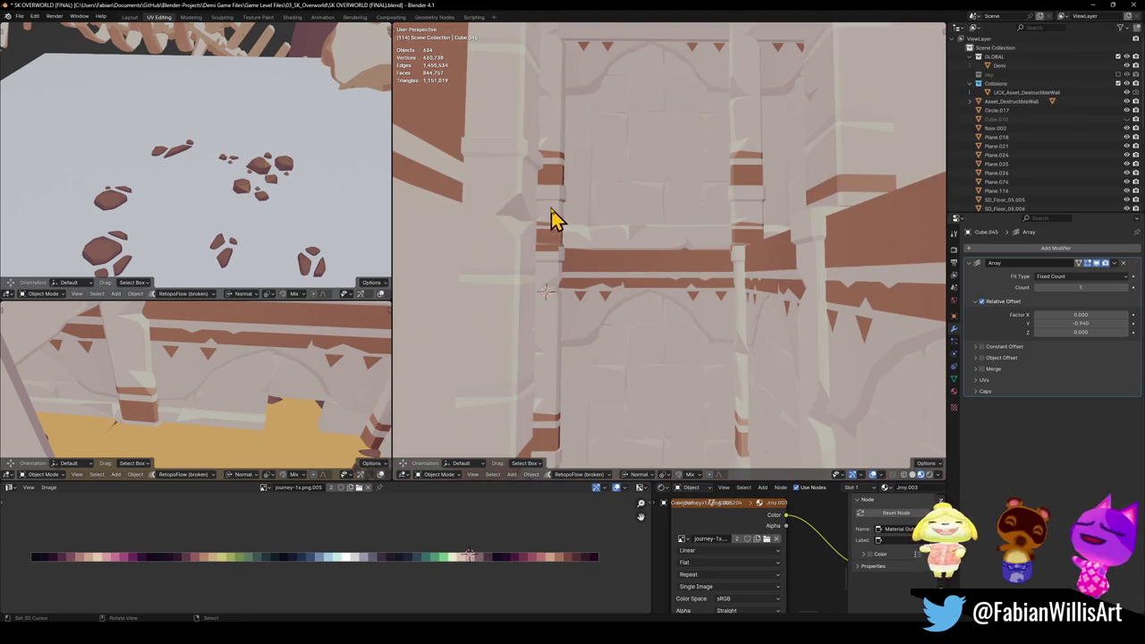
pyautogui.click(600, 170)
pyautogui.press('g')
pyautogui.press('z')
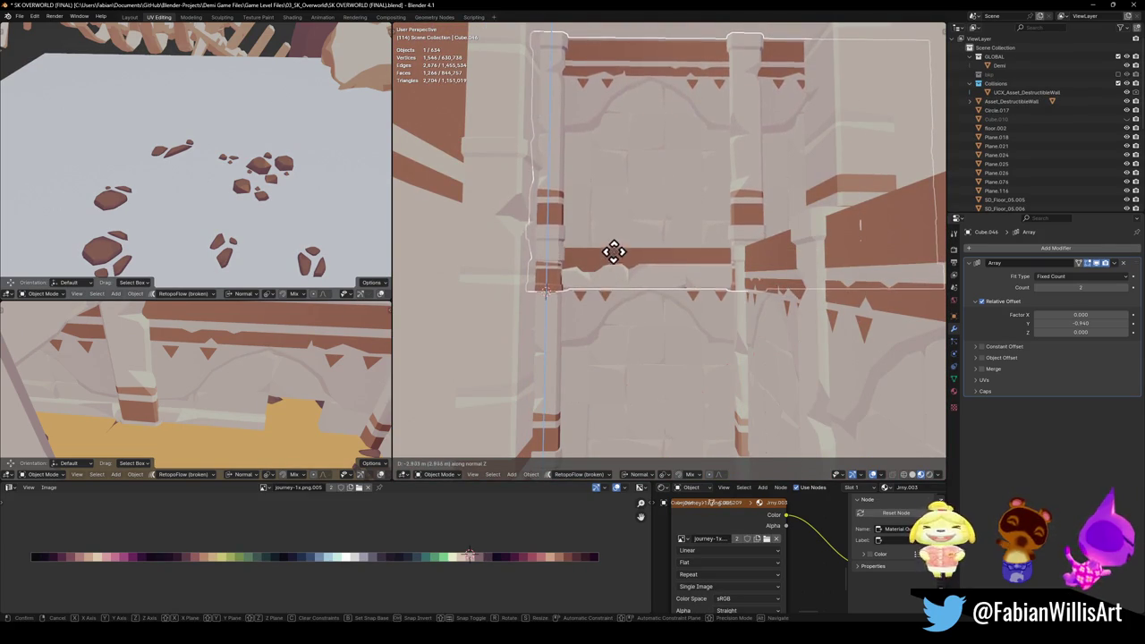
pyautogui.click(608, 246)
# Step: Lower the beam under the arch along normal Z
pyautogui.moveTo(575, 248)
pyautogui.mouseDown(button='middle')
pyautogui.moveTo(556, 264)
pyautogui.moveTo(572, 253)
pyautogui.mouseUp(button='middle')
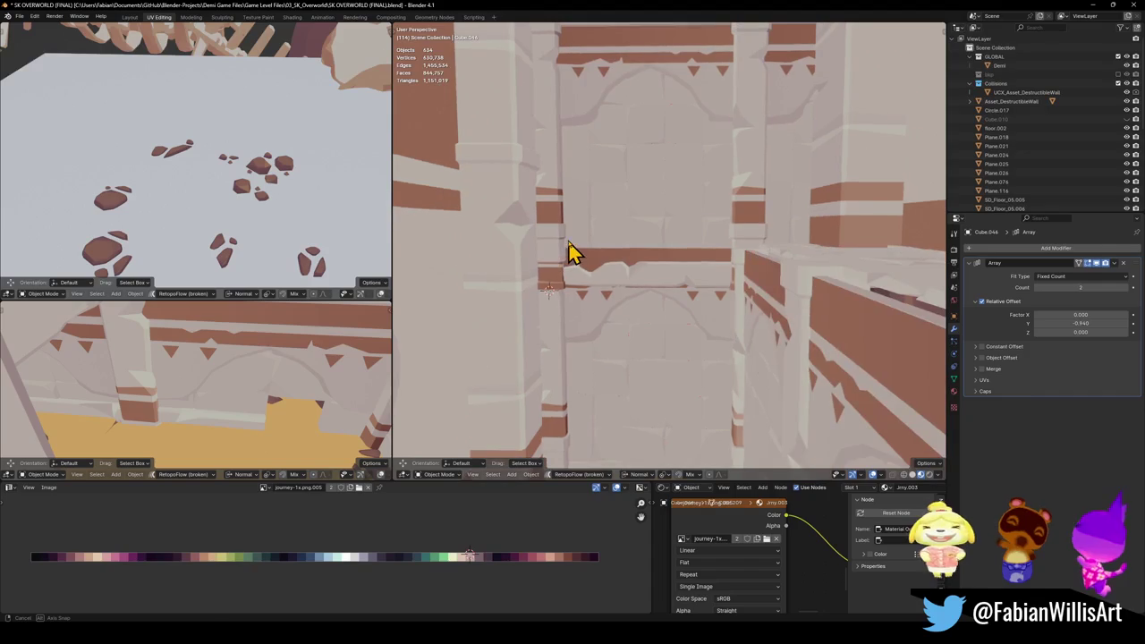
pyautogui.moveTo(582, 328); pyautogui.dragTo(618, 281, button='middle')
pyautogui.click(618, 279)
pyautogui.press('g')
pyautogui.press('z')
pyautogui.press('z')
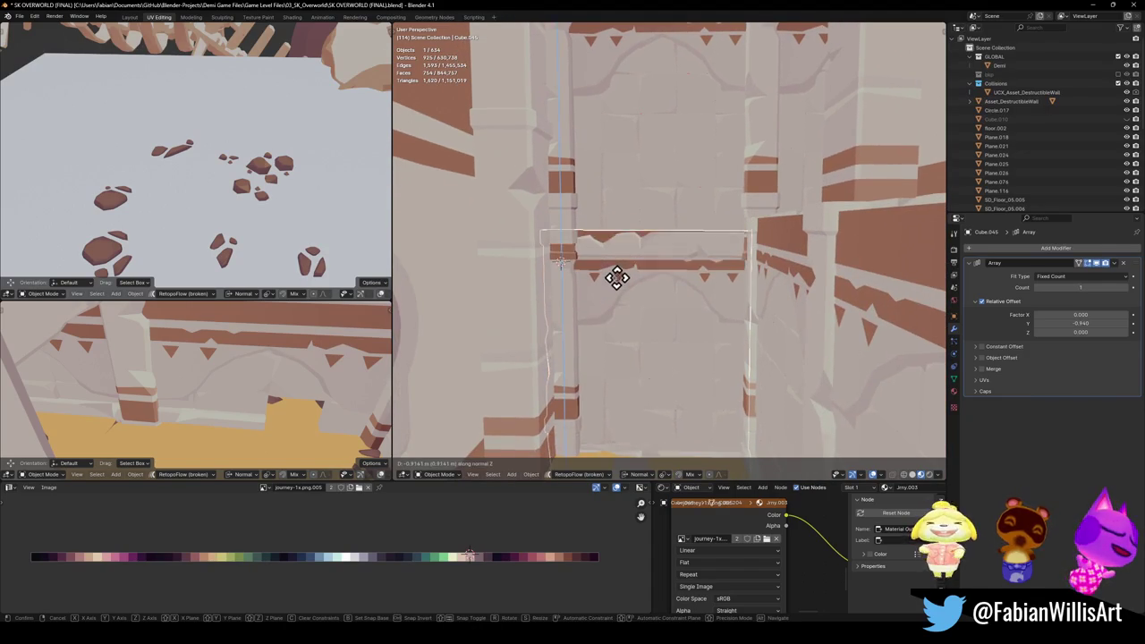
pyautogui.click(619, 310)
# Step: Select beam Cube.046 and enter Edit Mode on its mesh
pyautogui.moveTo(620, 312)
pyautogui.mouseDown(button='middle')
pyautogui.moveTo(657, 279)
pyautogui.moveTo(637, 312)
pyautogui.moveTo(706, 277)
pyautogui.moveTo(718, 296)
pyautogui.moveTo(689, 276)
pyautogui.moveTo(511, 237)
pyautogui.mouseUp(button='middle')
pyautogui.click(498, 224)
pyautogui.press('Tab')
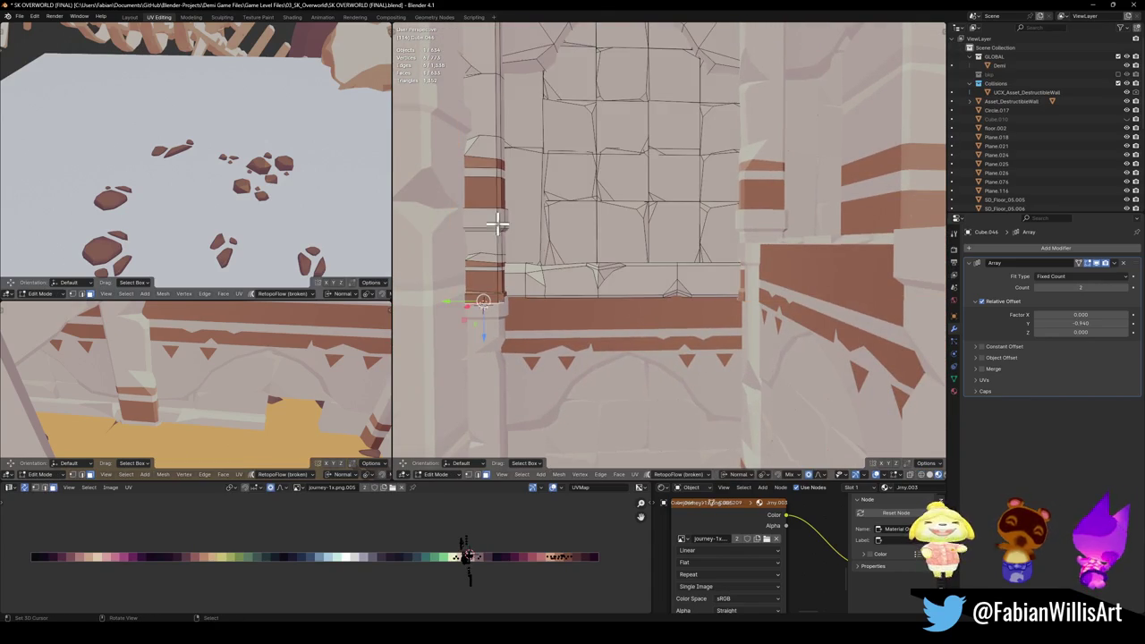
# Step: Delete the unwanted linked mesh pieces from the wall, hiding one along the way
pyautogui.press('l')
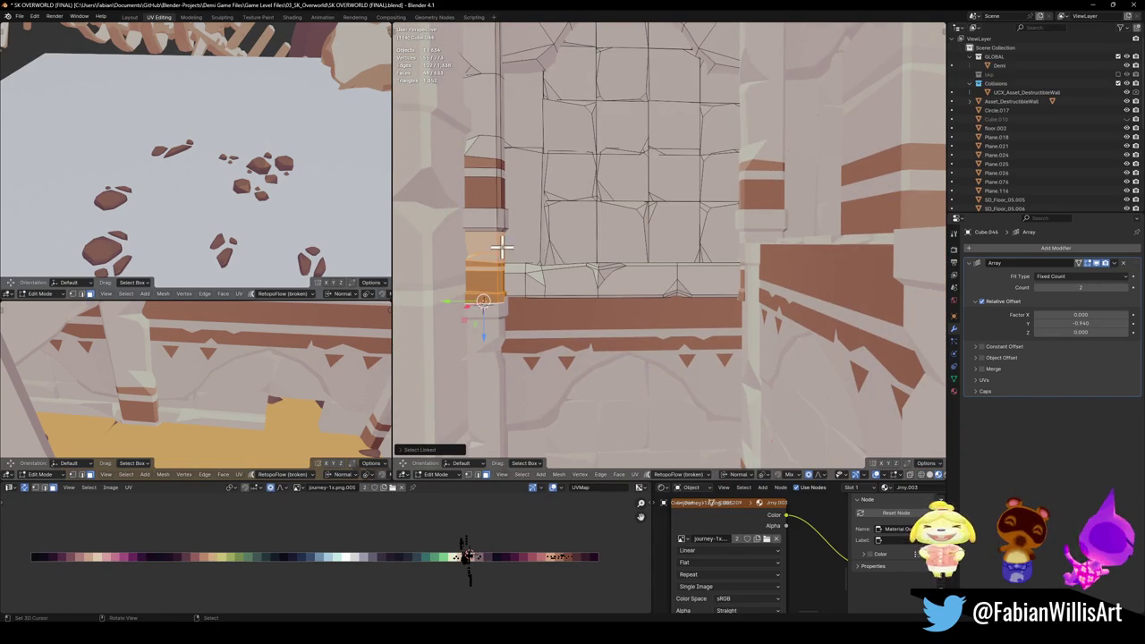
pyautogui.press('x')
pyautogui.click(522, 245)
pyautogui.moveTo(518, 243)
pyautogui.mouseDown(button='middle')
pyautogui.moveTo(539, 265)
pyautogui.moveTo(541, 234)
pyautogui.mouseUp(button='middle')
pyautogui.press('h')
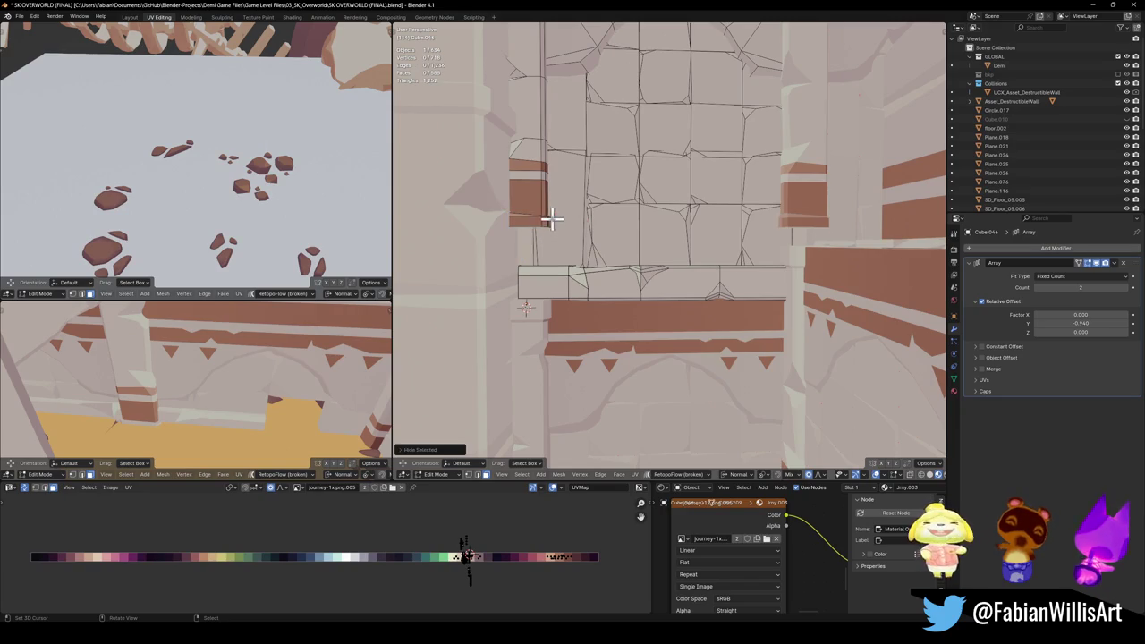
pyautogui.press('x')
pyautogui.click(536, 226)
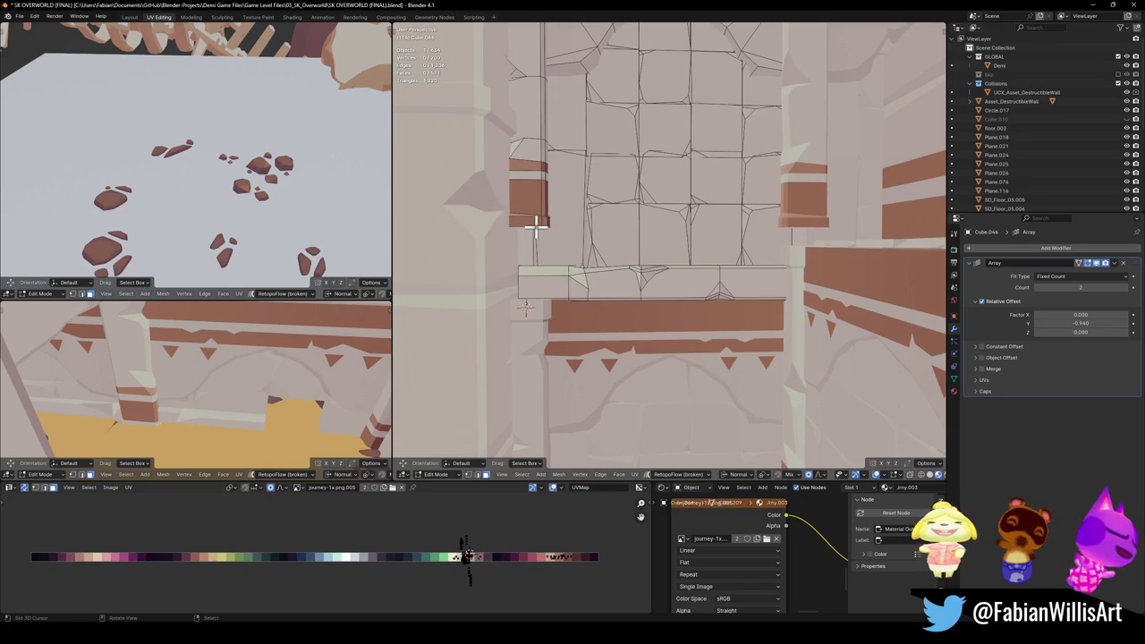
pyautogui.scroll(1, 539, 224)
pyautogui.scroll(4, 694, 242)
# Step: Select the pillar's bottom edge loop and shift it along normal Z
pyautogui.moveTo(695, 242); pyautogui.dragTo(677, 248, button='middle')
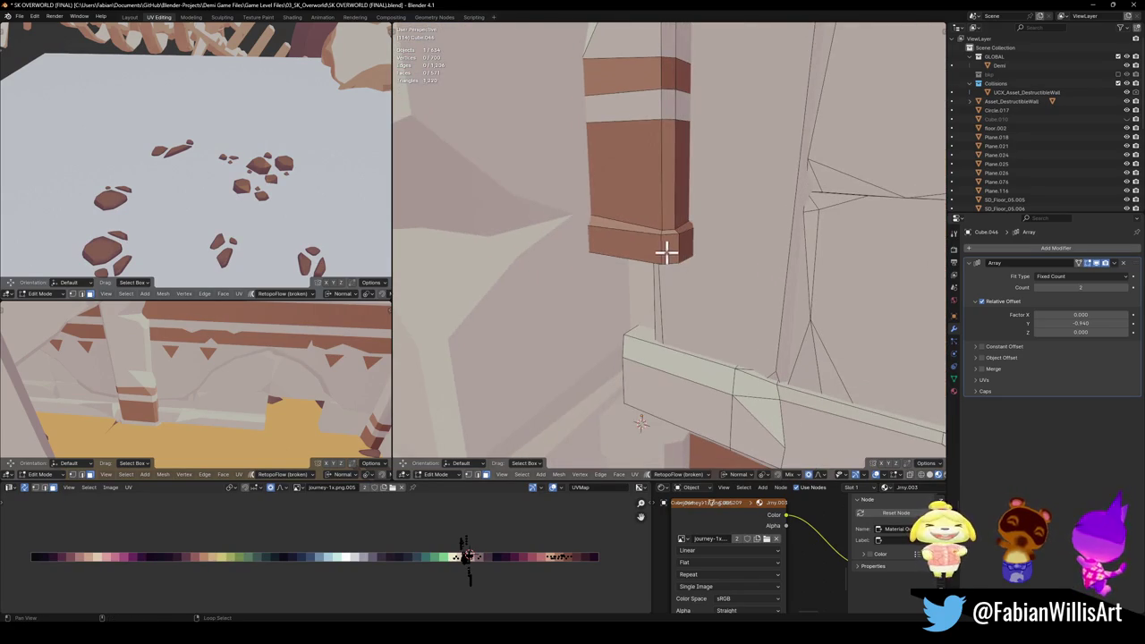
pyautogui.keyDown('alt'); pyautogui.click(671, 239); pyautogui.keyUp('alt')
pyautogui.keyDown('alt'); pyautogui.keyDown('shift'); pyautogui.click(673, 231); pyautogui.keyUp('shift'); pyautogui.keyUp('alt')
pyautogui.keyDown('alt'); pyautogui.keyDown('shift'); pyautogui.click(674, 232); pyautogui.keyUp('shift'); pyautogui.keyUp('alt')
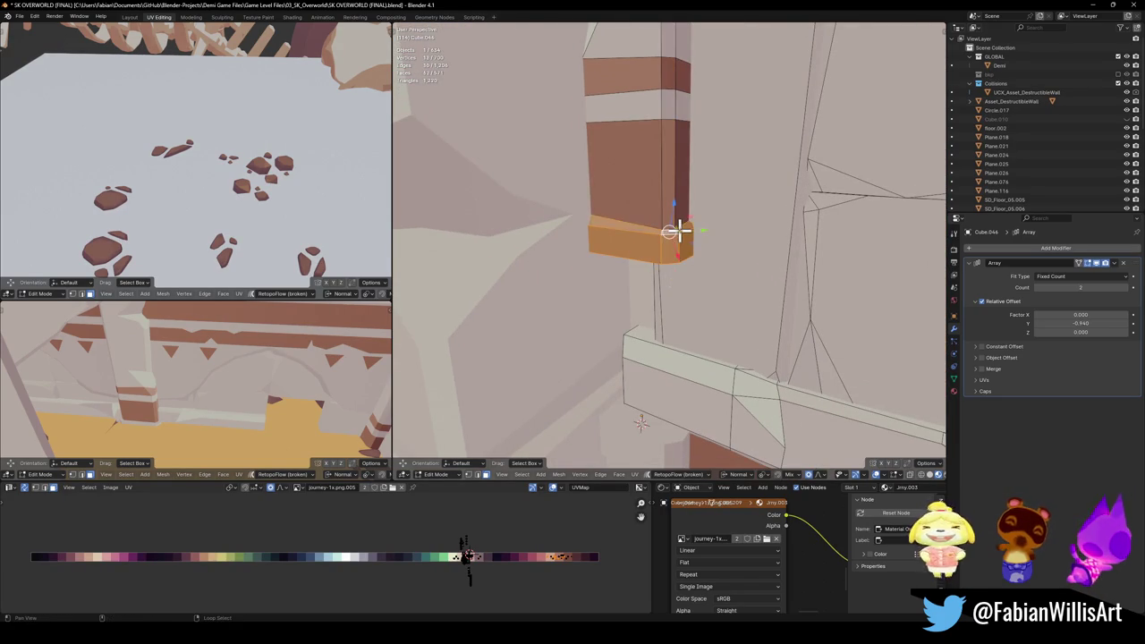
pyautogui.scroll(-2, 675, 241)
pyautogui.moveTo(674, 251)
pyautogui.mouseDown(button='middle')
pyautogui.moveTo(666, 223)
pyautogui.moveTo(635, 245)
pyautogui.mouseUp(button='middle')
pyautogui.press('g')
pyautogui.press('z')
pyautogui.press('z')
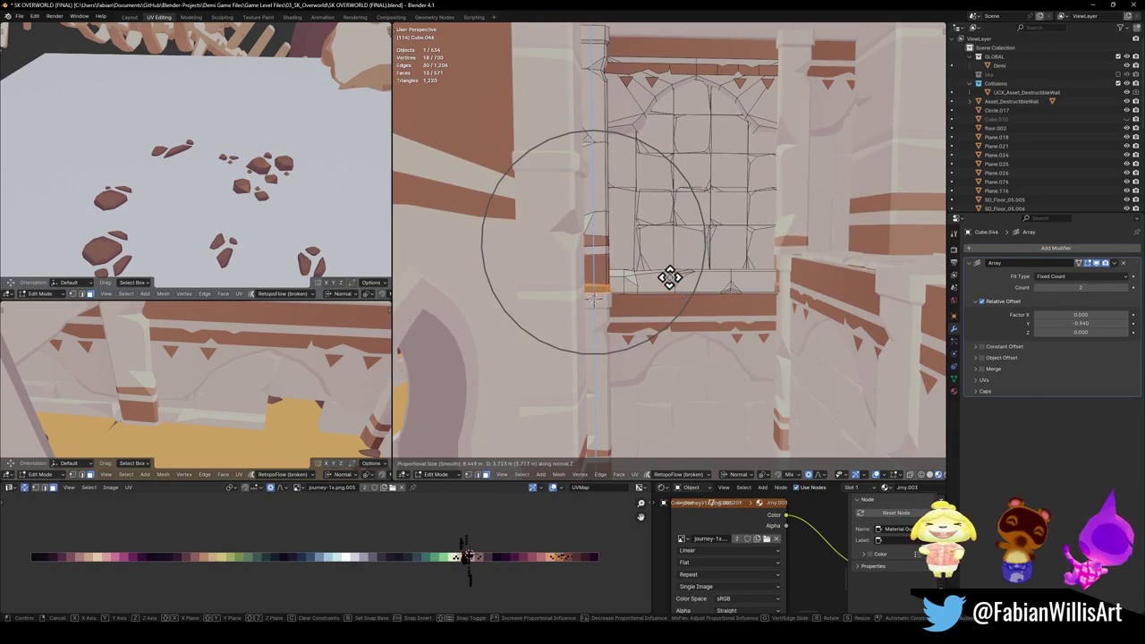
pyautogui.click(684, 218)
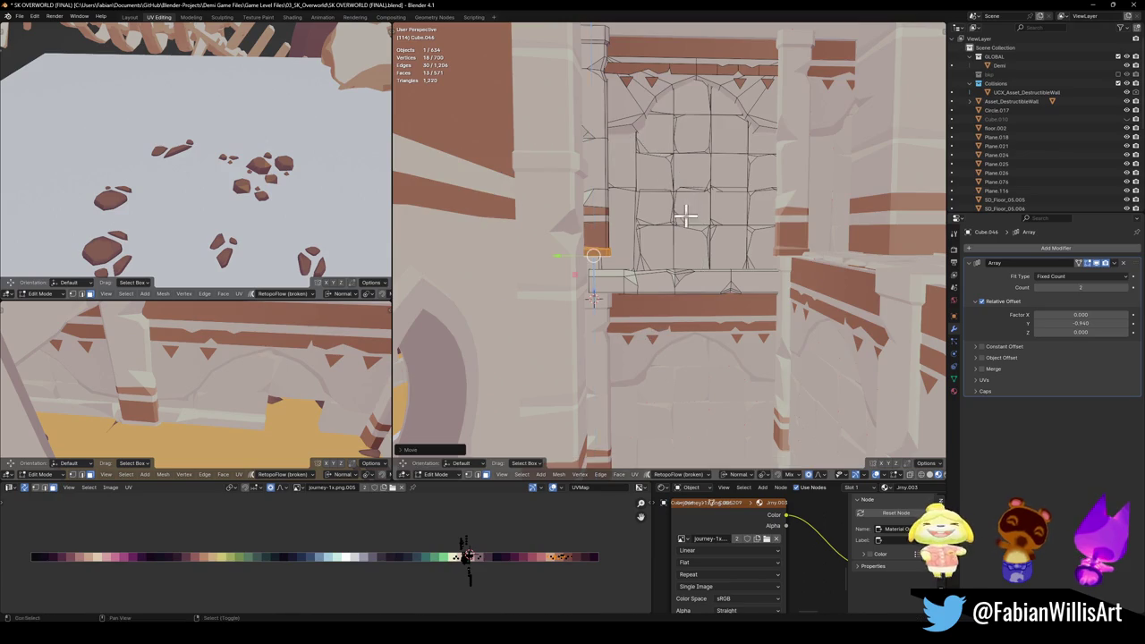
pyautogui.scroll(2, 652, 266)
pyautogui.scroll(1, 600, 265)
pyautogui.scroll(-2, 605, 266)
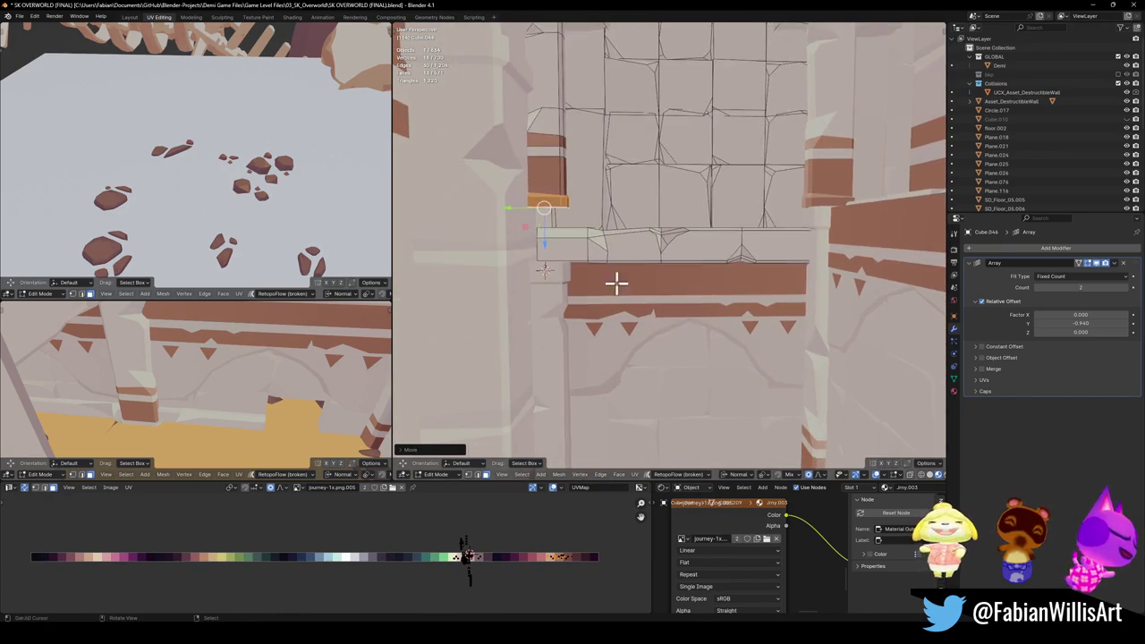
# Step: Return to Object Mode and start lifting a wall piece along Z
pyautogui.press('Tab')
pyautogui.press('g')
pyautogui.press('z')
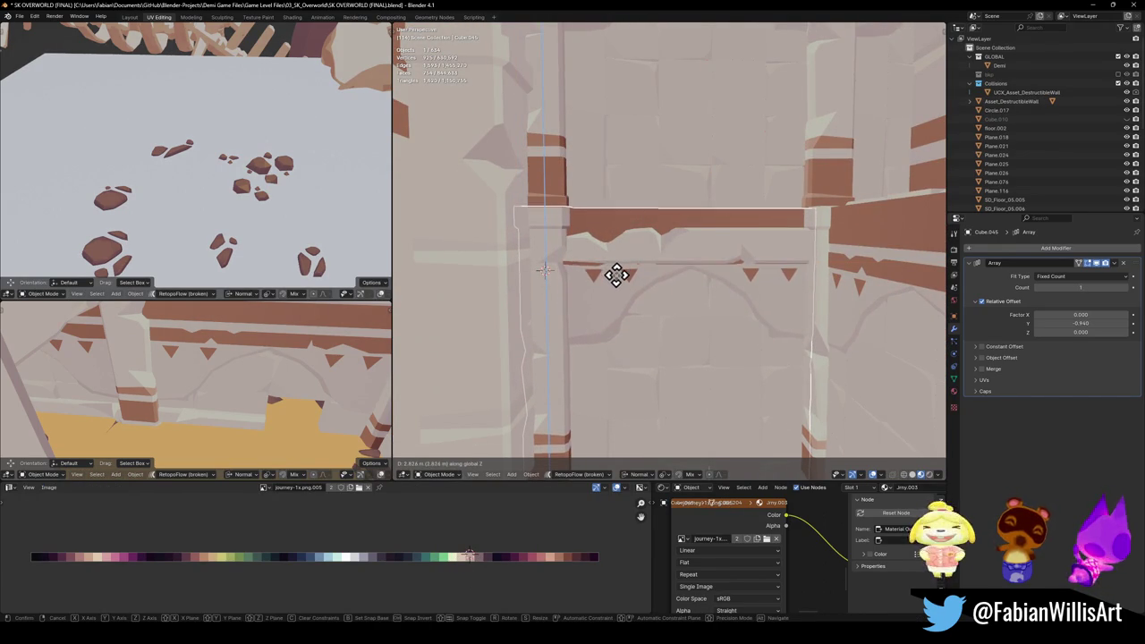
# Step: Confirm the wall piece's new height, trial-move its lower strip without keeping it, and save the level
pyautogui.click(618, 276)
pyautogui.moveTo(664, 264); pyautogui.dragTo(621, 294, button='middle')
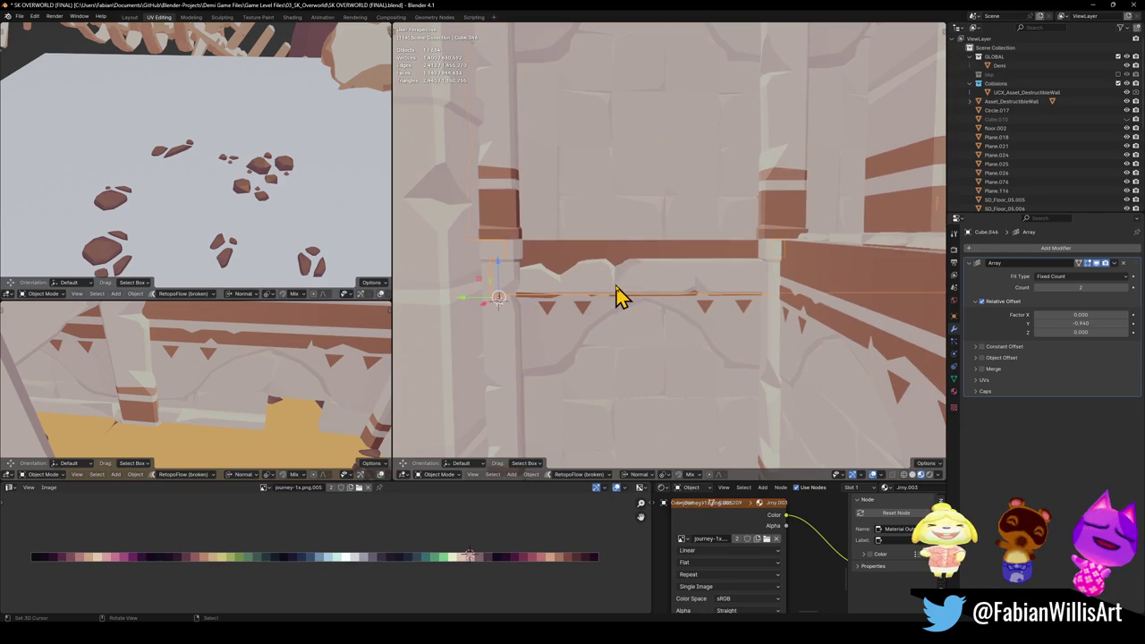
pyautogui.press('Tab')
pyautogui.press('a')
pyautogui.hotkey('alt', 'a')
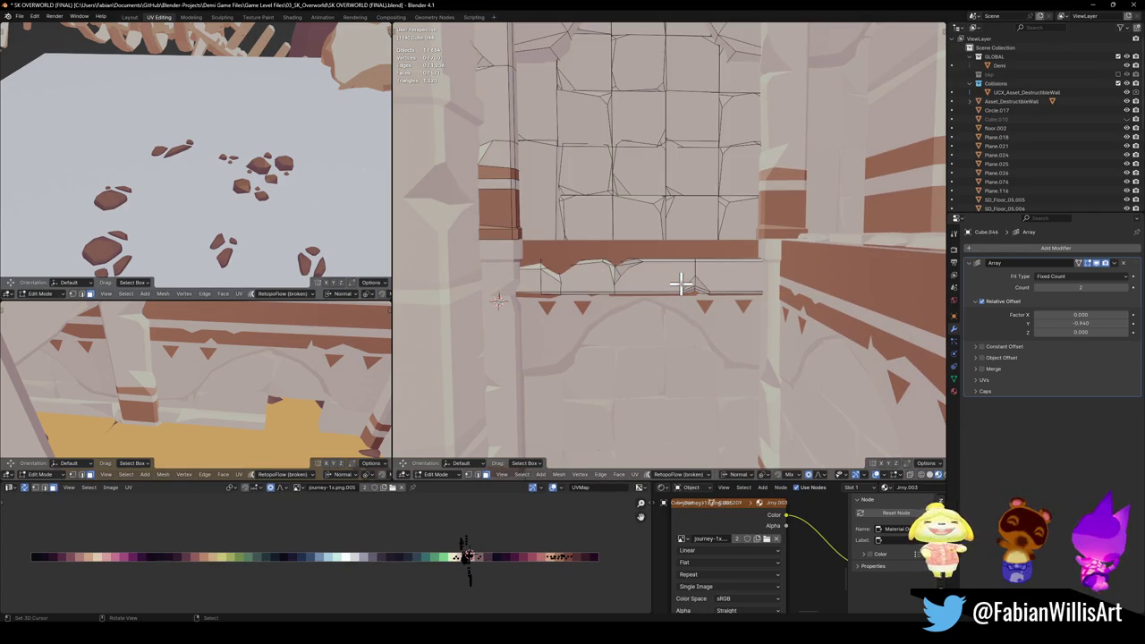
pyautogui.press('l')
pyautogui.press('g')
pyautogui.rightClick(703, 269)
pyautogui.press('g')
pyautogui.press('z')
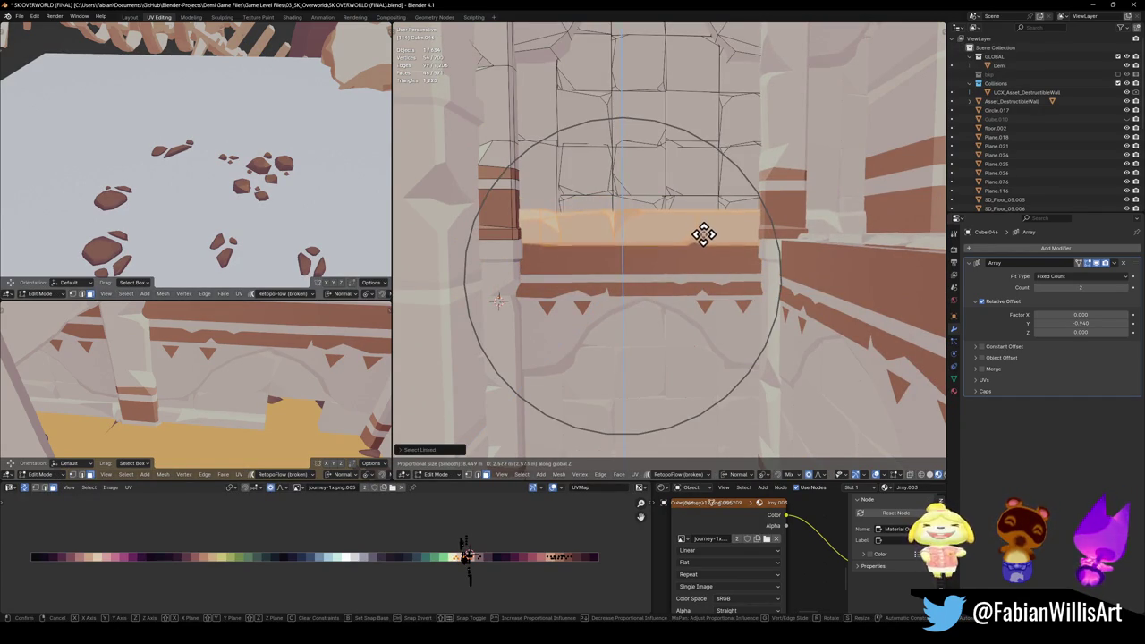
pyautogui.rightClick(701, 239)
pyautogui.moveTo(698, 247)
pyautogui.mouseDown(button='middle')
pyautogui.moveTo(684, 282)
pyautogui.moveTo(707, 284)
pyautogui.moveTo(710, 256)
pyautogui.moveTo(693, 246)
pyautogui.moveTo(708, 235)
pyautogui.moveTo(685, 289)
pyautogui.moveTo(708, 289)
pyautogui.moveTo(673, 282)
pyautogui.moveTo(677, 261)
pyautogui.moveTo(664, 248)
pyautogui.moveTo(685, 268)
pyautogui.moveTo(629, 270)
pyautogui.moveTo(647, 260)
pyautogui.moveTo(632, 305)
pyautogui.moveTo(611, 291)
pyautogui.moveTo(657, 268)
pyautogui.moveTo(665, 281)
pyautogui.moveTo(632, 317)
pyautogui.mouseUp(button='middle')
pyautogui.press('Tab')
pyautogui.hotkey('ctrl', 's')
# Step: Duplicate the beam's linked face strip and move the copy lower using global orientation
pyautogui.click(626, 258)
pyautogui.press('Tab')
pyautogui.press('Tab')
pyautogui.press('Tab')
pyautogui.press('a')
pyautogui.hotkey('alt', 'a')
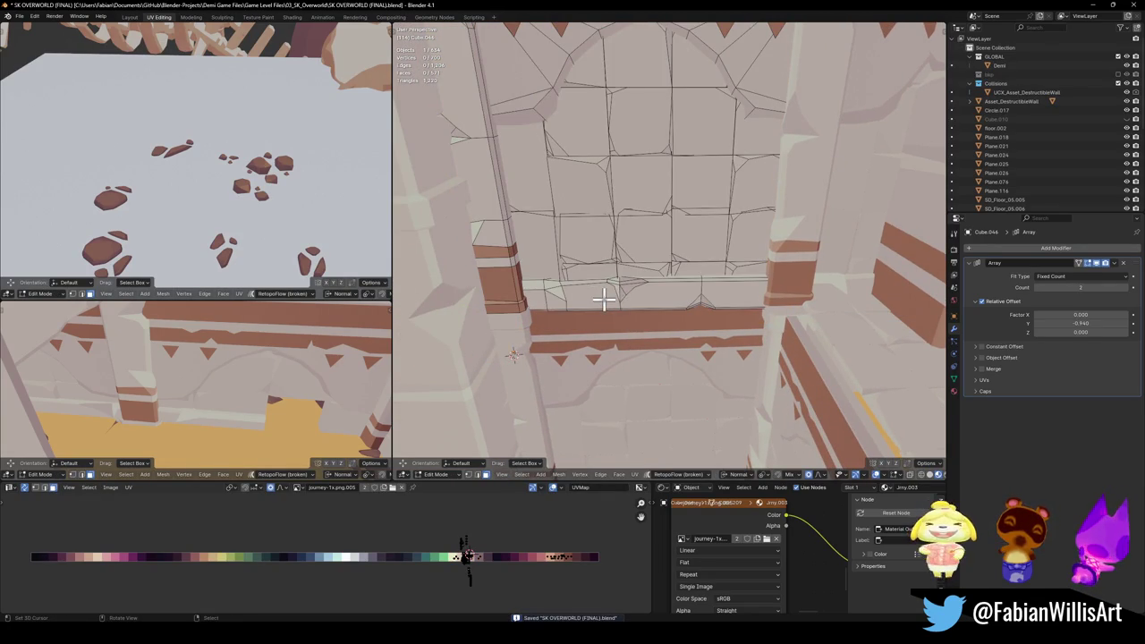
pyautogui.press('l')
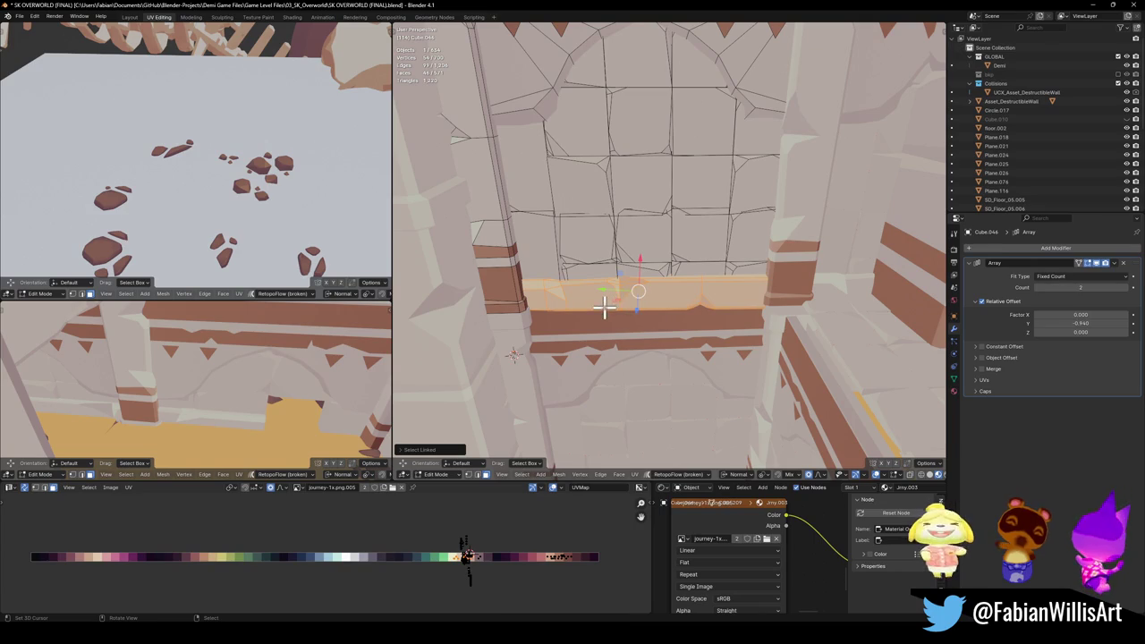
pyautogui.hotkey('shift', 'd')
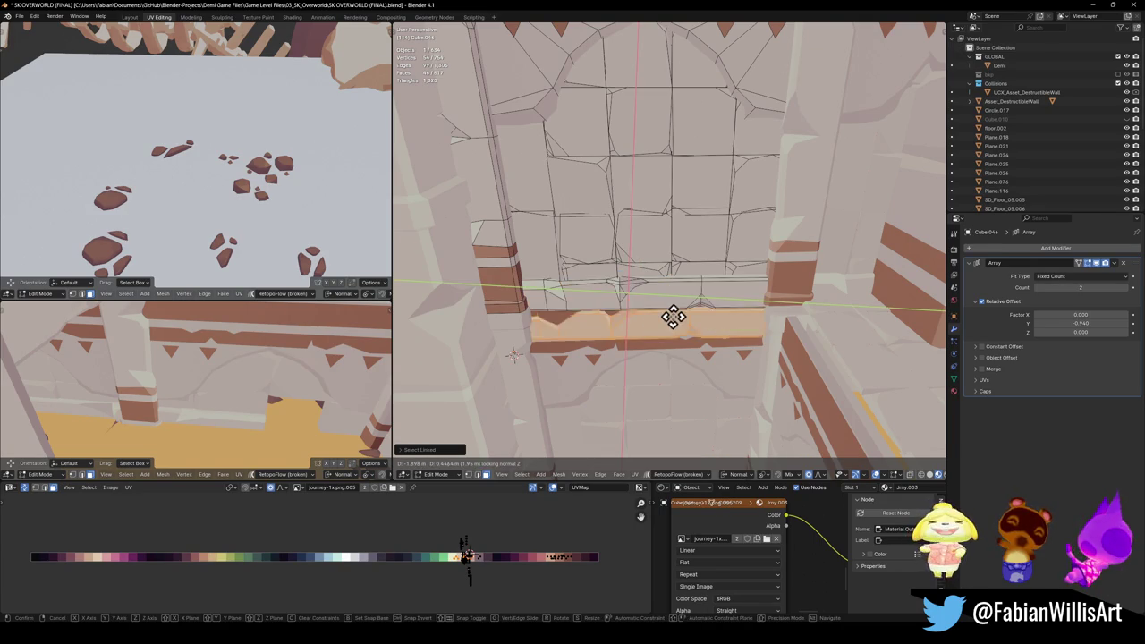
pyautogui.rightClick(672, 320)
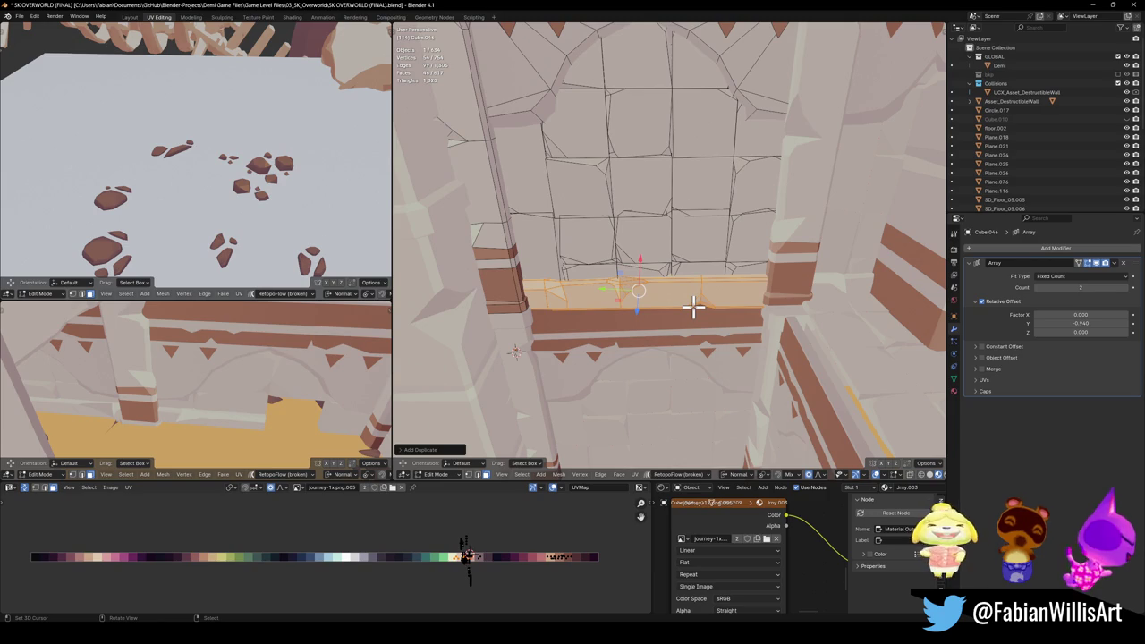
pyautogui.press(',')
pyautogui.click(633, 343)
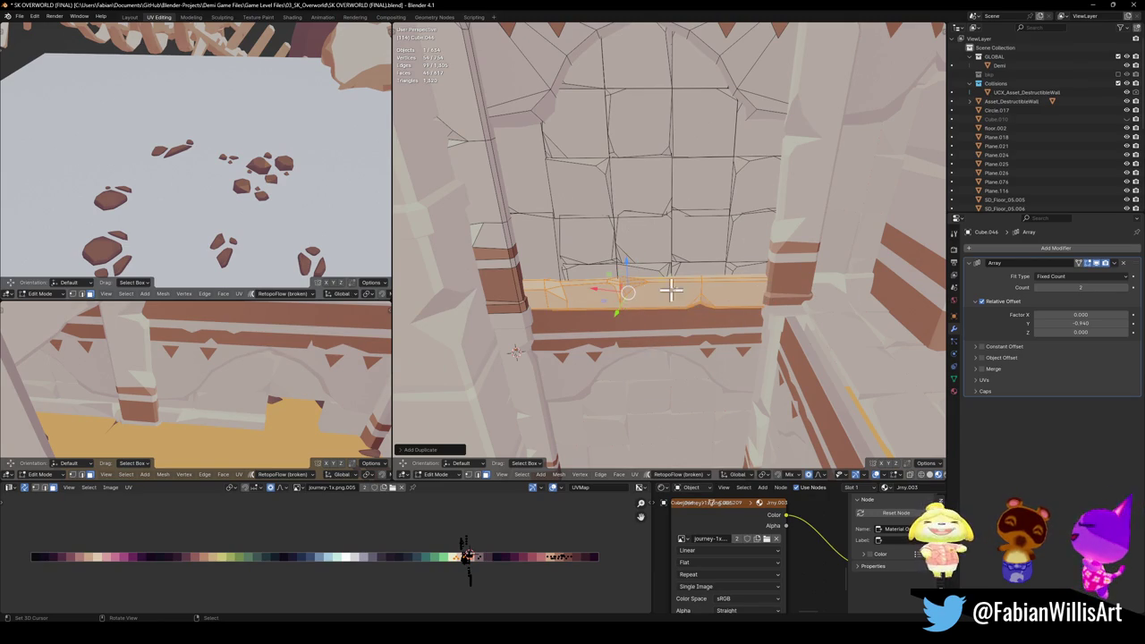
pyautogui.press('g')
pyautogui.click(734, 329)
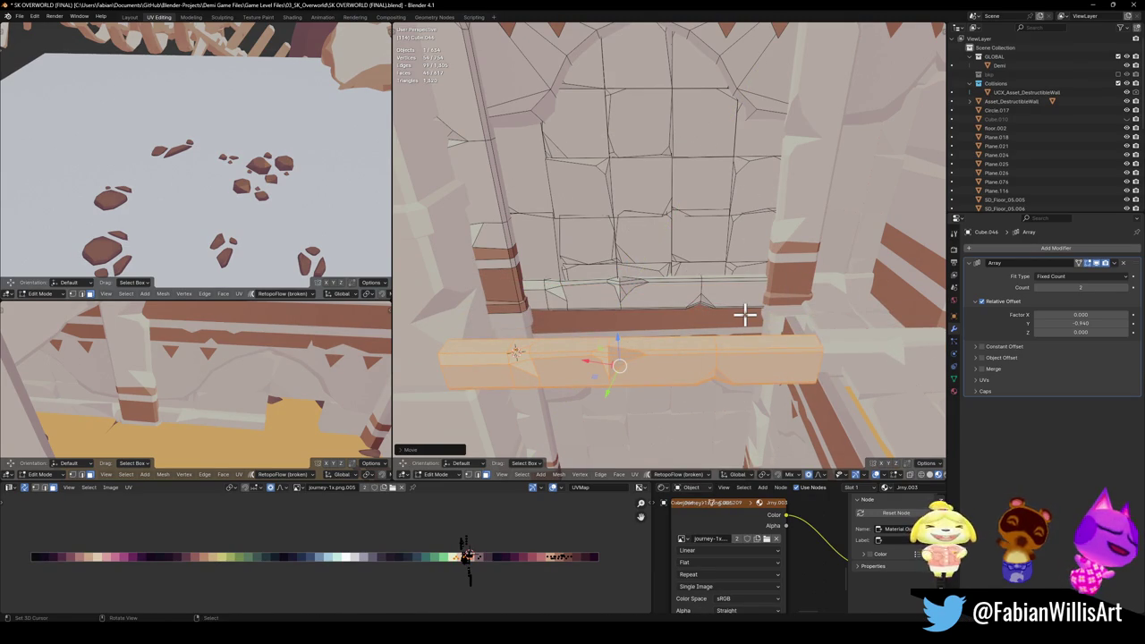
# Step: Rotate the copied strip -90° around the Z axis
pyautogui.moveTo(775, 355)
pyautogui.mouseDown(button='middle')
pyautogui.moveTo(779, 325)
pyautogui.moveTo(707, 328)
pyautogui.moveTo(805, 327)
pyautogui.moveTo(812, 287)
pyautogui.moveTo(629, 287)
pyautogui.moveTo(716, 314)
pyautogui.moveTo(764, 298)
pyautogui.moveTo(740, 280)
pyautogui.mouseUp(button='middle')
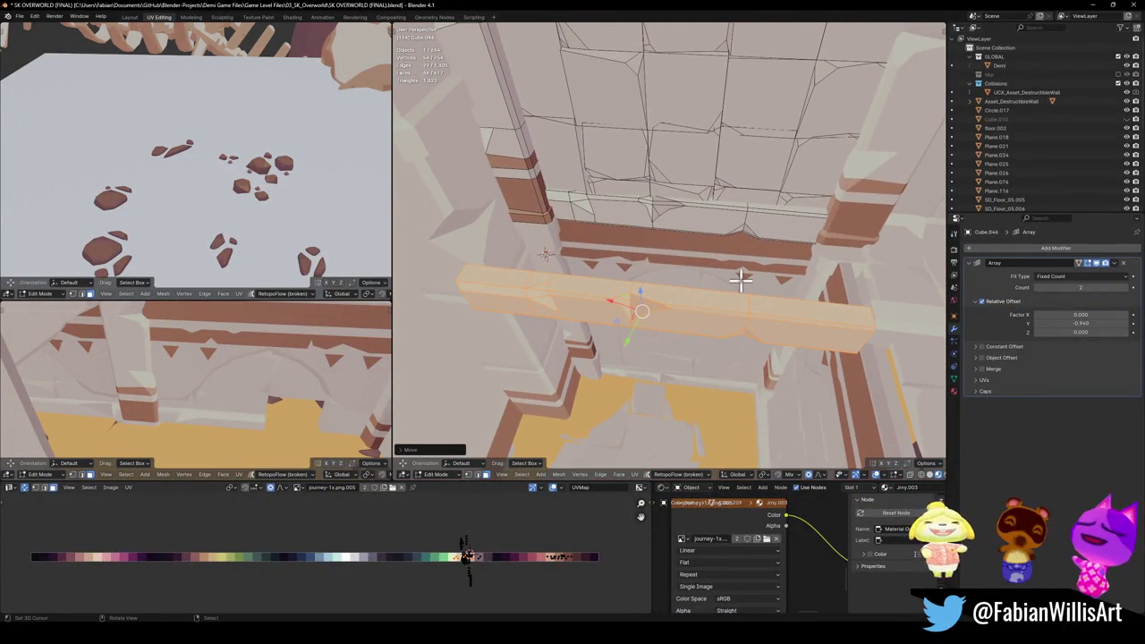
pyautogui.moveTo(739, 320); pyautogui.dragTo(707, 316, button='middle')
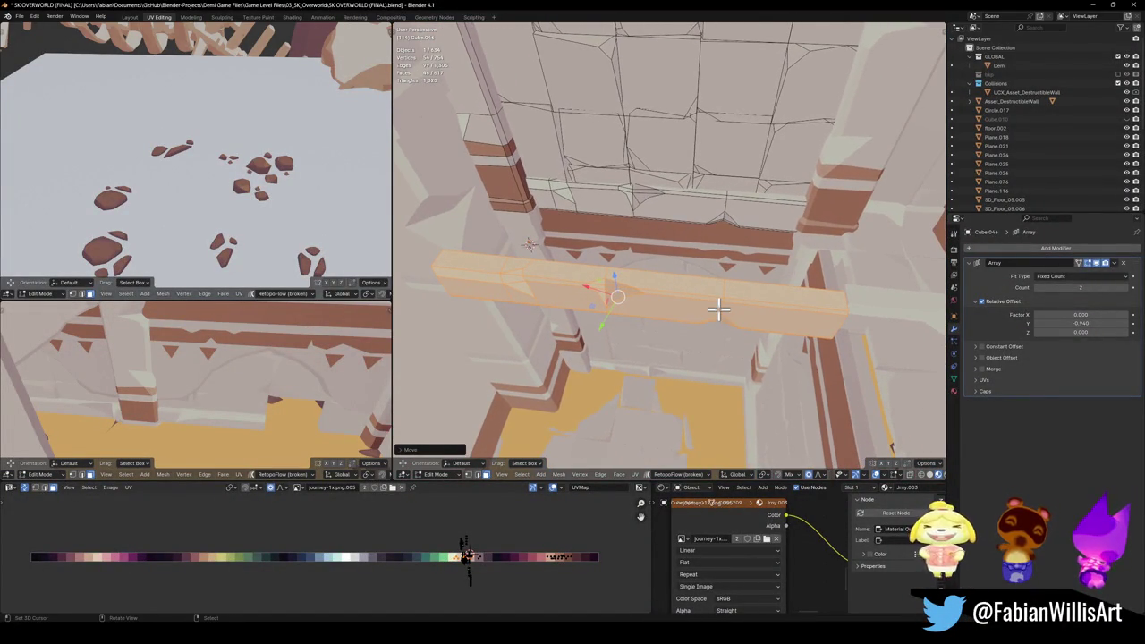
pyautogui.press('r')
pyautogui.press('z')
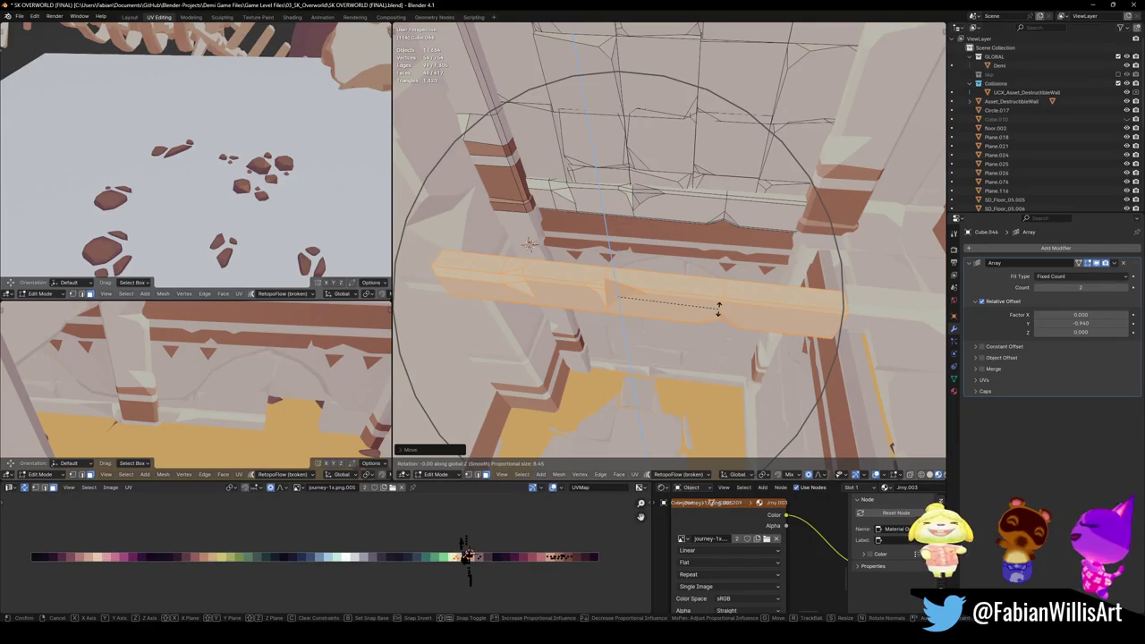
pyautogui.write('-90')
pyautogui.press('Return')
pyautogui.moveTo(696, 286); pyautogui.dragTo(613, 242, button='middle')
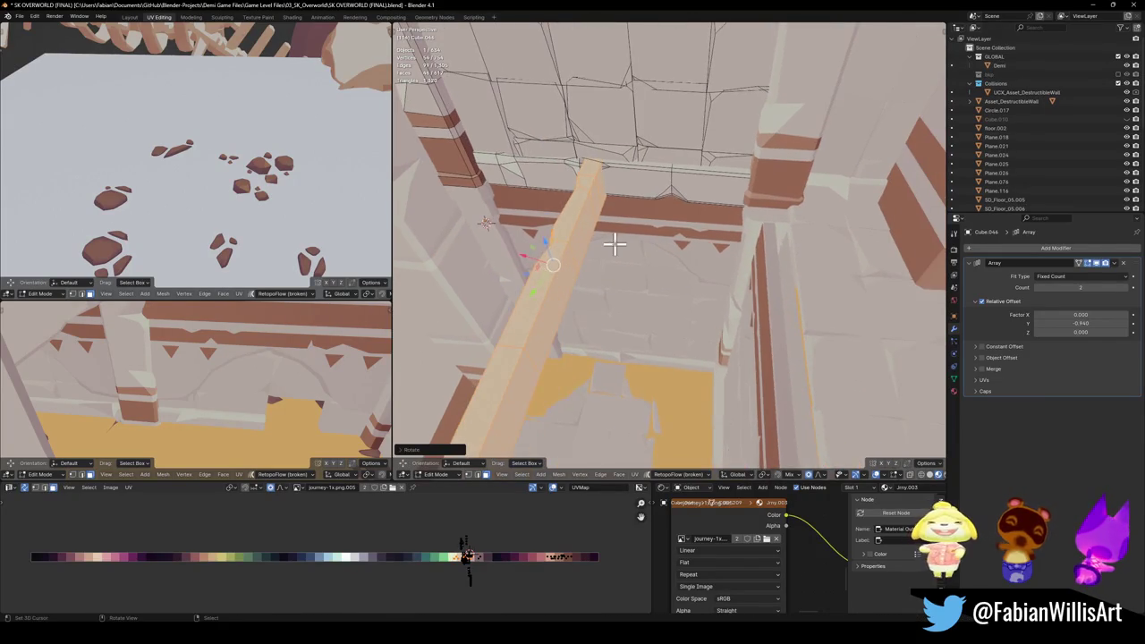
pyautogui.press('g')
pyautogui.press('z')
pyautogui.rightClick(826, 274)
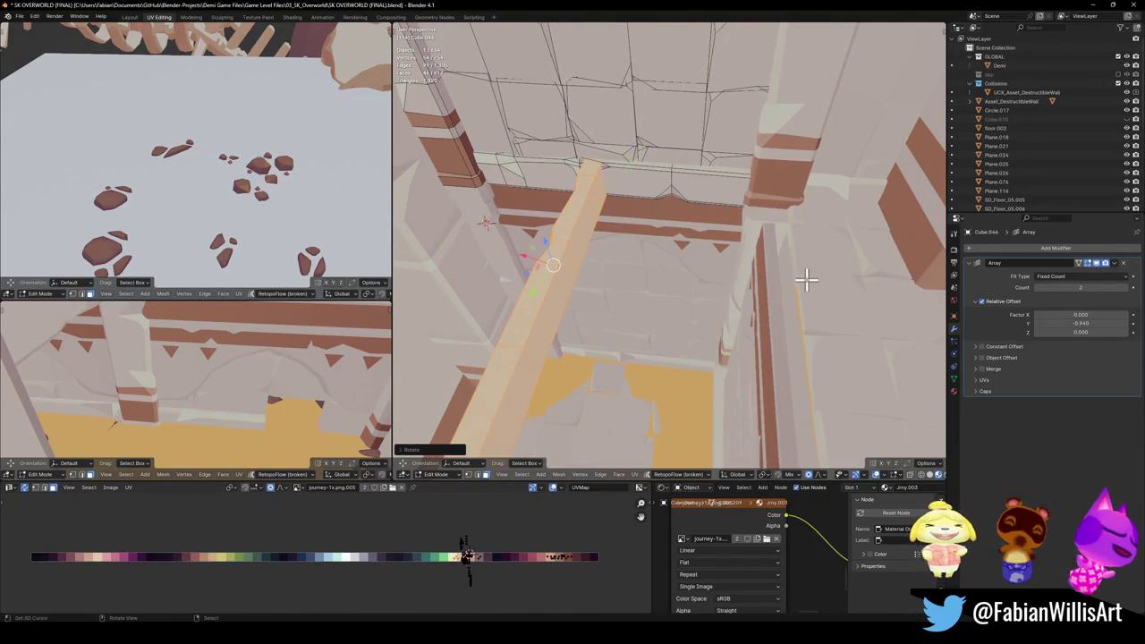
# Step: Separate the strip into its own beam object and remove its Array modifier
pyautogui.hotkey('ctrl', 'Tab')
pyautogui.click(741, 266)
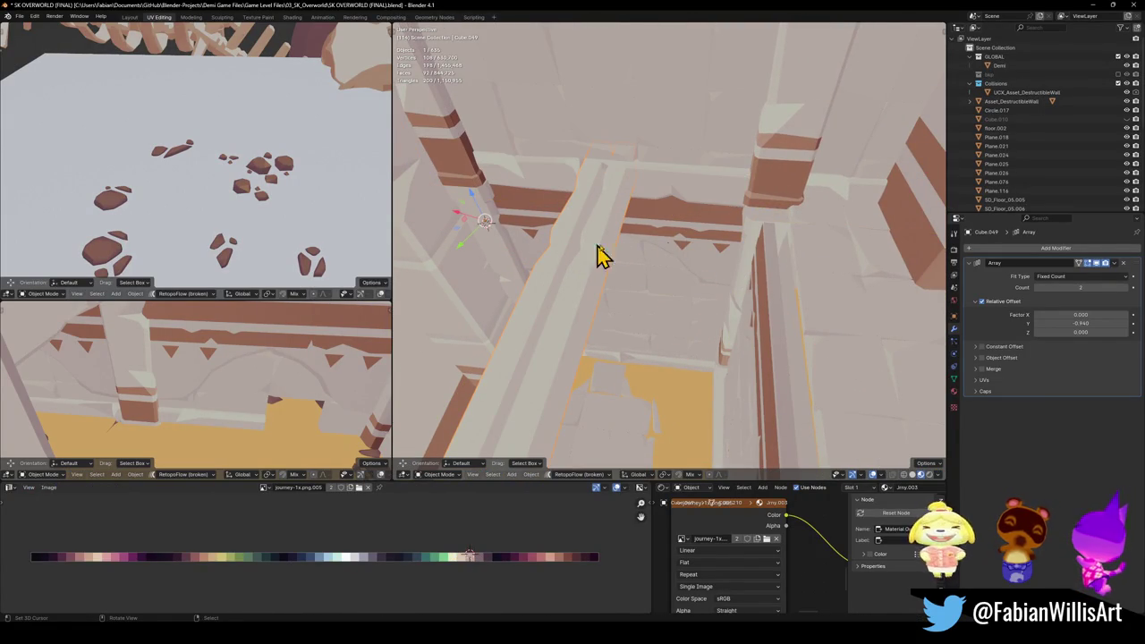
pyautogui.click(1125, 265)
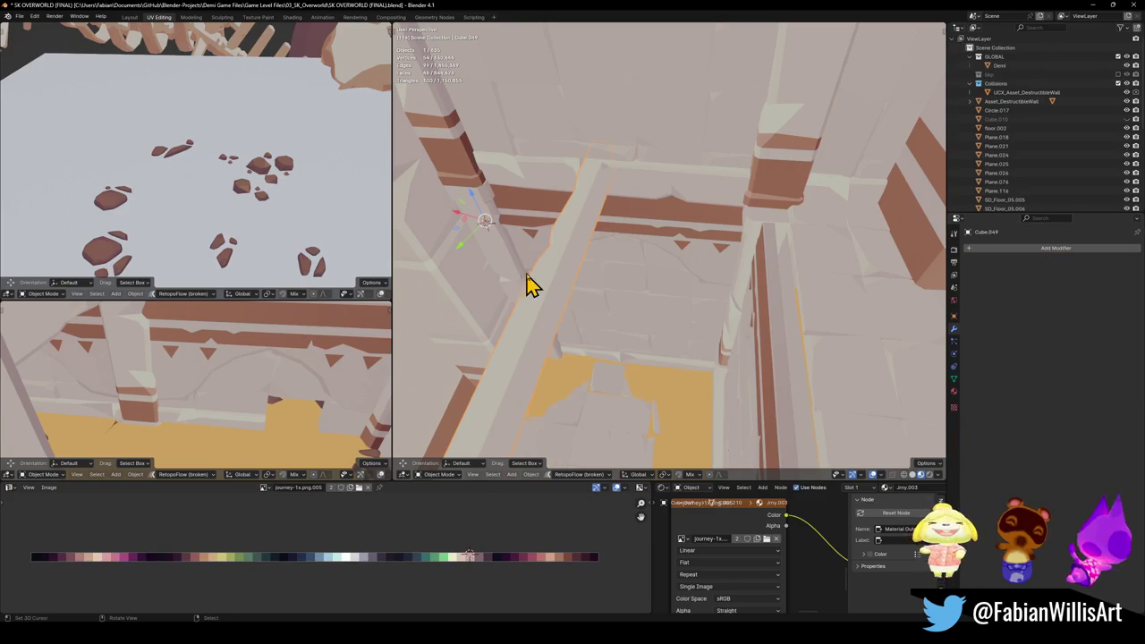
# Step: Set the beam's origin to its geometry with Quick Favorites and shift it along Z
pyautogui.press('q')
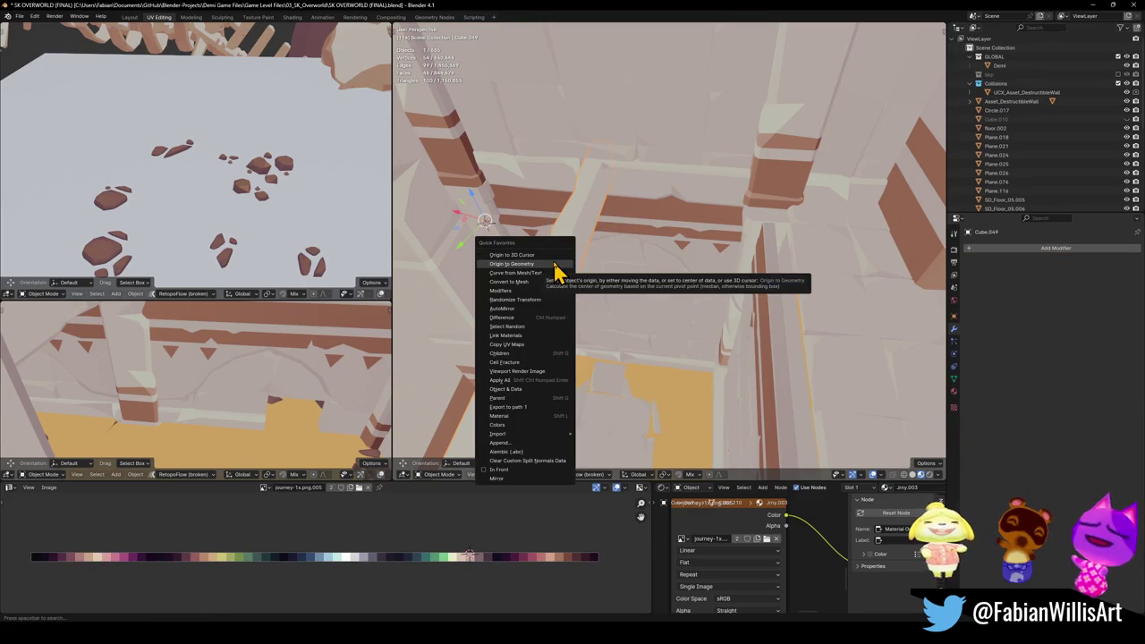
pyautogui.click(555, 266)
pyautogui.press('g')
pyautogui.hotkey('shift', 'z')
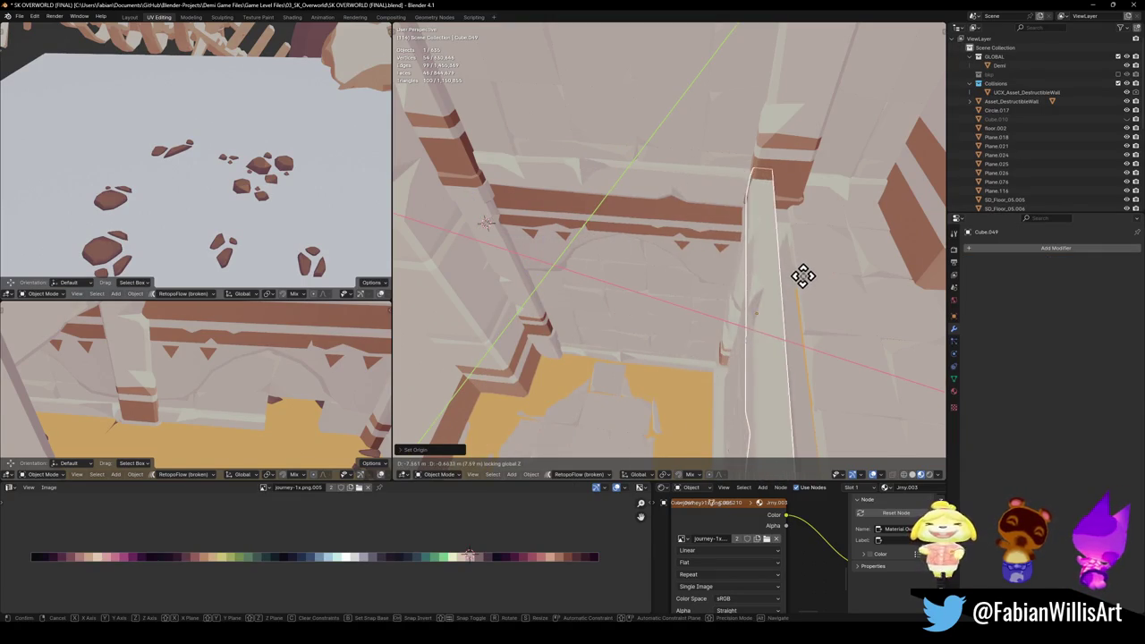
pyautogui.click(787, 296)
pyautogui.moveTo(787, 296)
pyautogui.mouseDown(button='middle')
pyautogui.moveTo(684, 242)
pyautogui.moveTo(695, 205)
pyautogui.moveTo(659, 220)
pyautogui.moveTo(721, 245)
pyautogui.mouseUp(button='middle')
# Step: Move the railing vertically along Z and rotate it slightly about Z beside the column
pyautogui.press('g')
pyautogui.press('z')
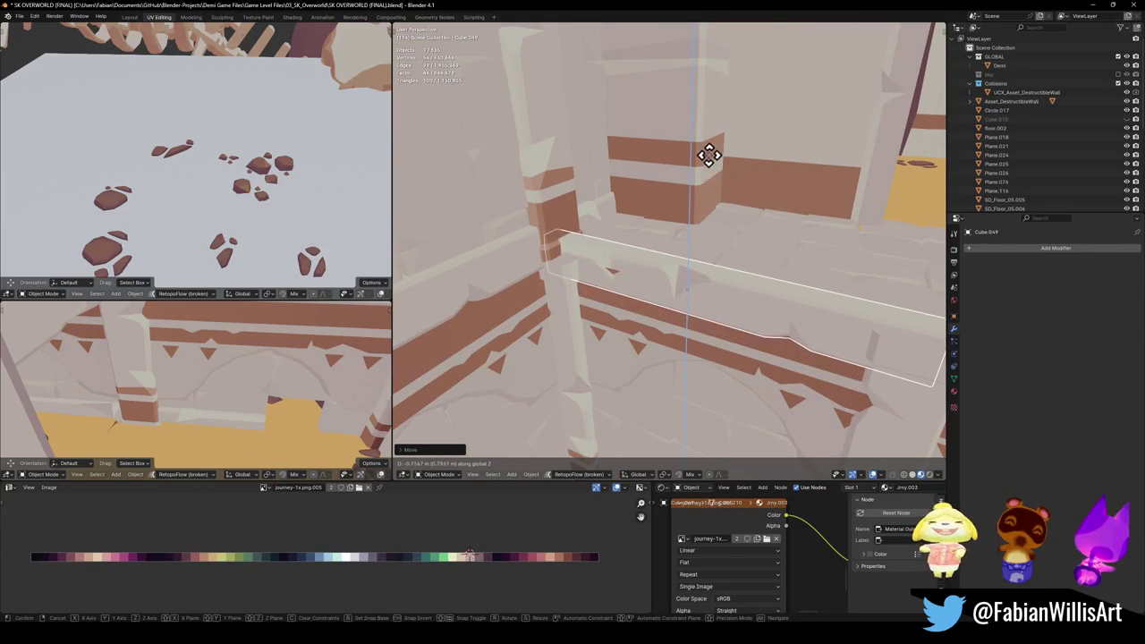
pyautogui.click(700, 237)
pyautogui.moveTo(695, 289)
pyautogui.mouseDown(button='middle')
pyautogui.moveTo(626, 289)
pyautogui.moveTo(677, 295)
pyautogui.moveTo(672, 263)
pyautogui.moveTo(706, 277)
pyautogui.mouseUp(button='middle')
pyautogui.press('r')
pyautogui.press('z')
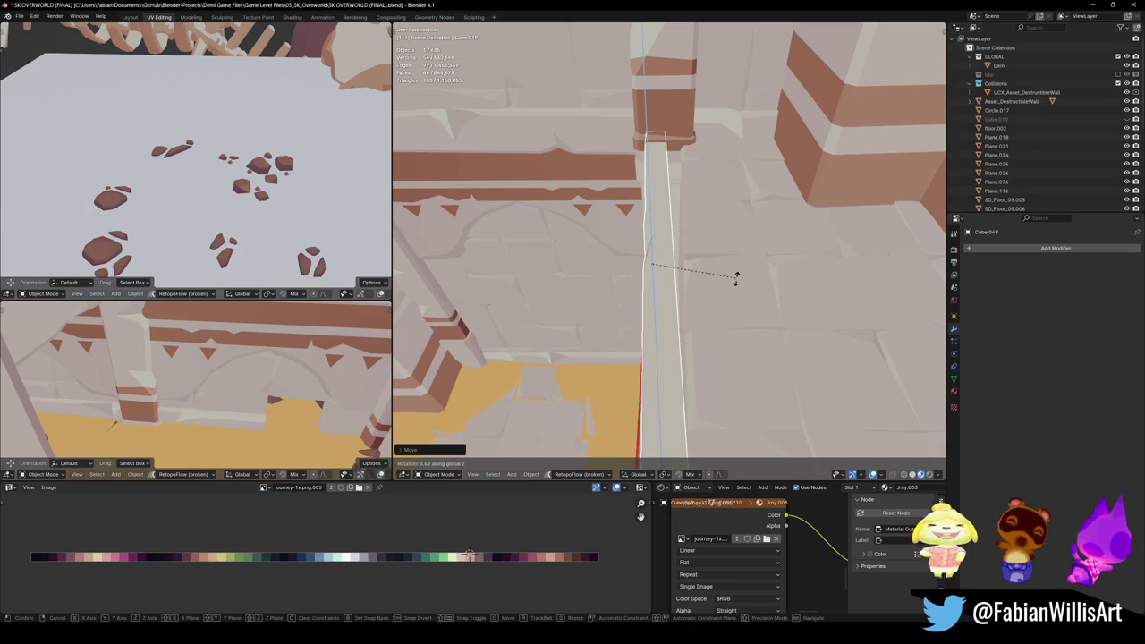
pyautogui.click(712, 367)
pyautogui.moveTo(613, 309)
pyautogui.mouseDown(button='middle')
pyautogui.moveTo(718, 250)
pyautogui.moveTo(653, 313)
pyautogui.moveTo(720, 288)
pyautogui.mouseUp(button='middle')
# Step: Adjust the railing's height along Z once more
pyautogui.press('g')
pyautogui.press('z')
pyautogui.click(683, 286)
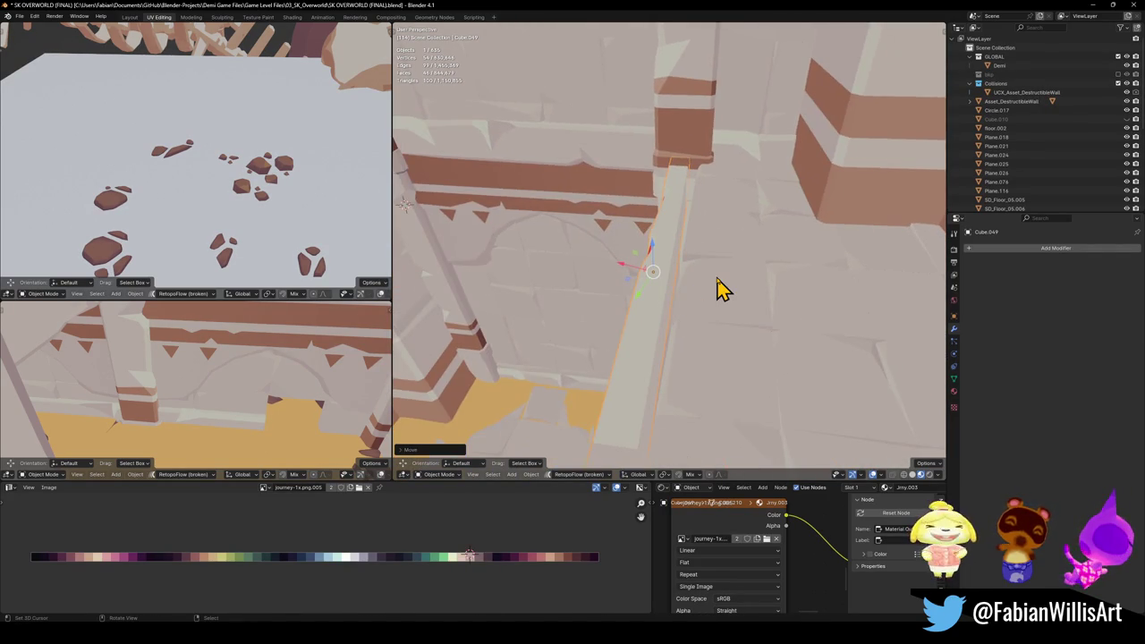
pyautogui.moveTo(665, 248); pyautogui.dragTo(685, 250, button='middle')
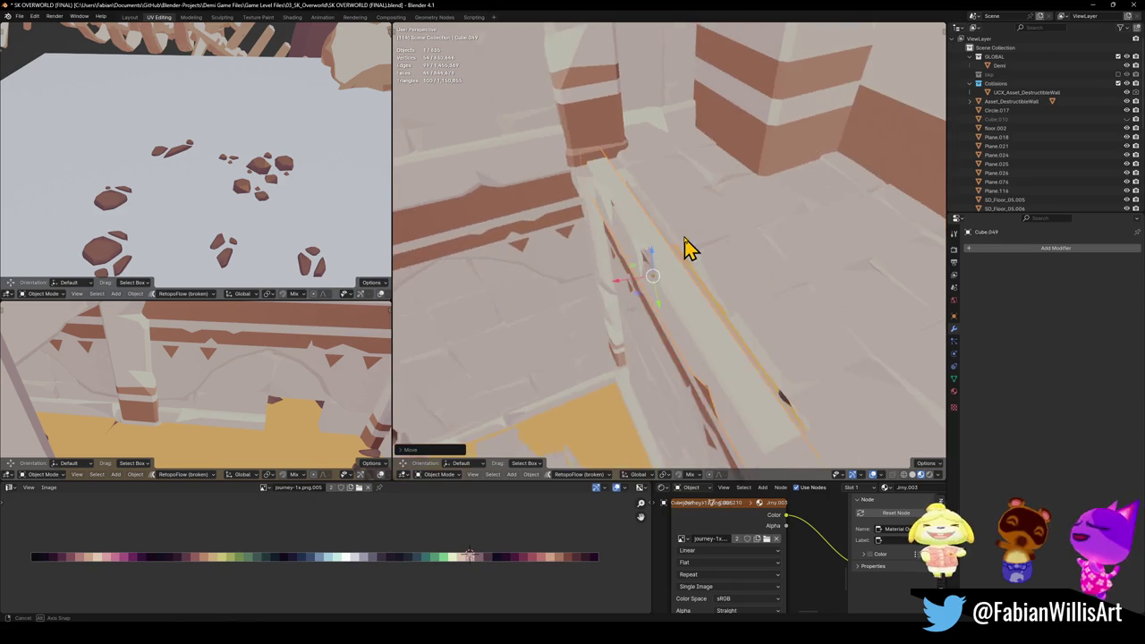
# Step: Switch to Normal orientation, slide the railing along local Y, then select its long face in Edit Mode
pyautogui.press(',')
pyautogui.click(702, 338)
pyautogui.moveTo(693, 293); pyautogui.dragTo(683, 281, button='middle')
pyautogui.press('g')
pyautogui.press('y')
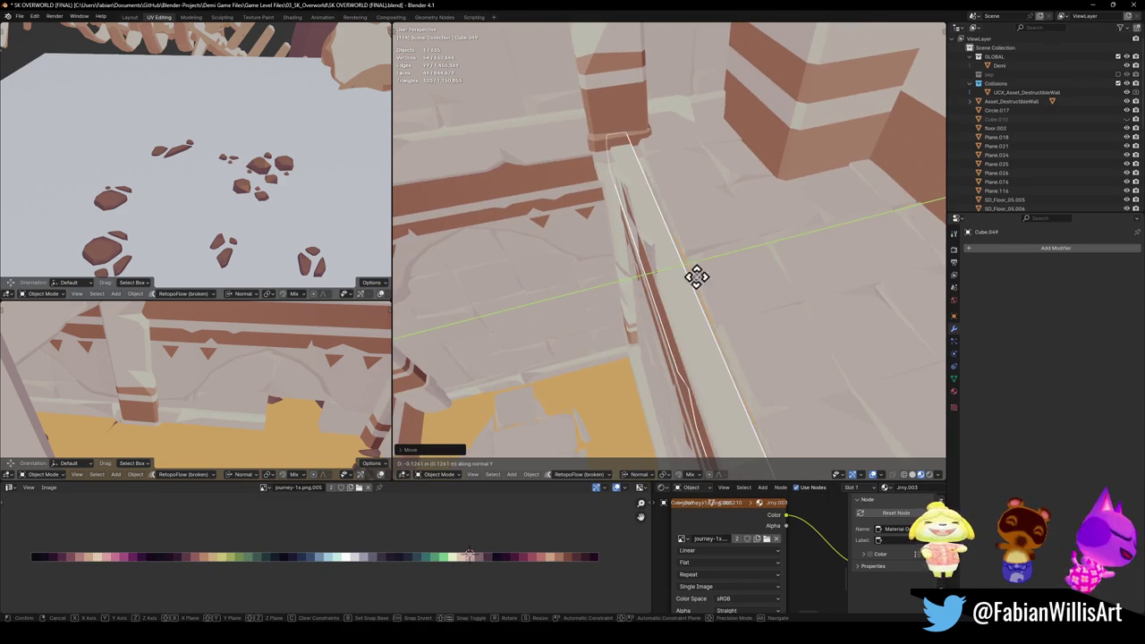
pyautogui.click(671, 304)
pyautogui.moveTo(671, 304)
pyautogui.mouseDown(button='middle')
pyautogui.moveTo(690, 256)
pyautogui.moveTo(724, 238)
pyautogui.moveTo(653, 300)
pyautogui.moveTo(722, 289)
pyautogui.moveTo(644, 292)
pyautogui.mouseUp(button='middle')
pyautogui.press('Tab')
pyautogui.keyDown('shift'); pyautogui.click(685, 259); pyautogui.keyUp('shift')
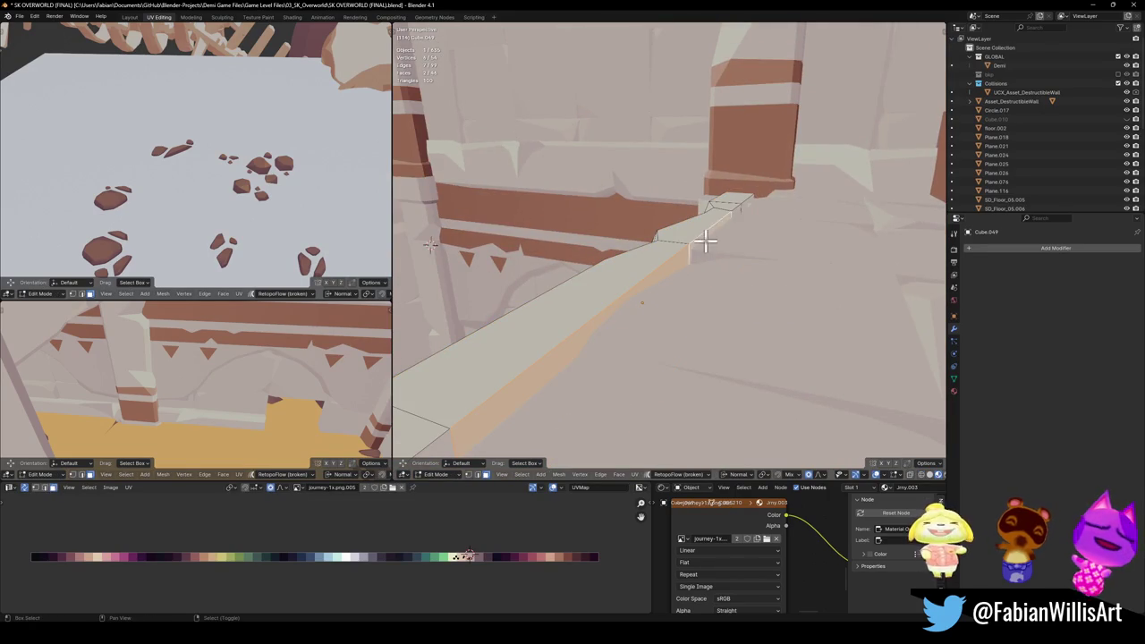
# Step: Move the railing's long face along Z with a shrunken proportional-editing falloff radius
pyautogui.moveTo(741, 209)
pyautogui.mouseDown(button='middle')
pyautogui.moveTo(677, 309)
pyautogui.moveTo(616, 289)
pyautogui.moveTo(651, 320)
pyautogui.moveTo(695, 296)
pyautogui.moveTo(723, 307)
pyautogui.moveTo(733, 276)
pyautogui.moveTo(662, 242)
pyautogui.moveTo(731, 328)
pyautogui.moveTo(760, 315)
pyautogui.moveTo(689, 296)
pyautogui.mouseUp(button='middle')
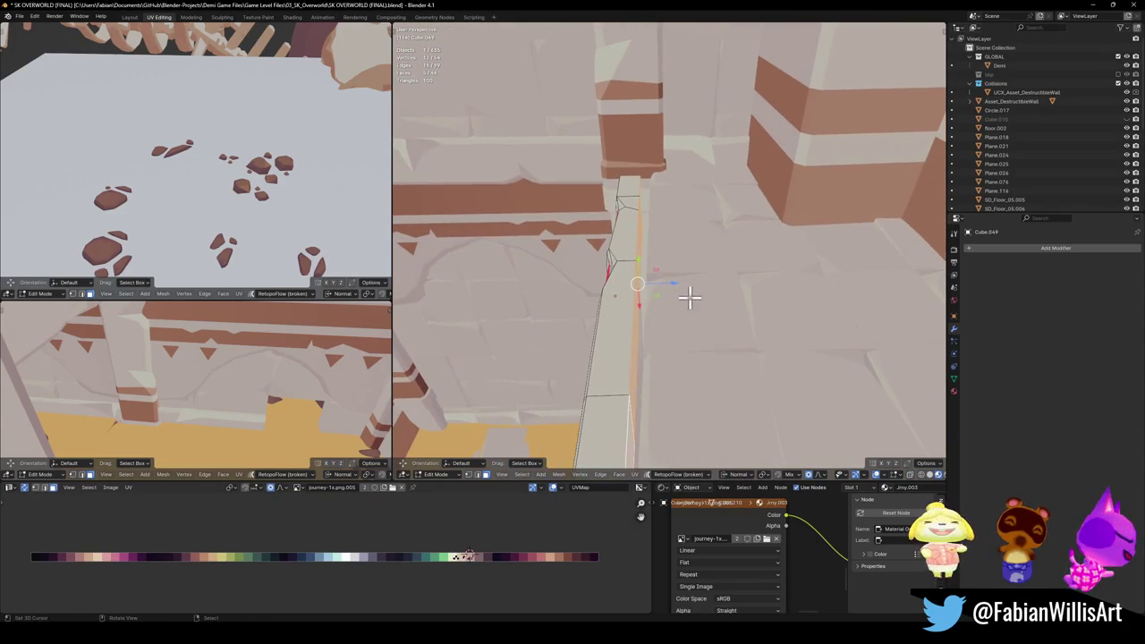
pyautogui.press('g')
pyautogui.press('z')
pyautogui.press('z')
pyautogui.scroll(8, 700, 293)
pyautogui.scroll(5, 703, 292)
pyautogui.scroll(7, 703, 291)
pyautogui.click(711, 292)
pyautogui.moveTo(710, 291)
pyautogui.mouseDown(button='middle')
pyautogui.moveTo(687, 265)
pyautogui.moveTo(725, 266)
pyautogui.moveTo(756, 305)
pyautogui.moveTo(685, 289)
pyautogui.moveTo(716, 334)
pyautogui.mouseUp(button='middle')
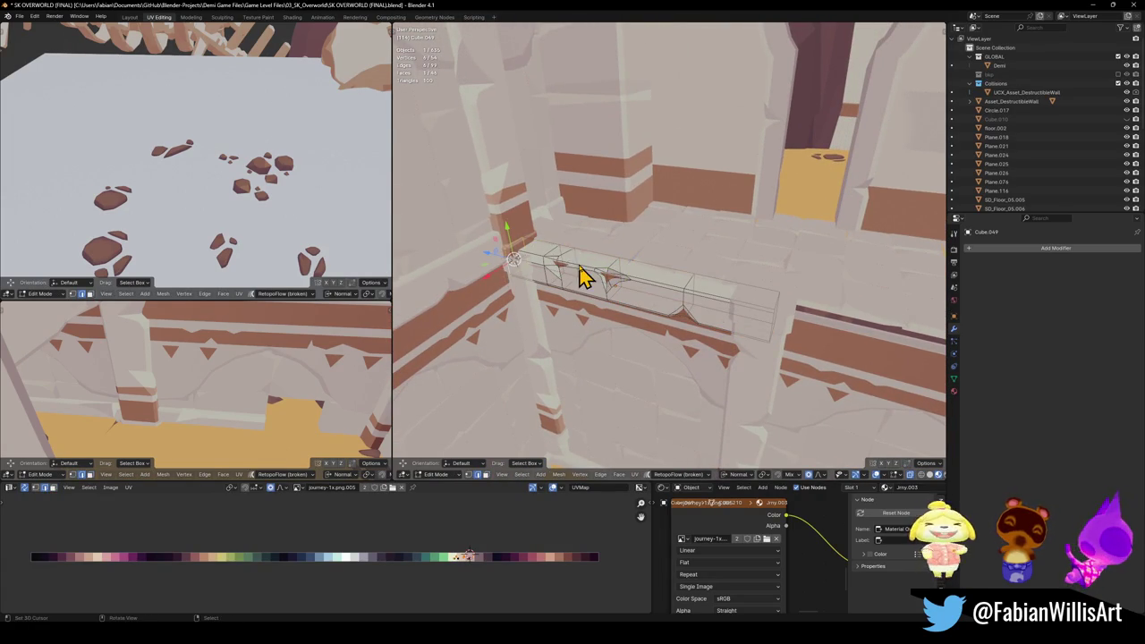
# Step: Return to Object Mode and shorten the beam by scaling it along X
pyautogui.press('Tab')
pyautogui.press('q')
pyautogui.moveTo(658, 331); pyautogui.dragTo(669, 310, button='middle')
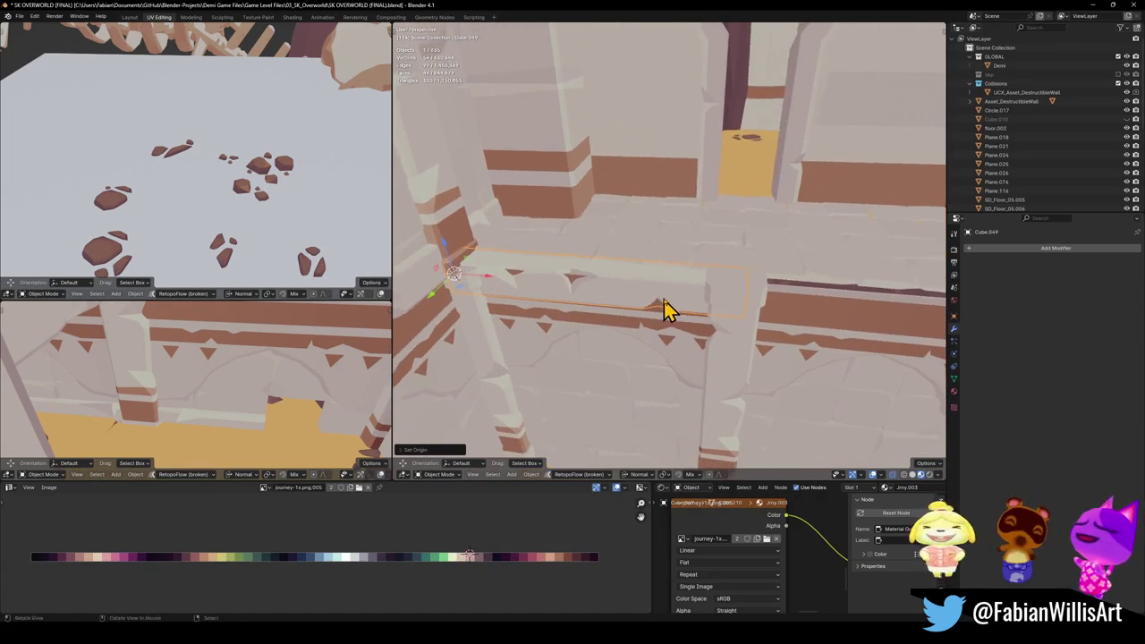
pyautogui.press('s')
pyautogui.press('x')
pyautogui.press('x')
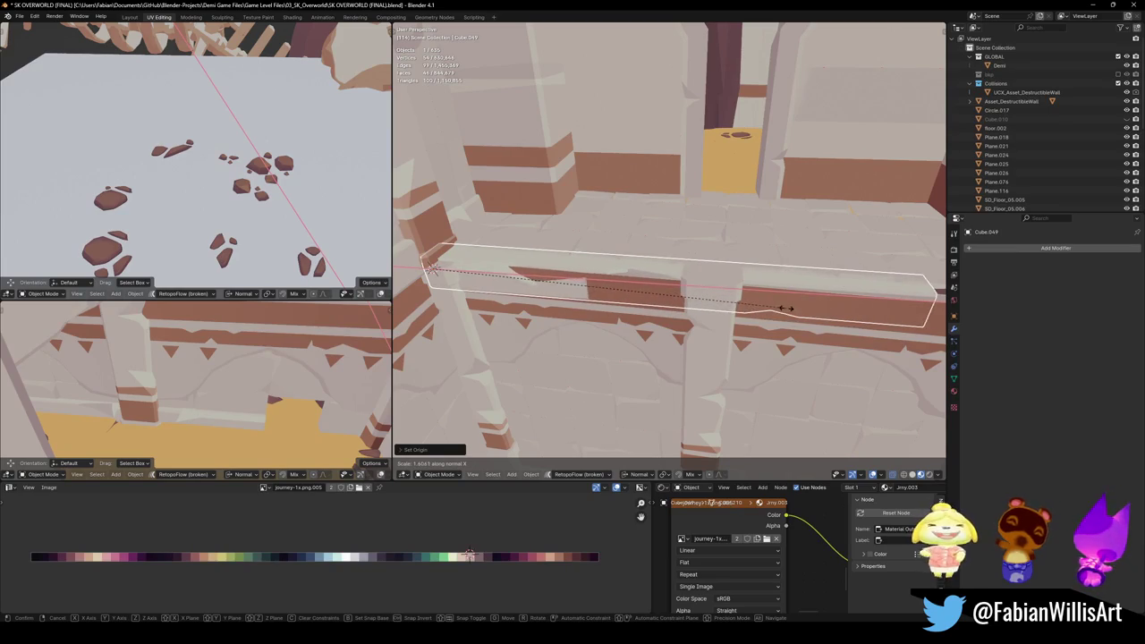
pyautogui.click(803, 304)
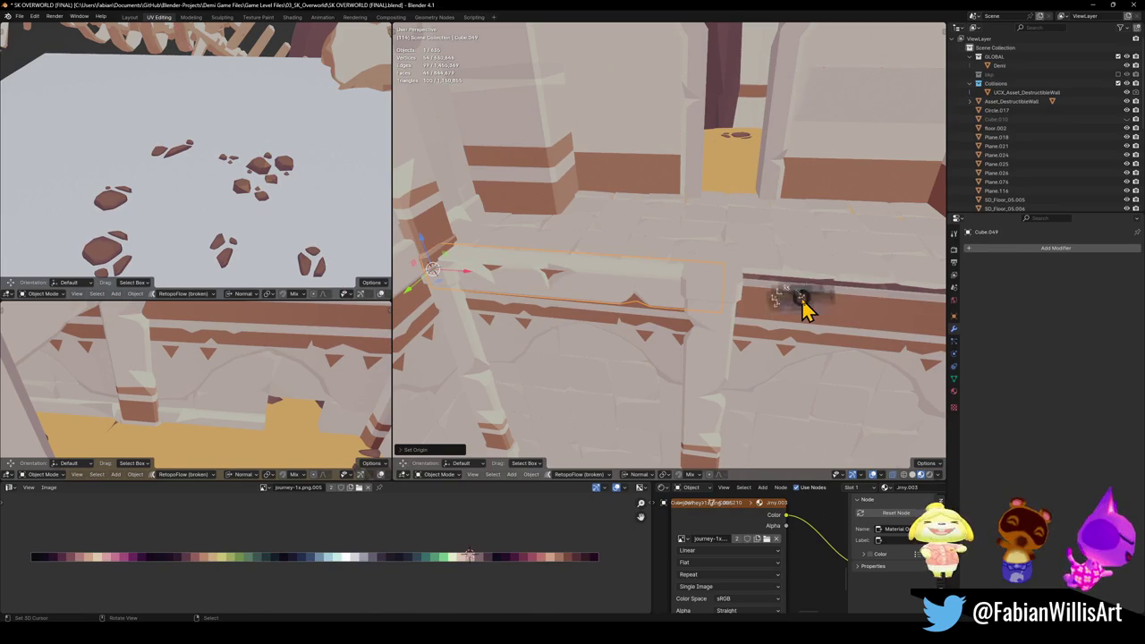
pyautogui.moveTo(698, 325)
pyautogui.mouseDown(button='middle')
pyautogui.moveTo(656, 299)
pyautogui.moveTo(666, 309)
pyautogui.mouseUp(button='middle')
# Step: Rescale the beam along X twice more, lengthening it and settling its final length
pyautogui.press('s')
pyautogui.press('x')
pyautogui.press('x')
pyautogui.click(892, 326)
pyautogui.moveTo(891, 327)
pyautogui.mouseDown(button='middle')
pyautogui.moveTo(748, 309)
pyautogui.moveTo(710, 330)
pyautogui.mouseUp(button='middle')
pyautogui.press('s')
pyautogui.press('x')
pyautogui.press('x')
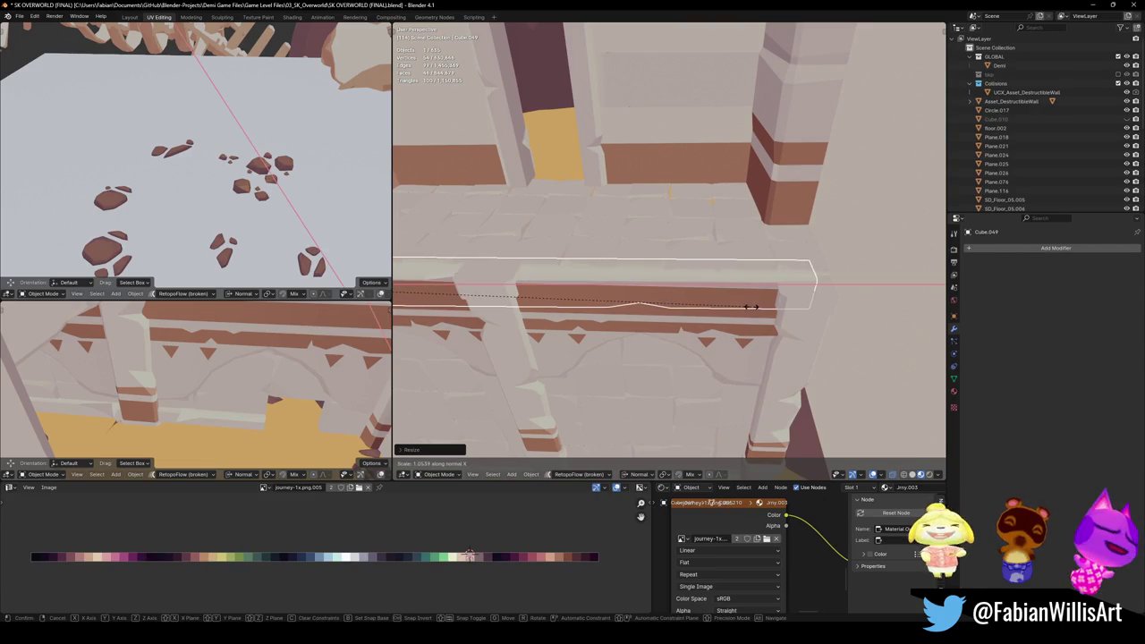
pyautogui.click(756, 307)
# Step: Tilt the beam slightly about its Normal Z axis
pyautogui.moveTo(613, 317)
pyautogui.mouseDown(button='middle')
pyautogui.moveTo(787, 316)
pyautogui.moveTo(649, 305)
pyautogui.mouseUp(button='middle')
pyautogui.press('r')
pyautogui.press('z')
pyautogui.press('z')
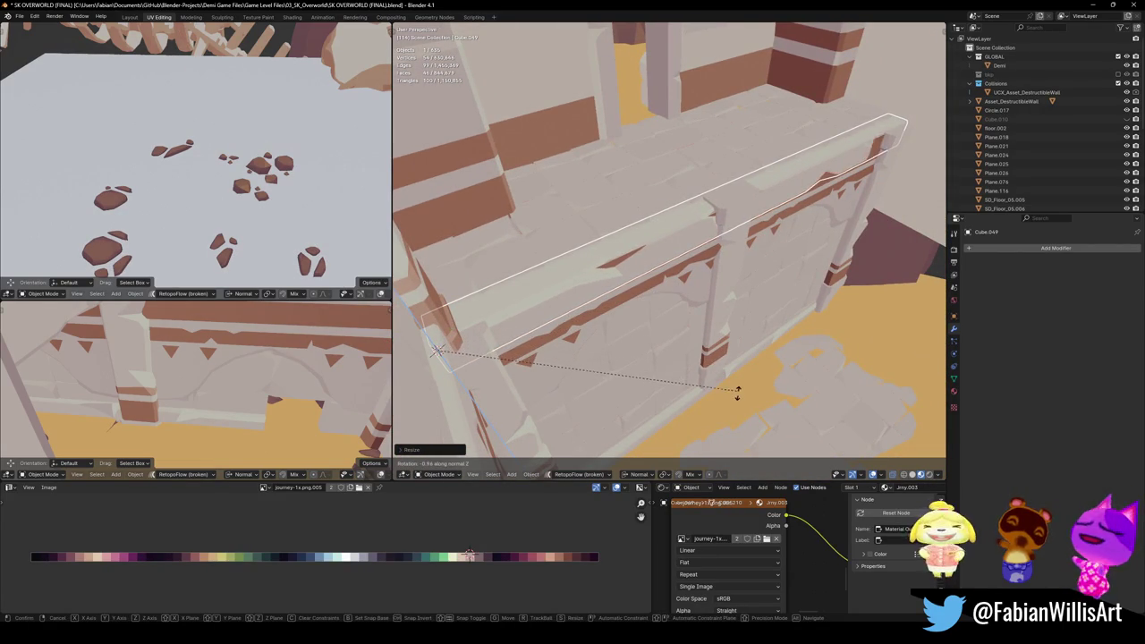
pyautogui.click(742, 421)
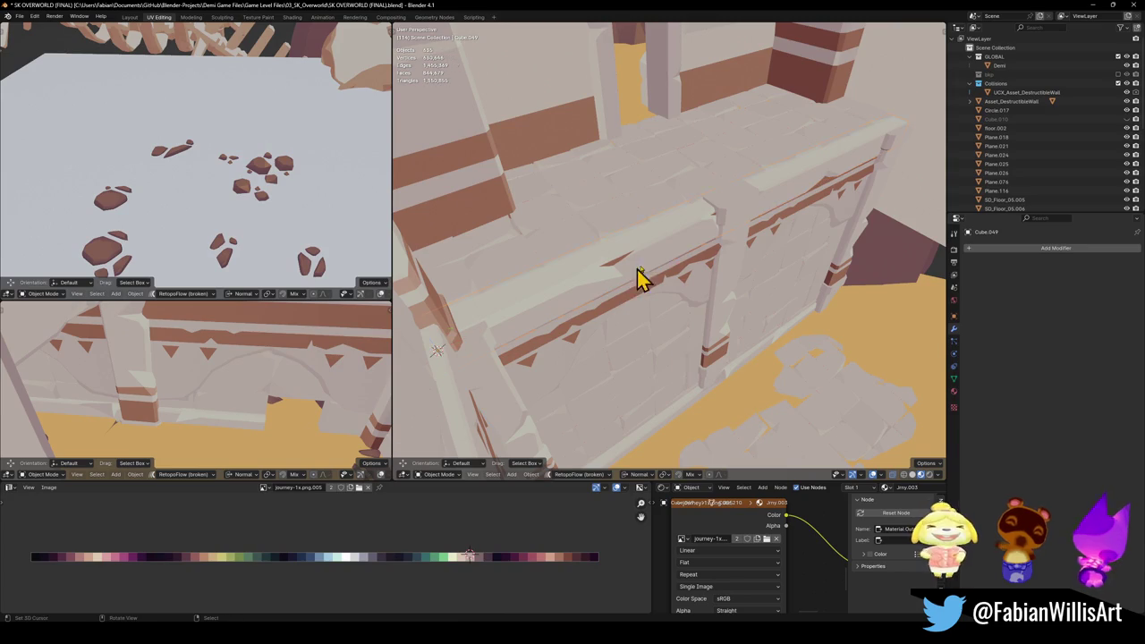
pyautogui.moveTo(775, 191)
pyautogui.mouseDown(button='middle')
pyautogui.moveTo(784, 192)
pyautogui.moveTo(626, 234)
pyautogui.moveTo(664, 253)
pyautogui.moveTo(792, 242)
pyautogui.moveTo(721, 194)
pyautogui.moveTo(679, 230)
pyautogui.moveTo(583, 264)
pyautogui.moveTo(669, 337)
pyautogui.moveTo(562, 334)
pyautogui.moveTo(522, 295)
pyautogui.moveTo(631, 284)
pyautogui.moveTo(617, 291)
pyautogui.moveTo(634, 269)
pyautogui.moveTo(633, 288)
pyautogui.moveTo(572, 335)
pyautogui.moveTo(613, 307)
pyautogui.moveTo(526, 307)
pyautogui.moveTo(539, 288)
pyautogui.moveTo(628, 290)
pyautogui.moveTo(546, 302)
pyautogui.moveTo(593, 292)
pyautogui.moveTo(588, 279)
pyautogui.mouseUp(button='middle')
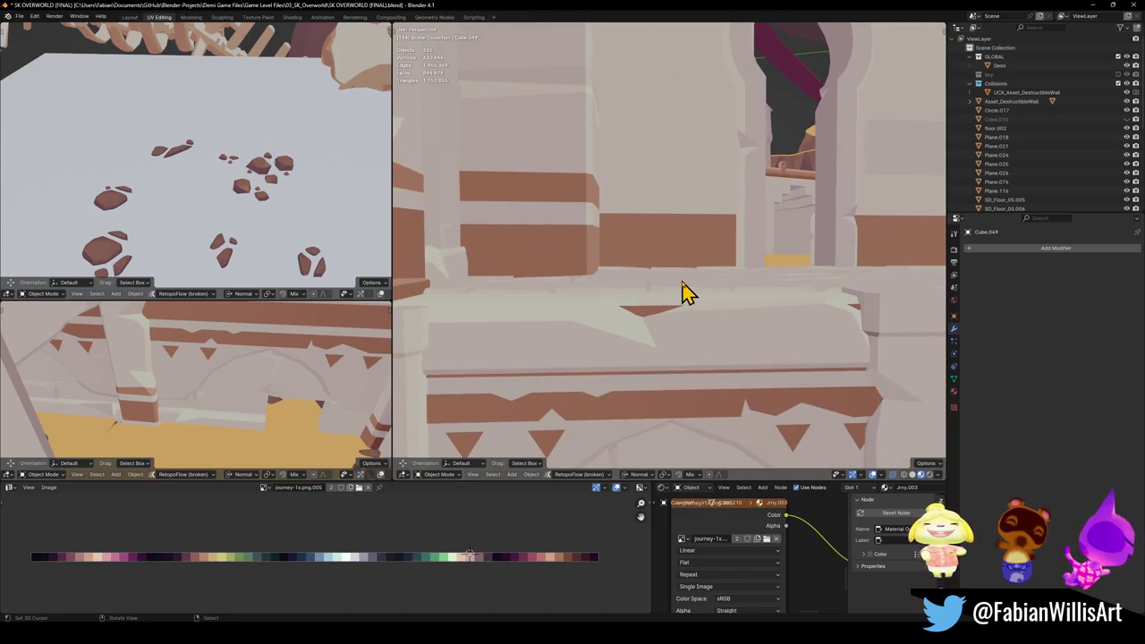
# Step: Save the overworld file and zoom in around the wall
pyautogui.moveTo(643, 306)
pyautogui.mouseDown(button='middle')
pyautogui.moveTo(624, 322)
pyautogui.moveTo(588, 319)
pyautogui.mouseUp(button='middle')
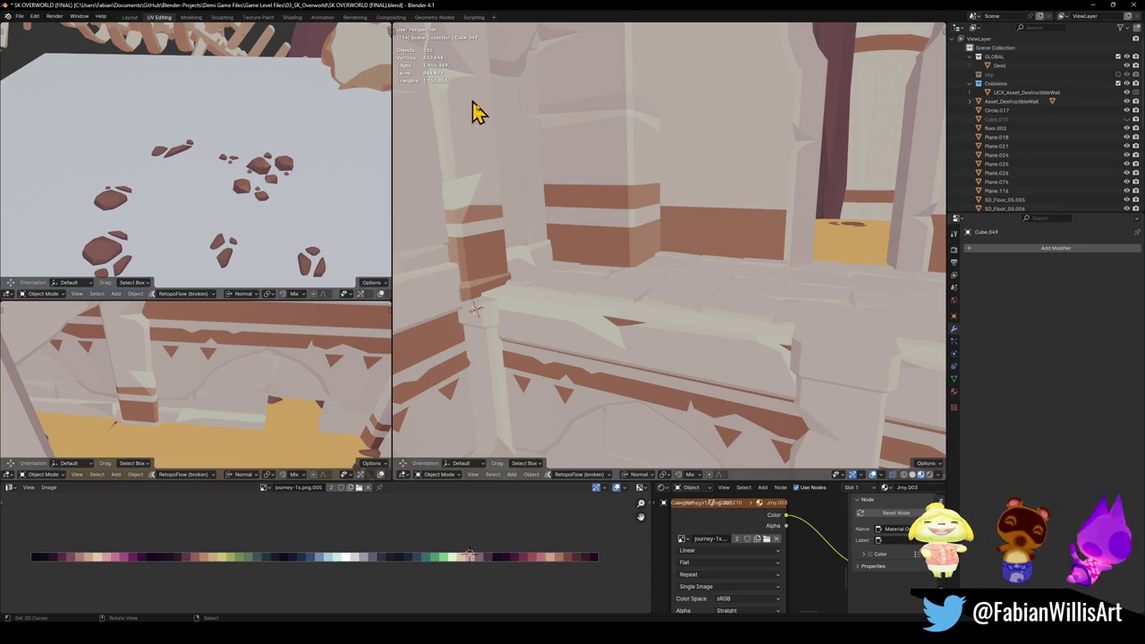
pyautogui.hotkey('ctrl', 's')
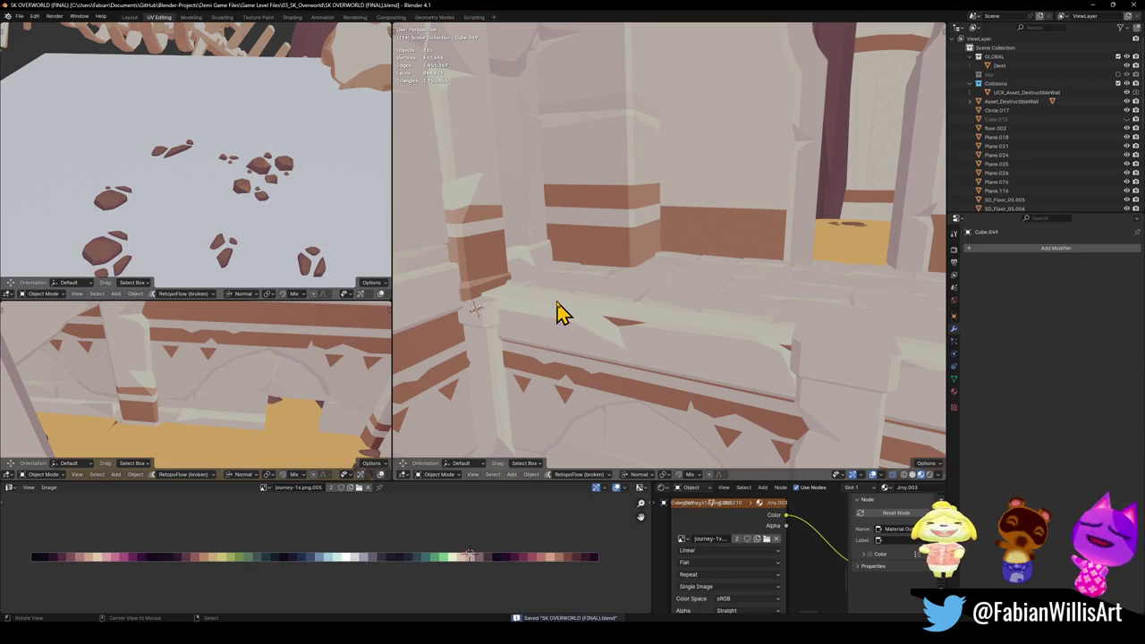
pyautogui.scroll(1, 557, 308)
pyautogui.scroll(2, 617, 309)
pyautogui.scroll(2, 643, 299)
pyautogui.moveTo(644, 300); pyautogui.dragTo(579, 331, button='middle')
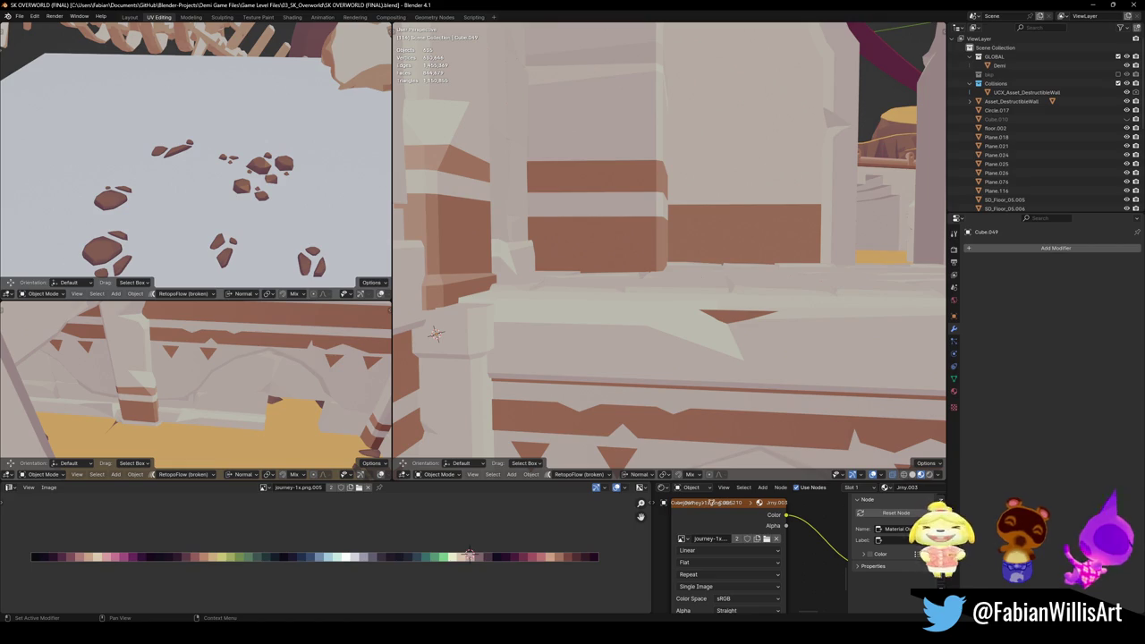
# Step: Inspect the arch and wall, save again, and enter Edit Mode on the wall ledge
pyautogui.moveTo(707, 368)
pyautogui.mouseDown(button='middle')
pyautogui.moveTo(590, 340)
pyautogui.moveTo(622, 367)
pyautogui.mouseUp(button='middle')
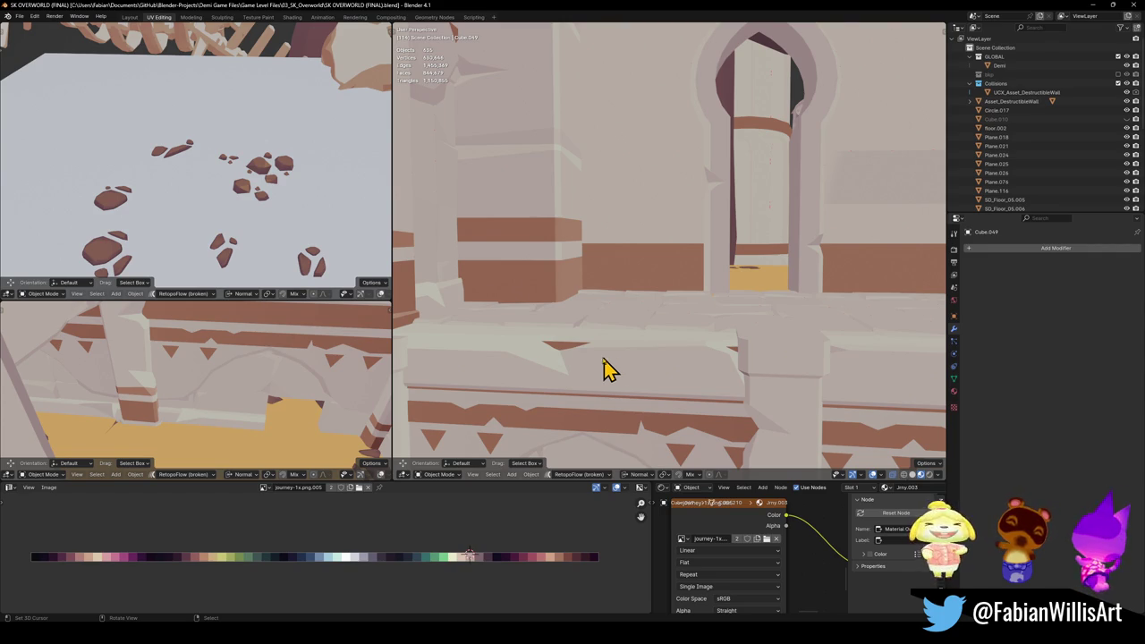
pyautogui.scroll(3, 620, 371)
pyautogui.moveTo(689, 376)
pyautogui.mouseDown(button='middle')
pyautogui.moveTo(662, 361)
pyautogui.moveTo(718, 367)
pyautogui.moveTo(670, 360)
pyautogui.moveTo(675, 338)
pyautogui.moveTo(646, 313)
pyautogui.moveTo(634, 281)
pyautogui.moveTo(782, 301)
pyautogui.moveTo(695, 298)
pyautogui.moveTo(640, 333)
pyautogui.moveTo(743, 322)
pyautogui.moveTo(700, 317)
pyautogui.moveTo(685, 330)
pyautogui.moveTo(680, 245)
pyautogui.moveTo(661, 285)
pyautogui.moveTo(662, 301)
pyautogui.moveTo(677, 296)
pyautogui.moveTo(620, 294)
pyautogui.mouseUp(button='middle')
pyautogui.hotkey('ctrl', 's')
pyautogui.press('Tab')
pyautogui.moveTo(718, 325)
pyautogui.mouseDown(button='middle')
pyautogui.moveTo(697, 312)
pyautogui.moveTo(703, 329)
pyautogui.mouseUp(button='middle')
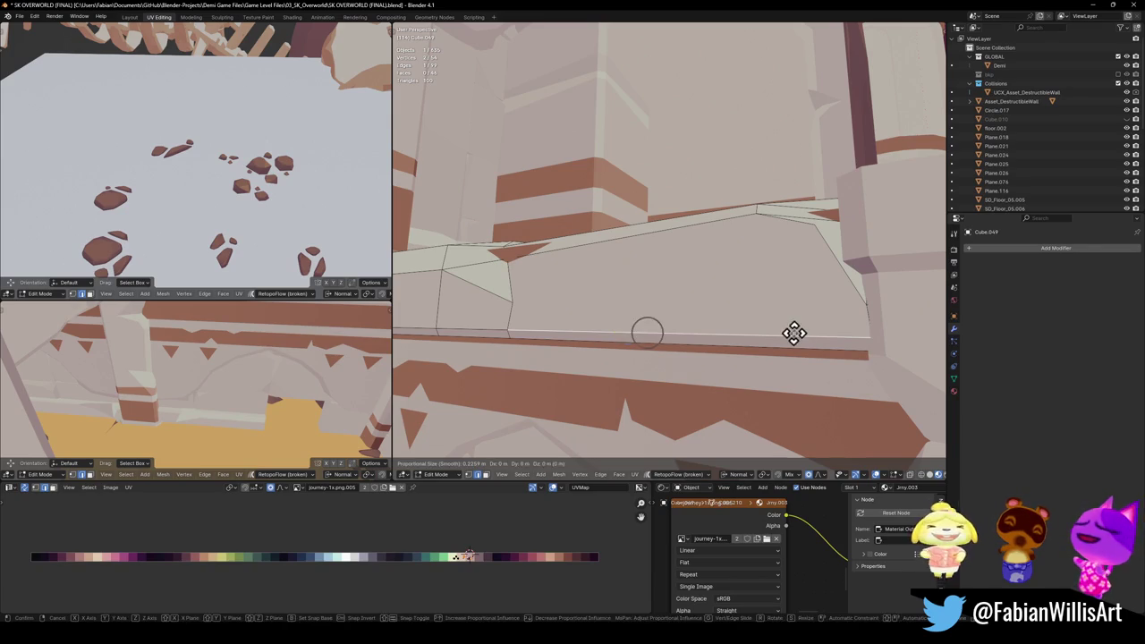
# Step: Add a loop cut along the ledge and slide the new edge into place
pyautogui.moveTo(794, 319)
pyautogui.mouseDown(button='middle')
pyautogui.moveTo(733, 304)
pyautogui.moveTo(715, 325)
pyautogui.moveTo(713, 291)
pyautogui.moveTo(736, 301)
pyautogui.moveTo(677, 268)
pyautogui.moveTo(710, 289)
pyautogui.moveTo(688, 289)
pyautogui.moveTo(715, 295)
pyautogui.mouseUp(button='middle')
pyautogui.hotkey('ctrl', 'r')
pyautogui.click(729, 304)
pyautogui.press('g')
pyautogui.press('g')
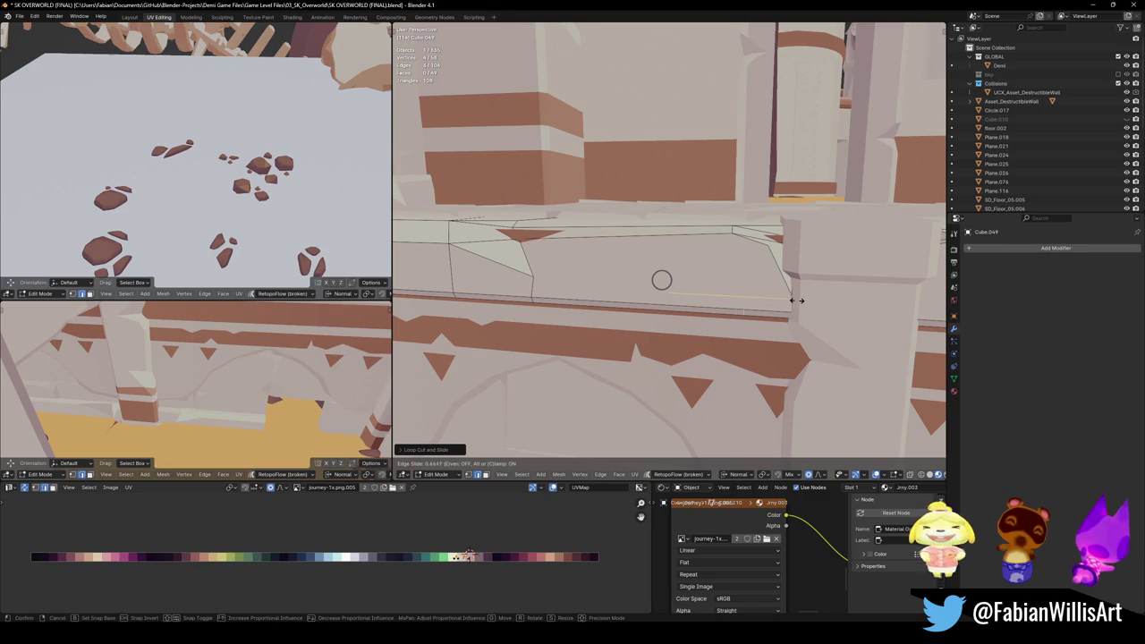
pyautogui.click(795, 301)
pyautogui.moveTo(728, 289)
pyautogui.mouseDown(button='middle')
pyautogui.moveTo(753, 277)
pyautogui.moveTo(697, 312)
pyautogui.mouseUp(button='middle')
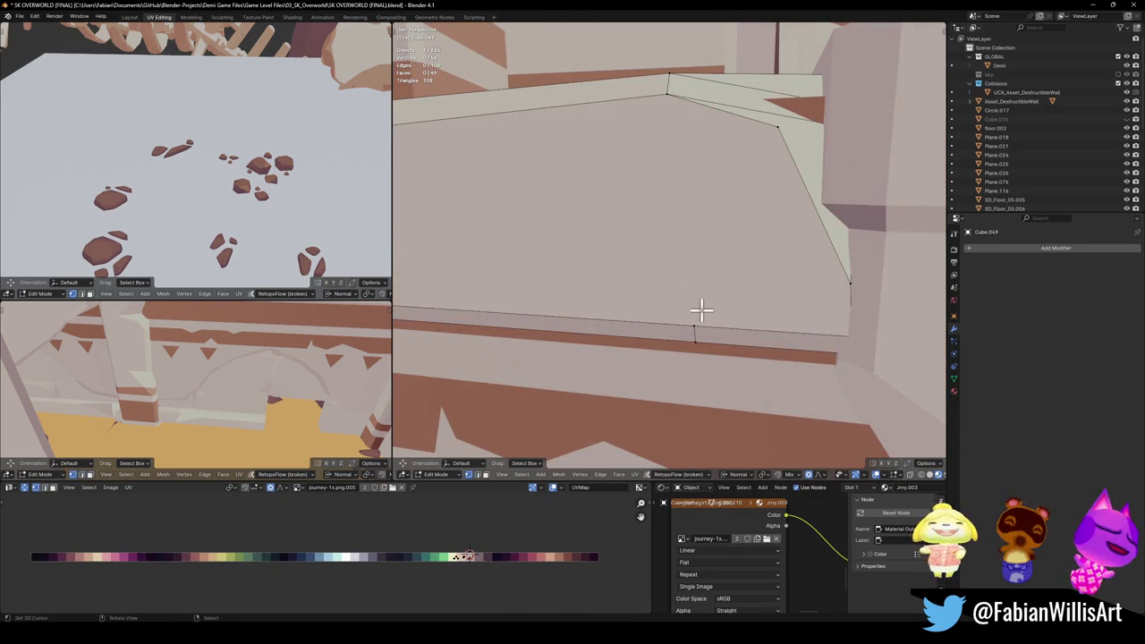
# Step: Add the ledge's top edge to the selection and slide the selected edges
pyautogui.keyDown('shift'); pyautogui.click(666, 99); pyautogui.keyUp('shift')
pyautogui.moveTo(694, 153)
pyautogui.mouseDown(button='middle')
pyautogui.moveTo(653, 245)
pyautogui.moveTo(775, 271)
pyautogui.mouseUp(button='middle')
pyautogui.press('g')
pyautogui.press('g')
pyautogui.click(634, 214)
pyautogui.moveTo(635, 214)
pyautogui.mouseDown(button='middle')
pyautogui.moveTo(583, 212)
pyautogui.moveTo(585, 327)
pyautogui.moveTo(608, 312)
pyautogui.mouseUp(button='middle')
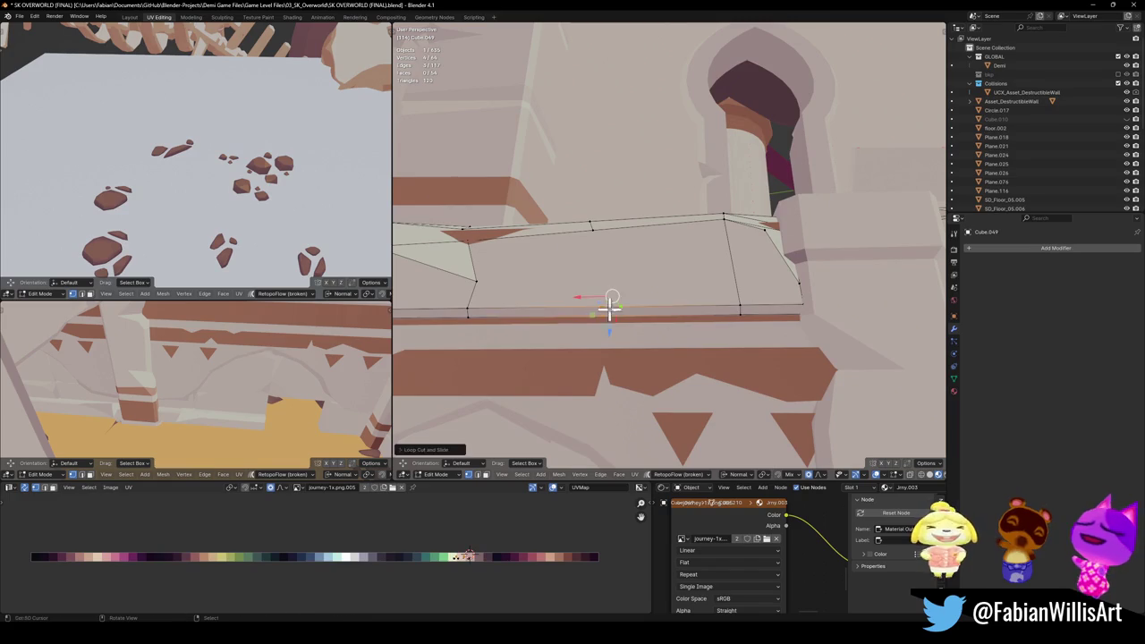
# Step: Select the vertical and bottom edges and slide the bottom edge lower
pyautogui.click(600, 308)
pyautogui.click(638, 307)
pyautogui.moveTo(639, 307)
pyautogui.mouseDown(button='middle')
pyautogui.moveTo(677, 332)
pyautogui.moveTo(715, 325)
pyautogui.moveTo(664, 306)
pyautogui.moveTo(697, 292)
pyautogui.moveTo(653, 316)
pyautogui.moveTo(754, 271)
pyautogui.moveTo(667, 269)
pyautogui.mouseUp(button='middle')
pyautogui.press('g')
pyautogui.press('g')
pyautogui.click(741, 322)
# Step: Add two more loop cuts across the ledge face, sliding the second into position
pyautogui.hotkey('ctrl', 'r')
pyautogui.click(738, 279)
pyautogui.hotkey('ctrl', 'r')
pyautogui.click(667, 268)
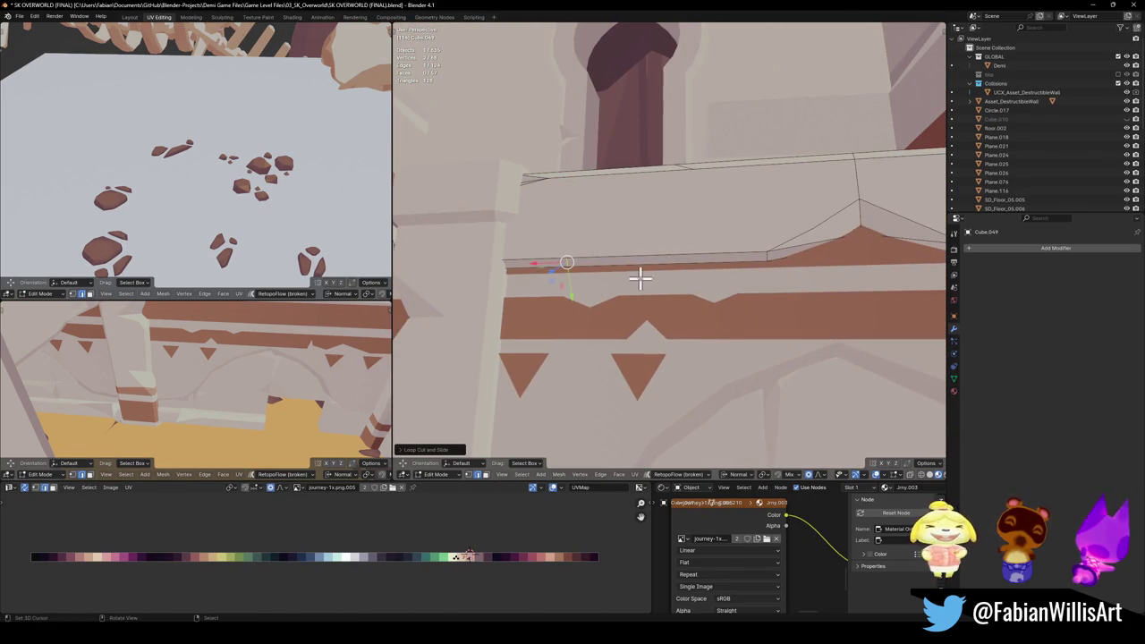
pyautogui.click(751, 281)
# Step: Slide a top vertex left and join it to a bottom vertex with a diagonal edge
pyautogui.click(690, 169)
pyautogui.hotkey('shift', 'v')
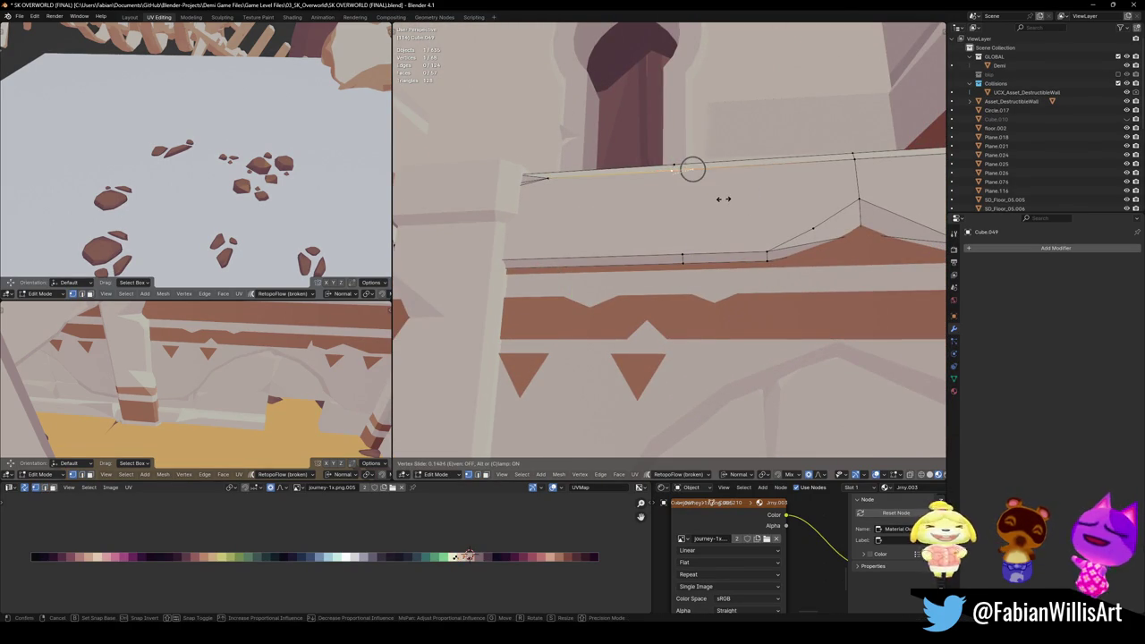
pyautogui.click(686, 203)
pyautogui.keyDown('shift'); pyautogui.click(684, 250); pyautogui.keyUp('shift')
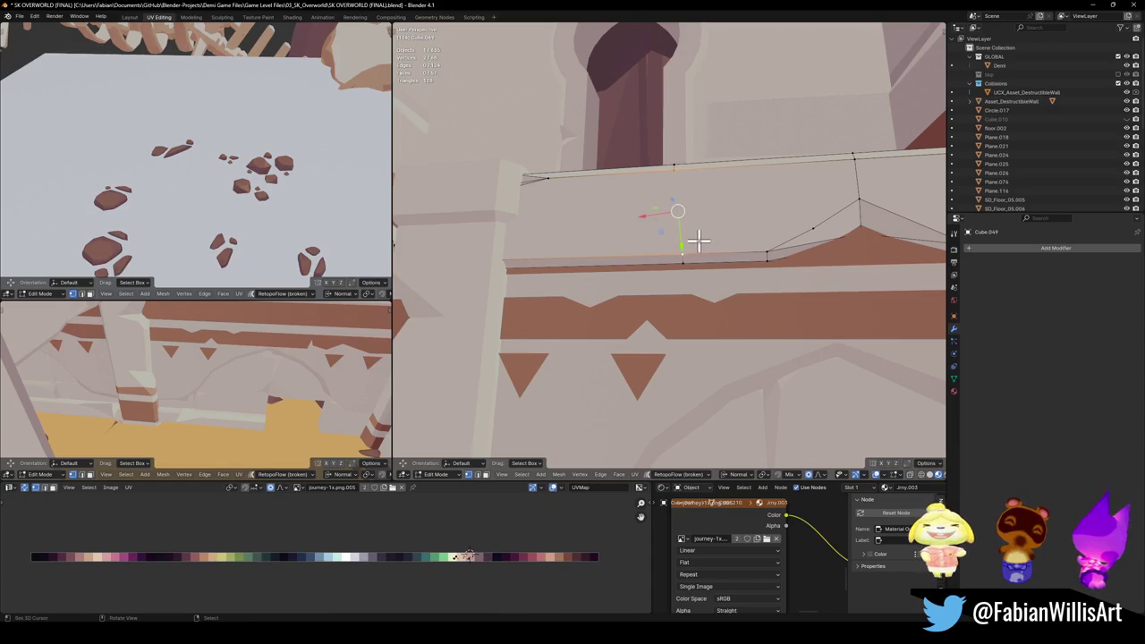
pyautogui.press('j')
pyautogui.moveTo(700, 263)
pyautogui.mouseDown(button='middle')
pyautogui.moveTo(670, 248)
pyautogui.moveTo(664, 301)
pyautogui.mouseUp(button='middle')
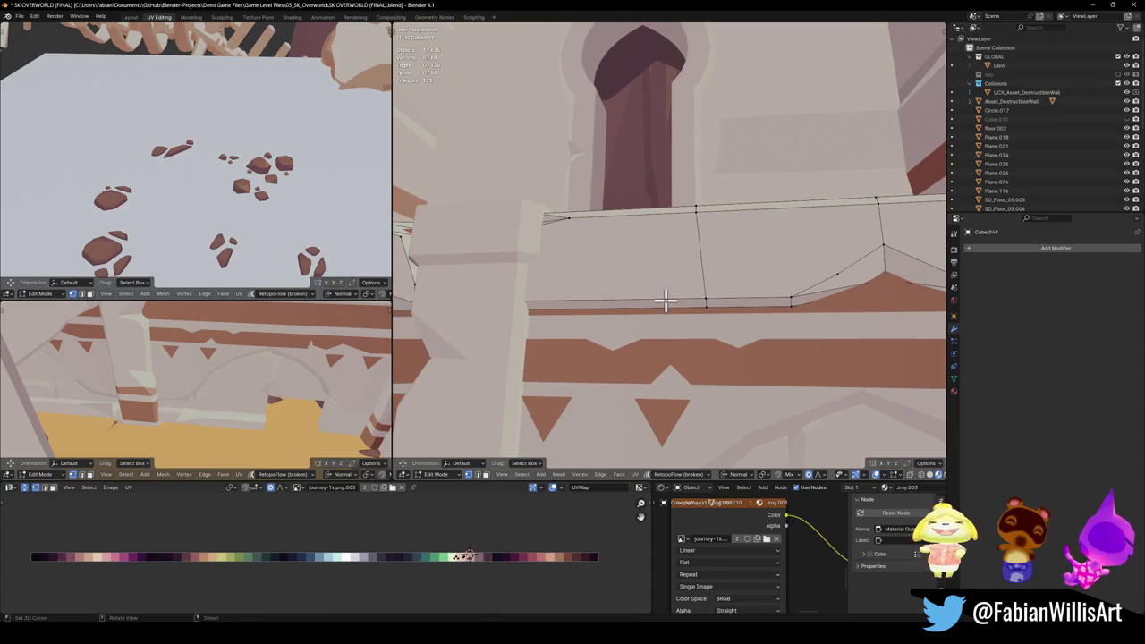
pyautogui.moveTo(702, 260)
pyautogui.mouseDown(button='middle')
pyautogui.moveTo(676, 290)
pyautogui.moveTo(707, 273)
pyautogui.moveTo(680, 268)
pyautogui.moveTo(716, 256)
pyautogui.moveTo(711, 248)
pyautogui.mouseUp(button='middle')
# Step: Edge-slide two ledge edges into new positions after abandoning a bevel
pyautogui.click(714, 274)
pyautogui.hotkey('ctrl', 'b')
pyautogui.press('Escape')
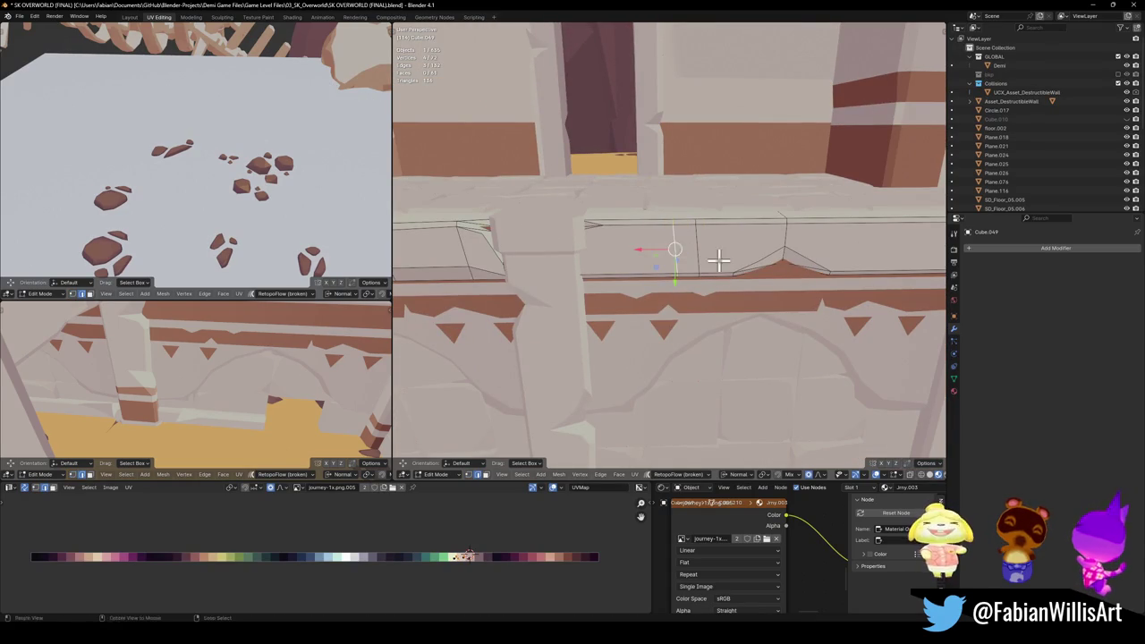
pyautogui.press('g')
pyautogui.press('g')
pyautogui.click(680, 252)
pyautogui.click(697, 255)
pyautogui.press('g')
pyautogui.press('g')
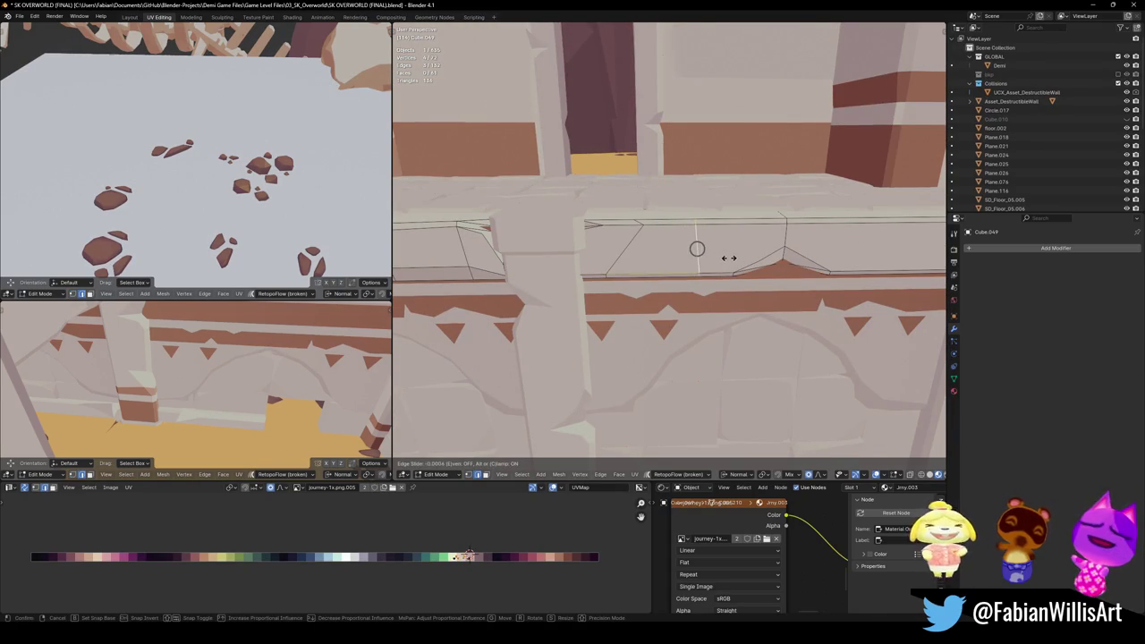
pyautogui.click(730, 257)
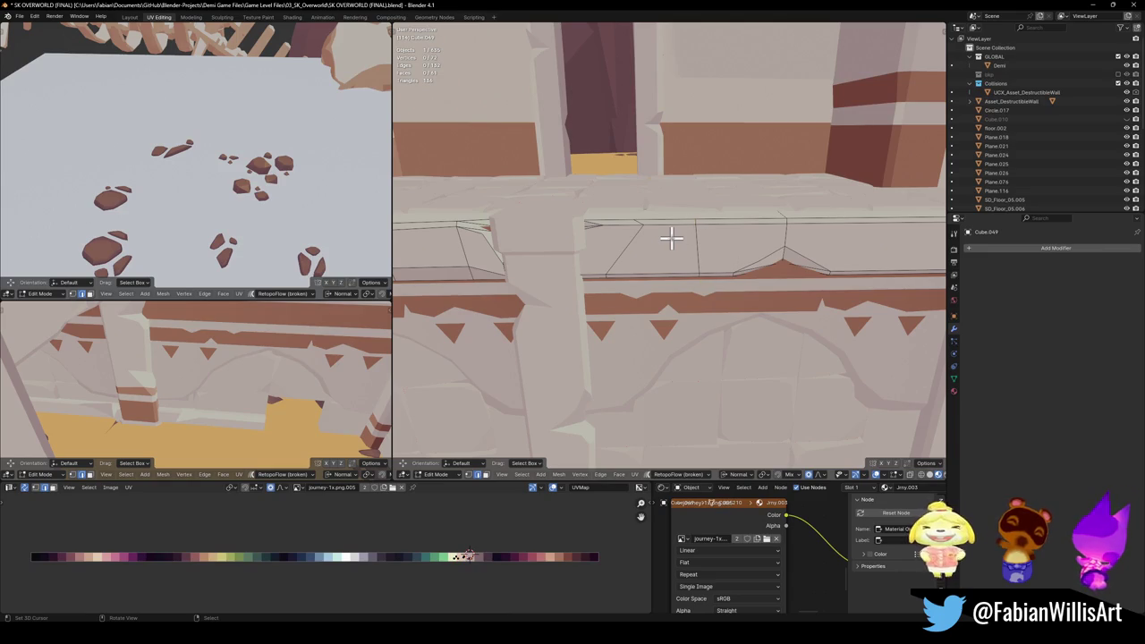
pyautogui.scroll(3, 675, 237)
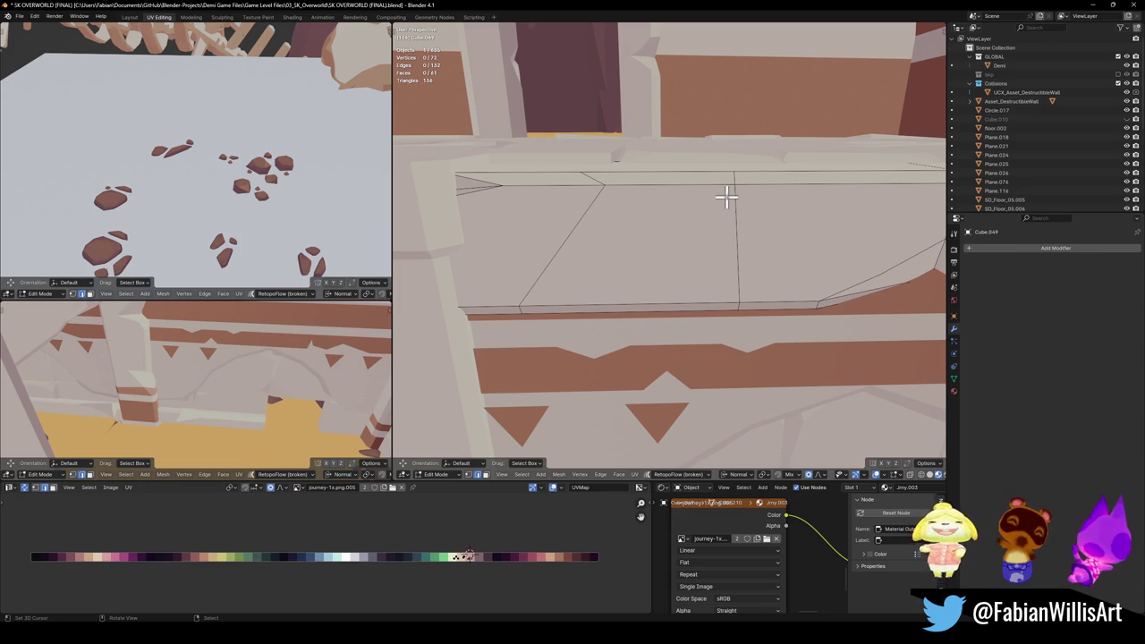
pyautogui.moveTo(657, 222)
pyautogui.keyDown('shift'); pyautogui.mouseDown(button='middle')
pyautogui.moveTo(695, 224)
pyautogui.moveTo(654, 289)
pyautogui.moveTo(737, 288)
pyautogui.mouseUp(button='middle'); pyautogui.keyUp('shift')
# Step: Slide another ledge edge, then clear the selection and slide a lower trim edge
pyautogui.click(823, 261)
pyautogui.press('g')
pyautogui.press('g')
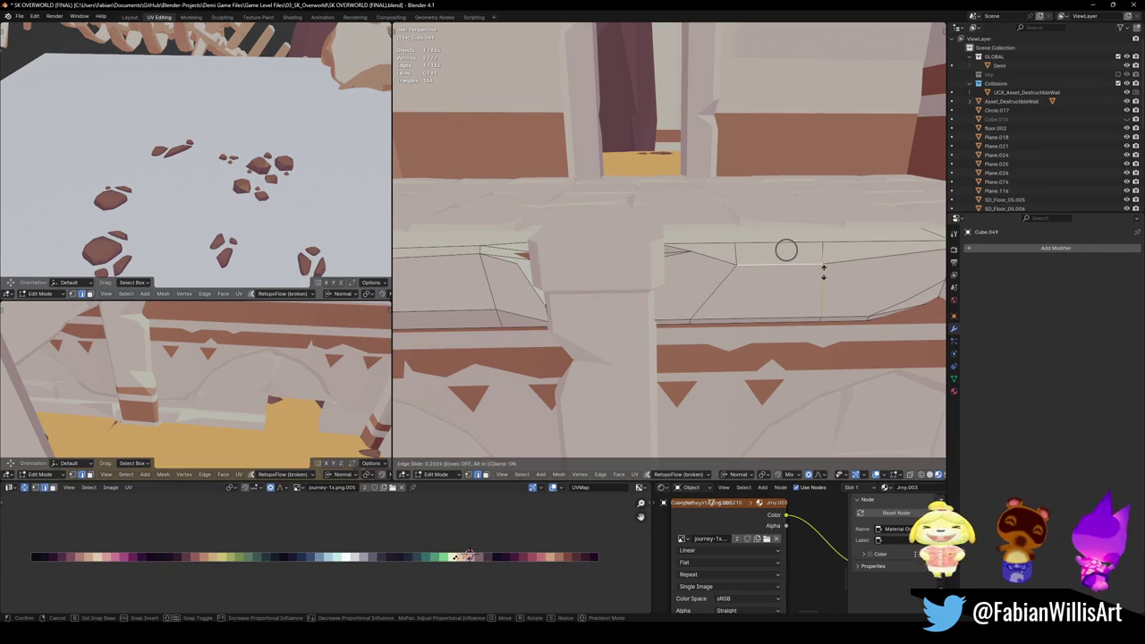
pyautogui.click(742, 259)
pyautogui.moveTo(741, 259)
pyautogui.mouseDown(button='middle')
pyautogui.moveTo(685, 281)
pyautogui.moveTo(797, 281)
pyautogui.moveTo(713, 287)
pyautogui.moveTo(715, 273)
pyautogui.moveTo(593, 299)
pyautogui.moveTo(728, 289)
pyautogui.moveTo(712, 270)
pyautogui.moveTo(669, 314)
pyautogui.moveTo(624, 312)
pyautogui.mouseUp(button='middle')
pyautogui.hotkey('alt', 'a')
pyautogui.click(623, 313)
pyautogui.press('g')
pyautogui.press('g')
pyautogui.click(704, 310)
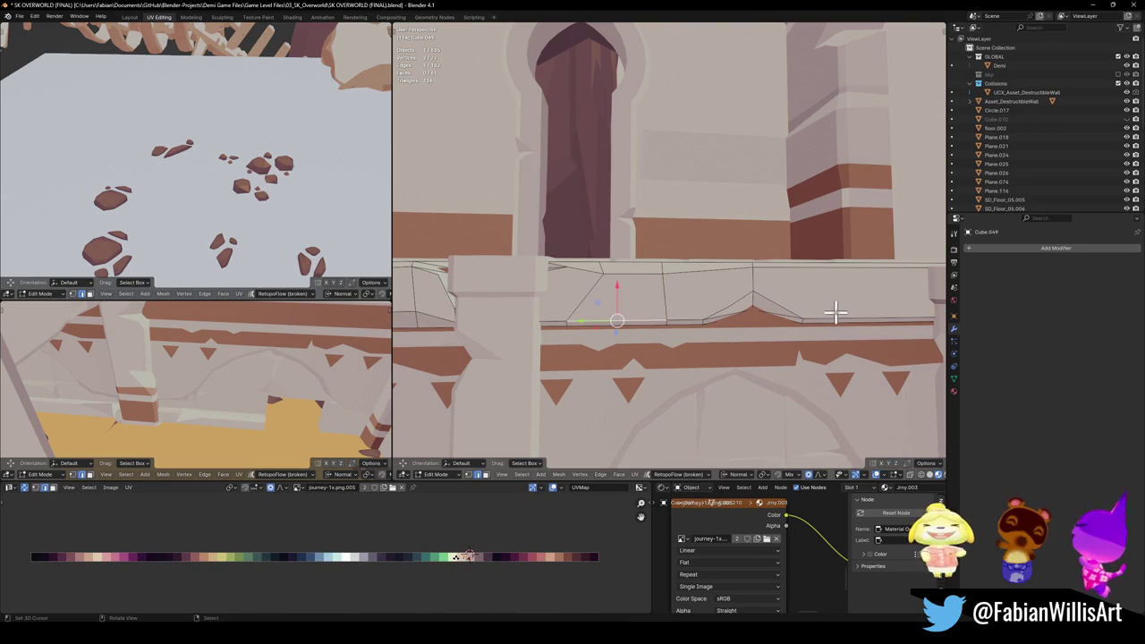
# Step: Cut a new edge loop into the trim, slide it into place, and return to Object Mode
pyautogui.moveTo(871, 313); pyautogui.dragTo(761, 314, button='middle')
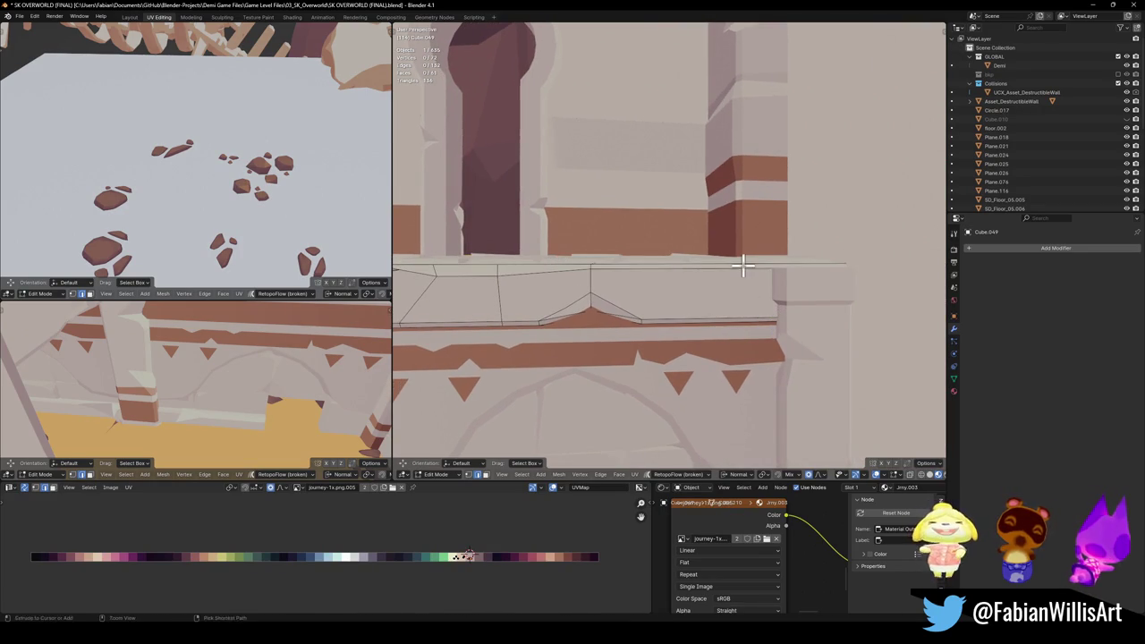
pyautogui.scroll(3, 819, 387)
pyautogui.hotkey('ctrl', 'r')
pyautogui.click(821, 387)
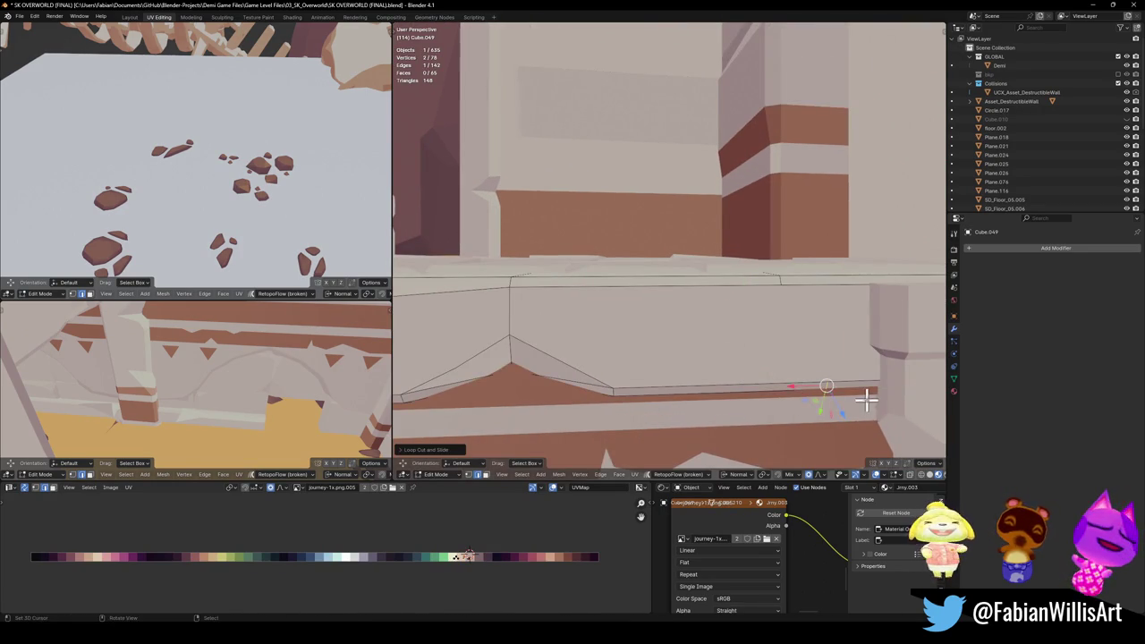
pyautogui.click(826, 394)
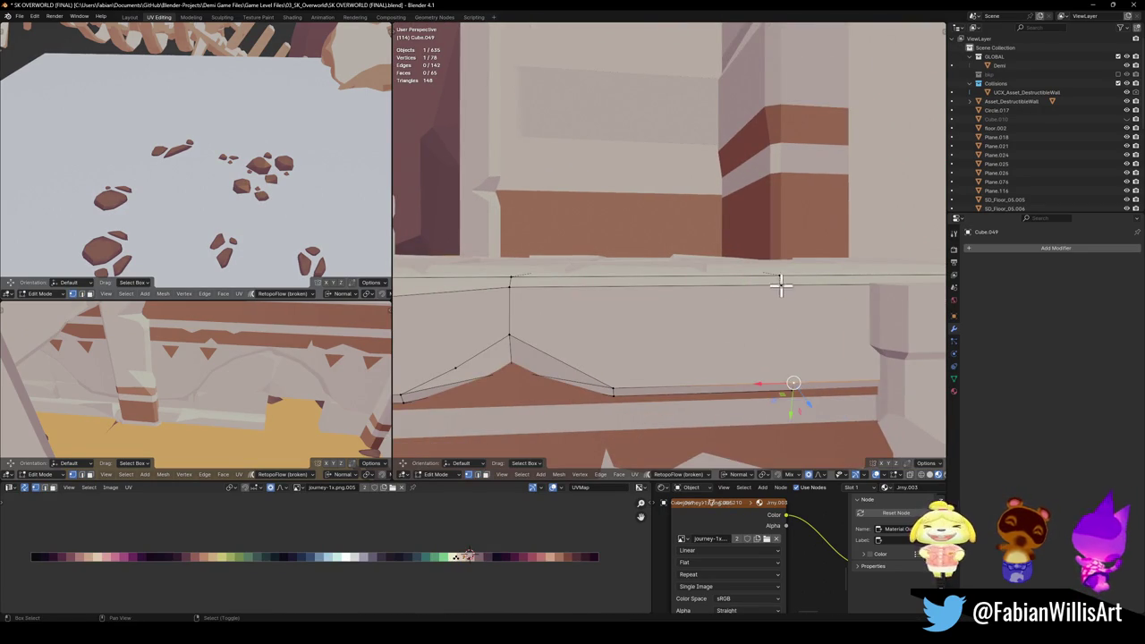
pyautogui.moveTo(818, 320)
pyautogui.mouseDown(button='middle')
pyautogui.moveTo(761, 319)
pyautogui.moveTo(802, 307)
pyautogui.mouseUp(button='middle')
pyautogui.hotkey('ctrl', 'b')
pyautogui.press('Escape')
pyautogui.press('g')
pyautogui.press('g')
pyautogui.click(720, 296)
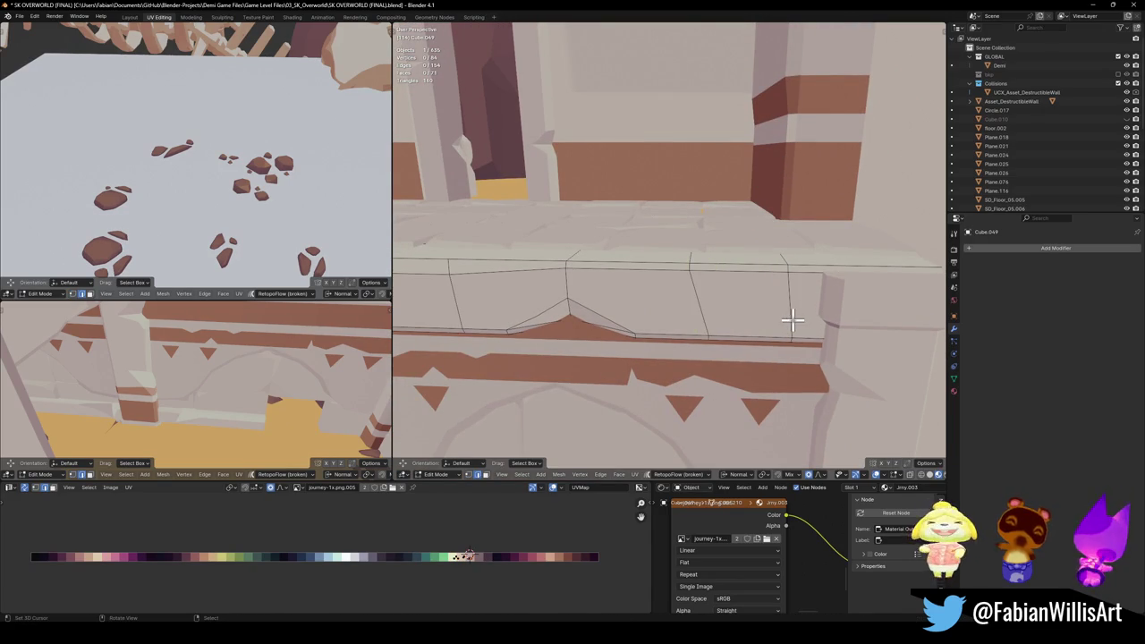
pyautogui.press('Tab')
pyautogui.moveTo(791, 320); pyautogui.dragTo(731, 331, button='middle')
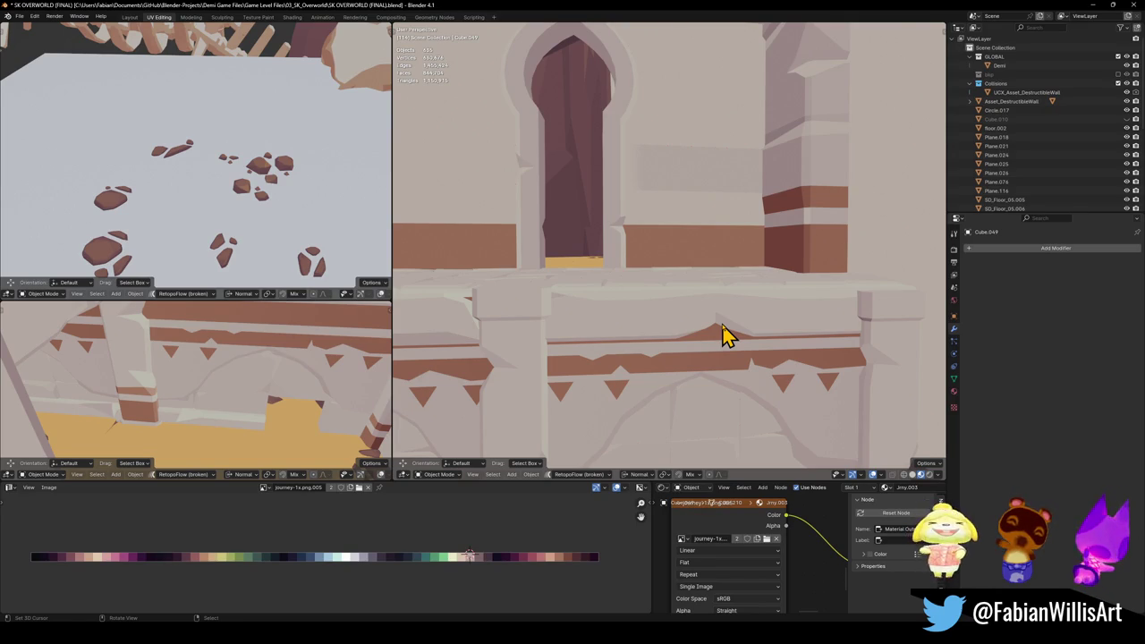
# Step: Review the arch and wall, then save the SK OVERWORLD (FINAL) file
pyautogui.moveTo(685, 288)
pyautogui.mouseDown(button='middle')
pyautogui.moveTo(654, 299)
pyautogui.moveTo(774, 281)
pyautogui.moveTo(747, 267)
pyautogui.moveTo(726, 288)
pyautogui.moveTo(651, 295)
pyautogui.moveTo(787, 286)
pyautogui.moveTo(712, 261)
pyautogui.moveTo(776, 283)
pyautogui.moveTo(749, 296)
pyautogui.moveTo(684, 283)
pyautogui.moveTo(728, 313)
pyautogui.moveTo(689, 309)
pyautogui.moveTo(661, 284)
pyautogui.moveTo(752, 320)
pyautogui.moveTo(759, 289)
pyautogui.moveTo(700, 289)
pyautogui.mouseUp(button='middle')
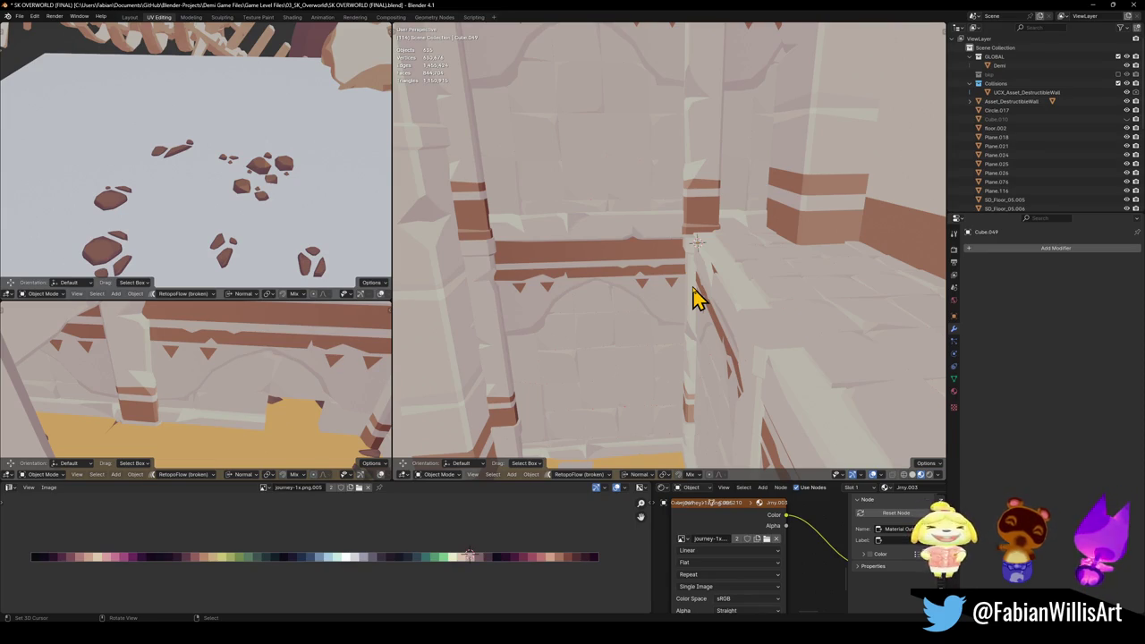
pyautogui.scroll(1, 599, 251)
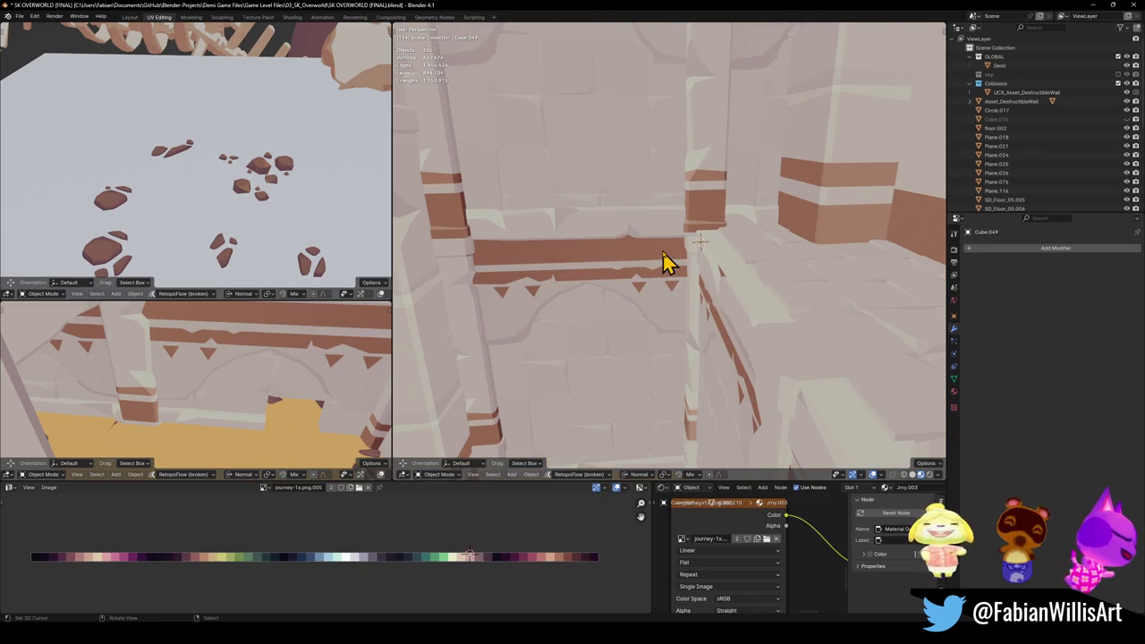
pyautogui.moveTo(664, 251); pyautogui.dragTo(690, 238, button='middle')
pyautogui.hotkey('ctrl', 's')
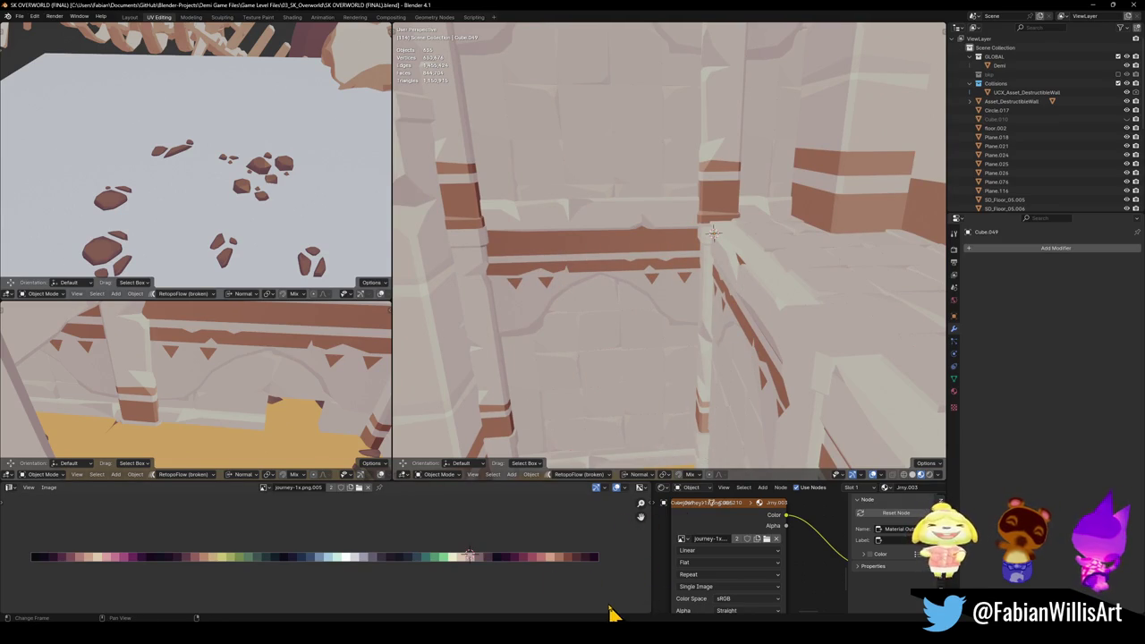
# Step: Switch to the Demi Game Unity editor and toggle fullscreen Game and Scene views
pyautogui.hotkey('alt', 'Tab')
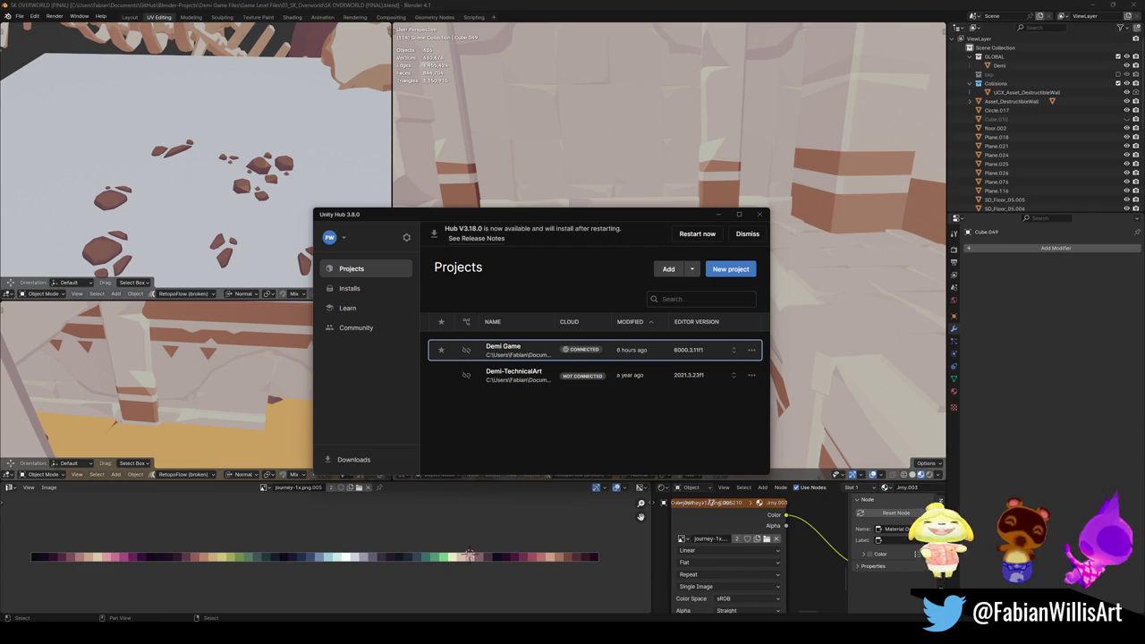
pyautogui.hotkey('alt', 'Tab')
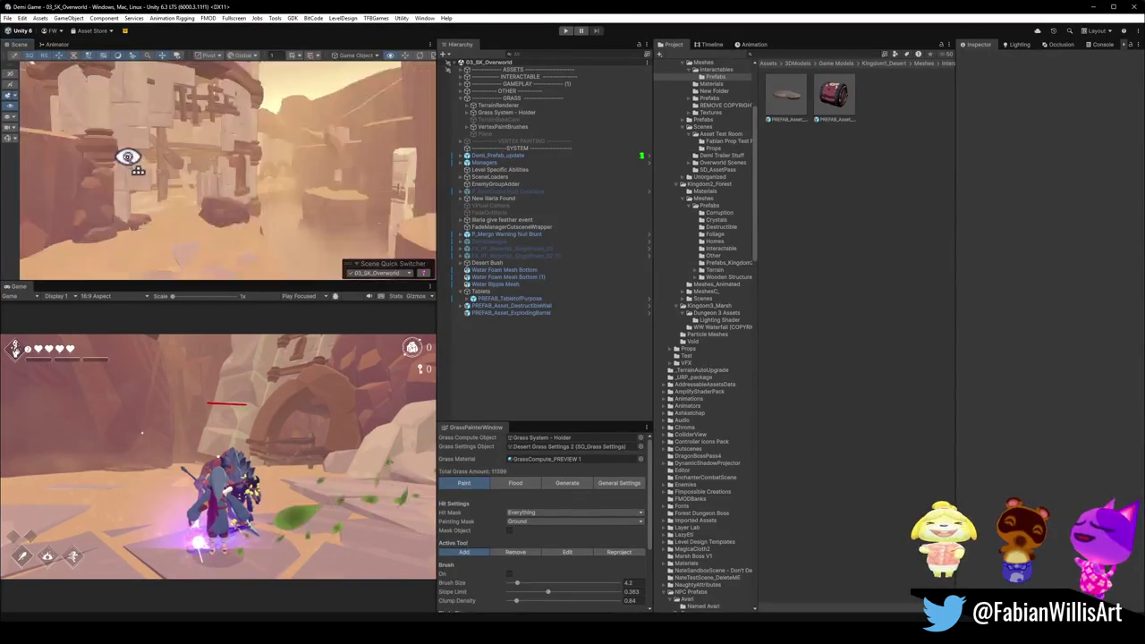
pyautogui.press('F10')
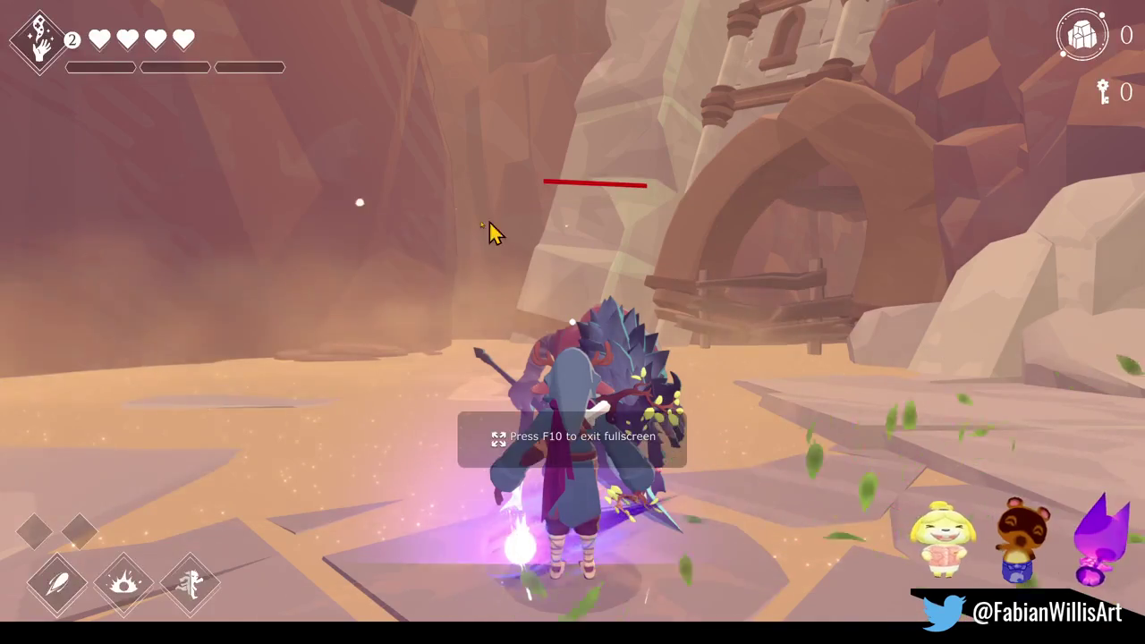
pyautogui.press('F10')
pyautogui.press('F11')
pyautogui.moveTo(501, 248)
pyautogui.mouseDown(button='right')
pyautogui.moveTo(369, 237)
pyautogui.moveTo(588, 260)
pyautogui.moveTo(635, 233)
pyautogui.mouseUp(button='right')
pyautogui.press('F11')
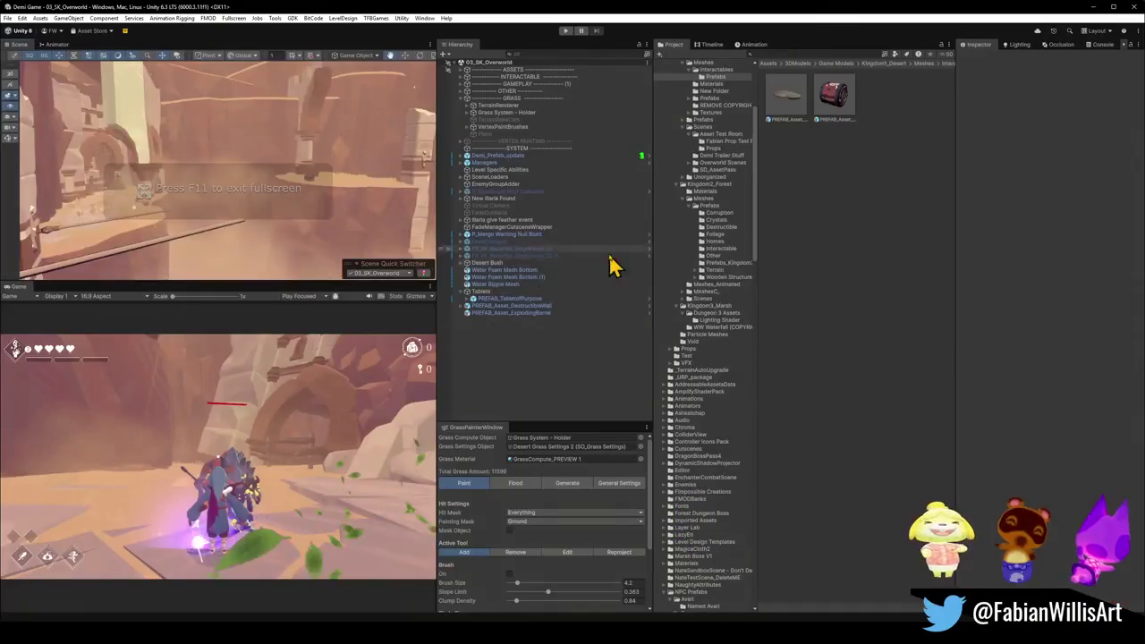
# Step: Fly the scene camera past the palace, arches and stairs to face the ruined tower
pyautogui.moveTo(138, 230); pyautogui.dragTo(307, 207, button='right')
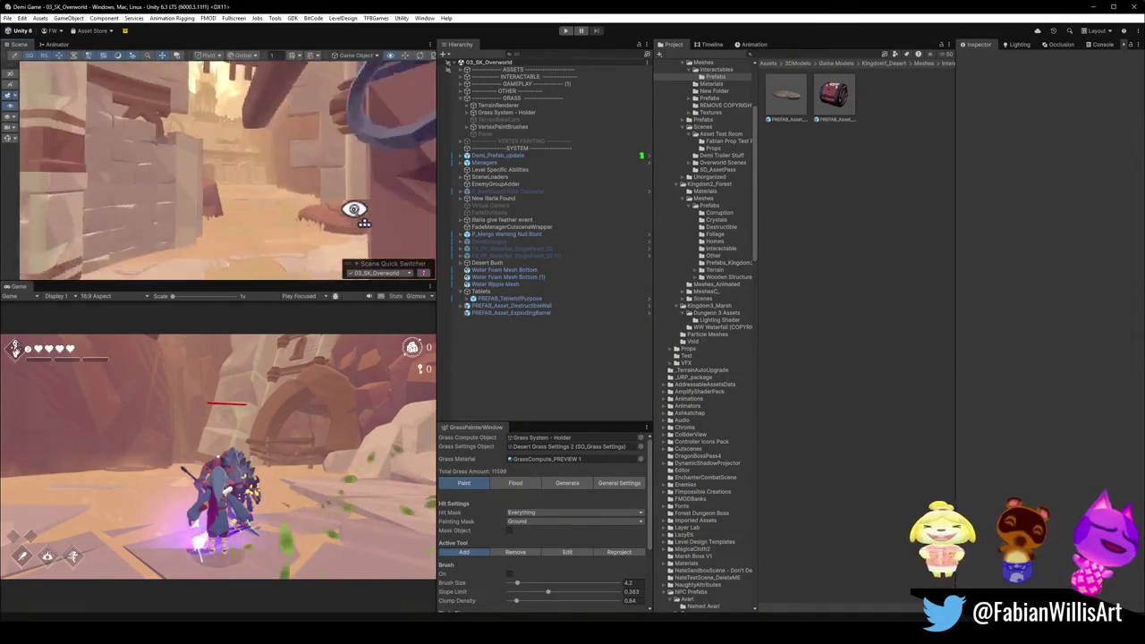
pyautogui.moveTo(307, 208); pyautogui.dragTo(153, 204, button='right')
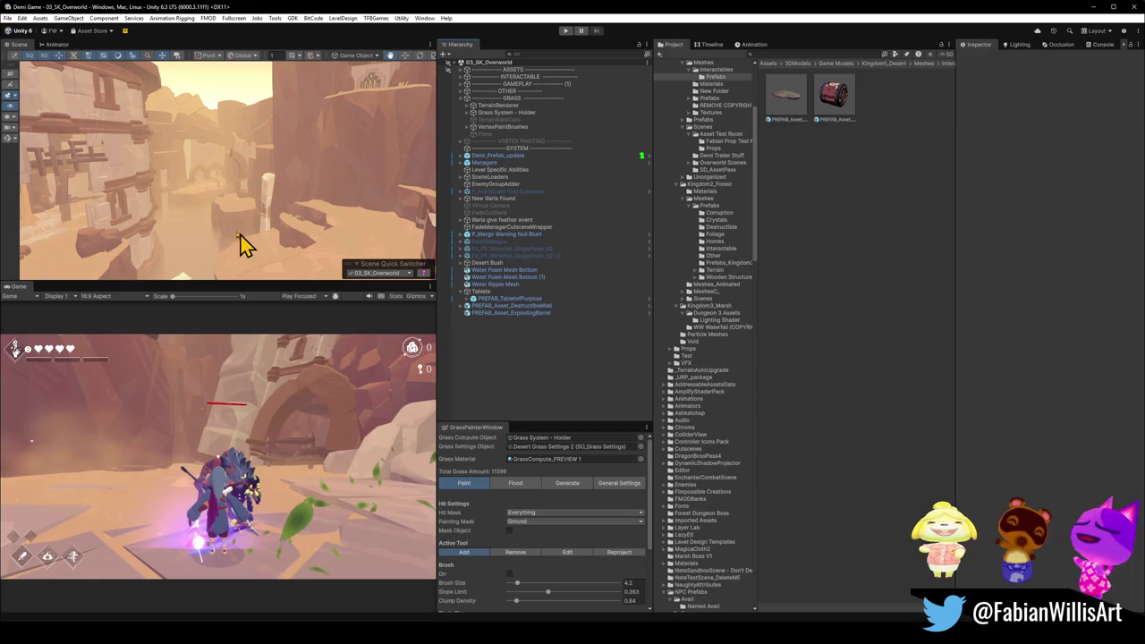
pyautogui.moveTo(352, 179)
pyautogui.mouseDown(button='right')
pyautogui.moveTo(205, 171)
pyautogui.moveTo(327, 205)
pyautogui.mouseUp(button='right')
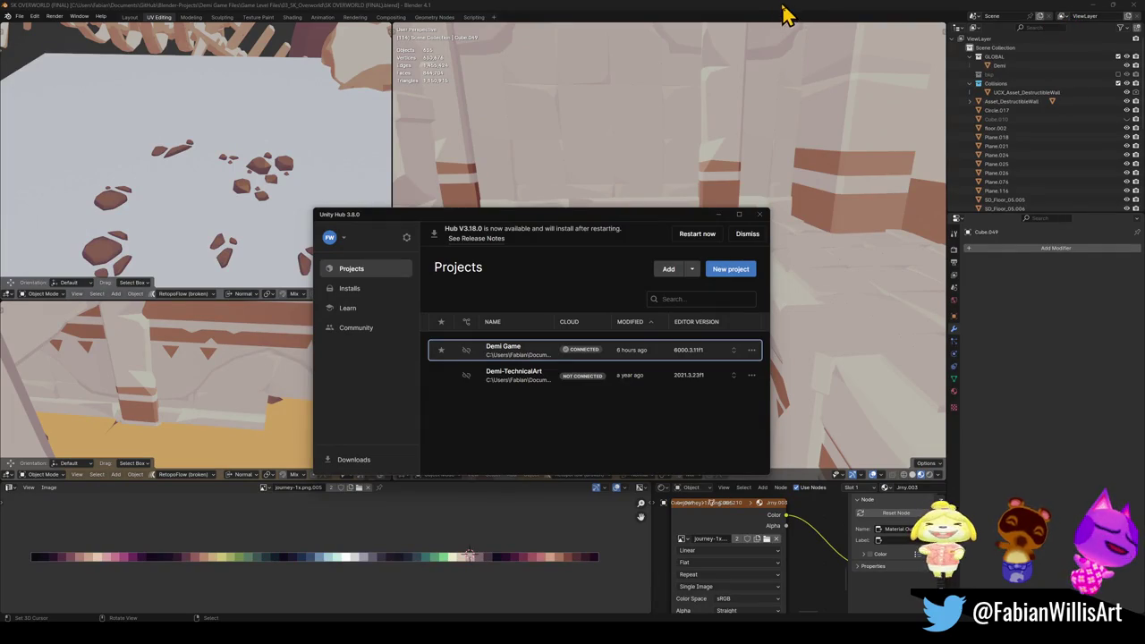
# Step: Bring the Blender SK OVERWORLD (FINAL) window back to the front
pyautogui.click(780, 15)
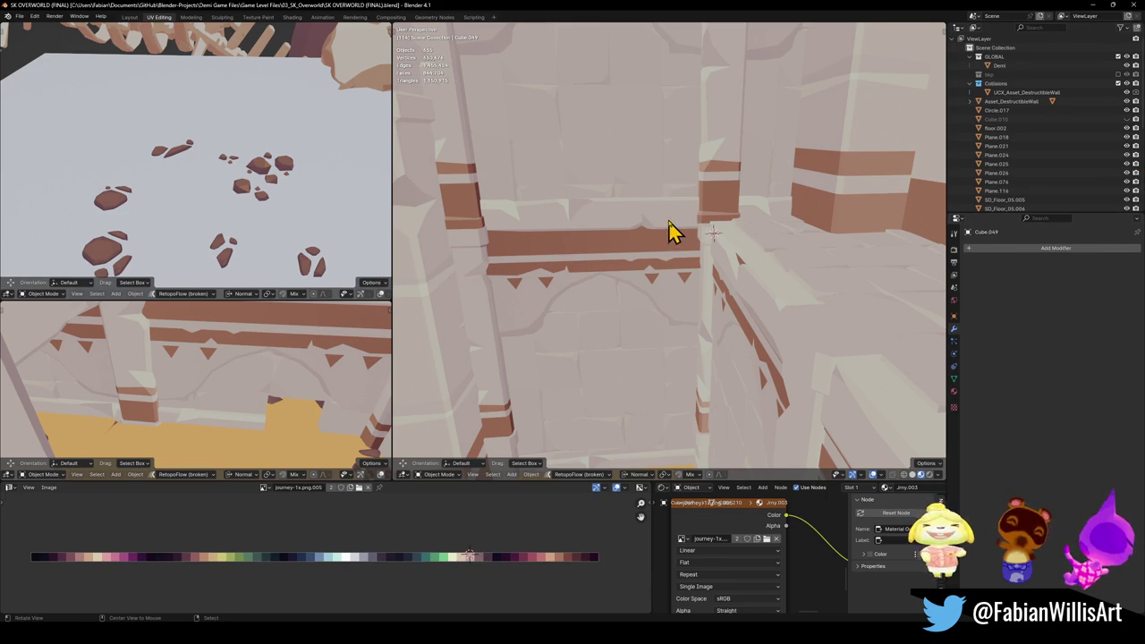
# Step: Orbit the view toward the walls and save the level file
pyautogui.scroll(3, 672, 240)
pyautogui.moveTo(672, 243)
pyautogui.mouseDown(button='middle')
pyautogui.moveTo(744, 274)
pyautogui.moveTo(665, 259)
pyautogui.moveTo(720, 288)
pyautogui.moveTo(570, 289)
pyautogui.moveTo(677, 273)
pyautogui.moveTo(692, 256)
pyautogui.moveTo(645, 280)
pyautogui.moveTo(716, 274)
pyautogui.moveTo(728, 294)
pyautogui.moveTo(757, 289)
pyautogui.moveTo(721, 289)
pyautogui.moveTo(723, 312)
pyautogui.moveTo(718, 300)
pyautogui.mouseUp(button='middle')
pyautogui.hotkey('ctrl', 's')
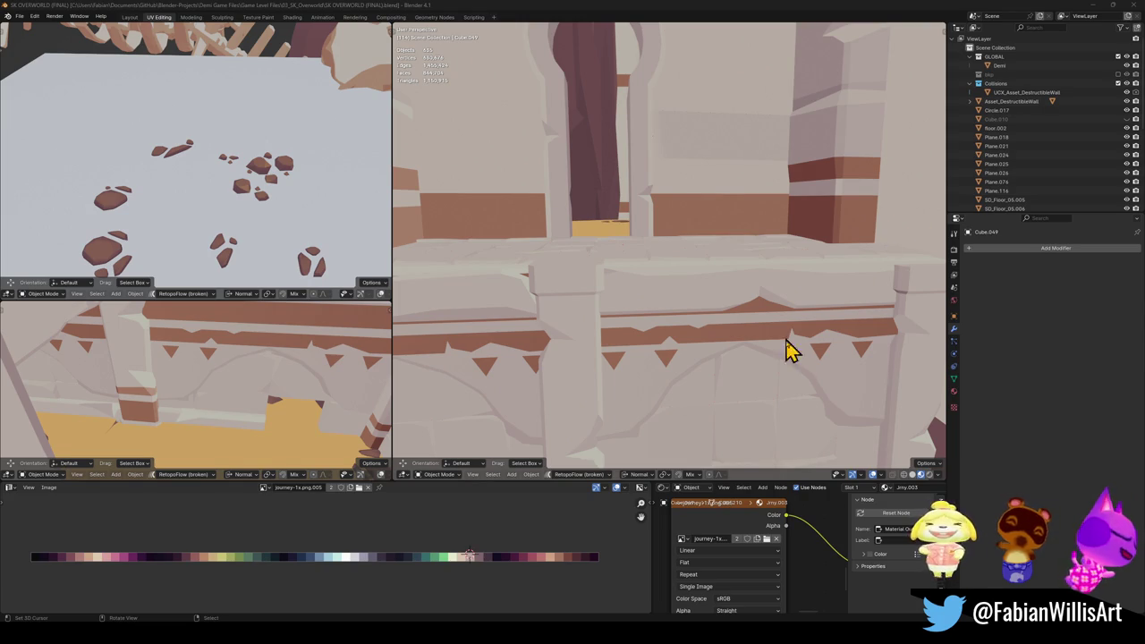
# Step: Duplicate the striped Array-modified wall section, leaving the copy in place
pyautogui.moveTo(715, 296); pyautogui.dragTo(766, 319, button='middle')
pyautogui.moveTo(665, 317)
pyautogui.mouseDown(button='middle')
pyautogui.moveTo(787, 296)
pyautogui.moveTo(814, 271)
pyautogui.moveTo(685, 271)
pyautogui.moveTo(749, 307)
pyautogui.moveTo(705, 266)
pyautogui.mouseUp(button='middle')
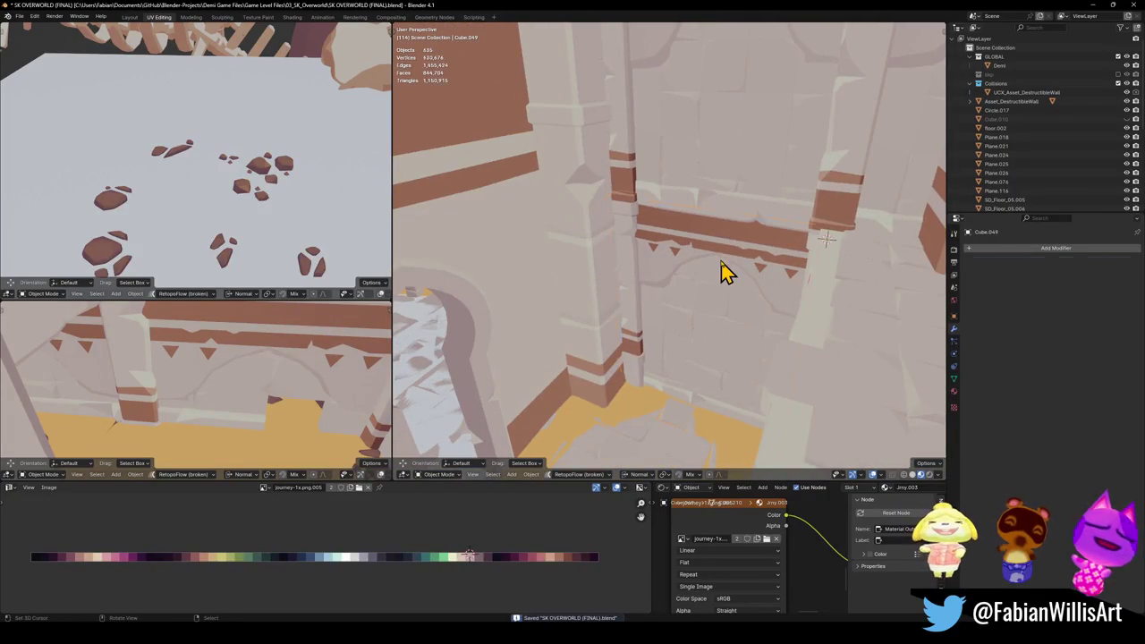
pyautogui.click(723, 271)
pyautogui.moveTo(748, 176)
pyautogui.mouseDown(button='middle')
pyautogui.moveTo(726, 304)
pyautogui.moveTo(733, 295)
pyautogui.mouseUp(button='middle')
pyautogui.hotkey('shift', 'd')
pyautogui.rightClick(731, 279)
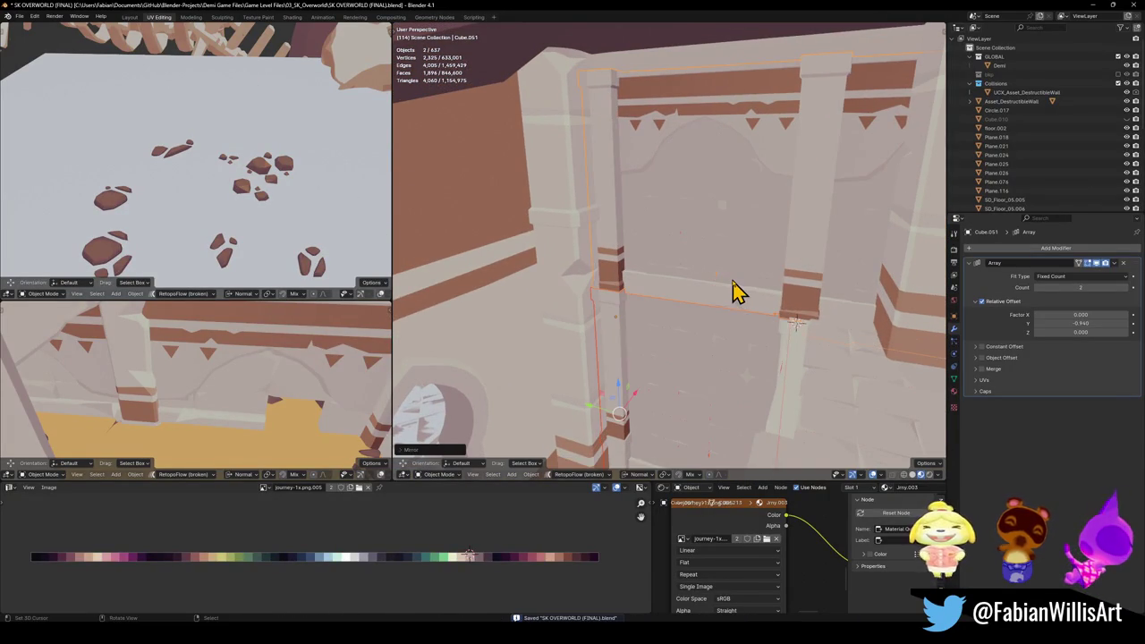
# Step: Walk up to the banded wall and slide the wall copy -16.99 m along its local X axis
pyautogui.scroll(3, 757, 284)
pyautogui.scroll(2, 805, 280)
pyautogui.hotkey('shift', '`')
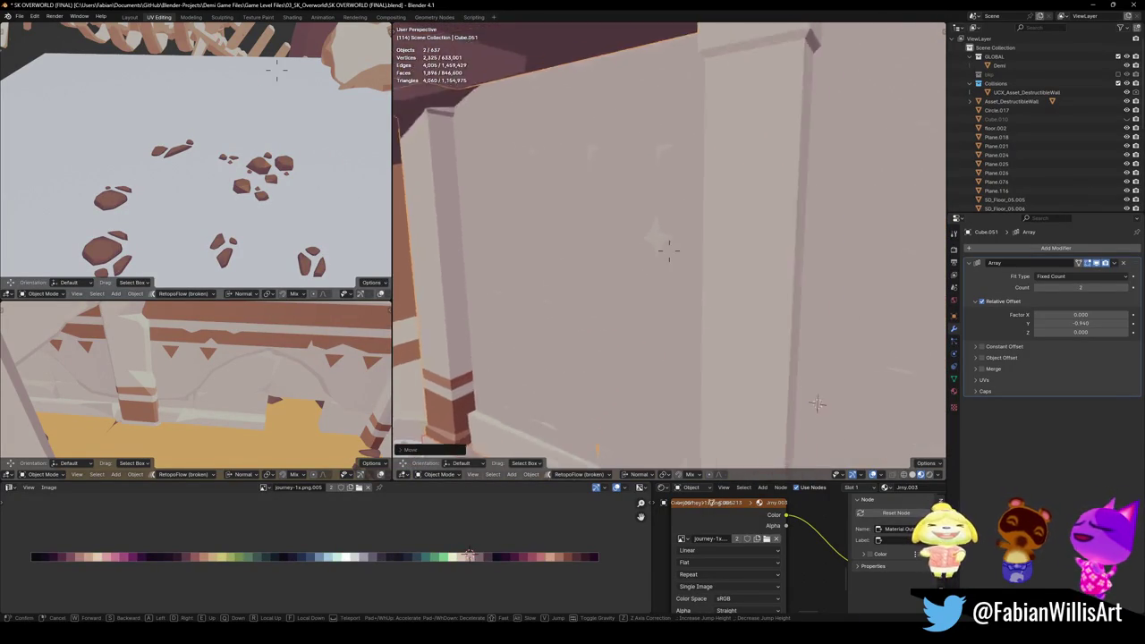
pyautogui.press('w')
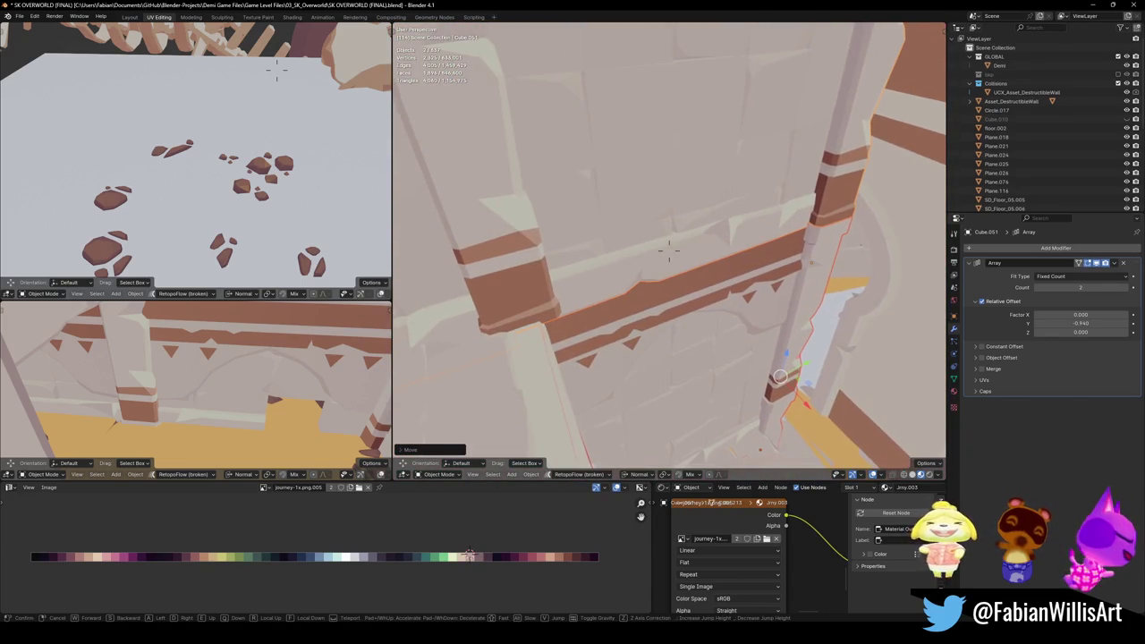
pyautogui.click(767, 275)
pyautogui.press('g')
pyautogui.press('x')
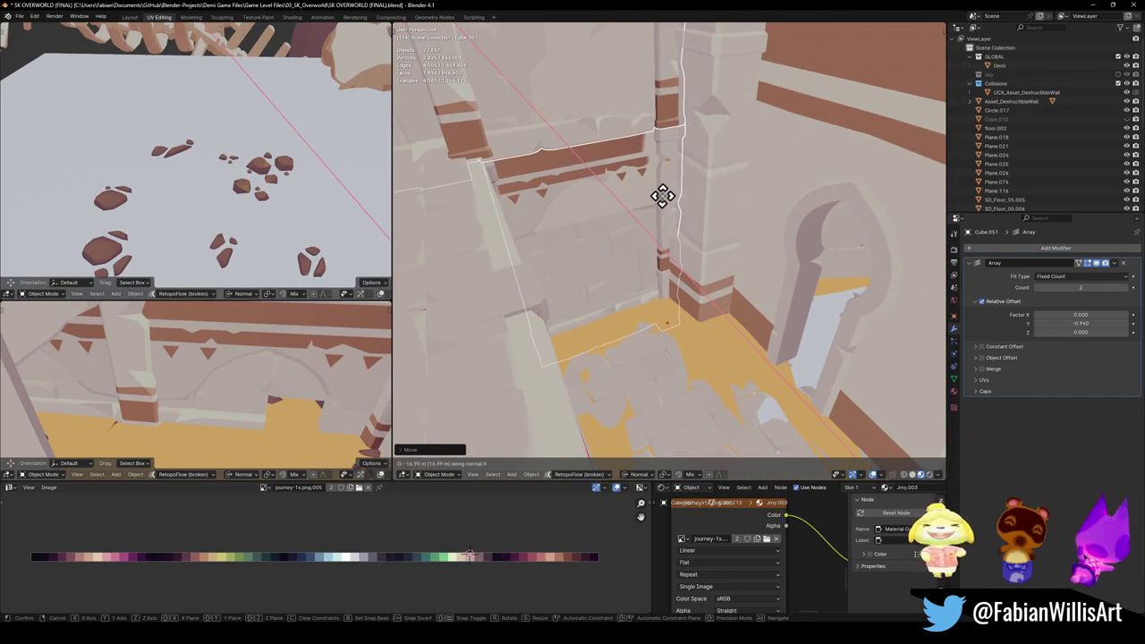
pyautogui.click(729, 236)
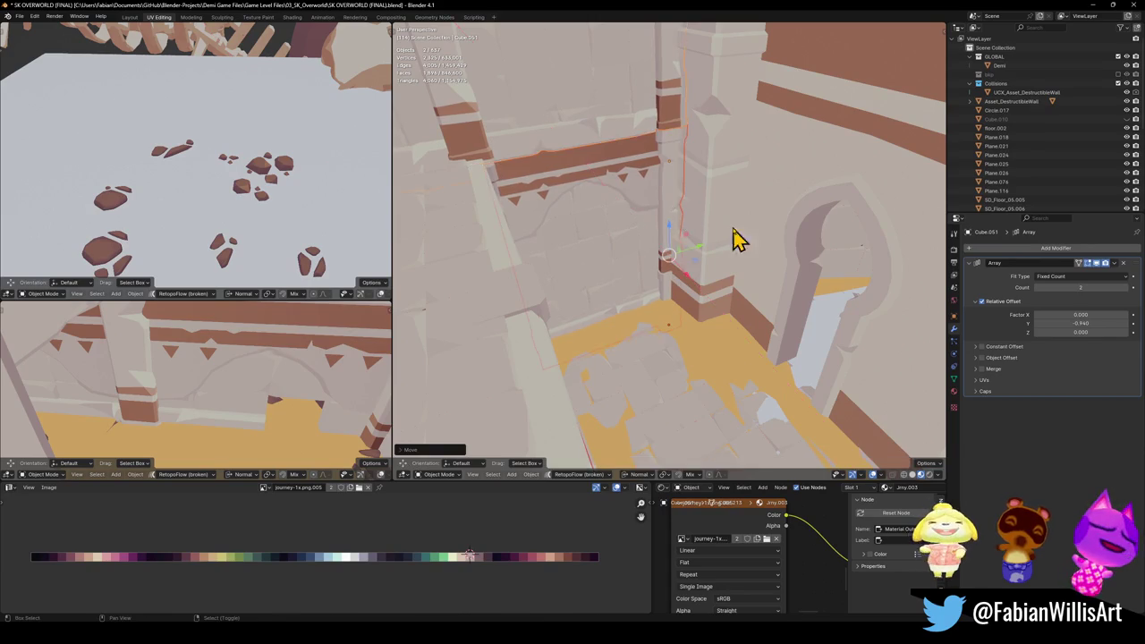
pyautogui.hotkey('shift', '`')
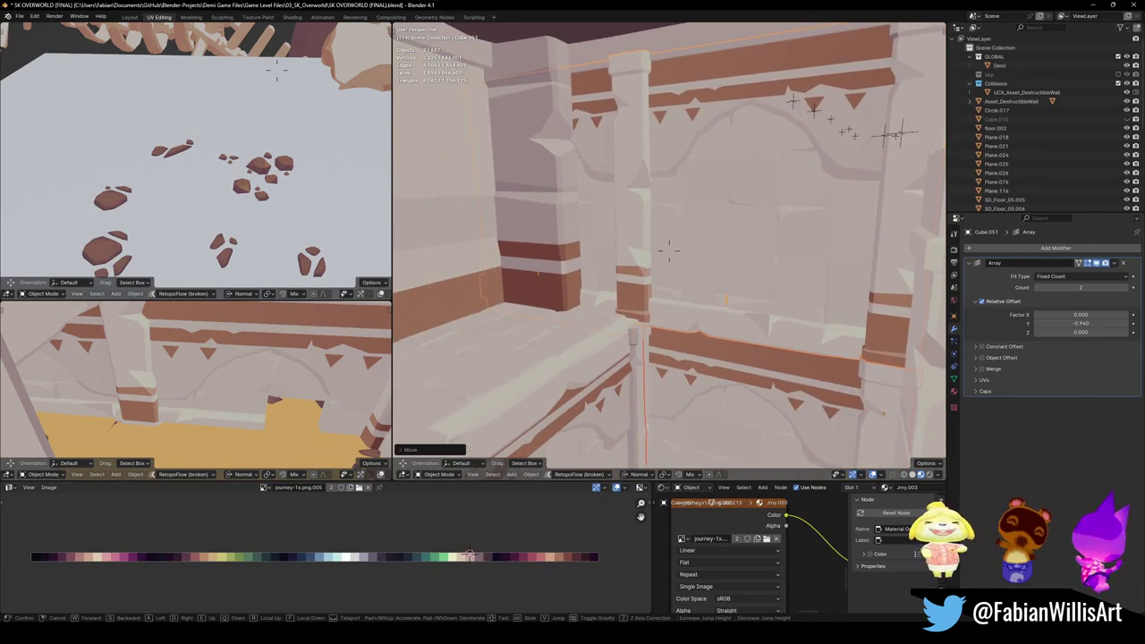
# Step: Walk through the arched doorway into the courtyard and around the pillar wall
pyautogui.hotkey('ctrl', 's')
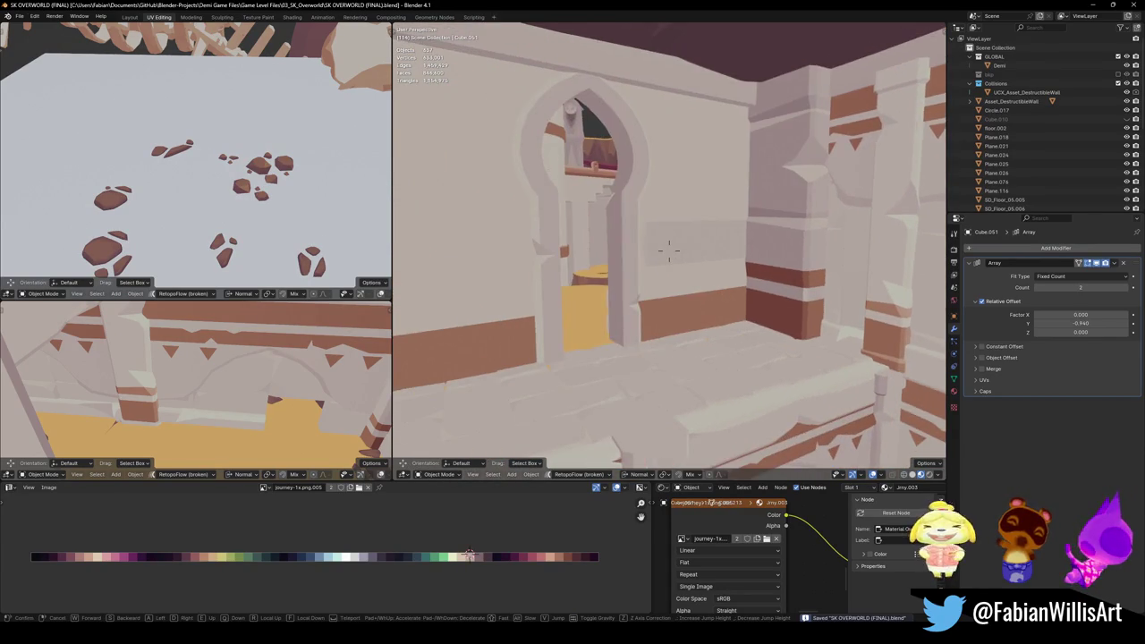
pyautogui.press('w')
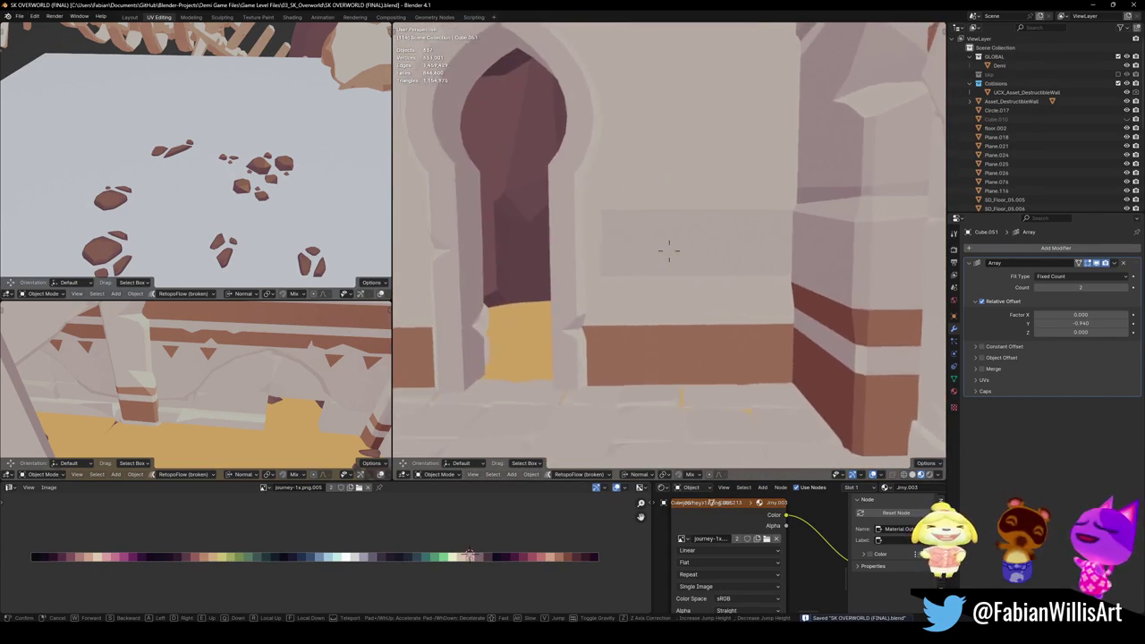
pyautogui.press('w')
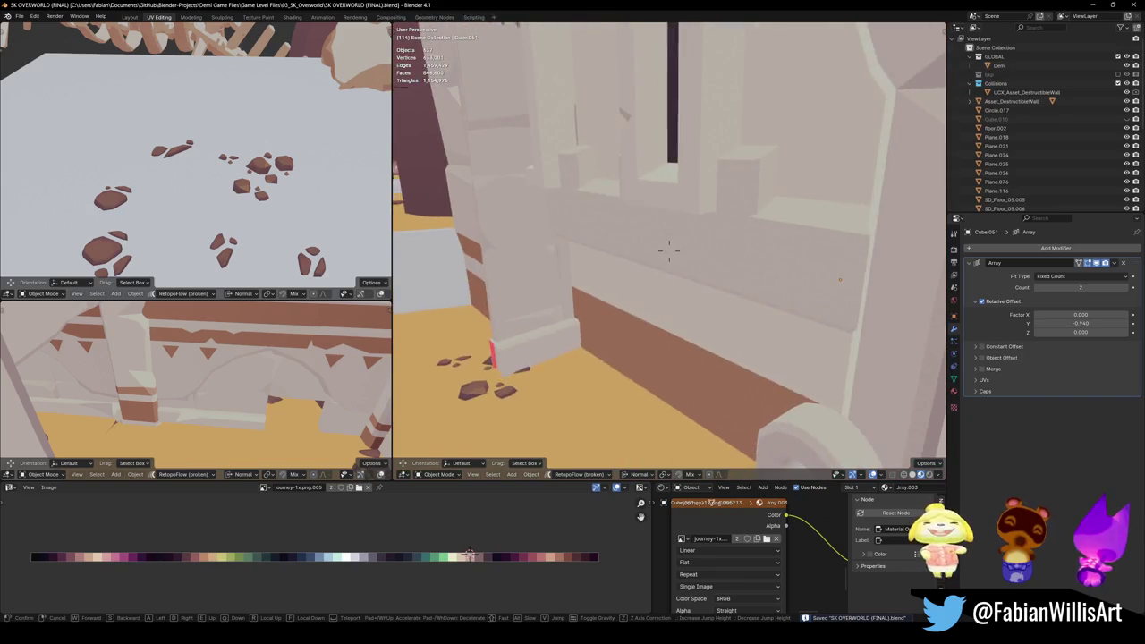
pyautogui.press('w')
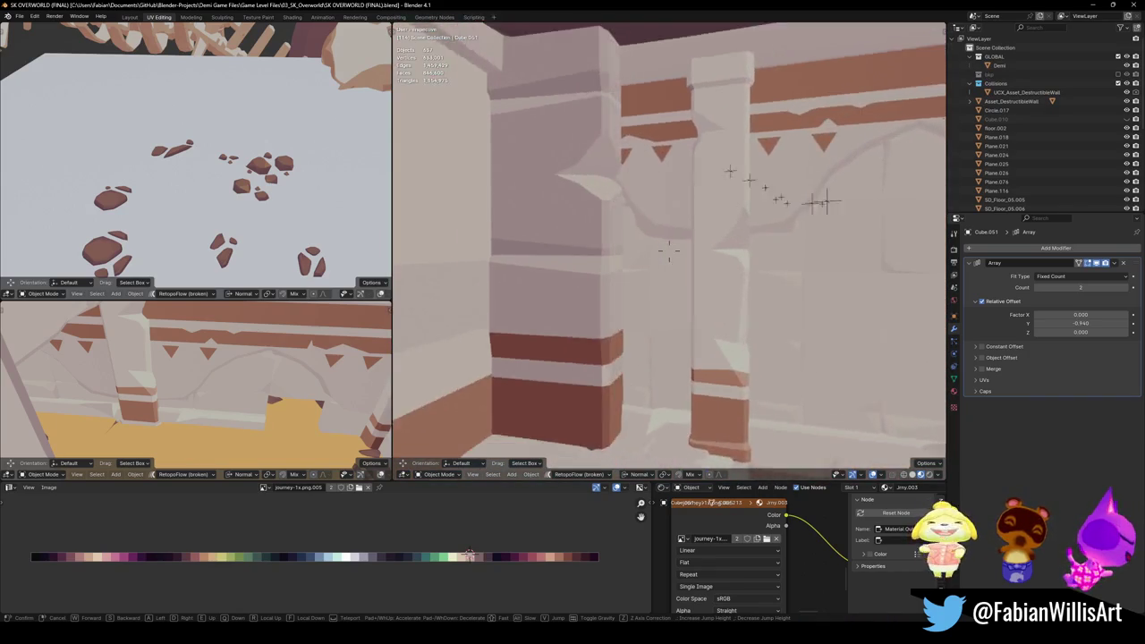
pyautogui.press('w')
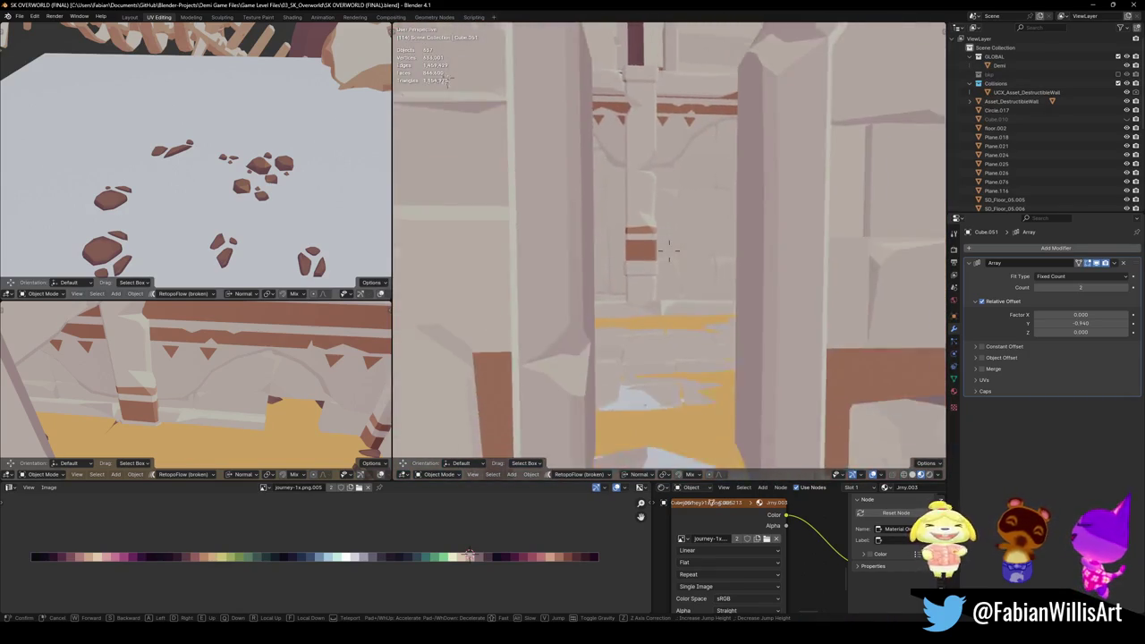
pyautogui.press('s')
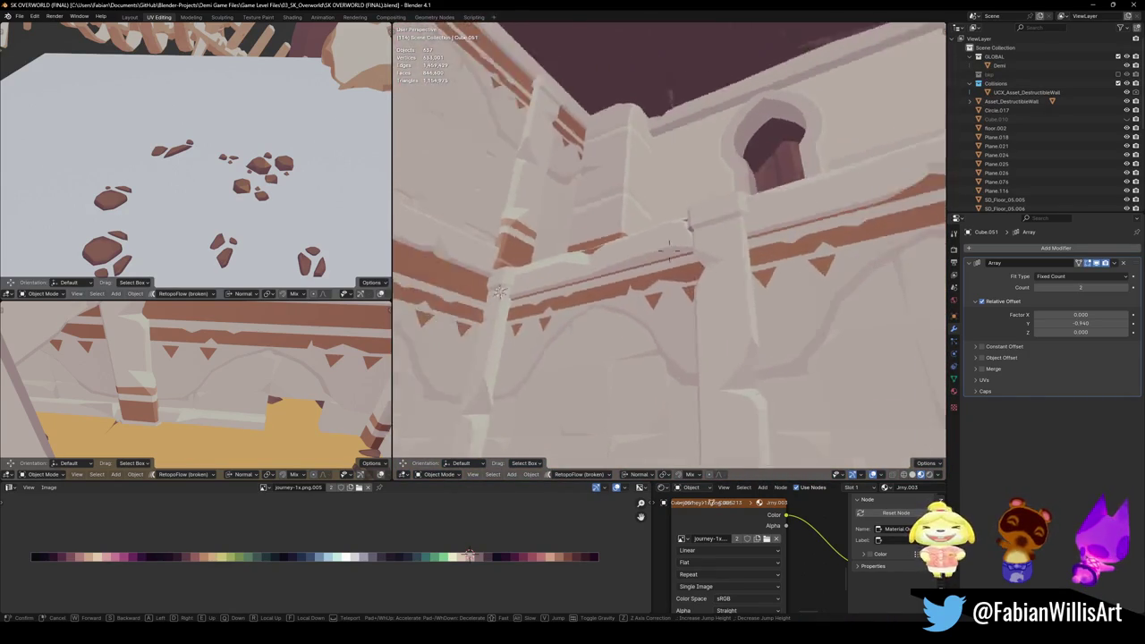
pyautogui.press('w')
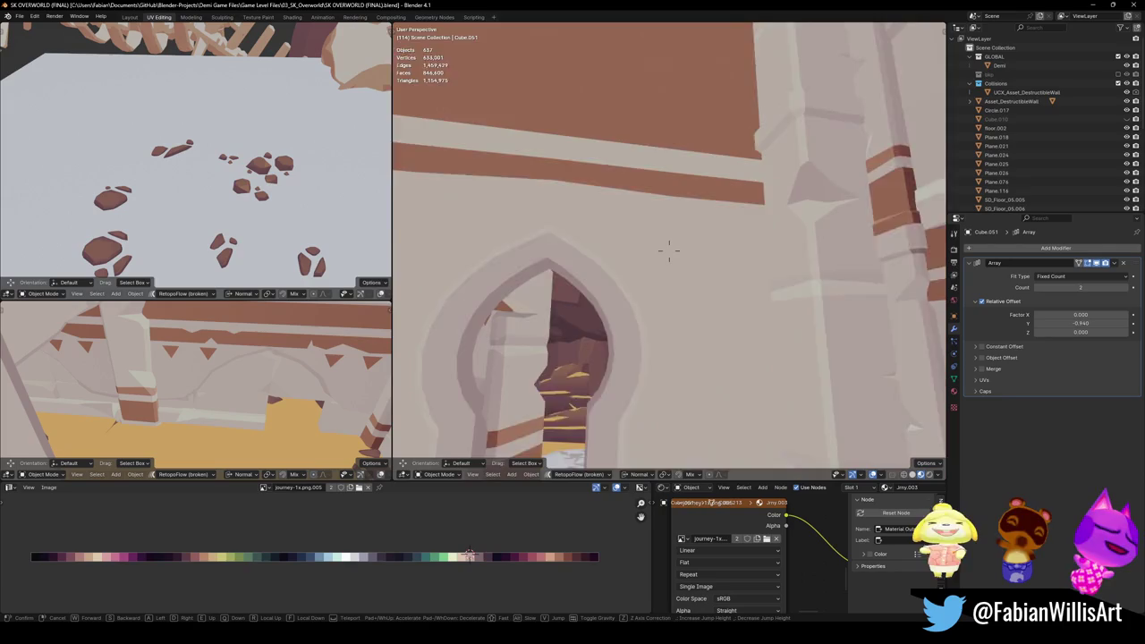
pyautogui.press('s')
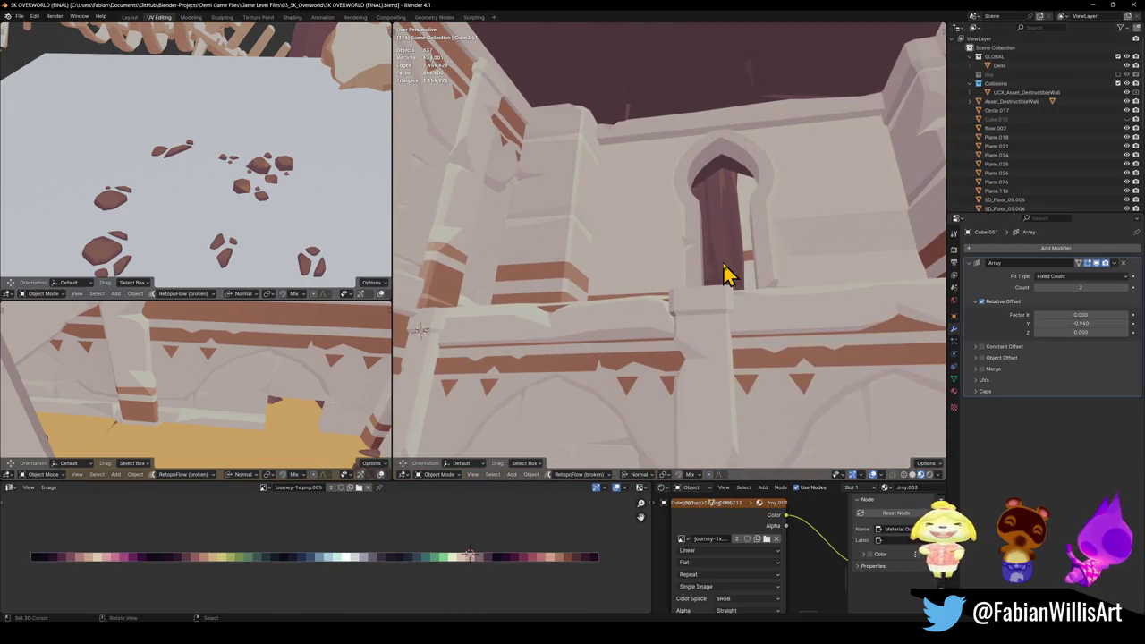
pyautogui.hotkey('ctrl', 's')
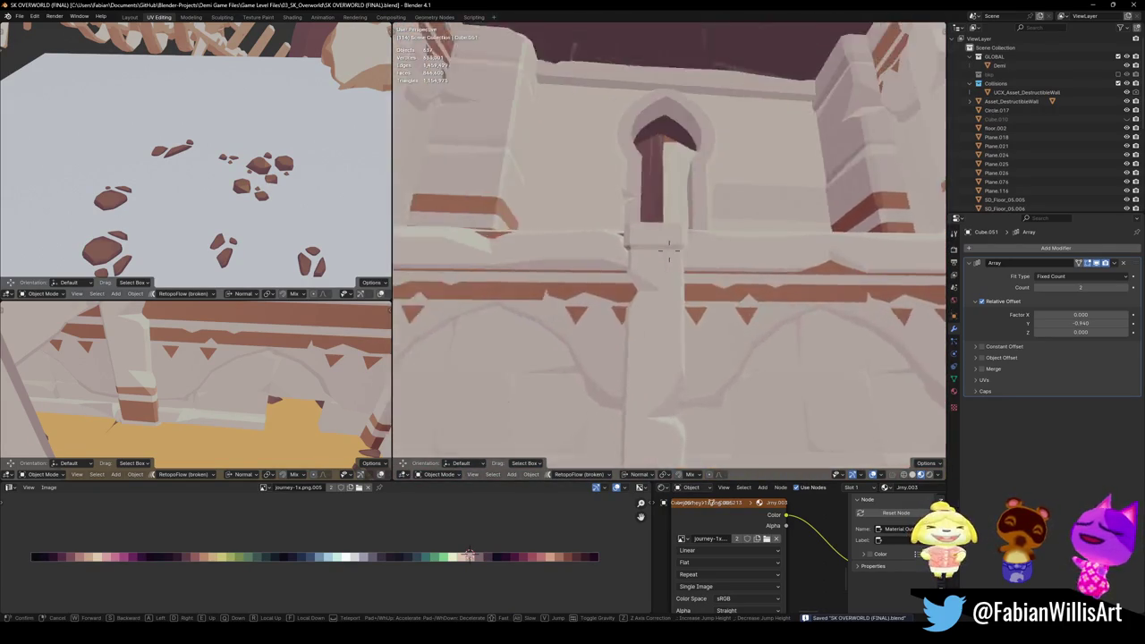
pyautogui.press('w')
pyautogui.click(669, 249)
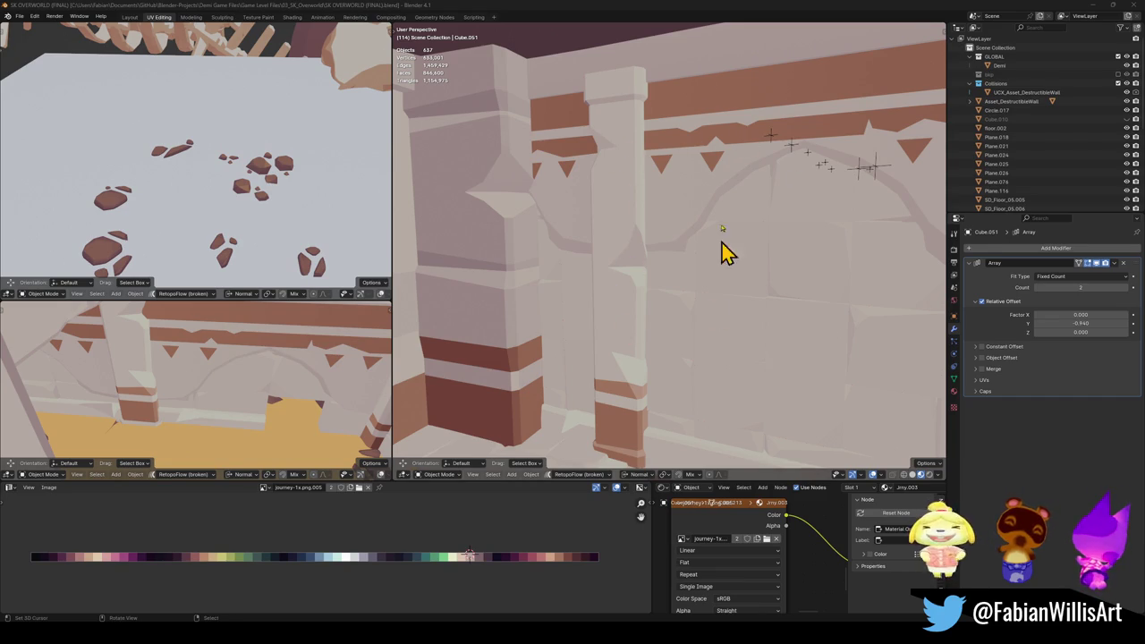
# Step: Walk to the arched wall, select the SD_floorTrim_01.004 trim and enter Edit Mode, deselecting all
pyautogui.hotkey('shift', '`')
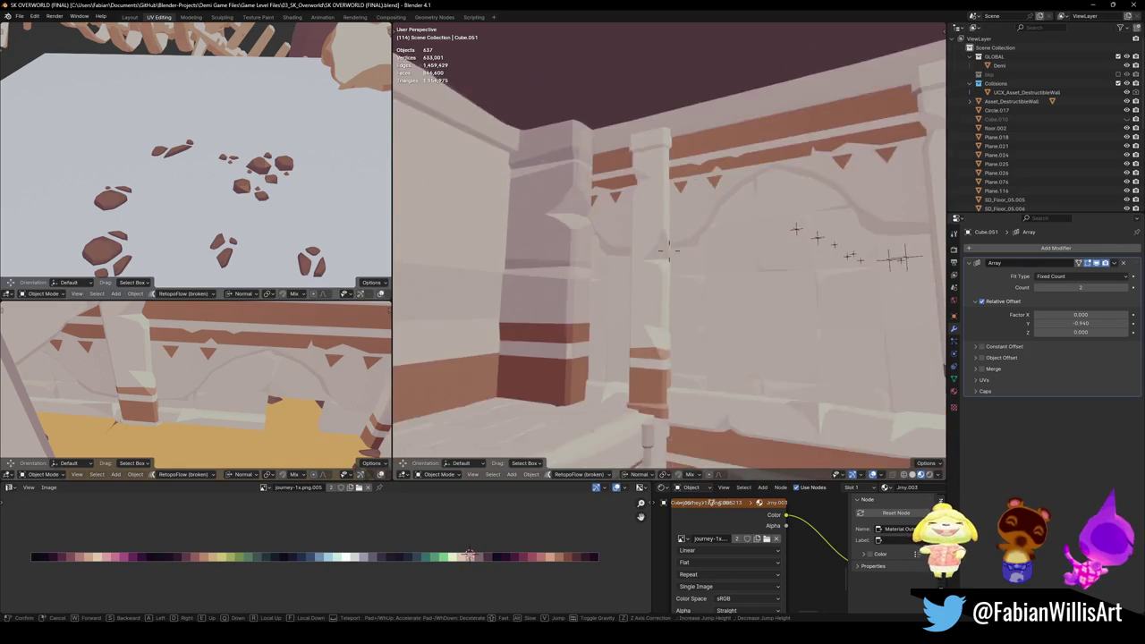
pyautogui.press('w')
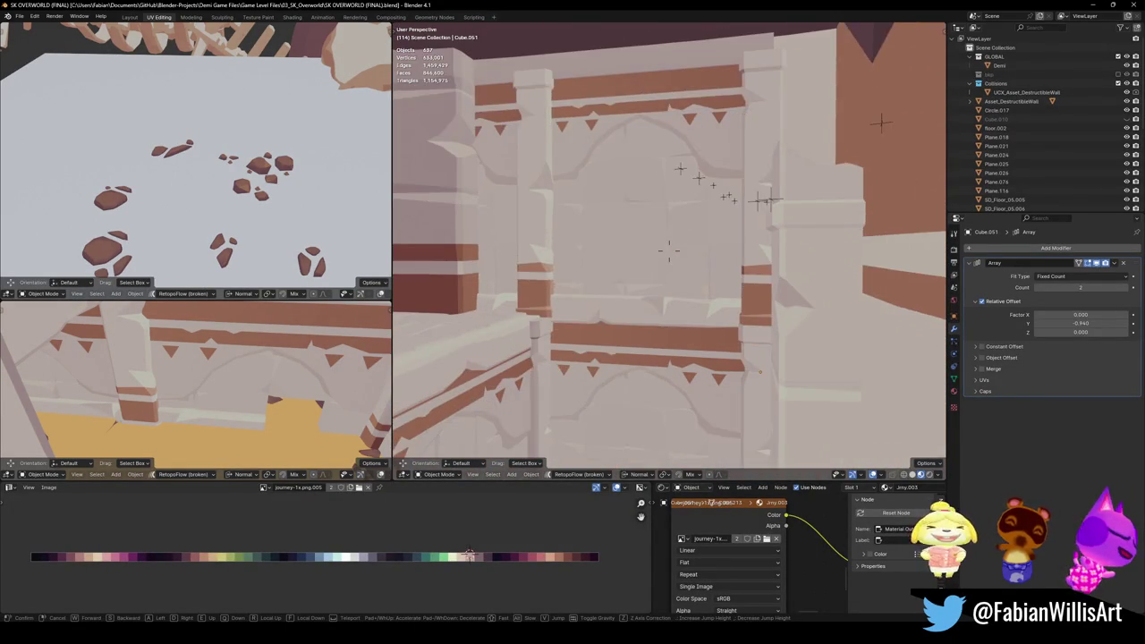
pyautogui.press('w')
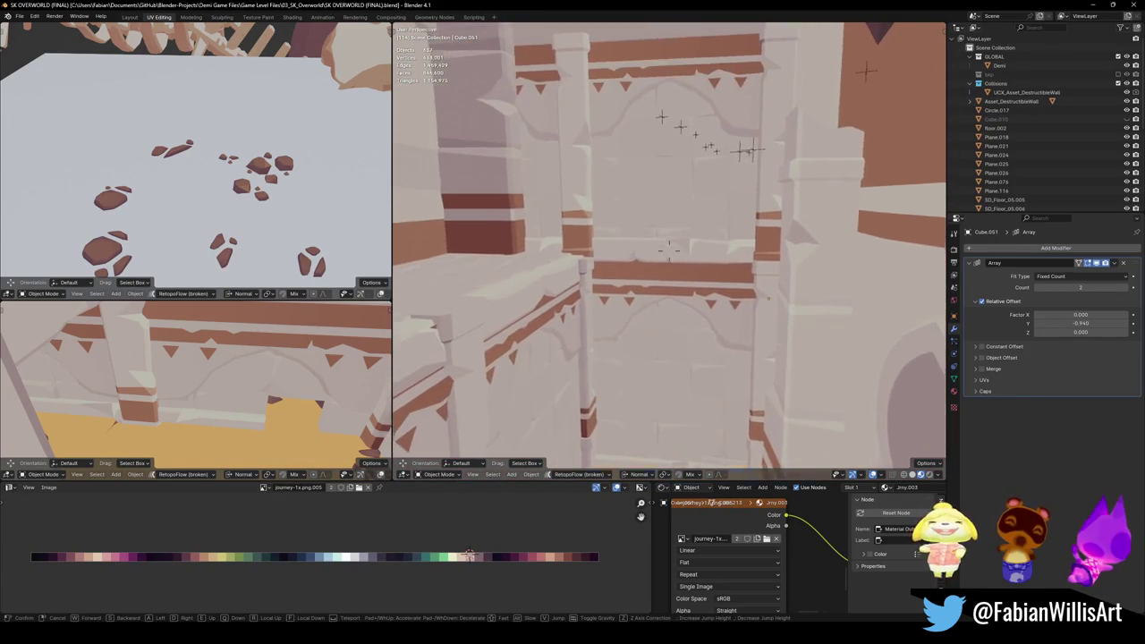
pyautogui.click(701, 176)
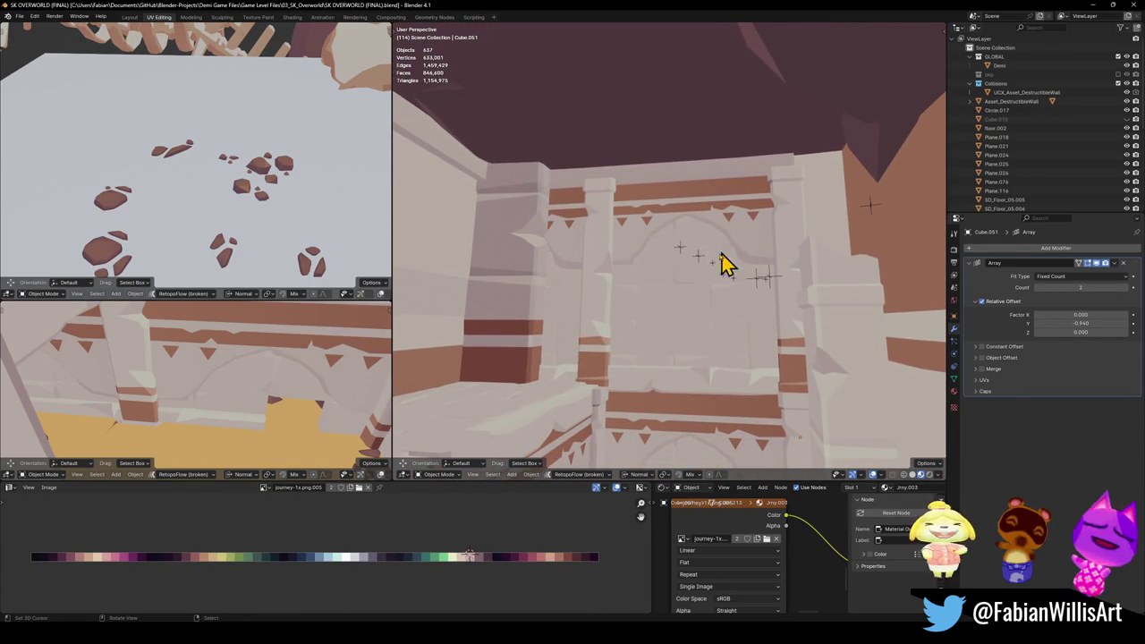
pyautogui.click(593, 319)
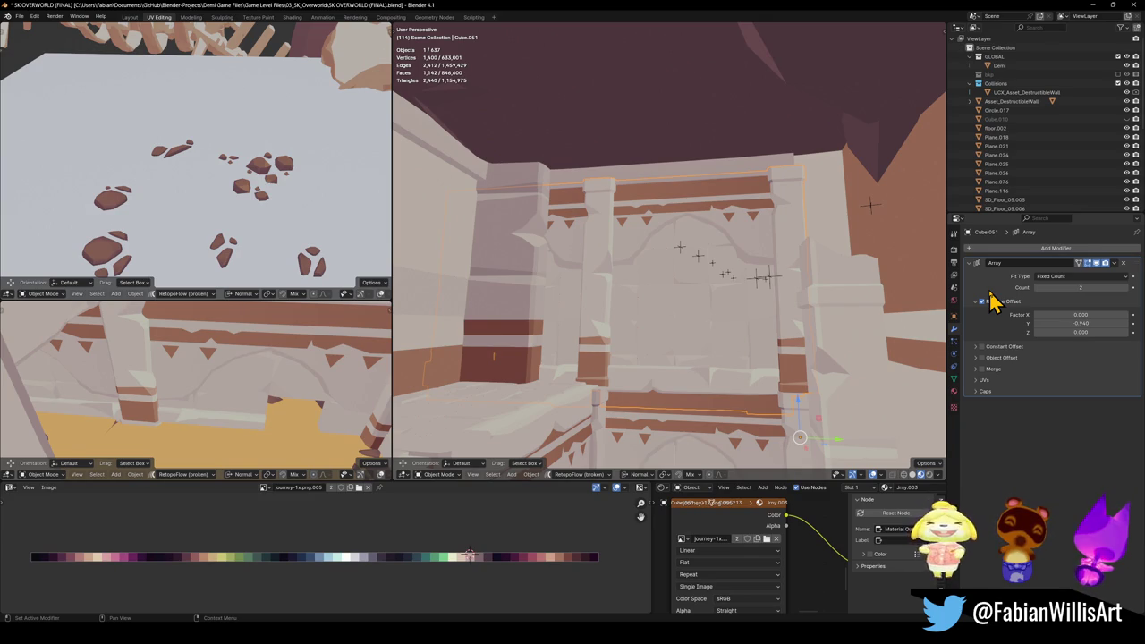
pyautogui.click(765, 176)
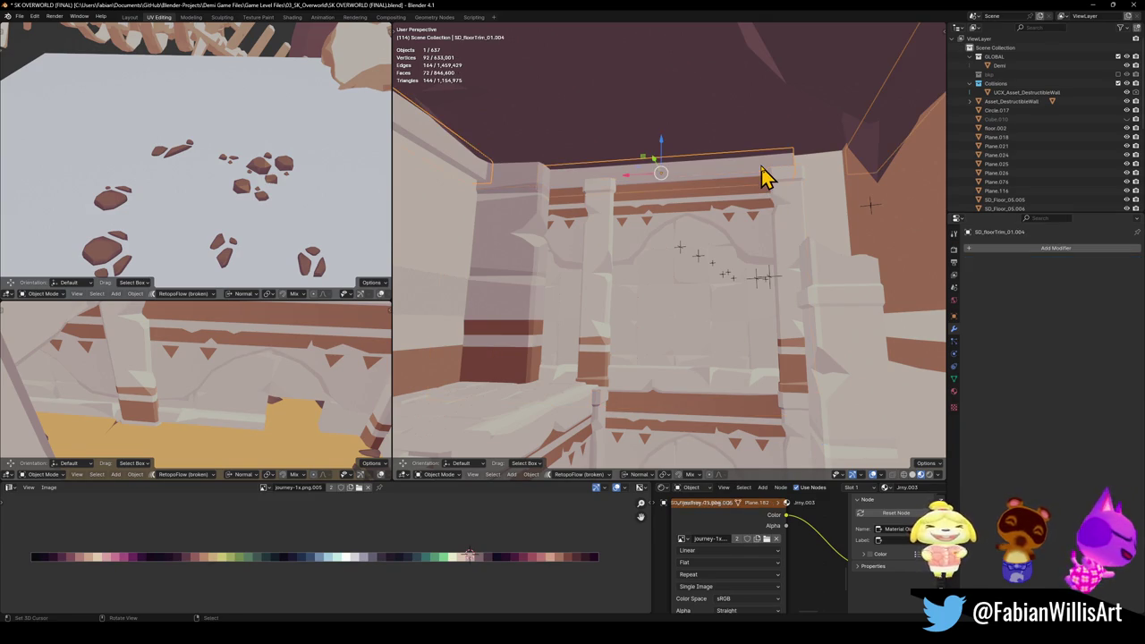
pyautogui.press('Tab')
pyautogui.hotkey('alt', 'a')
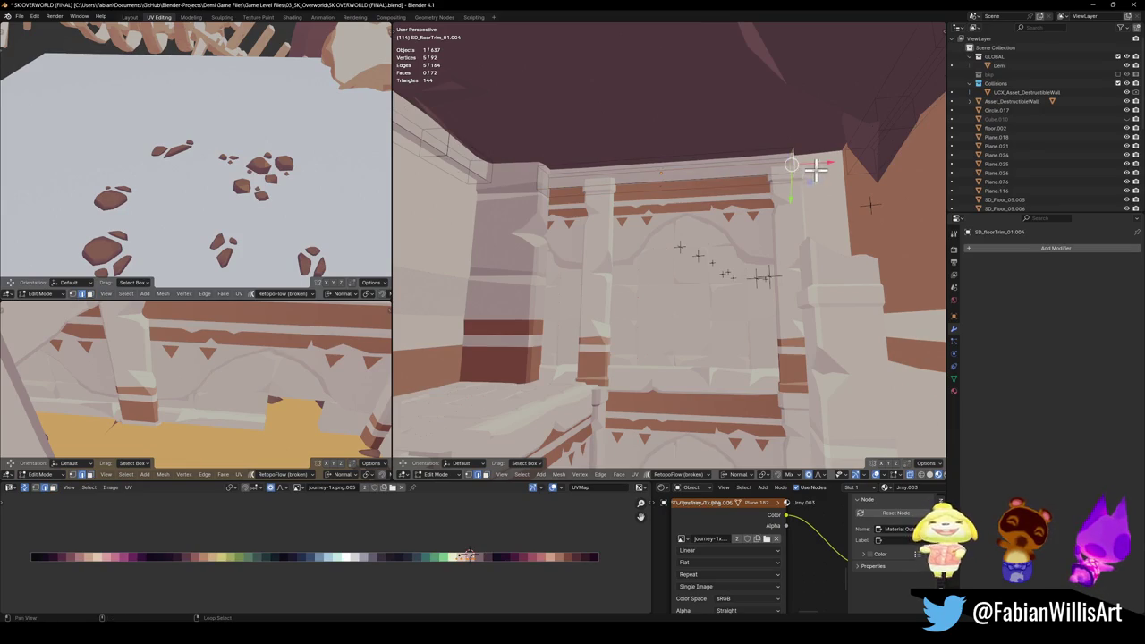
# Step: Shift the selected trim vertices about 3.87 m along X, leave Edit Mode and save
pyautogui.press('g')
pyautogui.press('x')
pyautogui.press('x')
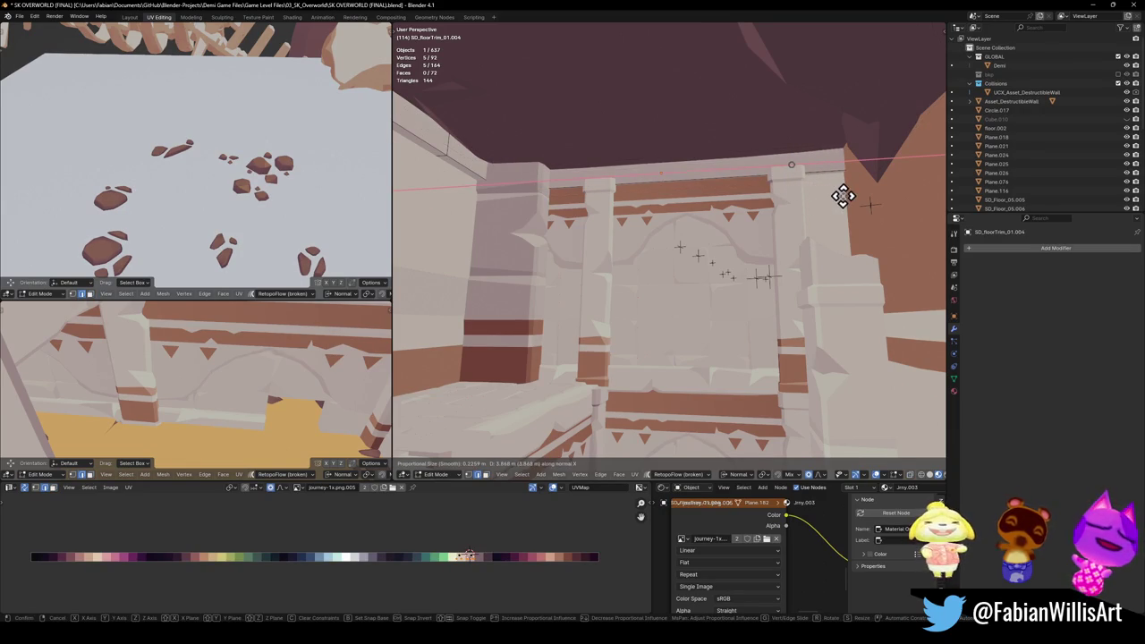
pyautogui.click(842, 196)
pyautogui.press('Tab')
pyautogui.hotkey('ctrl', 's')
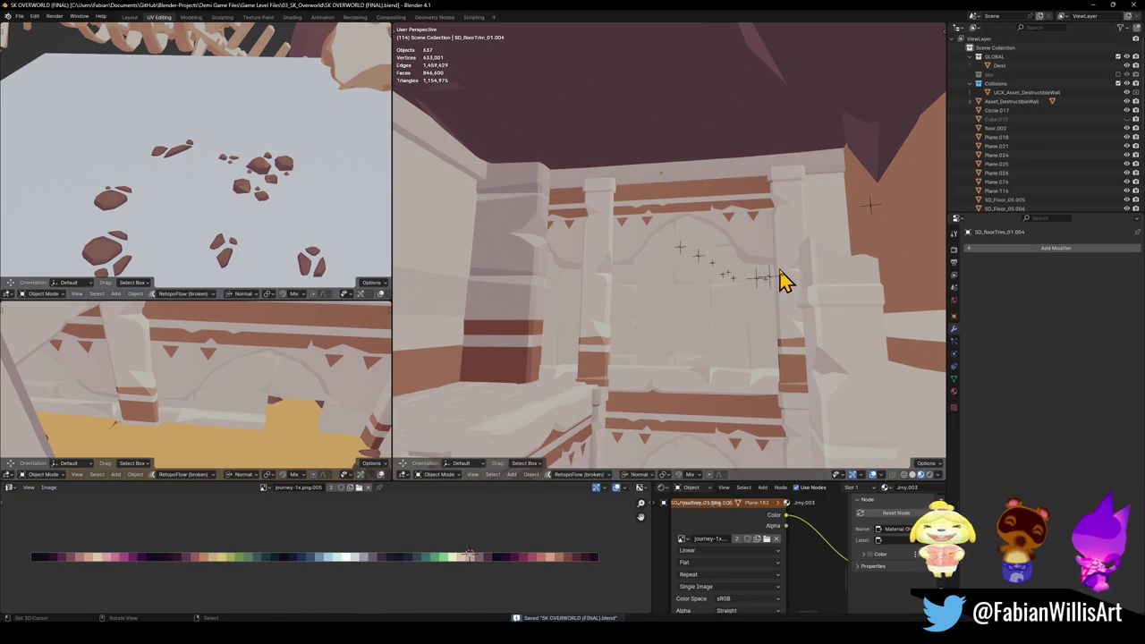
# Step: Walk through to the arched passage and select the pillar carrying the Array modifier
pyautogui.hotkey('shift', '`')
pyautogui.press('w')
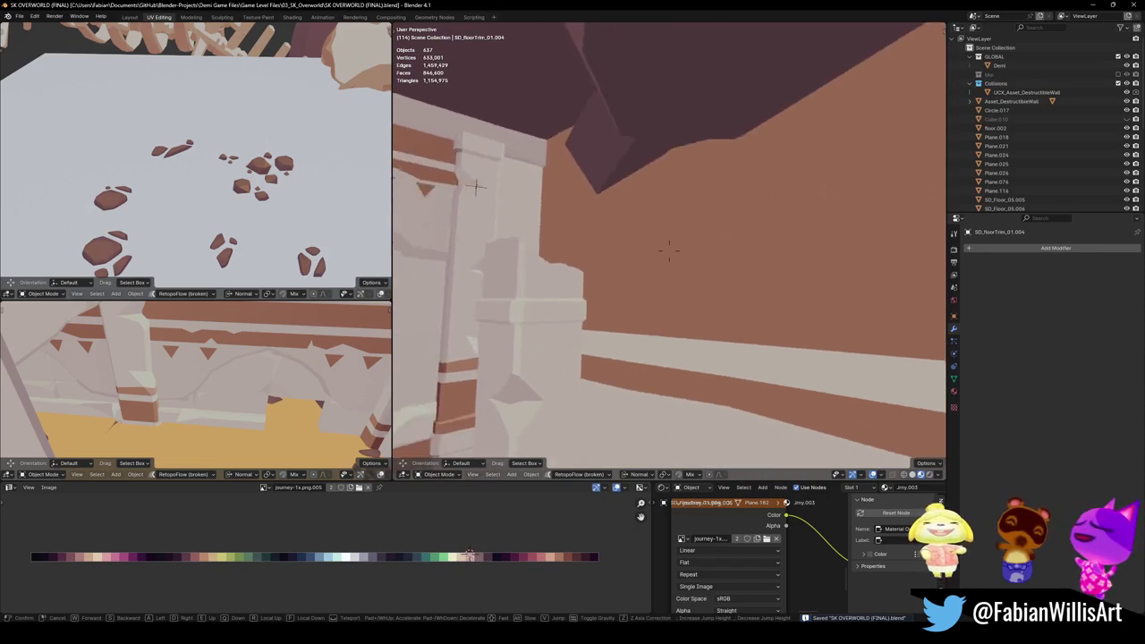
pyautogui.press('w')
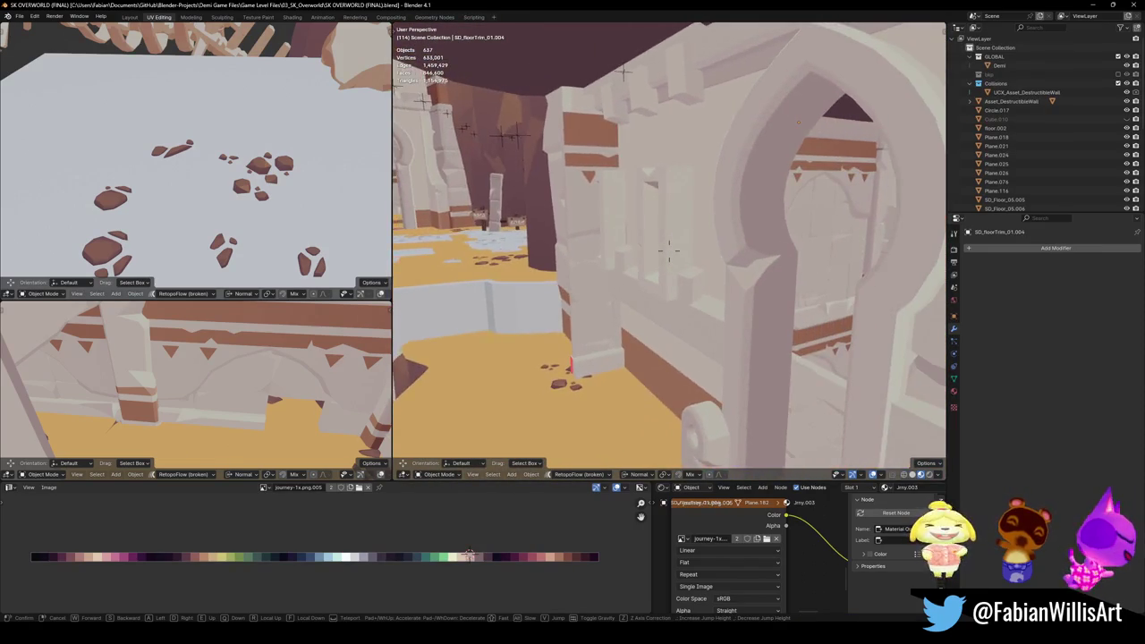
pyautogui.press('Escape')
pyautogui.click(672, 183)
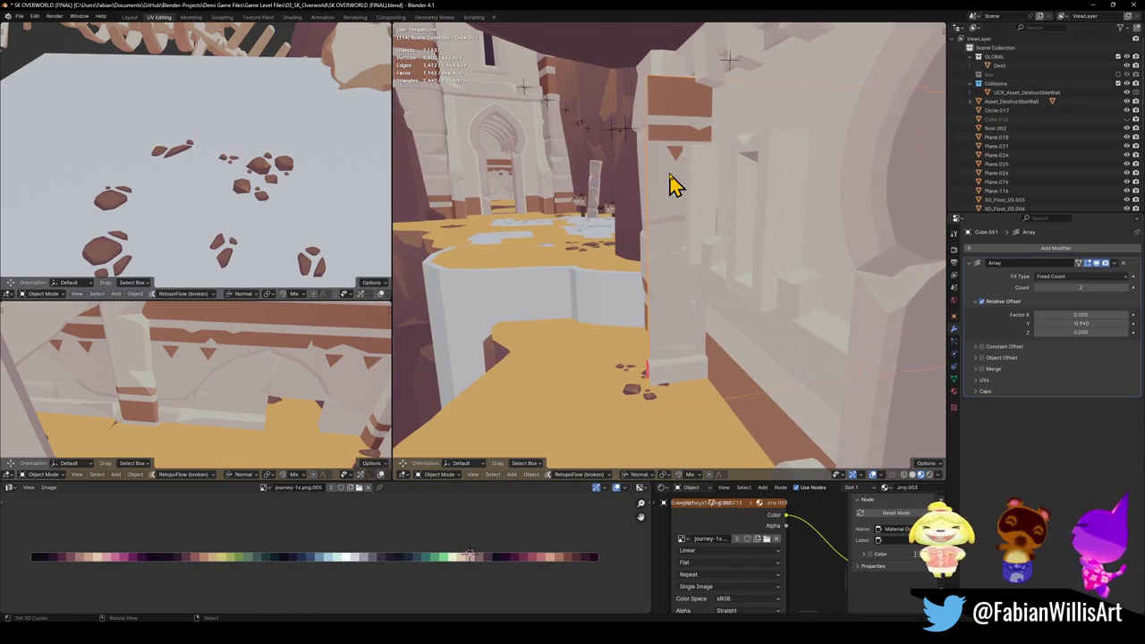
# Step: Orbit in close to the selected pillar and save the overworld file
pyautogui.keyDown('alt'); pyautogui.moveTo(677, 204); pyautogui.dragTo(713, 209); pyautogui.keyUp('alt')
pyautogui.scroll(3, 787, 277)
pyautogui.keyDown('alt'); pyautogui.moveTo(736, 248); pyautogui.dragTo(703, 218); pyautogui.keyUp('alt')
pyautogui.hotkey('shift', '`')
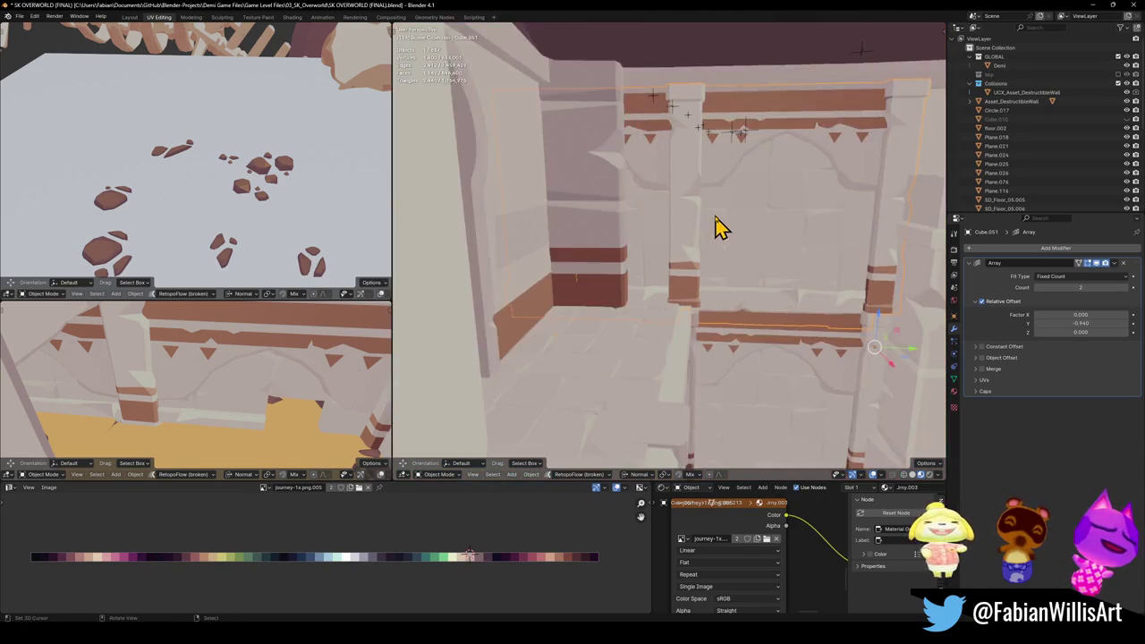
pyautogui.click(724, 261)
pyautogui.hotkey('ctrl', 's')
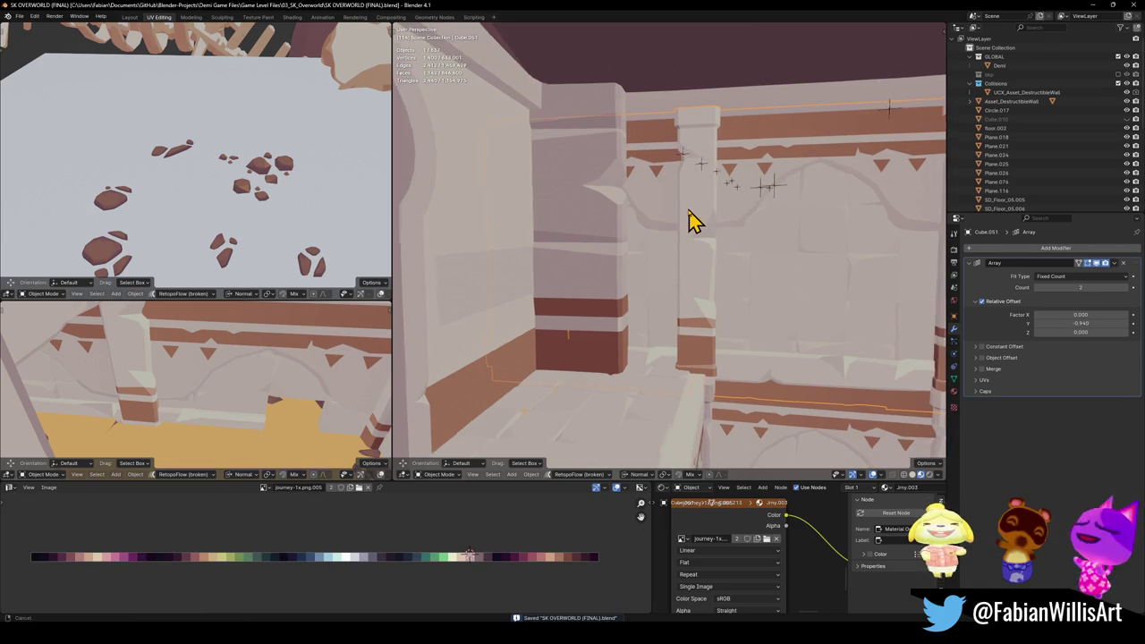
# Step: Orbit and walk around the arch and pillars to inspect them up close
pyautogui.moveTo(689, 220); pyautogui.dragTo(670, 212, button='middle')
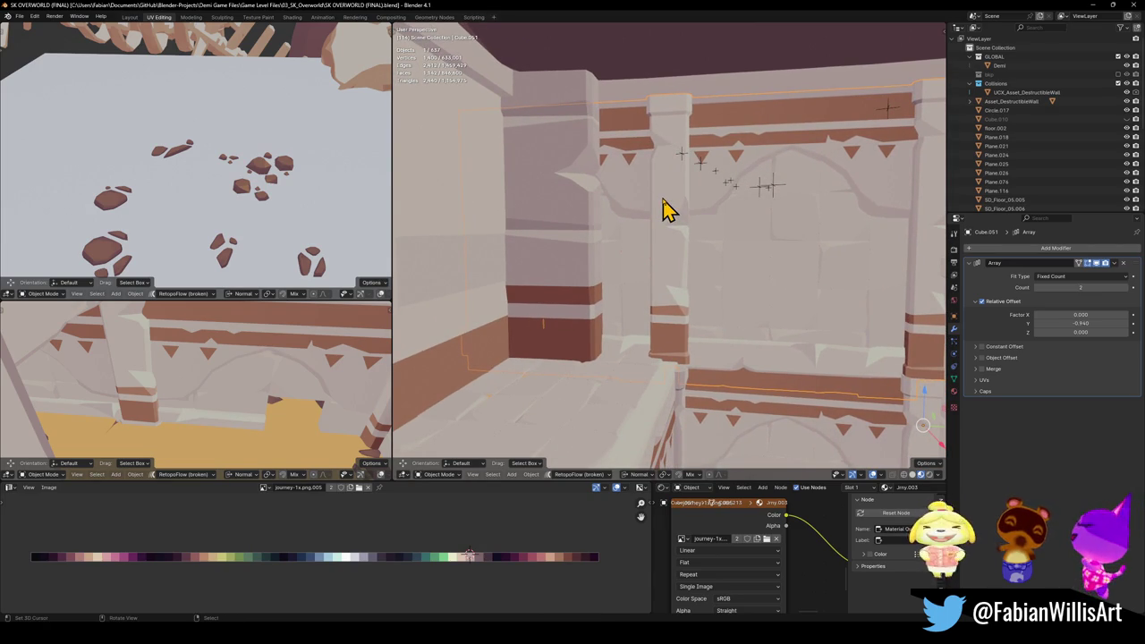
pyautogui.moveTo(927, 265)
pyautogui.mouseDown(button='middle')
pyautogui.moveTo(675, 246)
pyautogui.moveTo(626, 263)
pyautogui.moveTo(662, 265)
pyautogui.mouseUp(button='middle')
pyautogui.moveTo(694, 211)
pyautogui.mouseDown(button='middle')
pyautogui.moveTo(672, 222)
pyautogui.moveTo(749, 238)
pyautogui.moveTo(722, 236)
pyautogui.mouseUp(button='middle')
pyautogui.hotkey('shift', '`')
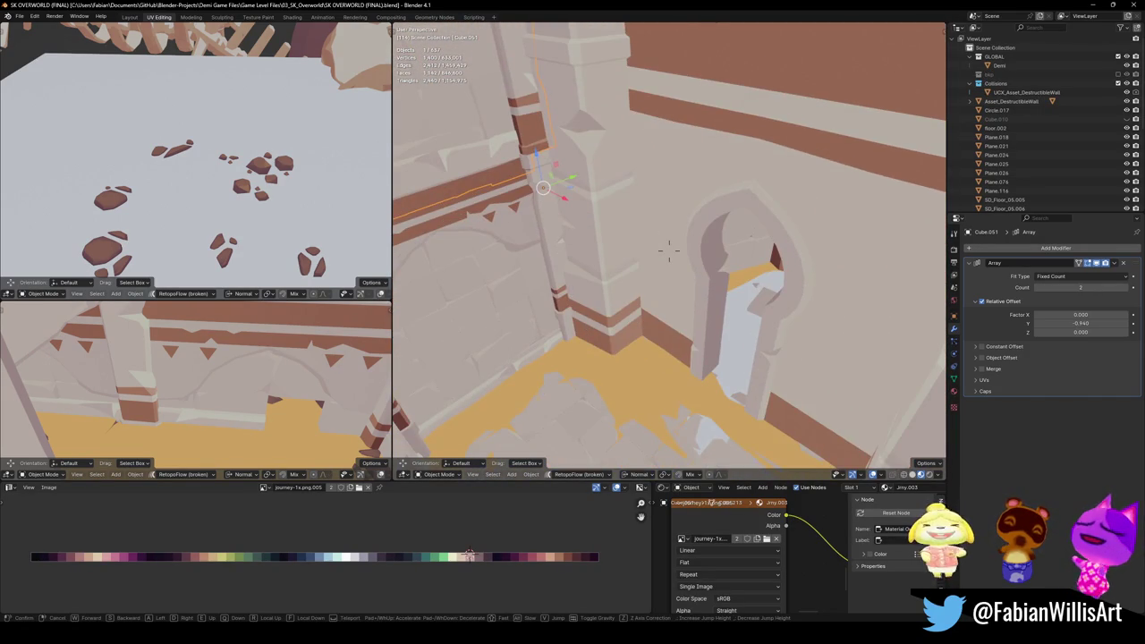
pyautogui.press('w')
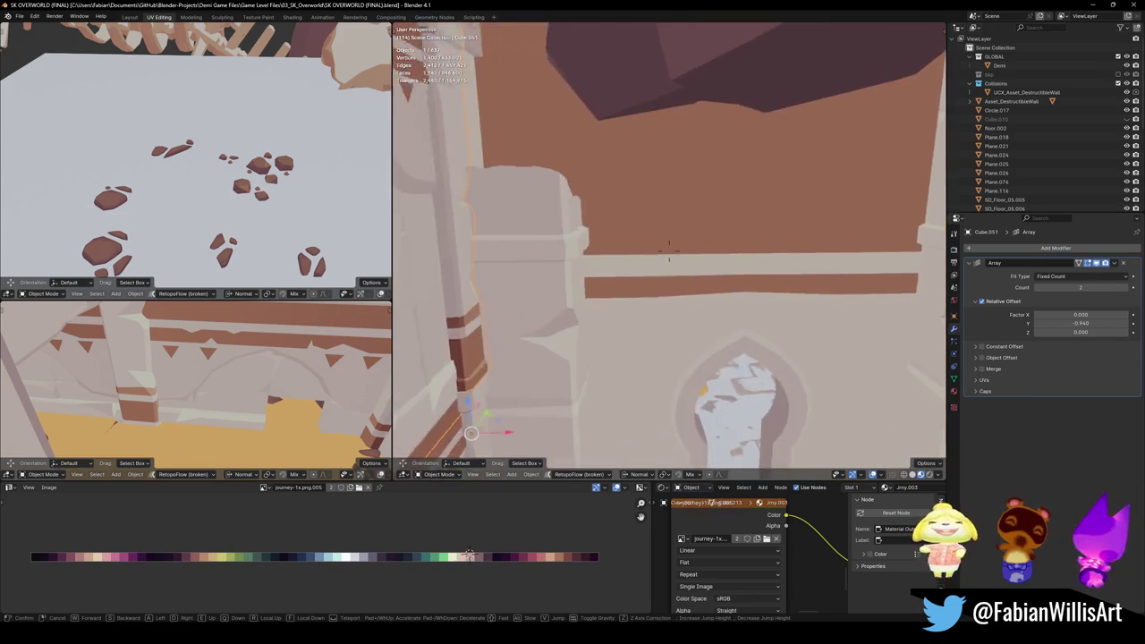
pyautogui.press('s')
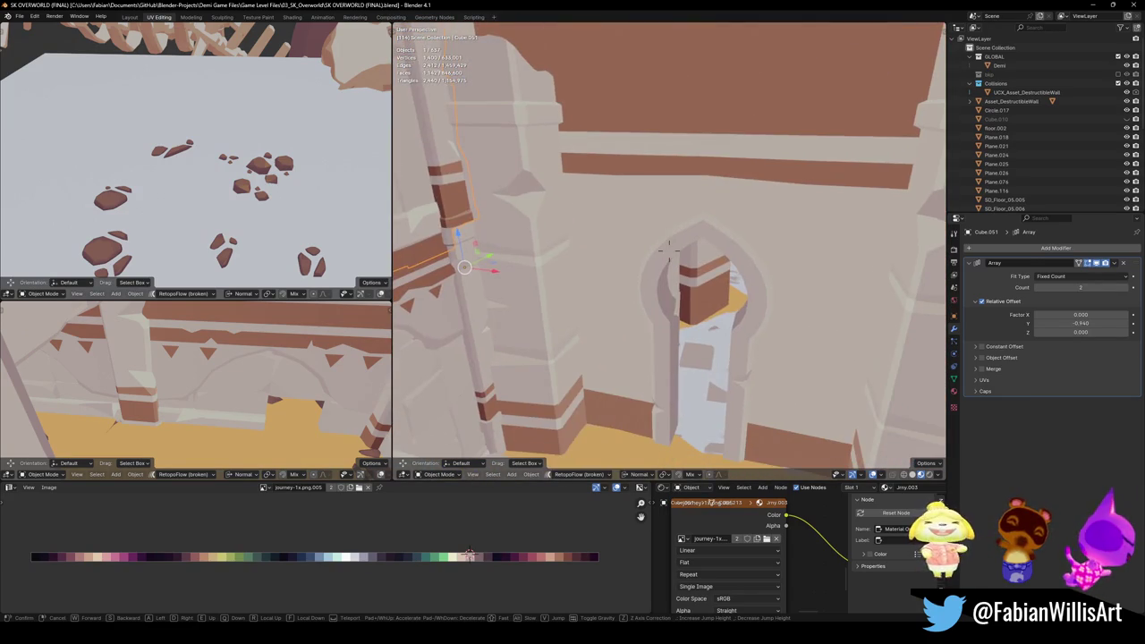
pyautogui.press('a')
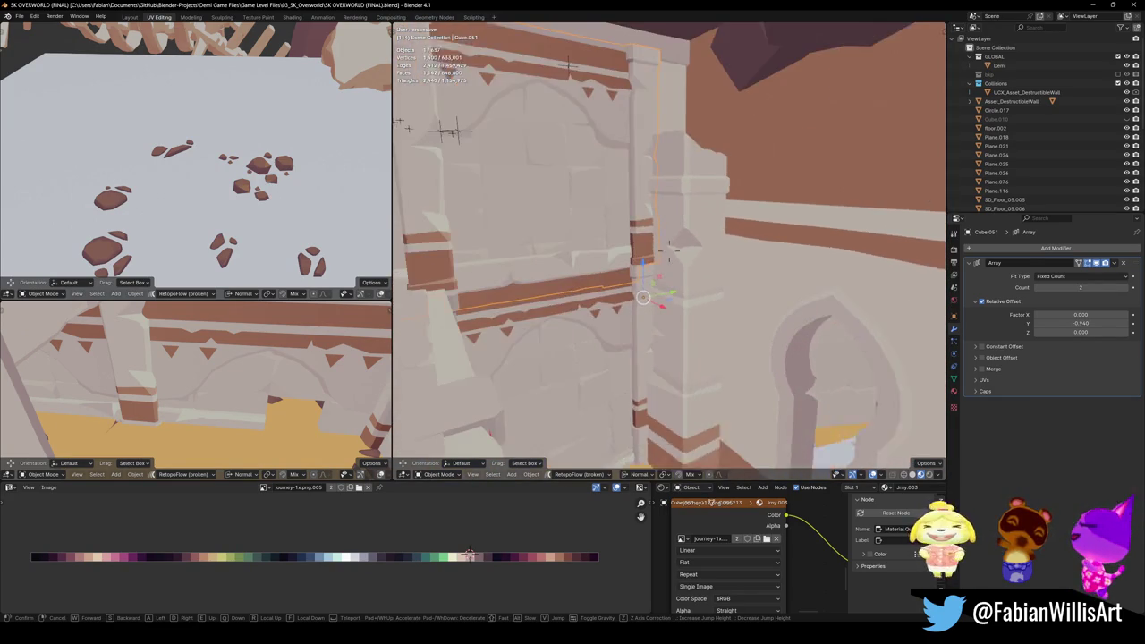
pyautogui.press('a')
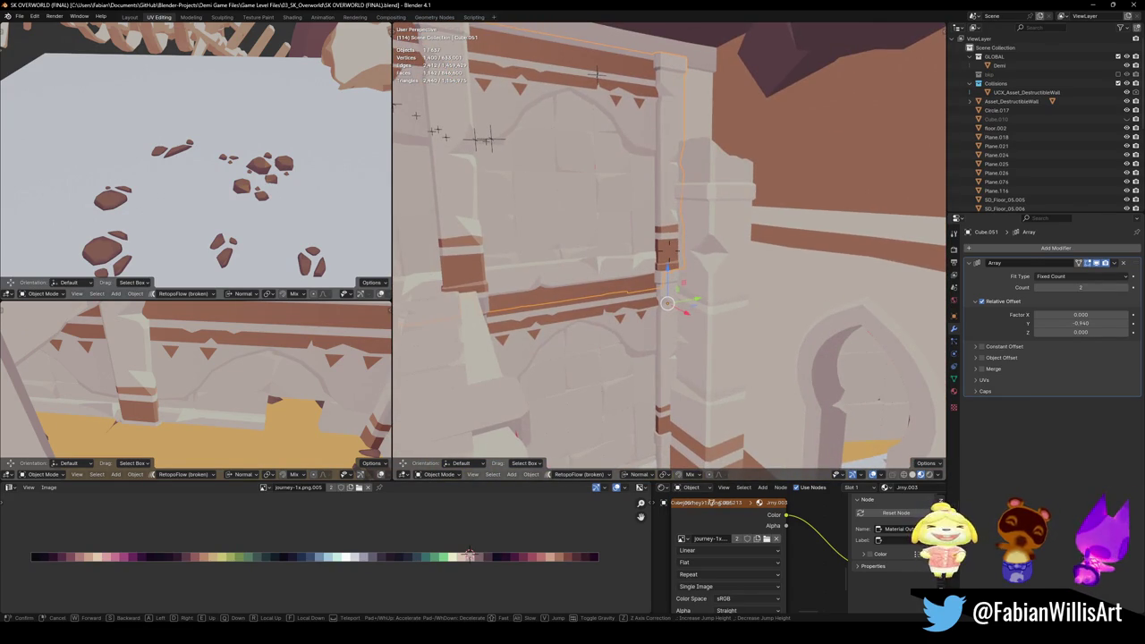
pyautogui.click(666, 303)
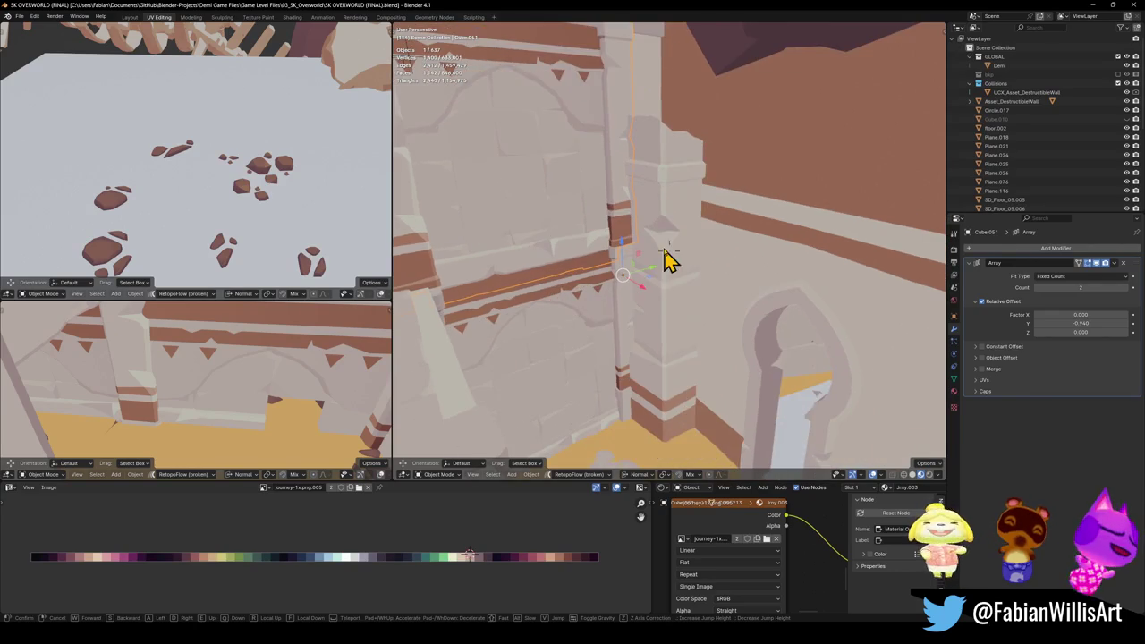
# Step: Select the neighbouring Cube.050 wall piece, cancelling a stray move
pyautogui.click(626, 327)
pyautogui.press('g')
pyautogui.rightClick(632, 310)
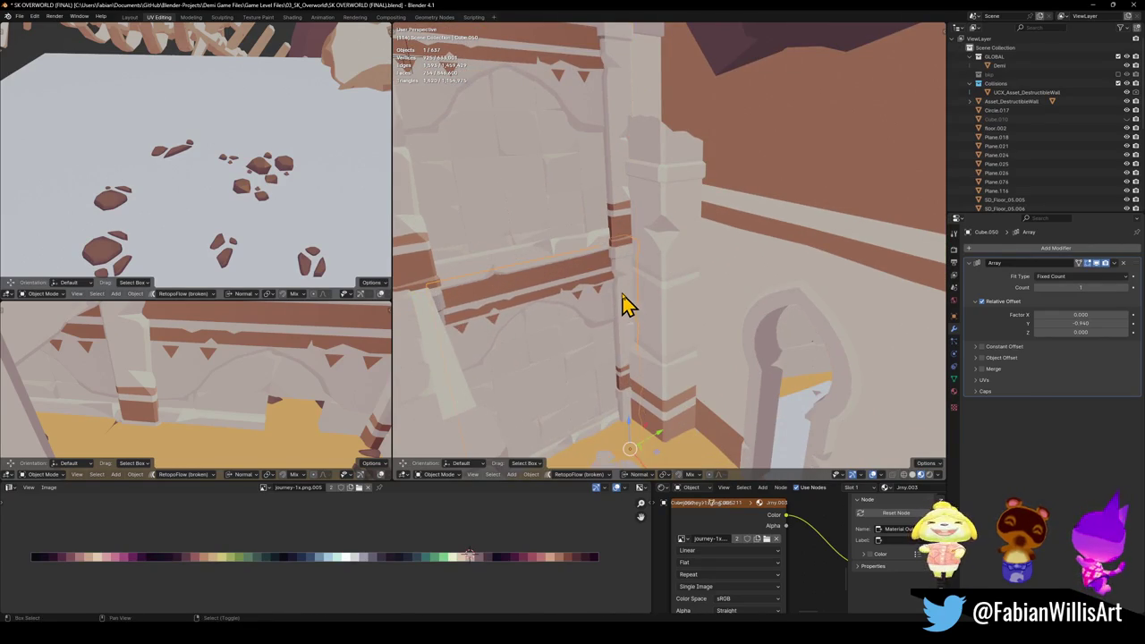
# Step: Duplicate the arched wall piece and rotate the copy -90 degrees around Z
pyautogui.hotkey('shift', 'd')
pyautogui.click(776, 347)
pyautogui.hotkey('shift', '`')
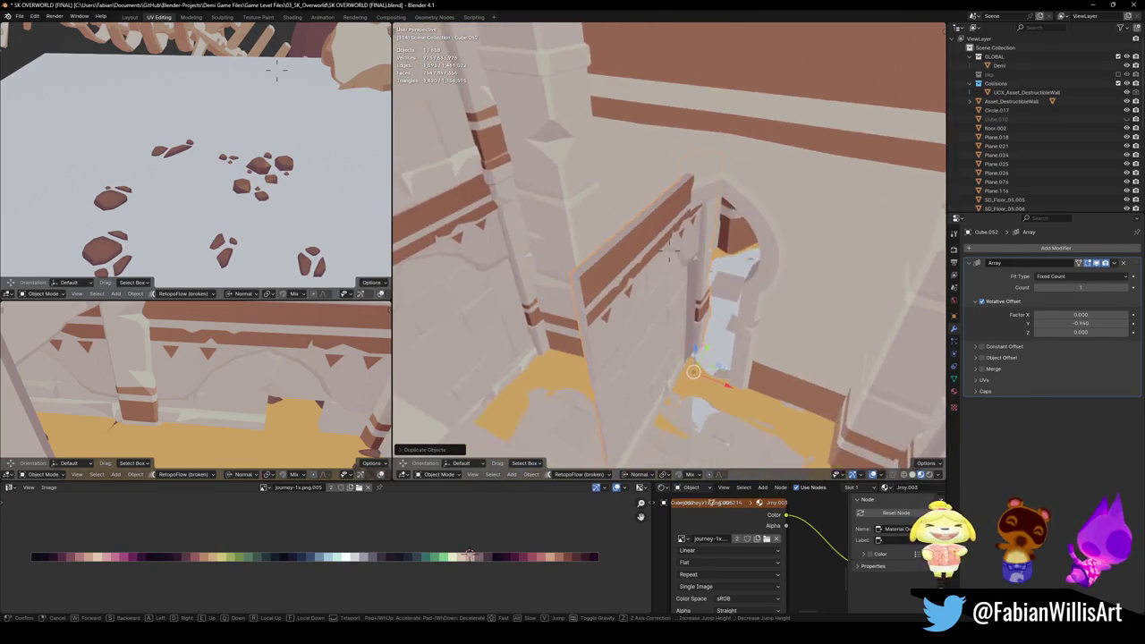
pyautogui.click(734, 319)
pyautogui.press('r')
pyautogui.press('z')
pyautogui.press('z')
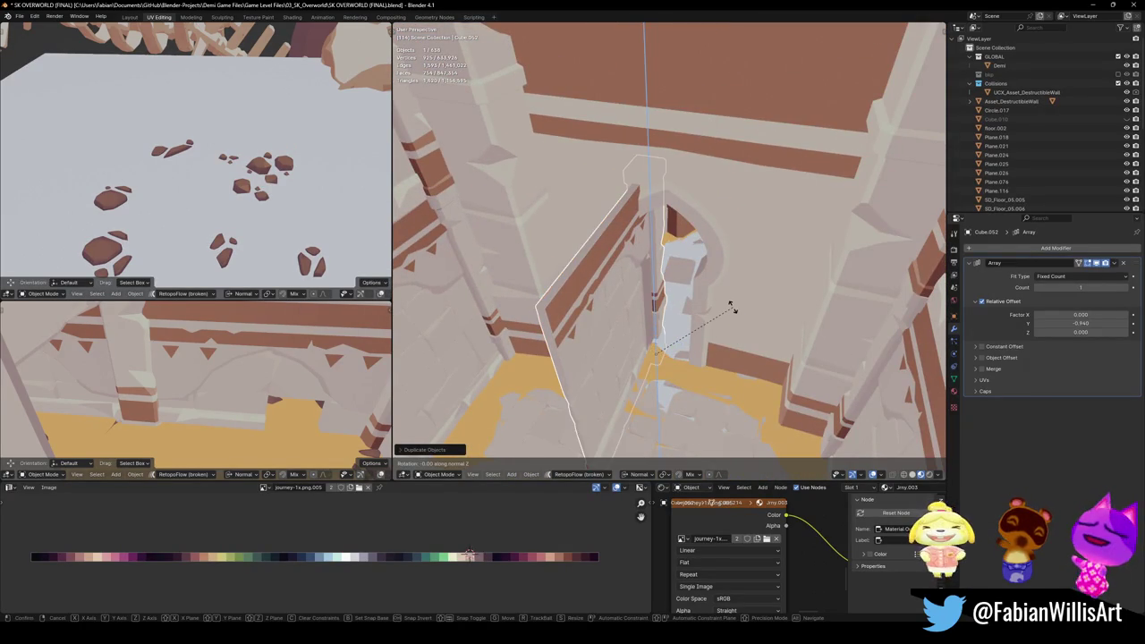
pyautogui.write('0')
pyautogui.press('Return')
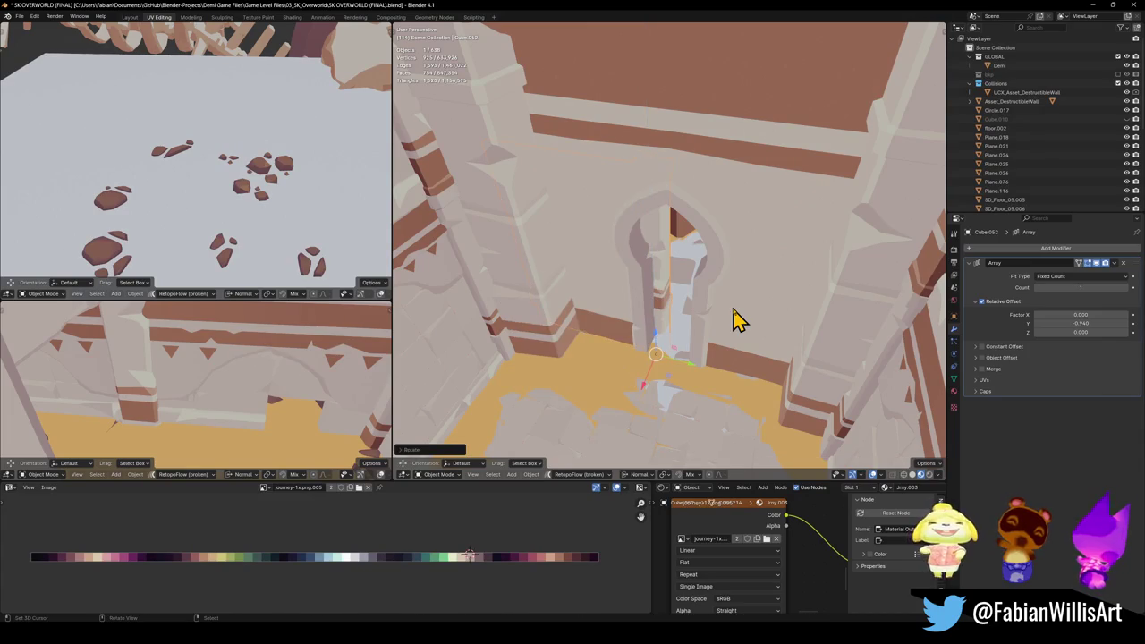
# Step: Move the rotated copy into the doorway with a Shift+Z lock and enter Edit Mode
pyautogui.press('g')
pyautogui.hotkey('shift', 'z')
pyautogui.hotkey('shift', 'z')
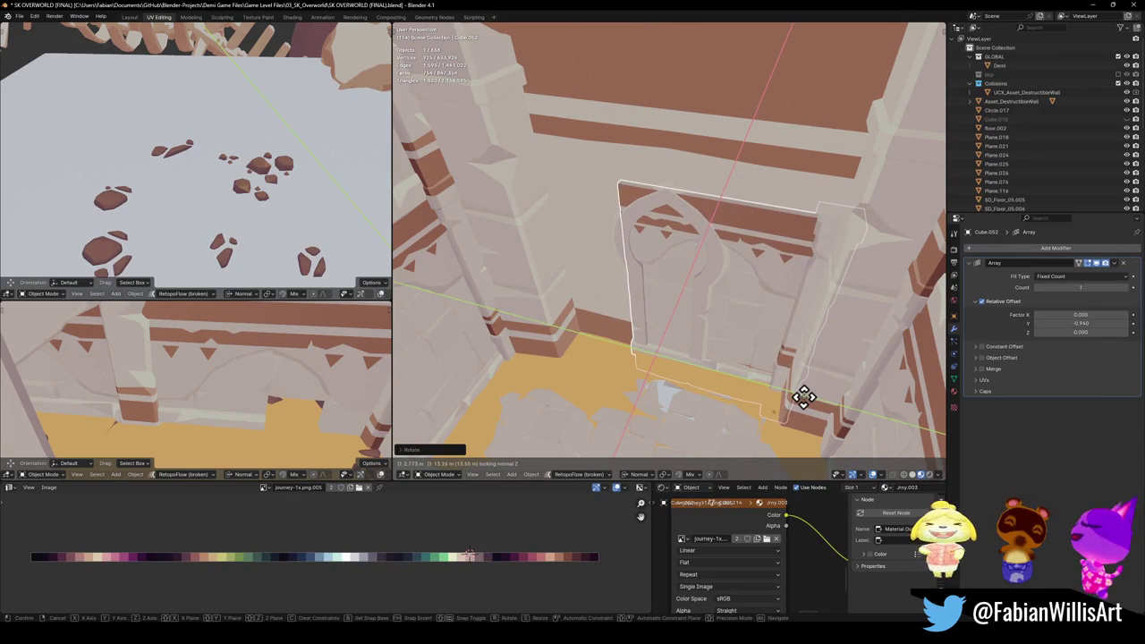
pyautogui.click(803, 397)
pyautogui.moveTo(705, 358)
pyautogui.mouseDown(button='middle')
pyautogui.moveTo(728, 355)
pyautogui.moveTo(698, 341)
pyautogui.moveTo(710, 317)
pyautogui.moveTo(723, 349)
pyautogui.moveTo(702, 330)
pyautogui.moveTo(698, 380)
pyautogui.moveTo(715, 195)
pyautogui.moveTo(705, 286)
pyautogui.moveTo(711, 270)
pyautogui.moveTo(741, 327)
pyautogui.mouseUp(button='middle')
pyautogui.press('Tab')
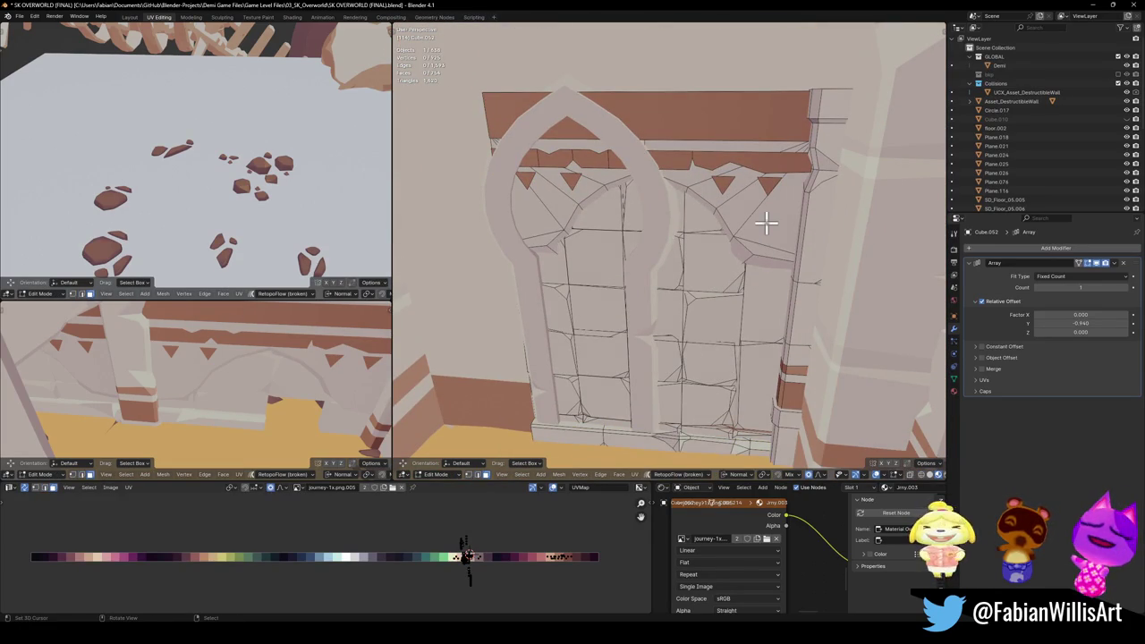
# Step: Delete the arch fill and top band faces from the copied wall
pyautogui.press('l')
pyautogui.press('l')
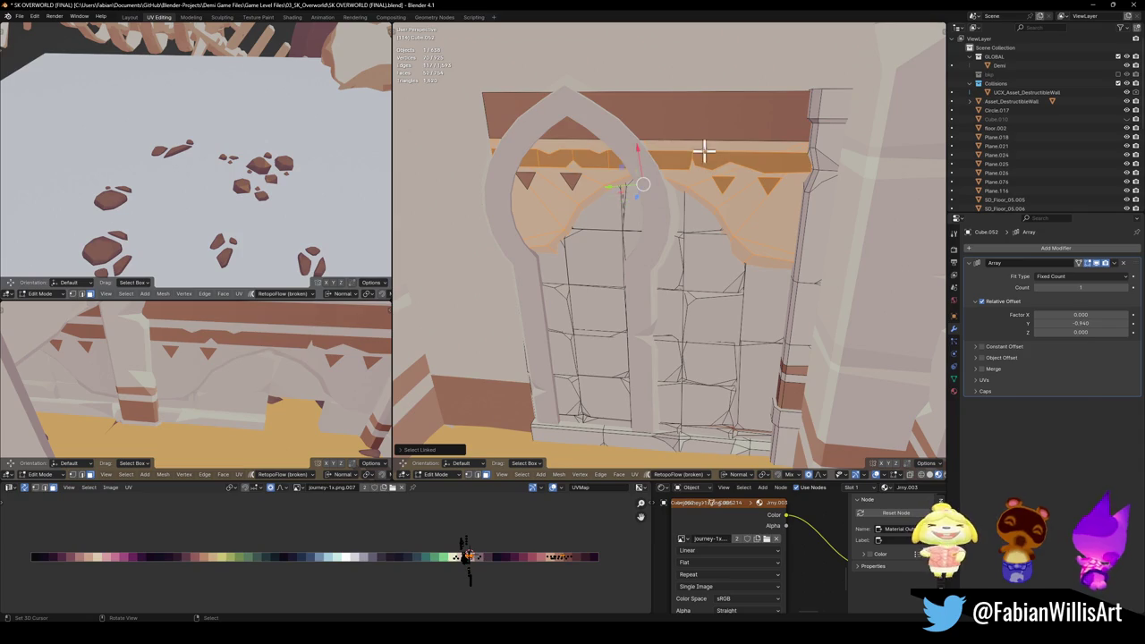
pyautogui.press('l')
pyautogui.press('x')
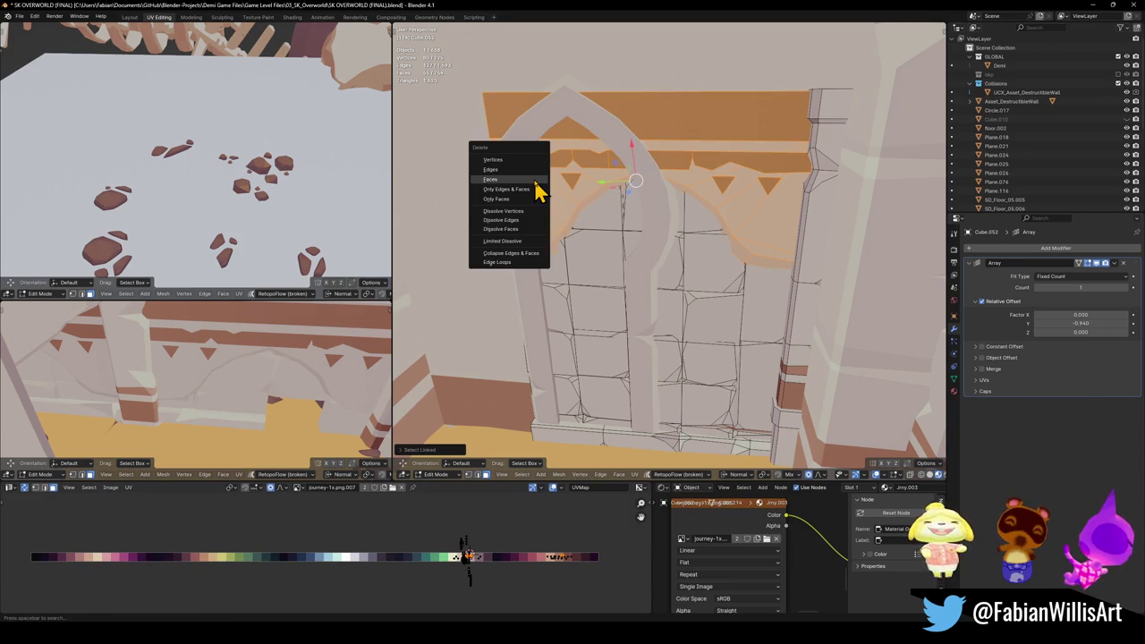
pyautogui.click(535, 182)
pyautogui.moveTo(593, 217)
pyautogui.mouseDown(button='middle')
pyautogui.moveTo(651, 256)
pyautogui.moveTo(638, 345)
pyautogui.mouseUp(button='middle')
# Step: Thin the panel by scaling it along Y, then reopen its mesh with nothing selected
pyautogui.press('Tab')
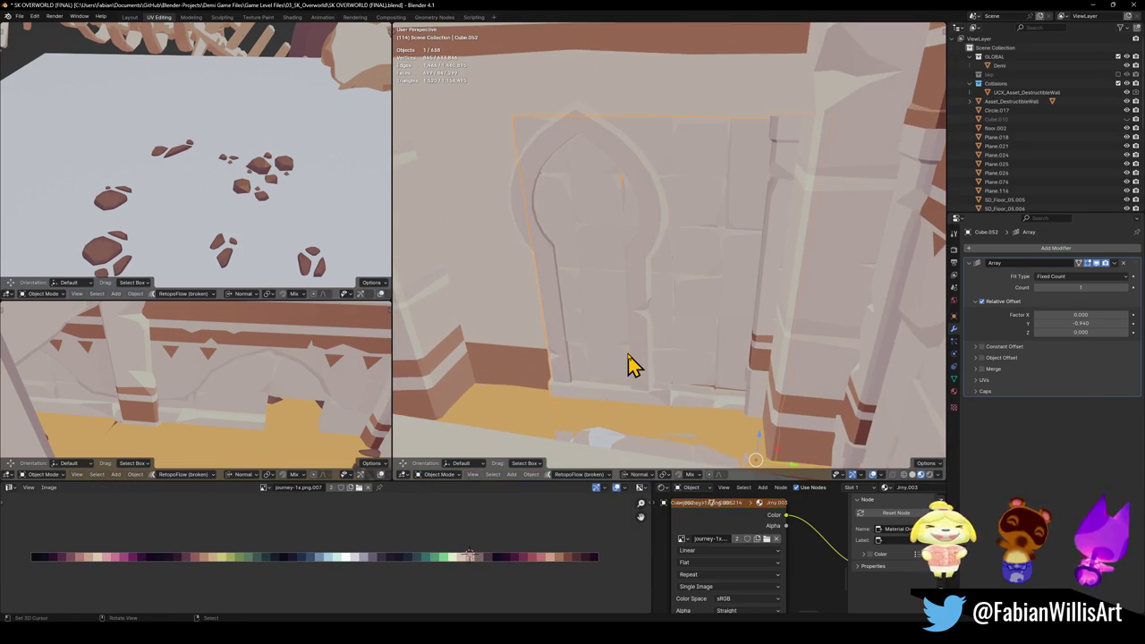
pyautogui.press('s')
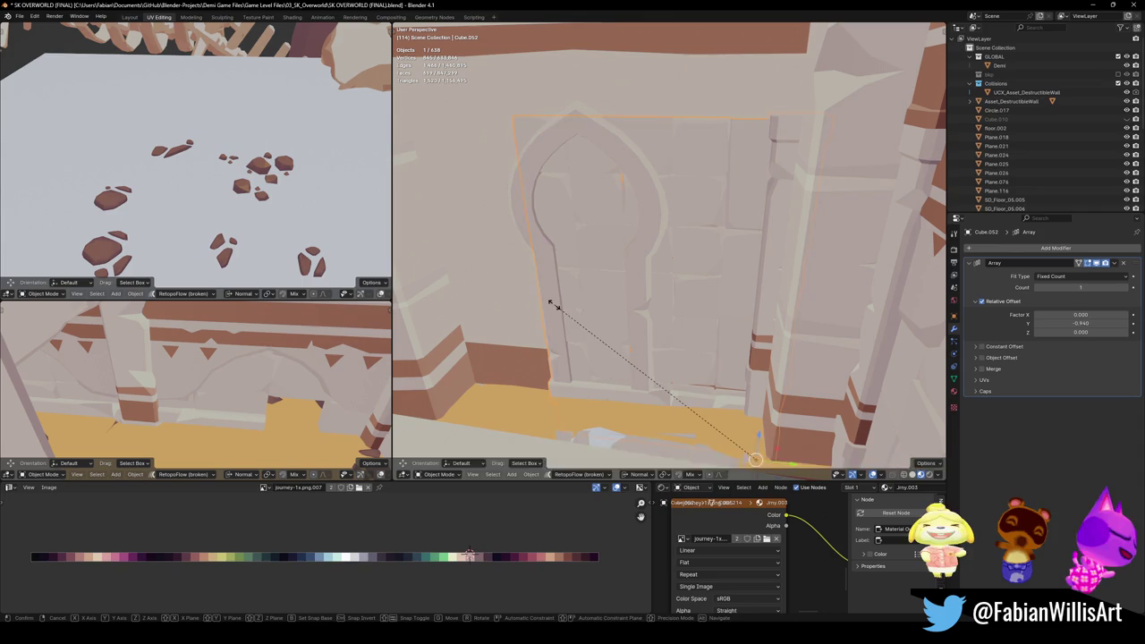
pyautogui.press('y')
pyautogui.press('y')
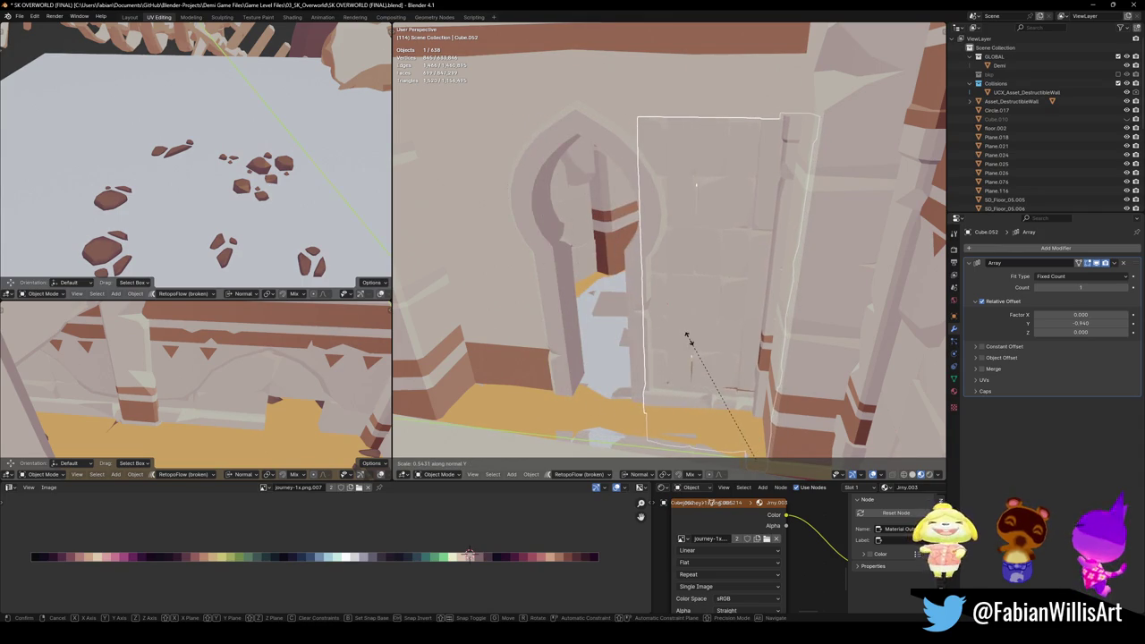
pyautogui.click(666, 335)
pyautogui.scroll(3, 640, 336)
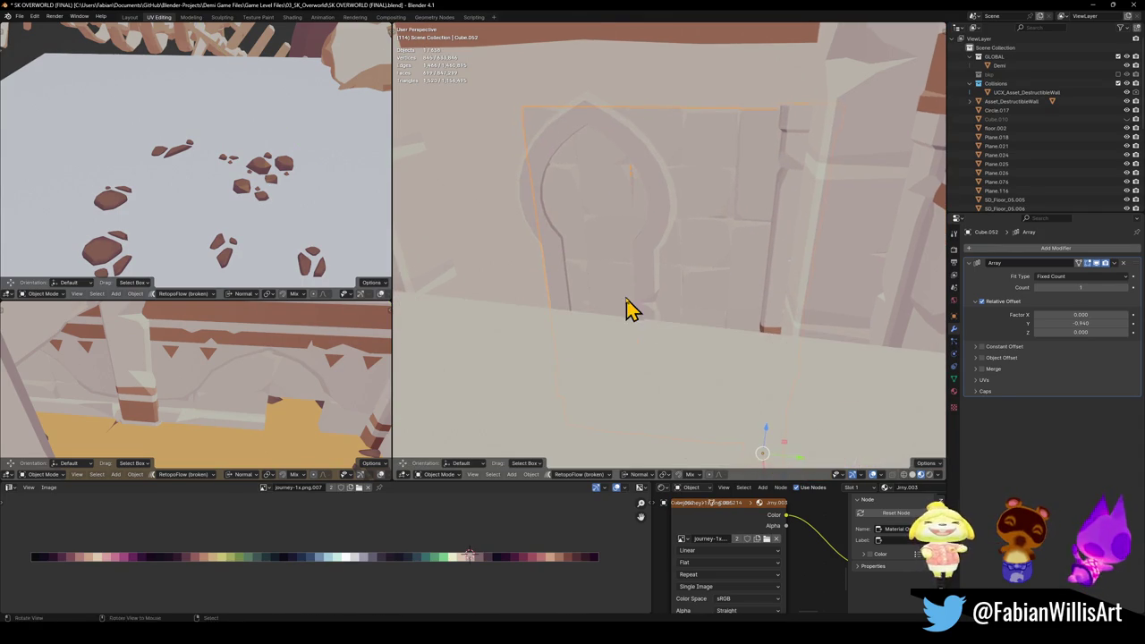
pyautogui.moveTo(629, 310); pyautogui.dragTo(633, 317, button='middle')
pyautogui.press('Tab')
pyautogui.press('a')
pyautogui.hotkey('alt', 'a')
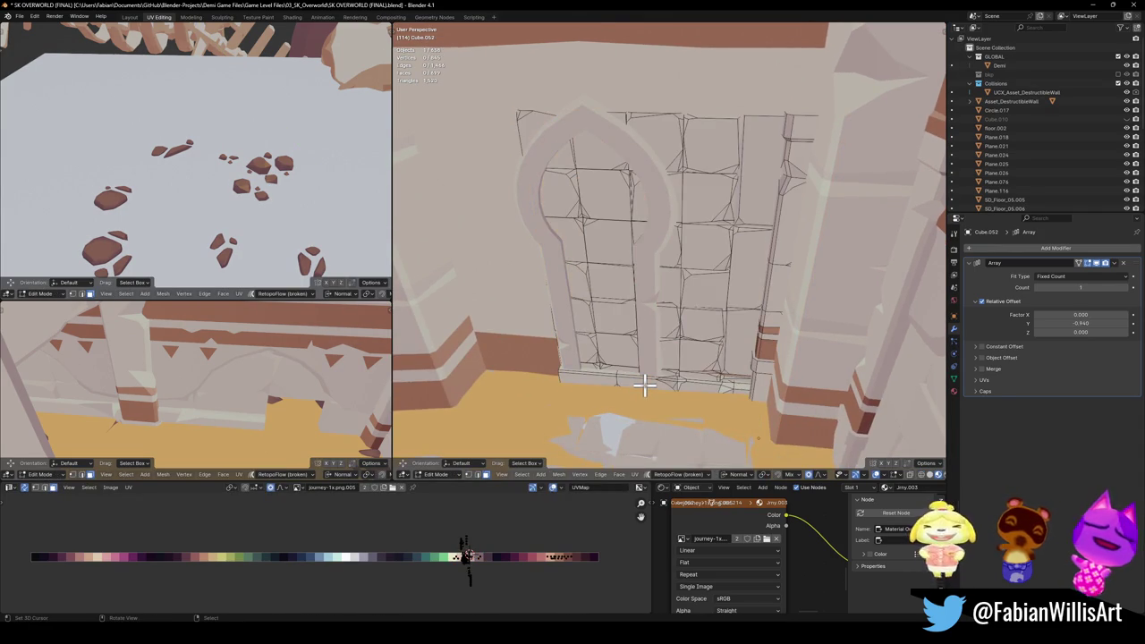
# Step: Select the bottom strip and nudge it along Y, then slightly down along Z
pyautogui.press('l')
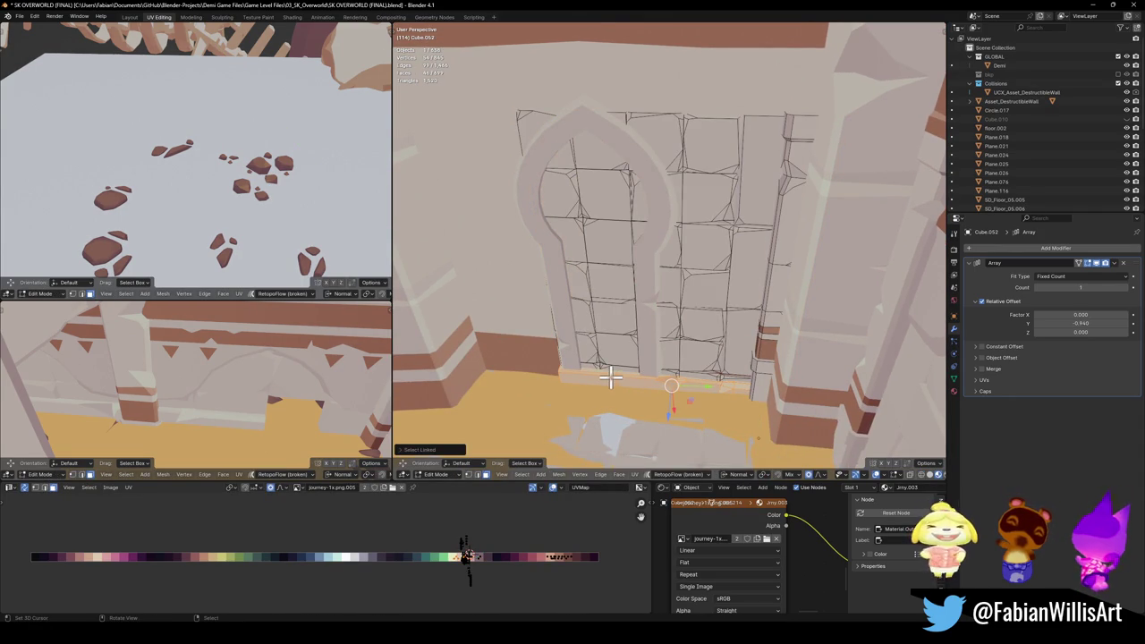
pyautogui.press('g')
pyautogui.press('y')
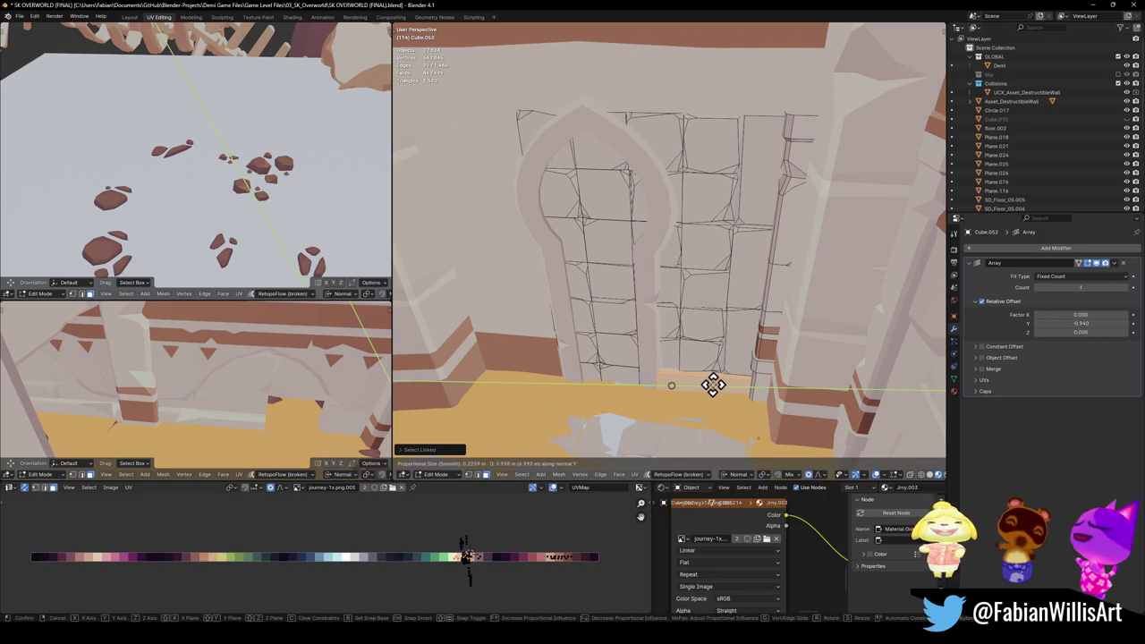
pyautogui.click(713, 384)
pyautogui.scroll(5, 713, 385)
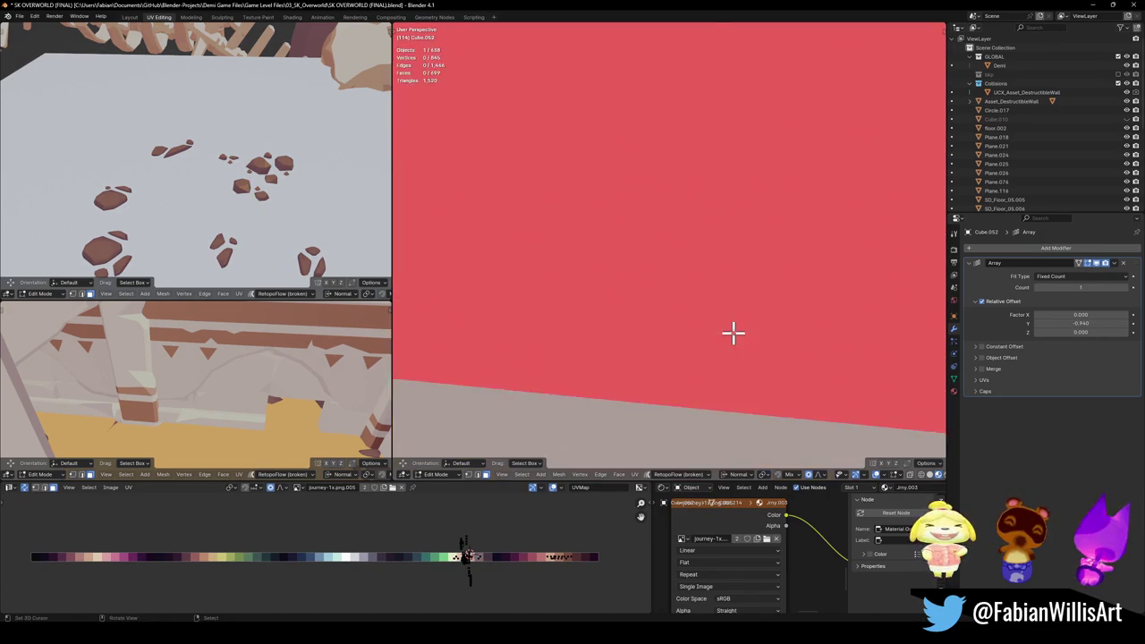
pyautogui.moveTo(733, 332)
pyautogui.mouseDown(button='middle')
pyautogui.moveTo(704, 298)
pyautogui.moveTo(691, 320)
pyautogui.mouseUp(button='middle')
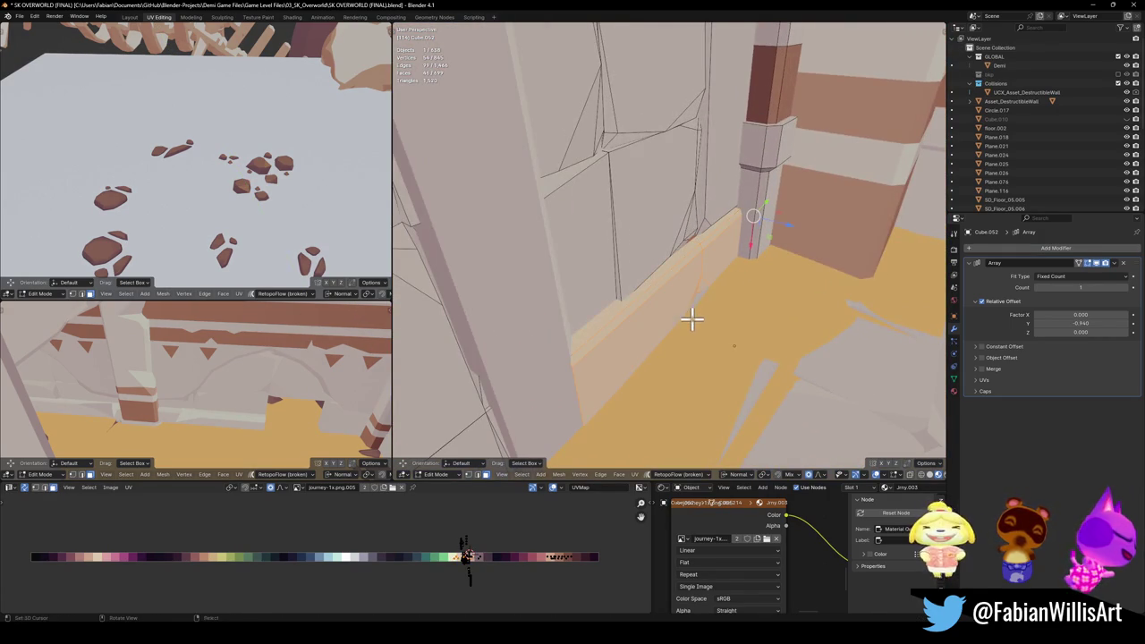
pyautogui.press('g')
pyautogui.press('z')
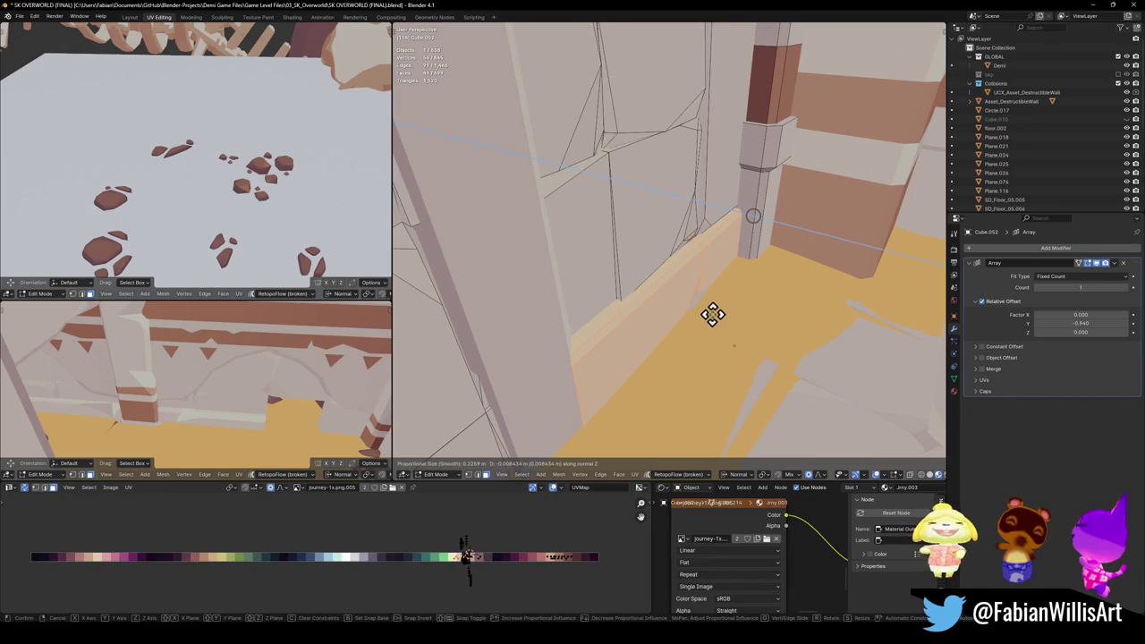
pyautogui.click(702, 312)
pyautogui.moveTo(703, 313)
pyautogui.mouseDown(button='middle')
pyautogui.moveTo(659, 269)
pyautogui.moveTo(650, 325)
pyautogui.moveTo(705, 312)
pyautogui.moveTo(572, 310)
pyautogui.moveTo(593, 293)
pyautogui.moveTo(552, 351)
pyautogui.moveTo(634, 340)
pyautogui.moveTo(647, 350)
pyautogui.moveTo(623, 358)
pyautogui.mouseUp(button='middle')
# Step: Delete the connected arch faces to leave an open doorway, then leave Edit Mode
pyautogui.press('l')
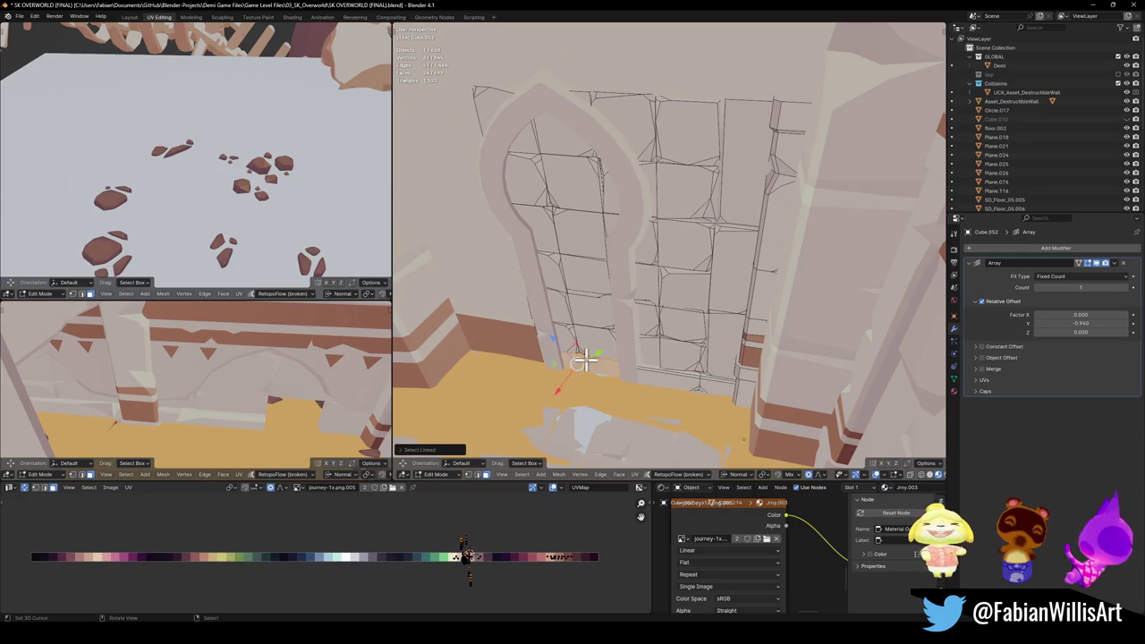
pyautogui.press('l')
pyautogui.press('l')
pyautogui.press('l')
pyautogui.press('l')
pyautogui.press('l')
pyautogui.press('l')
pyautogui.press('l')
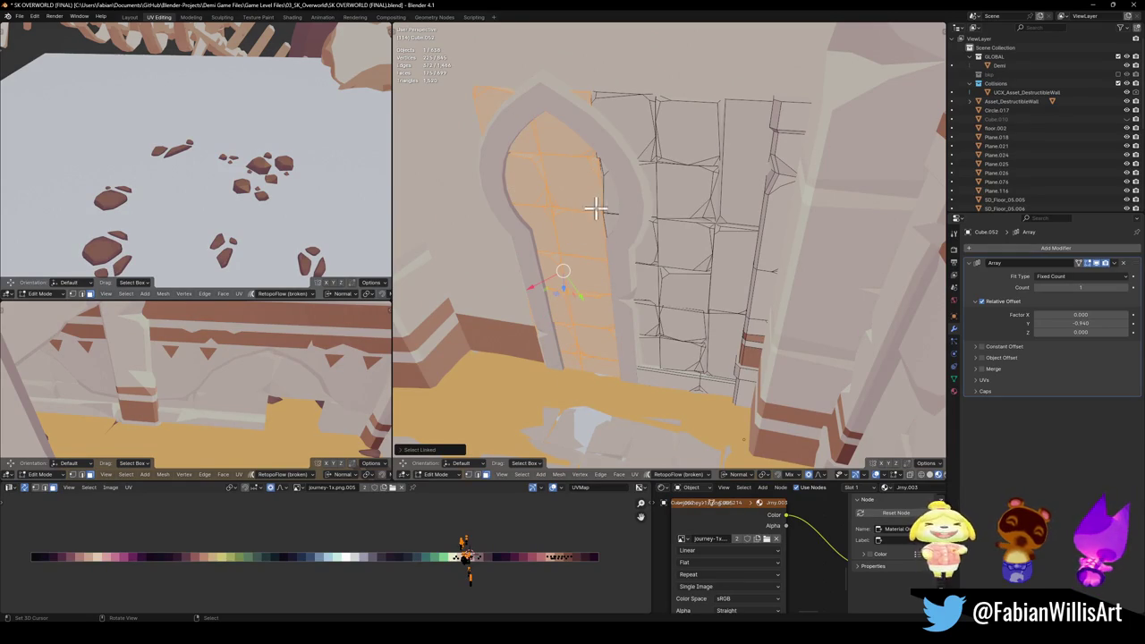
pyautogui.moveTo(608, 225)
pyautogui.mouseDown(button='middle')
pyautogui.moveTo(608, 242)
pyautogui.moveTo(705, 370)
pyautogui.moveTo(708, 329)
pyautogui.moveTo(721, 328)
pyautogui.moveTo(616, 215)
pyautogui.moveTo(643, 263)
pyautogui.mouseUp(button='middle')
pyautogui.press('x')
pyautogui.click(635, 270)
pyautogui.moveTo(658, 330)
pyautogui.mouseDown(button='middle')
pyautogui.moveTo(641, 302)
pyautogui.moveTo(654, 322)
pyautogui.moveTo(651, 293)
pyautogui.mouseUp(button='middle')
pyautogui.press('Tab')
# Step: Lower the plain wall panel along Z and push it back along Y beside the doorway
pyautogui.press('g')
pyautogui.press('z')
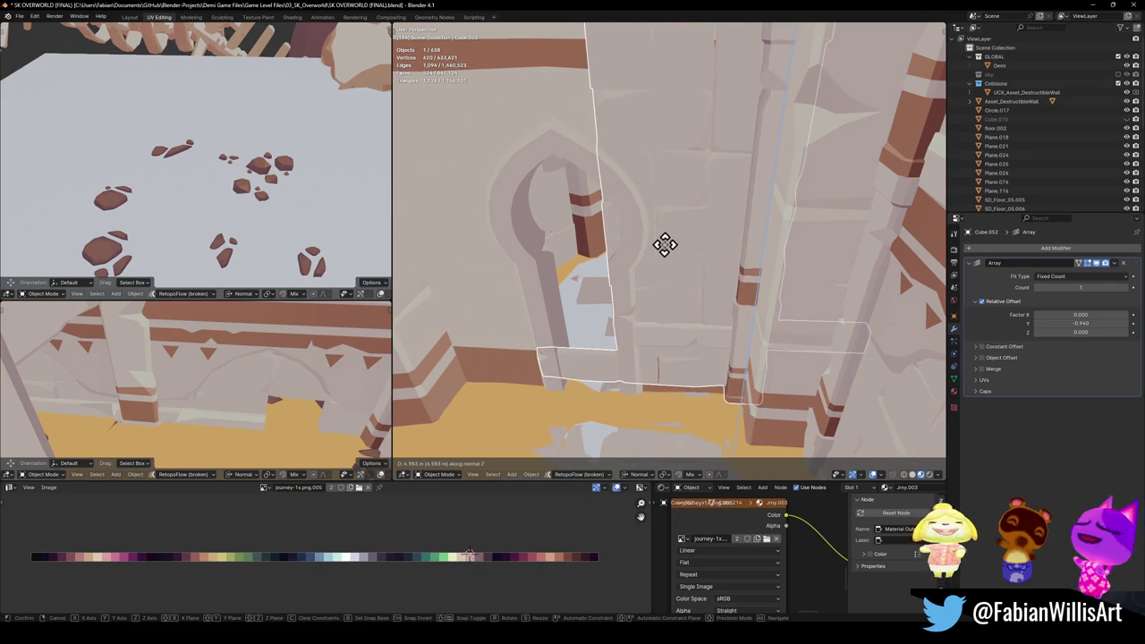
pyautogui.click(677, 291)
pyautogui.press('g')
pyautogui.press('y')
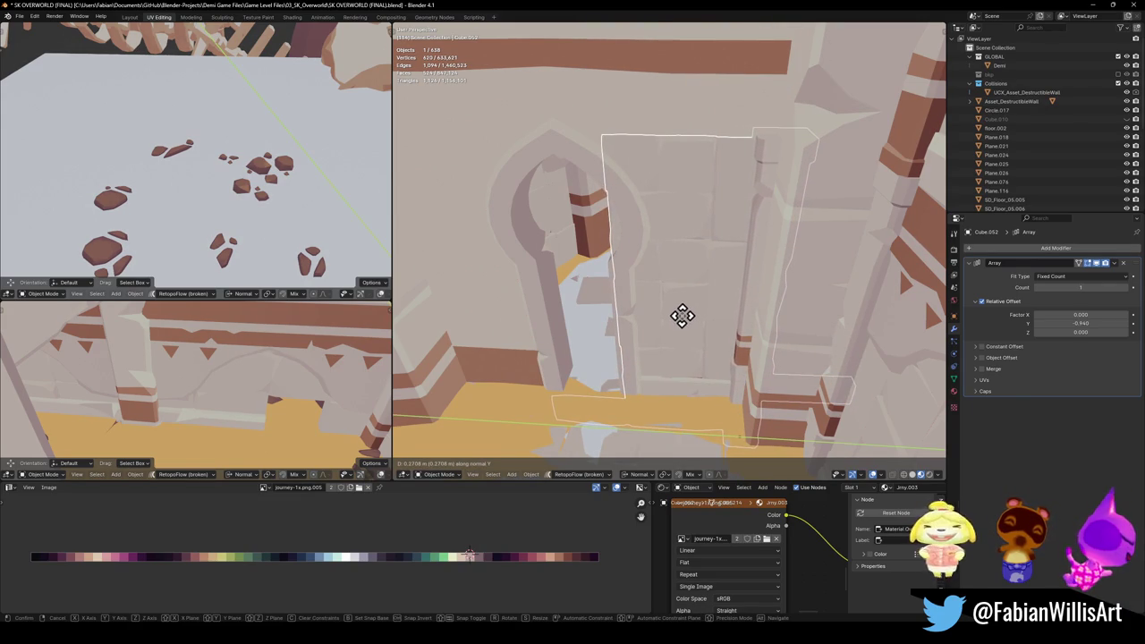
pyautogui.click(694, 317)
pyautogui.moveTo(715, 340)
pyautogui.mouseDown(button='middle')
pyautogui.moveTo(707, 334)
pyautogui.moveTo(723, 314)
pyautogui.moveTo(680, 302)
pyautogui.moveTo(762, 311)
pyautogui.moveTo(726, 314)
pyautogui.mouseUp(button='middle')
pyautogui.scroll(-4, 686, 288)
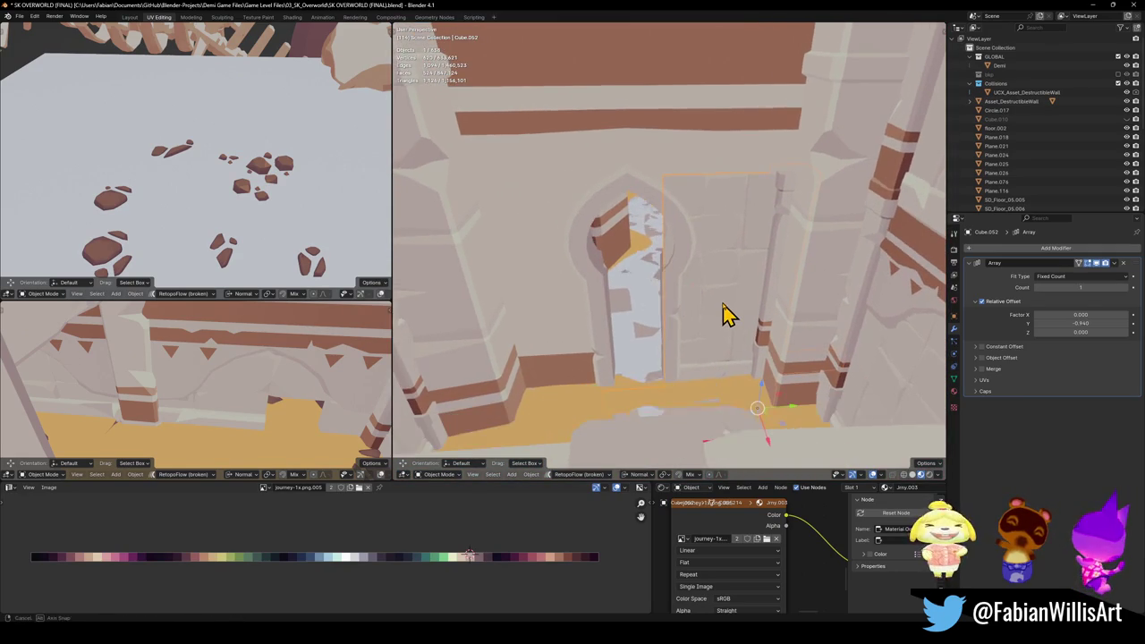
# Step: Add a Mirror modifier to the arch wall piece using Cube.088 as mirror object, then save
pyautogui.press('q')
pyautogui.click(677, 526)
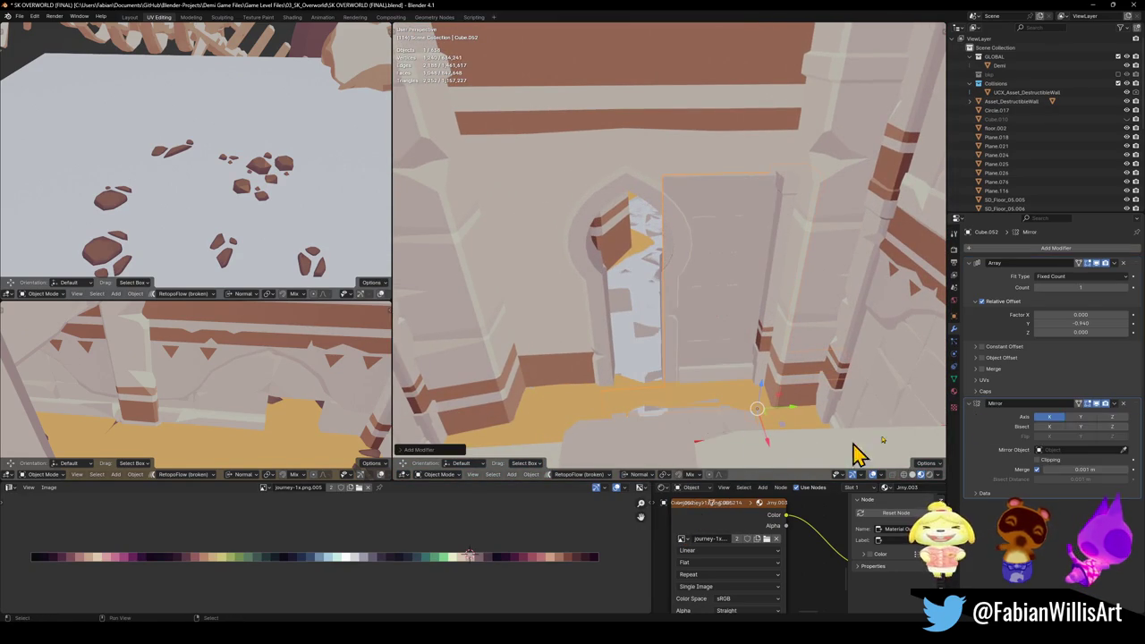
pyautogui.click(1124, 449)
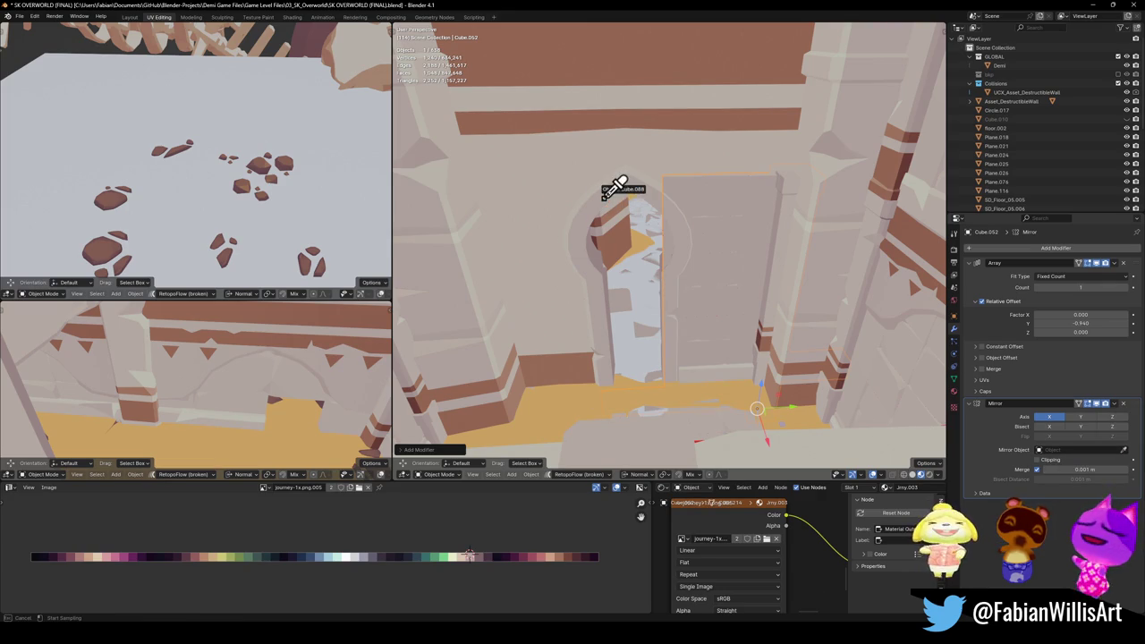
pyautogui.click(599, 223)
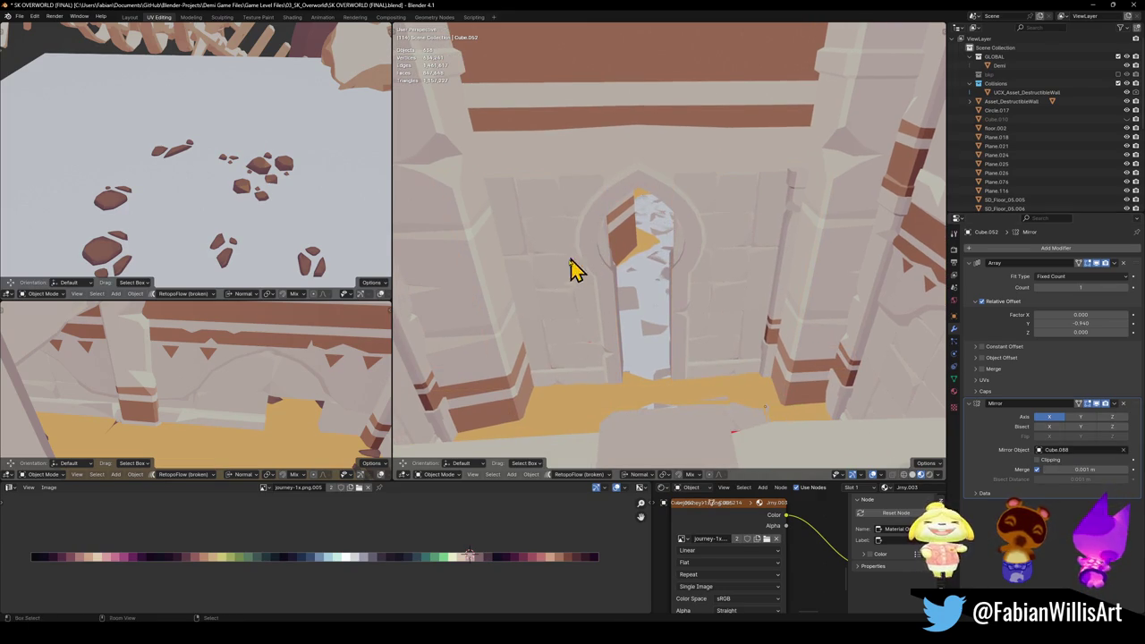
pyautogui.hotkey('ctrl', 's')
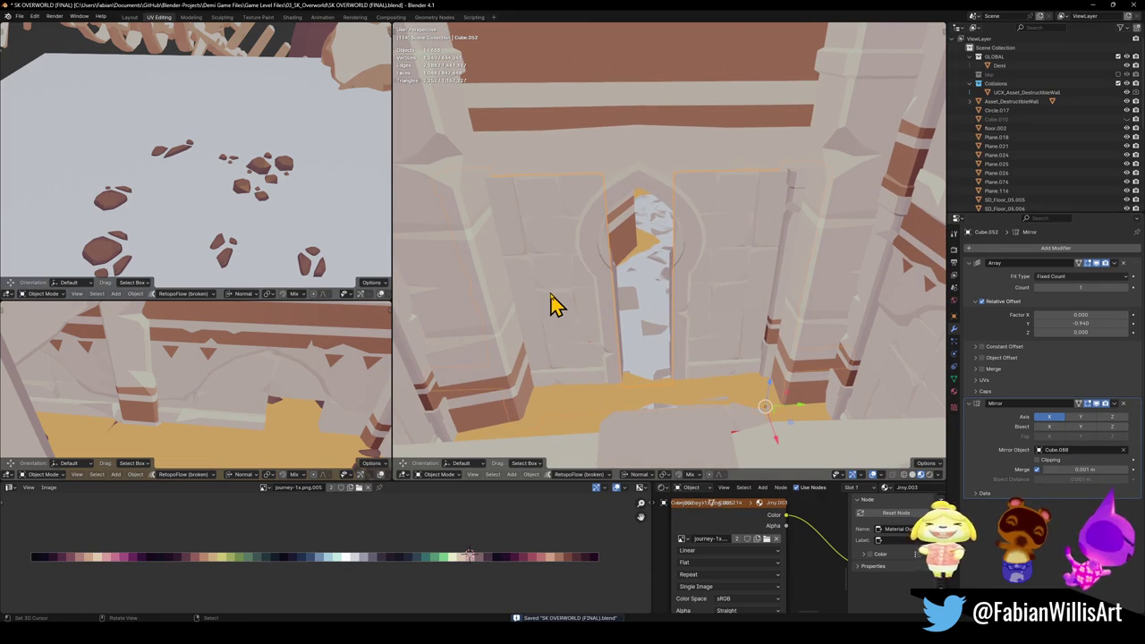
# Step: Slide the two door slabs apart to open the archway and save again
pyautogui.moveTo(550, 304); pyautogui.dragTo(567, 301, button='middle')
pyautogui.press('g')
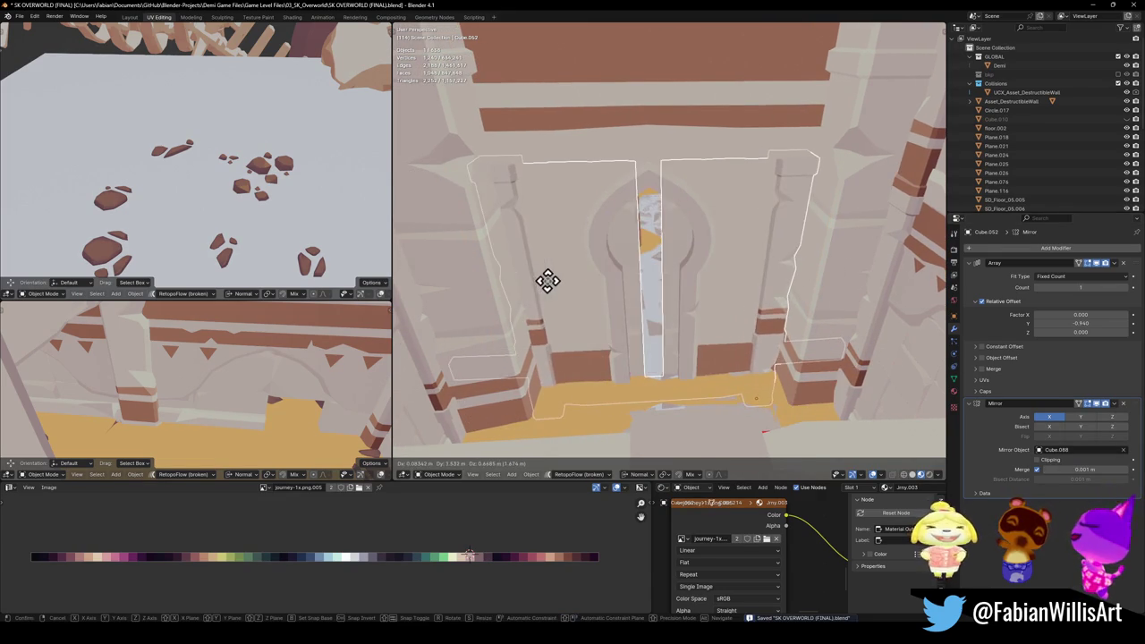
pyautogui.click(601, 285)
pyautogui.moveTo(577, 253); pyautogui.dragTo(590, 279, button='middle')
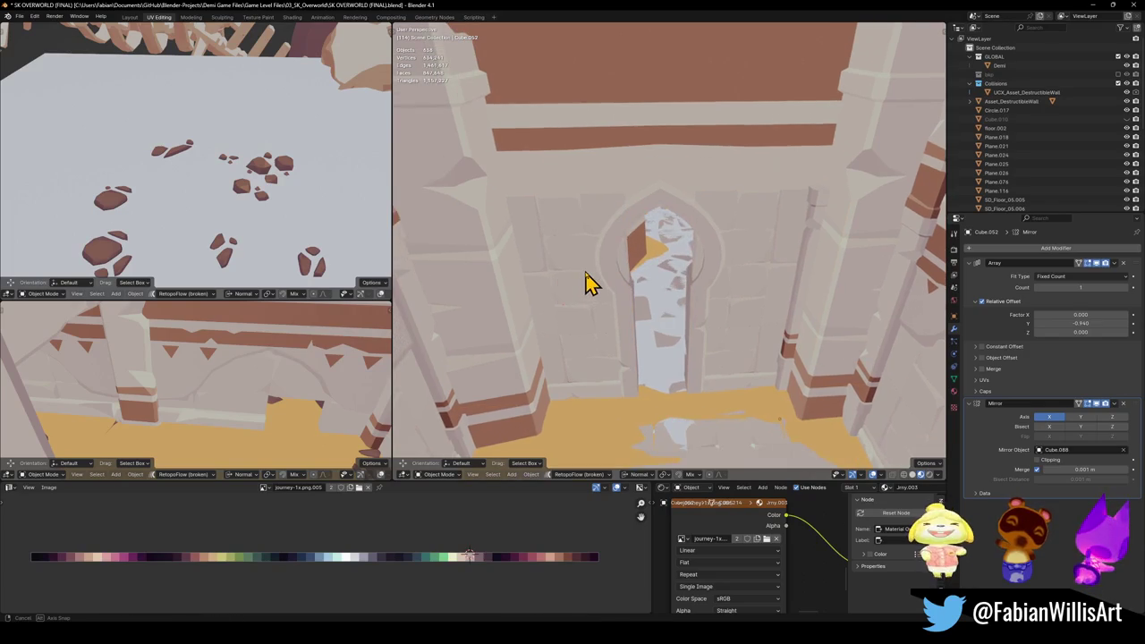
pyautogui.hotkey('ctrl', 's')
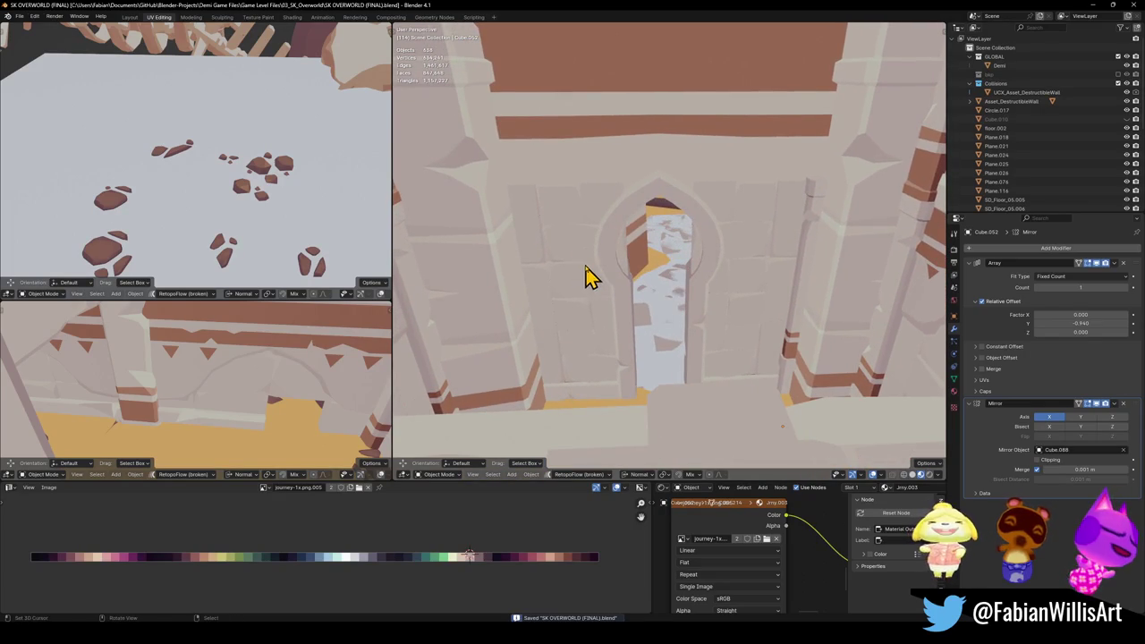
# Step: Orbit around the arch and walk the view toward the temple gate
pyautogui.moveTo(587, 273); pyautogui.dragTo(581, 295, button='middle')
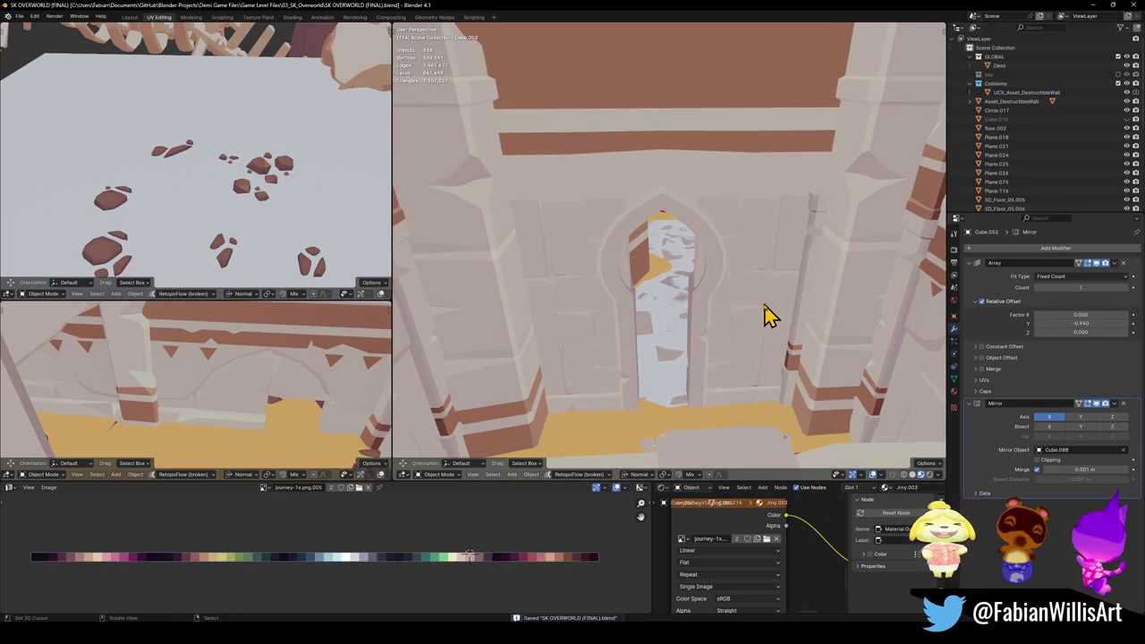
pyautogui.moveTo(749, 307)
pyautogui.mouseDown(button='middle')
pyautogui.moveTo(561, 297)
pyautogui.moveTo(554, 279)
pyautogui.mouseUp(button='middle')
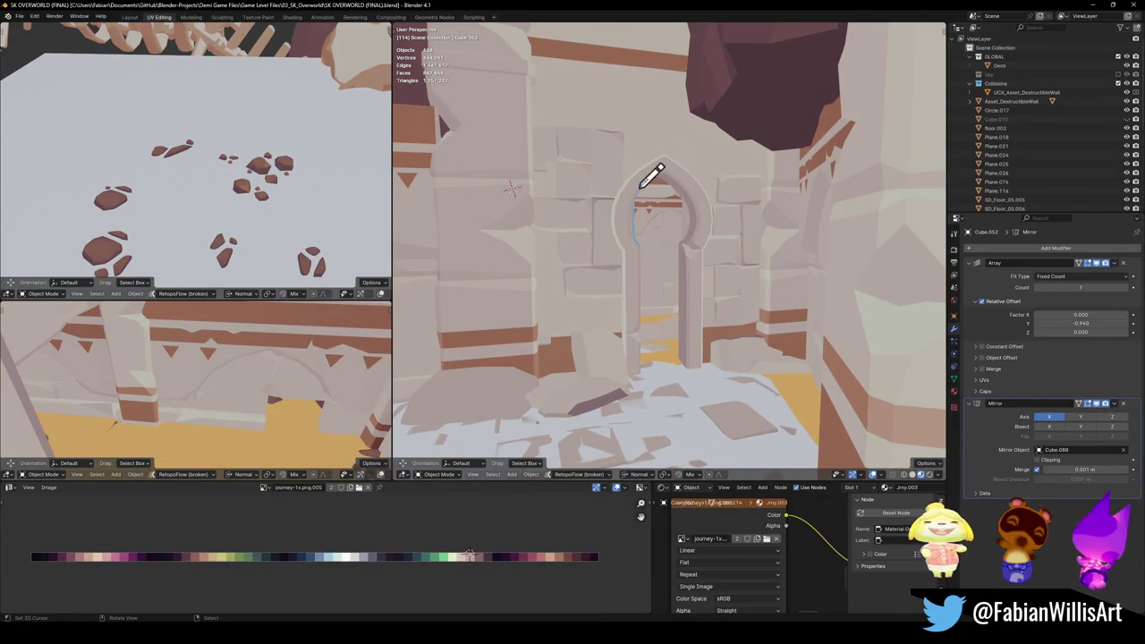
pyautogui.click(681, 238)
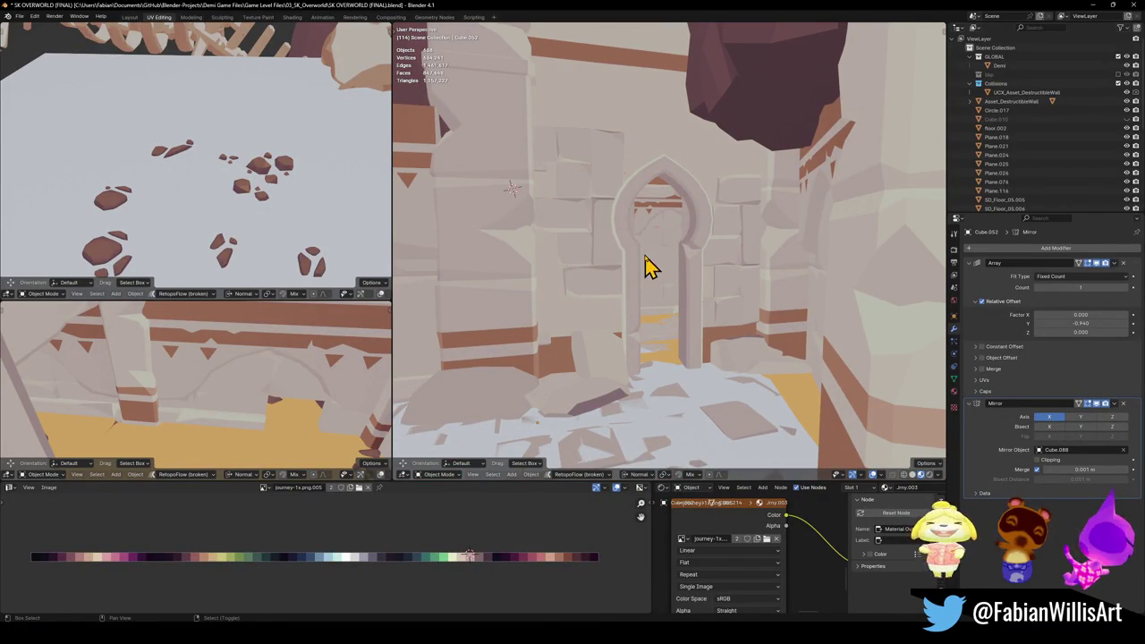
pyautogui.hotkey('shift', '`')
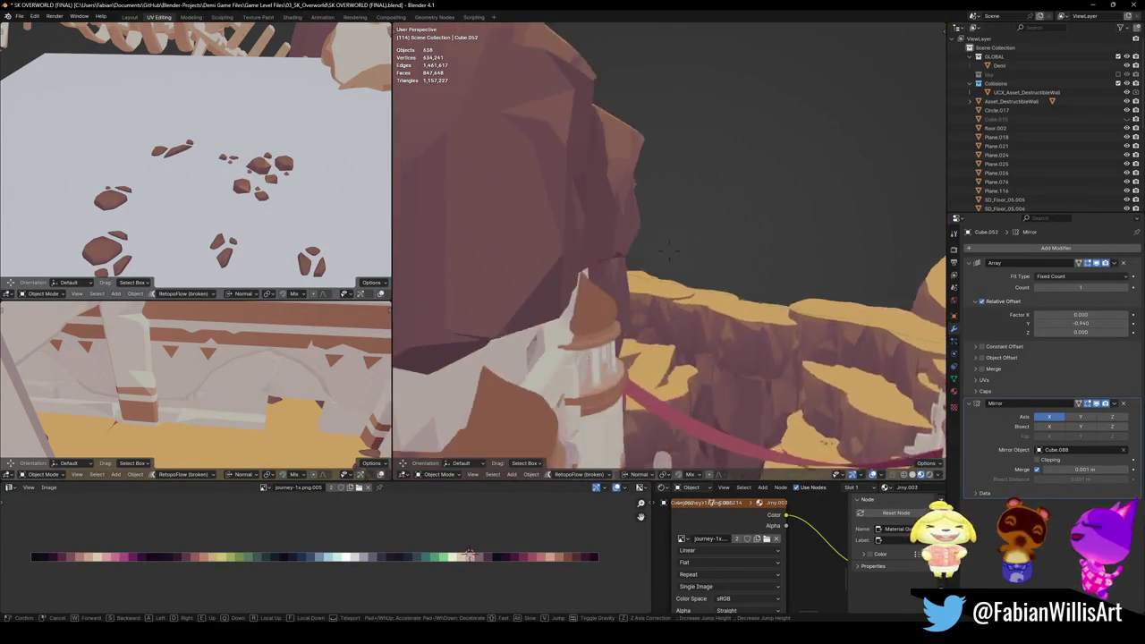
pyautogui.click(669, 252)
pyautogui.click(644, 233)
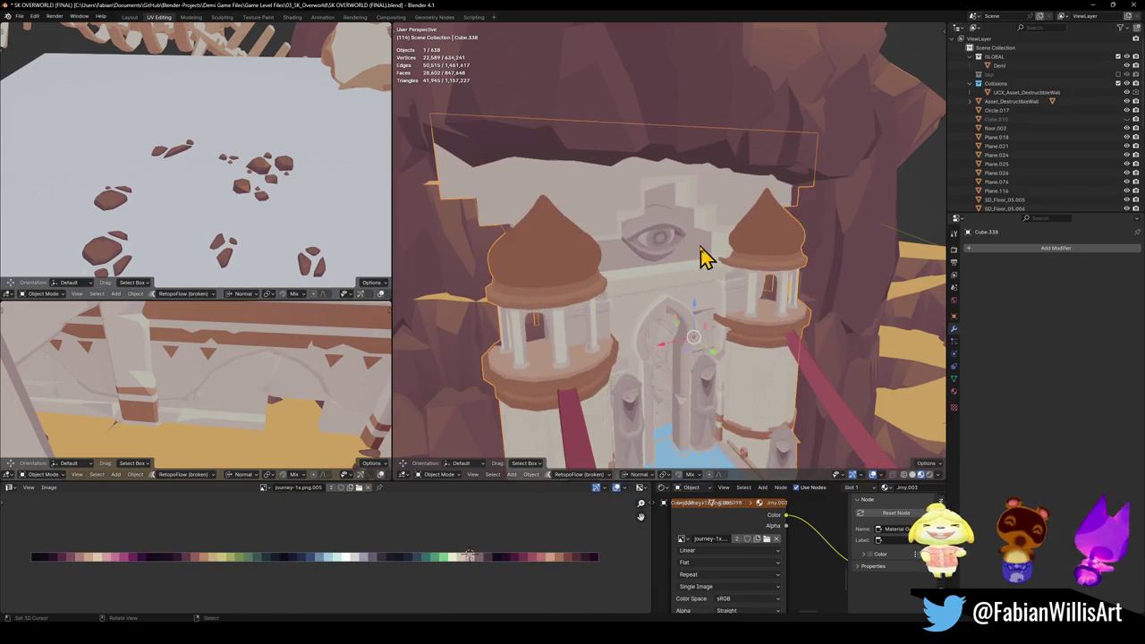
pyautogui.press('Tab')
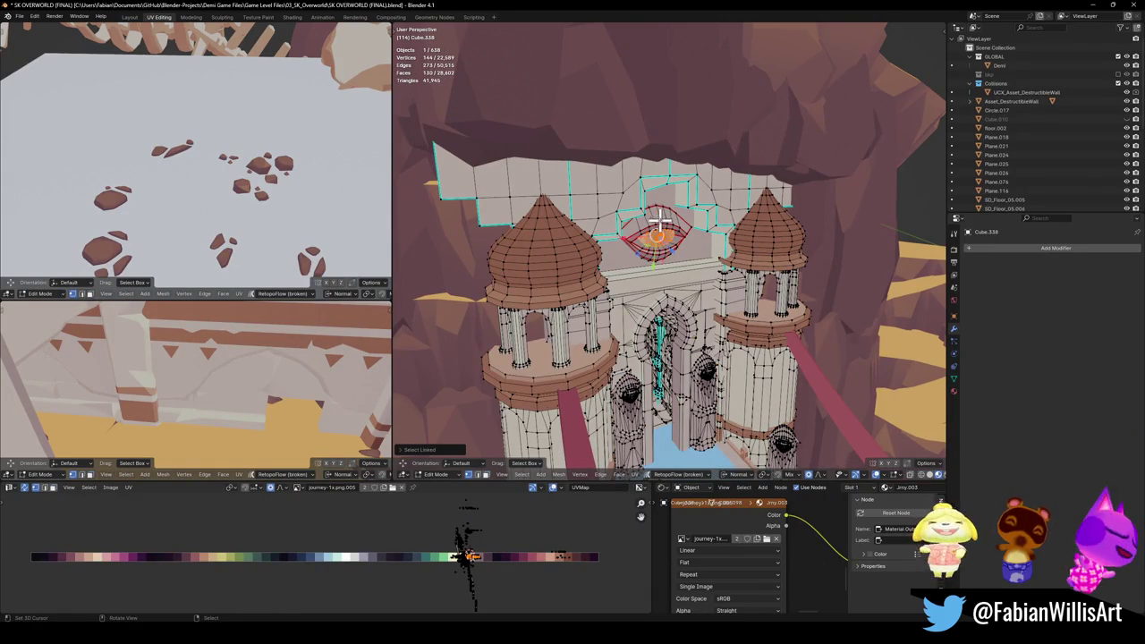
pyautogui.press('Tab')
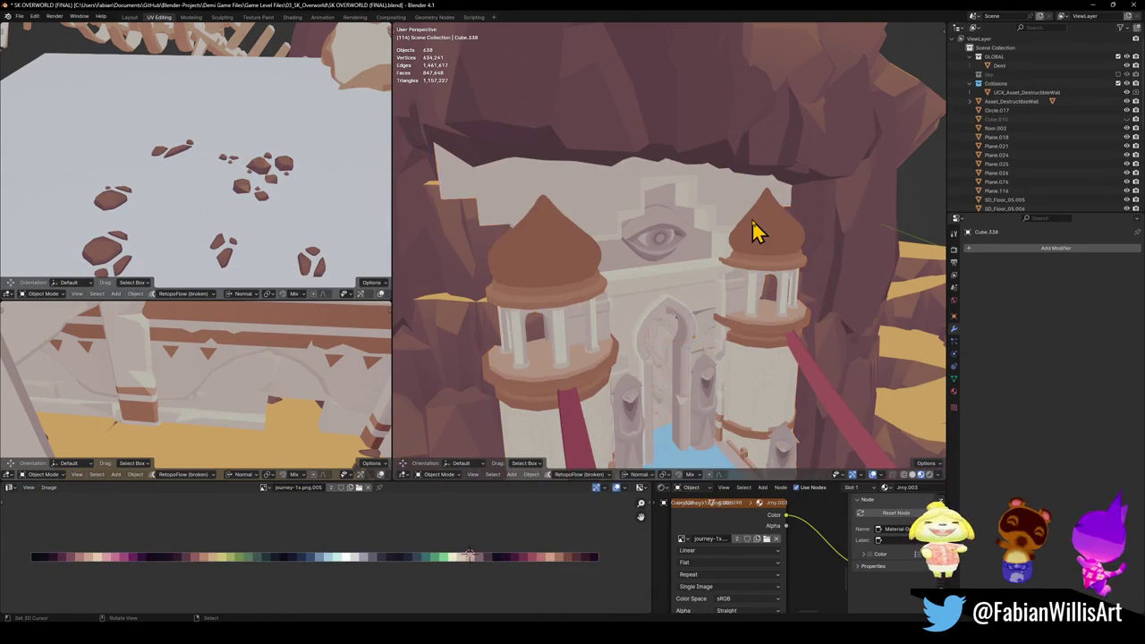
pyautogui.hotkey('shift', '`')
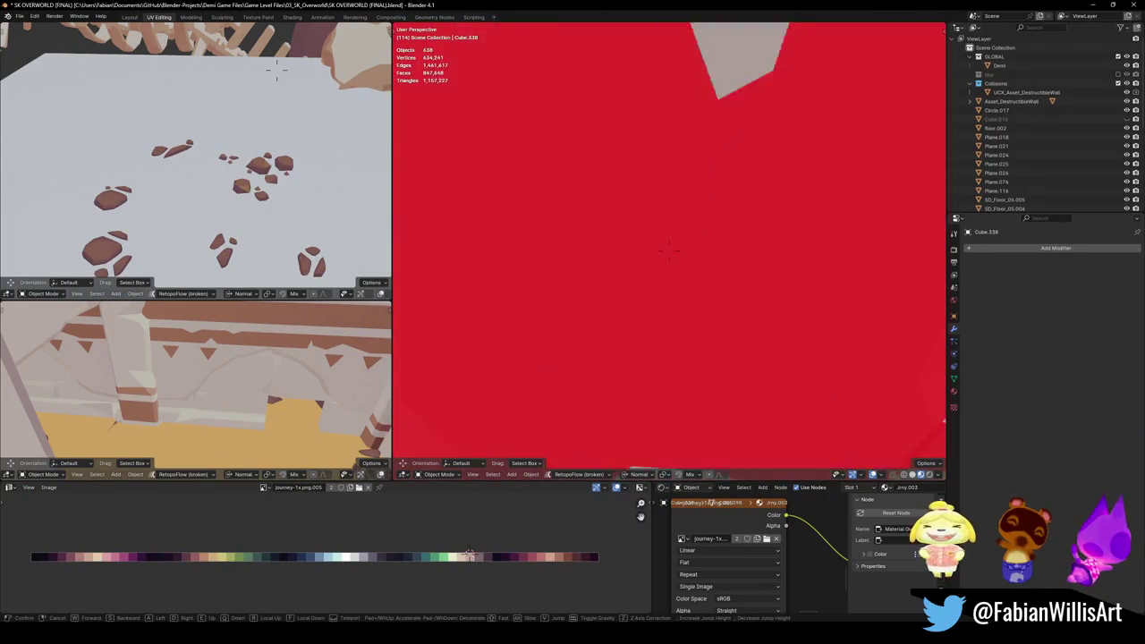
pyautogui.press('w')
pyautogui.press('s')
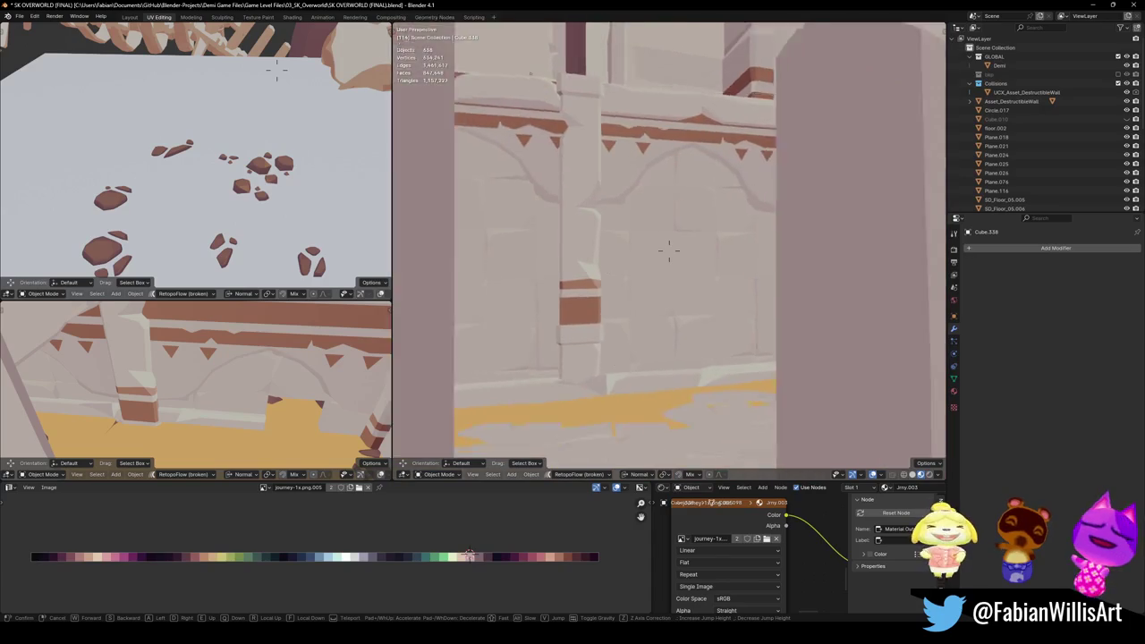
pyautogui.press('s')
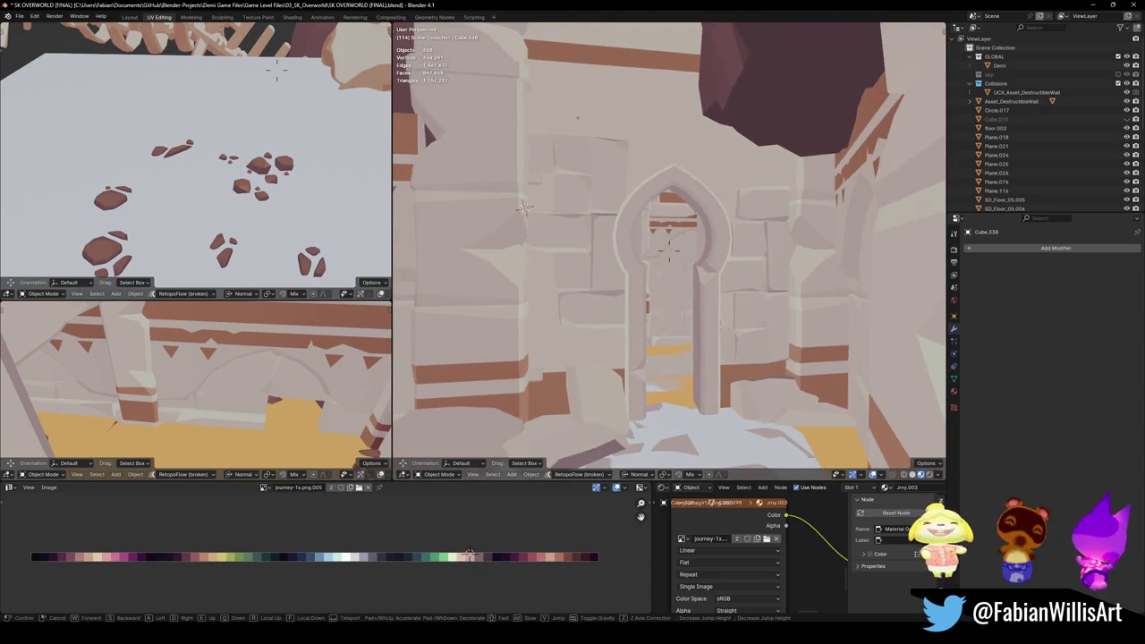
pyautogui.press('w')
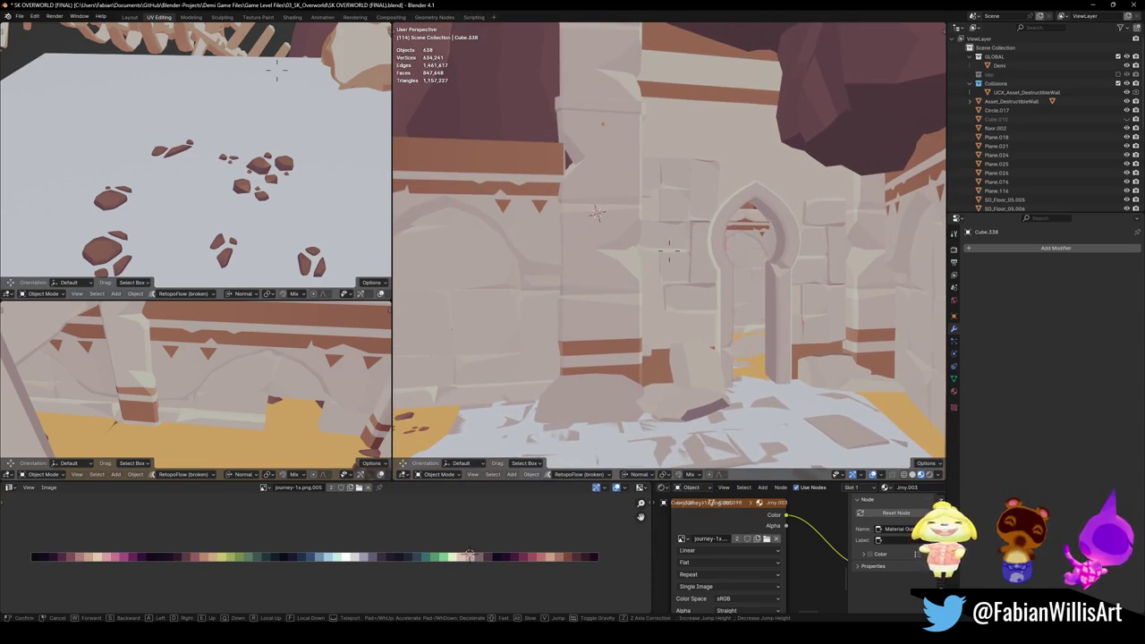
pyautogui.press('w')
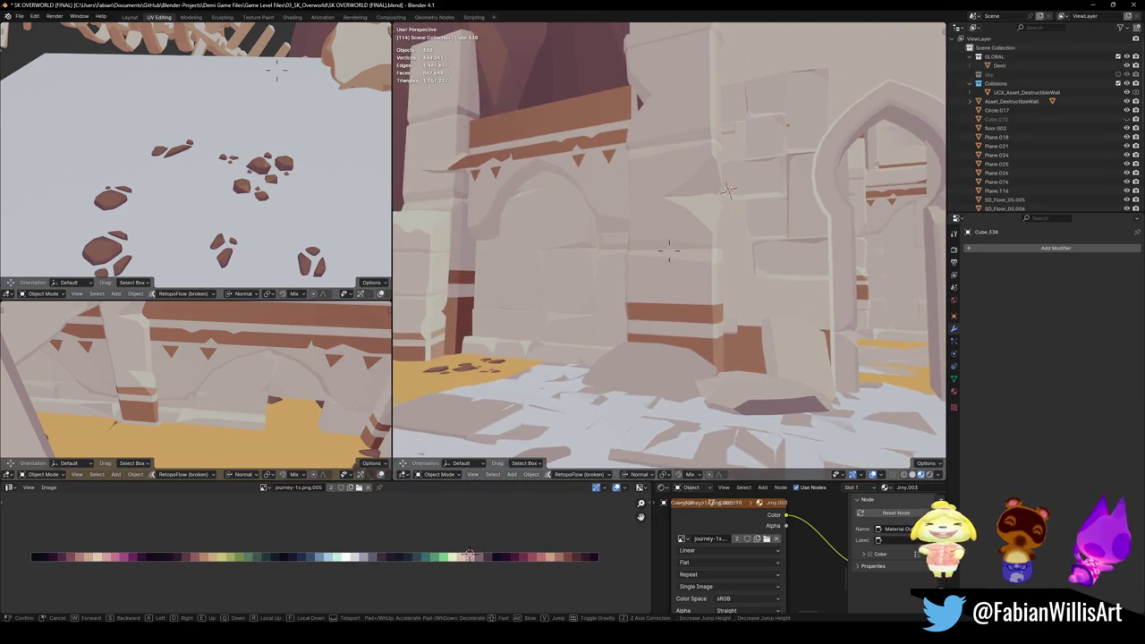
pyautogui.click(734, 295)
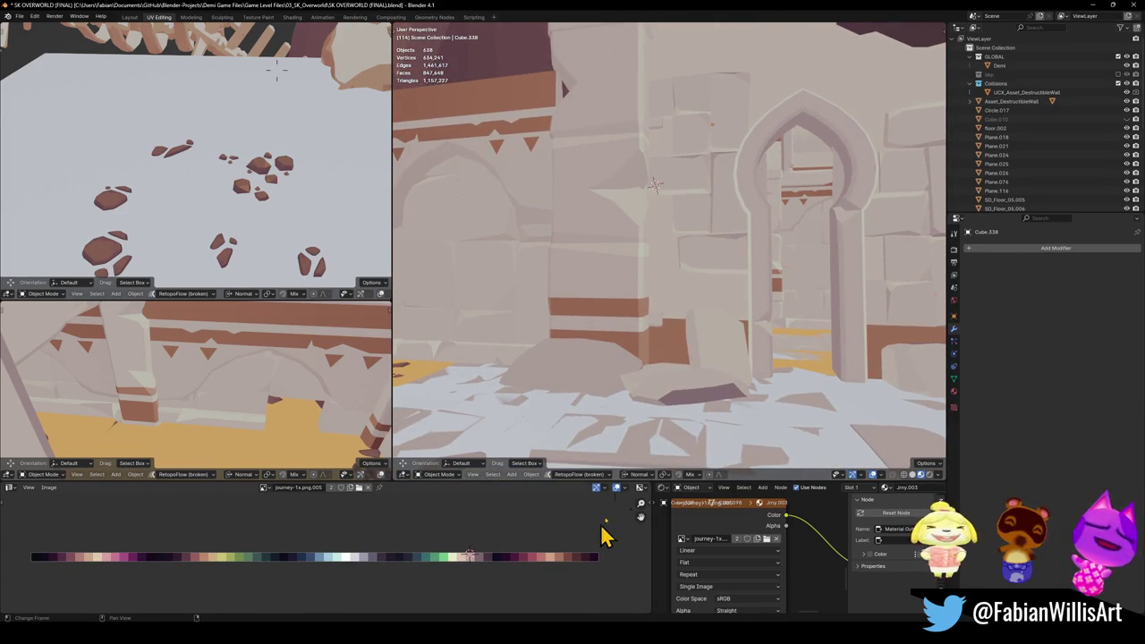
pyautogui.hotkey('shift', '`')
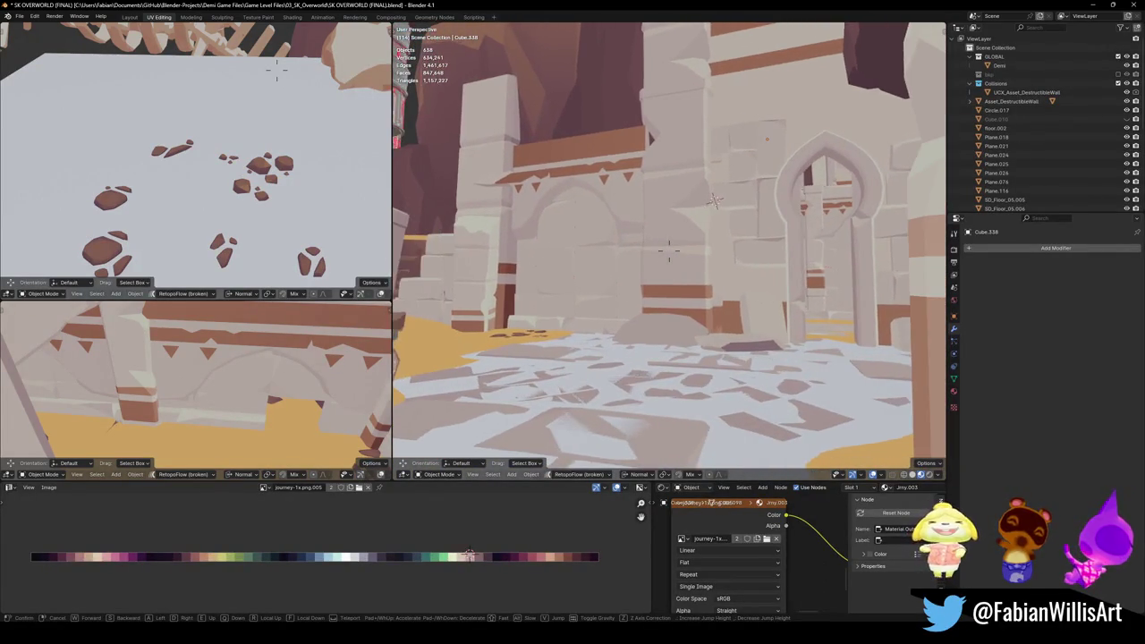
pyautogui.click(700, 354)
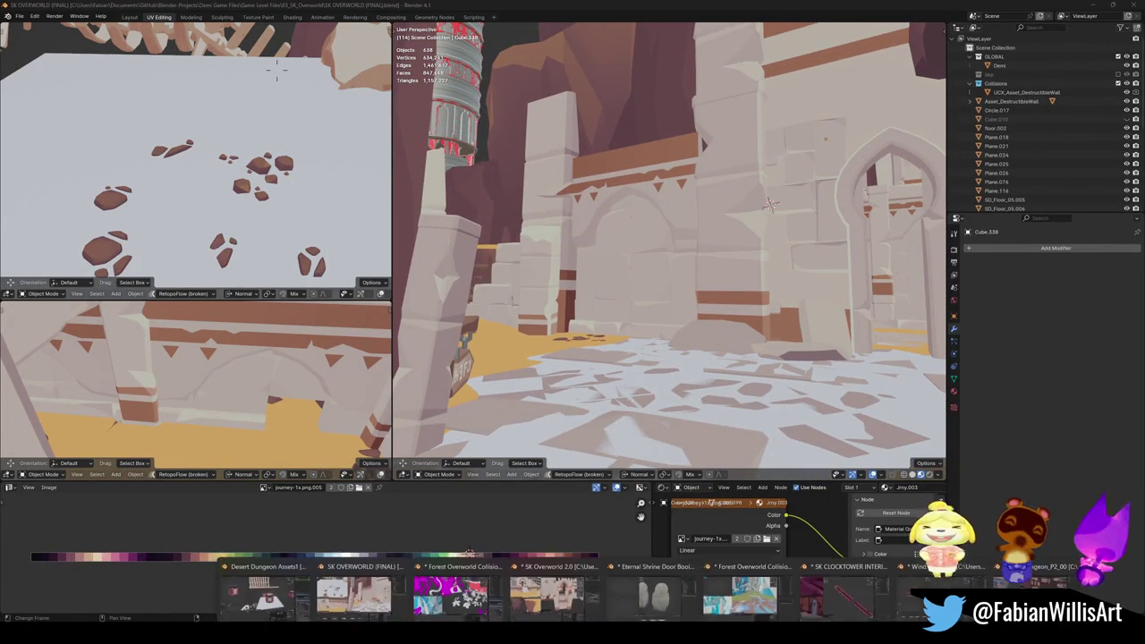
# Step: Open SK Village1.blend from the 04_SK_Village folder under Game Level Files
pyautogui.click(825, 585)
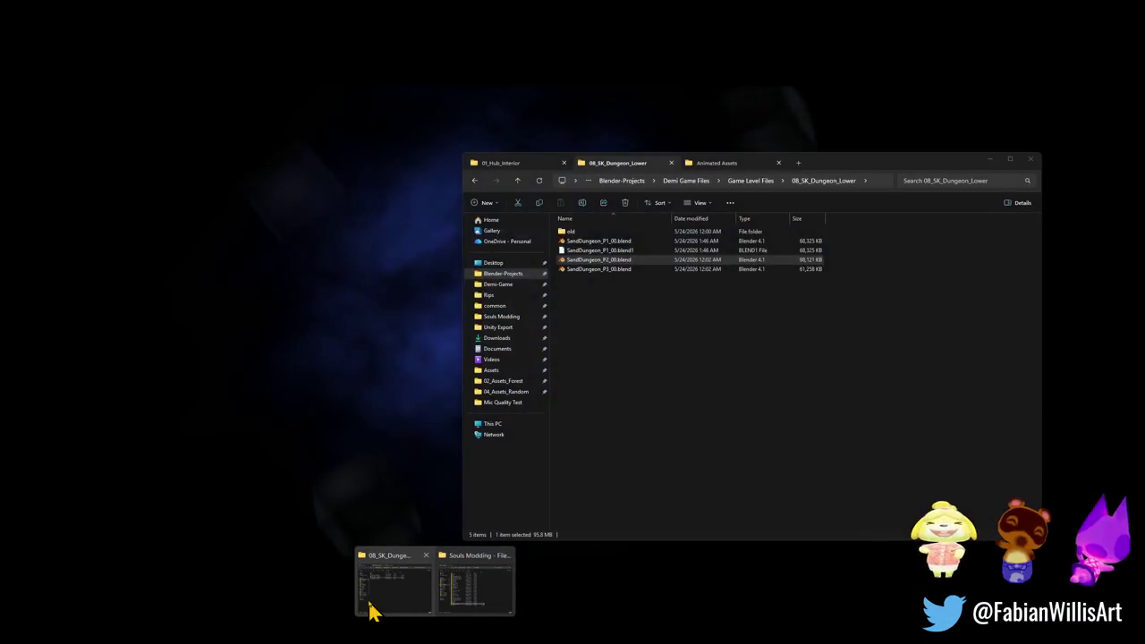
pyautogui.click(380, 599)
pyautogui.click(534, 165)
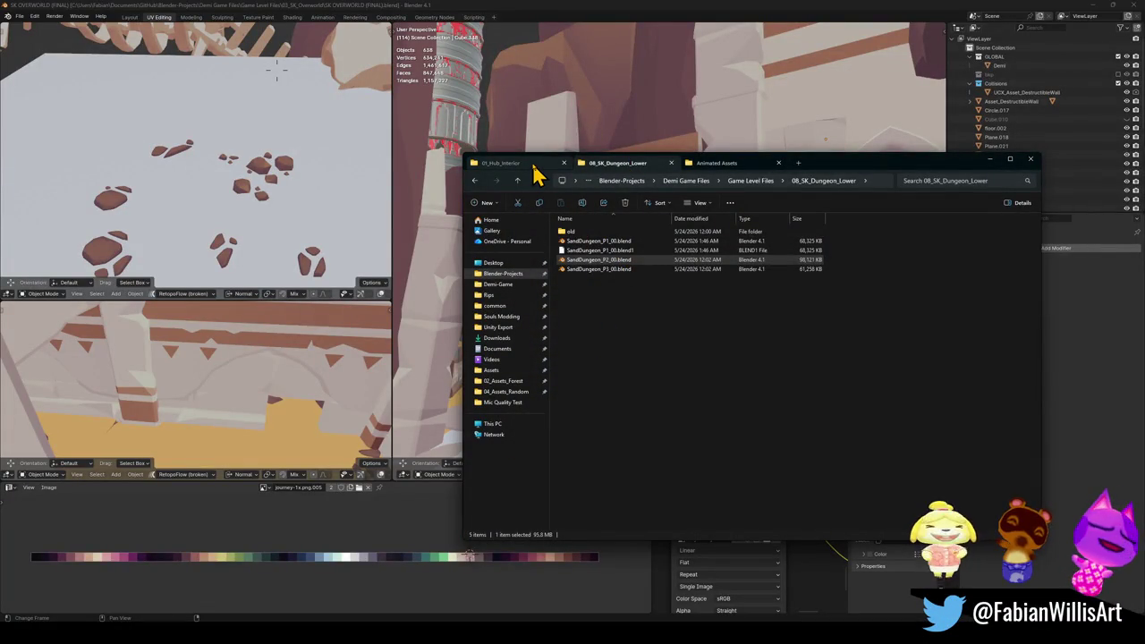
pyautogui.click(519, 181)
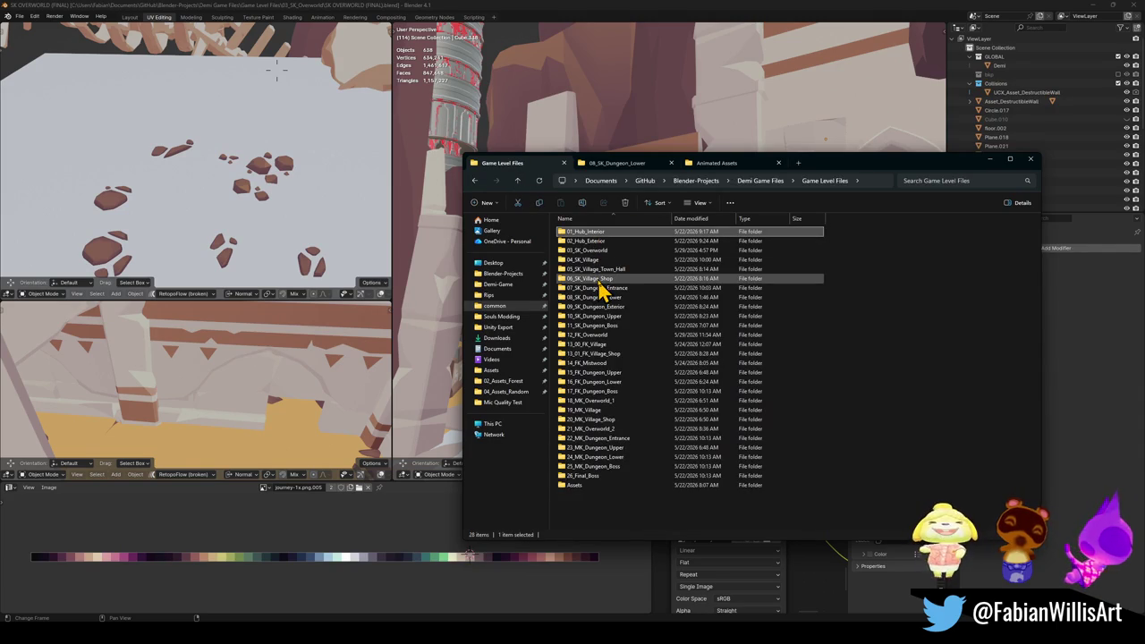
pyautogui.doubleClick(604, 260)
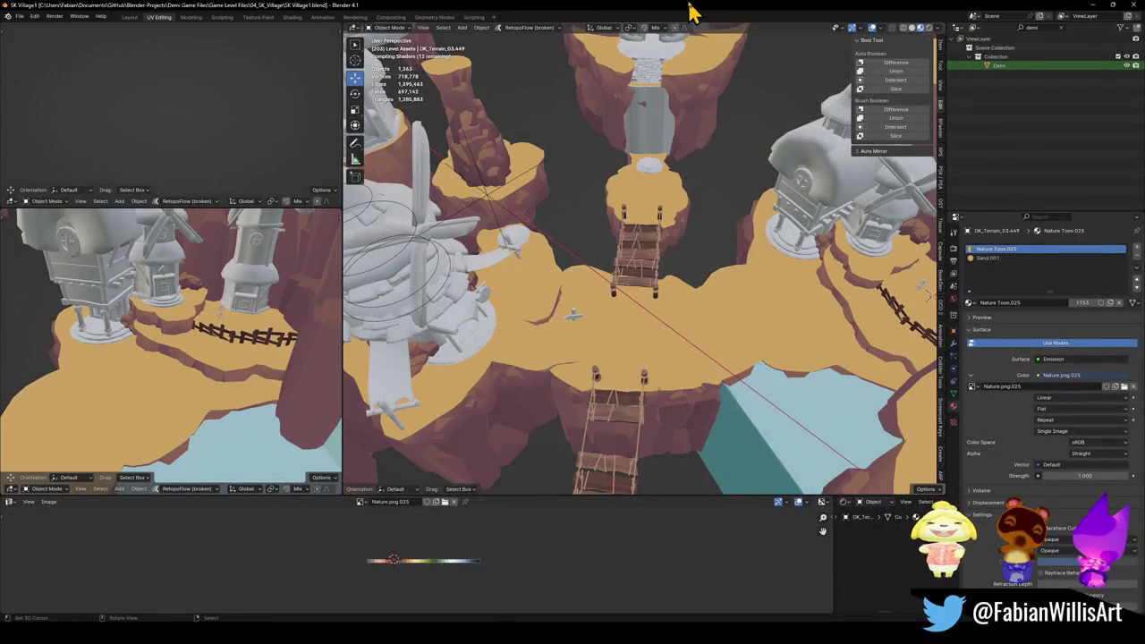
# Step: Walk-navigate over the village cliffs, windmill houses, floating island and tower
pyautogui.hotkey('shift', '`')
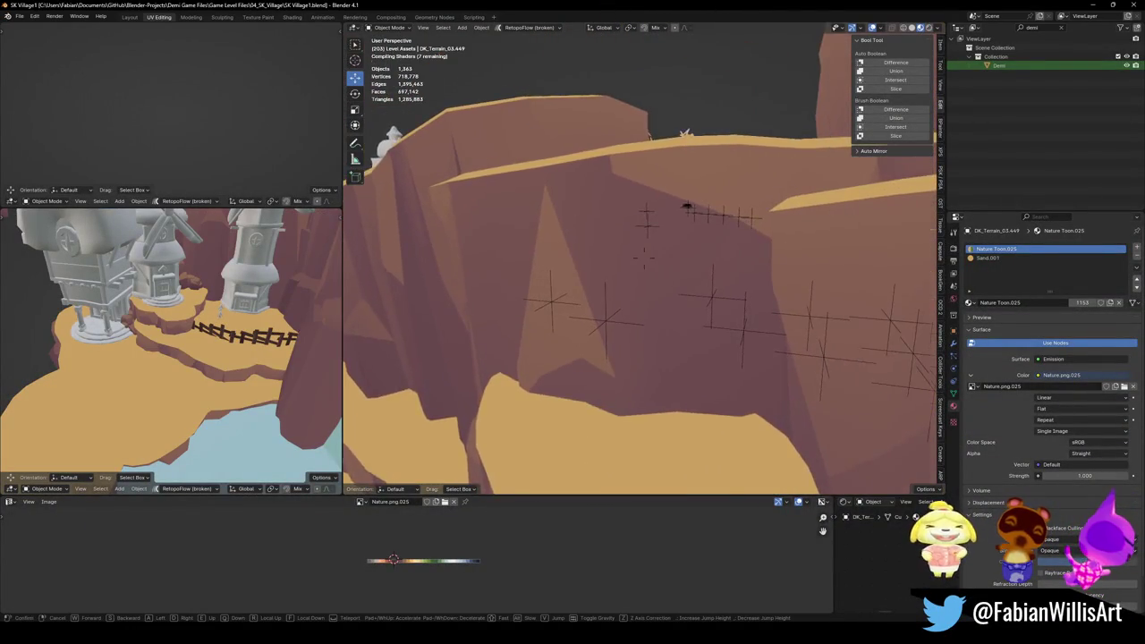
pyautogui.press('e')
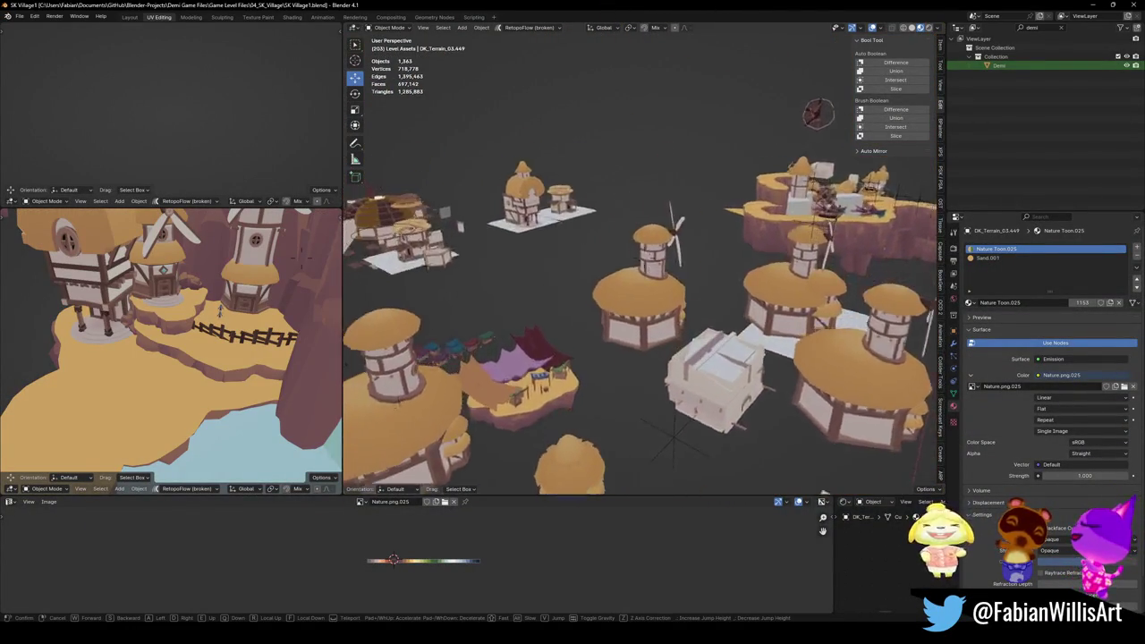
pyautogui.press('q')
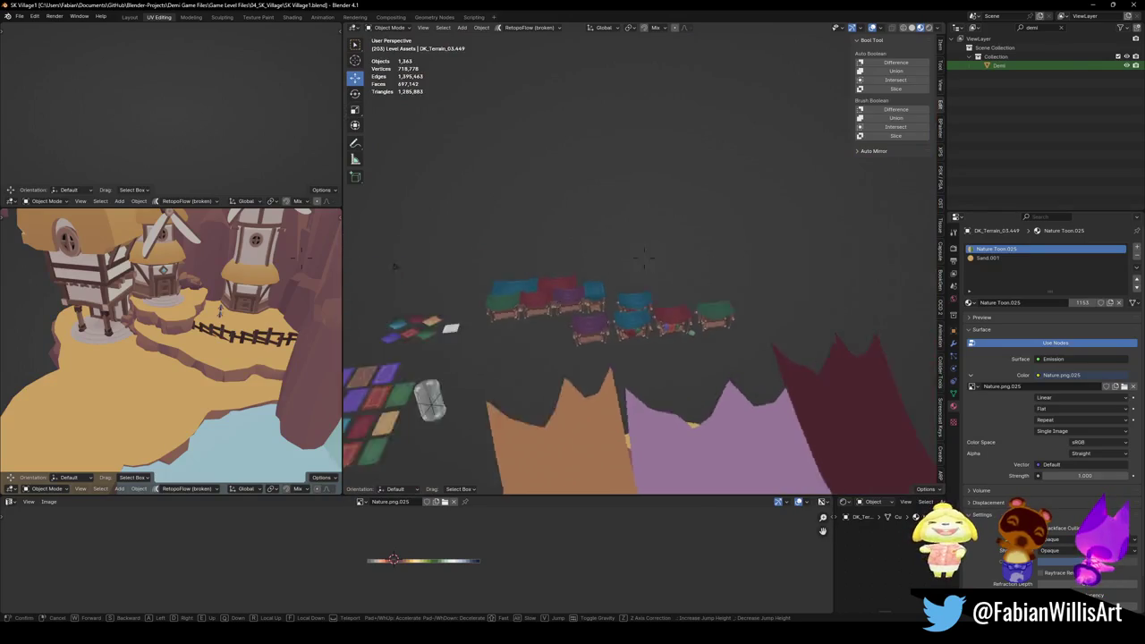
pyautogui.press('w')
pyautogui.press('w')
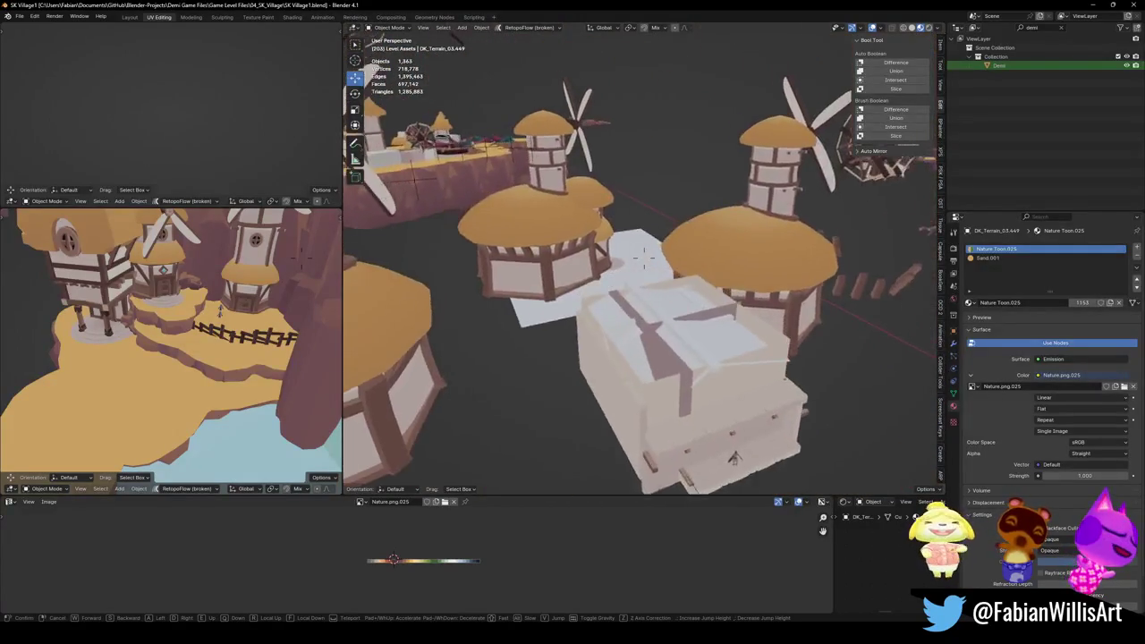
pyautogui.press('w')
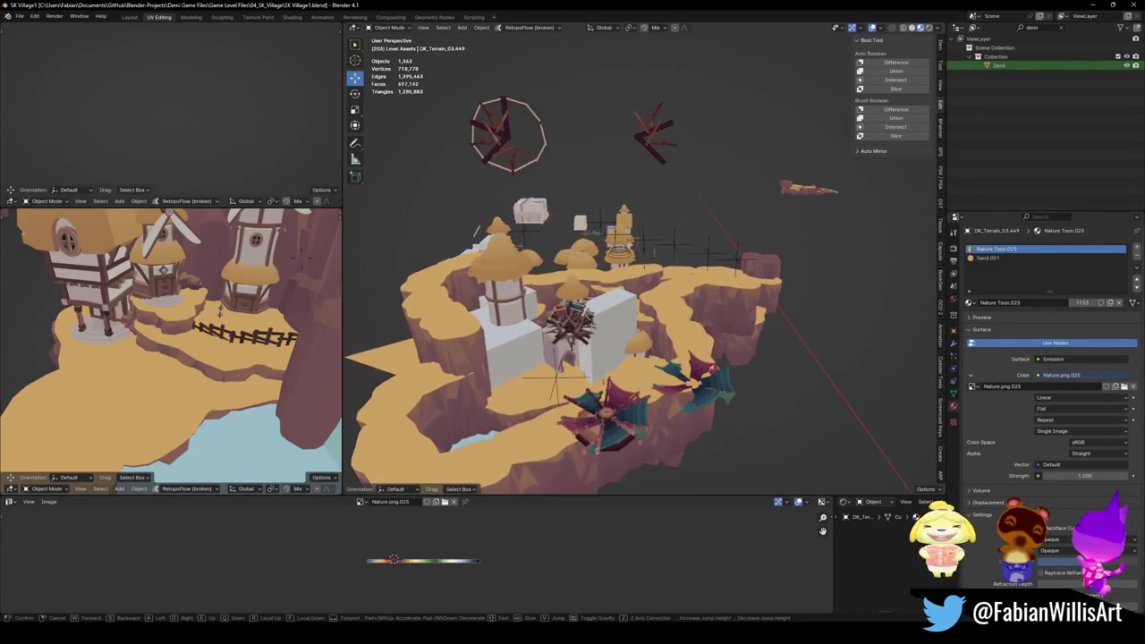
pyautogui.press('w')
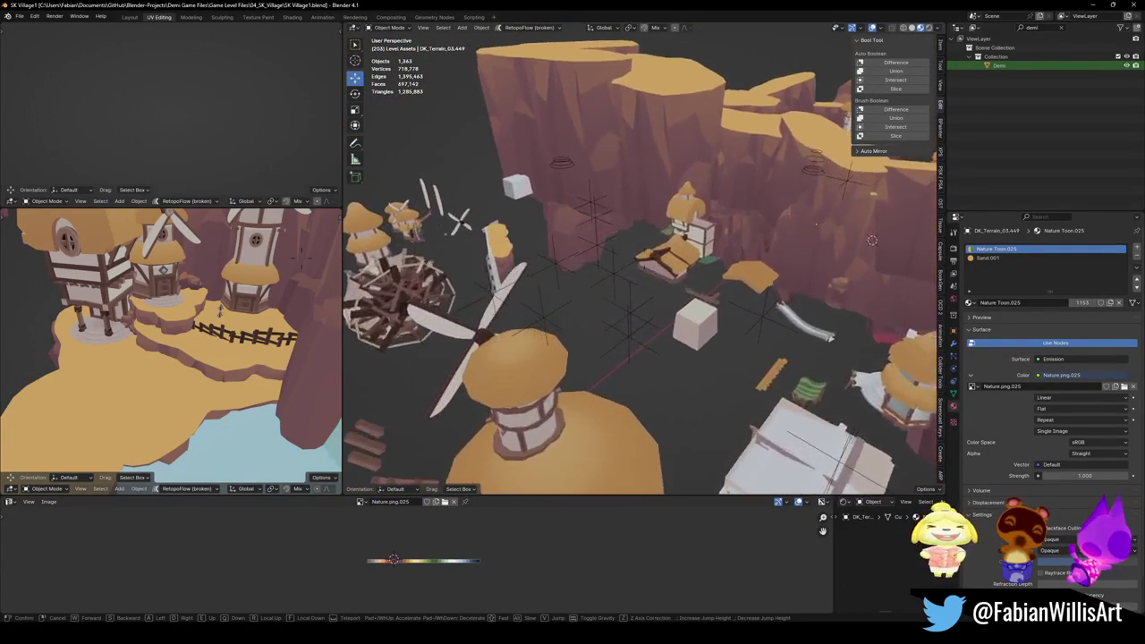
pyautogui.press('w')
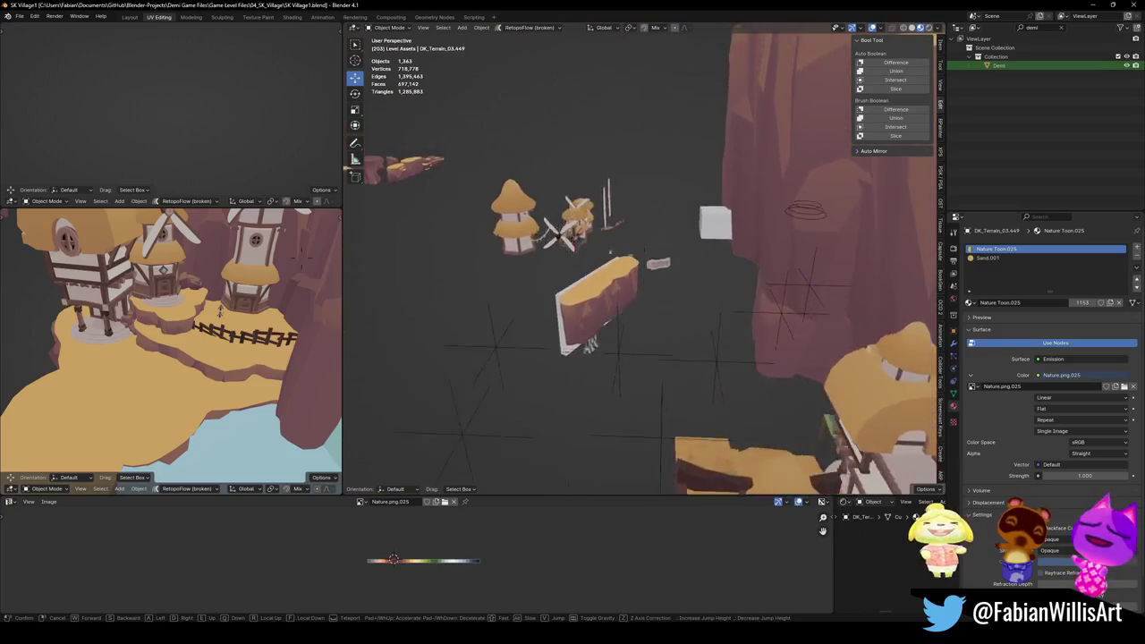
pyautogui.press('w')
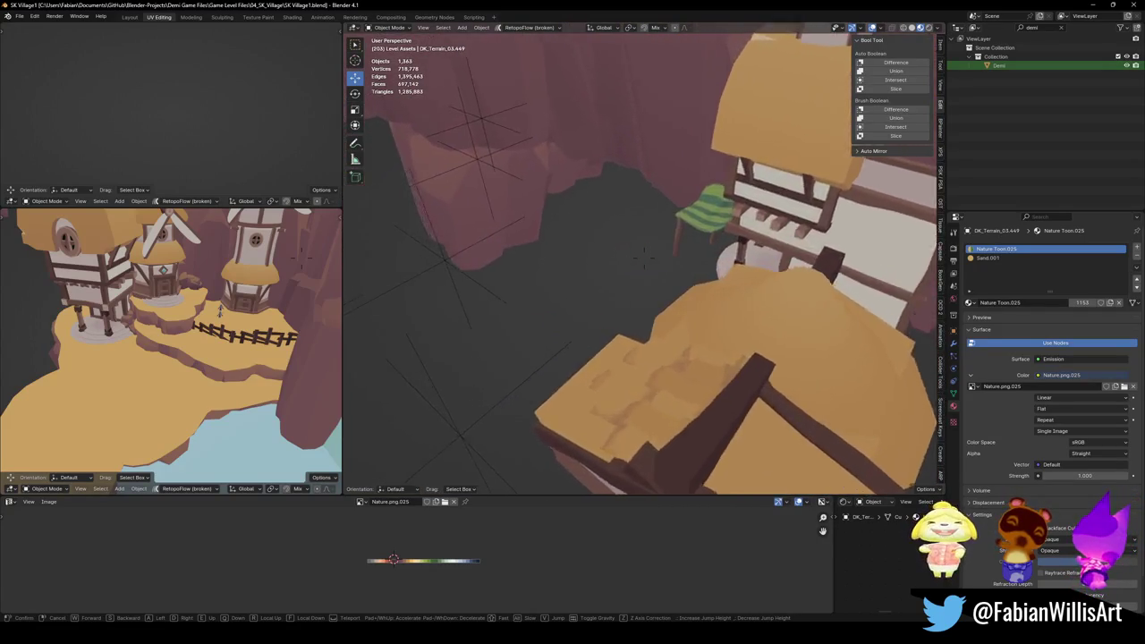
pyautogui.press('w')
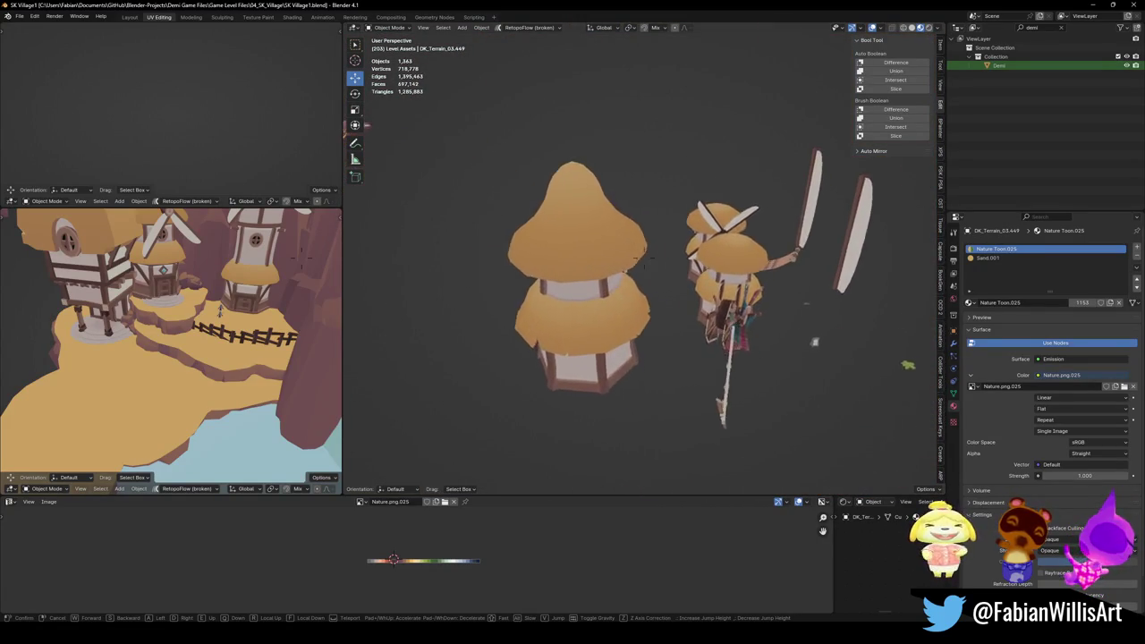
pyautogui.press('w')
pyautogui.press('w')
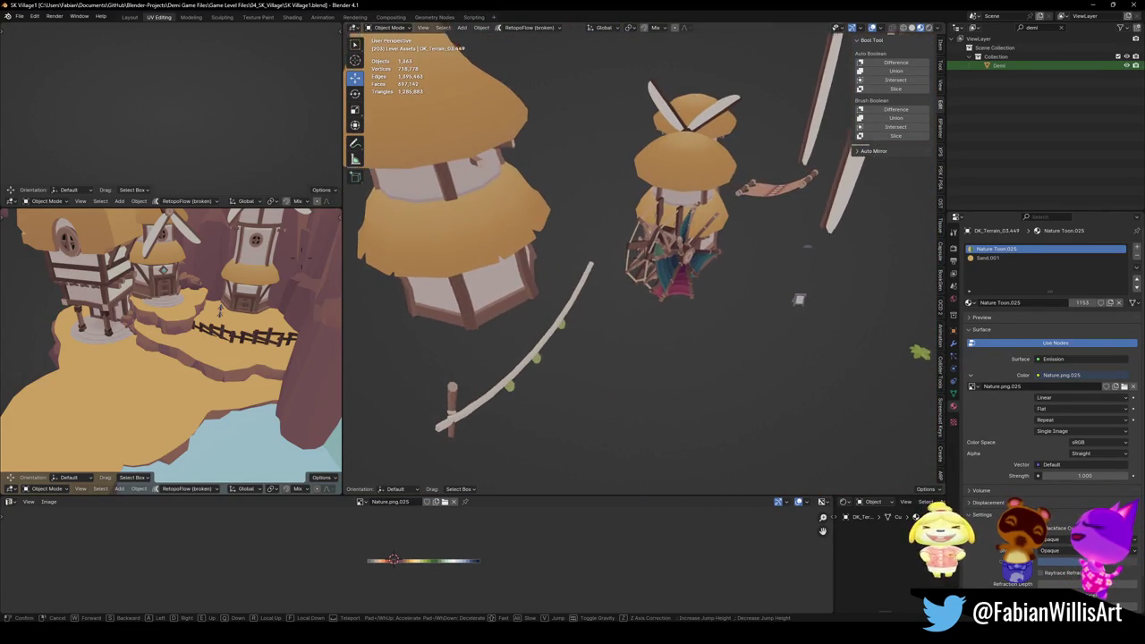
pyautogui.press('w')
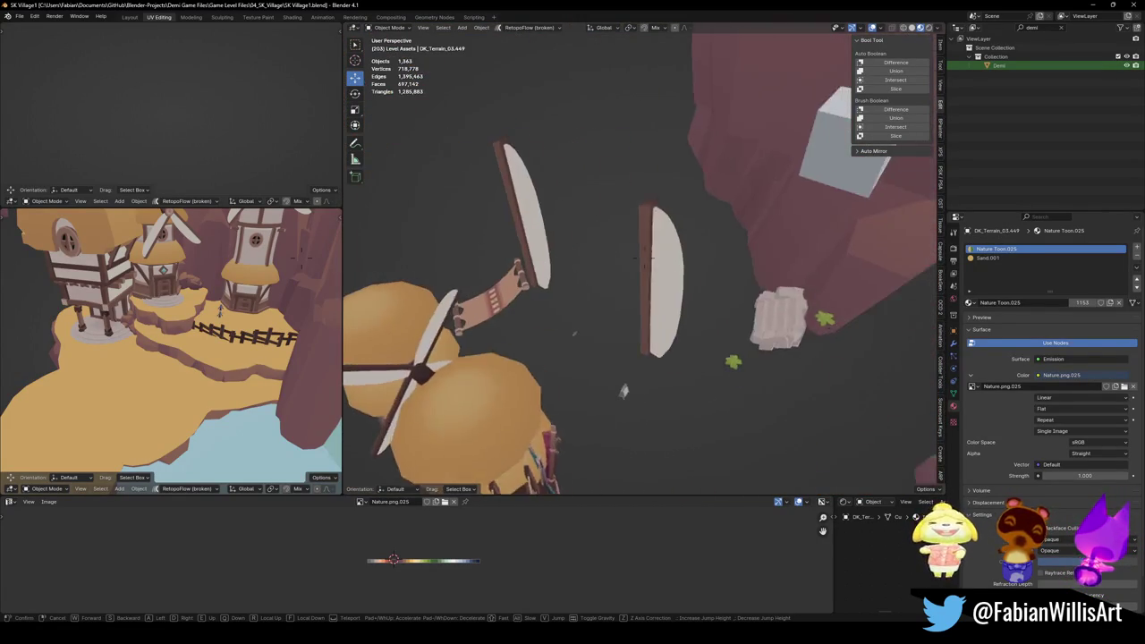
pyautogui.press('w')
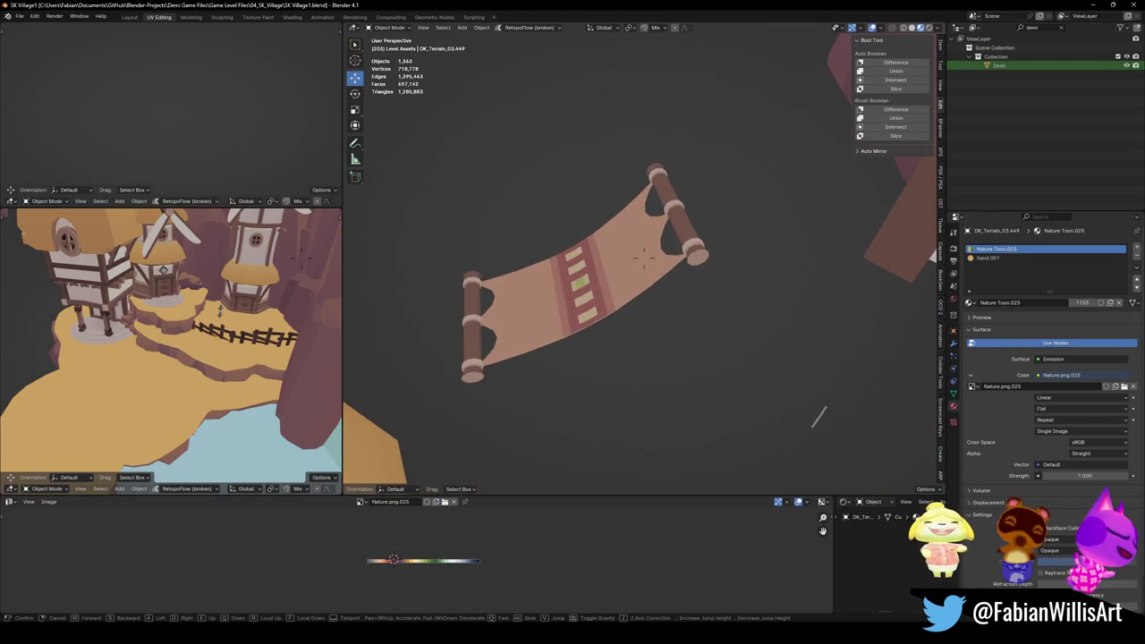
pyautogui.press('s')
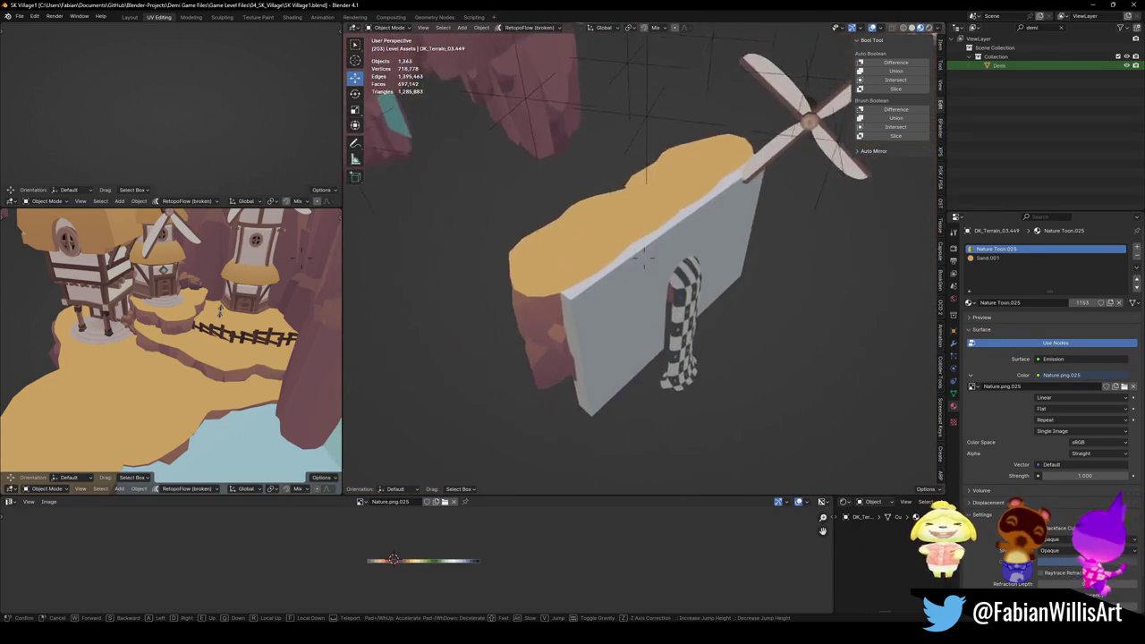
pyautogui.press('w')
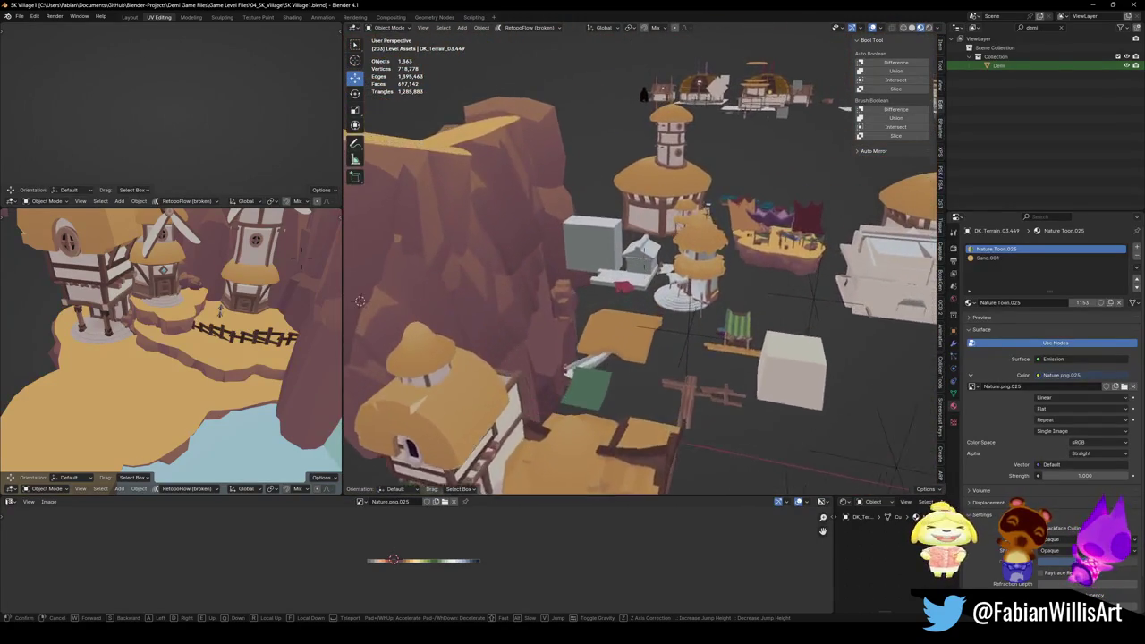
pyautogui.press('w')
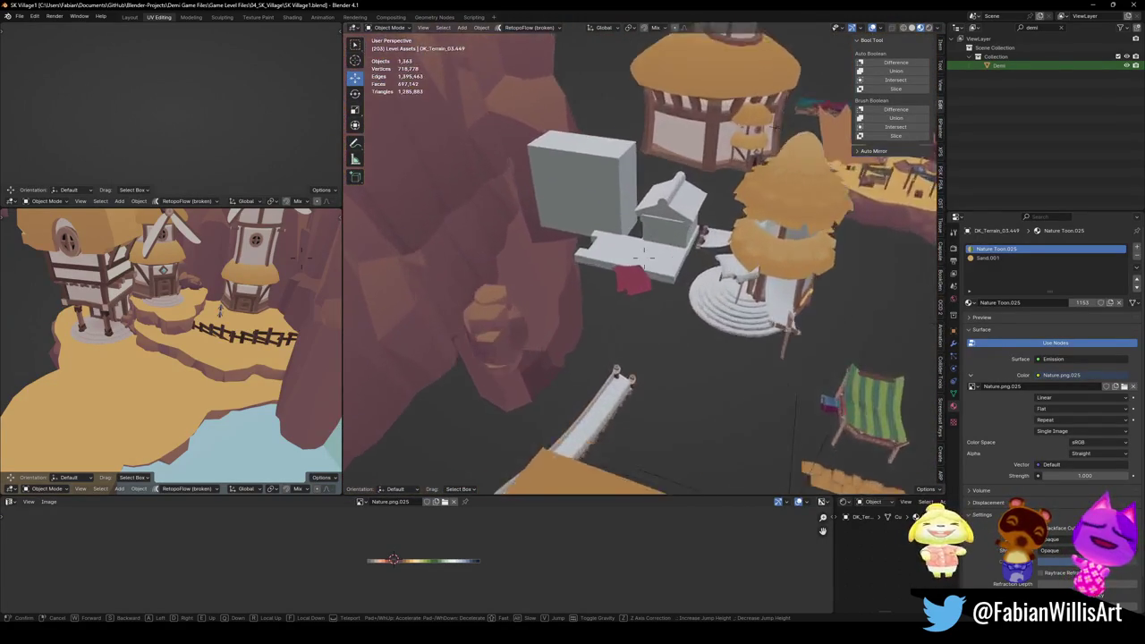
pyautogui.press('w')
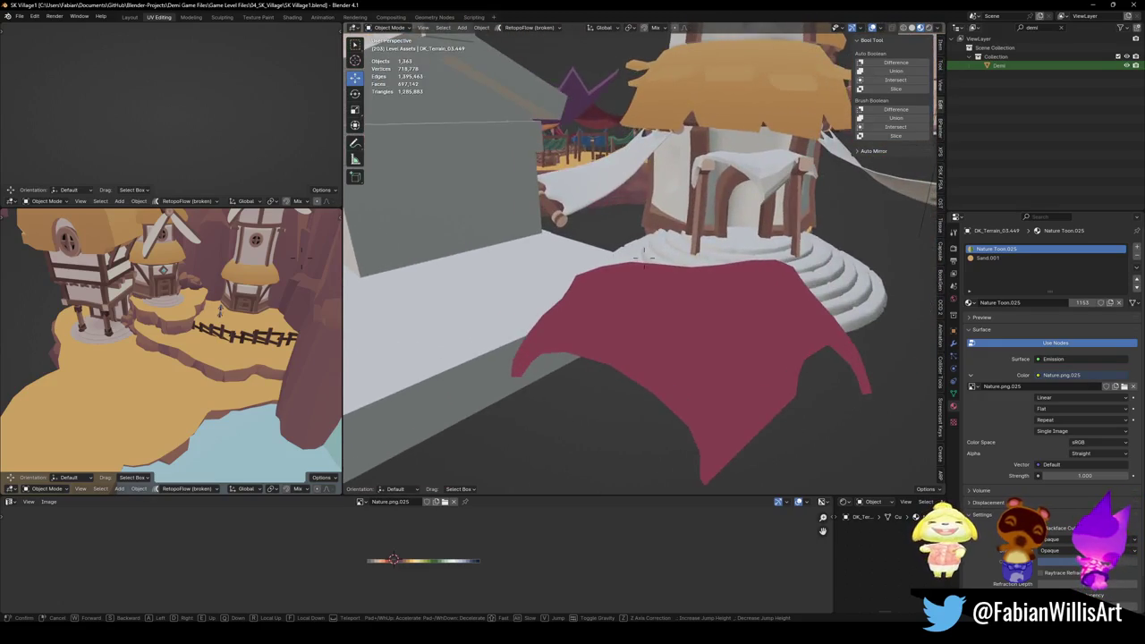
pyautogui.press('w')
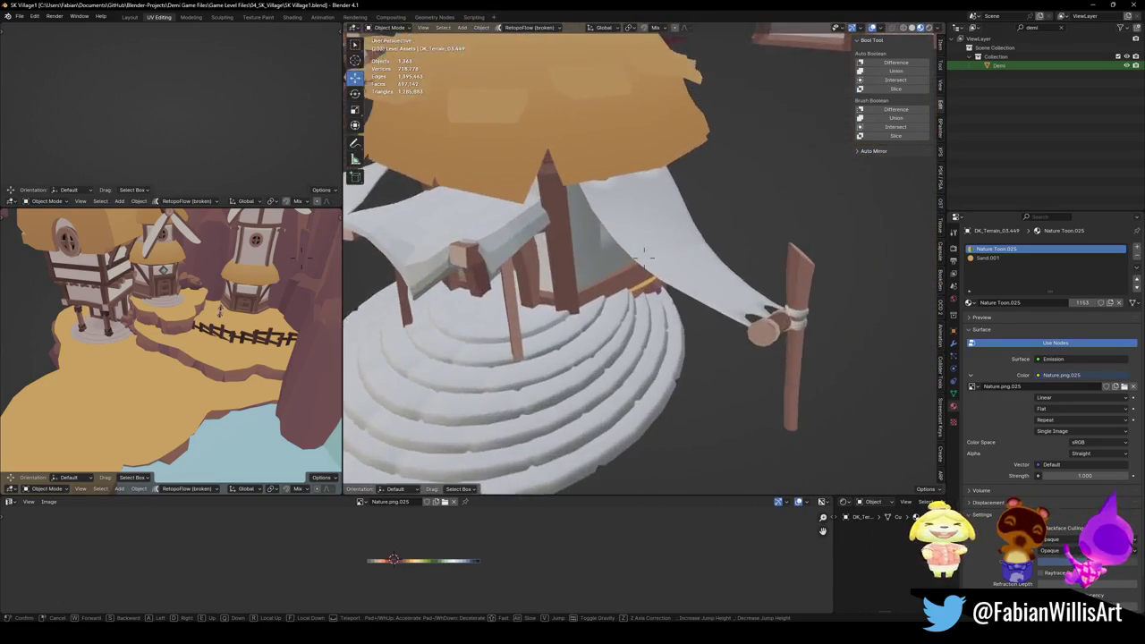
# Step: Select the white cloth hanging from the tower
pyautogui.click(657, 185)
pyautogui.click(696, 274)
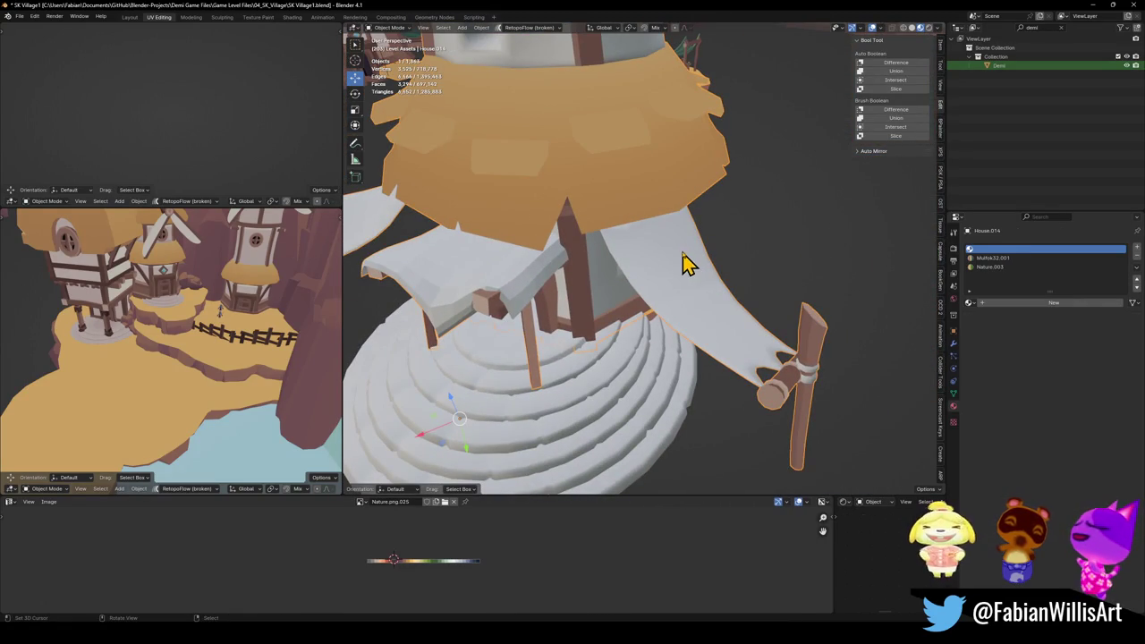
pyautogui.scroll(-5, 681, 262)
# Step: Fly around the market stall's striped awning and pull back to see surrounding buildings
pyautogui.hotkey('shift', '`')
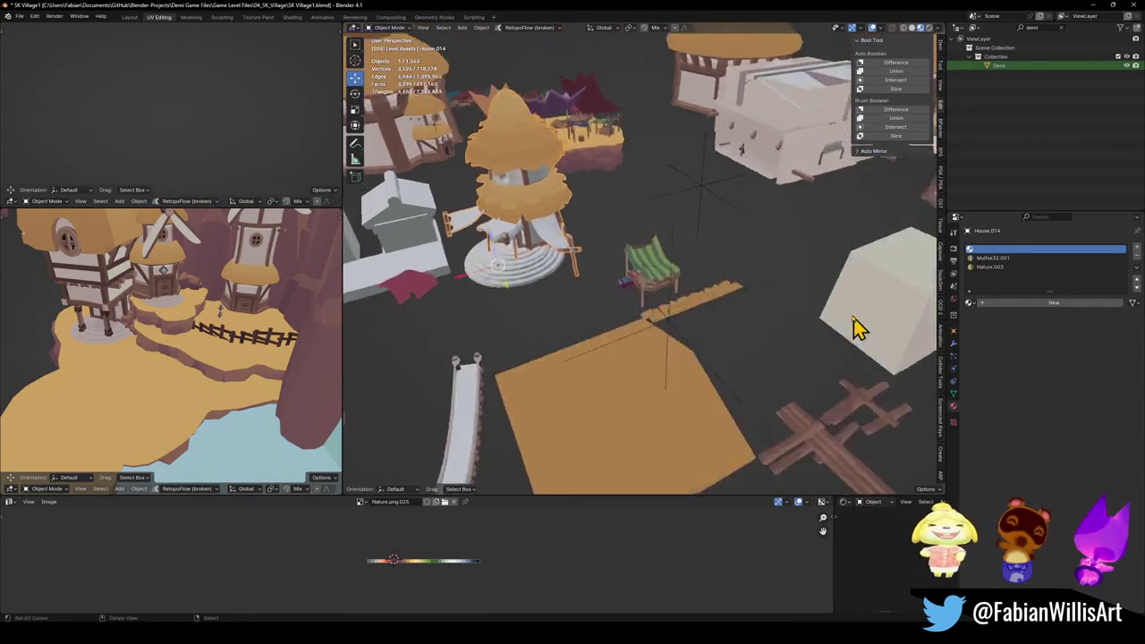
pyautogui.press('w')
pyautogui.press('s')
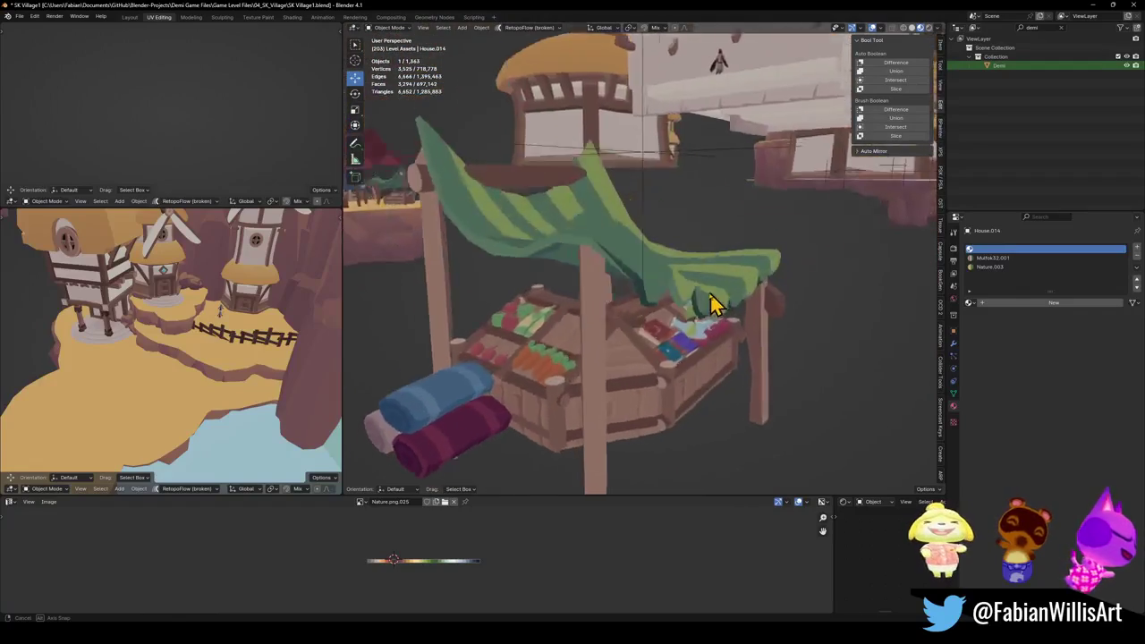
pyautogui.press('w')
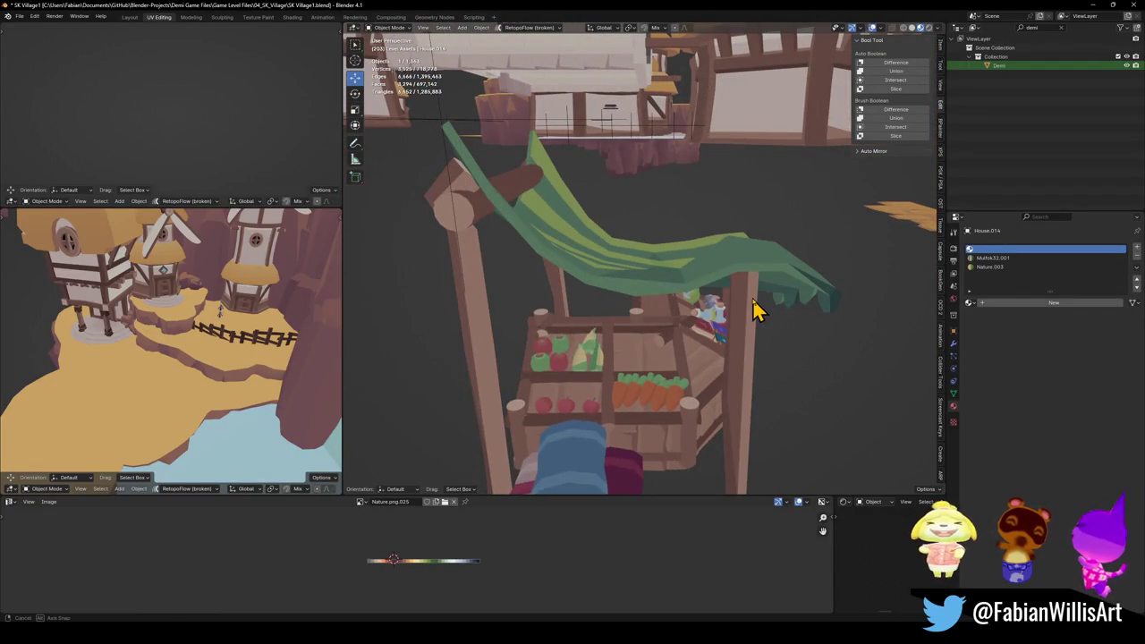
pyautogui.press('e')
pyautogui.press('s')
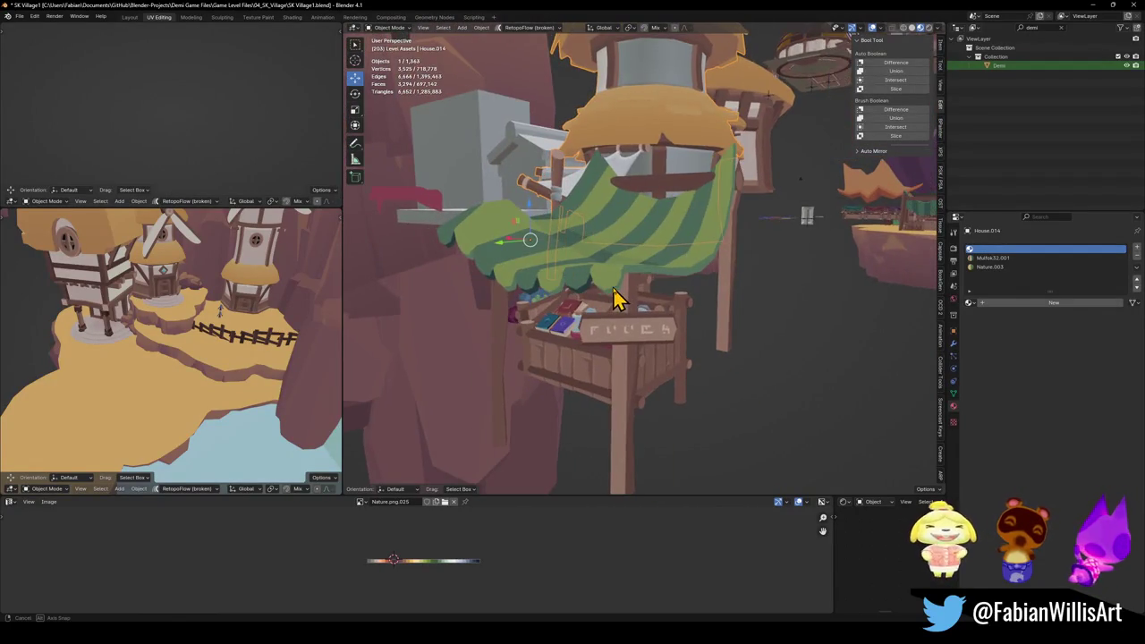
pyautogui.click(677, 223)
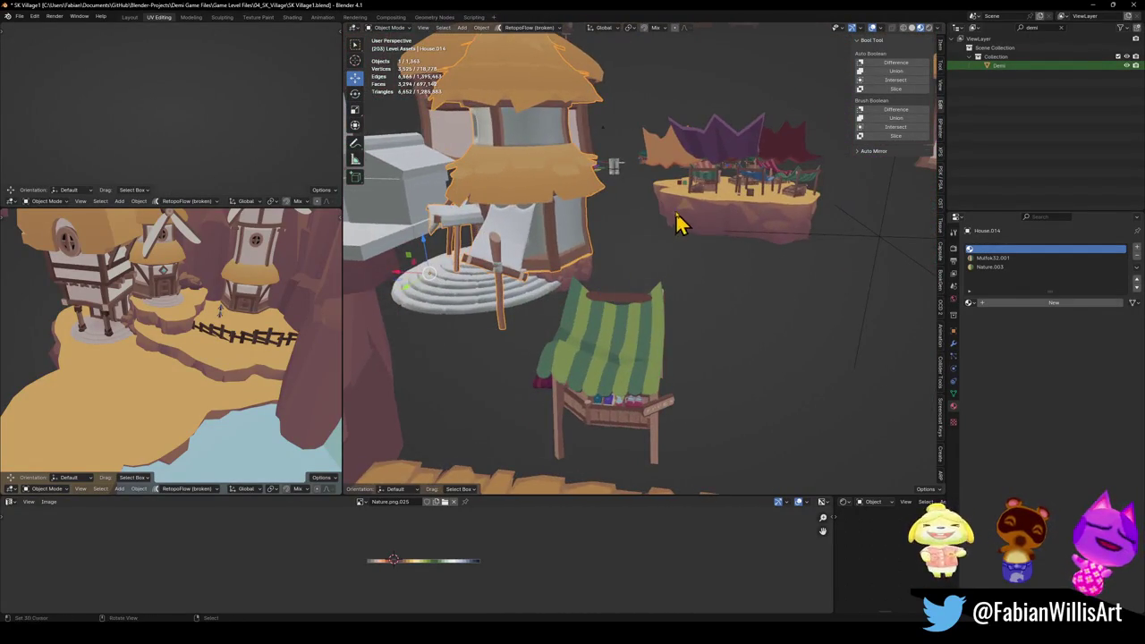
# Step: Survey the market island's stalls from above and the side, then close the village file
pyautogui.hotkey('shift', '`')
pyautogui.press('w')
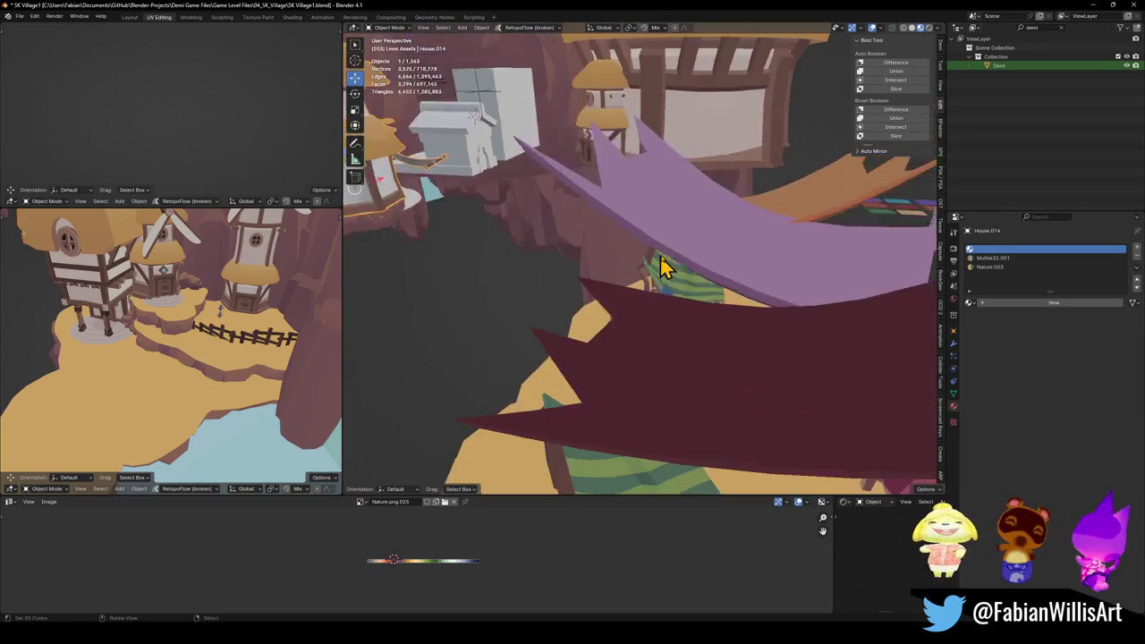
pyautogui.press('s')
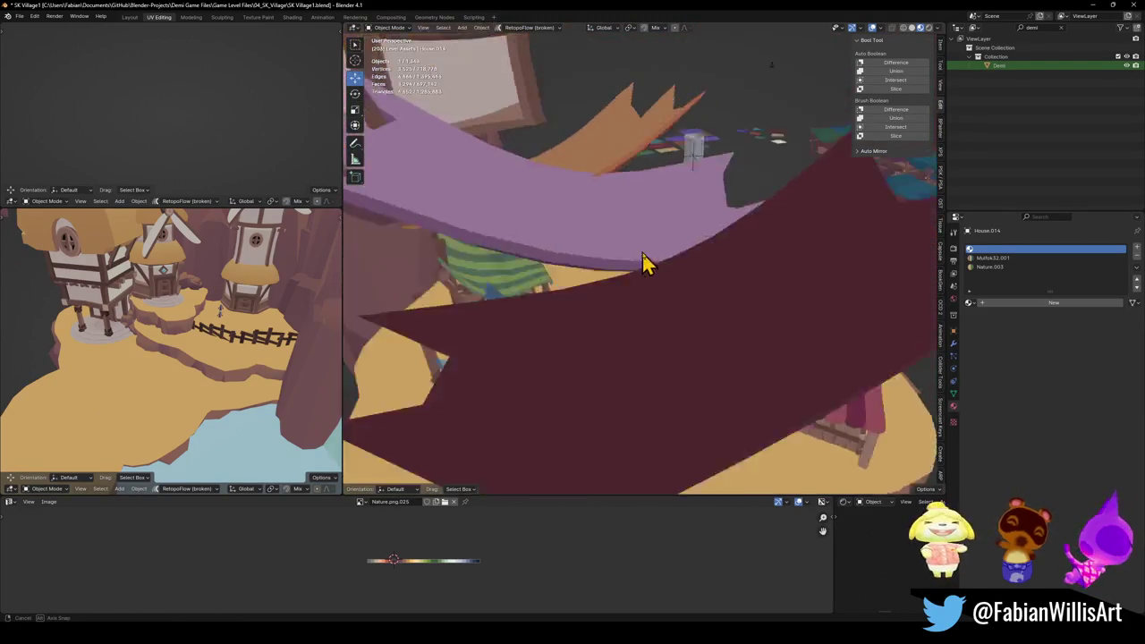
pyautogui.click(664, 253)
pyautogui.moveTo(665, 253); pyautogui.dragTo(660, 301, button='middle')
pyautogui.keyDown('alt'); pyautogui.middleClick(767, 220); pyautogui.keyUp('alt')
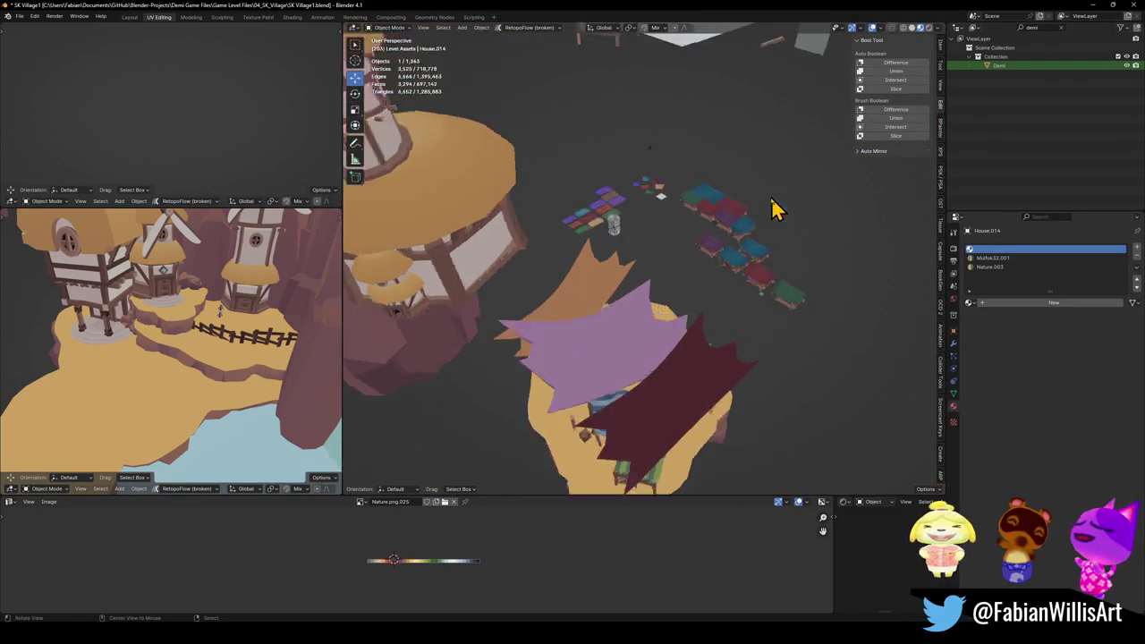
pyautogui.scroll(5, 772, 209)
pyautogui.moveTo(674, 237)
pyautogui.mouseDown(button='middle')
pyautogui.moveTo(659, 230)
pyautogui.moveTo(695, 265)
pyautogui.moveTo(721, 256)
pyautogui.moveTo(752, 265)
pyautogui.moveTo(636, 281)
pyautogui.moveTo(641, 265)
pyautogui.moveTo(620, 295)
pyautogui.moveTo(638, 269)
pyautogui.mouseUp(button='middle')
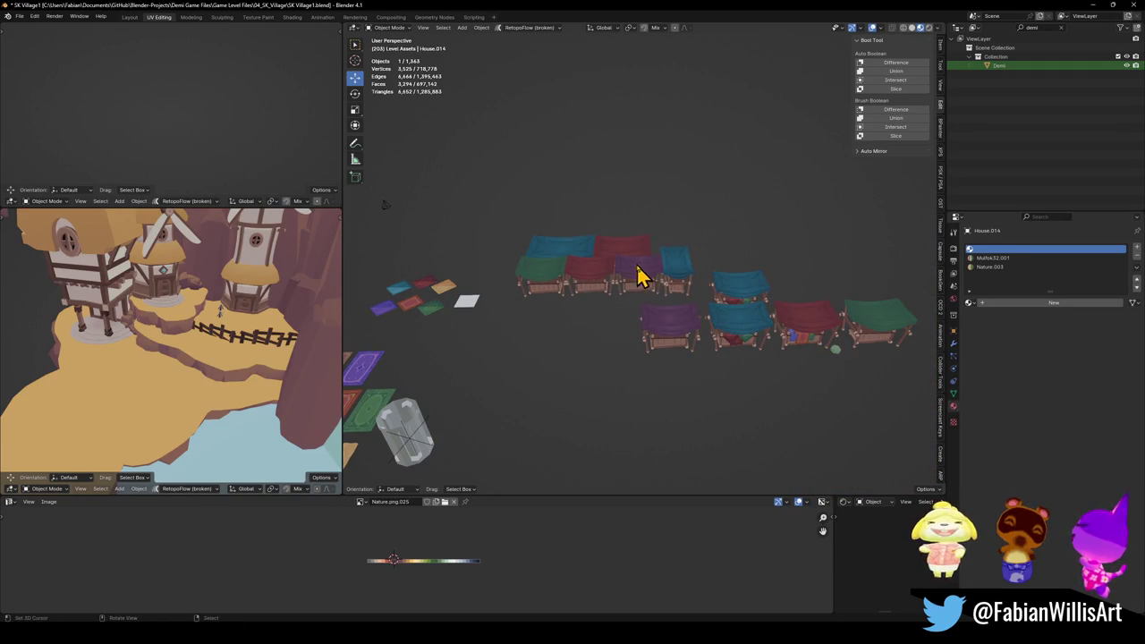
pyautogui.click(1137, 5)
# Step: Dismiss the save prompt and open SK Town Hall.blend from 05_SK_Village_Town_Hall
pyautogui.click(588, 333)
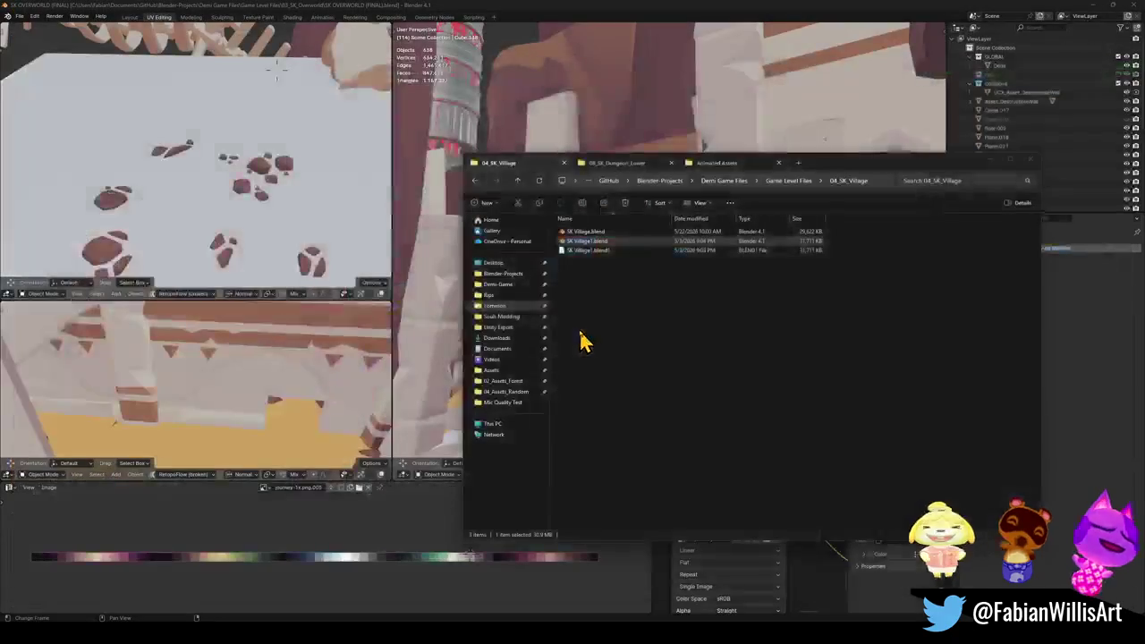
pyautogui.click(516, 183)
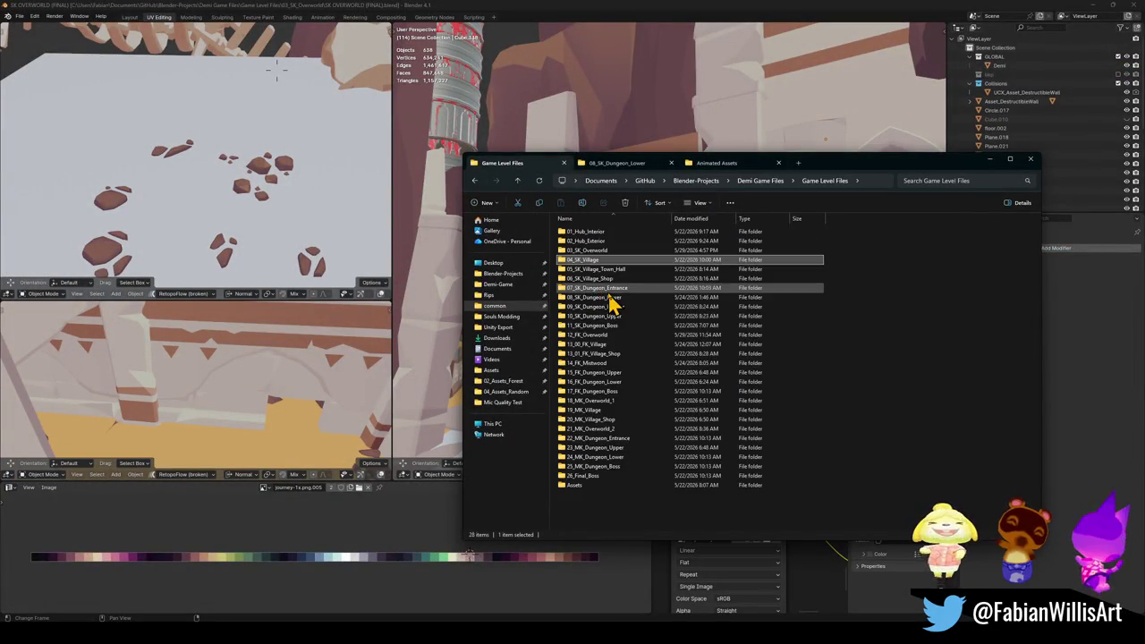
pyautogui.click(625, 271)
pyautogui.doubleClick(623, 271)
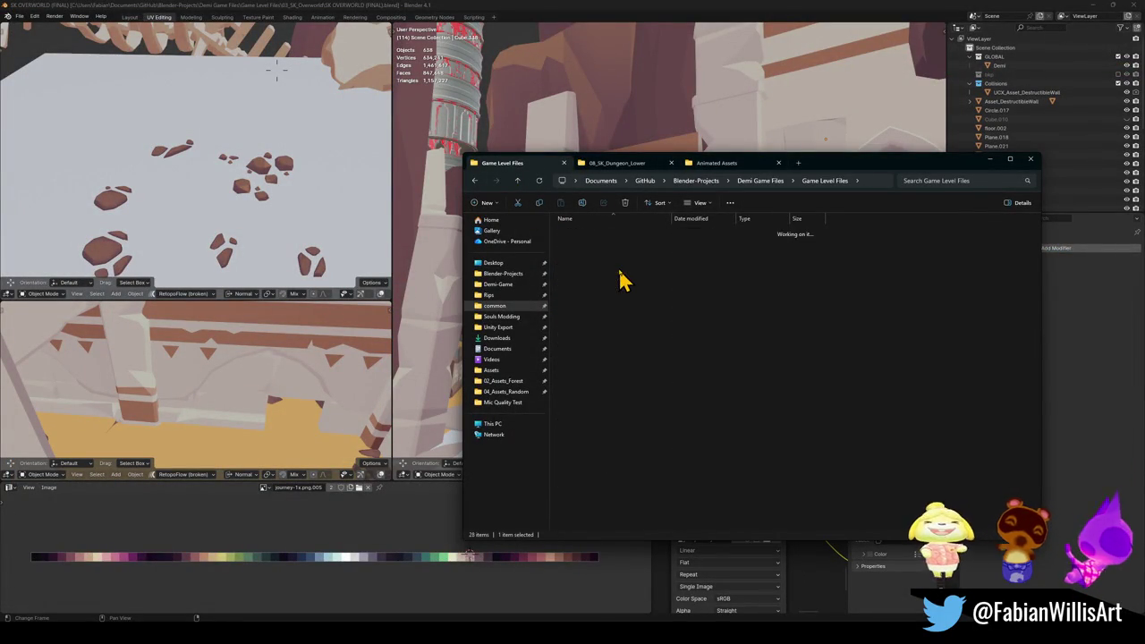
pyautogui.doubleClick(594, 232)
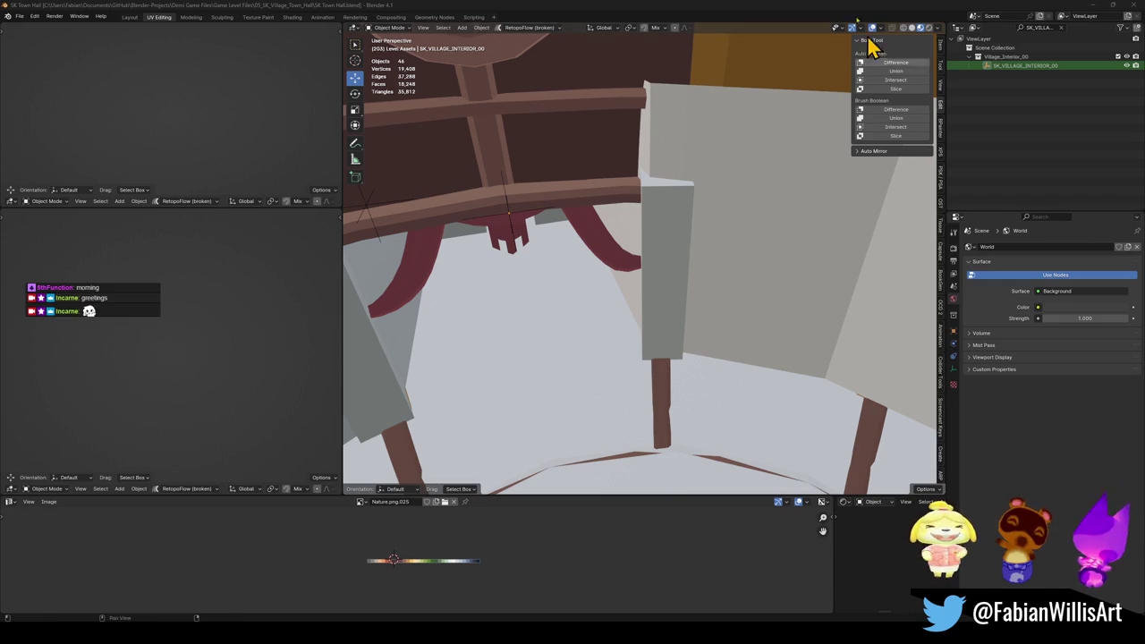
# Step: Fly through the town hall interior and select the green drape under the round window
pyautogui.hotkey('shift', '`')
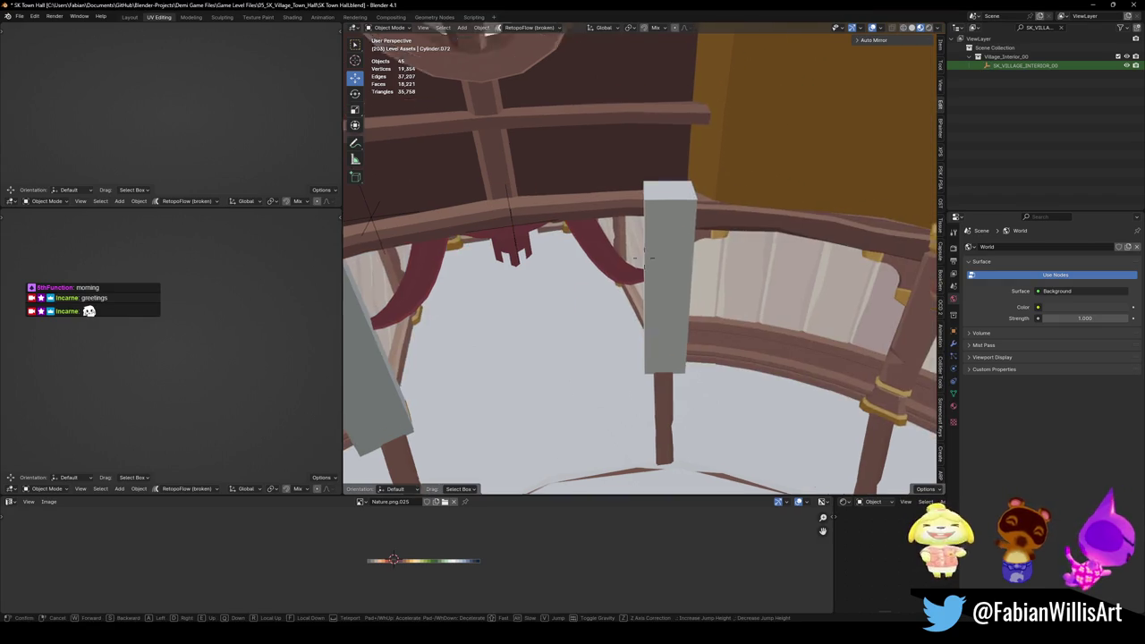
pyautogui.press('w')
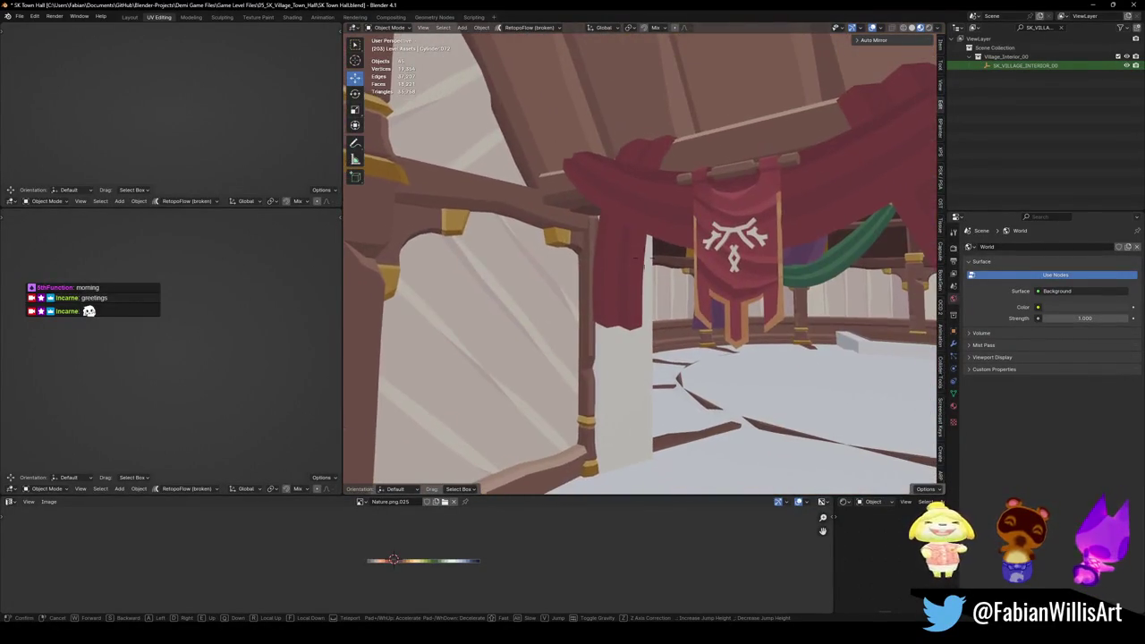
pyautogui.press('w')
pyautogui.press('s')
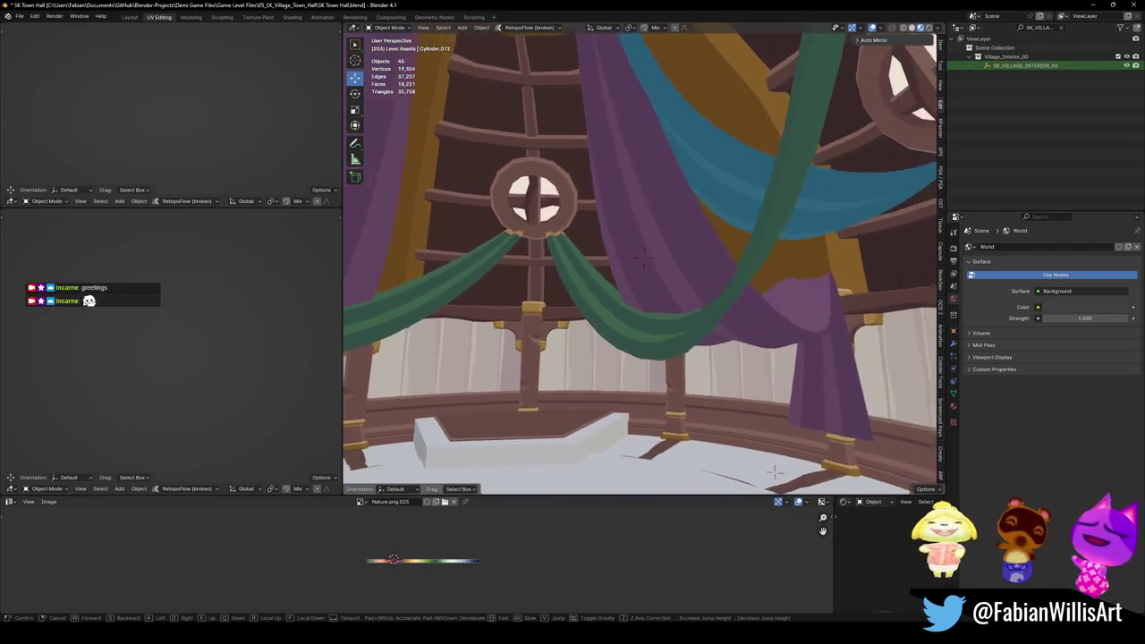
pyautogui.click(592, 289)
pyautogui.click(650, 295)
pyautogui.rightClick(657, 301)
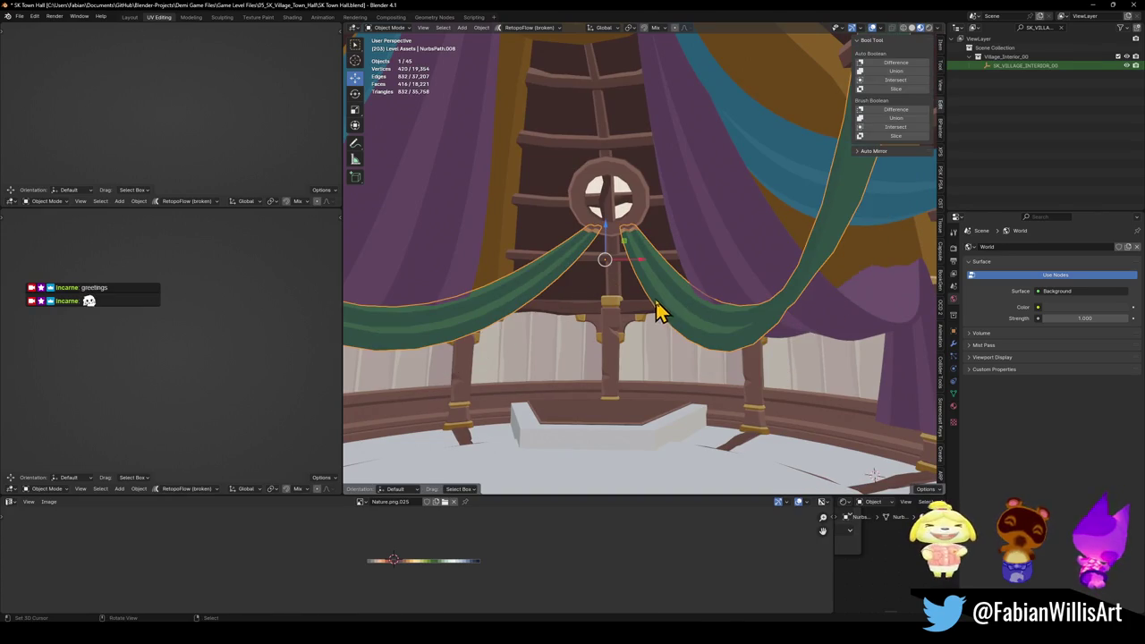
pyautogui.rightClick(657, 309)
pyautogui.press('Escape')
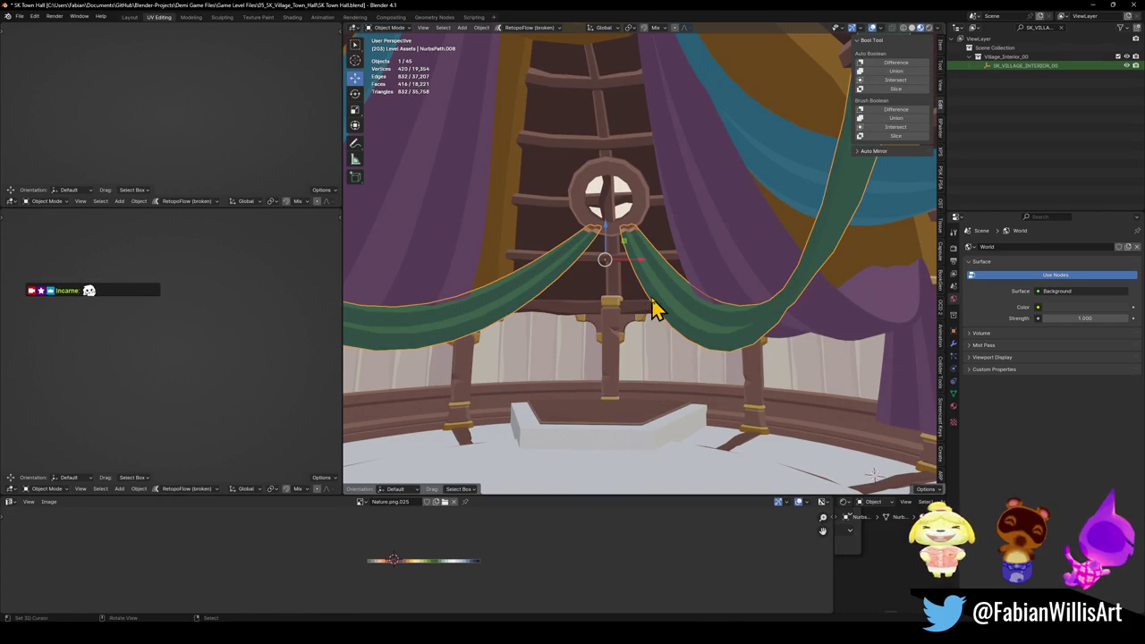
pyautogui.hotkey('shift', '`')
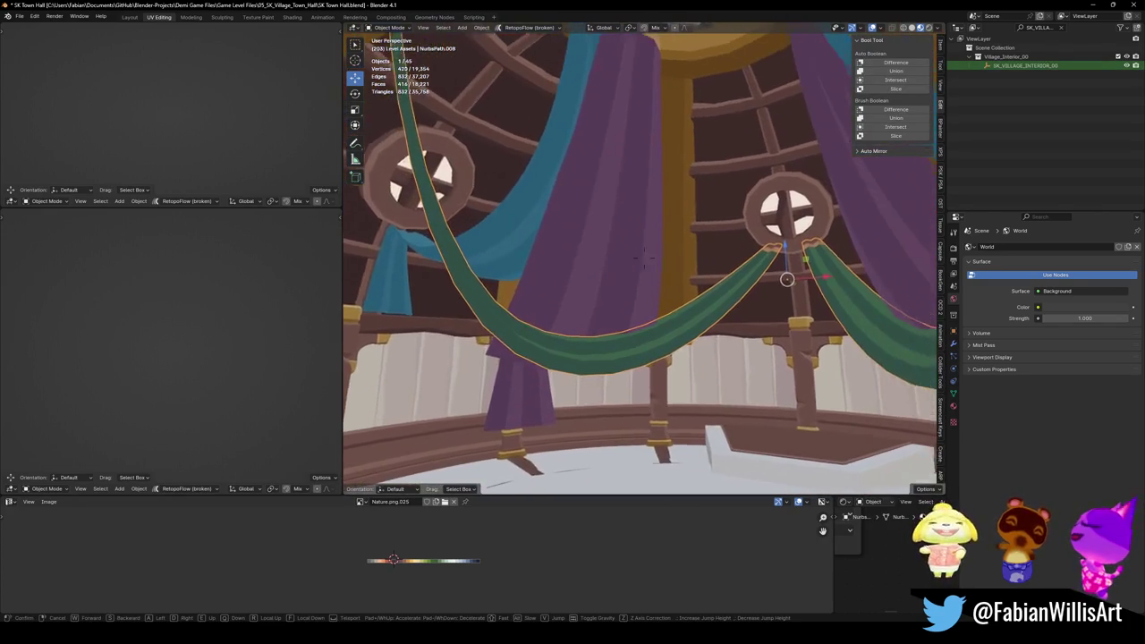
pyautogui.click(672, 311)
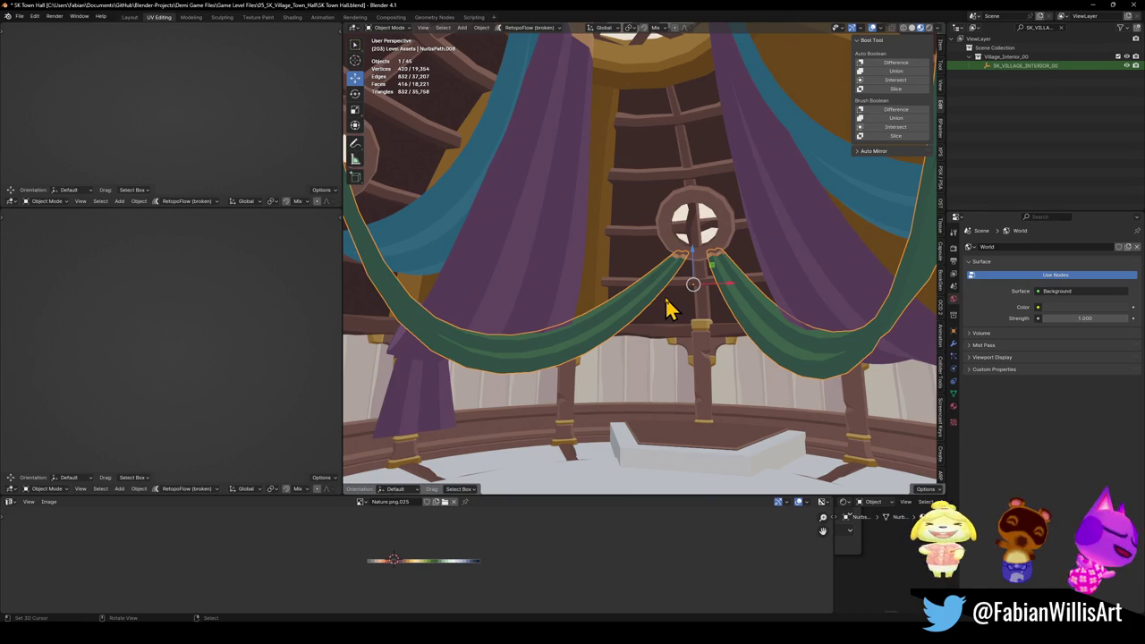
# Step: Clear the drape's parent keeping transformation, then paste it into the overworld at the 3D cursor
pyautogui.hotkey('alt', 'p')
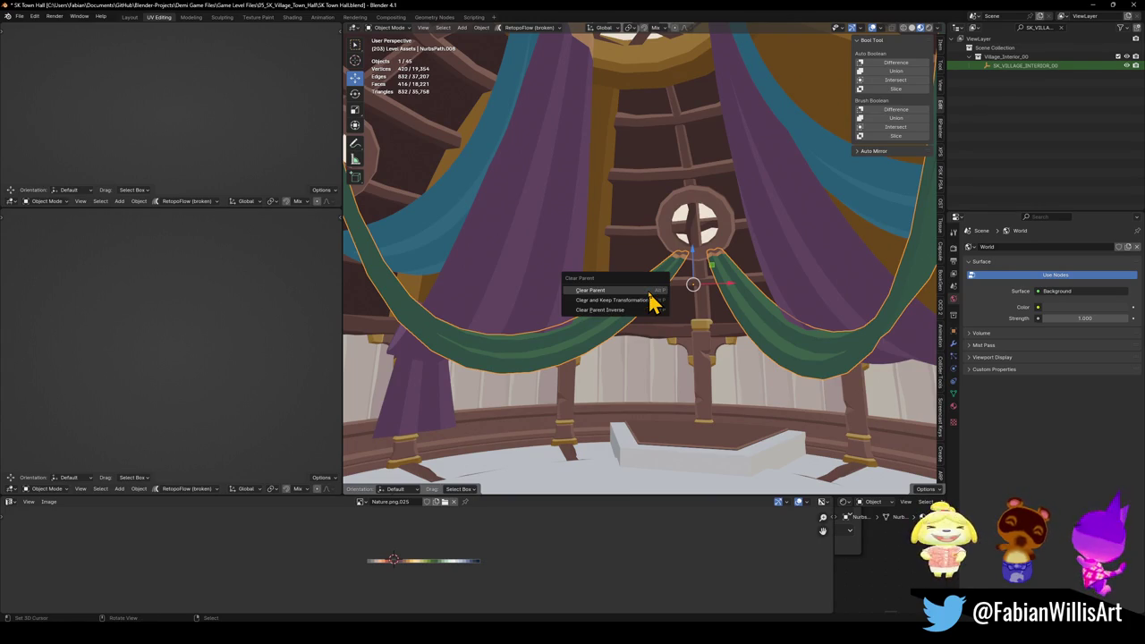
pyautogui.click(650, 302)
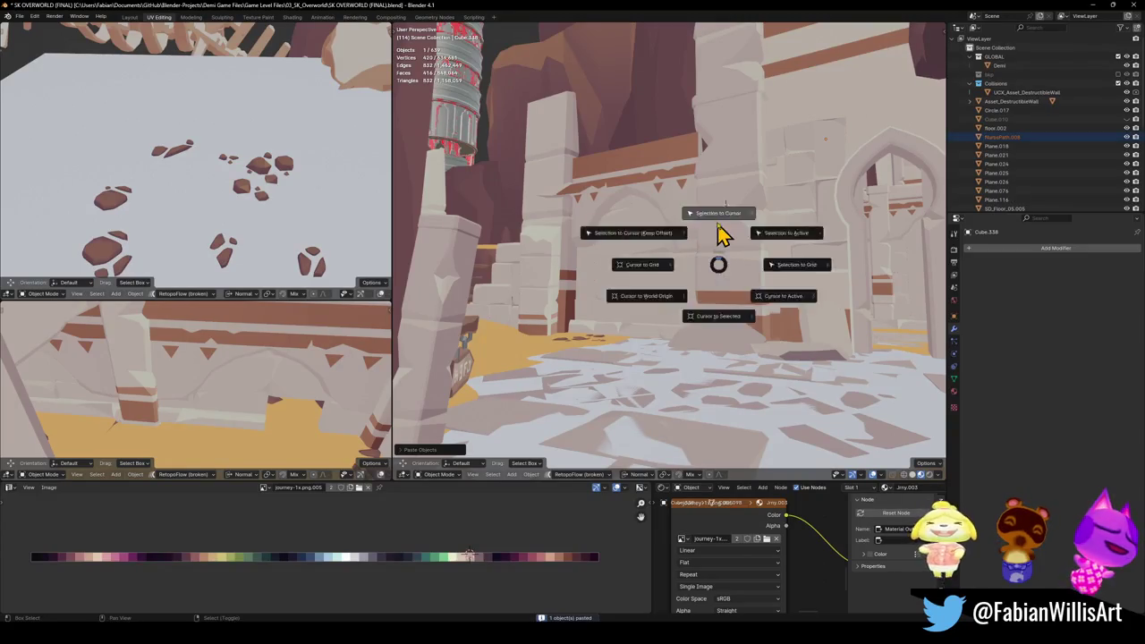
pyautogui.click(723, 235)
# Step: Rotate the pasted drape about Z and reposition it over the canyon
pyautogui.press('r')
pyautogui.press('z')
pyautogui.press('z')
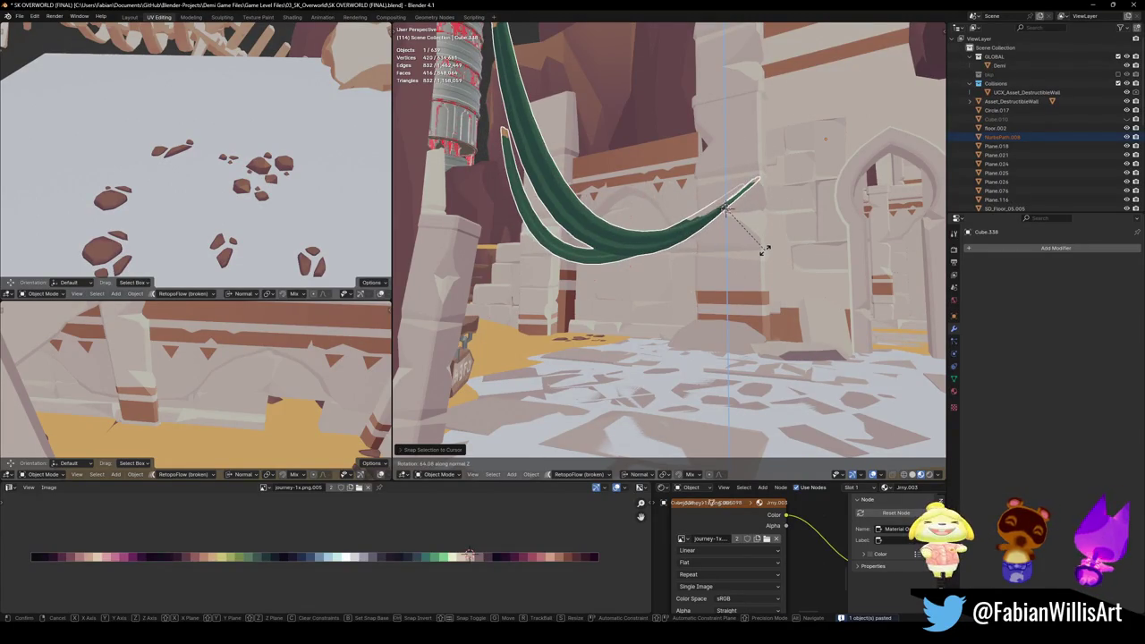
pyautogui.click(768, 248)
pyautogui.moveTo(685, 218)
pyautogui.mouseDown(button='middle')
pyautogui.moveTo(675, 269)
pyautogui.moveTo(652, 236)
pyautogui.moveTo(675, 243)
pyautogui.moveTo(680, 184)
pyautogui.moveTo(634, 248)
pyautogui.moveTo(685, 238)
pyautogui.moveTo(697, 272)
pyautogui.mouseUp(button='middle')
pyautogui.press('g')
pyautogui.hotkey('shift', 'z')
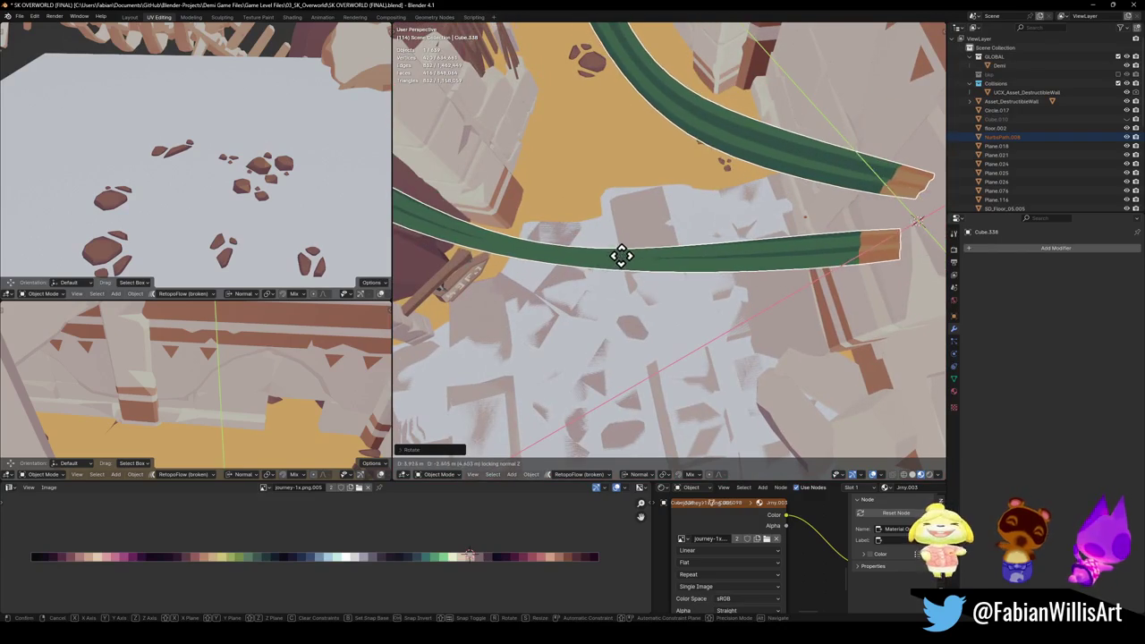
pyautogui.click(659, 248)
pyautogui.moveTo(596, 293)
pyautogui.mouseDown(button='middle')
pyautogui.moveTo(659, 235)
pyautogui.moveTo(675, 198)
pyautogui.moveTo(667, 253)
pyautogui.moveTo(626, 221)
pyautogui.moveTo(667, 226)
pyautogui.moveTo(685, 265)
pyautogui.moveTo(685, 220)
pyautogui.moveTo(659, 252)
pyautogui.mouseUp(button='middle')
pyautogui.hotkey('alt', 'a')
# Step: Remove the drape's Mirror modifier, move its origin to one end, and snap it to the cursor
pyautogui.click(629, 220)
pyautogui.click(1123, 263)
pyautogui.press('Tab')
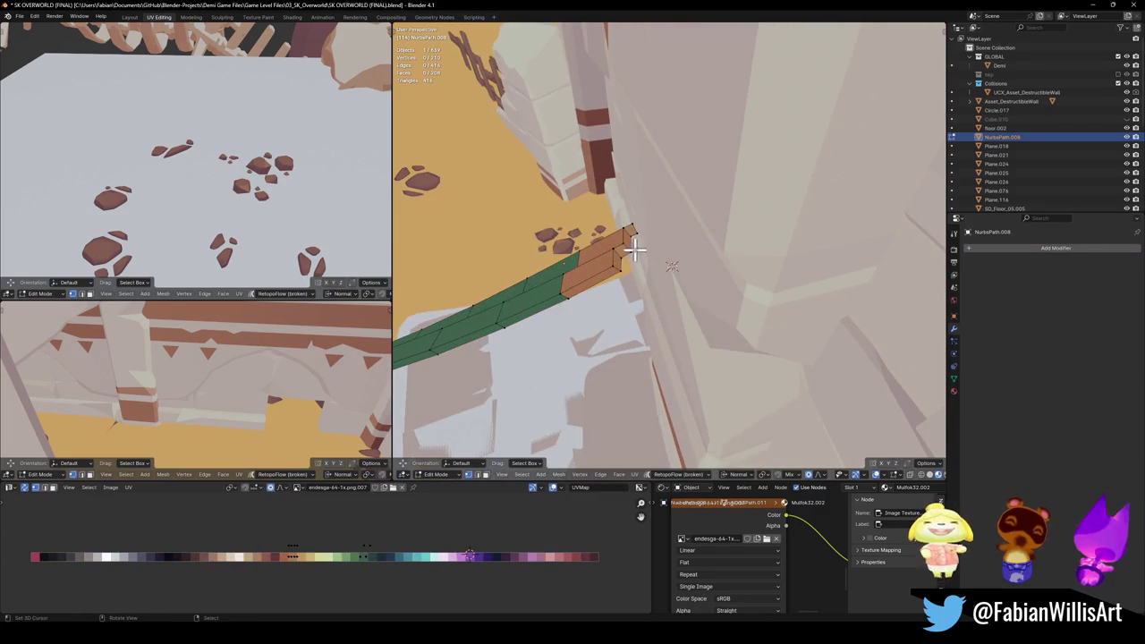
pyautogui.press('Tab')
pyautogui.rightClick(654, 250)
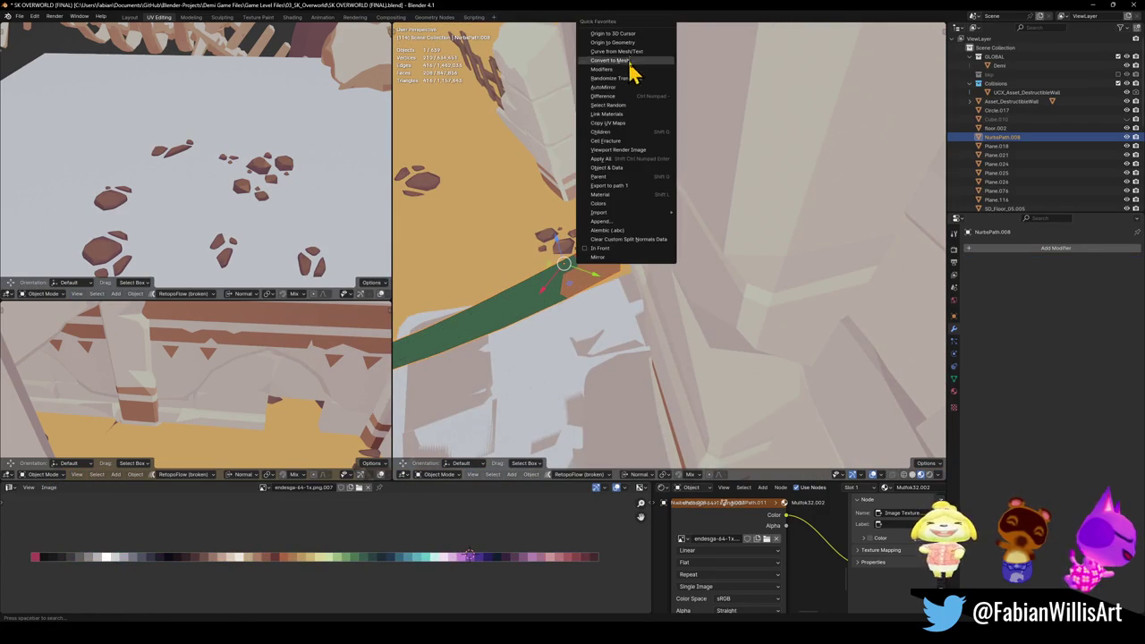
pyautogui.click(636, 51)
pyautogui.hotkey('shift', 's')
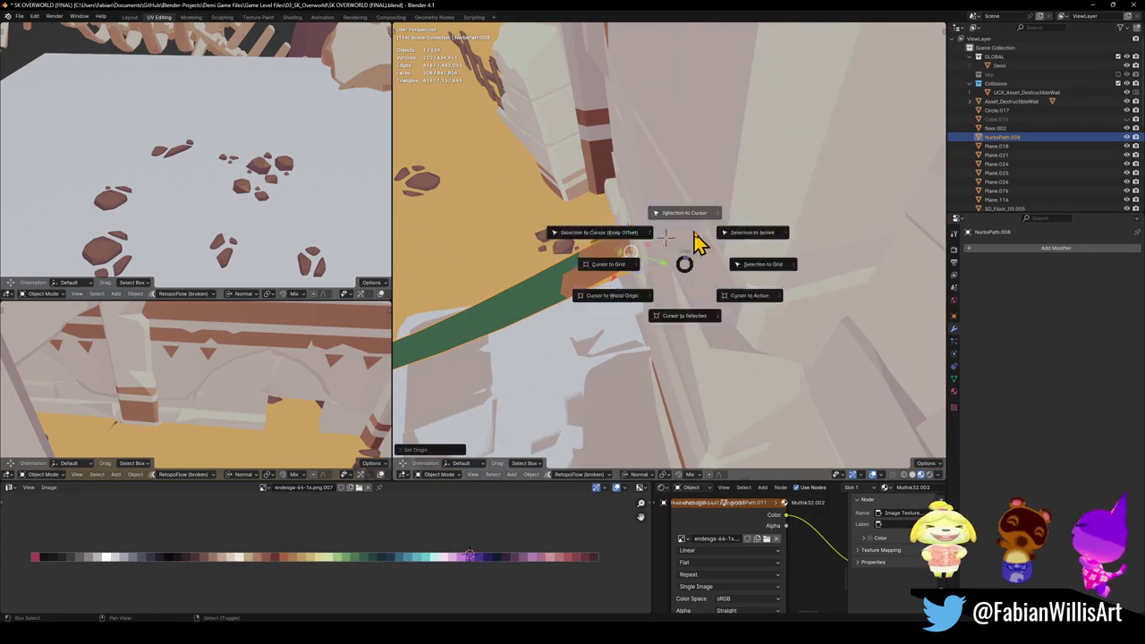
pyautogui.click(702, 242)
# Step: Rotate the drape about Z around its new origin to hang it across the canyon
pyautogui.moveTo(731, 212)
pyautogui.mouseDown(button='middle')
pyautogui.moveTo(766, 279)
pyautogui.moveTo(659, 255)
pyautogui.moveTo(697, 250)
pyautogui.moveTo(677, 242)
pyautogui.moveTo(662, 288)
pyautogui.mouseUp(button='middle')
pyautogui.press('r')
pyautogui.press('z')
pyautogui.press('z')
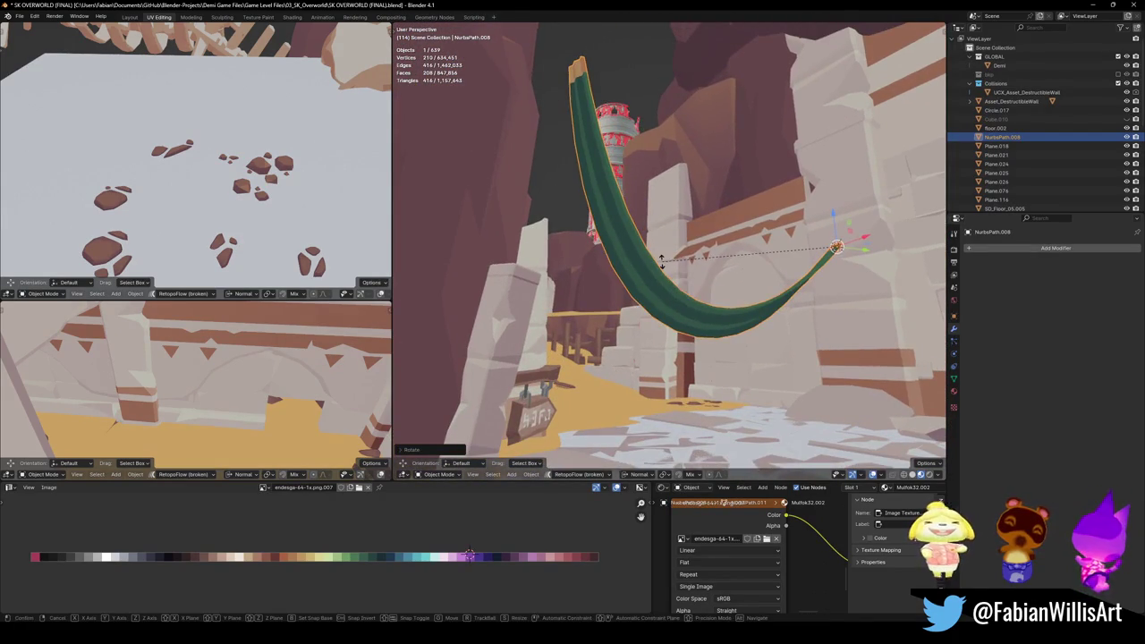
pyautogui.click(660, 268)
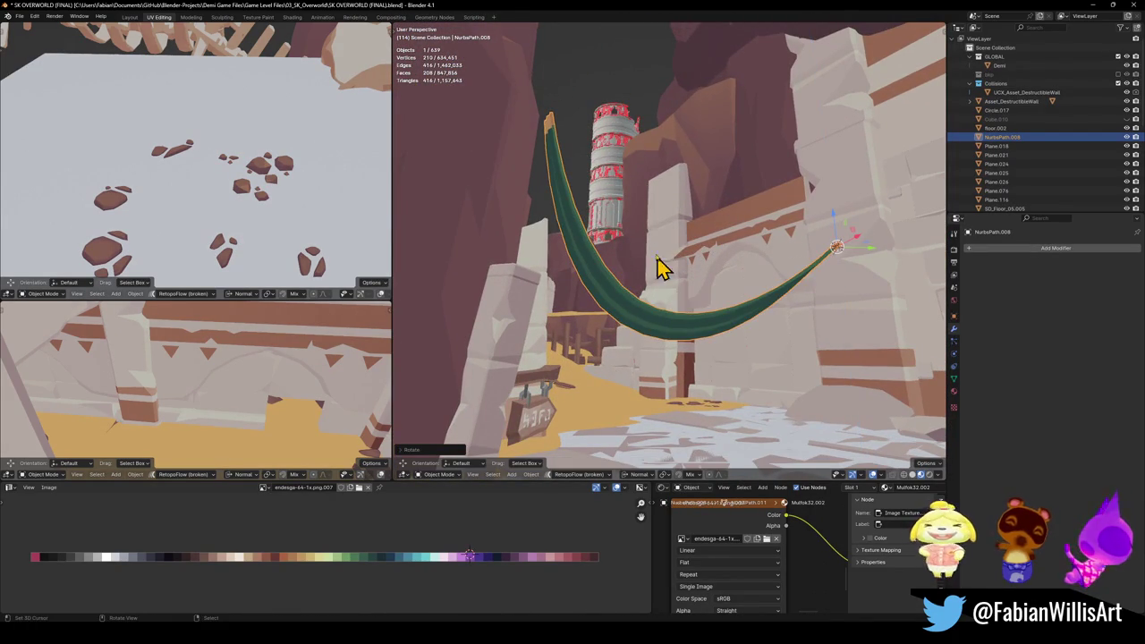
# Step: Isolate the drape, clear its rotation, stand it upright and apply the rotation
pyautogui.press('KP_Divide')
pyautogui.press('KP_7')
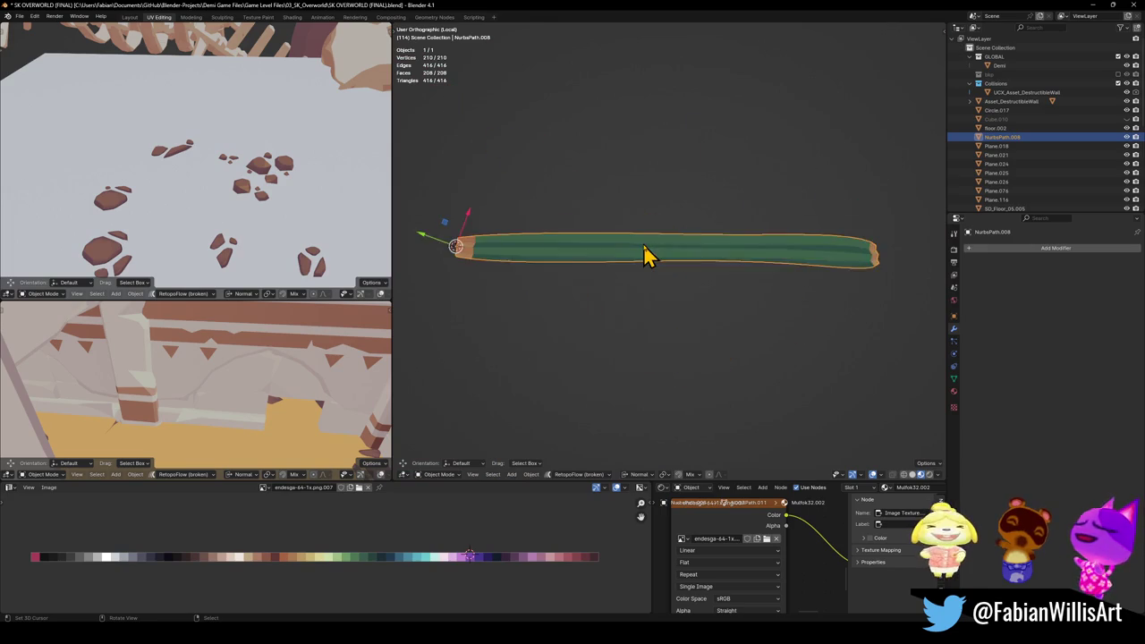
pyautogui.hotkey('alt', 'r')
pyautogui.press('r')
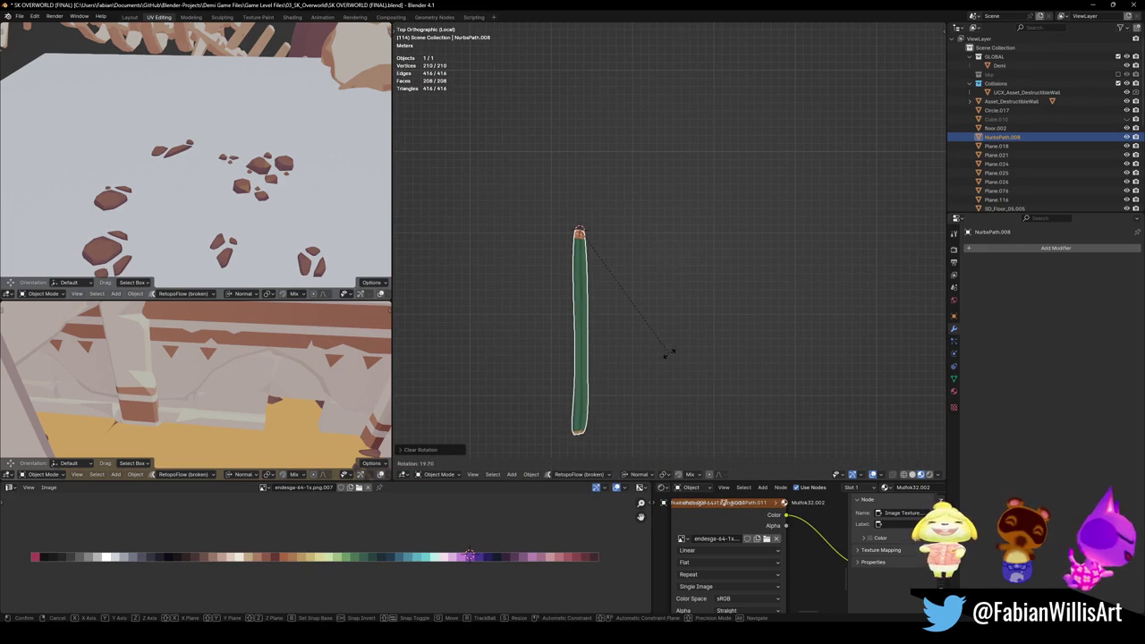
pyautogui.click(669, 349)
pyautogui.moveTo(580, 314)
pyautogui.keyDown('shift'); pyautogui.mouseDown(button='middle')
pyautogui.moveTo(667, 282)
pyautogui.moveTo(669, 304)
pyautogui.mouseUp(button='middle'); pyautogui.keyUp('shift')
pyautogui.hotkey('ctrl', 'a')
pyautogui.click(663, 301)
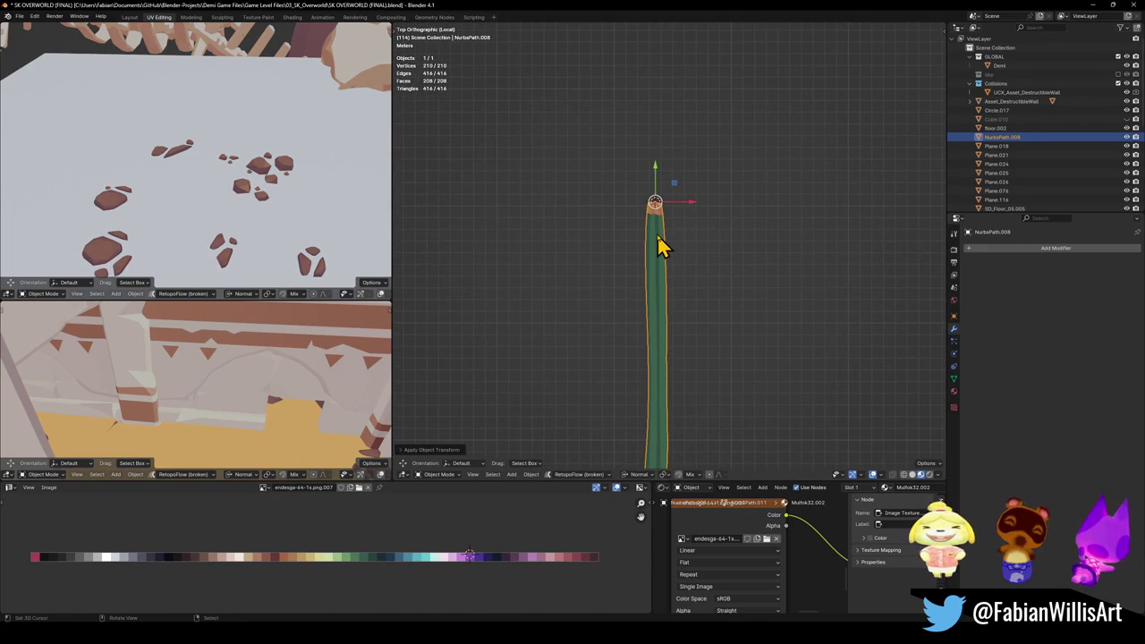
# Step: Add a Path curve and rotate its points 90 degrees in Edit Mode
pyautogui.press('KP_3')
pyautogui.moveTo(617, 228)
pyautogui.keyDown('shift'); pyautogui.mouseDown(button='middle')
pyautogui.moveTo(641, 243)
pyautogui.moveTo(639, 259)
pyautogui.mouseUp(button='middle'); pyautogui.keyUp('shift')
pyautogui.hotkey('shift', 'a')
pyautogui.moveTo(597, 261)
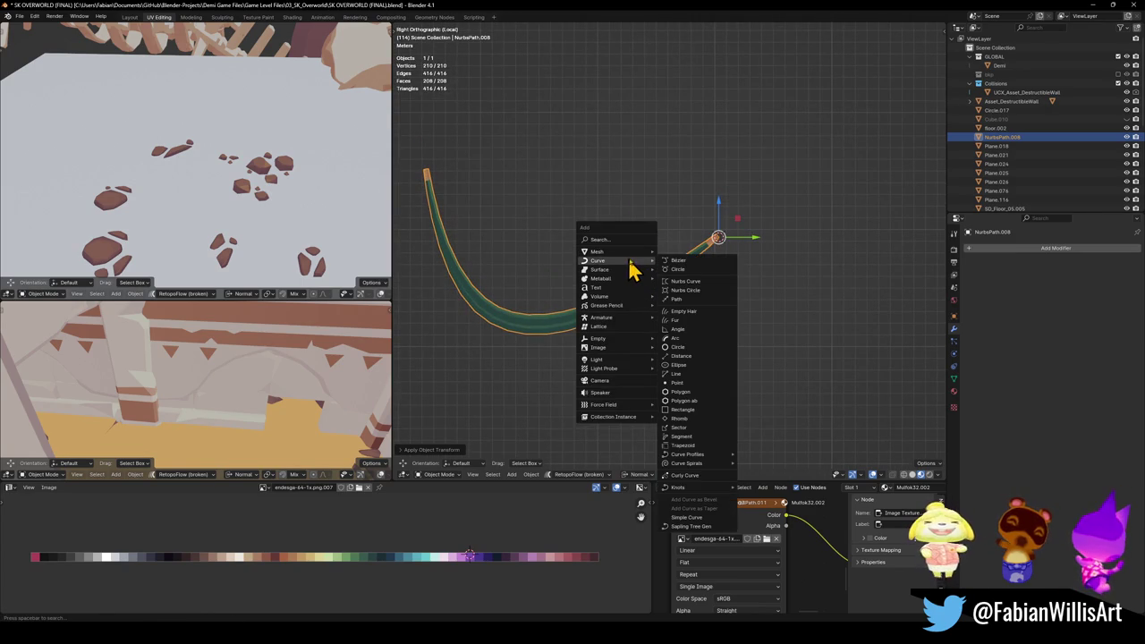
pyautogui.click(696, 310)
pyautogui.moveTo(696, 309)
pyautogui.mouseDown(button='middle')
pyautogui.moveTo(703, 294)
pyautogui.moveTo(664, 299)
pyautogui.mouseUp(button='middle')
pyautogui.press('KP_7')
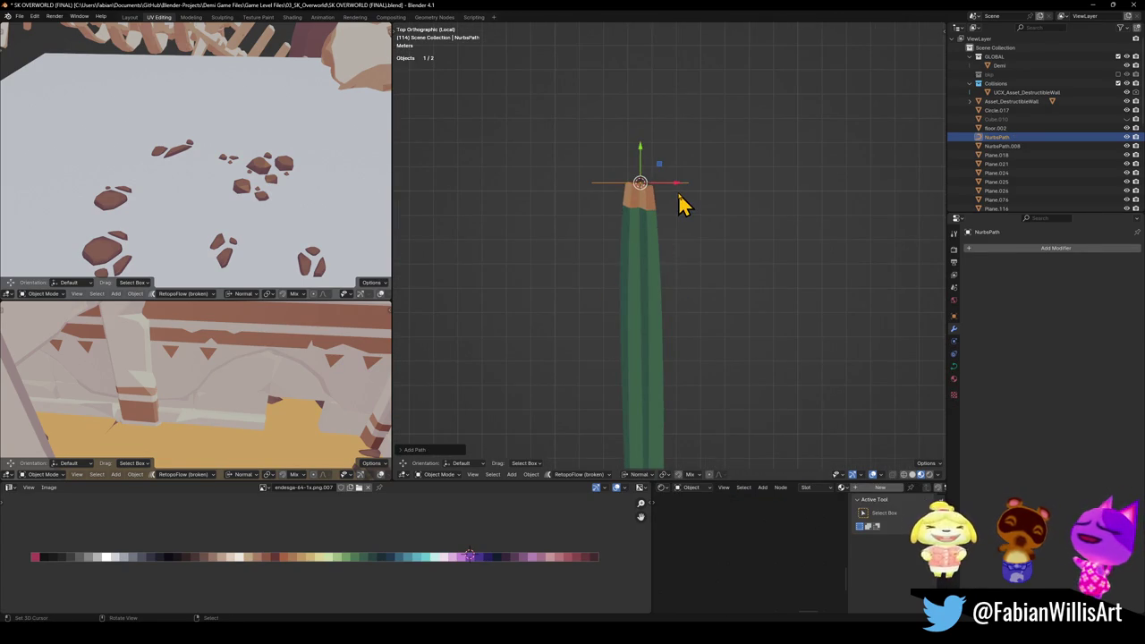
pyautogui.press('Tab')
pyautogui.write('r90')
pyautogui.press('Return')
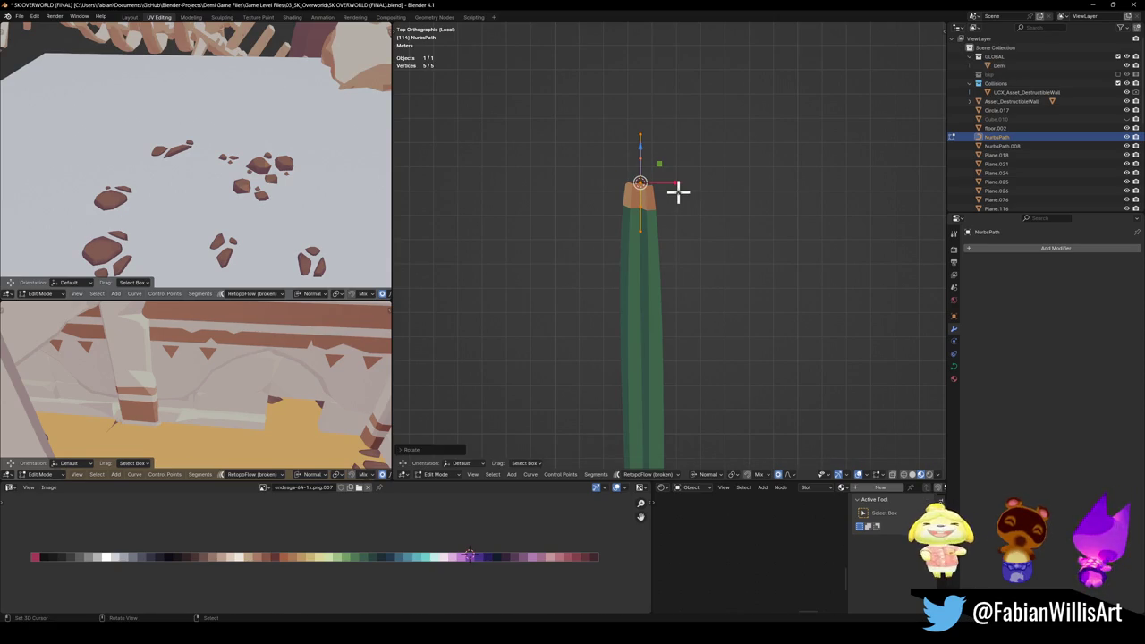
# Step: Snap the path's end point to the cursor at the drape's tip and place the other end up-left
pyautogui.press('KP_3')
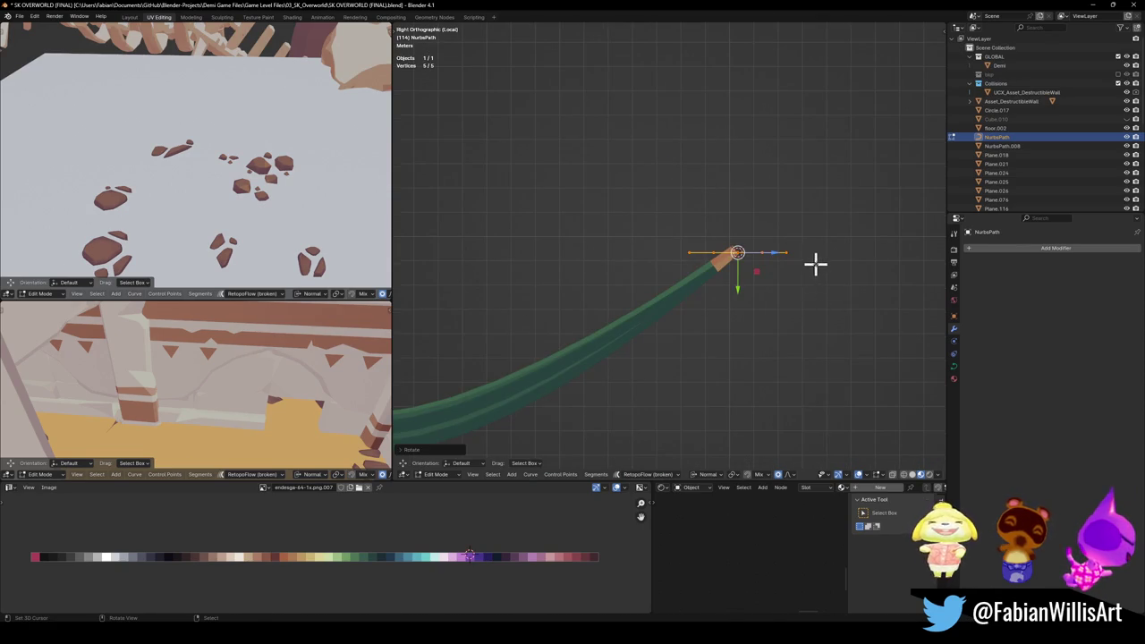
pyautogui.click(736, 258)
pyautogui.hotkey('shift', 's')
pyautogui.click(732, 216)
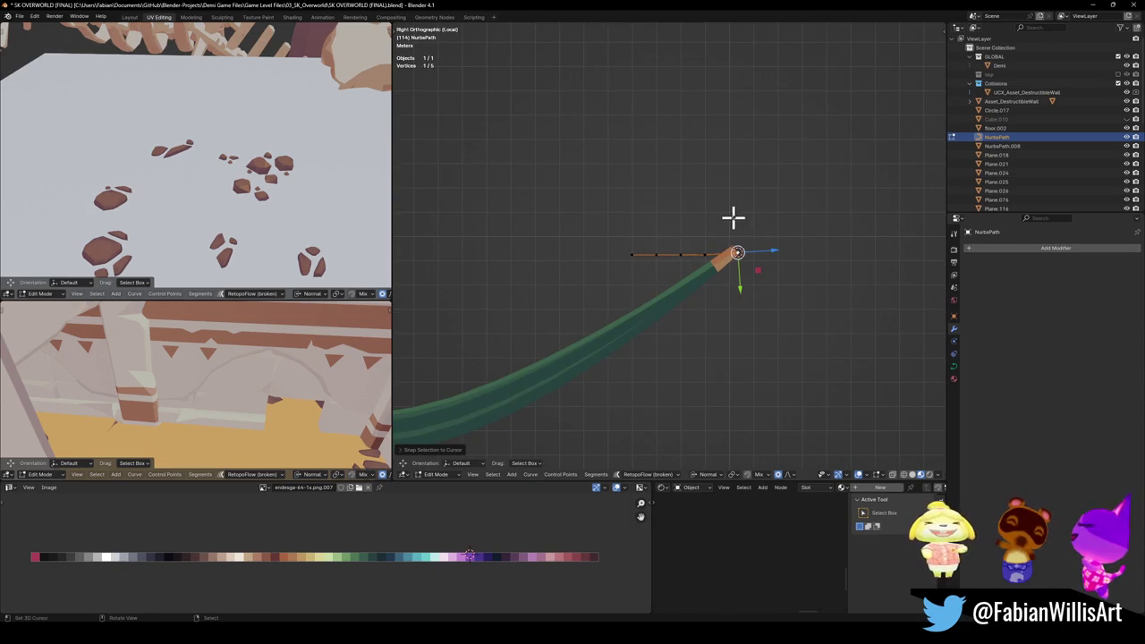
pyautogui.press('g')
pyautogui.click(695, 271)
pyautogui.press('g')
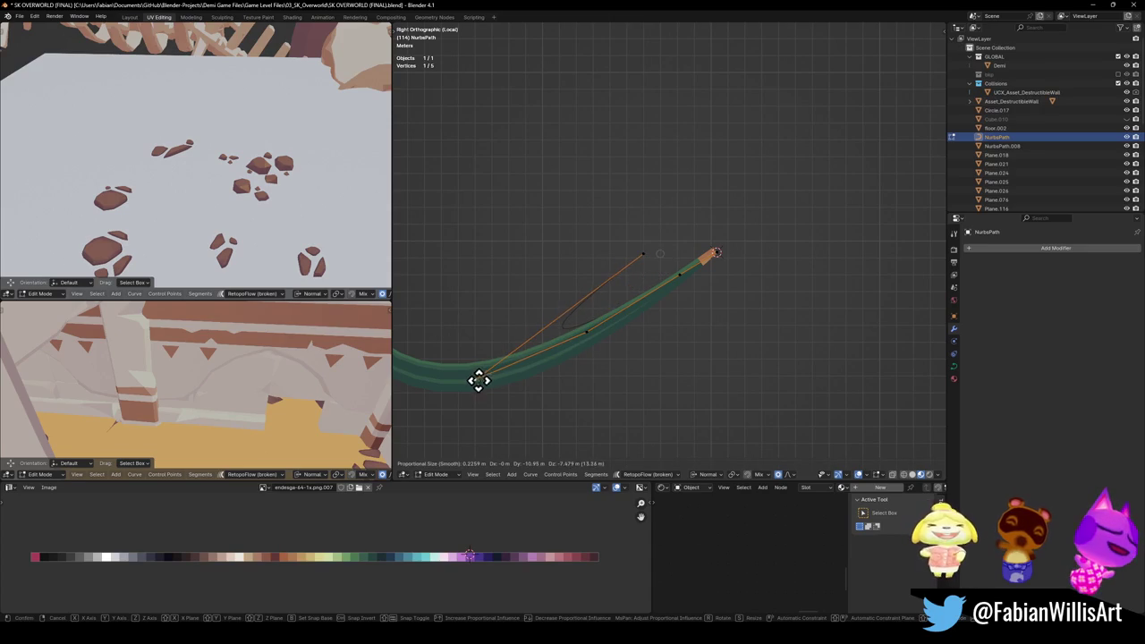
pyautogui.keyDown('shift'); pyautogui.moveTo(632, 260); pyautogui.dragTo(741, 274, button='middle'); pyautogui.keyUp('shift')
pyautogui.click(567, 222)
# Step: Lower the middle and right-arm control points so the path sags in a deep, lopsided arc
pyautogui.click(659, 342)
pyautogui.press('g')
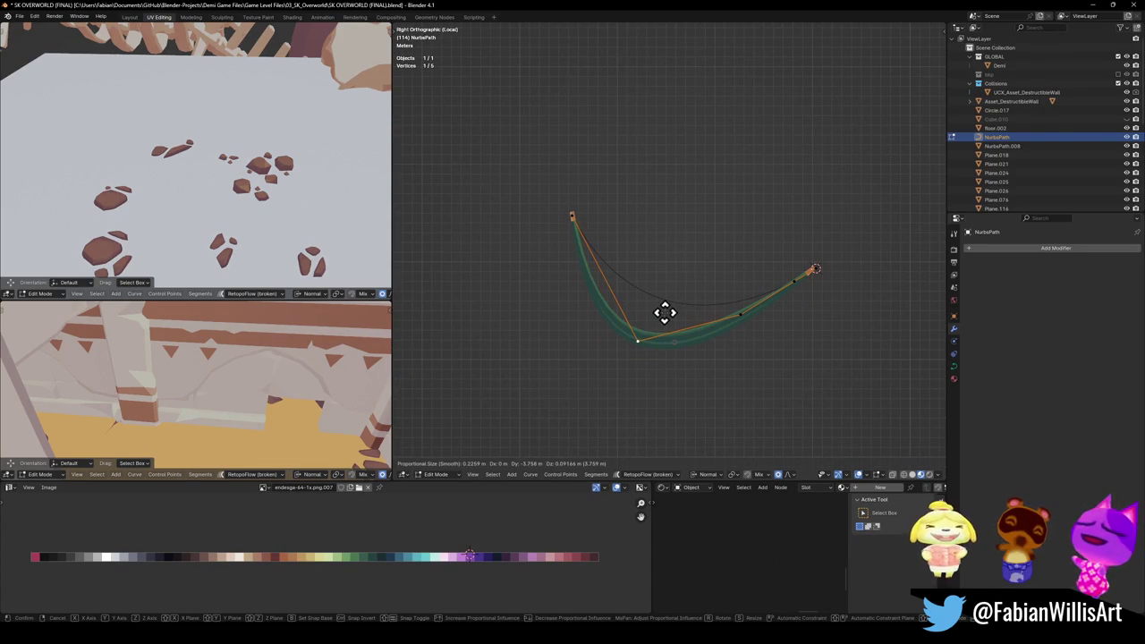
pyautogui.click(646, 394)
pyautogui.click(742, 315)
pyautogui.click(761, 322)
pyautogui.click(742, 319)
pyautogui.click(804, 283)
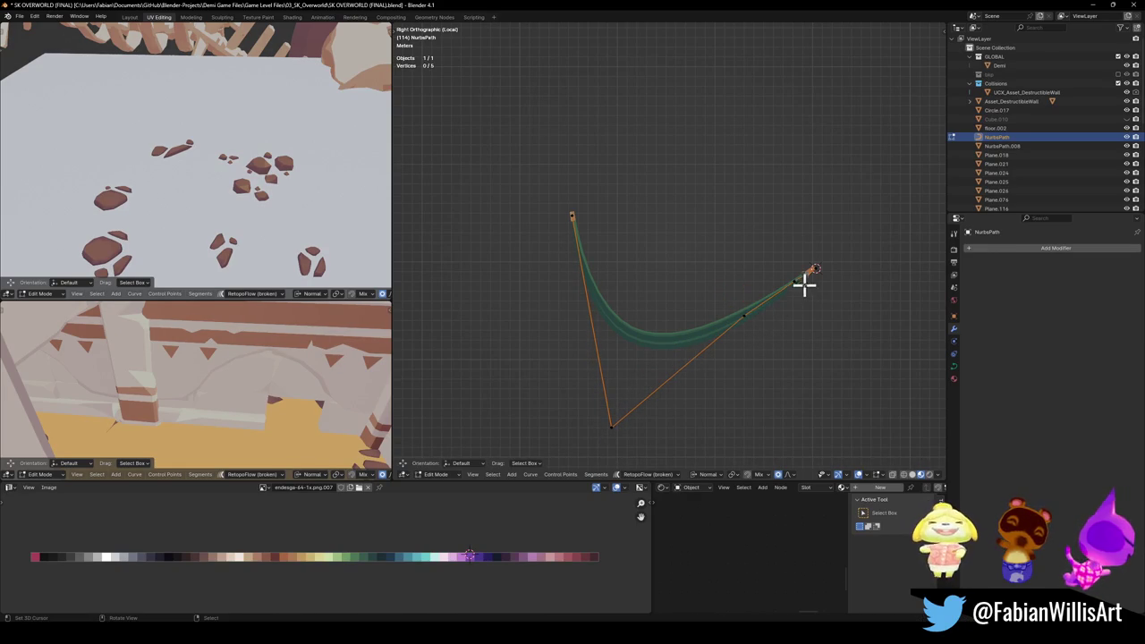
pyautogui.press('g')
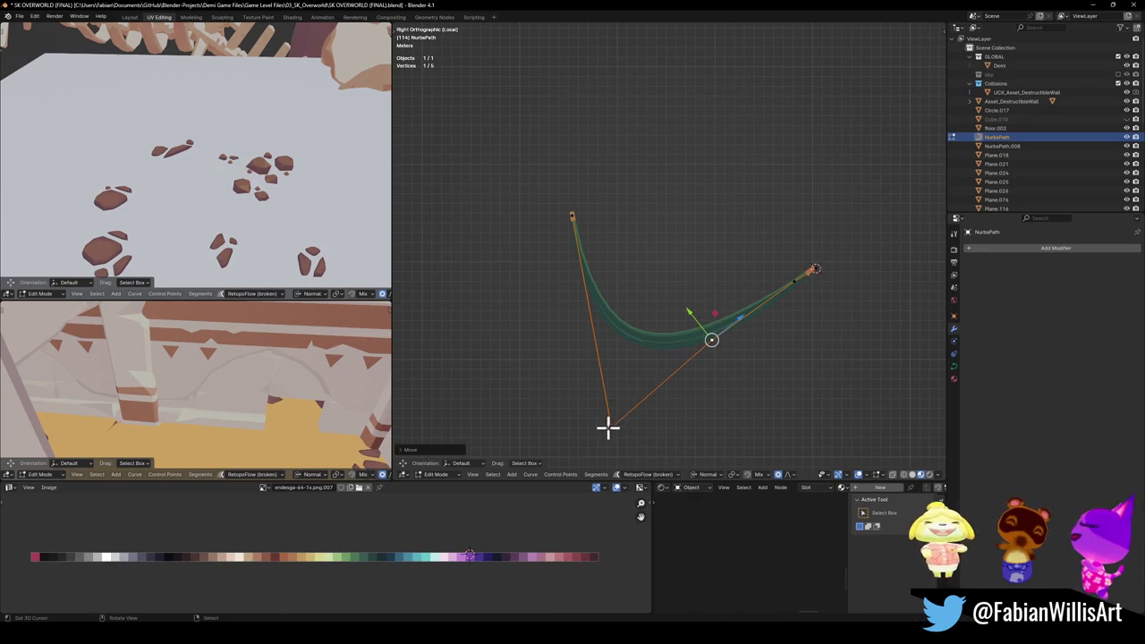
pyautogui.click(598, 386)
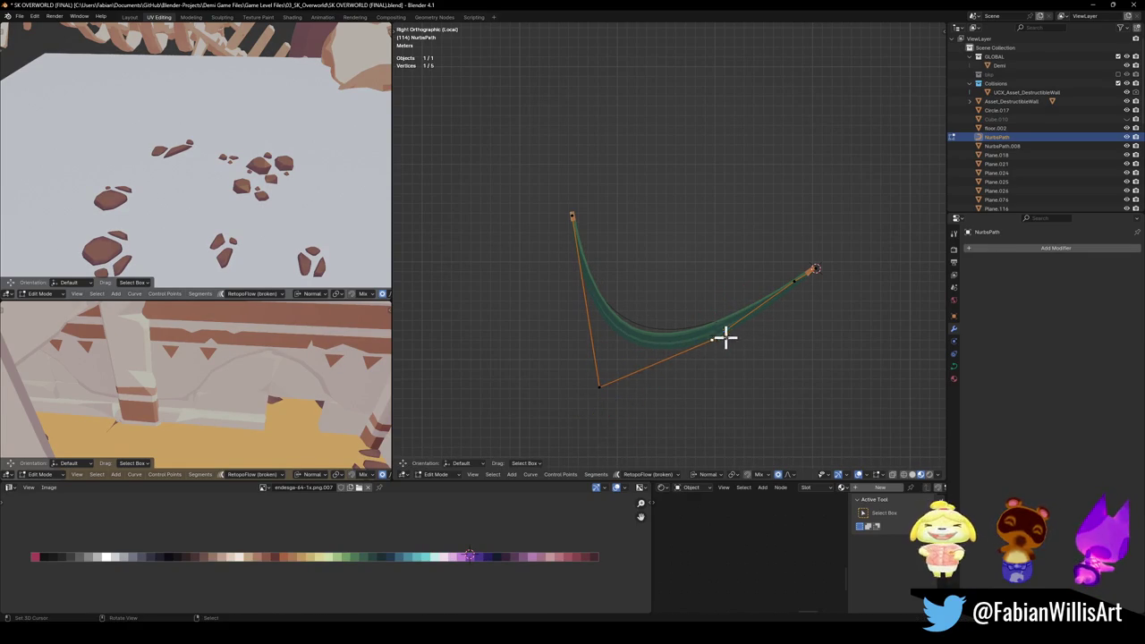
pyautogui.click(720, 351)
pyautogui.click(799, 288)
pyautogui.press('g')
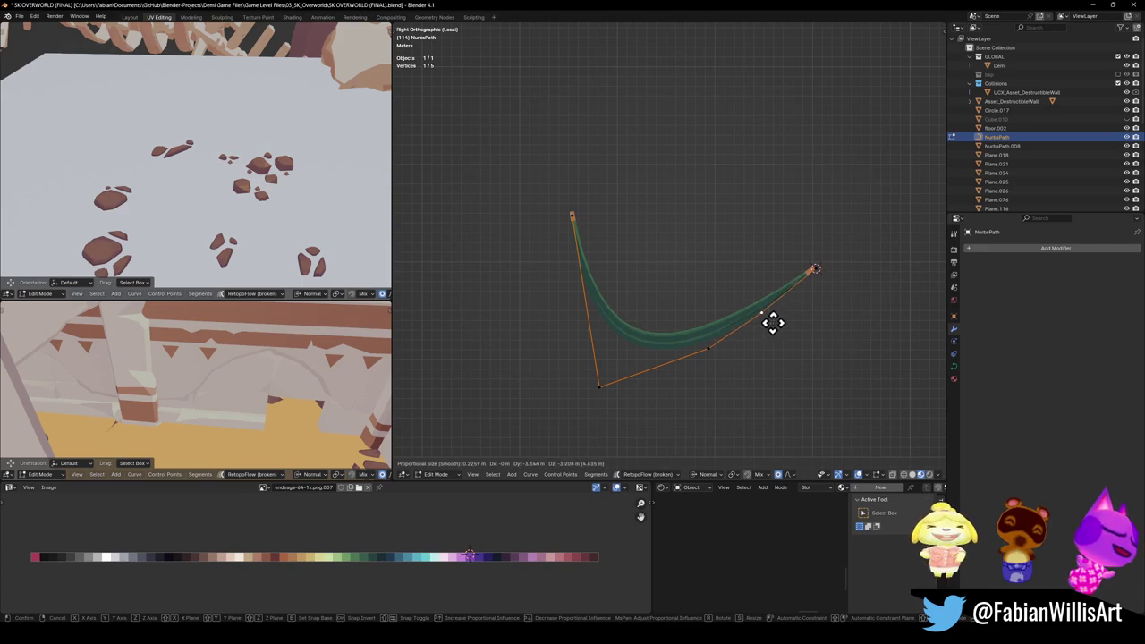
pyautogui.click(771, 312)
# Step: Inspect the bent path from above and at an angle, then return to Object Mode
pyautogui.moveTo(713, 305); pyautogui.dragTo(585, 331, button='middle')
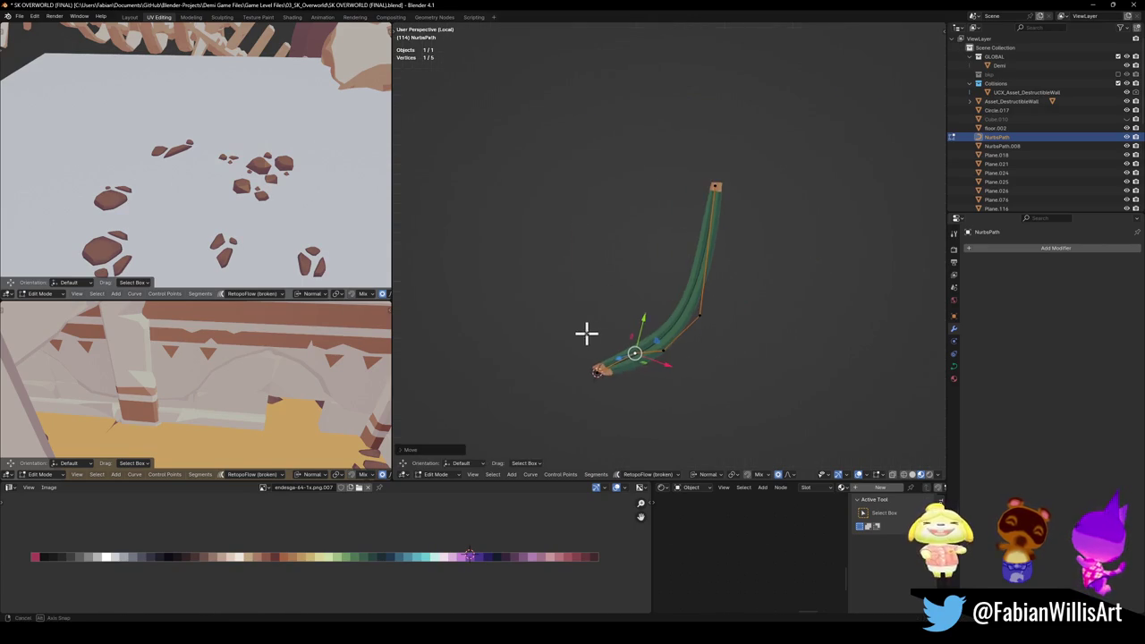
pyautogui.press('KP_7')
pyautogui.scroll(3, 603, 324)
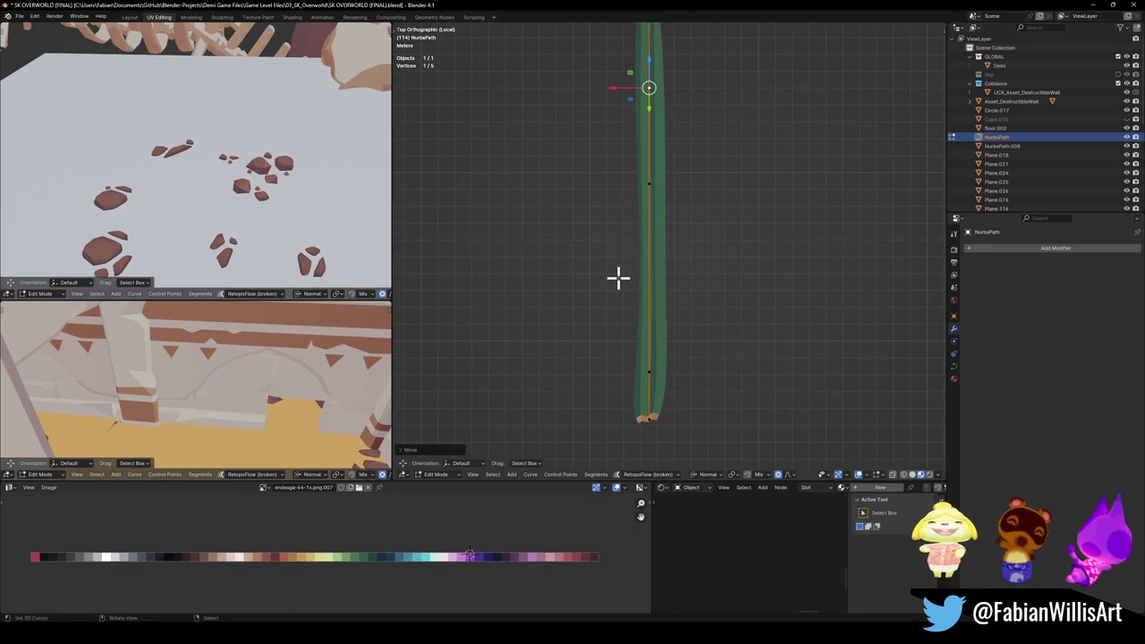
pyautogui.moveTo(658, 285)
pyautogui.mouseDown(button='middle')
pyautogui.moveTo(636, 230)
pyautogui.moveTo(674, 348)
pyautogui.moveTo(675, 331)
pyautogui.mouseUp(button='middle')
pyautogui.press('Tab')
pyautogui.rightClick(599, 357)
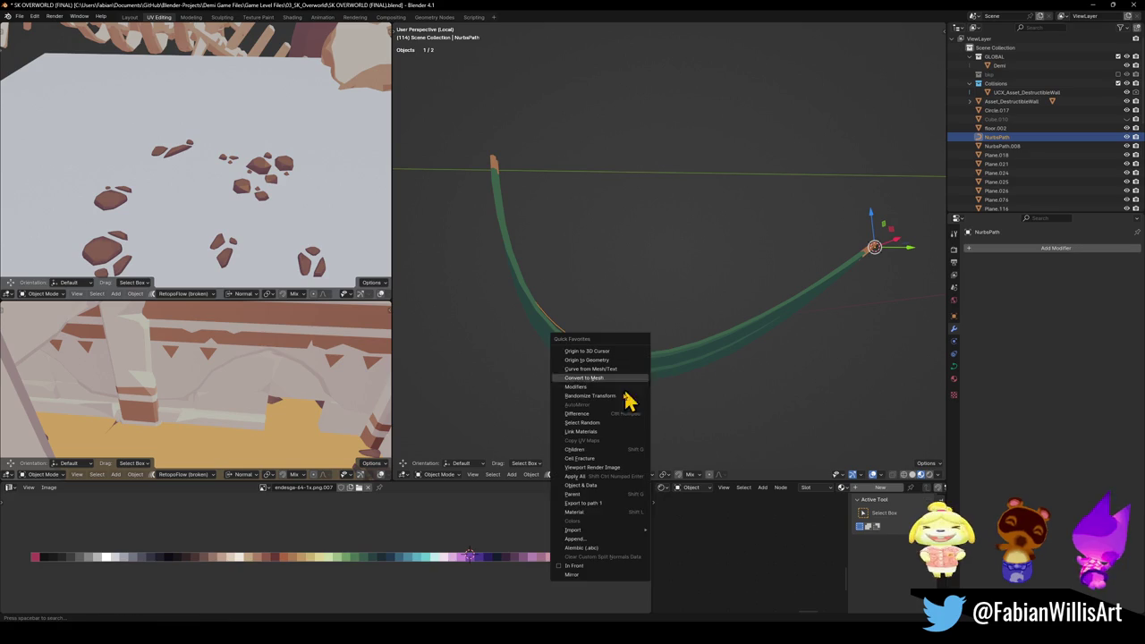
# Step: Clear the green drape's rotation and check the NurbsPath curve's shape settings
pyautogui.click(573, 576)
pyautogui.hotkey('alt', 'a')
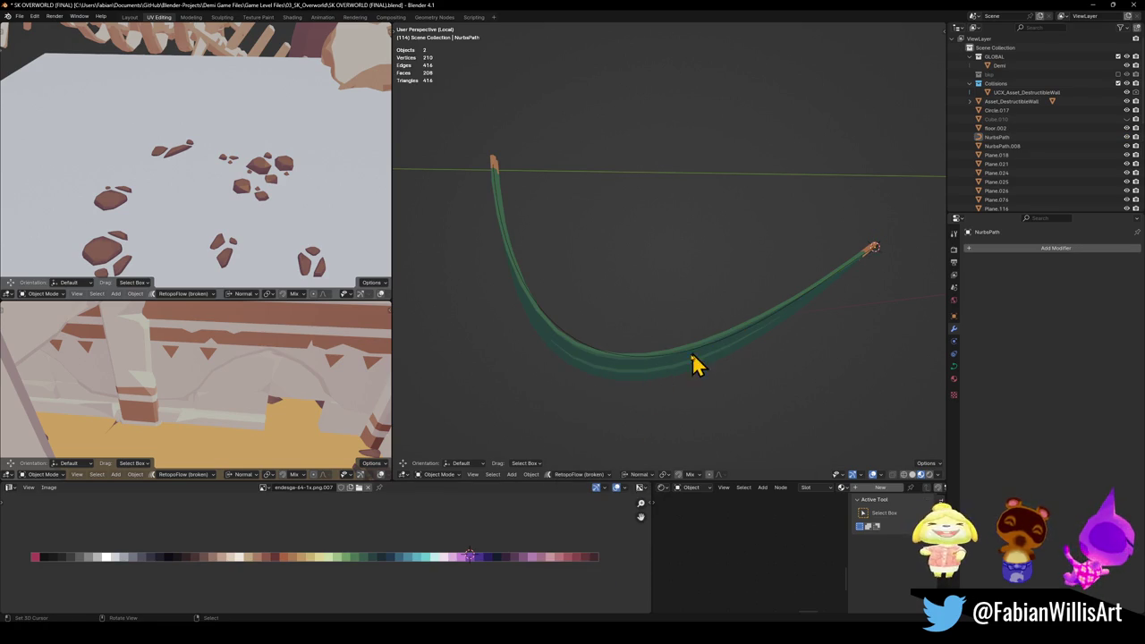
pyautogui.click(801, 315)
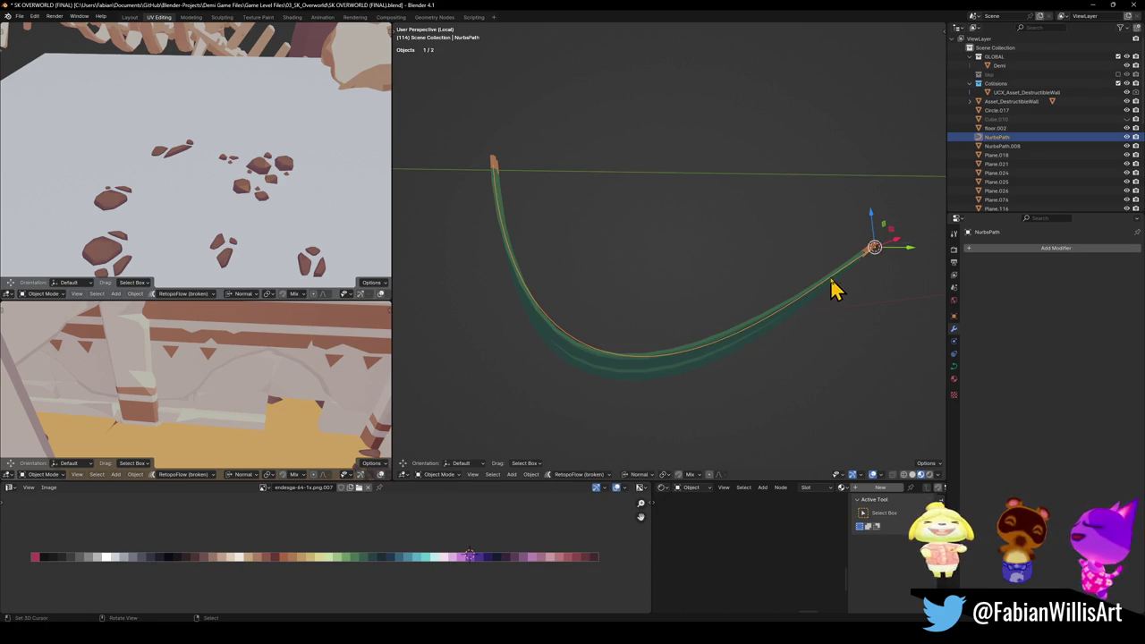
pyautogui.click(667, 380)
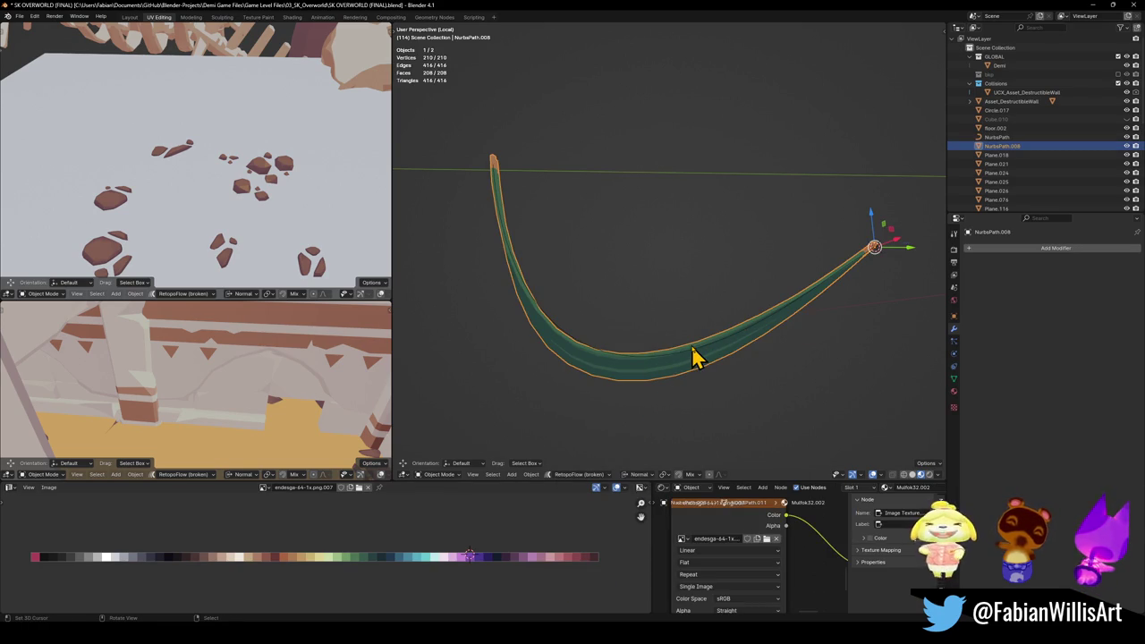
pyautogui.hotkey('alt', 'r')
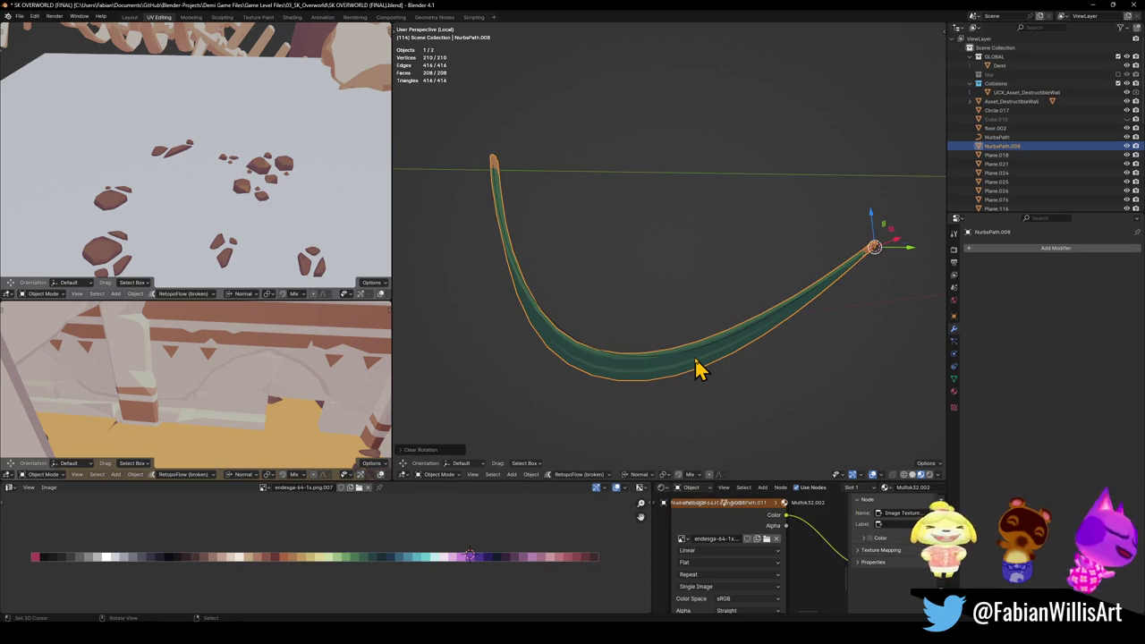
pyautogui.click(699, 350)
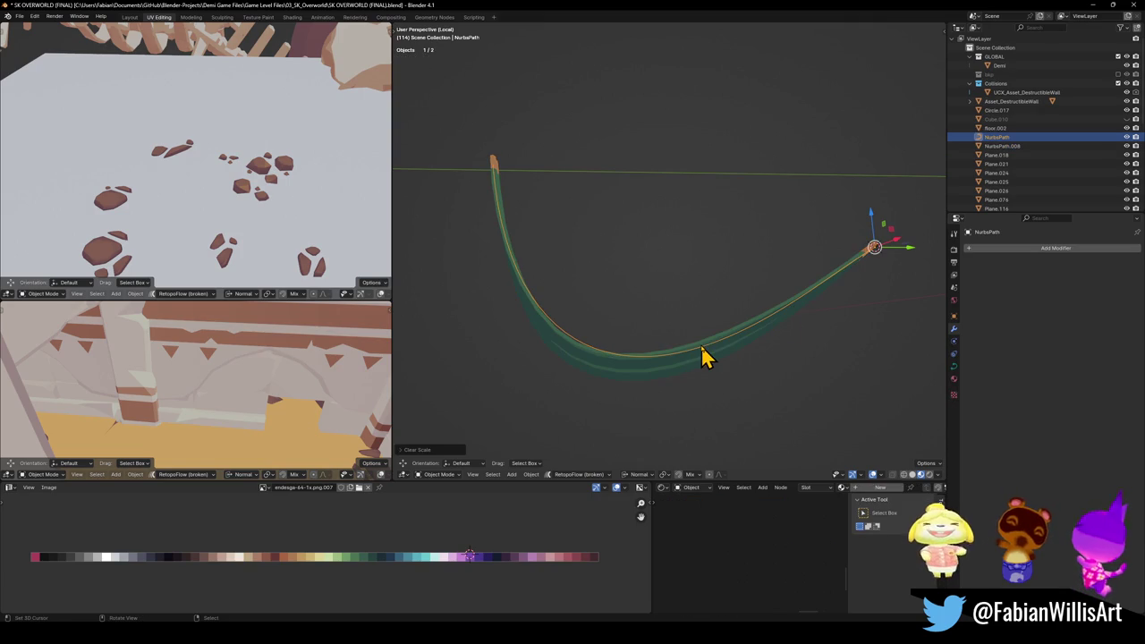
pyautogui.click(953, 367)
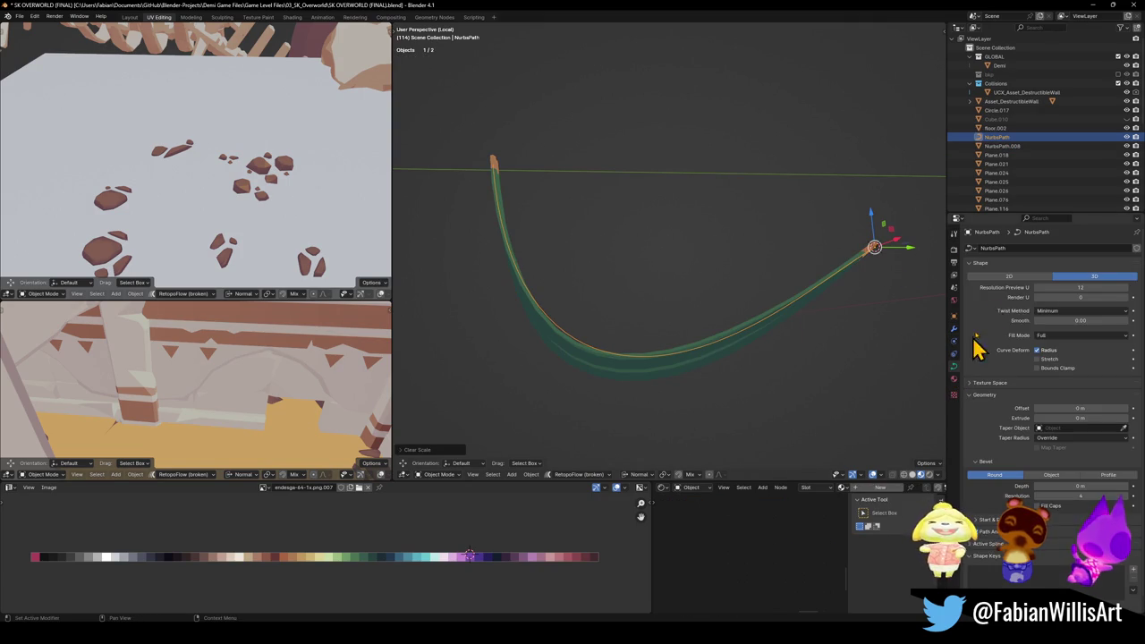
pyautogui.click(740, 341)
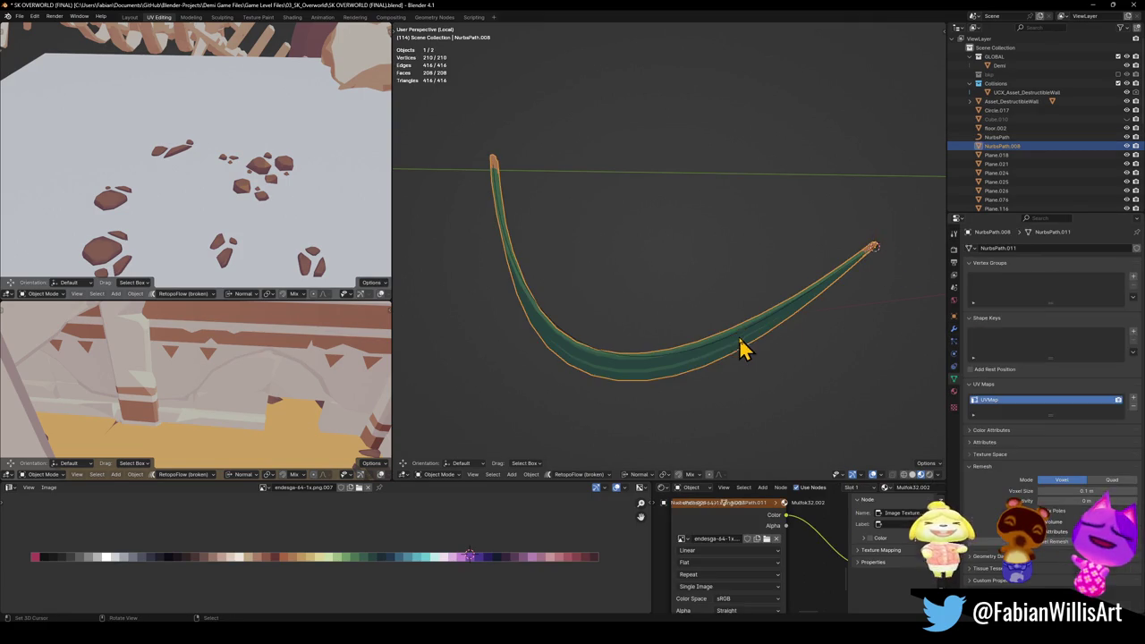
pyautogui.click(953, 329)
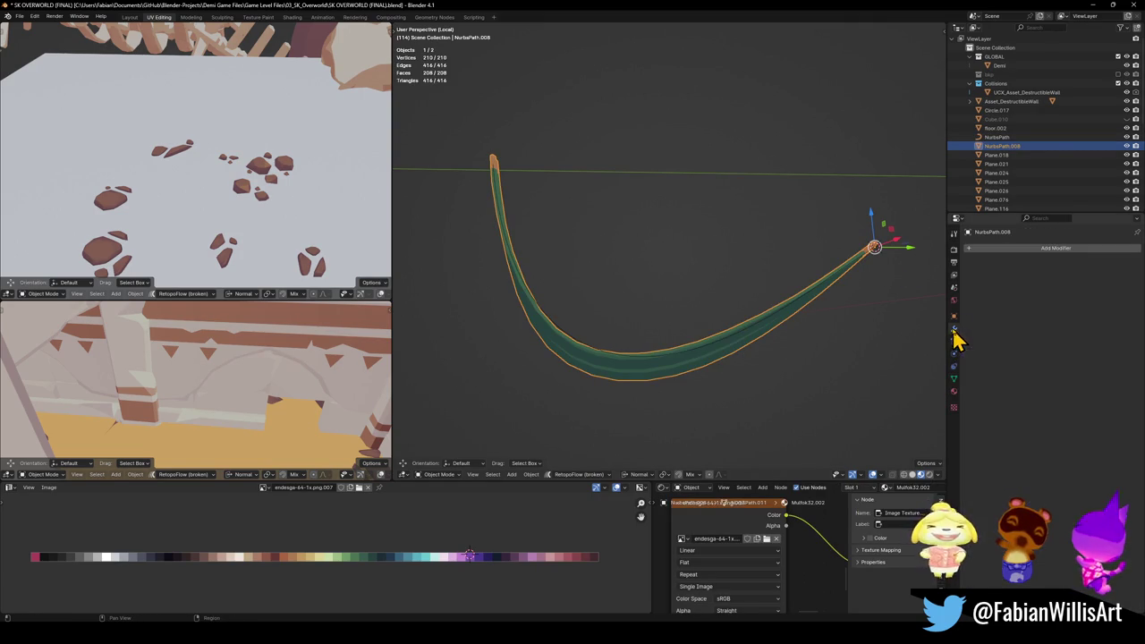
# Step: Add a Curve modifier to the drape with NurbsPath as the curve object
pyautogui.click(1006, 254)
pyautogui.write('cur')
pyautogui.press('Return')
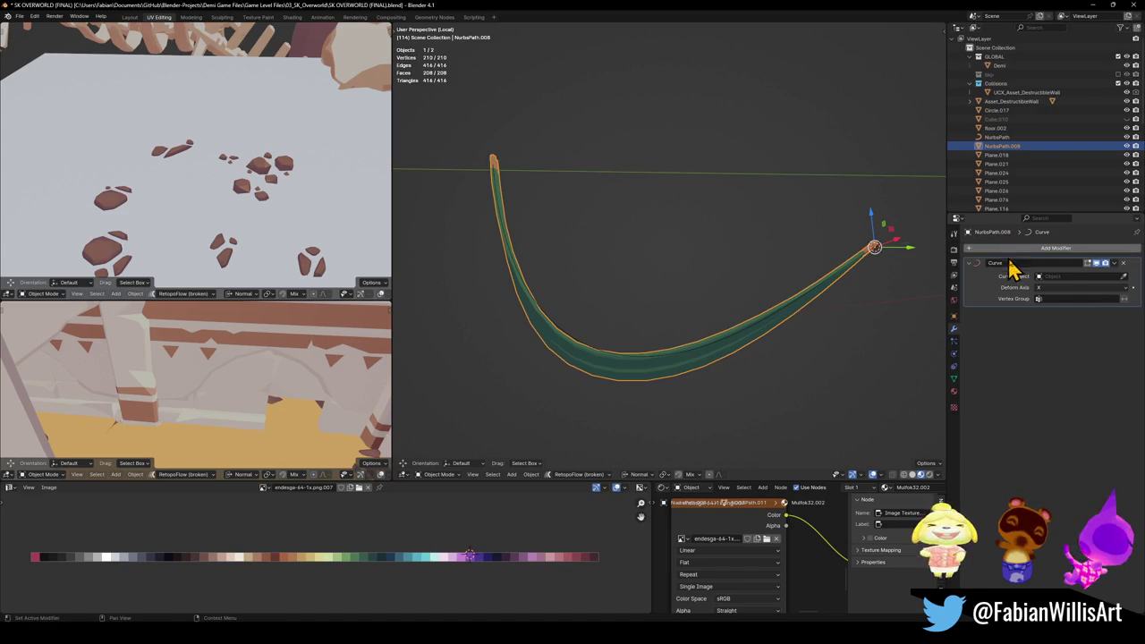
pyautogui.click(1123, 276)
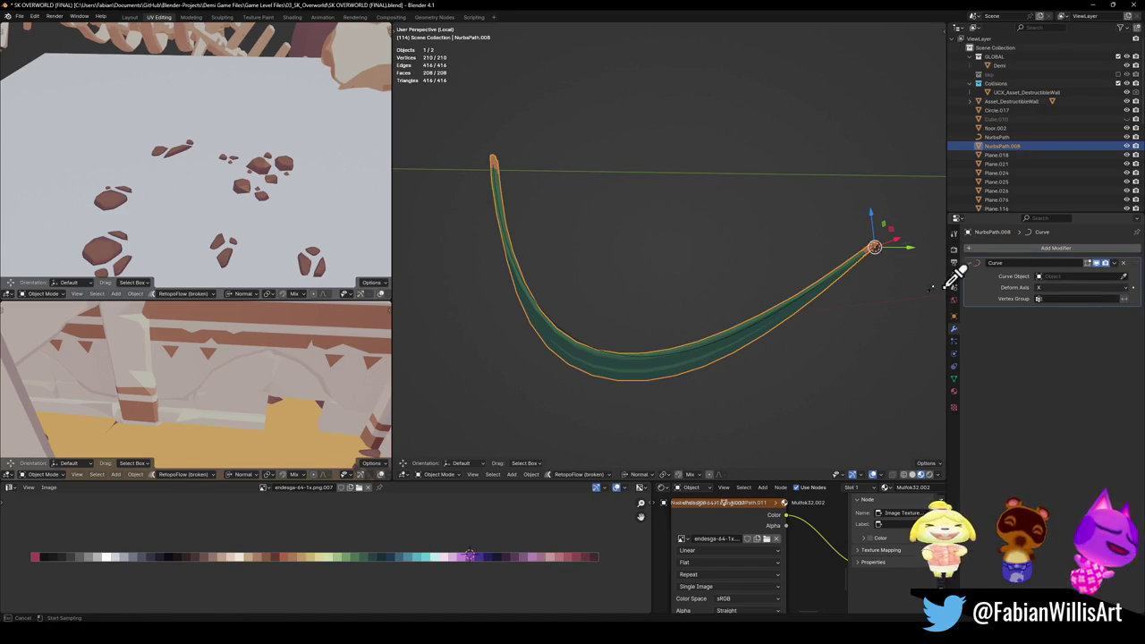
pyautogui.click(728, 342)
# Step: Try the Y and Z deform axes on the drape's Curve modifier
pyautogui.click(1053, 287)
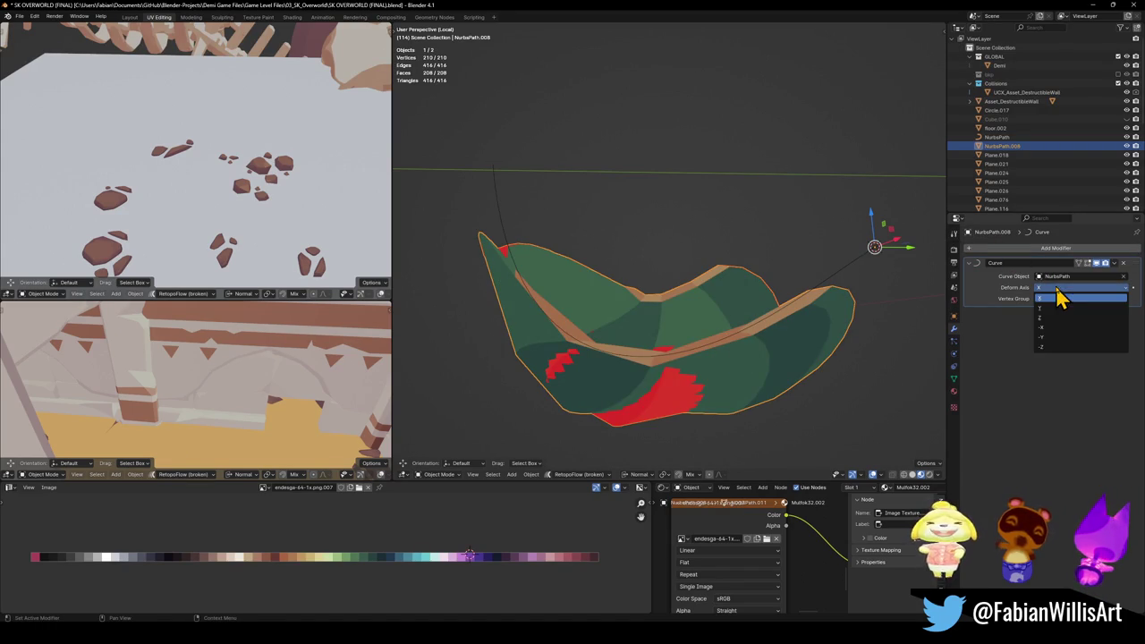
pyautogui.click(1061, 318)
pyautogui.moveTo(742, 277)
pyautogui.mouseDown(button='middle')
pyautogui.moveTo(766, 286)
pyautogui.moveTo(720, 321)
pyautogui.moveTo(747, 315)
pyautogui.mouseUp(button='middle')
pyautogui.click(1038, 287)
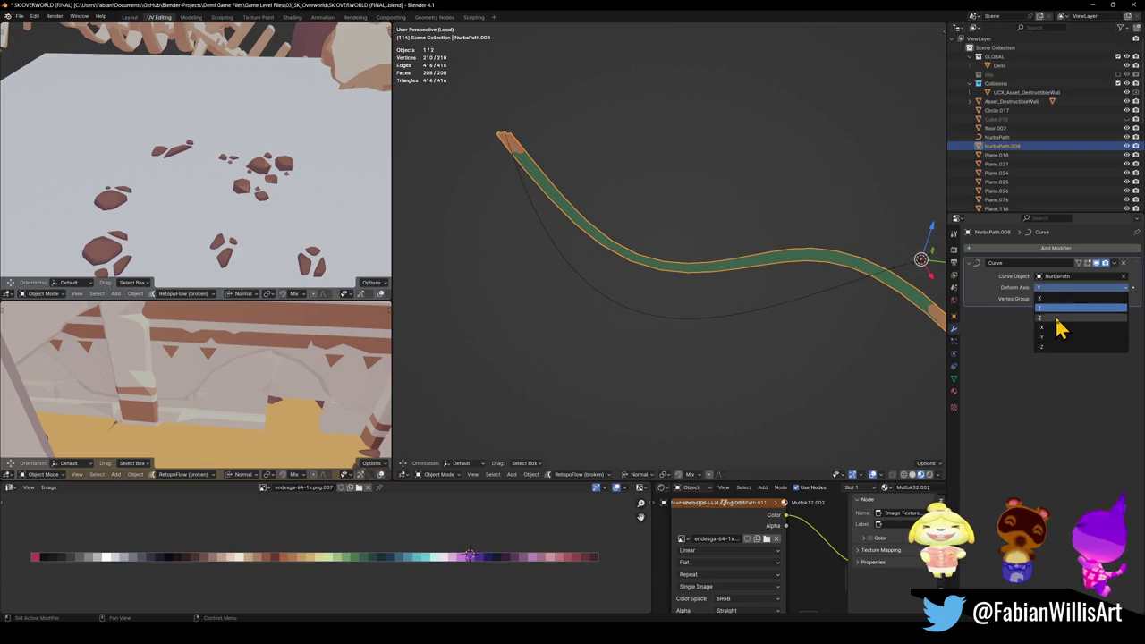
pyautogui.click(1042, 327)
pyautogui.moveTo(805, 347); pyautogui.dragTo(859, 331, button='middle')
# Step: Try the -X, -Y and -Z deform axes, then set the deform axis back to X
pyautogui.click(1051, 287)
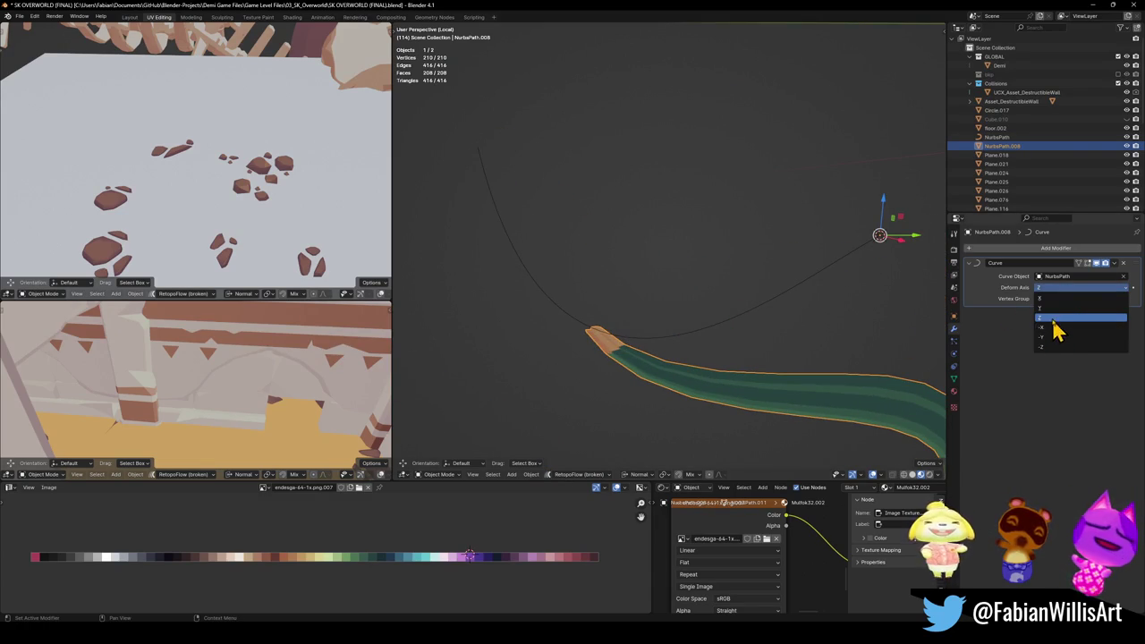
pyautogui.click(1051, 329)
pyautogui.click(1063, 288)
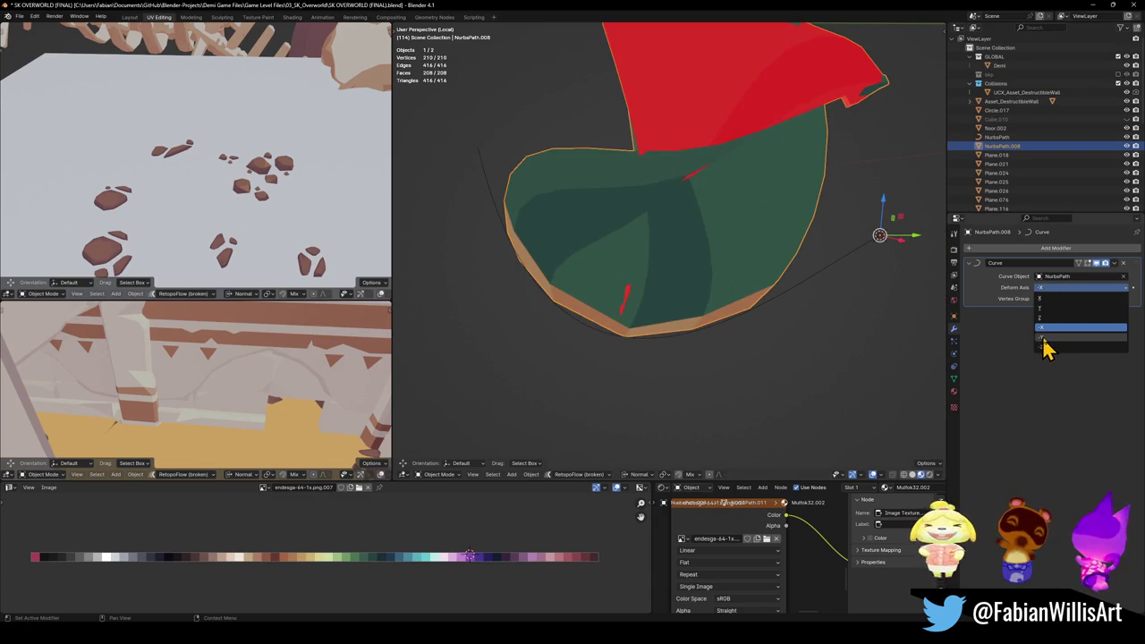
pyautogui.click(1045, 342)
pyautogui.click(1063, 288)
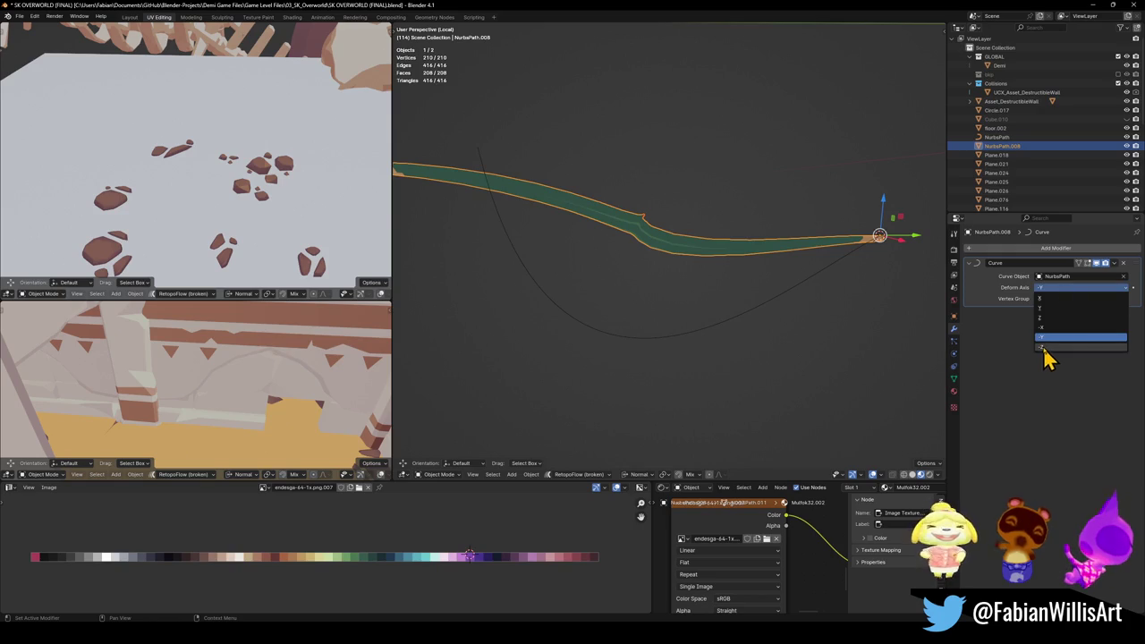
pyautogui.click(1046, 357)
pyautogui.click(1058, 291)
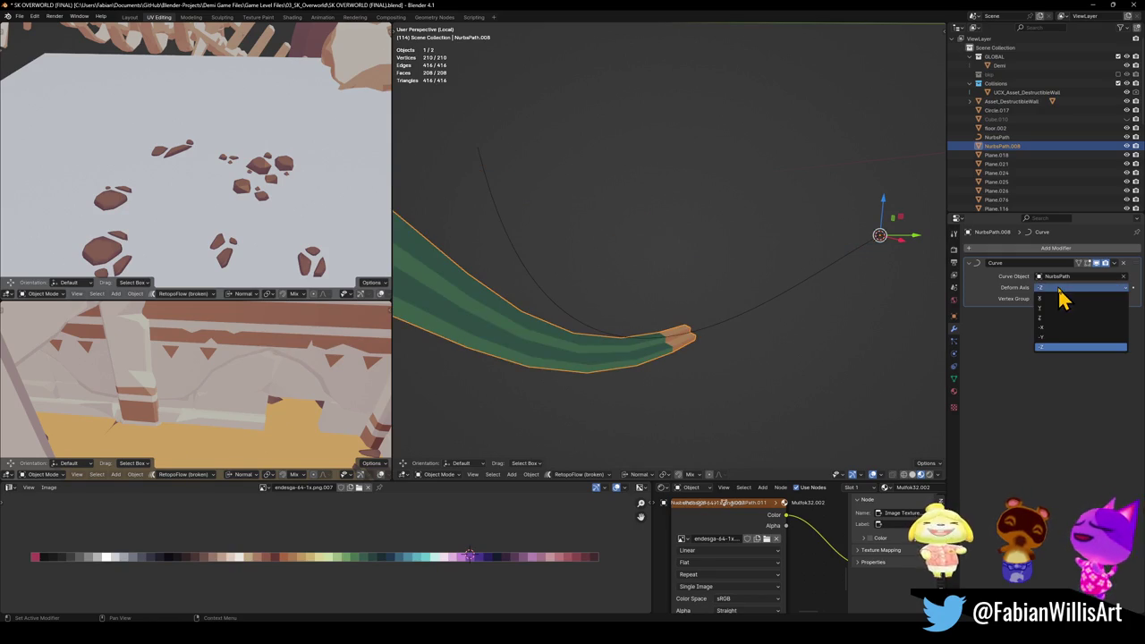
pyautogui.click(1058, 311)
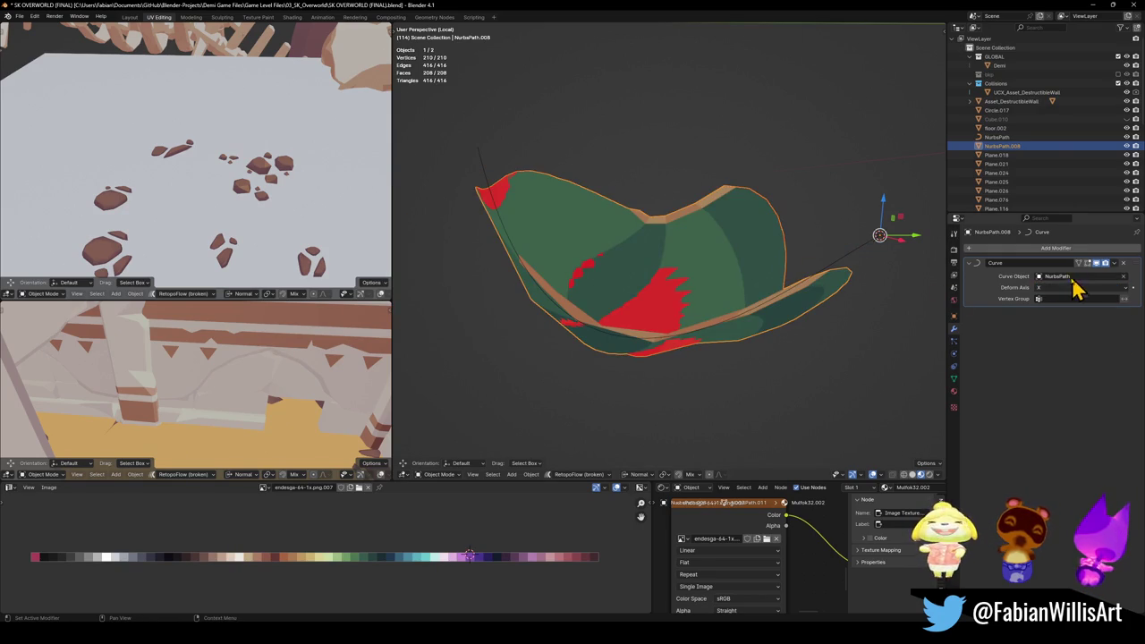
pyautogui.click(870, 252)
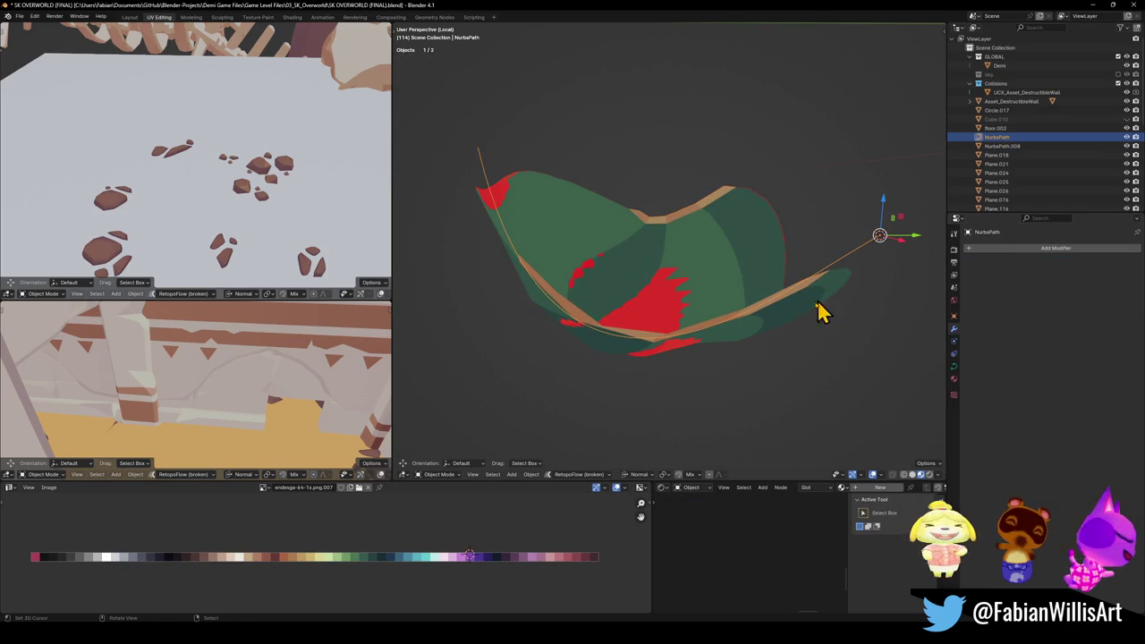
# Step: Rotate the green drape in top view and apply its rotation and scale
pyautogui.keyDown('shift'); pyautogui.click(762, 282); pyautogui.keyUp('shift')
pyautogui.press('KP_Decimal')
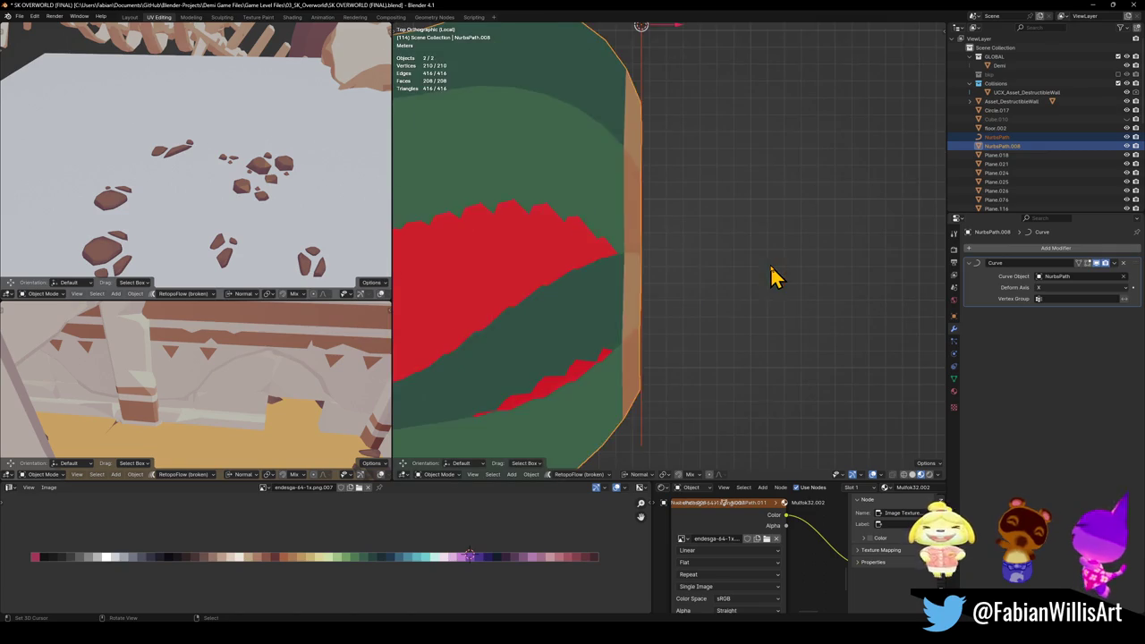
pyautogui.press('KP_7')
pyautogui.press('r')
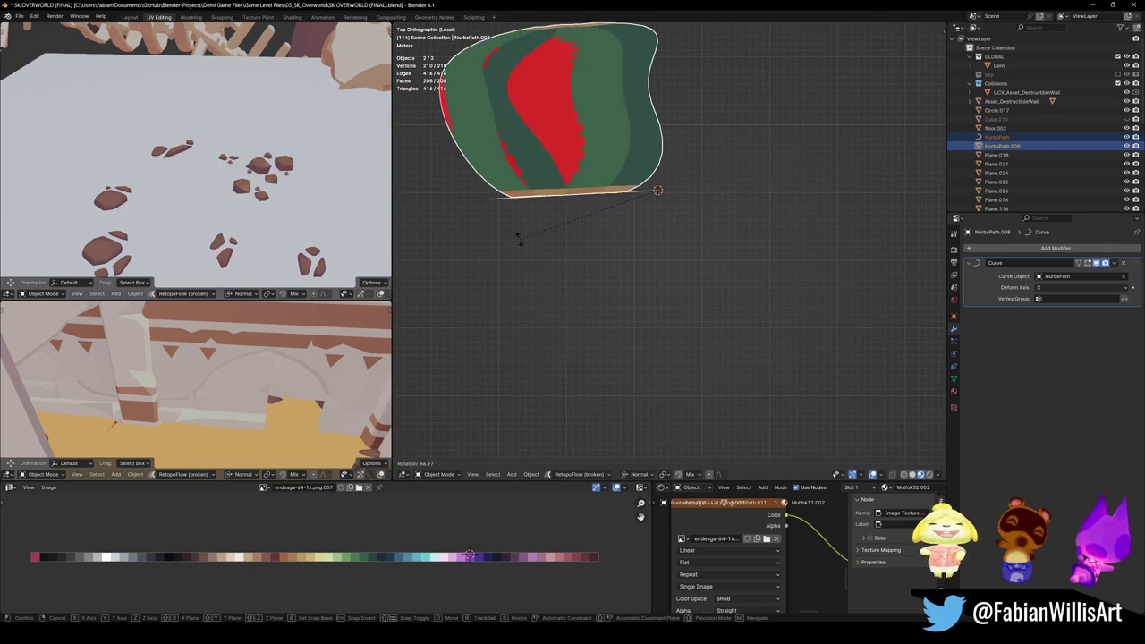
pyautogui.click(521, 243)
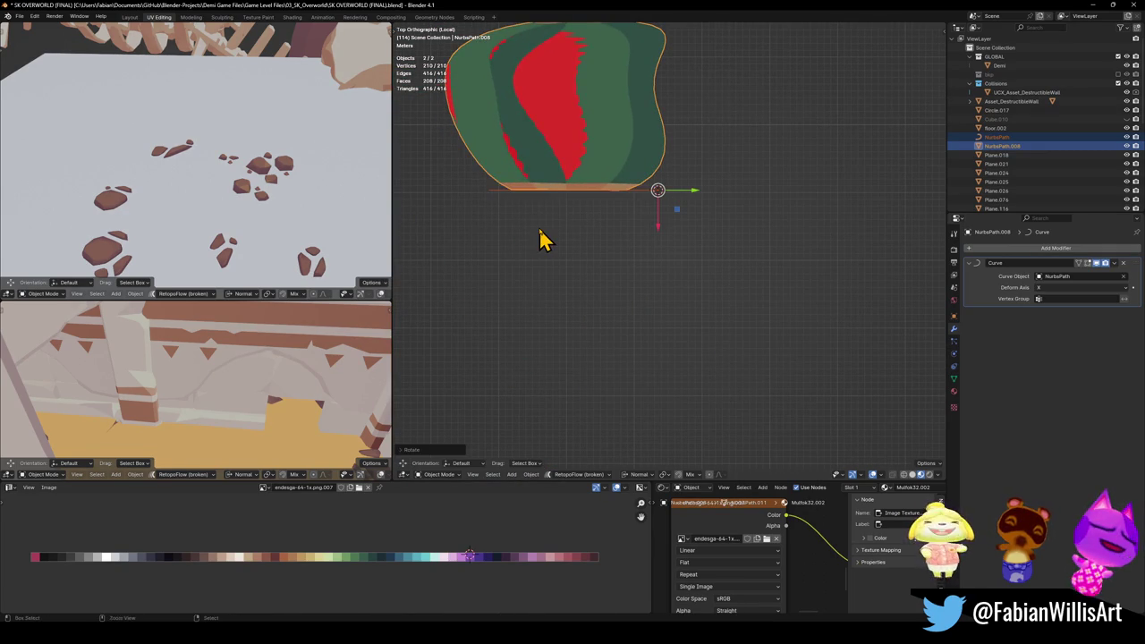
pyautogui.hotkey('ctrl', 'a')
pyautogui.click(540, 229)
pyautogui.moveTo(633, 192)
pyautogui.mouseDown(button='middle')
pyautogui.moveTo(659, 306)
pyautogui.moveTo(658, 207)
pyautogui.moveTo(656, 274)
pyautogui.moveTo(677, 299)
pyautogui.moveTo(611, 313)
pyautogui.mouseUp(button='middle')
# Step: Turn off Stretch and Bounds Clamp in the NurbsPath curve's shape settings
pyautogui.click(637, 308)
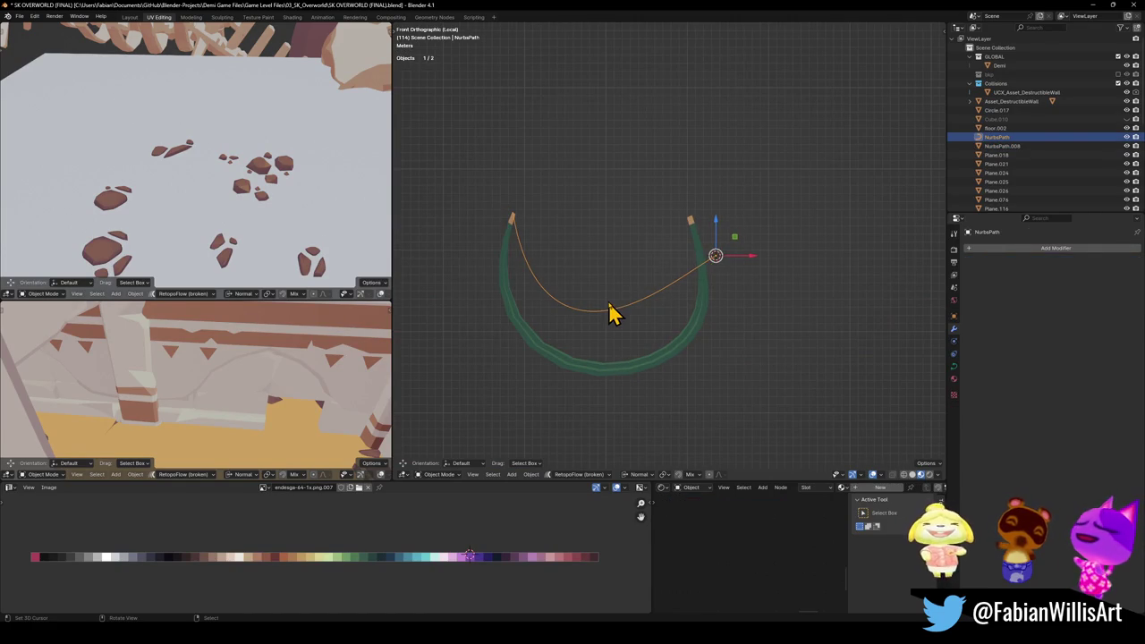
pyautogui.scroll(4, 609, 295)
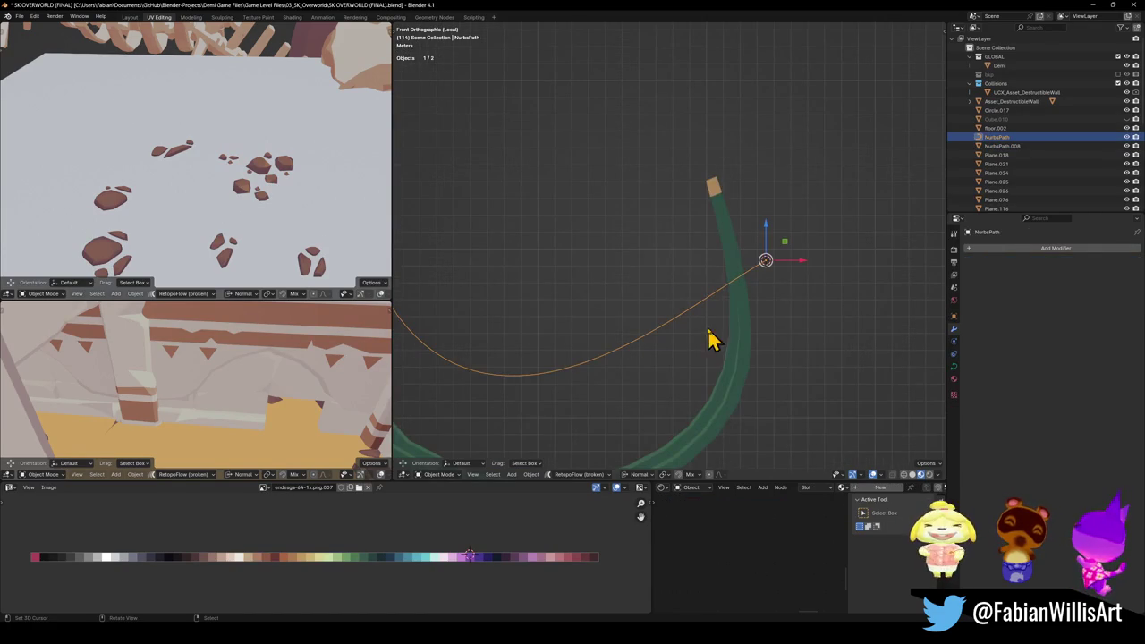
pyautogui.click(954, 366)
pyautogui.click(1049, 369)
pyautogui.click(1052, 360)
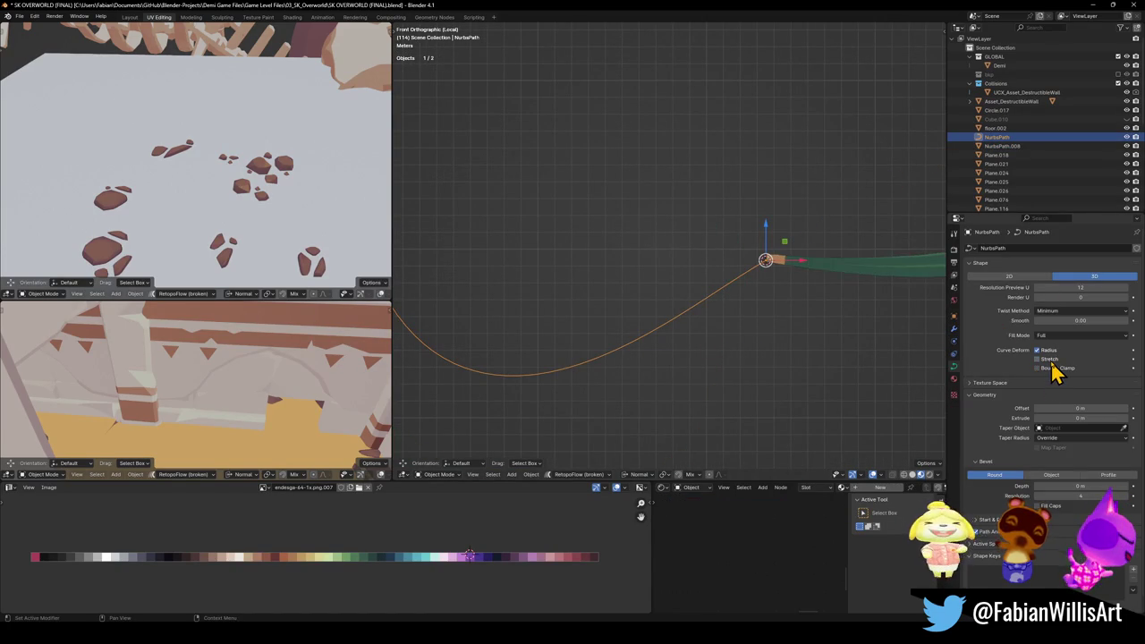
pyautogui.scroll(-3, 767, 289)
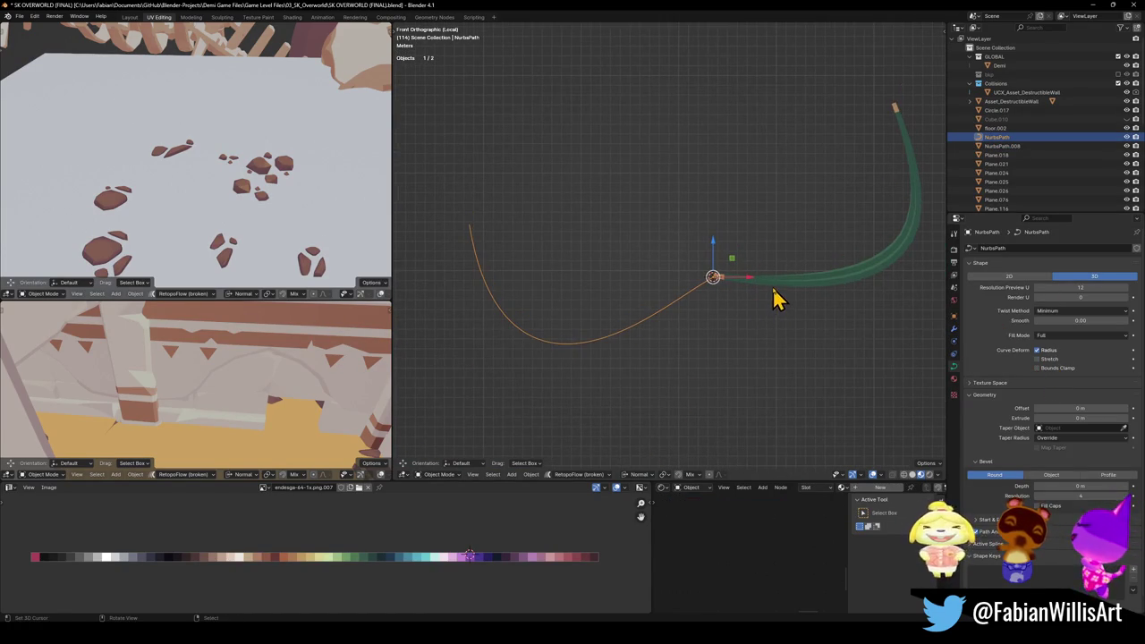
# Step: Abandon a 180° drape turn and move the NurbsPath origin to its left endpoint
pyautogui.click(785, 286)
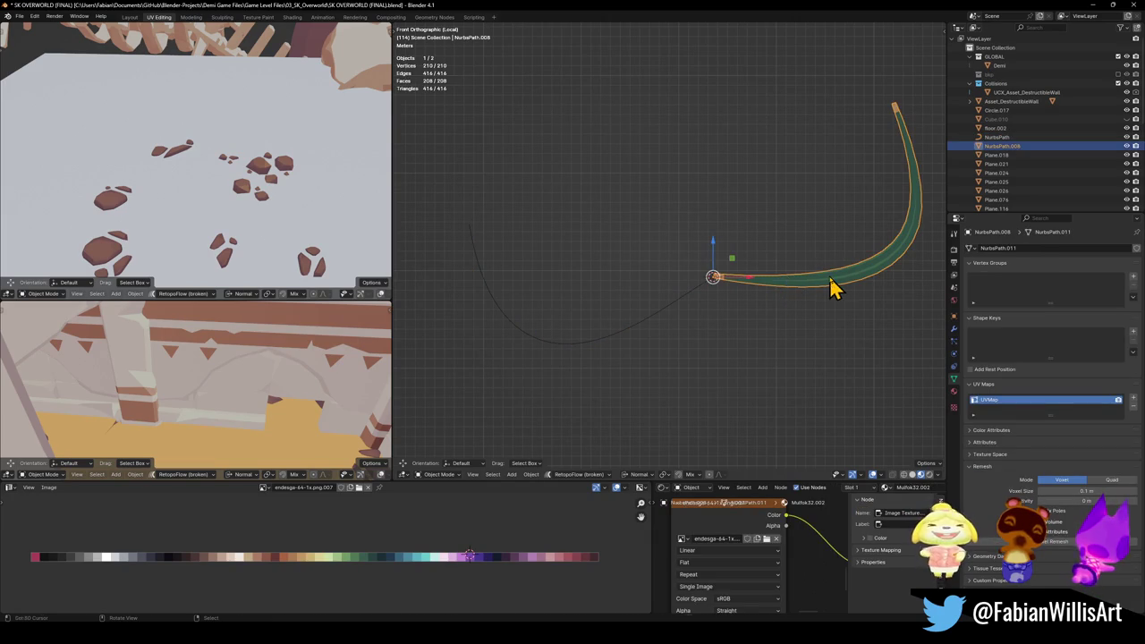
pyautogui.write('rz')
pyautogui.write('180')
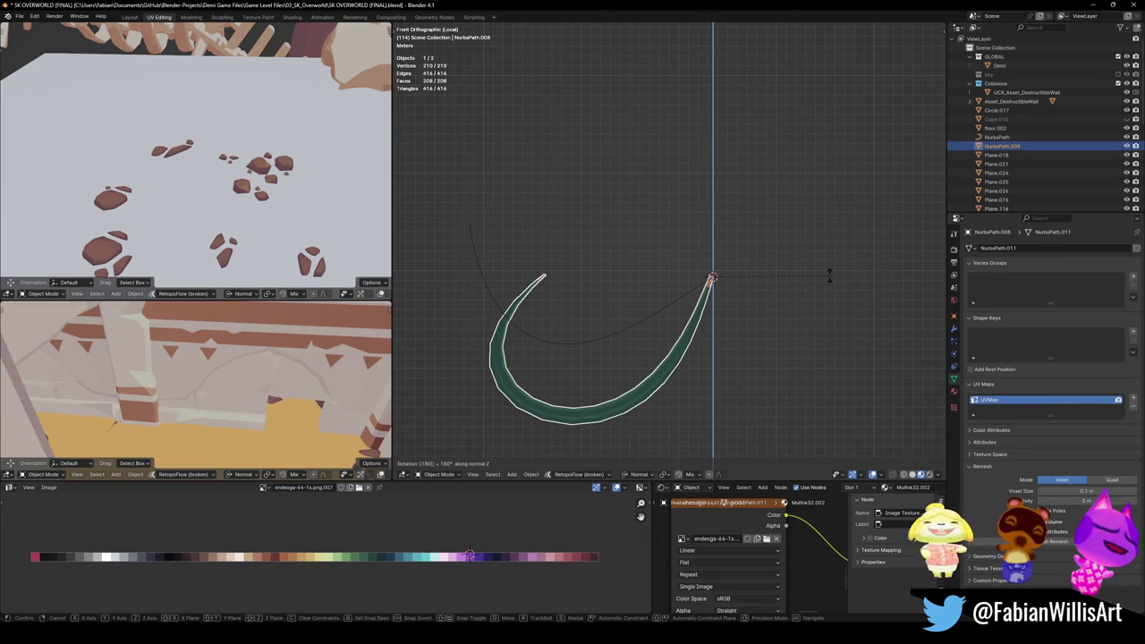
pyautogui.press('Escape')
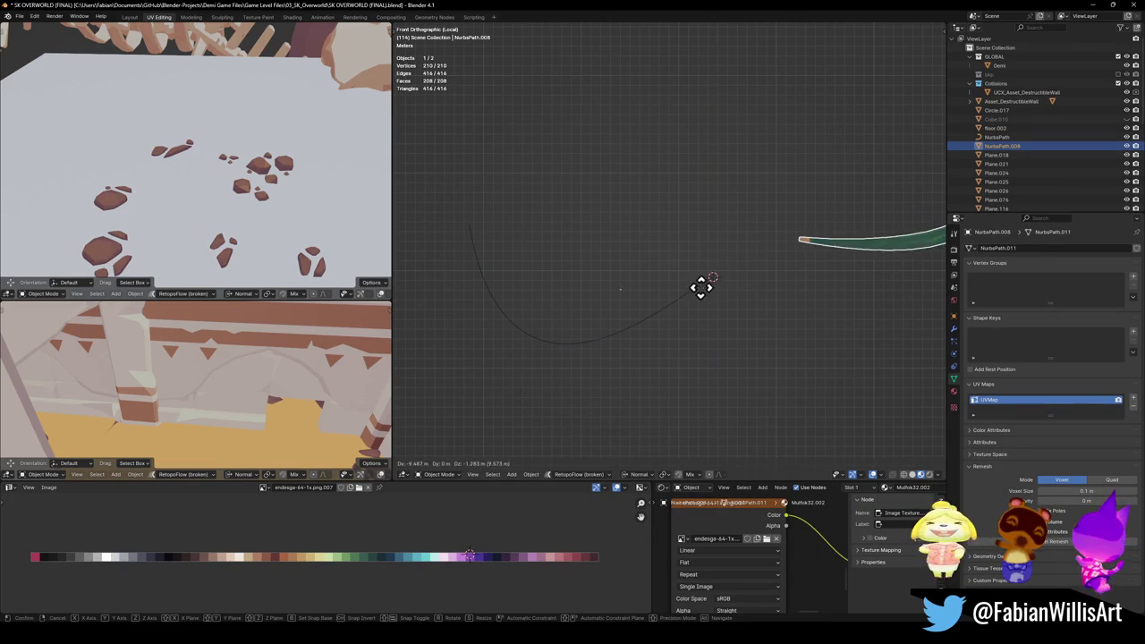
pyautogui.click(698, 300)
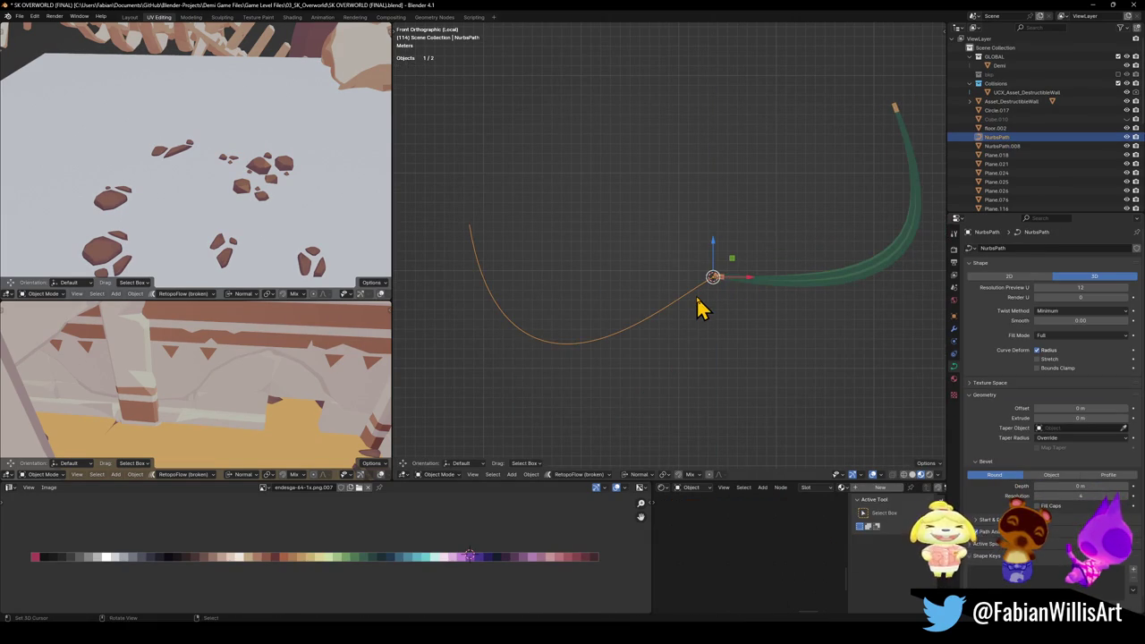
pyautogui.press('Tab')
pyautogui.hotkey('ctrl', 'Tab')
pyautogui.click(493, 243)
pyautogui.press('q')
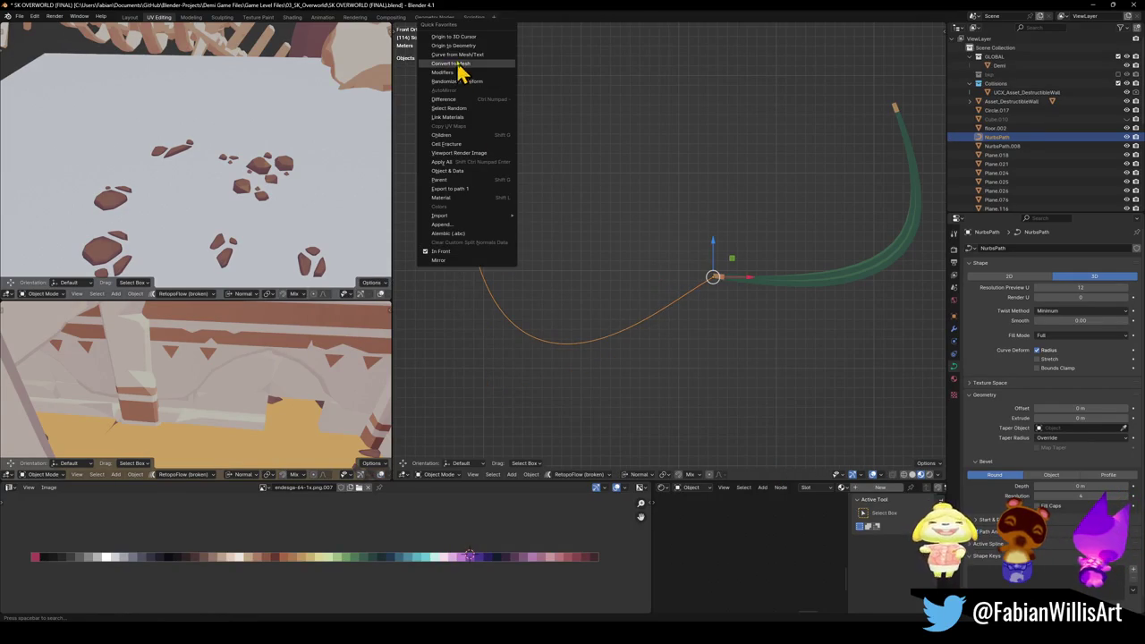
pyautogui.click(465, 36)
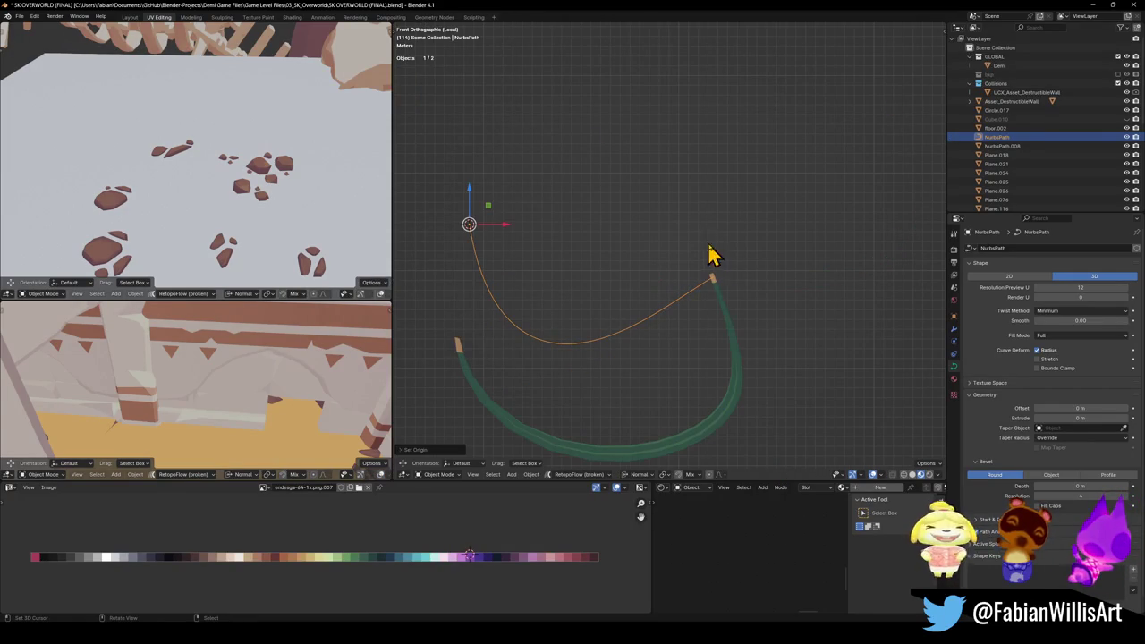
# Step: Snap the green drape to the 3D cursor and rotate it 90° around Z
pyautogui.click(523, 444)
pyautogui.hotkey('shift', 's')
pyautogui.click(643, 331)
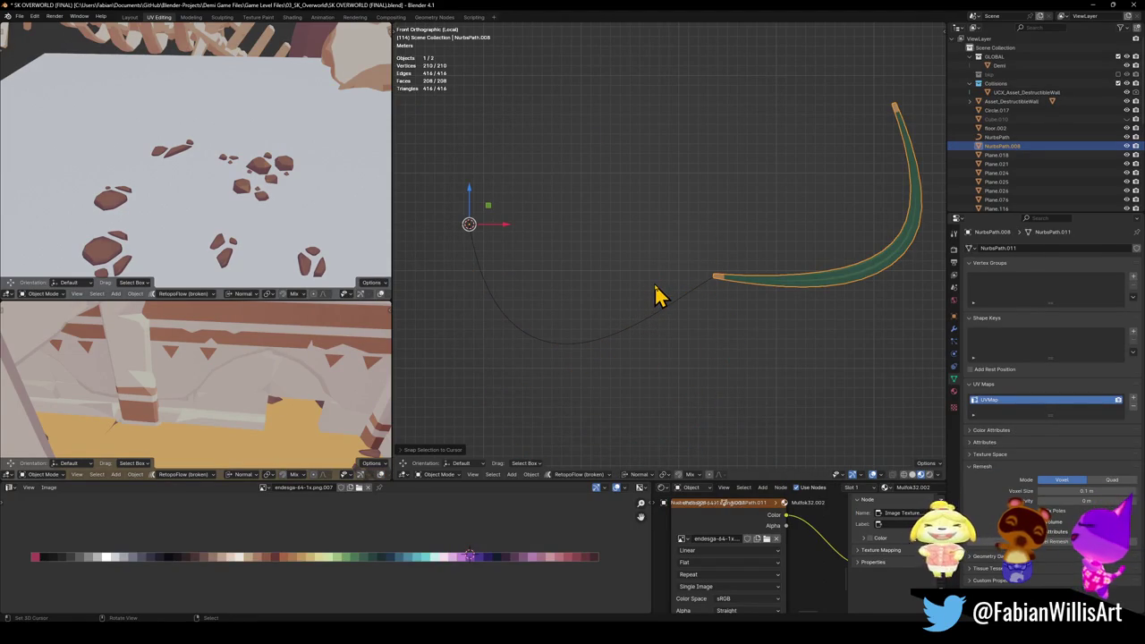
pyautogui.write('rz')
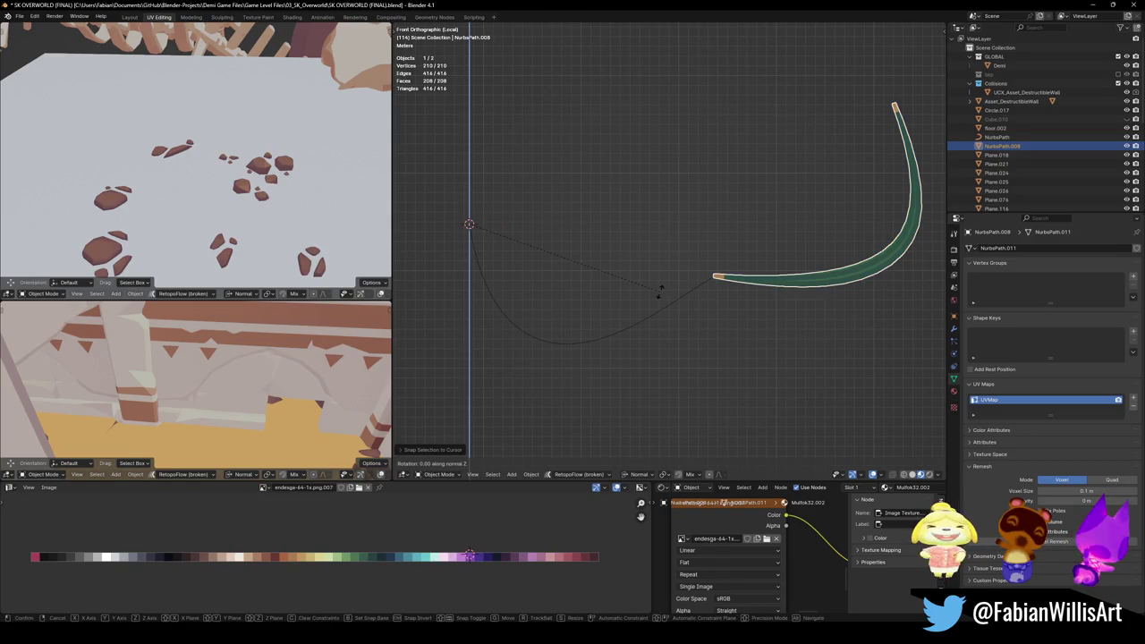
pyautogui.write('90')
pyautogui.press('Return')
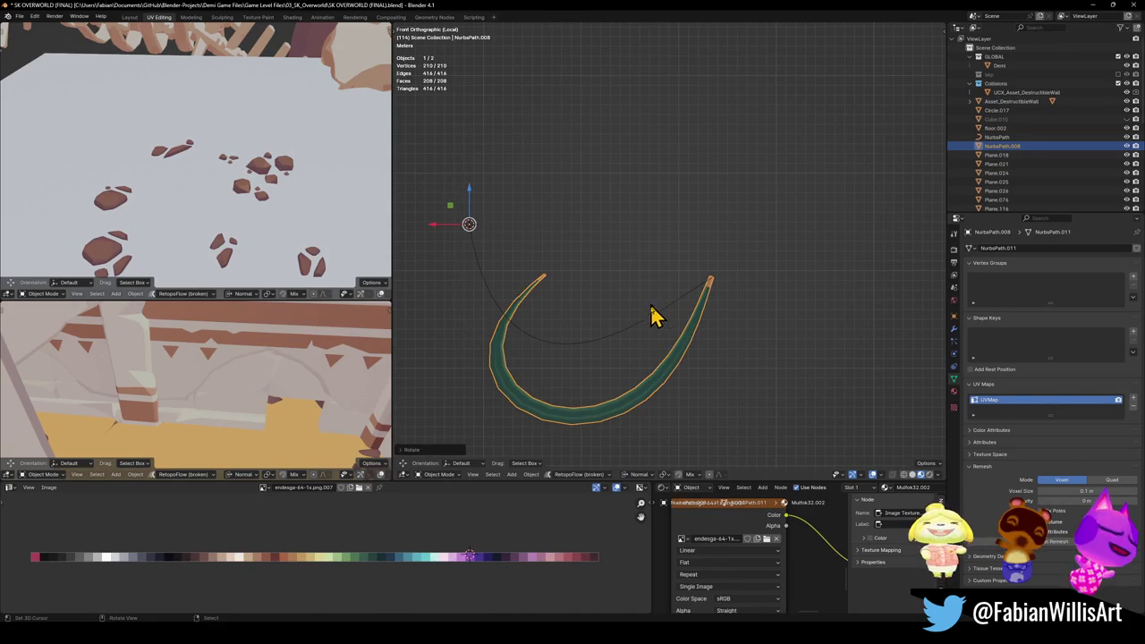
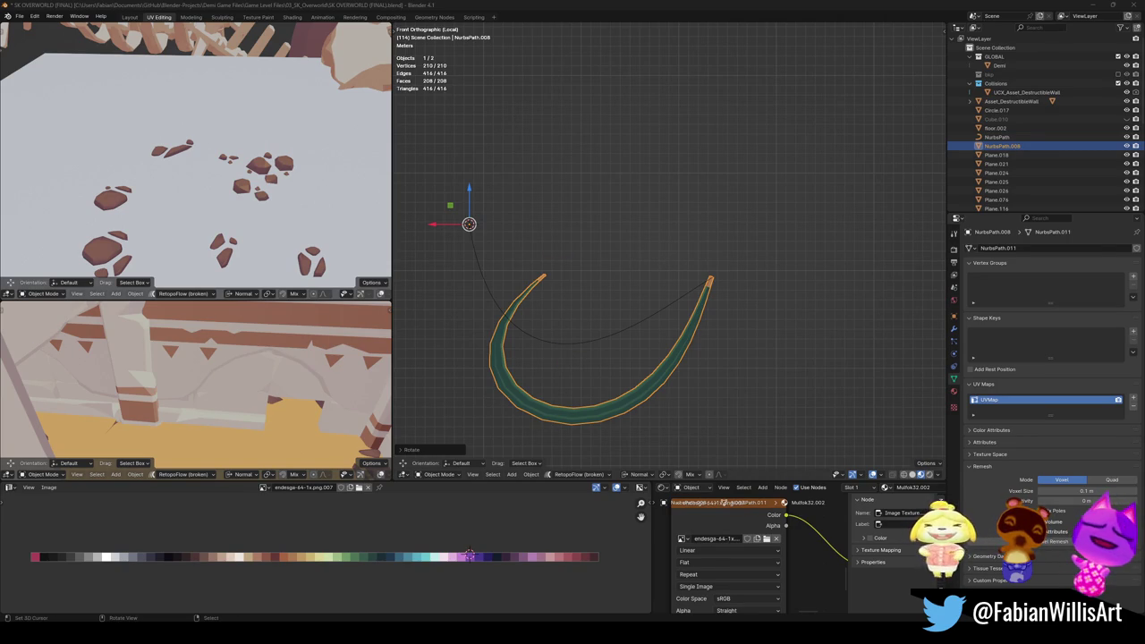
# Step: Apply the Curve modifier so the tube mesh keeps its bend from the guide curve
pyautogui.click(614, 327)
pyautogui.click(698, 343)
pyautogui.click(676, 335)
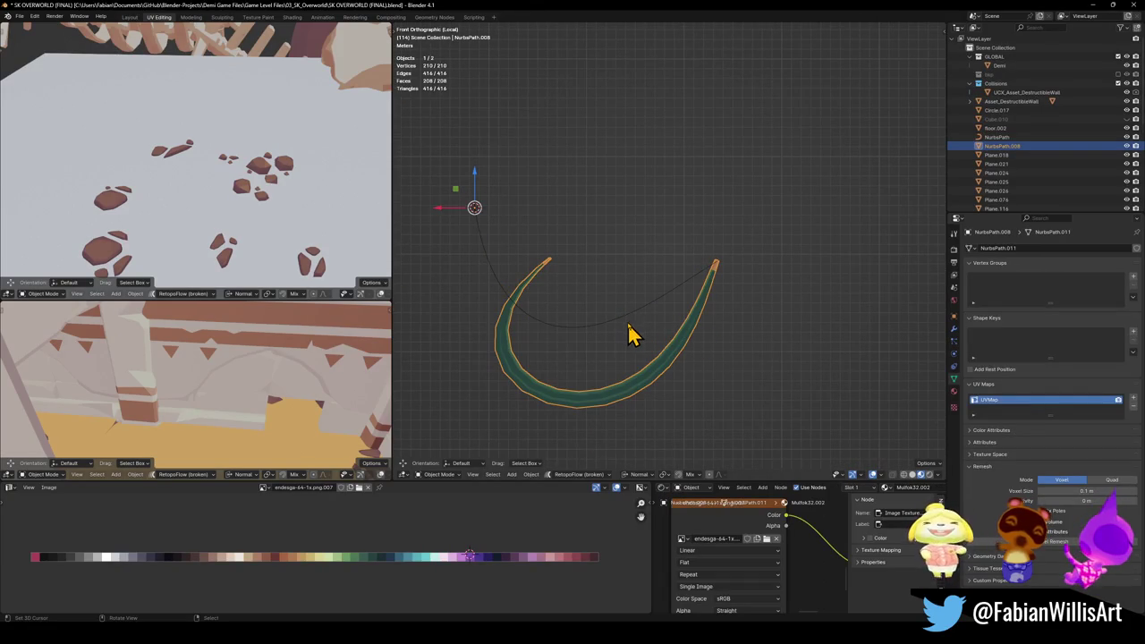
pyautogui.keyDown('shift'); pyautogui.click(677, 358); pyautogui.keyUp('shift')
# Step: Delete the NURBS guide curve, clear the tube's rotation, and enter Edit Mode on the tube
pyautogui.click(613, 274)
pyautogui.press('Delete')
pyautogui.hotkey('alt', 'r')
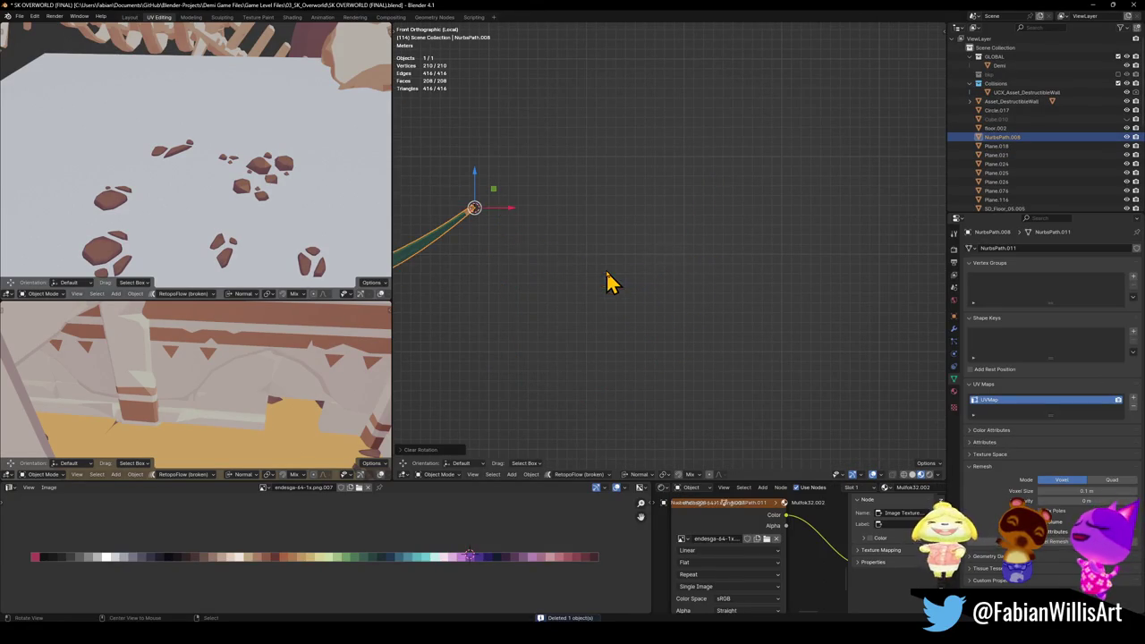
pyautogui.moveTo(503, 246)
pyautogui.mouseDown(button='middle')
pyautogui.moveTo(654, 276)
pyautogui.moveTo(587, 286)
pyautogui.moveTo(621, 289)
pyautogui.moveTo(567, 274)
pyautogui.moveTo(724, 264)
pyautogui.mouseUp(button='middle')
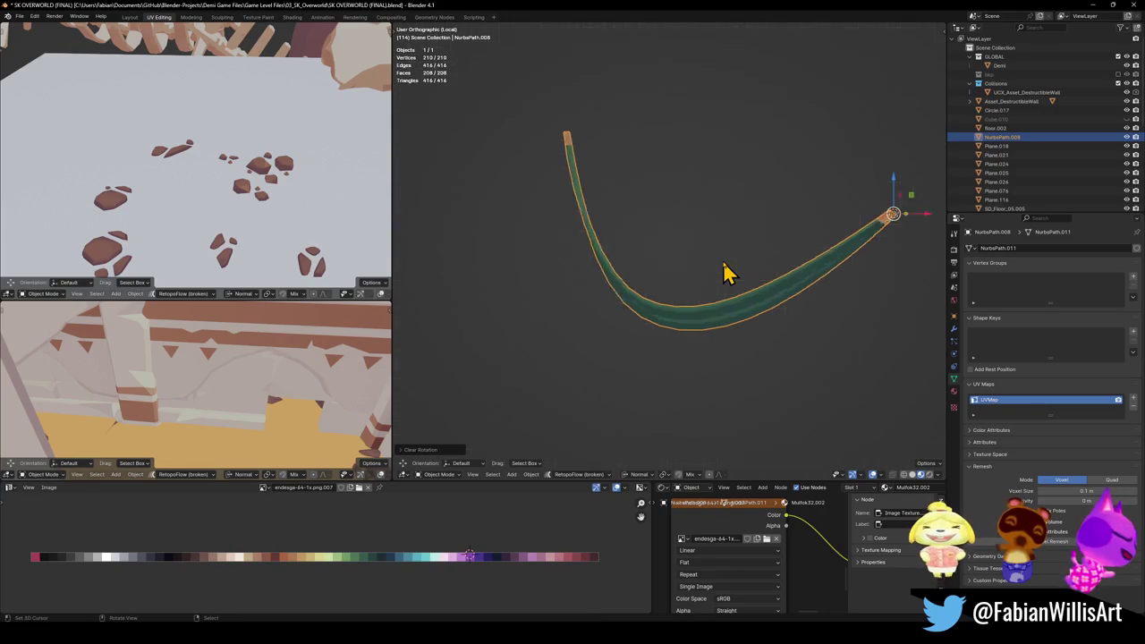
pyautogui.press('Tab')
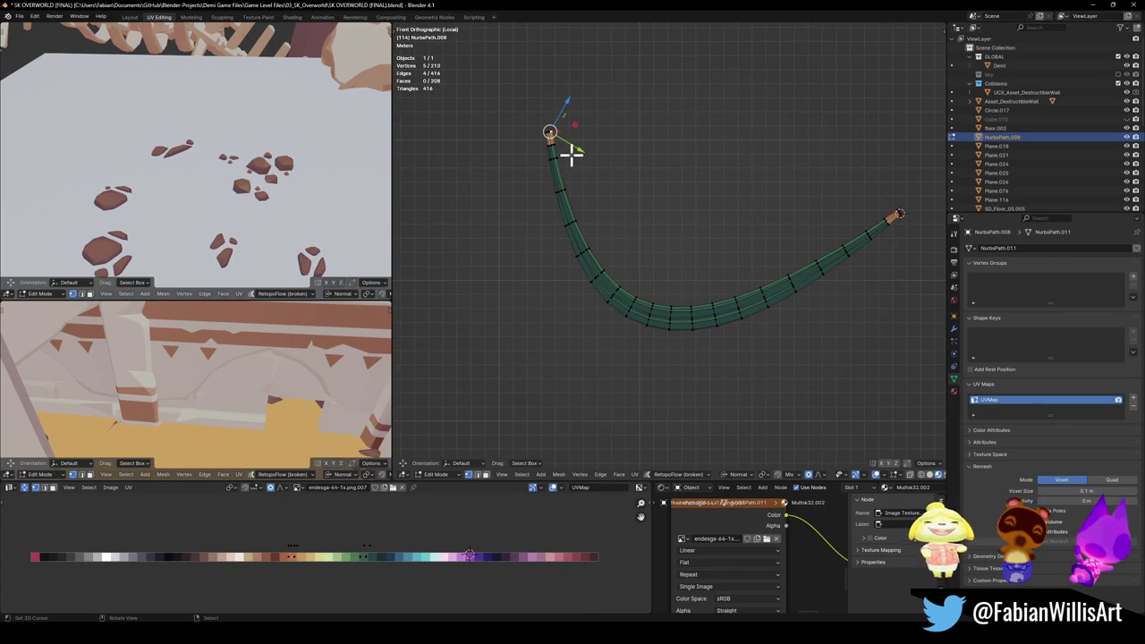
# Step: Select the left tip's vertices and rotate them outward with proportional falloff
pyautogui.press('c')
pyautogui.click(542, 117)
pyautogui.press('Escape')
pyautogui.press('r')
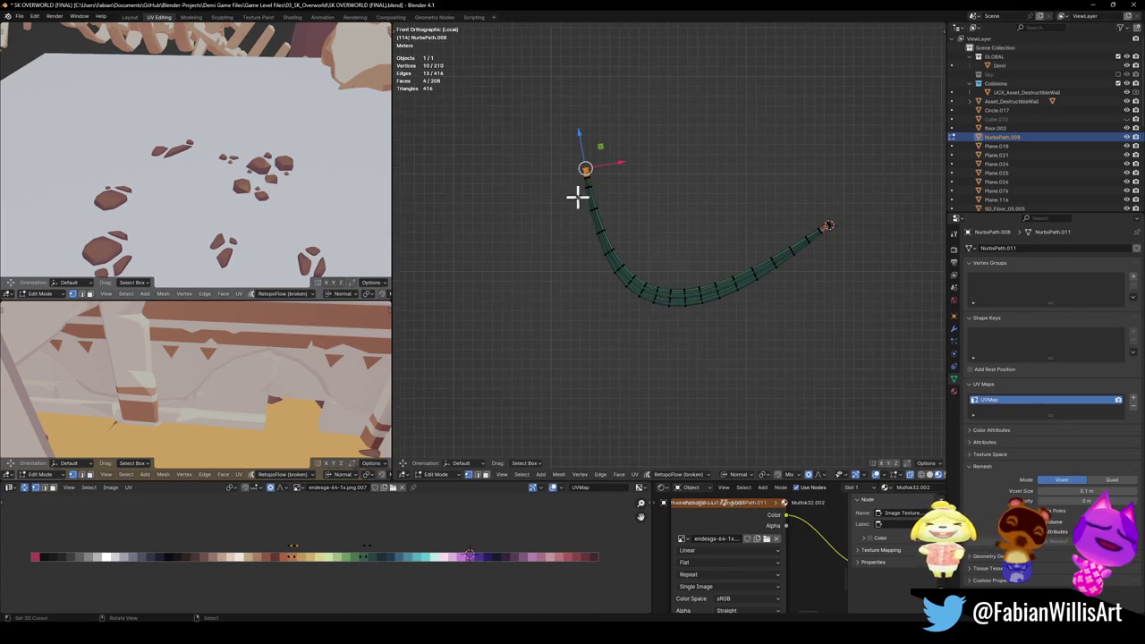
pyautogui.click(733, 258)
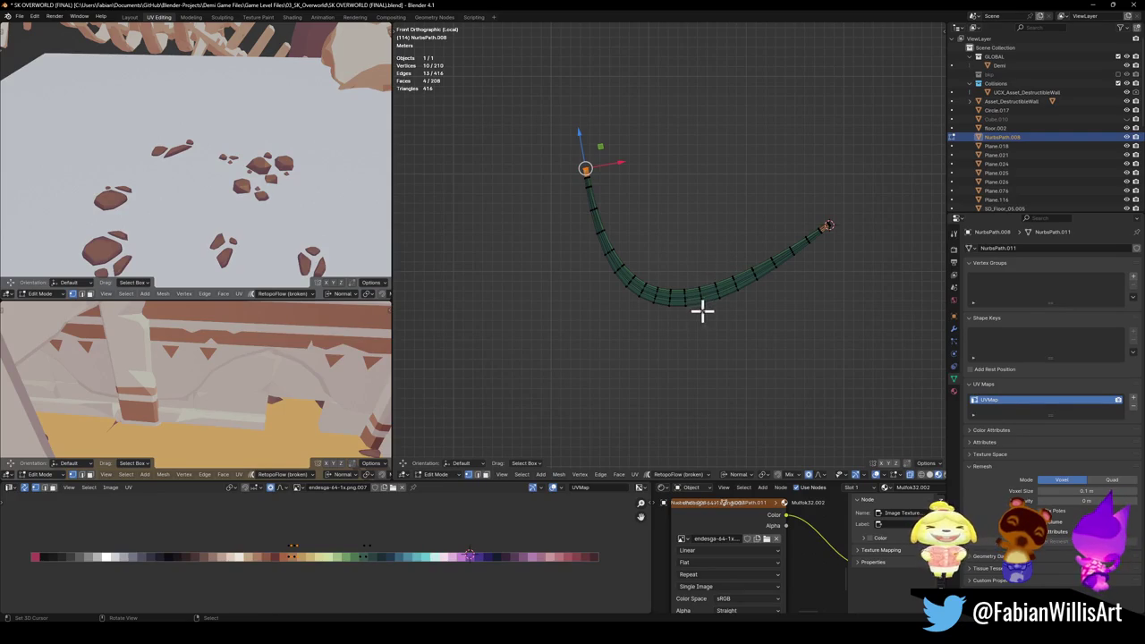
pyautogui.press('r')
pyautogui.scroll(-11, 698, 227)
pyautogui.scroll(-8, 693, 228)
pyautogui.scroll(-2, 687, 230)
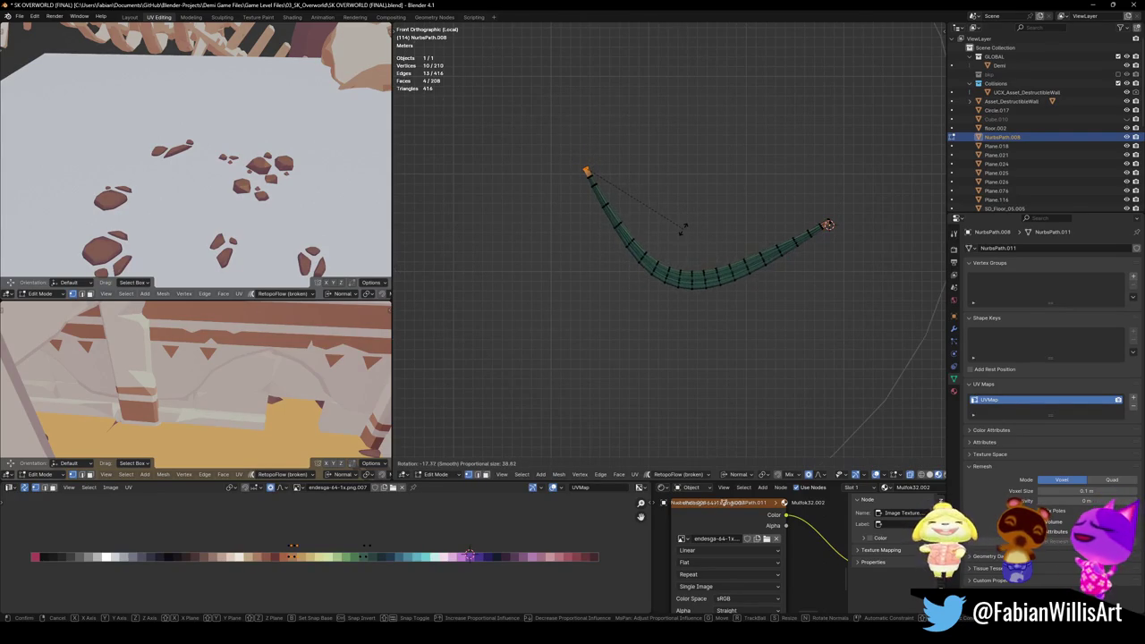
pyautogui.scroll(-4, 652, 228)
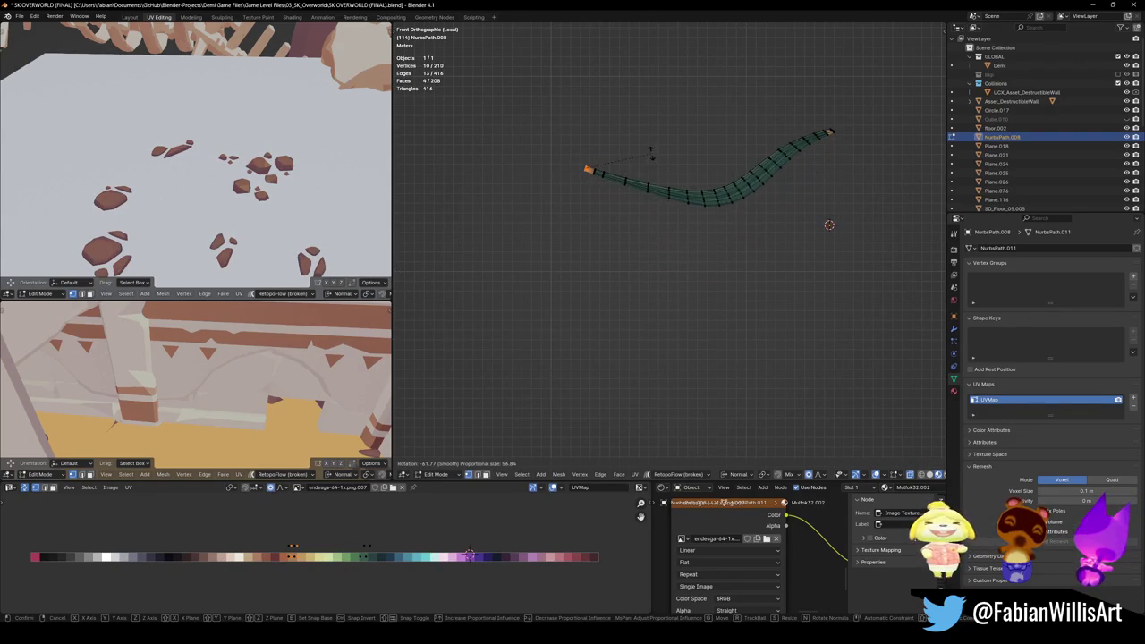
pyautogui.click(588, 172)
# Step: Move the left tip outward and rotate it further to flatten that end of the strip
pyautogui.press('g')
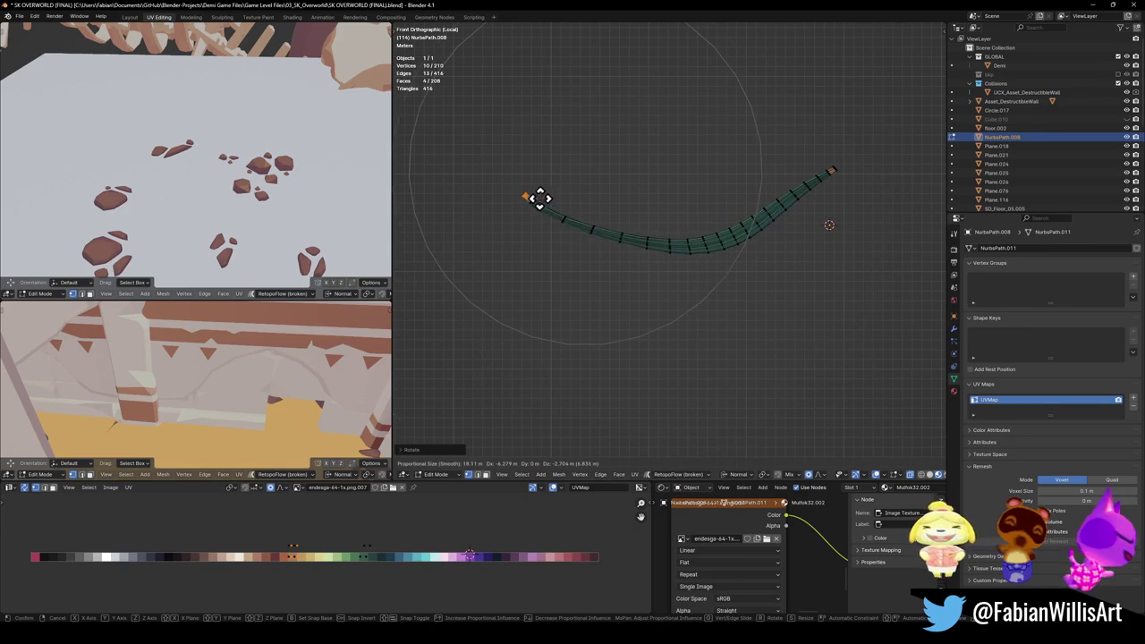
pyautogui.click(525, 188)
pyautogui.press('r')
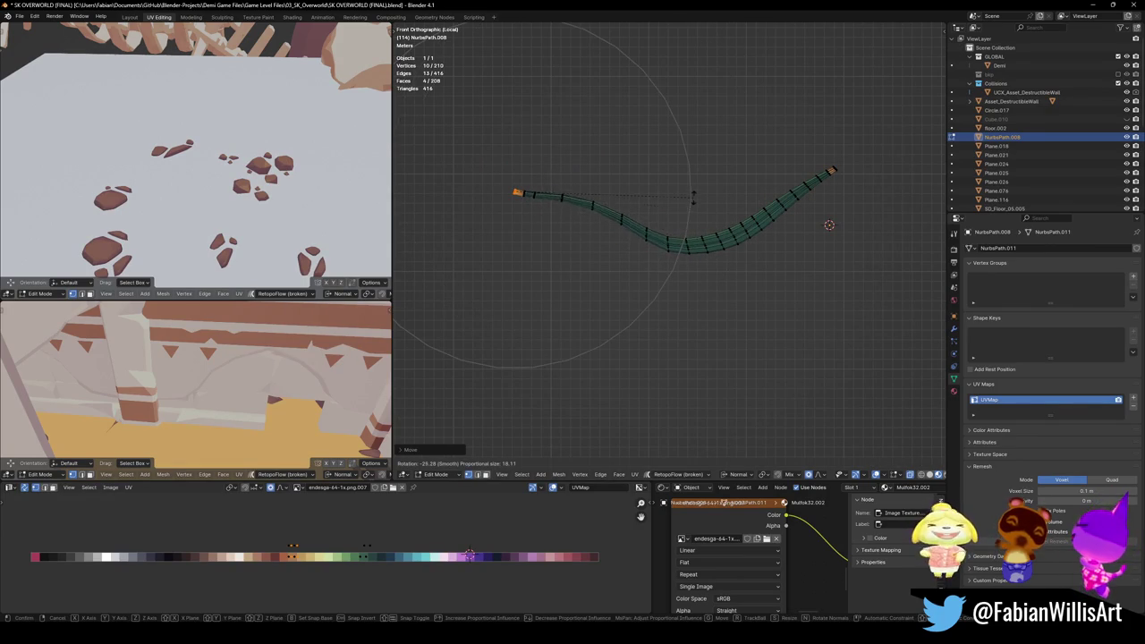
pyautogui.scroll(-3, 697, 194)
pyautogui.scroll(-2, 698, 195)
pyautogui.click(697, 200)
pyautogui.press('r')
pyautogui.scroll(5, 708, 188)
pyautogui.scroll(8, 713, 170)
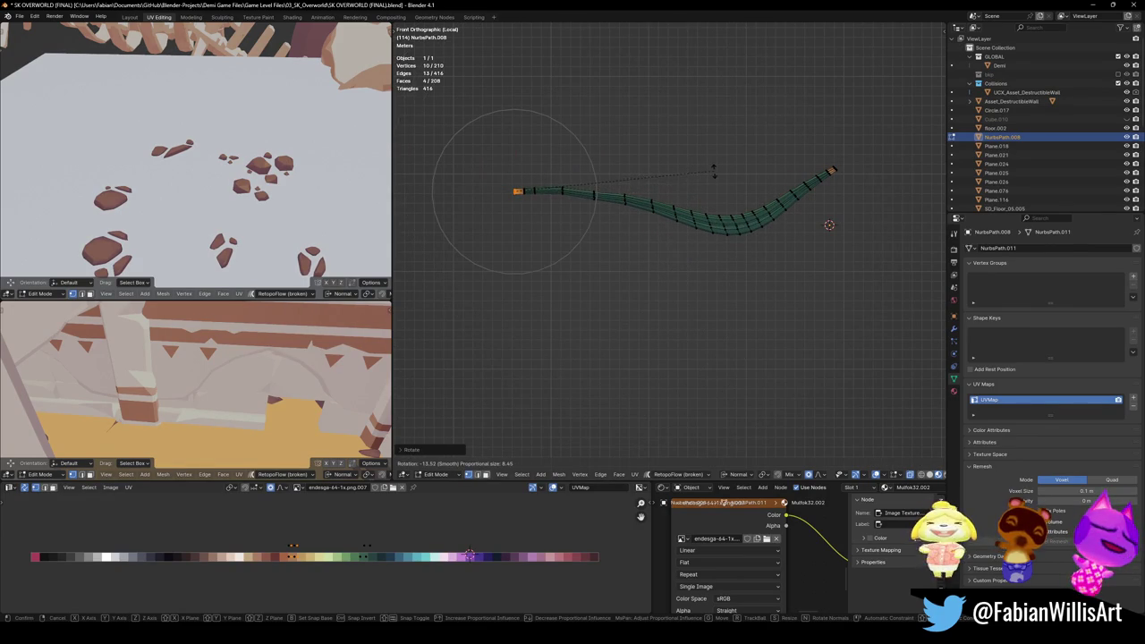
pyautogui.click(715, 170)
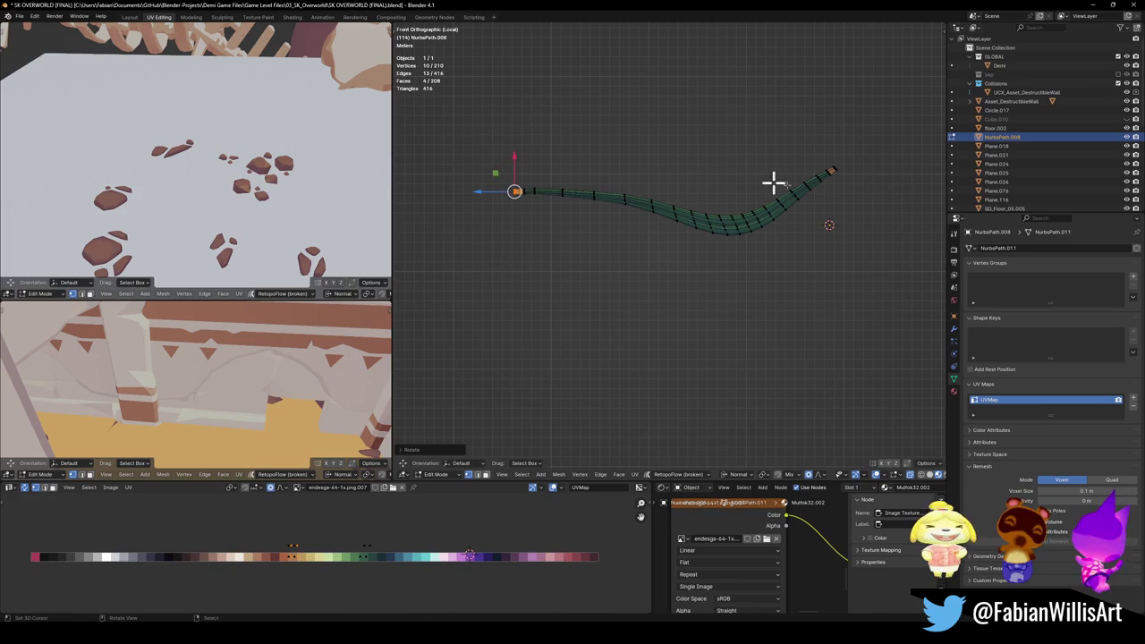
# Step: Select the right tip's vertices, then rotate and move them outward with proportional falloff
pyautogui.hotkey('alt', 'a')
pyautogui.press('c')
pyautogui.click(859, 147)
pyautogui.press('Escape')
pyautogui.keyDown('shift'); pyautogui.moveTo(865, 211); pyautogui.dragTo(790, 234, button='middle'); pyautogui.keyUp('shift')
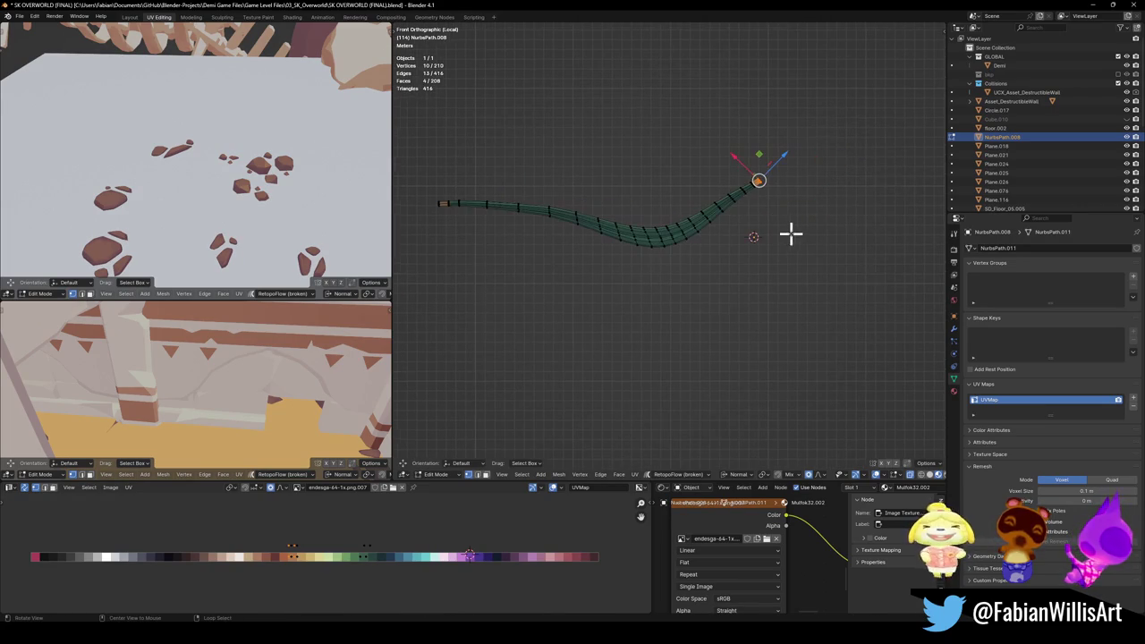
pyautogui.press('r')
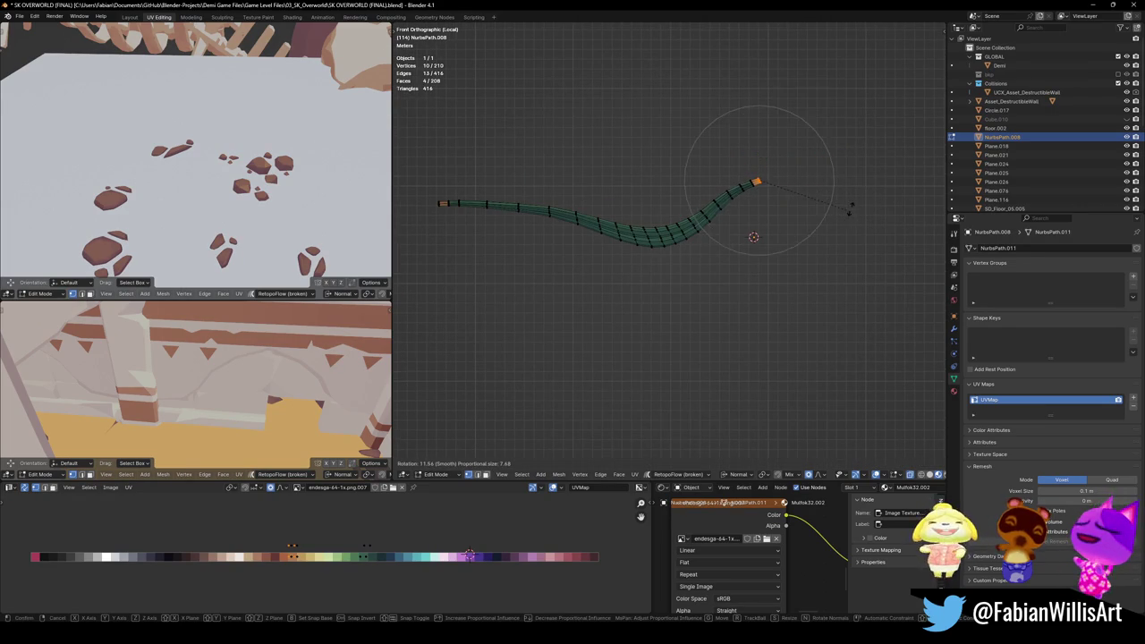
pyautogui.scroll(-7, 851, 206)
pyautogui.click(850, 206)
pyautogui.press('g')
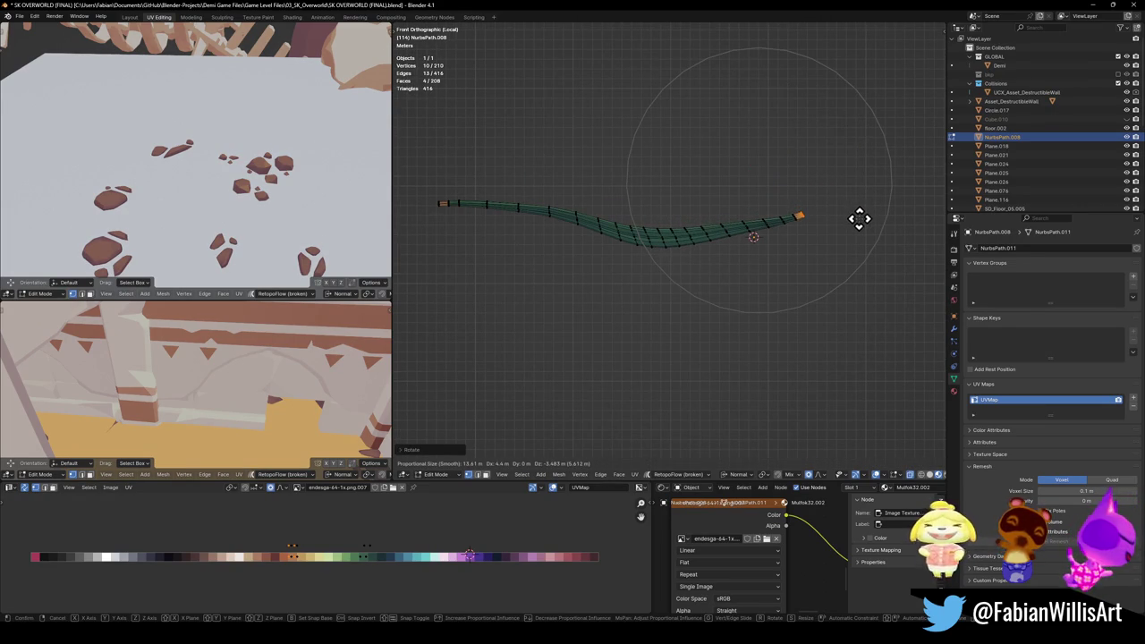
pyautogui.click(858, 218)
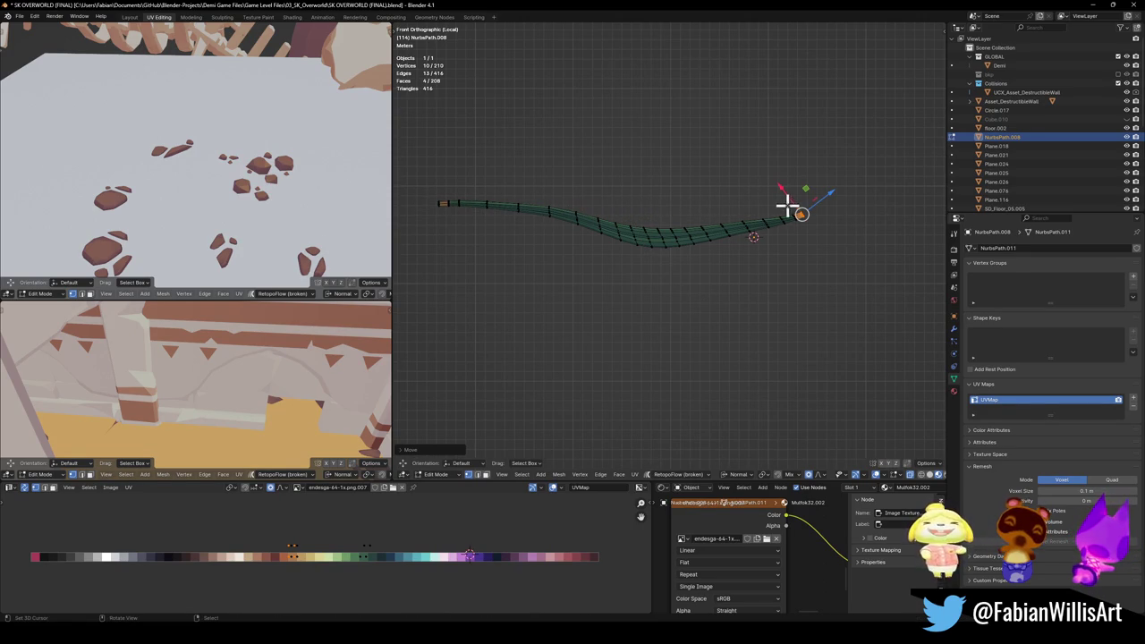
# Step: Check the strip's overall shape in Object Mode and rotate the right tip once more
pyautogui.scroll(2, 823, 248)
pyautogui.keyDown('shift'); pyautogui.moveTo(823, 248); pyautogui.dragTo(705, 275, button='middle'); pyautogui.keyUp('shift')
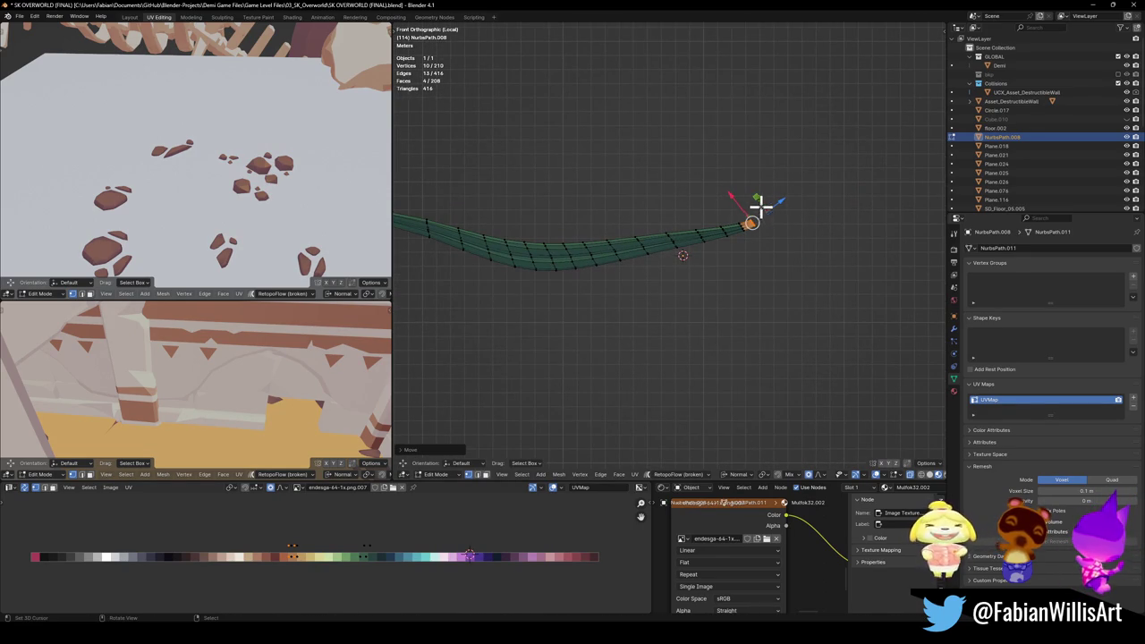
pyautogui.press('Tab')
pyautogui.press('Tab')
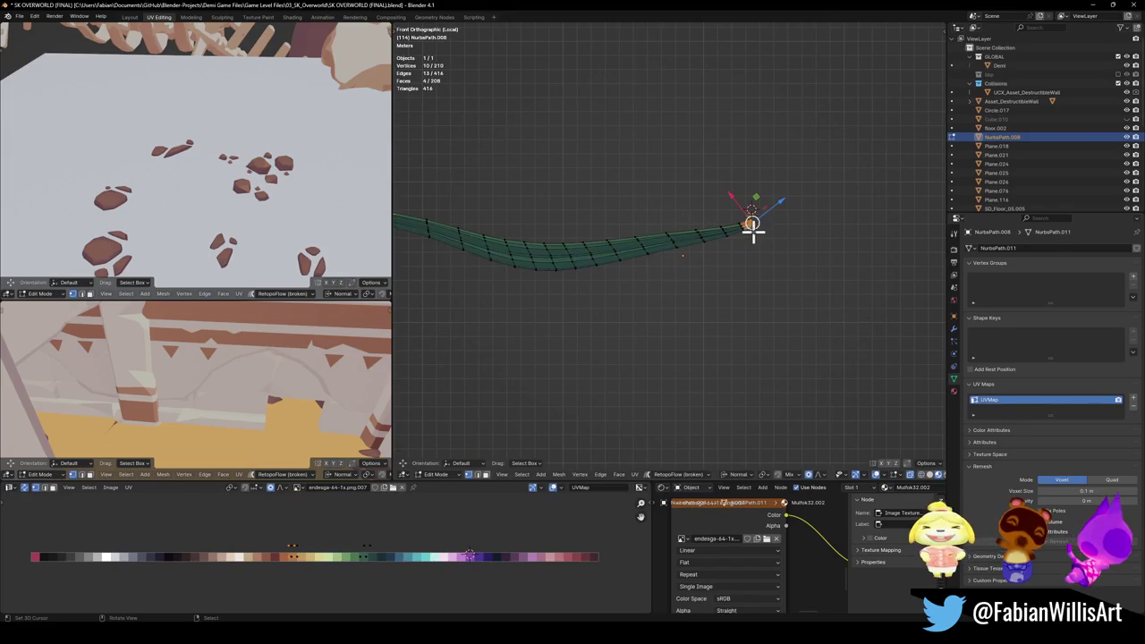
pyautogui.press('r')
pyautogui.click(775, 250)
# Step: Move the tip with proportional falloff to bend the strip flatter
pyautogui.press('g')
pyautogui.click(775, 241)
pyautogui.scroll(-2, 641, 260)
pyautogui.scroll(2, 654, 250)
pyautogui.scroll(1, 590, 260)
pyautogui.press('g')
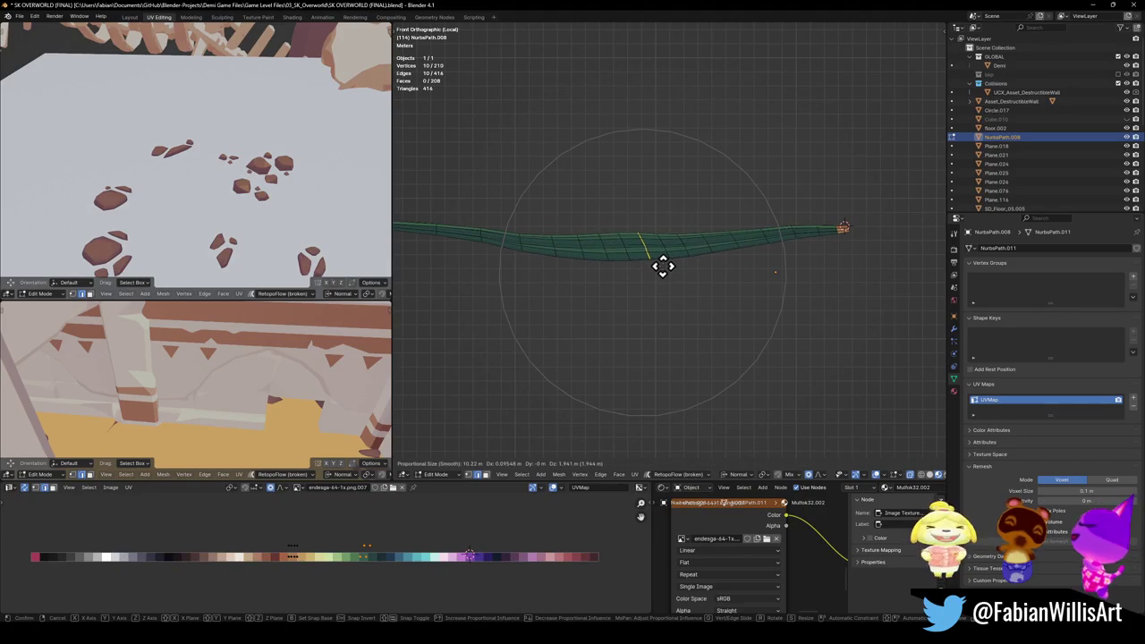
pyautogui.scroll(3, 626, 264)
pyautogui.rightClick(619, 261)
# Step: Circle-select the middle vertices and grab them with falloff to even out the sag
pyautogui.press('a')
pyautogui.hotkey('alt', 'a')
pyautogui.press('c')
pyautogui.rightClick(596, 259)
pyautogui.press('g')
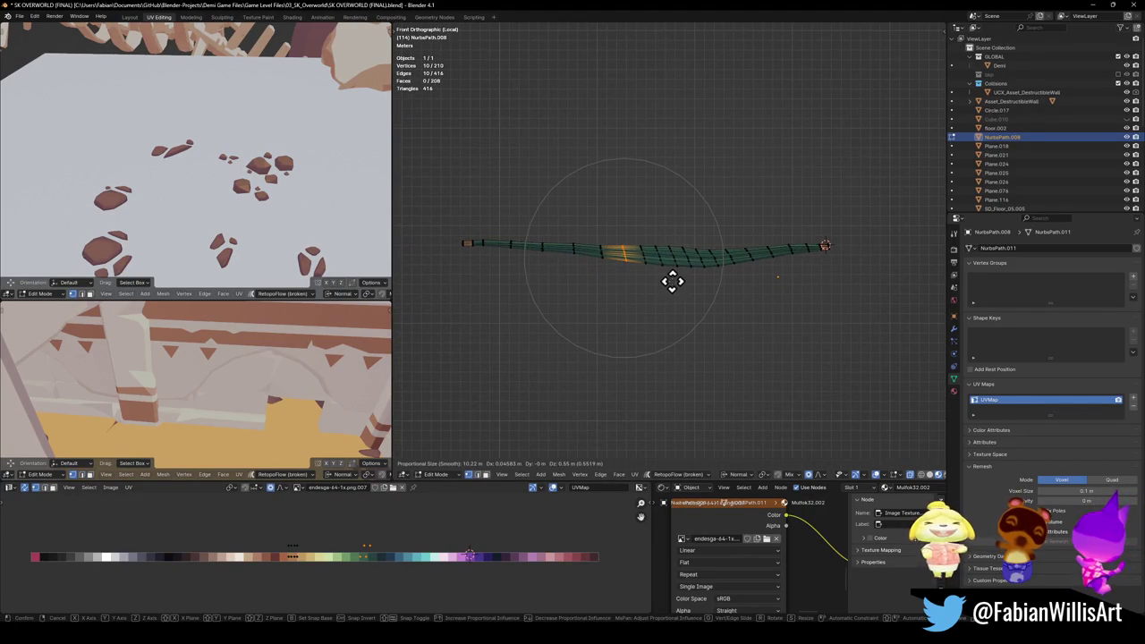
pyautogui.click(673, 271)
pyautogui.hotkey('alt', 'a')
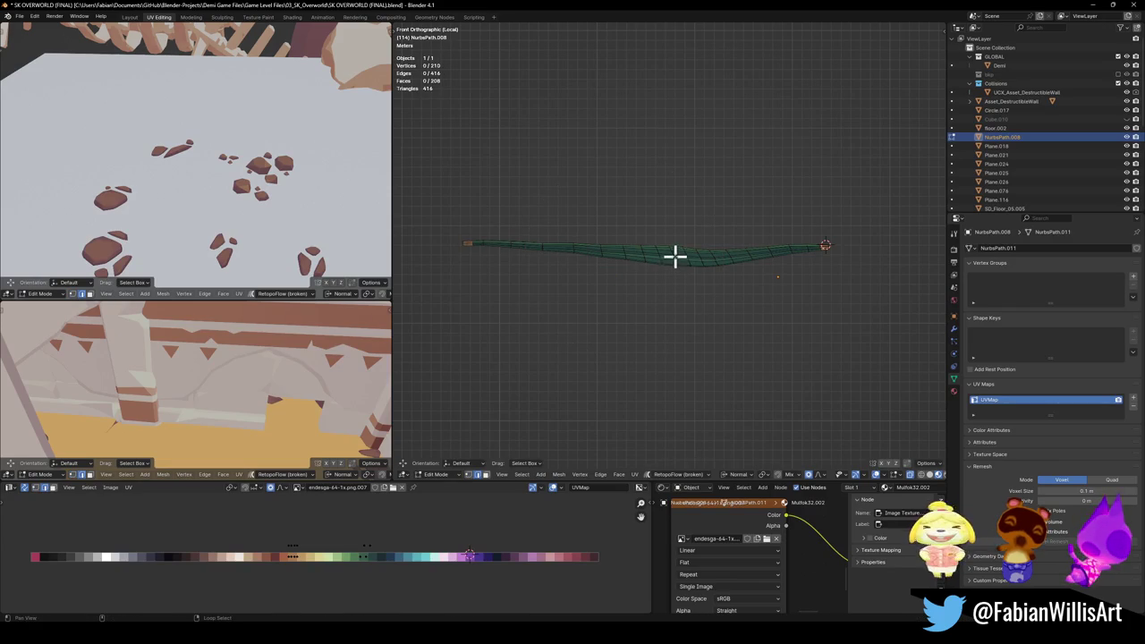
# Step: Try another falloff move on the middle section, cancel it, and select a lengthwise edge loop
pyautogui.scroll(3, 673, 268)
pyautogui.press('c')
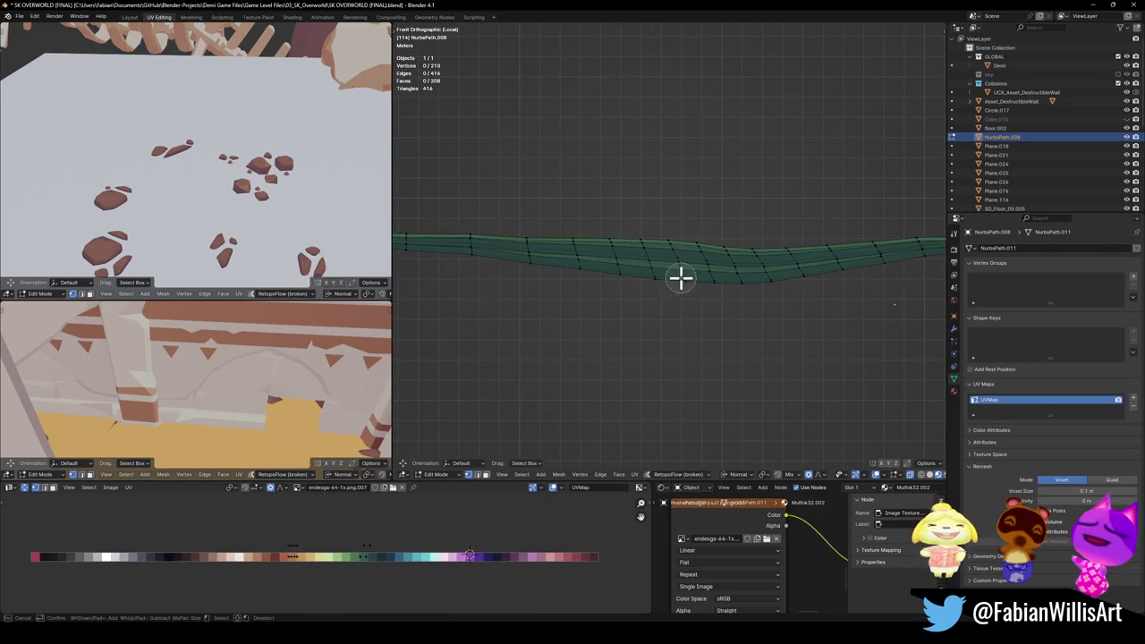
pyautogui.press('Escape')
pyautogui.scroll(-3, 699, 304)
pyautogui.press('c')
pyautogui.scroll(-4, 707, 295)
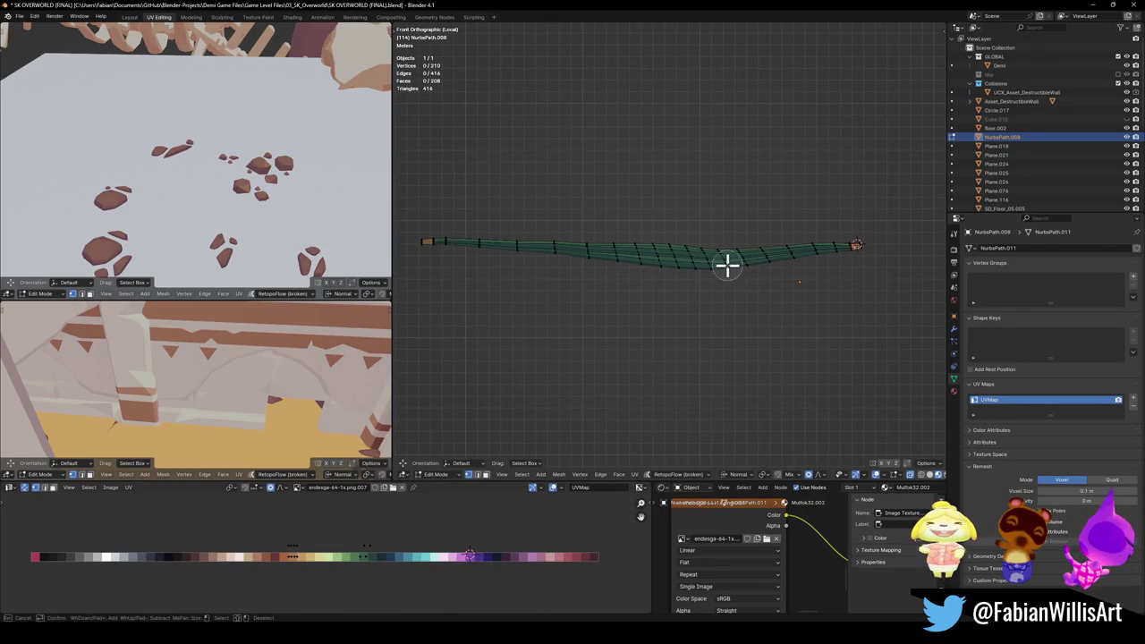
pyautogui.press('g')
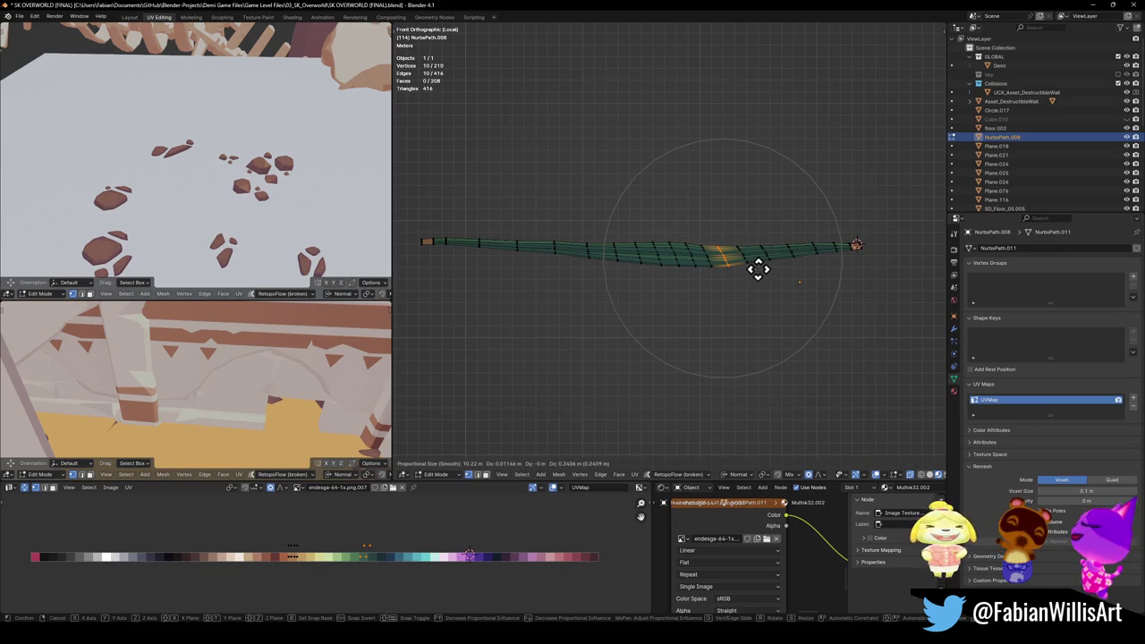
pyautogui.scroll(5, 758, 264)
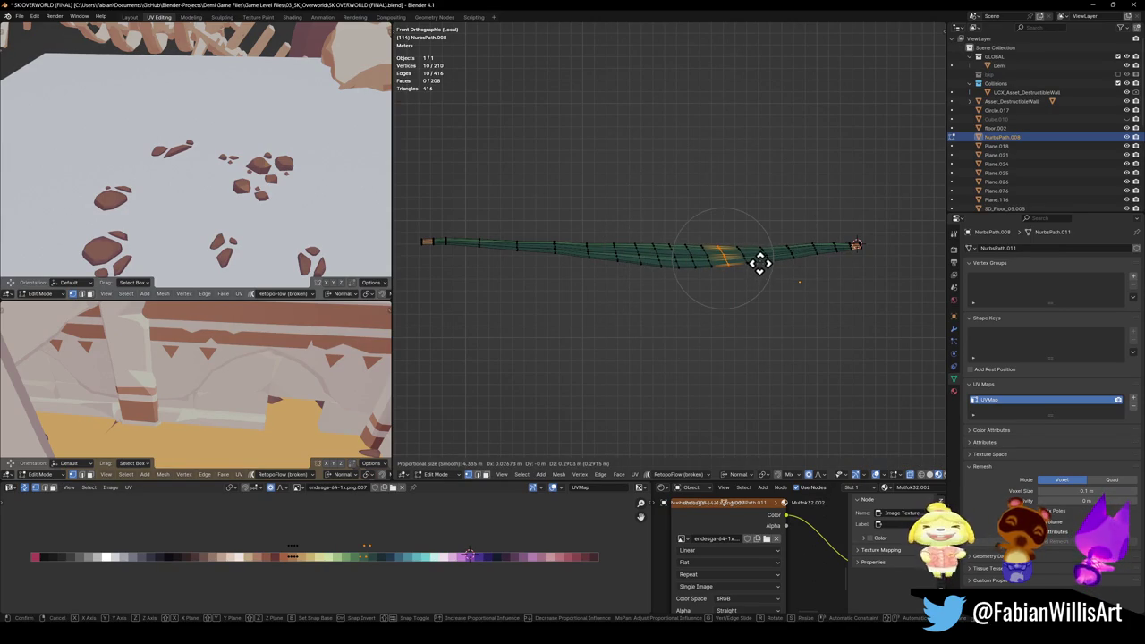
pyautogui.press('Escape')
pyautogui.moveTo(757, 263)
pyautogui.mouseDown(button='middle')
pyautogui.moveTo(577, 260)
pyautogui.moveTo(593, 277)
pyautogui.moveTo(679, 296)
pyautogui.moveTo(583, 296)
pyautogui.mouseUp(button='middle')
pyautogui.keyDown('alt'); pyautogui.click(557, 299); pyautogui.keyUp('alt')
# Step: Select a row of faces at the strip's end and delete them
pyautogui.keyDown('alt'); pyautogui.keyDown('shift'); pyautogui.click(558, 310); pyautogui.keyUp('shift'); pyautogui.keyUp('alt')
pyautogui.keyDown('alt'); pyautogui.keyDown('shift'); pyautogui.click(557, 325); pyautogui.keyUp('shift'); pyautogui.keyUp('alt')
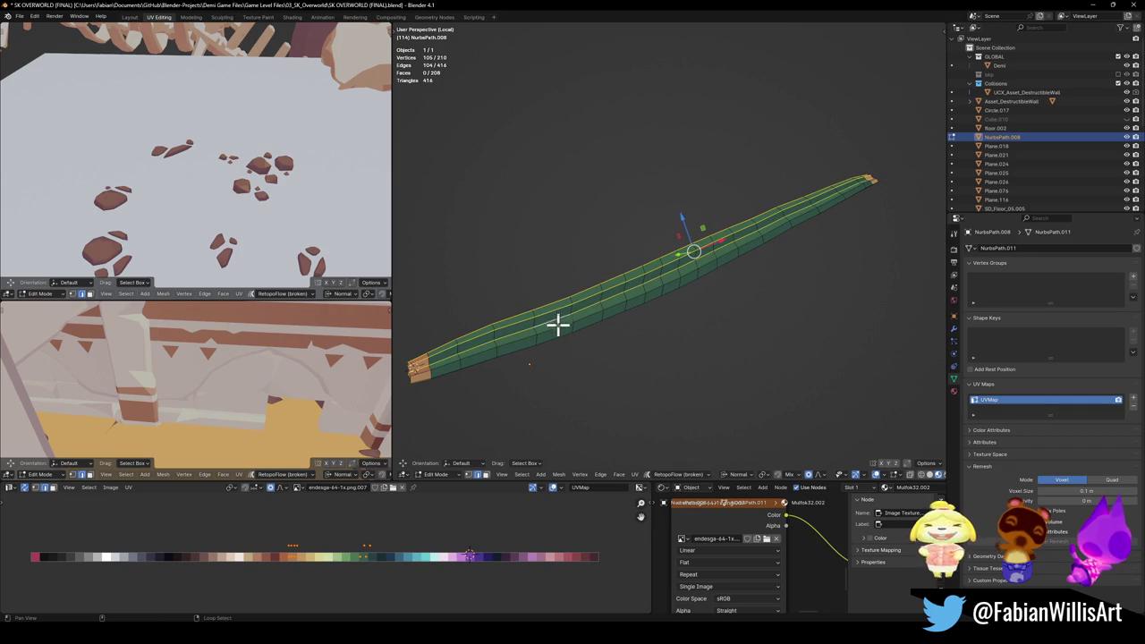
pyautogui.scroll(3, 567, 312)
pyautogui.moveTo(626, 283)
pyautogui.mouseDown(button='middle')
pyautogui.moveTo(690, 256)
pyautogui.moveTo(685, 238)
pyautogui.moveTo(668, 259)
pyautogui.moveTo(685, 256)
pyautogui.moveTo(653, 278)
pyautogui.moveTo(670, 265)
pyautogui.moveTo(665, 243)
pyautogui.mouseUp(button='middle')
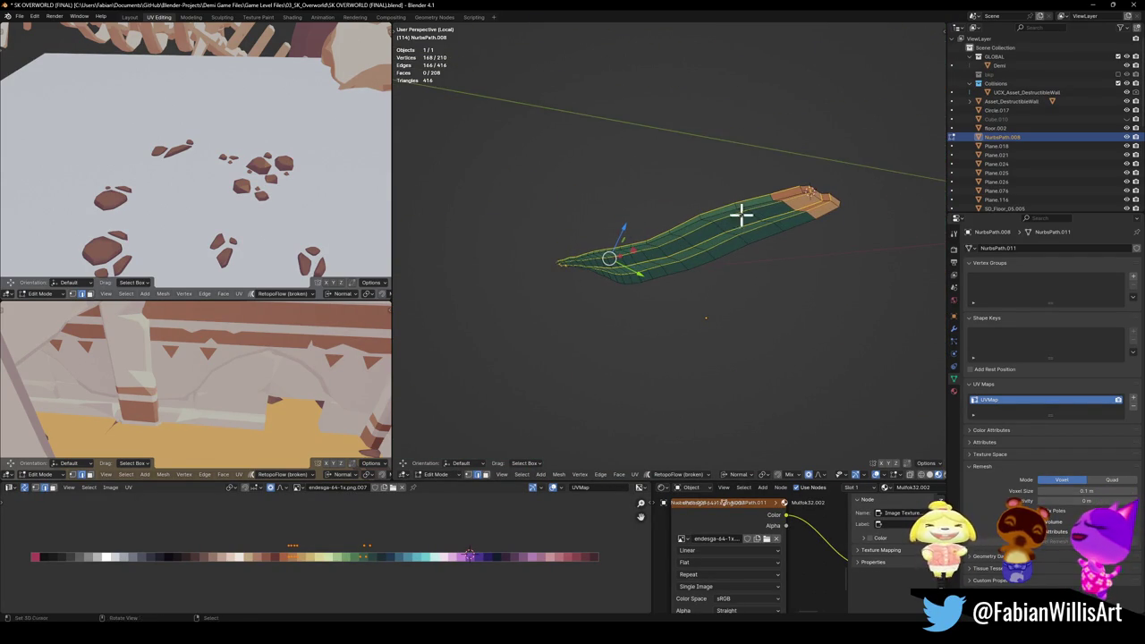
pyautogui.moveTo(811, 201); pyautogui.dragTo(641, 224, button='middle')
pyautogui.click(637, 220)
pyautogui.keyDown('ctrl'); pyautogui.click(769, 259); pyautogui.keyUp('ctrl')
pyautogui.moveTo(771, 260)
pyautogui.mouseDown(button='middle')
pyautogui.moveTo(682, 268)
pyautogui.moveTo(743, 280)
pyautogui.moveTo(772, 325)
pyautogui.moveTo(759, 253)
pyautogui.moveTo(792, 248)
pyautogui.moveTo(644, 256)
pyautogui.moveTo(544, 276)
pyautogui.moveTo(590, 281)
pyautogui.moveTo(578, 276)
pyautogui.moveTo(646, 269)
pyautogui.moveTo(613, 271)
pyautogui.moveTo(638, 263)
pyautogui.mouseUp(button='middle')
pyautogui.press('x')
pyautogui.click(741, 283)
# Step: Delete a top row of faces, then select the open boundary and lengthwise edge loops
pyautogui.click(593, 231)
pyautogui.keyDown('ctrl'); pyautogui.click(461, 258); pyautogui.keyUp('ctrl')
pyautogui.press('x')
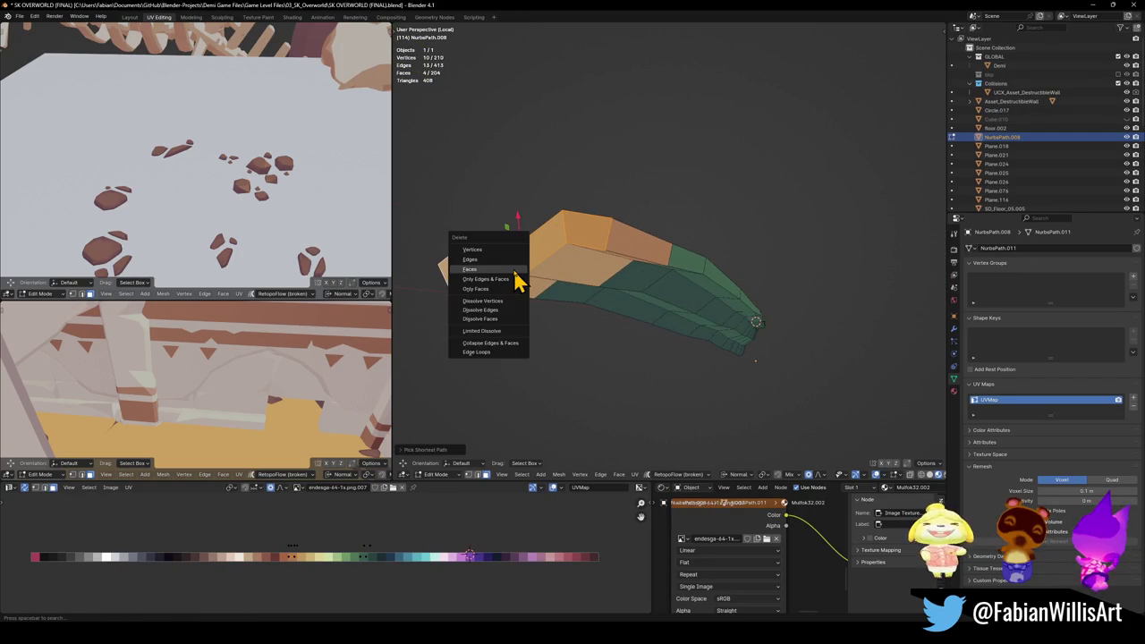
pyautogui.click(514, 270)
pyautogui.moveTo(583, 263)
pyautogui.mouseDown(button='middle')
pyautogui.moveTo(618, 296)
pyautogui.moveTo(583, 301)
pyautogui.mouseUp(button='middle')
pyautogui.keyDown('alt'); pyautogui.click(583, 302); pyautogui.keyUp('alt')
pyautogui.keyDown('alt'); pyautogui.keyDown('shift'); pyautogui.click(617, 281); pyautogui.keyUp('shift'); pyautogui.keyUp('alt')
pyautogui.keyDown('alt'); pyautogui.keyDown('shift'); pyautogui.click(670, 256); pyautogui.keyUp('shift'); pyautogui.keyUp('alt')
pyautogui.keyDown('alt'); pyautogui.keyDown('shift'); pyautogui.click(697, 253); pyautogui.keyUp('shift'); pyautogui.keyUp('alt')
pyautogui.moveTo(697, 253)
pyautogui.mouseDown(button='middle')
pyautogui.moveTo(659, 260)
pyautogui.moveTo(640, 249)
pyautogui.mouseUp(button='middle')
# Step: Switch transform orientation to Global and pivot point to Individual Origins
pyautogui.press(',')
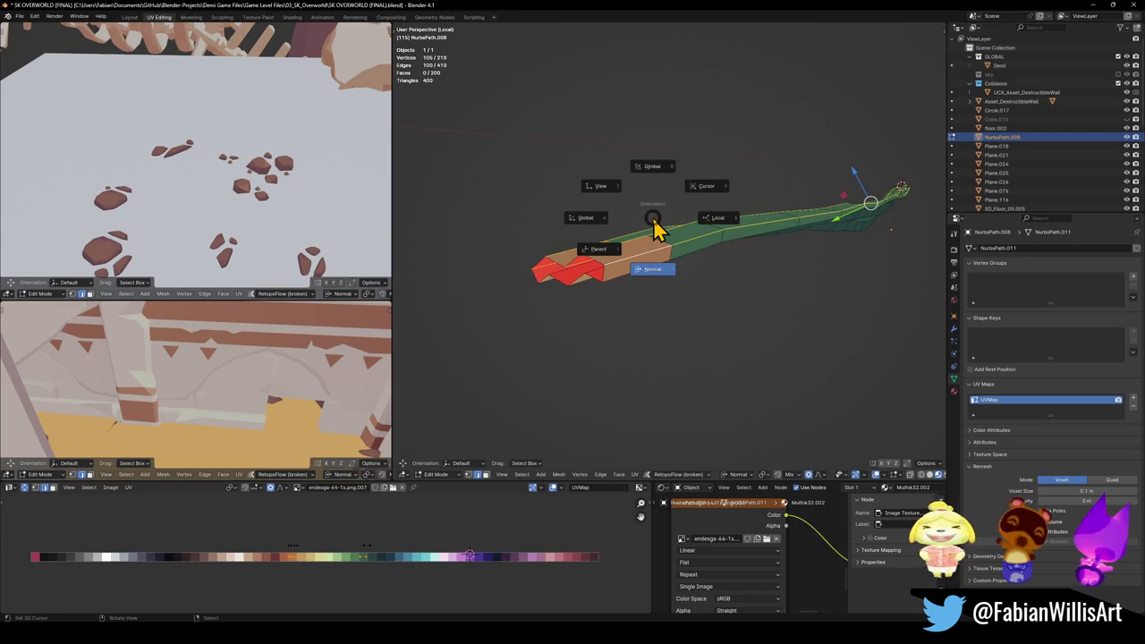
pyautogui.press(',')
pyautogui.click(567, 274)
pyautogui.press('.')
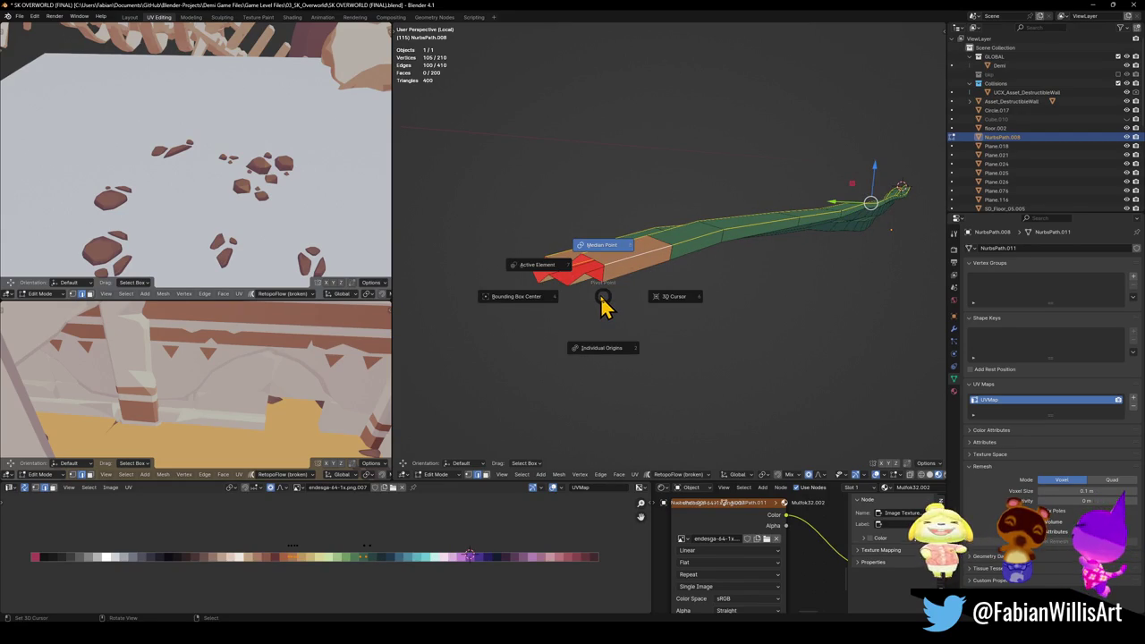
pyautogui.click(600, 374)
pyautogui.moveTo(600, 365)
pyautogui.mouseDown(button='middle')
pyautogui.moveTo(626, 276)
pyautogui.moveTo(579, 288)
pyautogui.moveTo(635, 283)
pyautogui.mouseUp(button='middle')
# Step: Flatten the selected strip vertices by scaling them to 0 along Z
pyautogui.press('r')
pyautogui.press('z')
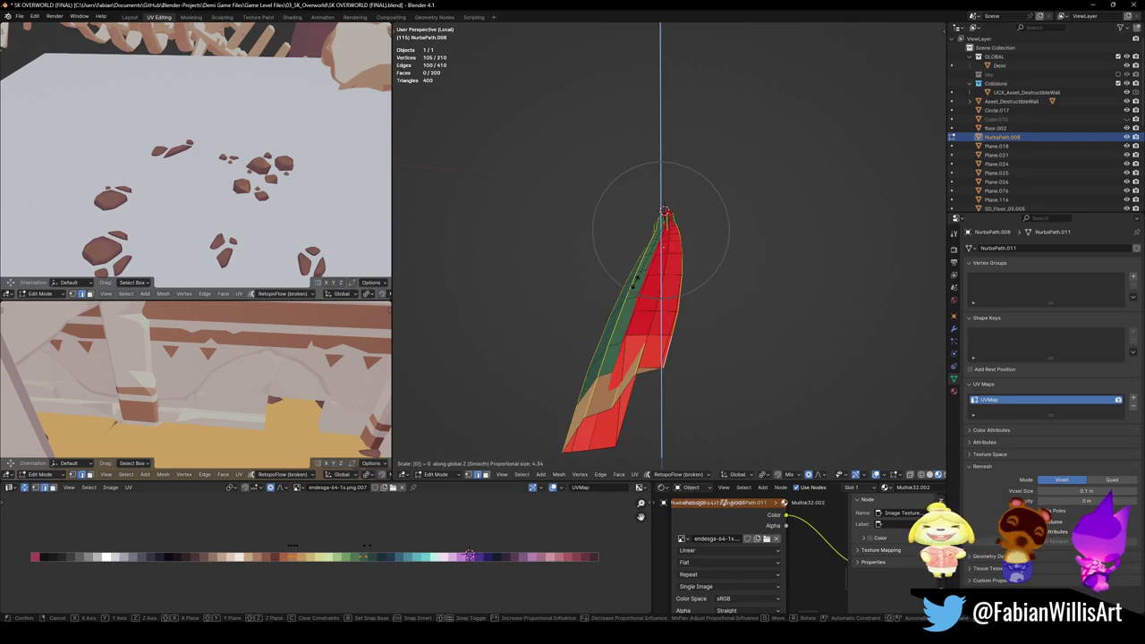
pyautogui.press('Escape')
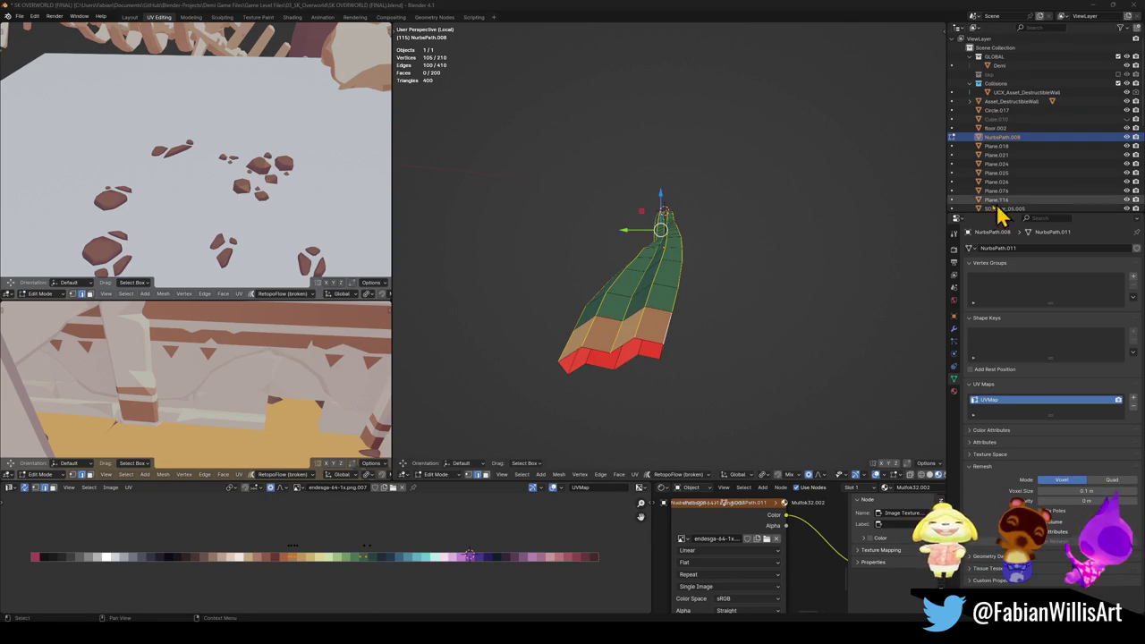
pyautogui.press('r')
pyautogui.click(698, 235)
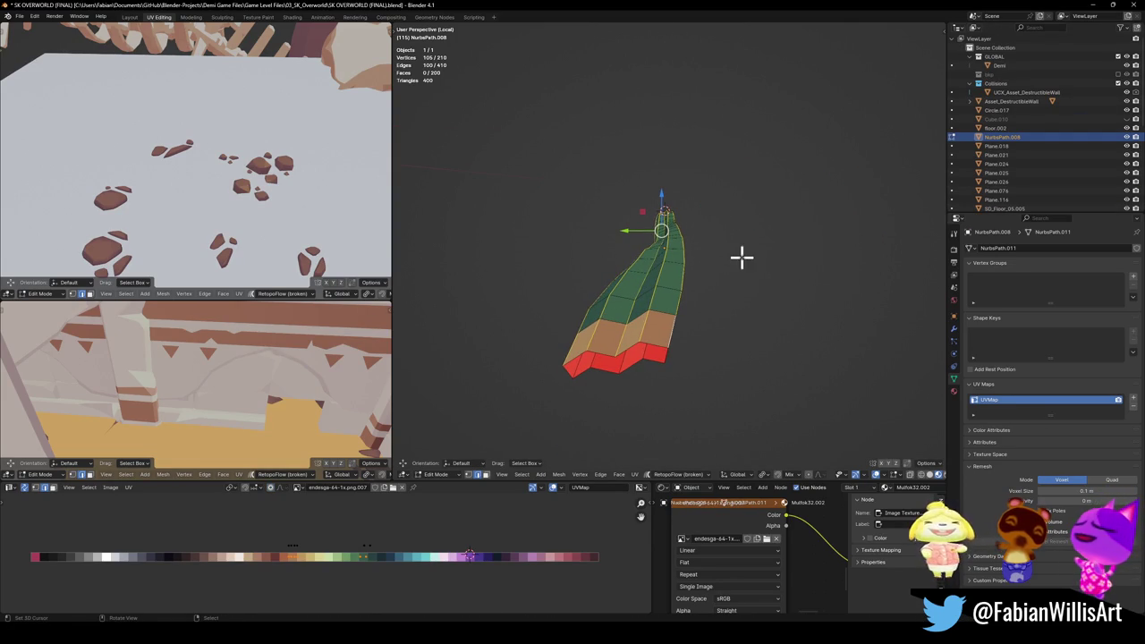
pyautogui.press('s')
pyautogui.press('z')
pyautogui.press('0')
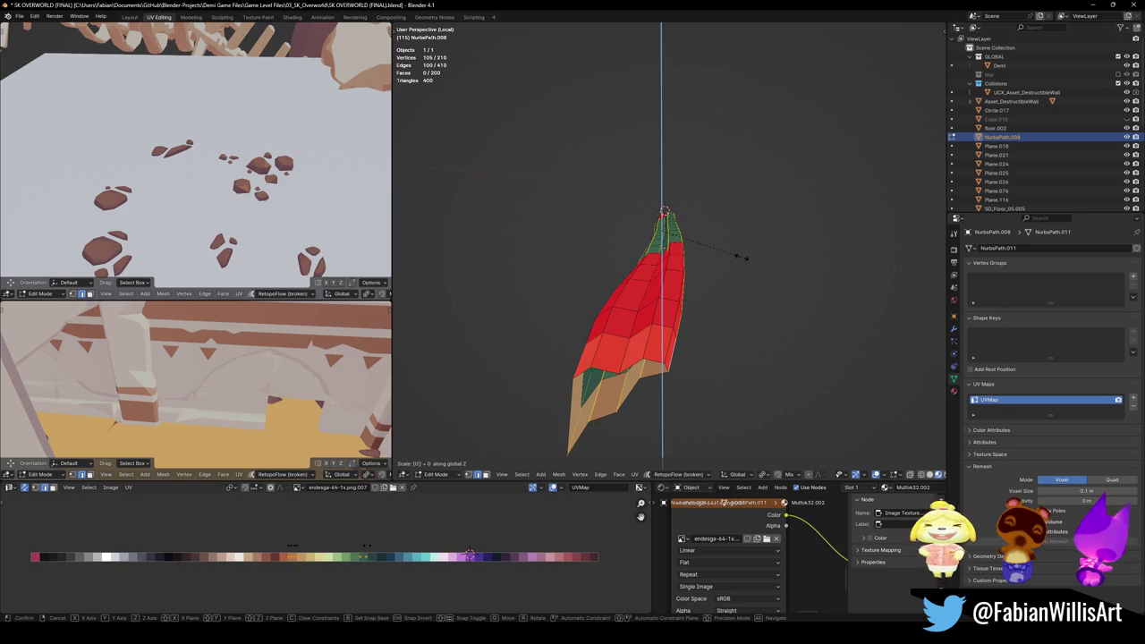
pyautogui.press('Return')
# Step: Shift the strip vertically along Z and scale it flat to 0 again
pyautogui.moveTo(615, 261)
pyautogui.mouseDown(button='middle')
pyautogui.moveTo(707, 242)
pyautogui.moveTo(516, 269)
pyautogui.moveTo(498, 256)
pyautogui.moveTo(703, 304)
pyautogui.moveTo(687, 291)
pyautogui.mouseUp(button='middle')
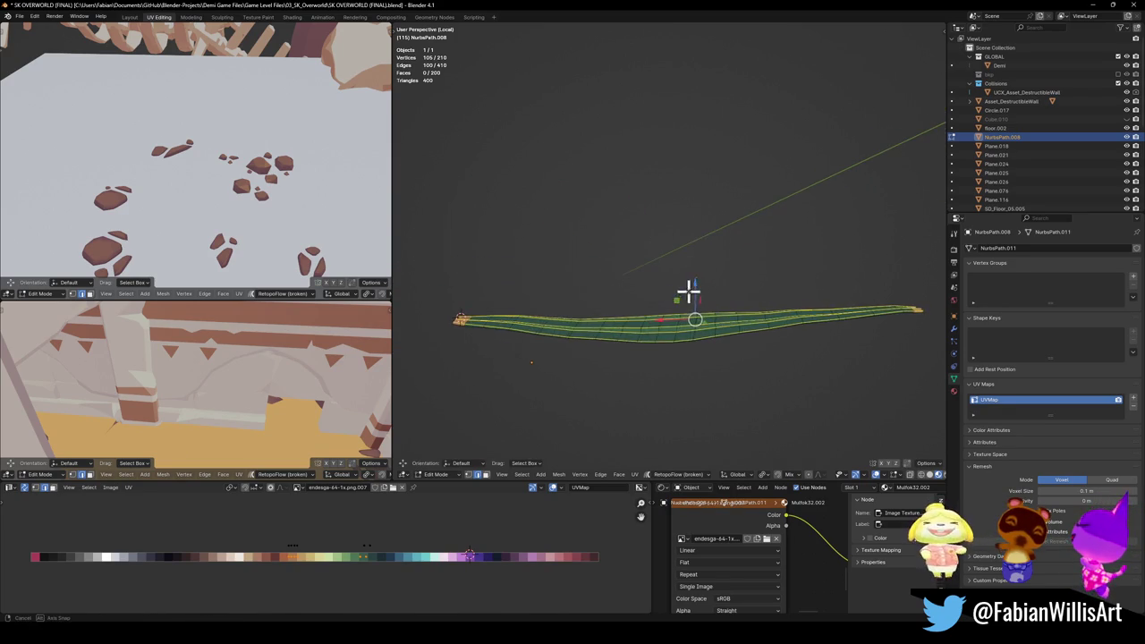
pyautogui.press('s')
pyautogui.press('z')
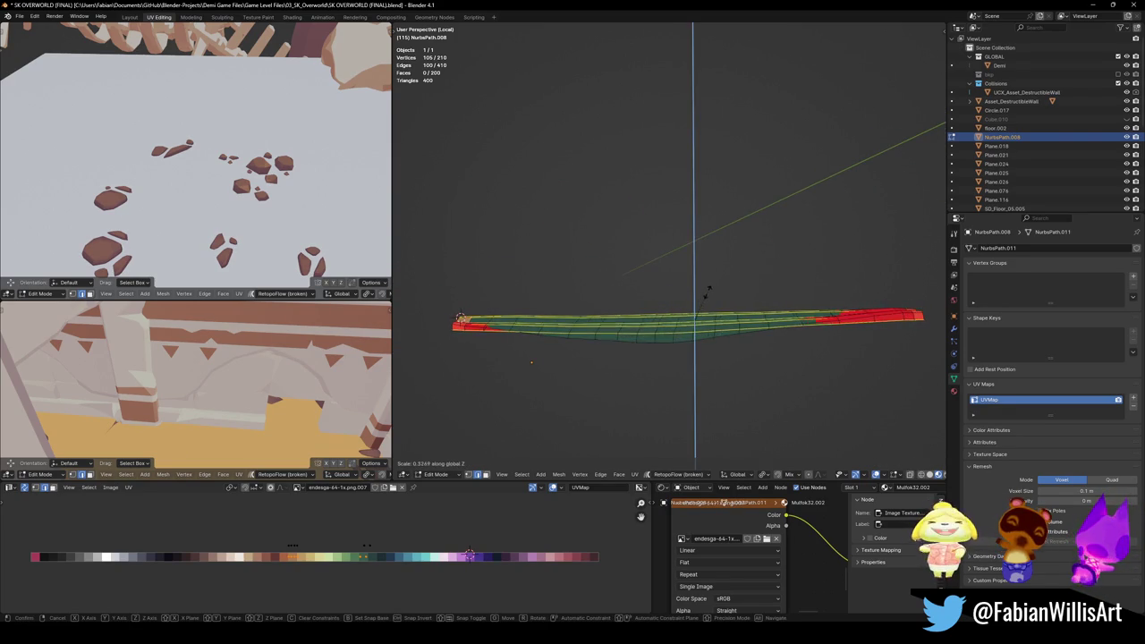
pyautogui.click(713, 284)
pyautogui.press('g')
pyautogui.press('z')
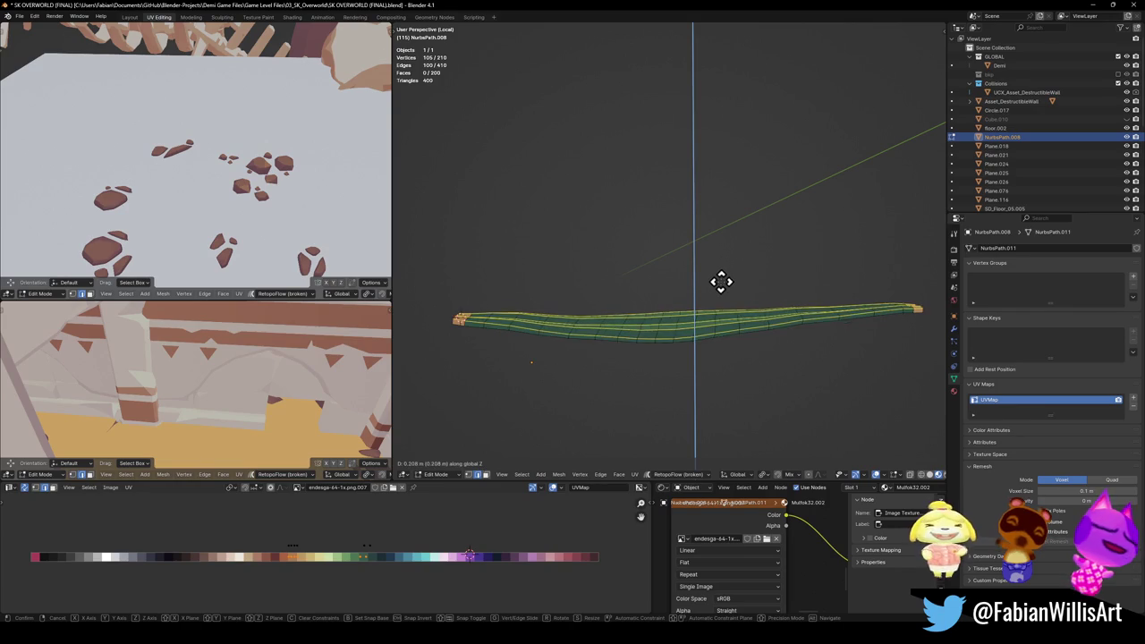
pyautogui.click(722, 276)
pyautogui.press('s')
pyautogui.press('z')
pyautogui.press('0')
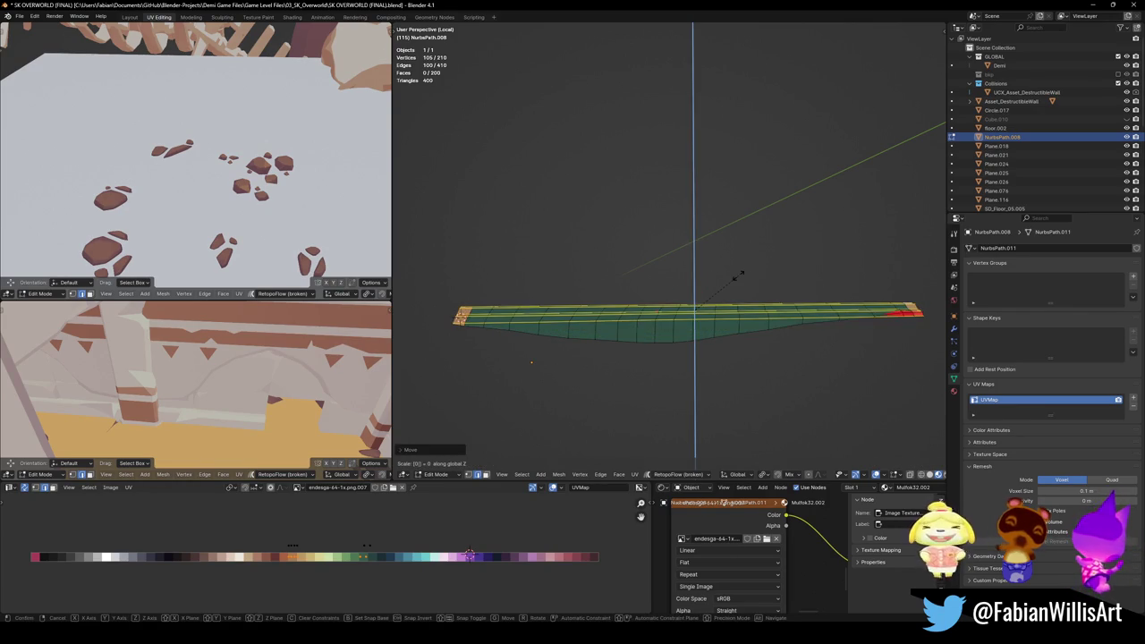
pyautogui.press('Return')
# Step: Select four edge loops at the lower end, flatten them to Z 0, and adjust their height
pyautogui.moveTo(739, 273)
pyautogui.mouseDown(button='middle')
pyautogui.moveTo(698, 331)
pyautogui.moveTo(748, 292)
pyautogui.moveTo(823, 266)
pyautogui.moveTo(731, 289)
pyautogui.mouseUp(button='middle')
pyautogui.hotkey('alt', 'a')
pyautogui.moveTo(659, 318)
pyautogui.mouseDown(button='middle')
pyautogui.moveTo(671, 345)
pyautogui.moveTo(685, 309)
pyautogui.mouseUp(button='middle')
pyautogui.keyDown('alt'); pyautogui.click(695, 263); pyautogui.keyUp('alt')
pyautogui.keyDown('alt'); pyautogui.keyDown('shift'); pyautogui.click(661, 230); pyautogui.keyUp('shift'); pyautogui.keyUp('alt')
pyautogui.keyDown('alt'); pyautogui.keyDown('shift'); pyautogui.click(647, 220); pyautogui.keyUp('shift'); pyautogui.keyUp('alt')
pyautogui.keyDown('alt'); pyautogui.keyDown('shift'); pyautogui.click(632, 202); pyautogui.keyUp('shift'); pyautogui.keyUp('alt')
pyautogui.moveTo(603, 184)
pyautogui.mouseDown(button='middle')
pyautogui.moveTo(689, 199)
pyautogui.moveTo(661, 197)
pyautogui.moveTo(670, 187)
pyautogui.moveTo(698, 225)
pyautogui.moveTo(722, 209)
pyautogui.moveTo(749, 215)
pyautogui.moveTo(754, 197)
pyautogui.moveTo(848, 197)
pyautogui.moveTo(797, 212)
pyautogui.mouseUp(button='middle')
pyautogui.press('s')
pyautogui.press('z')
pyautogui.press('0')
pyautogui.press('Return')
pyautogui.press('g')
pyautogui.press('z')
pyautogui.press('Return')
# Step: Select four more edge loops and scale them along Y to even out the band
pyautogui.hotkey('alt', 'a')
pyautogui.moveTo(730, 237)
pyautogui.mouseDown(button='middle')
pyautogui.moveTo(591, 294)
pyautogui.moveTo(527, 278)
pyautogui.moveTo(646, 268)
pyautogui.moveTo(632, 283)
pyautogui.moveTo(643, 258)
pyautogui.moveTo(586, 276)
pyautogui.mouseUp(button='middle')
pyautogui.moveTo(806, 271)
pyautogui.mouseDown(button='middle')
pyautogui.moveTo(677, 235)
pyautogui.moveTo(754, 235)
pyautogui.moveTo(671, 301)
pyautogui.mouseUp(button='middle')
pyautogui.keyDown('alt'); pyautogui.keyDown('shift'); pyautogui.click(641, 295); pyautogui.keyUp('shift'); pyautogui.keyUp('alt')
pyautogui.keyDown('alt'); pyautogui.keyDown('shift'); pyautogui.click(623, 304); pyautogui.keyUp('shift'); pyautogui.keyUp('alt')
pyautogui.keyDown('alt'); pyautogui.keyDown('shift'); pyautogui.click(603, 277); pyautogui.keyUp('shift'); pyautogui.keyUp('alt')
pyautogui.keyDown('alt'); pyautogui.keyDown('shift'); pyautogui.click(612, 278); pyautogui.keyUp('shift'); pyautogui.keyUp('alt')
pyautogui.press('s')
pyautogui.press('y')
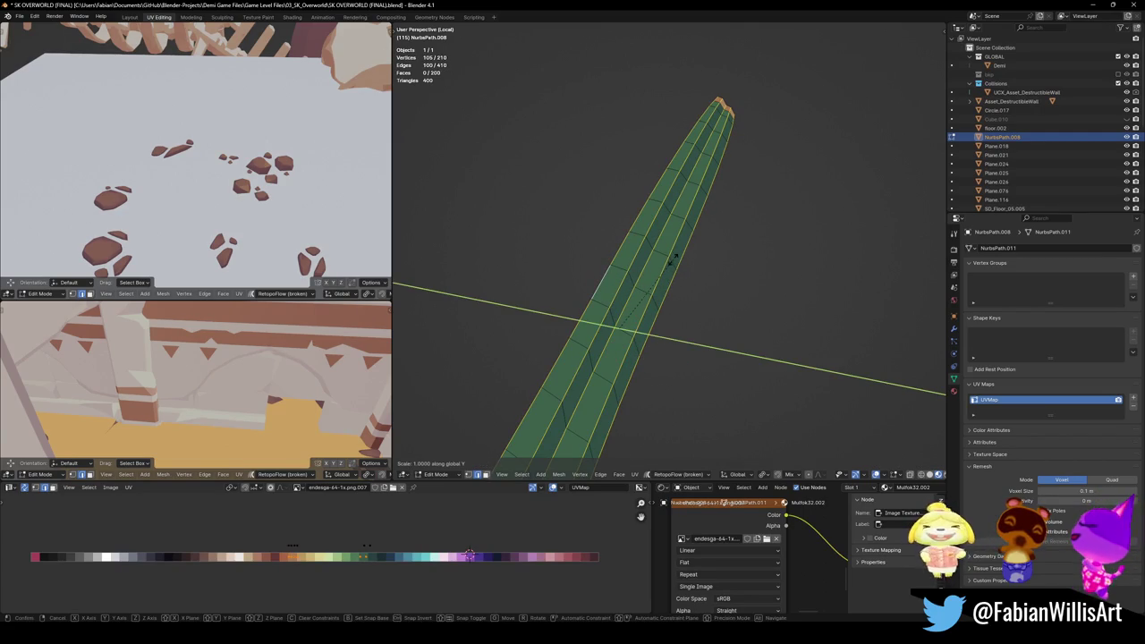
pyautogui.click(673, 260)
pyautogui.moveTo(673, 259)
pyautogui.mouseDown(button='middle')
pyautogui.moveTo(652, 269)
pyautogui.moveTo(669, 227)
pyautogui.mouseUp(button='middle')
# Step: Narrow the strip by scaling it along Y
pyautogui.hotkey('alt', 'a')
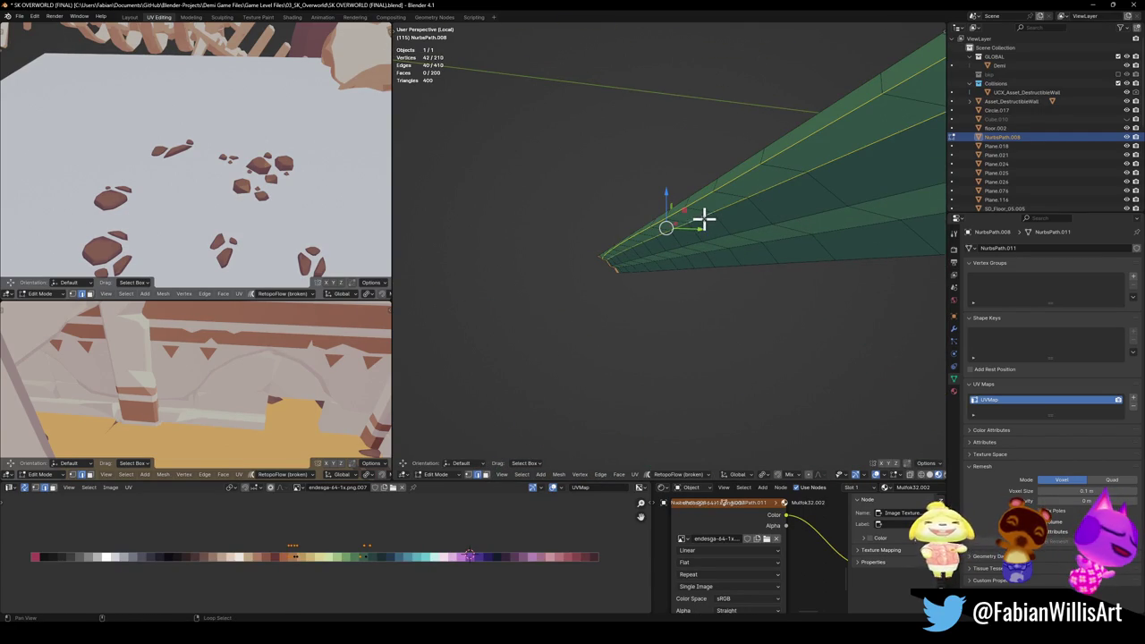
pyautogui.moveTo(731, 239); pyautogui.dragTo(719, 215, button='middle')
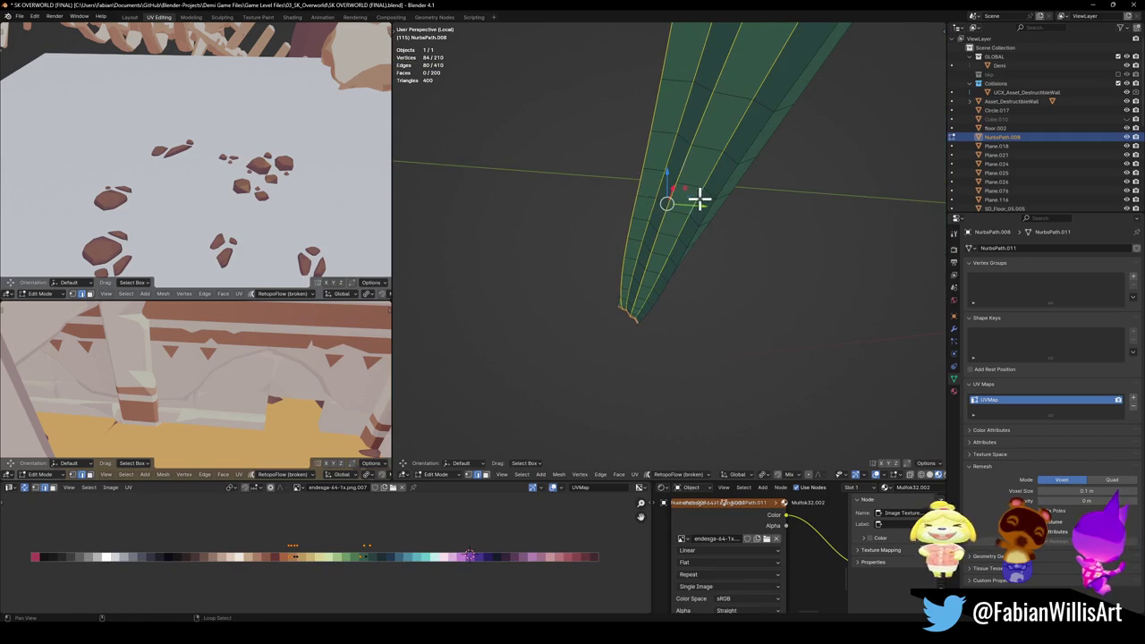
pyautogui.press('s')
pyautogui.press('y')
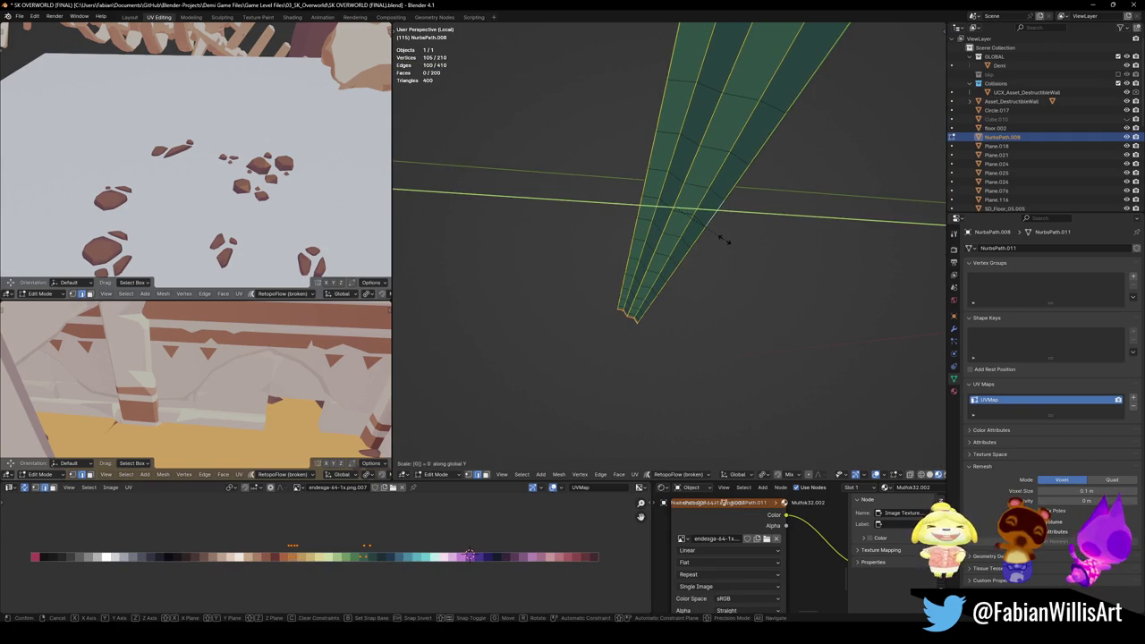
pyautogui.click(724, 239)
pyautogui.moveTo(711, 195)
pyautogui.mouseDown(button='middle')
pyautogui.moveTo(688, 224)
pyautogui.moveTo(715, 238)
pyautogui.moveTo(662, 253)
pyautogui.moveTo(680, 246)
pyautogui.moveTo(689, 286)
pyautogui.moveTo(808, 276)
pyautogui.moveTo(697, 238)
pyautogui.moveTo(662, 193)
pyautogui.moveTo(666, 207)
pyautogui.moveTo(656, 153)
pyautogui.moveTo(595, 148)
pyautogui.moveTo(542, 220)
pyautogui.moveTo(711, 215)
pyautogui.moveTo(631, 263)
pyautogui.mouseUp(button='middle')
pyautogui.hotkey('alt', 'a')
# Step: Return to Object Mode and view the flat green band from the top
pyautogui.press('Tab')
pyautogui.scroll(3, 639, 102)
pyautogui.press('KP_7')
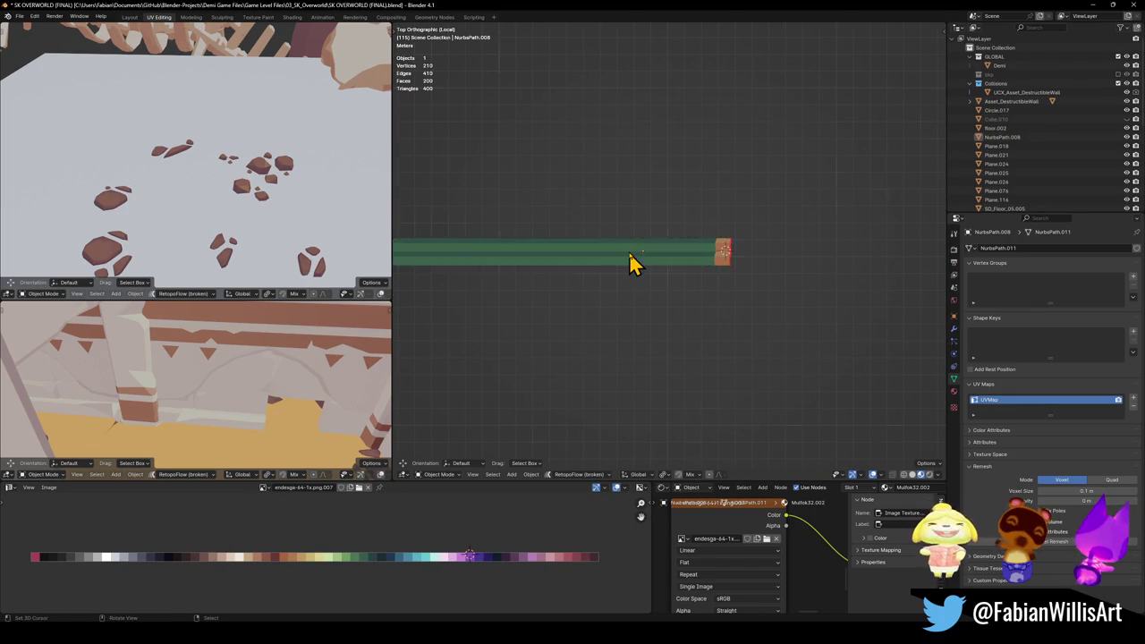
pyautogui.scroll(2, 747, 255)
pyautogui.scroll(3, 765, 259)
pyautogui.scroll(4, 715, 273)
pyautogui.press('Tab')
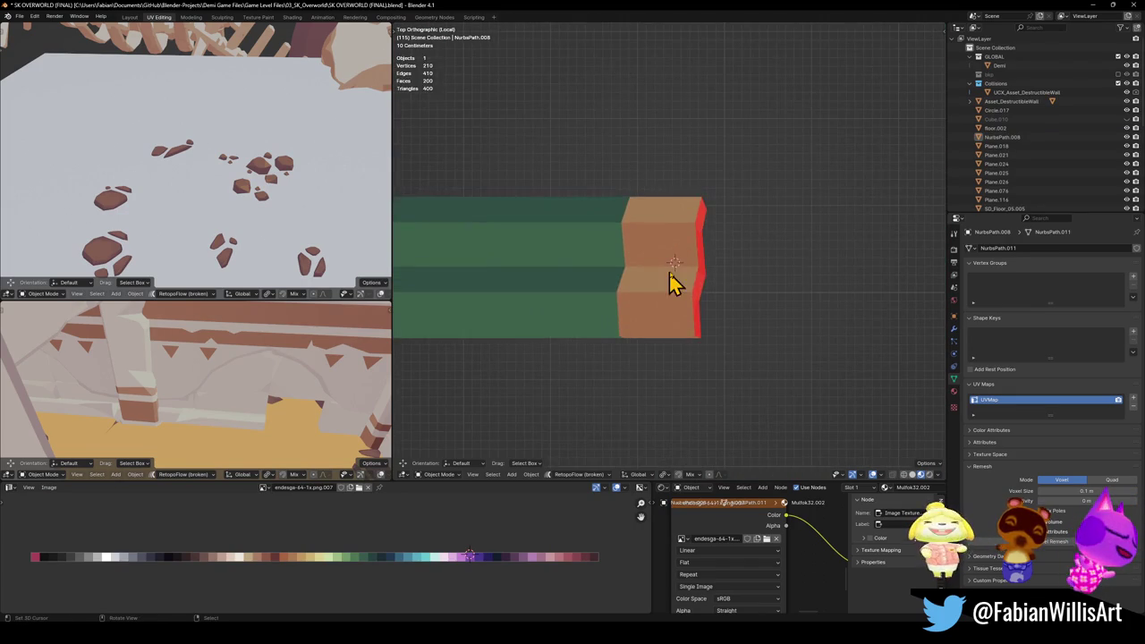
pyautogui.press('Tab')
# Step: Set the strip's origin, deselect it and save the file
pyautogui.rightClick(715, 284)
pyautogui.click(718, 286)
pyautogui.scroll(-3, 711, 282)
pyautogui.click(711, 282)
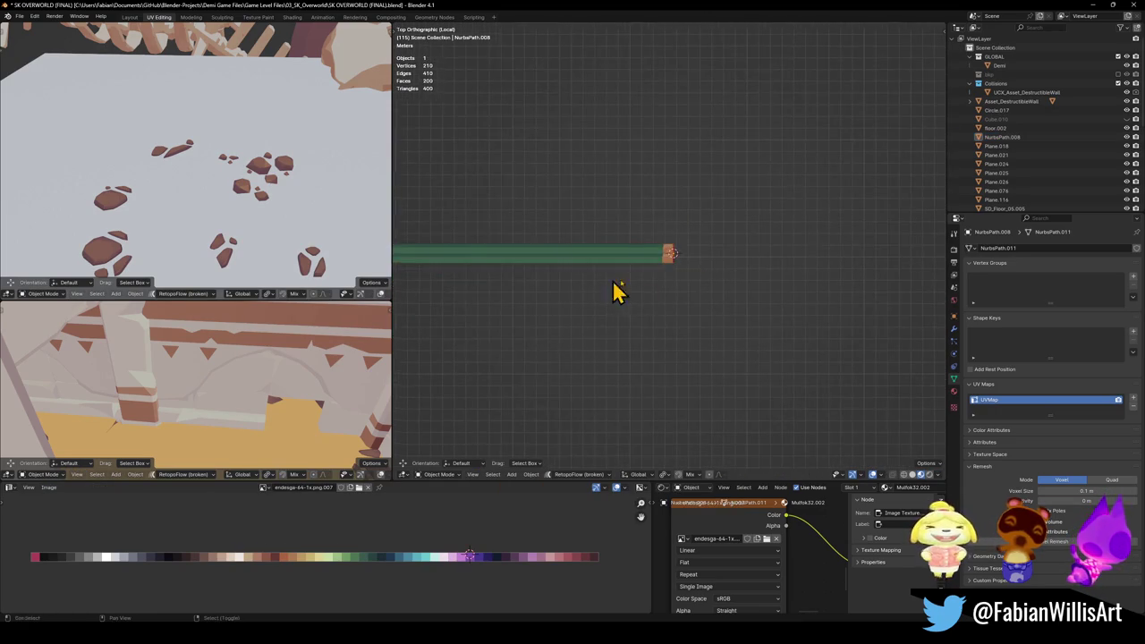
pyautogui.scroll(-5, 689, 290)
pyautogui.hotkey('ctrl', 's')
pyautogui.scroll(1, 711, 285)
# Step: Inspect the strip's mesh in perspective, then return to Object Mode in top view
pyautogui.moveTo(799, 302); pyautogui.dragTo(710, 212, button='middle')
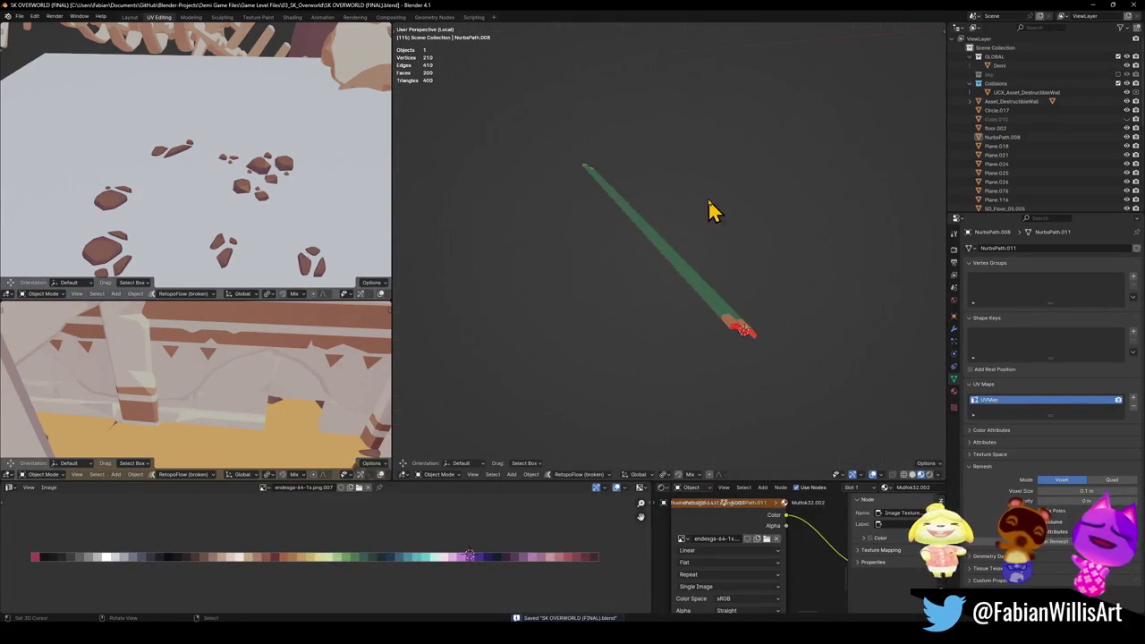
pyautogui.press('Tab')
pyautogui.moveTo(562, 135)
pyautogui.mouseDown(button='middle')
pyautogui.moveTo(580, 284)
pyautogui.moveTo(646, 262)
pyautogui.moveTo(624, 280)
pyautogui.mouseUp(button='middle')
pyautogui.press('Tab')
pyautogui.press('KP_7')
pyautogui.scroll(-5, 772, 284)
pyautogui.keyDown('ctrl'); pyautogui.scroll(-3, 774, 289); pyautogui.keyUp('ctrl')
pyautogui.scroll(4, 774, 289)
# Step: Add a Path curve and display it in front of the strip
pyautogui.hotkey('shift', 'a')
pyautogui.moveTo(736, 259)
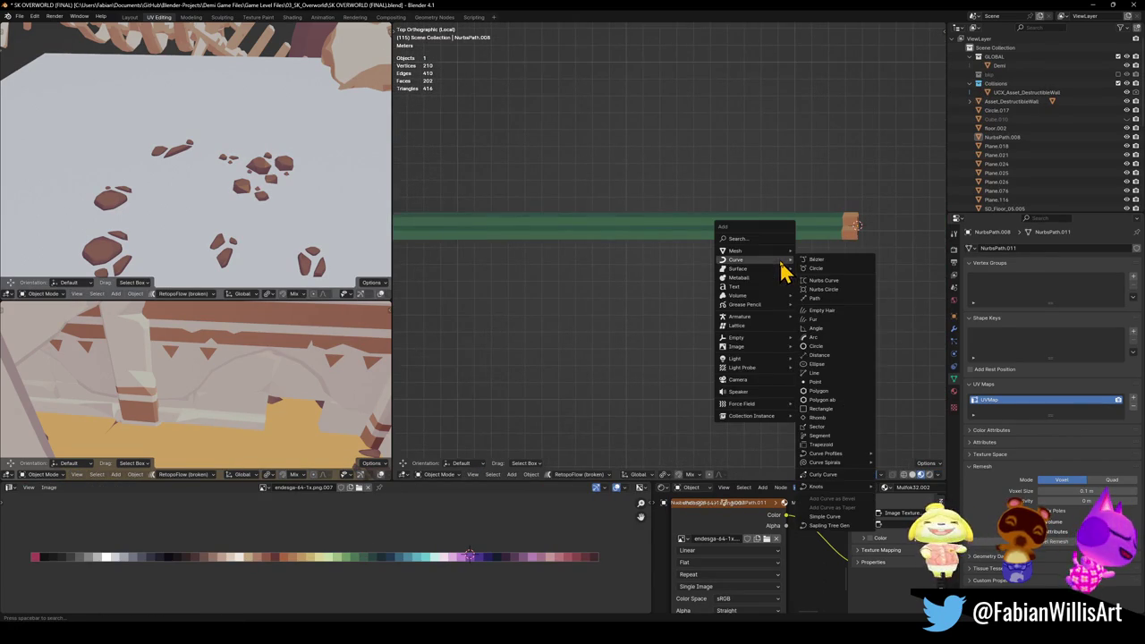
pyautogui.click(820, 299)
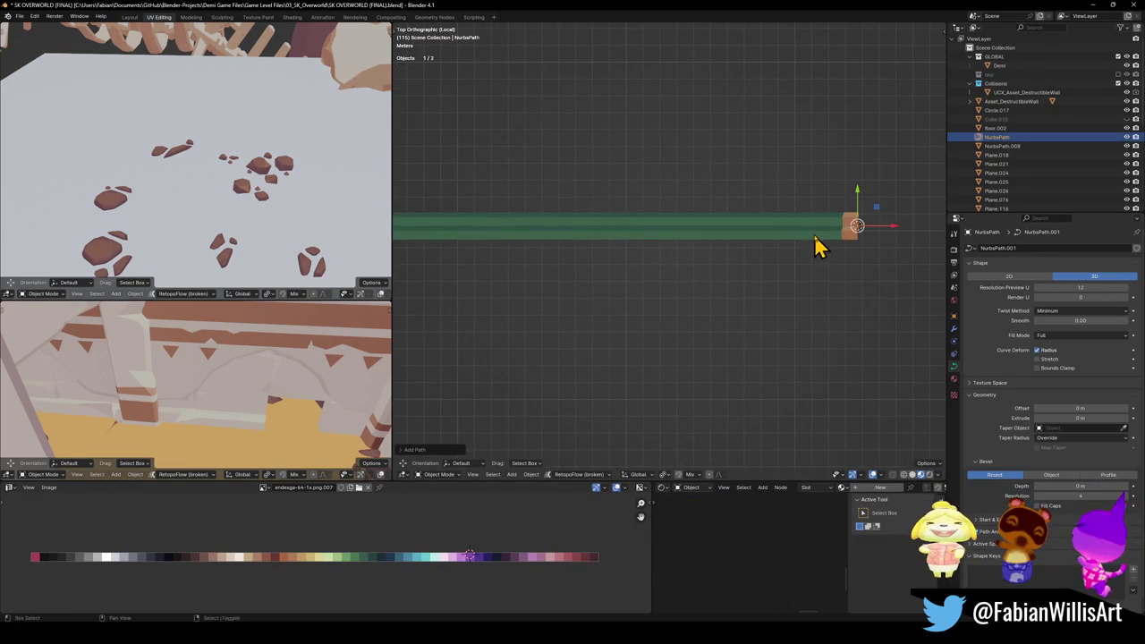
pyautogui.keyDown('shift'); pyautogui.moveTo(819, 247); pyautogui.dragTo(710, 274, button='middle'); pyautogui.keyUp('shift')
pyautogui.press('q')
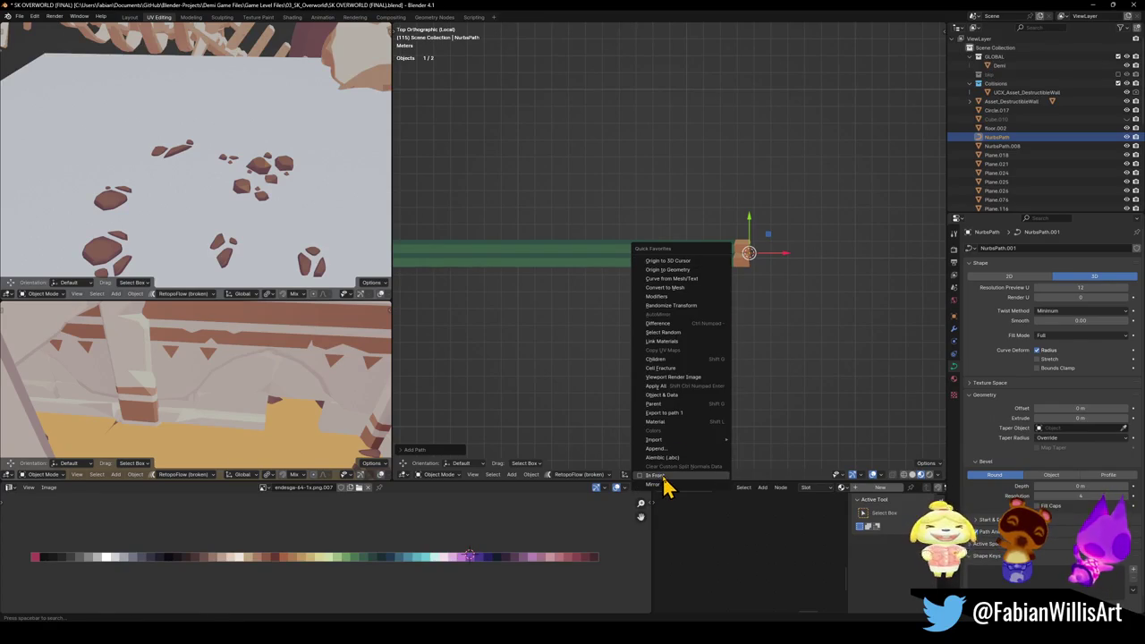
pyautogui.click(664, 484)
# Step: Move the path's points along X toward the strip's end
pyautogui.press('Tab')
pyautogui.scroll(5, 750, 268)
pyautogui.press('g')
pyautogui.press('x')
pyautogui.click(765, 285)
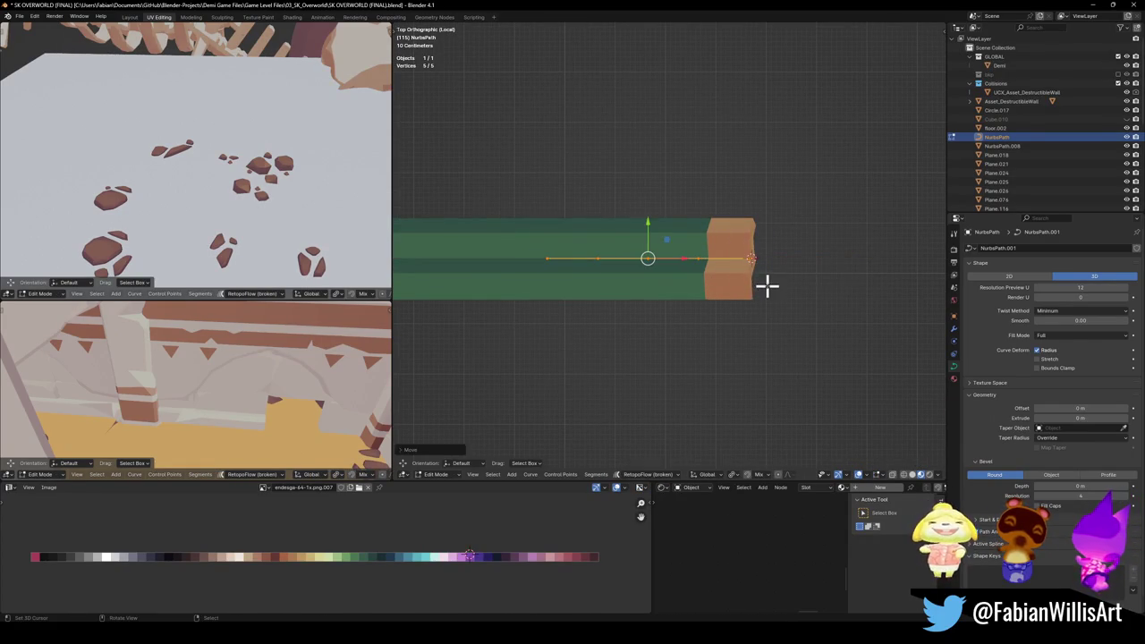
pyautogui.hotkey('alt', 'a')
pyautogui.scroll(2, 788, 277)
pyautogui.hotkey('ctrl', 'Tab')
pyautogui.click(778, 282)
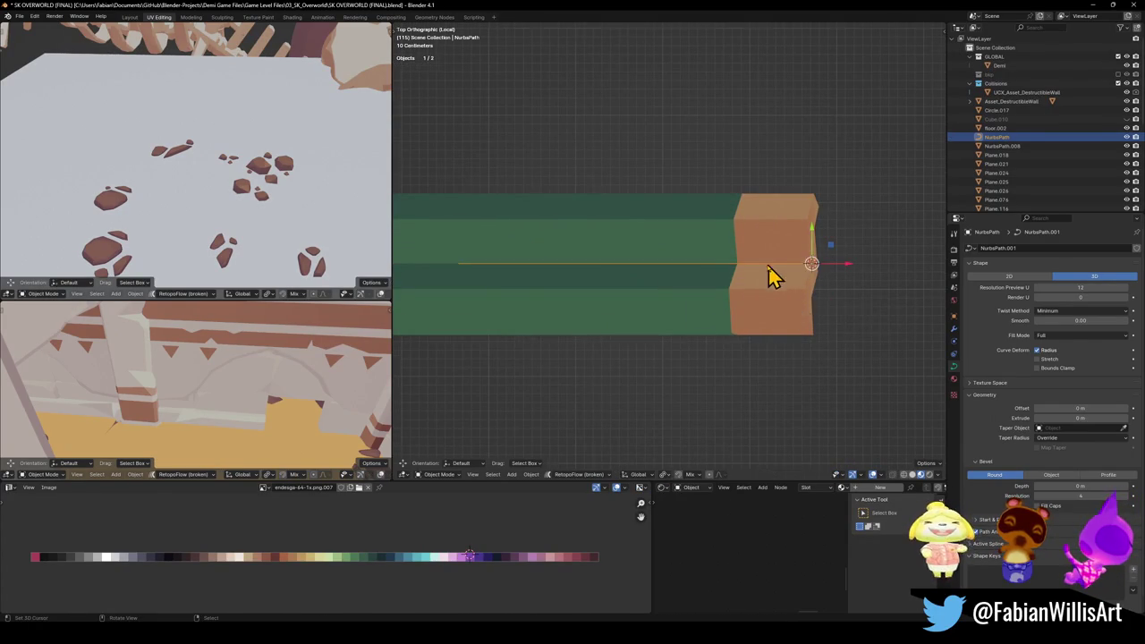
pyautogui.scroll(-5, 709, 282)
# Step: Scale the path curve so it spans the strip's length
pyautogui.hotkey('ctrl', 'z')
pyautogui.hotkey('ctrl', 'z')
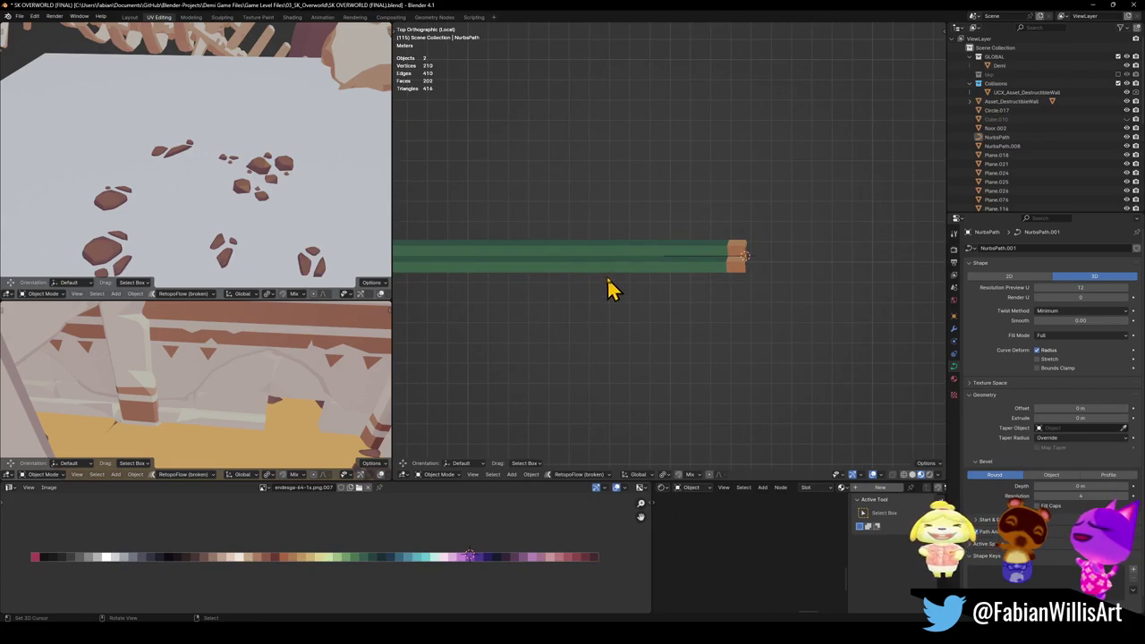
pyautogui.hotkey('ctrl', 'z')
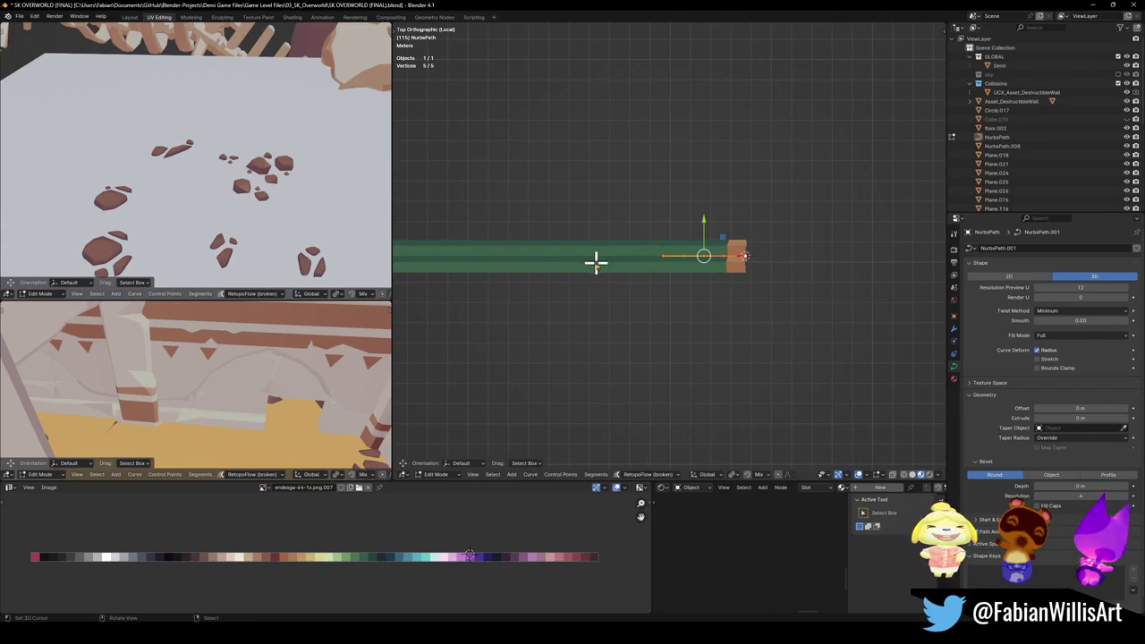
pyautogui.hotkey('ctrl', 'z')
pyautogui.hotkey('ctrl', 'z')
pyautogui.press('s')
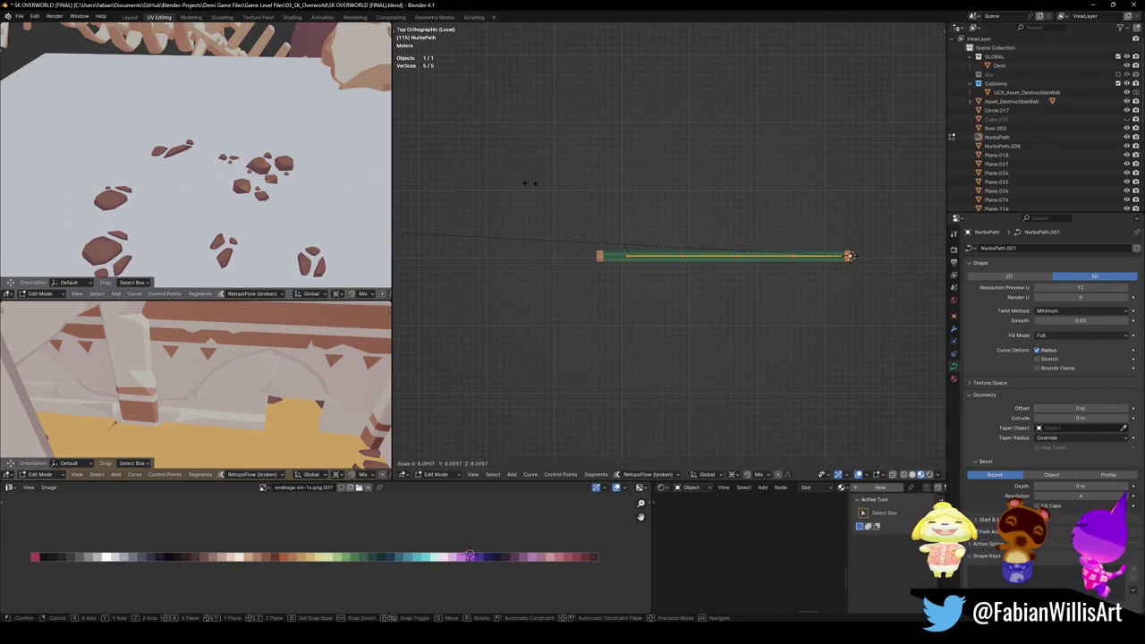
pyautogui.click(903, 177)
pyautogui.hotkey('ctrl', 'z')
pyautogui.scroll(5, 805, 260)
# Step: Select the path curve, save the file, then select the wall mesh NurbsPath.008
pyautogui.press('q')
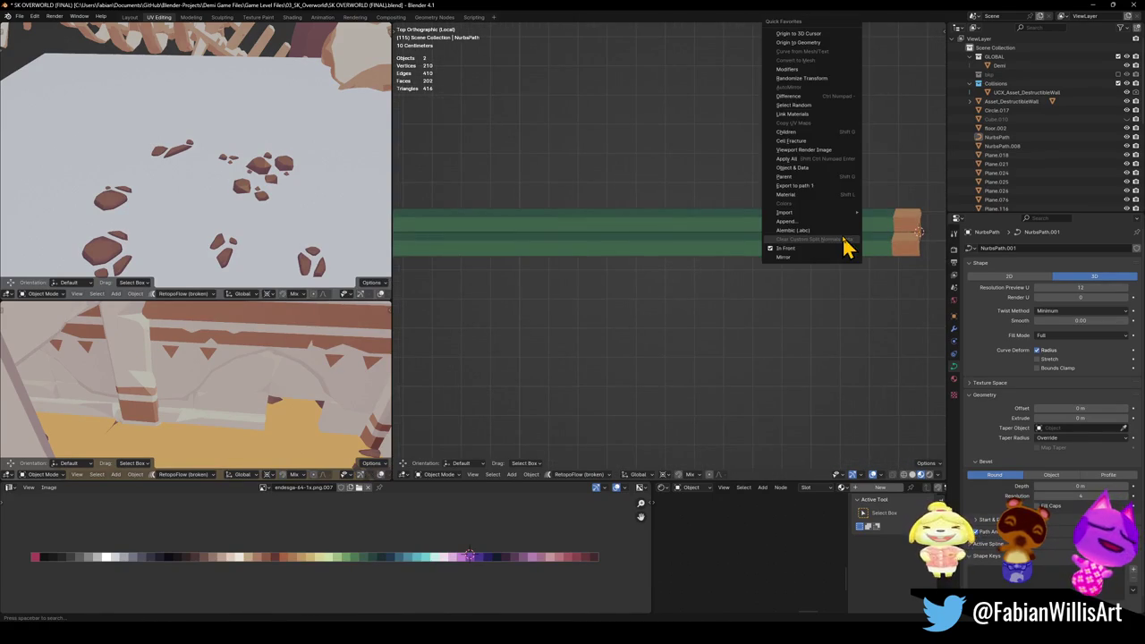
pyautogui.press('Escape')
pyautogui.click(872, 241)
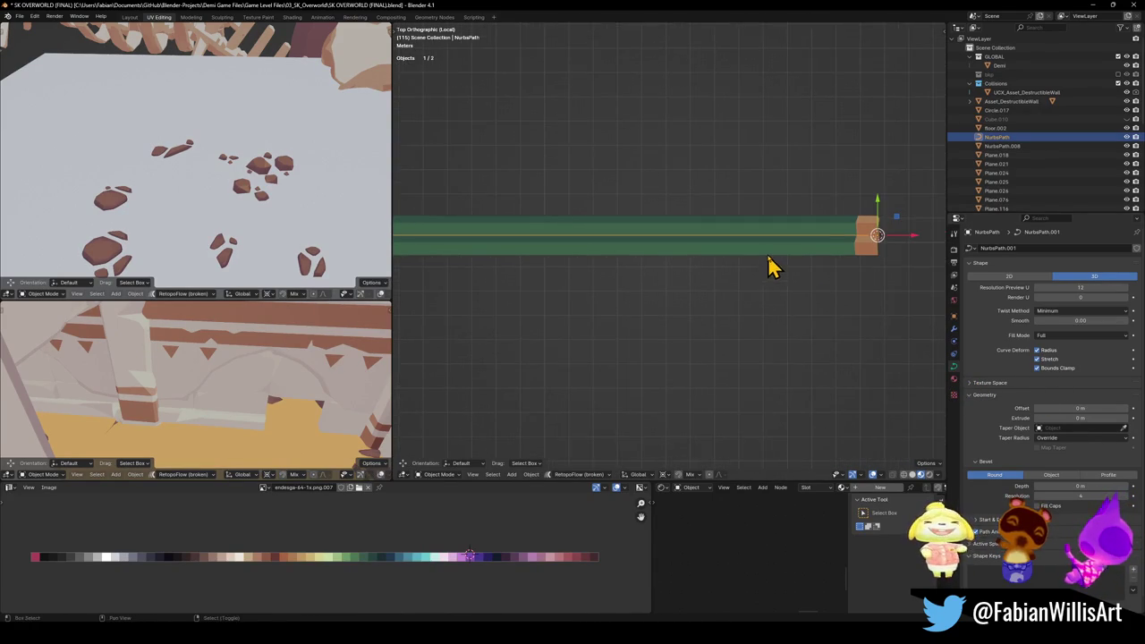
pyautogui.keyDown('ctrl'); pyautogui.scroll(-3, 800, 260); pyautogui.keyUp('ctrl')
pyautogui.scroll(5, 758, 276)
pyautogui.hotkey('ctrl', 's')
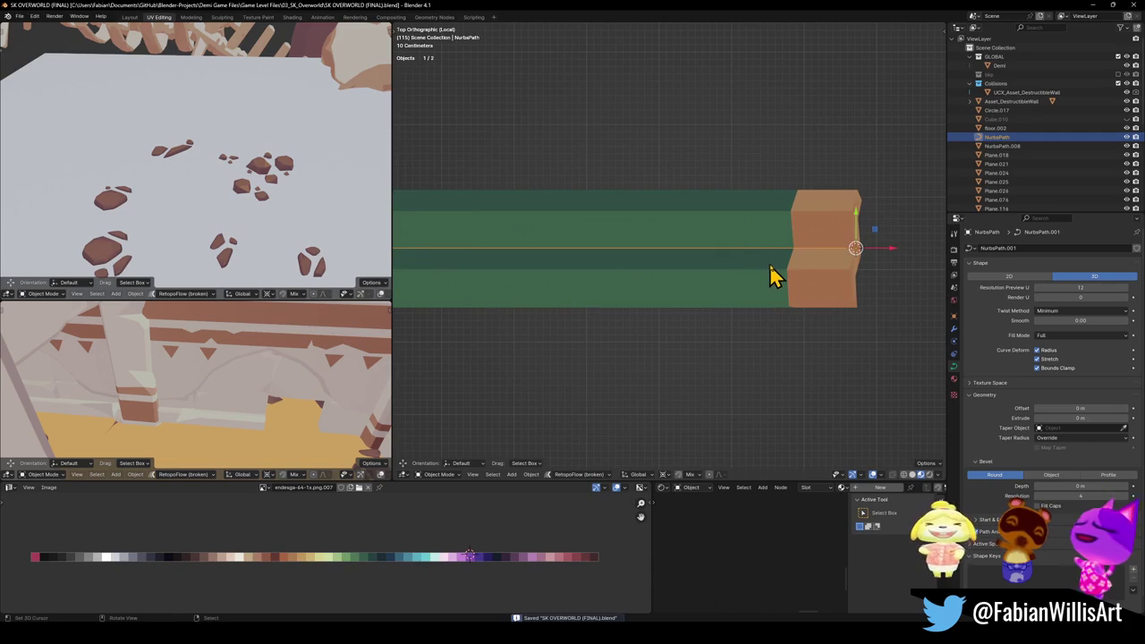
pyautogui.click(807, 288)
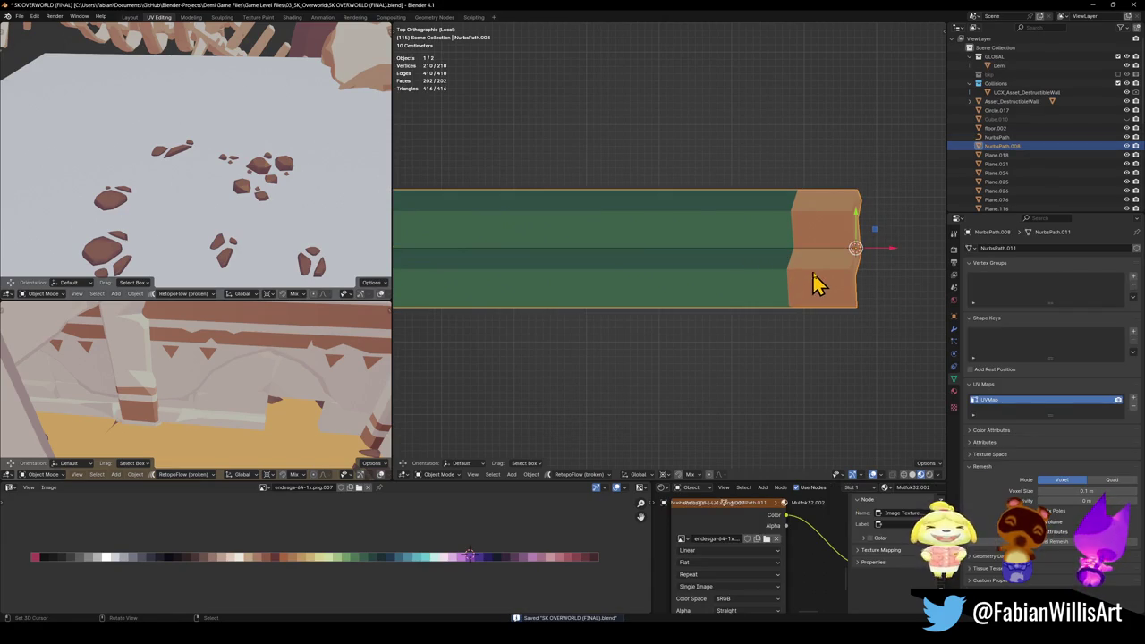
# Step: Set the wall's Curve modifier object to NurbsPath and check the curve's shape settings
pyautogui.click(954, 328)
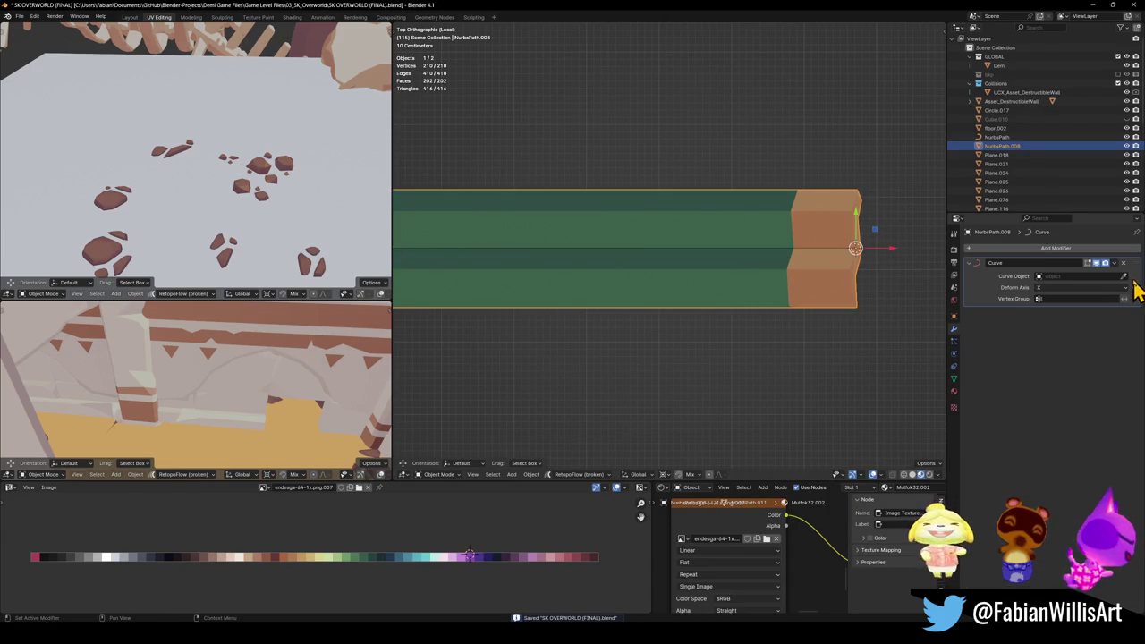
pyautogui.click(771, 260)
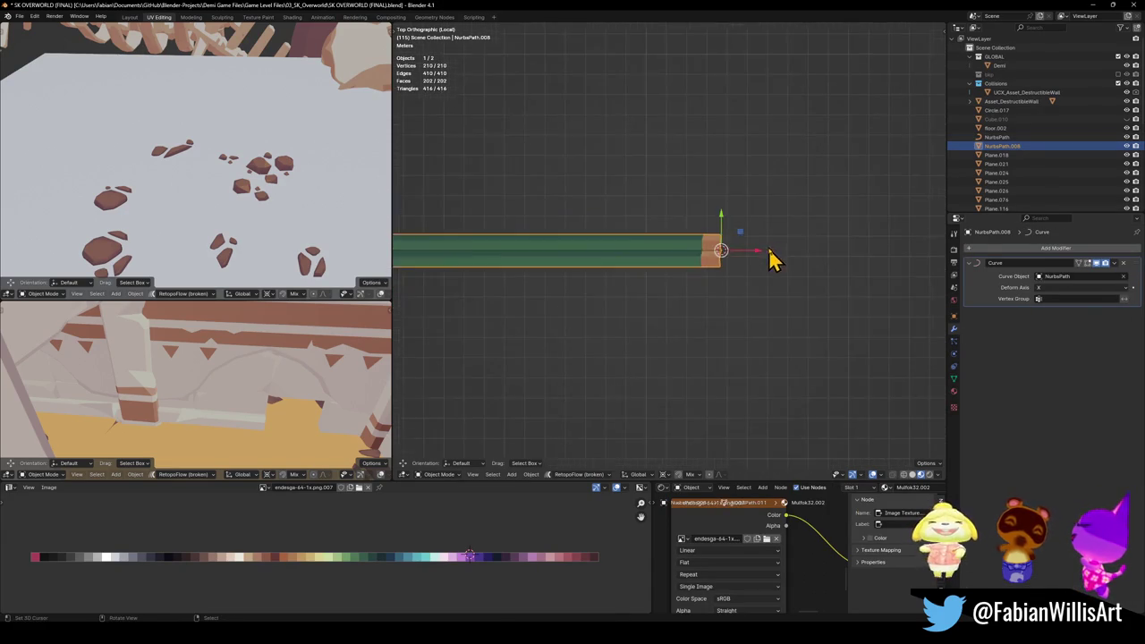
pyautogui.scroll(-2, 742, 255)
pyautogui.moveTo(593, 268)
pyautogui.mouseDown(button='middle')
pyautogui.moveTo(689, 225)
pyautogui.moveTo(692, 274)
pyautogui.mouseUp(button='middle')
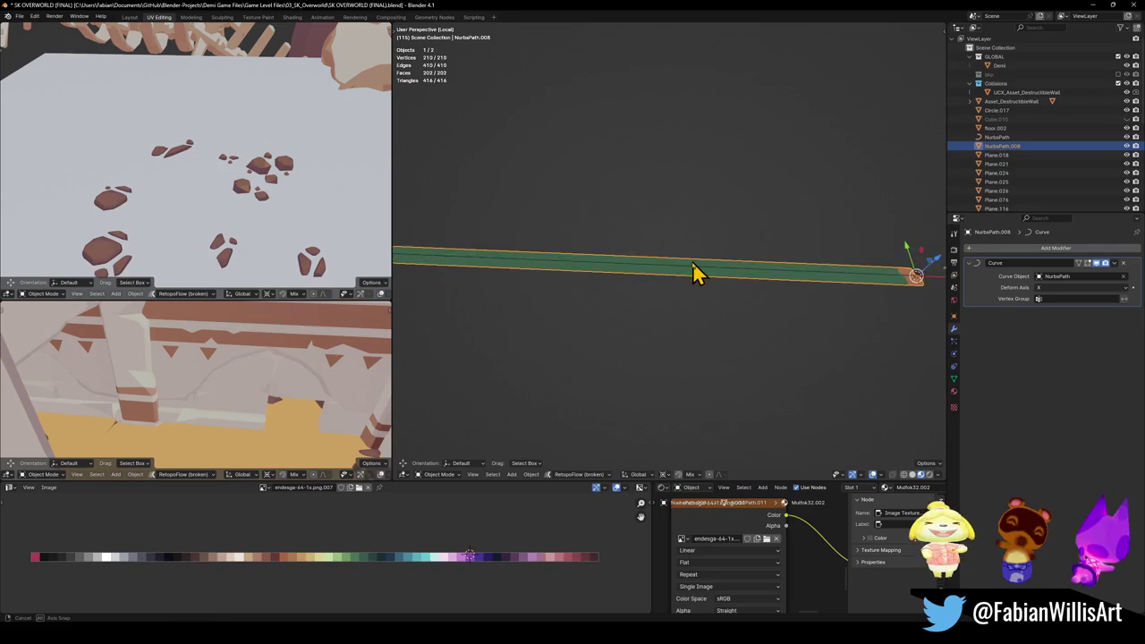
pyautogui.click(693, 272)
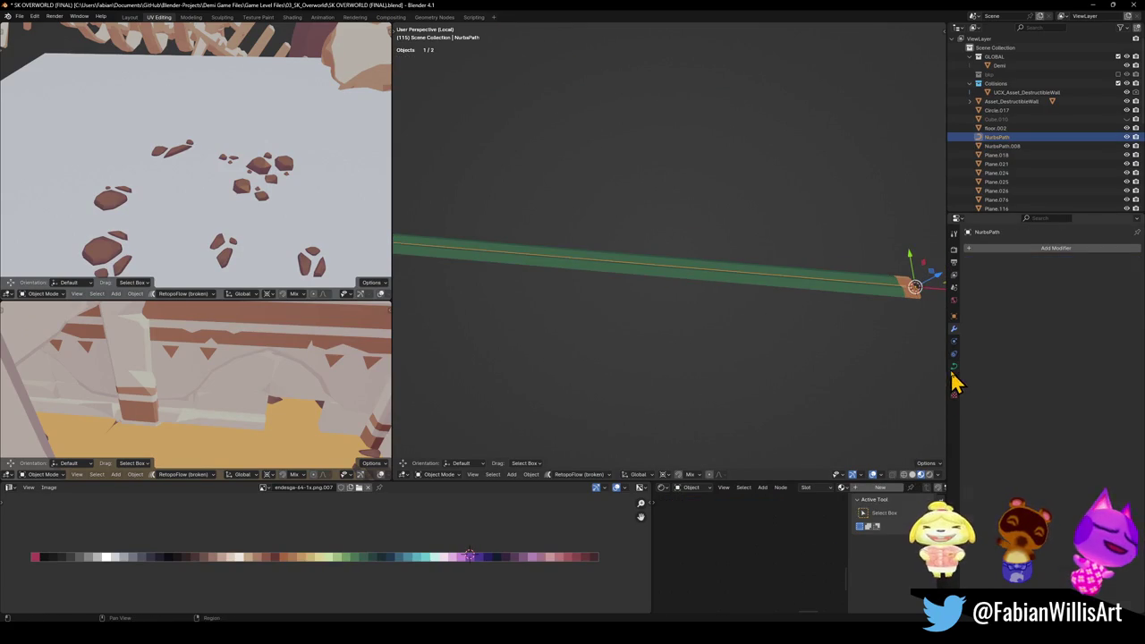
pyautogui.click(952, 368)
pyautogui.moveTo(780, 305)
pyautogui.mouseDown(button='middle')
pyautogui.moveTo(757, 276)
pyautogui.moveTo(737, 296)
pyautogui.moveTo(776, 307)
pyautogui.mouseUp(button='middle')
# Step: Parent NurbsPath.008 to NurbsPath (Object, Without Inverse) and save the file
pyautogui.click(789, 308)
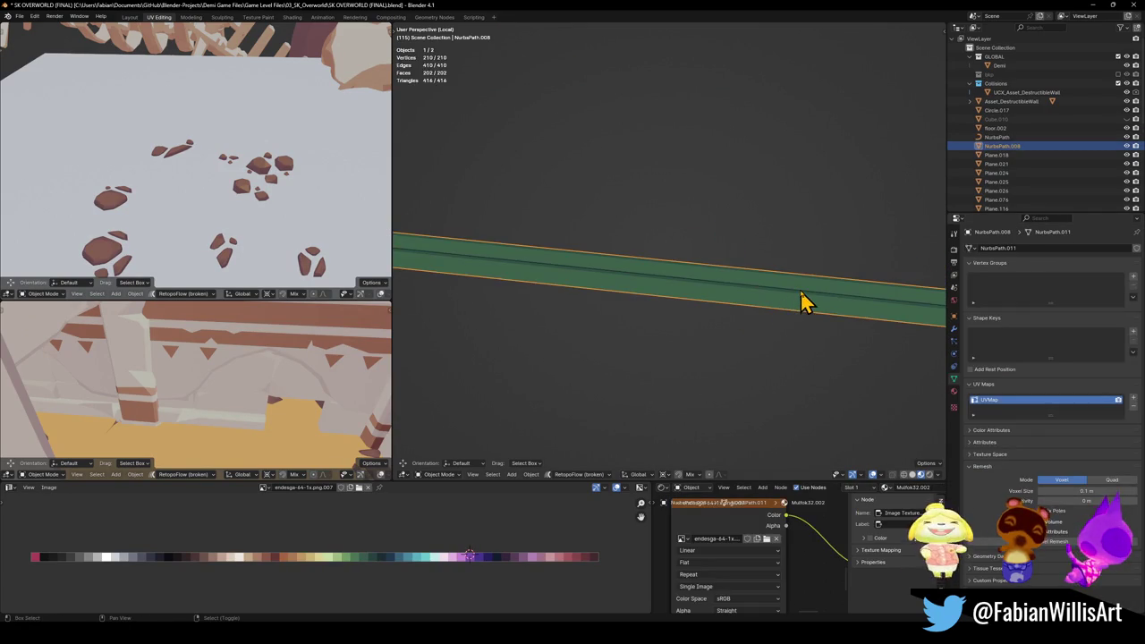
pyautogui.keyDown('shift'); pyautogui.click(803, 303); pyautogui.keyUp('shift')
pyautogui.hotkey('ctrl', 'p')
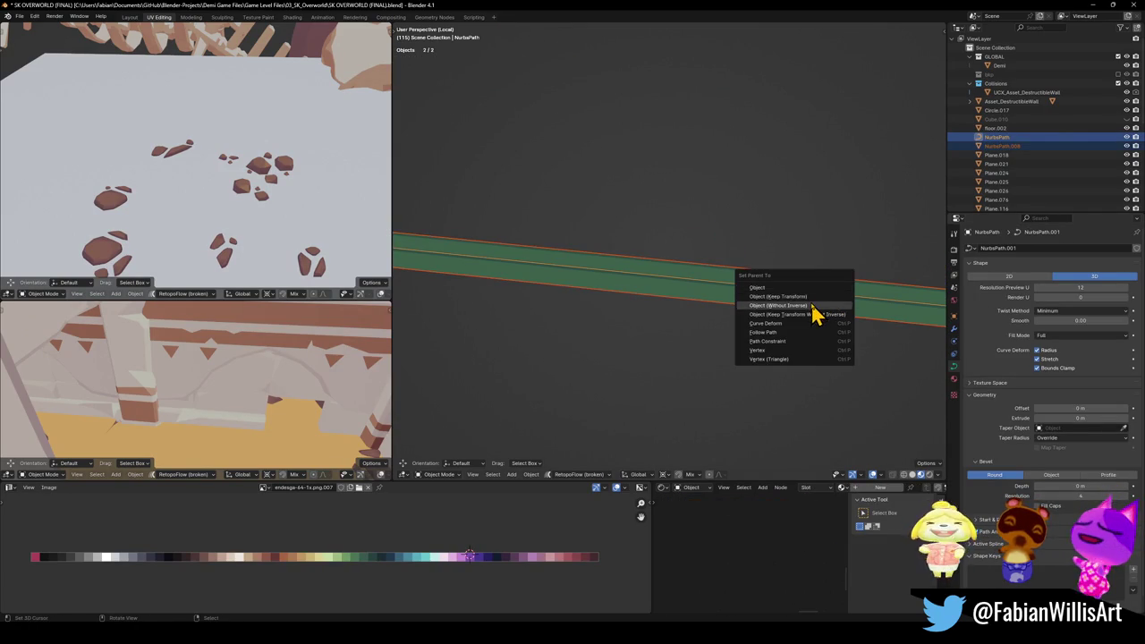
pyautogui.click(805, 306)
pyautogui.hotkey('alt', 'a')
pyautogui.hotkey('ctrl', 's')
pyautogui.click(780, 296)
pyautogui.press('Tab')
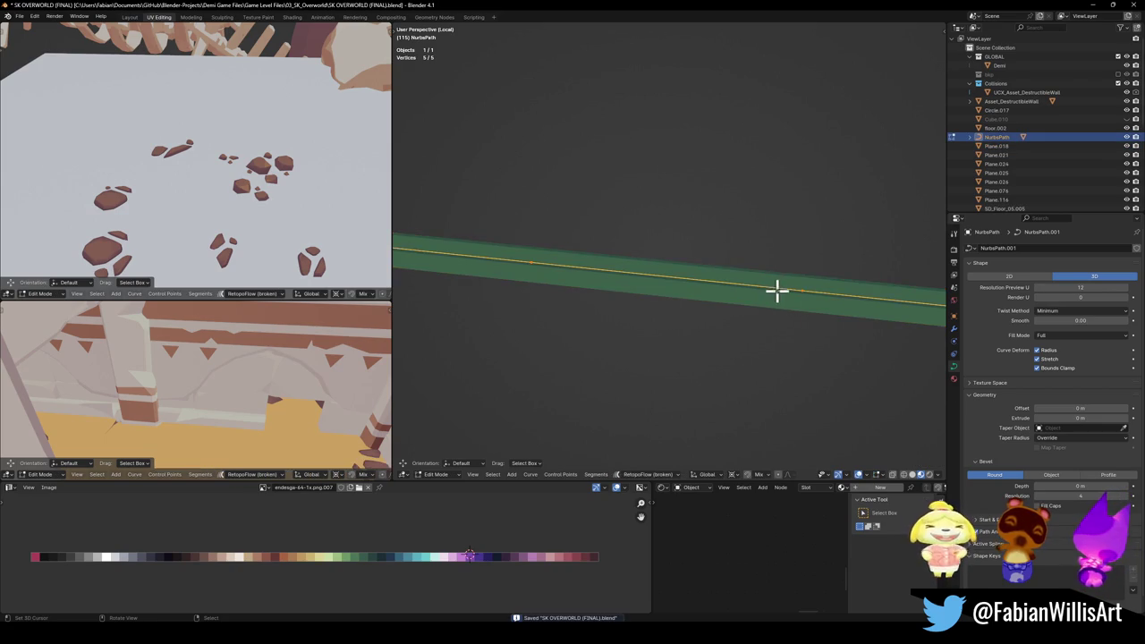
# Step: Raise the curve's end control point, then exit local view and Edit Mode
pyautogui.scroll(-8, 782, 284)
pyautogui.press('g')
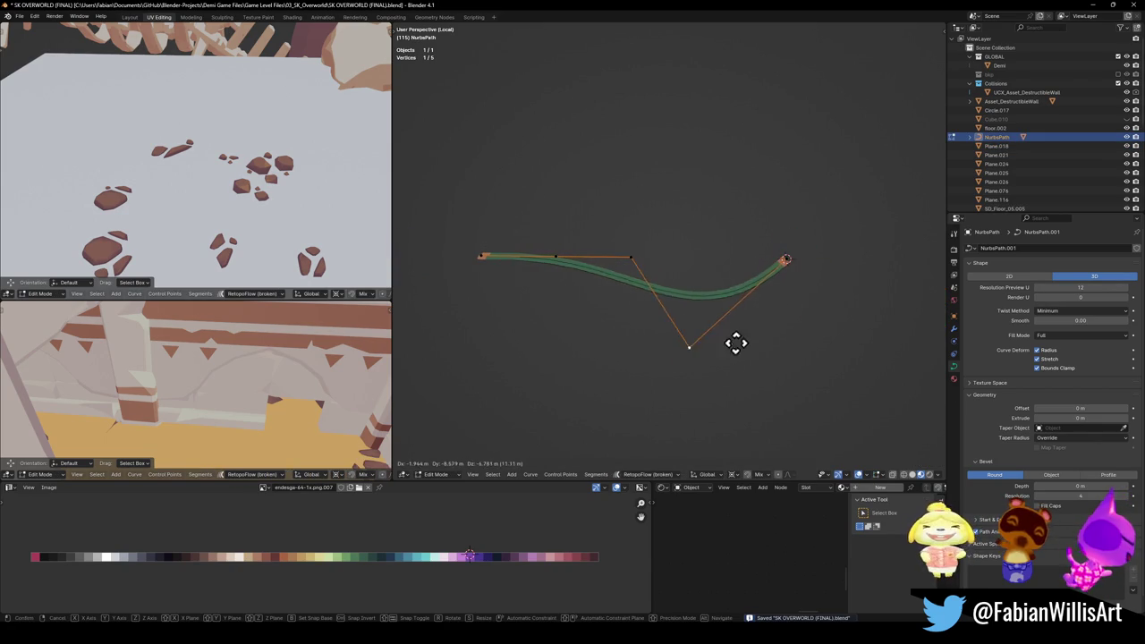
pyautogui.click(765, 168)
pyautogui.scroll(1, 766, 171)
pyautogui.scroll(1, 755, 206)
pyautogui.moveTo(751, 221)
pyautogui.mouseDown(button='middle')
pyautogui.moveTo(728, 182)
pyautogui.moveTo(769, 234)
pyautogui.moveTo(718, 232)
pyautogui.moveTo(730, 247)
pyautogui.moveTo(754, 234)
pyautogui.moveTo(715, 268)
pyautogui.mouseUp(button='middle')
pyautogui.press('/')
pyautogui.press('Tab')
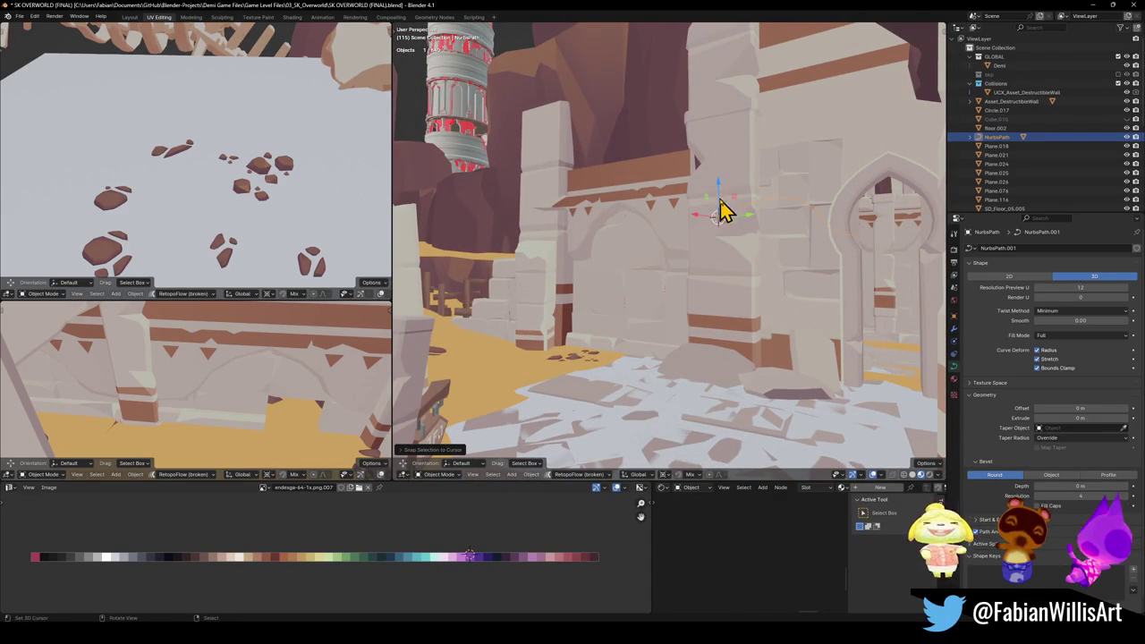
# Step: Rotate the NurbsPath curve around the global Z axis
pyautogui.press('r')
pyautogui.press('z')
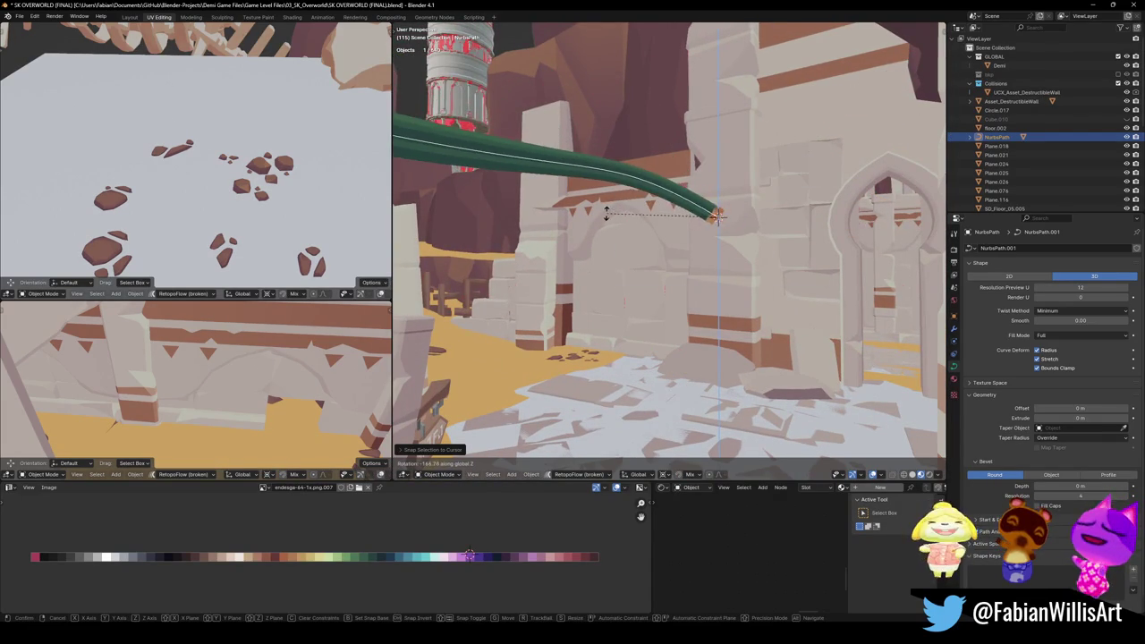
pyautogui.click(605, 213)
pyautogui.moveTo(723, 205)
pyautogui.mouseDown(button='middle')
pyautogui.moveTo(706, 224)
pyautogui.moveTo(703, 171)
pyautogui.moveTo(722, 239)
pyautogui.moveTo(767, 179)
pyautogui.moveTo(638, 243)
pyautogui.moveTo(748, 211)
pyautogui.moveTo(572, 214)
pyautogui.moveTo(599, 95)
pyautogui.mouseUp(button='middle')
# Step: Reposition the curve's control points and snap an endpoint to the 3D cursor
pyautogui.press('Tab')
pyautogui.press('g')
pyautogui.click(644, 376)
pyautogui.moveTo(644, 375); pyautogui.dragTo(575, 143, button='middle')
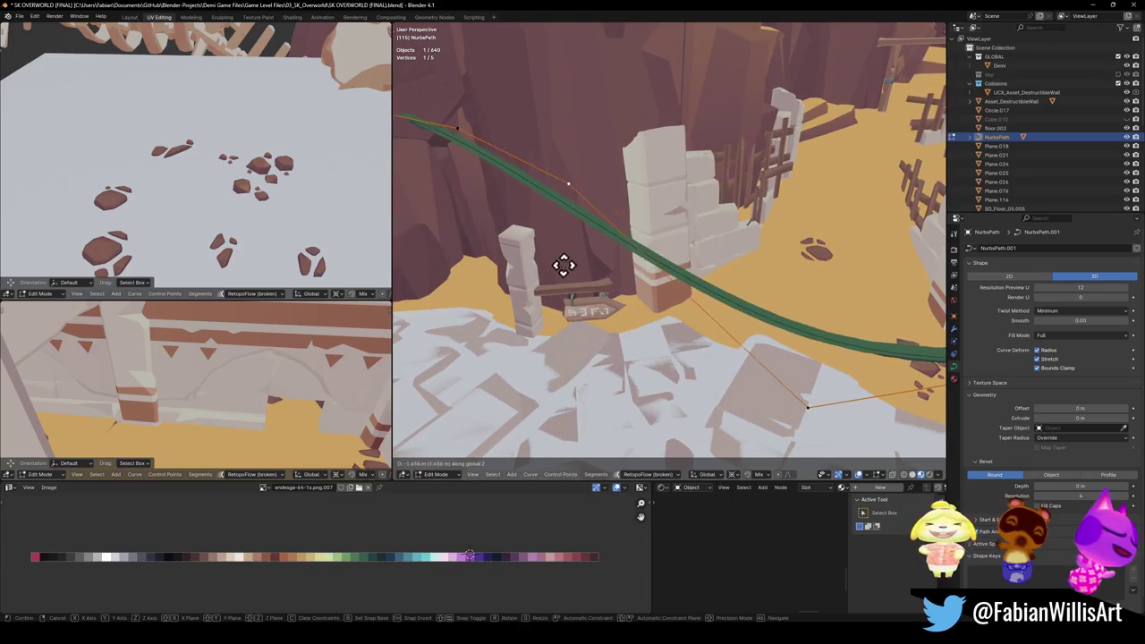
pyautogui.moveTo(600, 239); pyautogui.dragTo(532, 178, button='middle')
pyautogui.click(532, 178)
pyautogui.press('g')
pyautogui.click(435, 223)
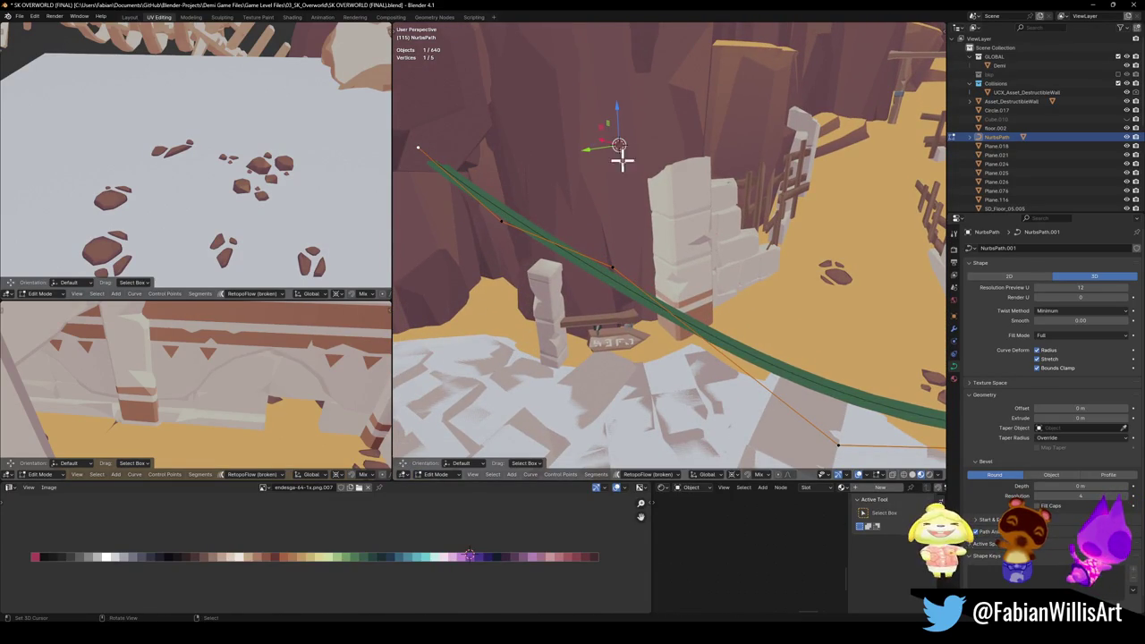
pyautogui.hotkey('shift', 's')
pyautogui.press('8')
# Step: Move more control points, including the top-left endpoint, and turn off Bounds Clamp on the deform
pyautogui.moveTo(510, 227)
pyautogui.mouseDown(button='middle')
pyautogui.moveTo(745, 271)
pyautogui.moveTo(685, 256)
pyautogui.mouseUp(button='middle')
pyautogui.press('g')
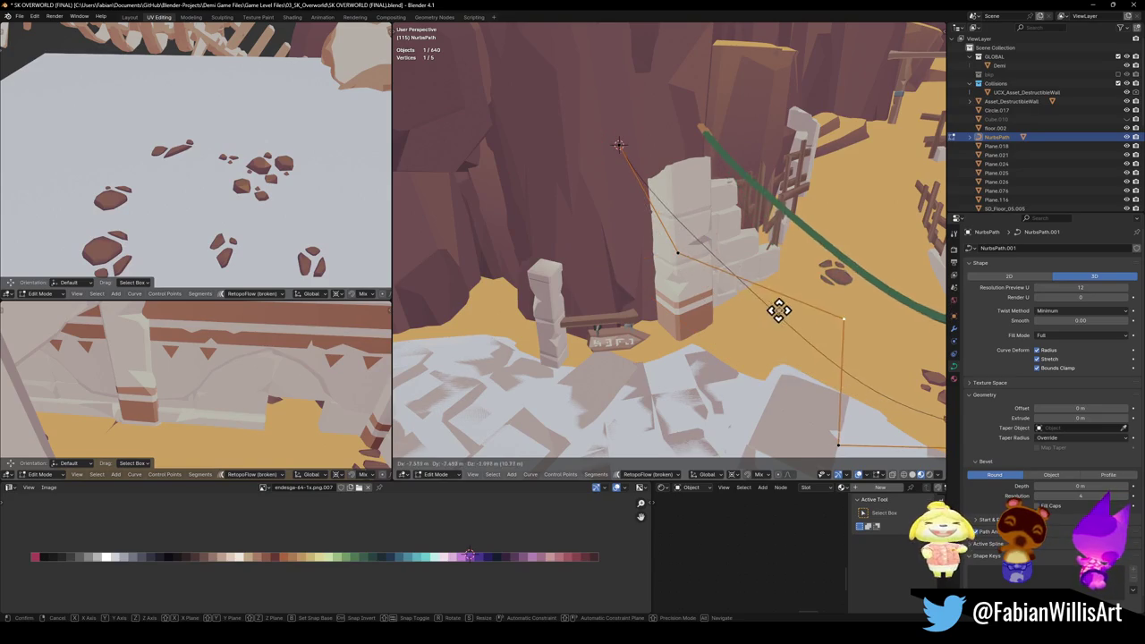
pyautogui.click(710, 317)
pyautogui.moveTo(710, 317)
pyautogui.mouseDown(button='middle')
pyautogui.moveTo(703, 189)
pyautogui.moveTo(724, 204)
pyautogui.moveTo(721, 225)
pyautogui.moveTo(740, 200)
pyautogui.moveTo(683, 213)
pyautogui.mouseUp(button='middle')
pyautogui.click(539, 141)
pyautogui.press('g')
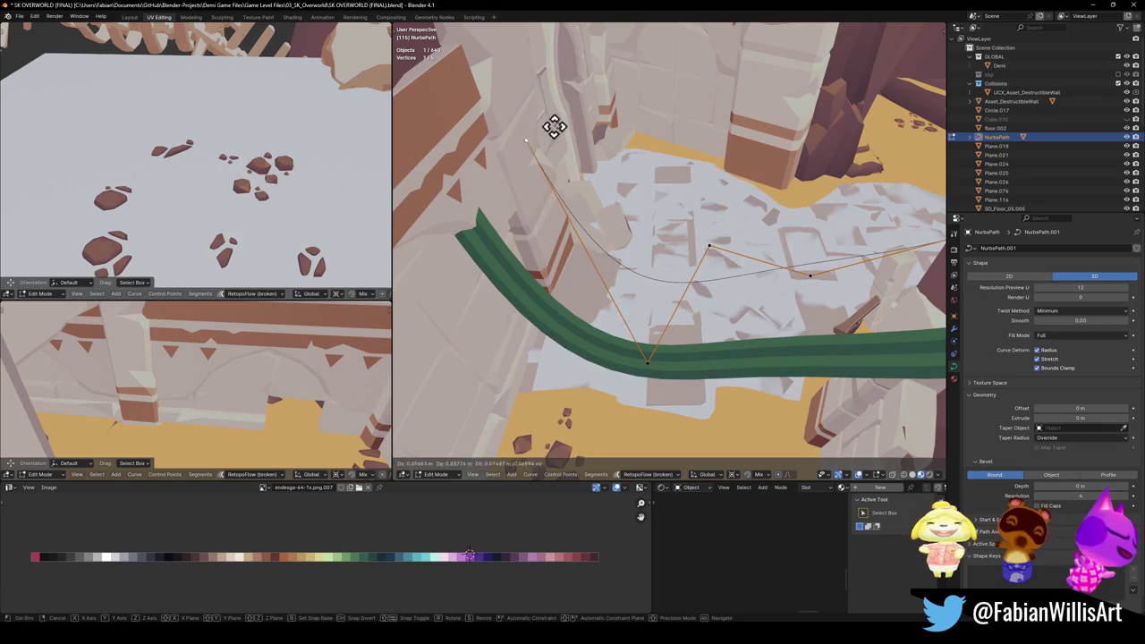
pyautogui.moveTo(560, 150)
pyautogui.mouseDown(button='middle')
pyautogui.moveTo(578, 153)
pyautogui.moveTo(557, 141)
pyautogui.moveTo(685, 212)
pyautogui.moveTo(715, 215)
pyautogui.mouseUp(button='middle')
pyautogui.click(1053, 370)
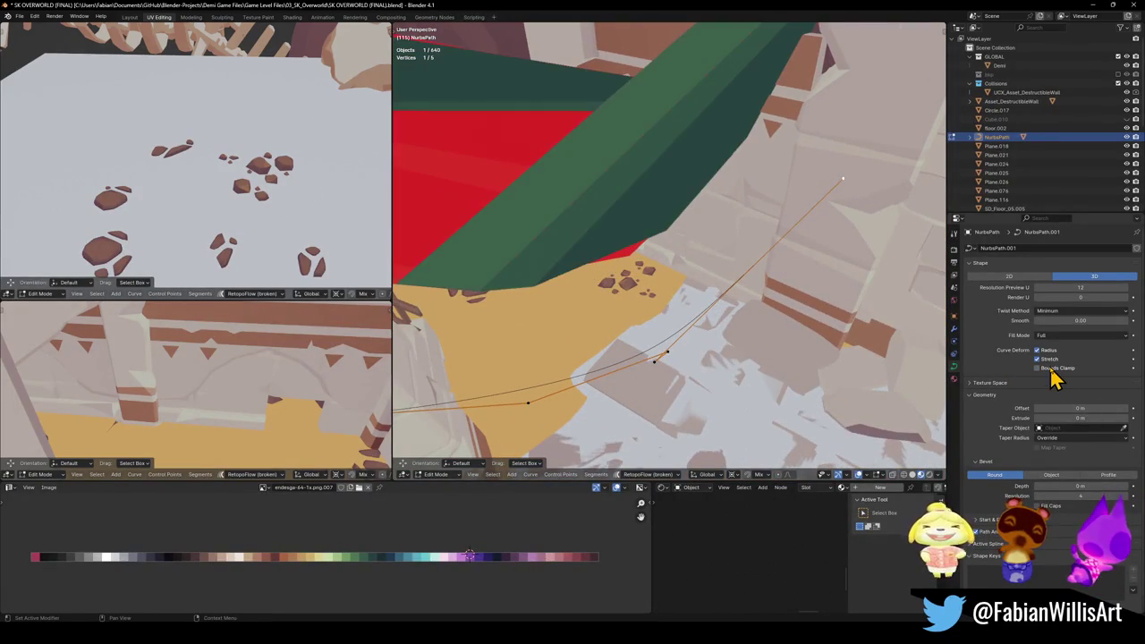
# Step: Toggle Stretch and Bounds Clamp off and back on, then reselect the NurbsPath curve
pyautogui.click(1053, 363)
pyautogui.click(1052, 368)
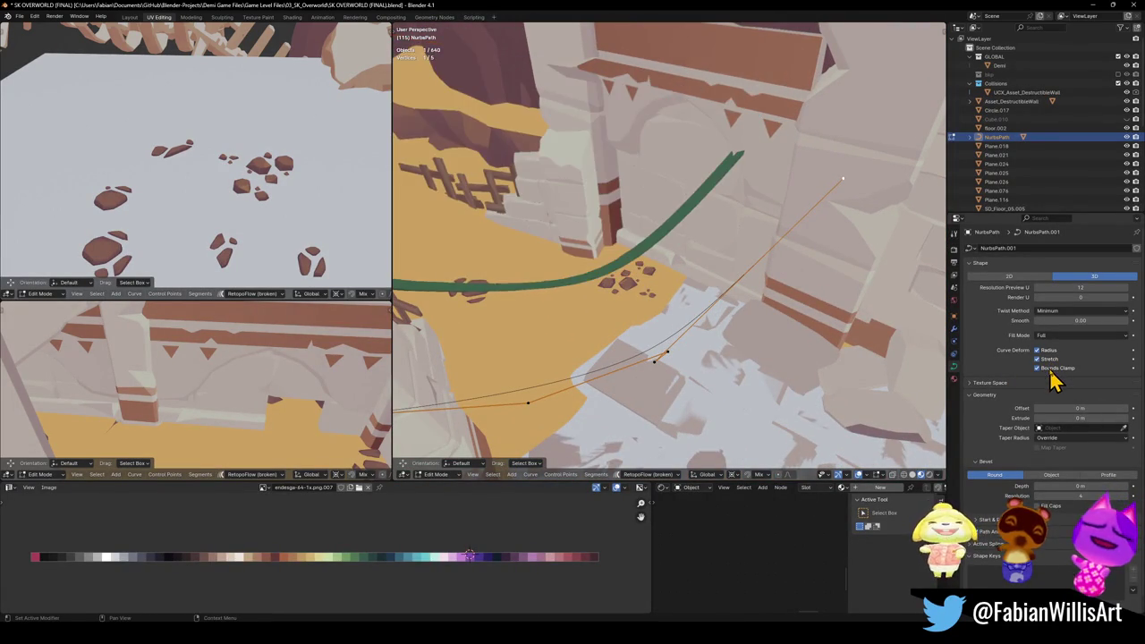
pyautogui.click(1053, 359)
pyautogui.moveTo(733, 269)
pyautogui.mouseDown(button='middle')
pyautogui.moveTo(764, 258)
pyautogui.moveTo(700, 266)
pyautogui.moveTo(725, 195)
pyautogui.moveTo(727, 272)
pyautogui.moveTo(682, 259)
pyautogui.moveTo(767, 248)
pyautogui.mouseUp(button='middle')
pyautogui.press('Tab')
pyautogui.click(720, 275)
pyautogui.click(766, 247)
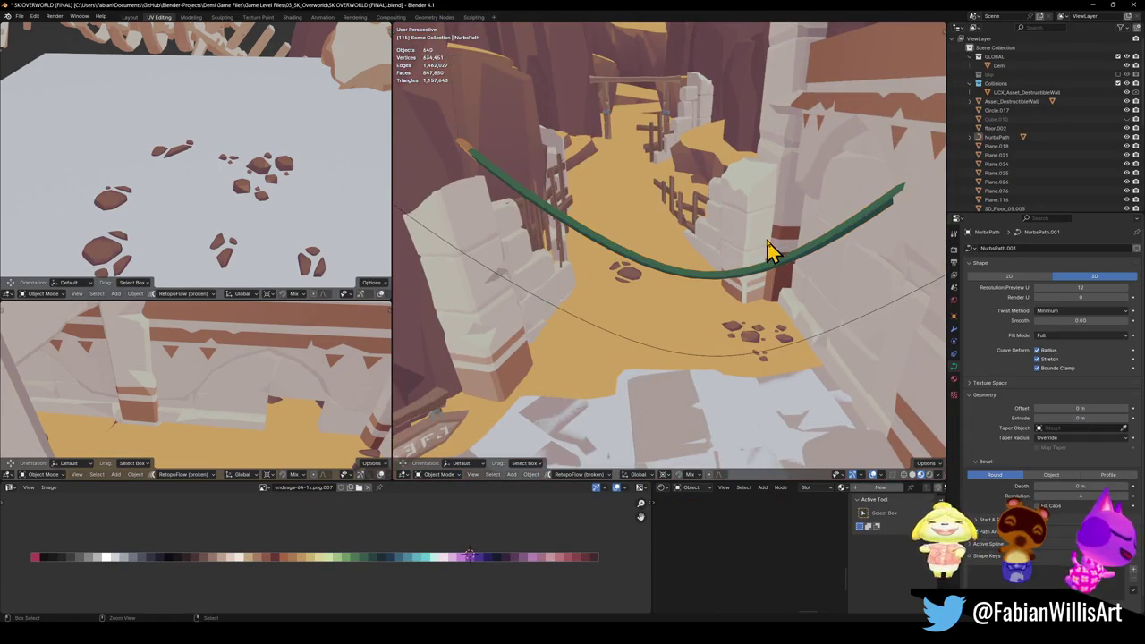
# Step: In Edit Mode, slide the curve endpoint horizontally with its height locked (Shift+Z)
pyautogui.press('Tab')
pyautogui.moveTo(606, 253); pyautogui.dragTo(654, 270, button='middle')
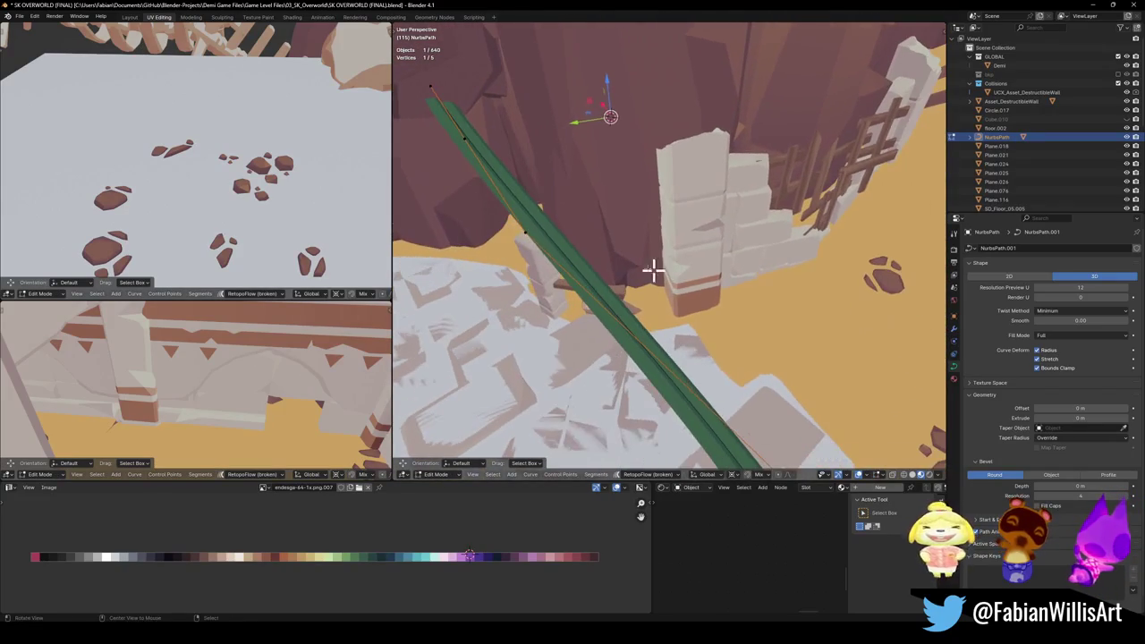
pyautogui.press('g')
pyautogui.press('Escape')
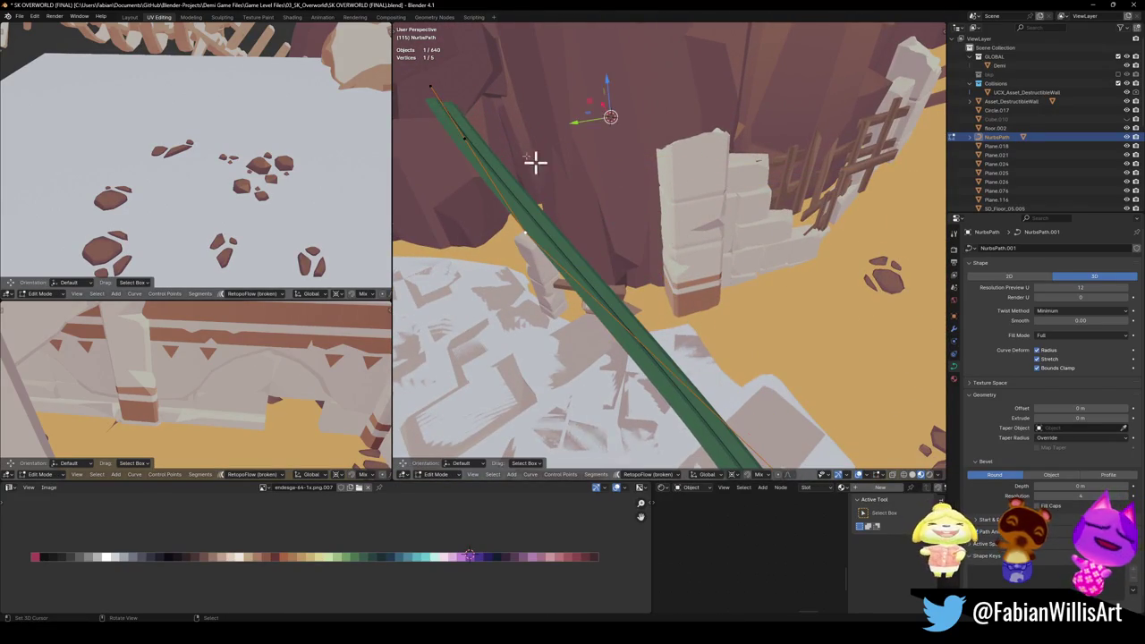
pyautogui.press('g')
pyautogui.hotkey('shift', 'z')
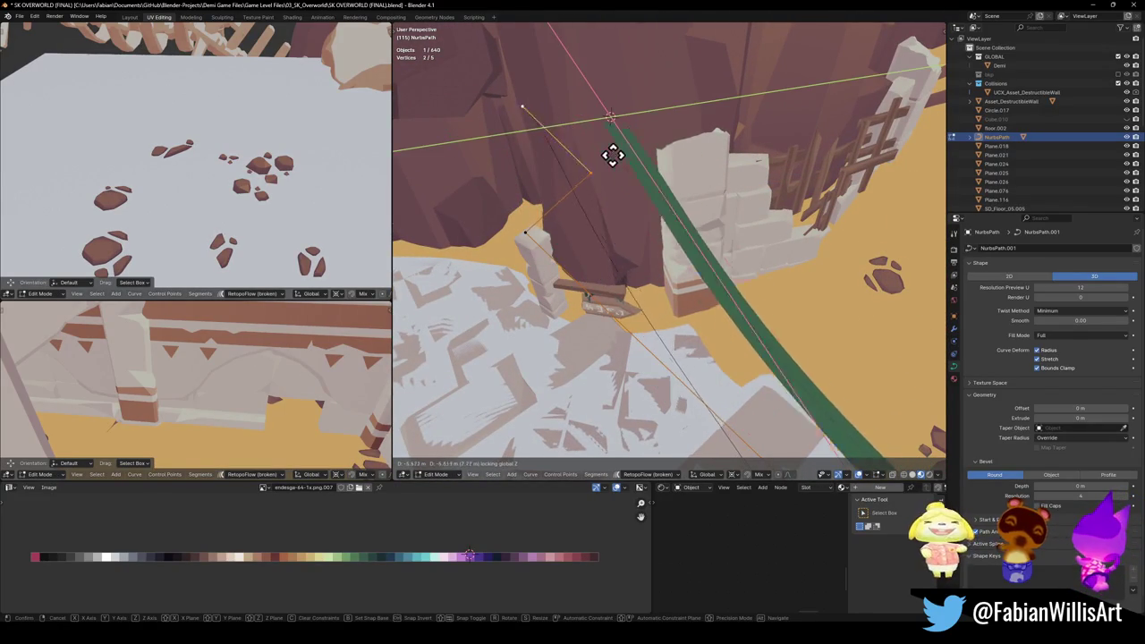
pyautogui.click(608, 211)
# Step: Place the endpoint across the canyon floor at fixed height and return to Object Mode
pyautogui.moveTo(569, 194); pyautogui.dragTo(680, 207, button='middle')
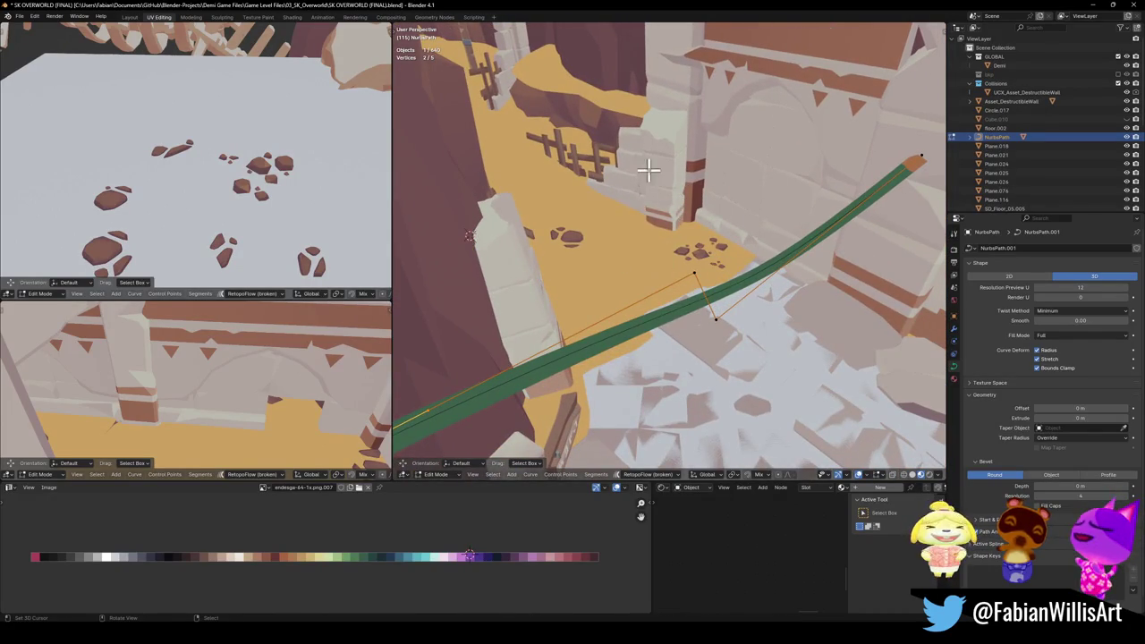
pyautogui.moveTo(578, 205); pyautogui.dragTo(593, 220, button='middle')
pyautogui.press('g')
pyautogui.hotkey('shift', 'z')
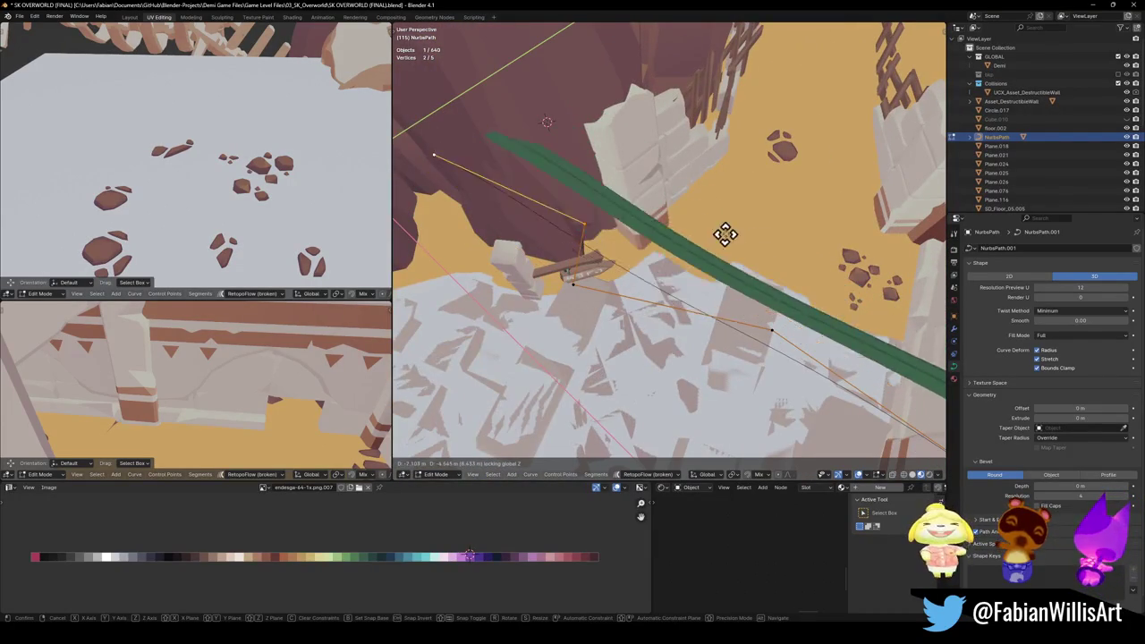
pyautogui.click(726, 228)
pyautogui.moveTo(728, 225); pyautogui.dragTo(728, 259, button='middle')
pyautogui.press('Tab')
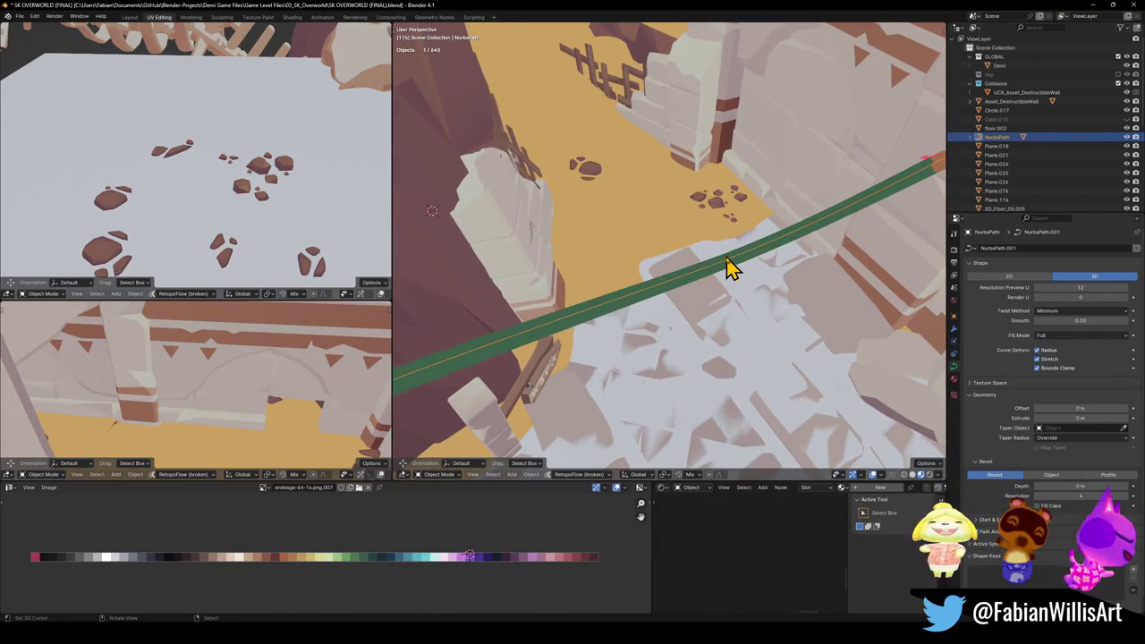
# Step: Unparent the wall mesh keeping its transform, then select the NurbsPath curve
pyautogui.click(729, 260)
pyautogui.hotkey('alt', 'p')
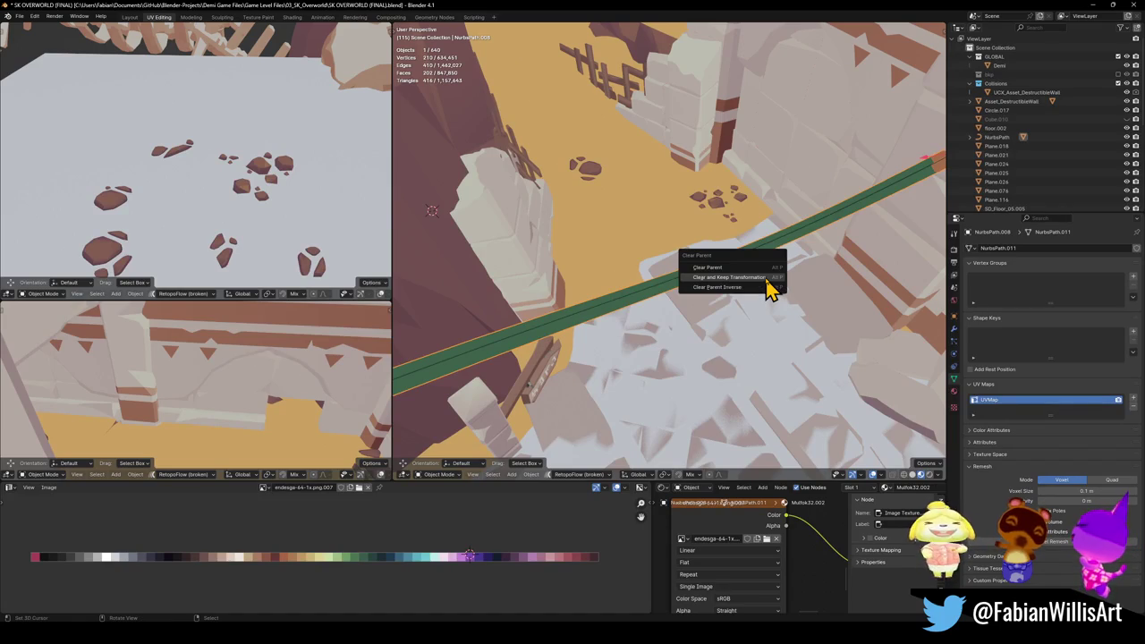
pyautogui.click(769, 288)
pyautogui.click(725, 281)
pyautogui.moveTo(725, 281); pyautogui.dragTo(652, 263, button='middle')
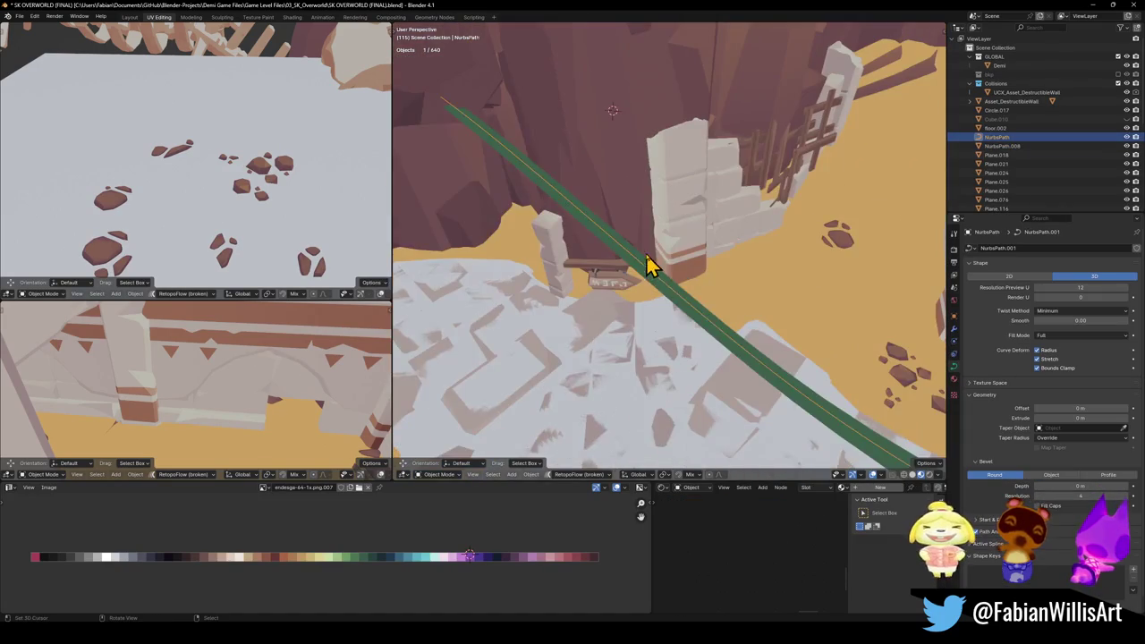
# Step: Lower the curve's control point and snap the ribbon's end point to the 3D cursor
pyautogui.press('Tab')
pyautogui.press('g')
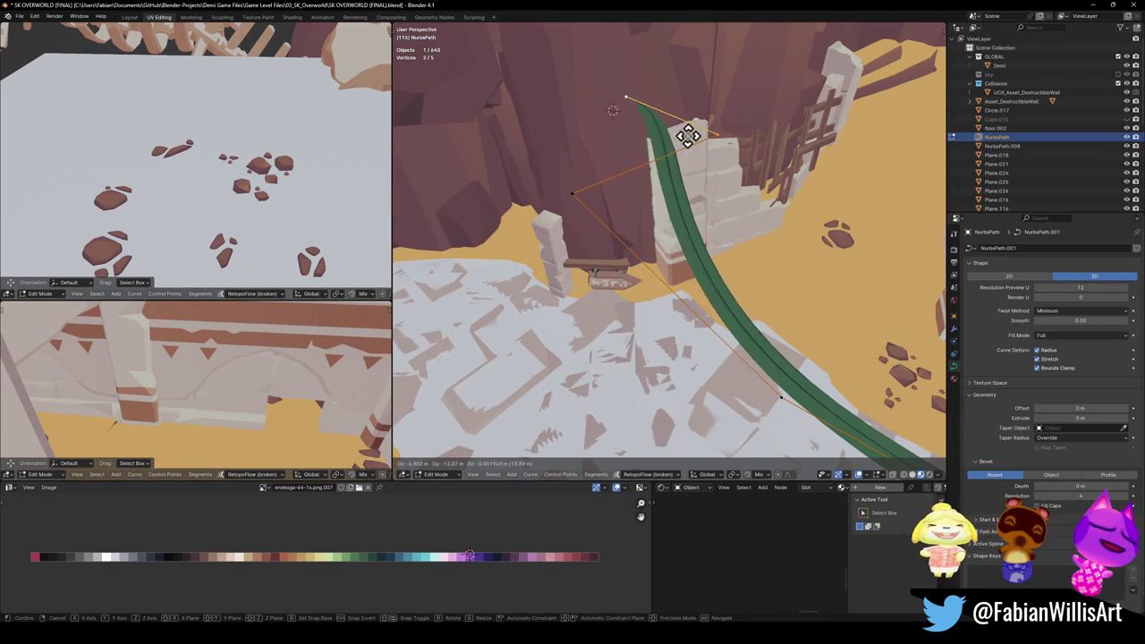
pyautogui.moveTo(673, 152)
pyautogui.mouseDown(button='middle')
pyautogui.moveTo(704, 189)
pyautogui.moveTo(646, 209)
pyautogui.moveTo(590, 210)
pyautogui.moveTo(828, 222)
pyautogui.moveTo(774, 233)
pyautogui.mouseUp(button='middle')
pyautogui.press('g')
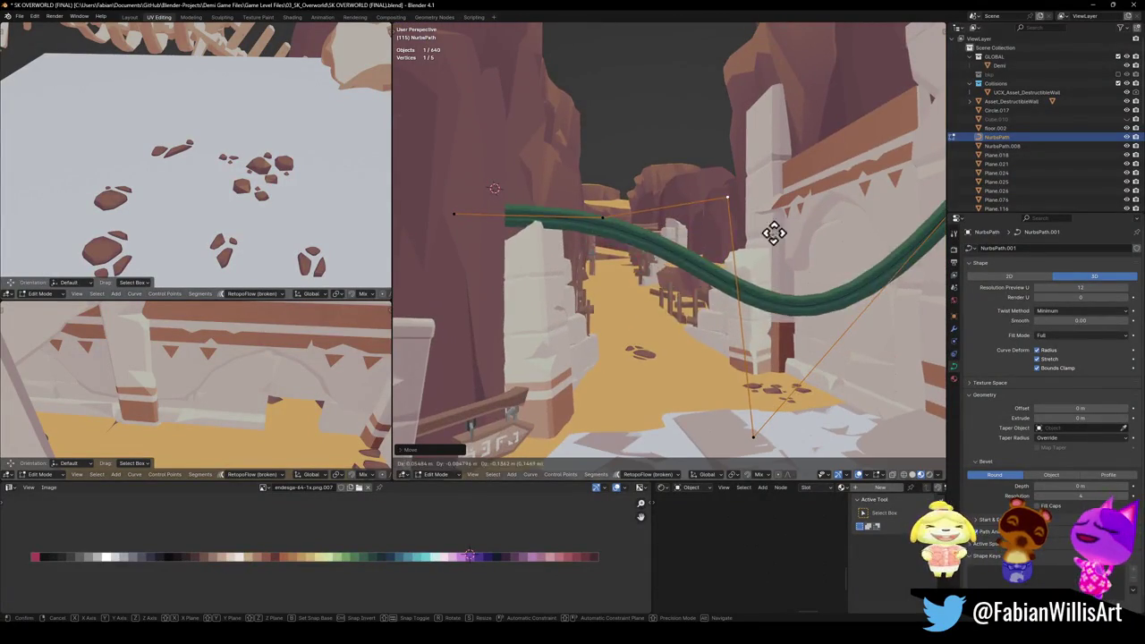
pyautogui.click(731, 335)
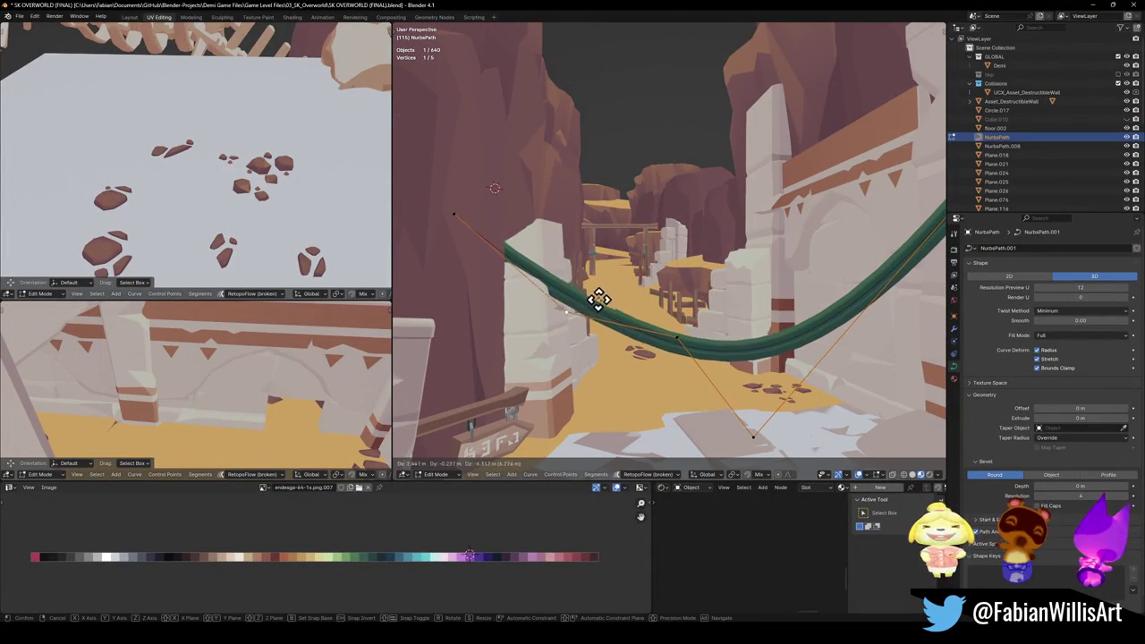
pyautogui.hotkey('shift', 's')
pyautogui.click(575, 170)
# Step: Tilt the ribbon's end point three times with Ctrl+T so it twists at the wall
pyautogui.moveTo(575, 170); pyautogui.dragTo(619, 198, button='middle')
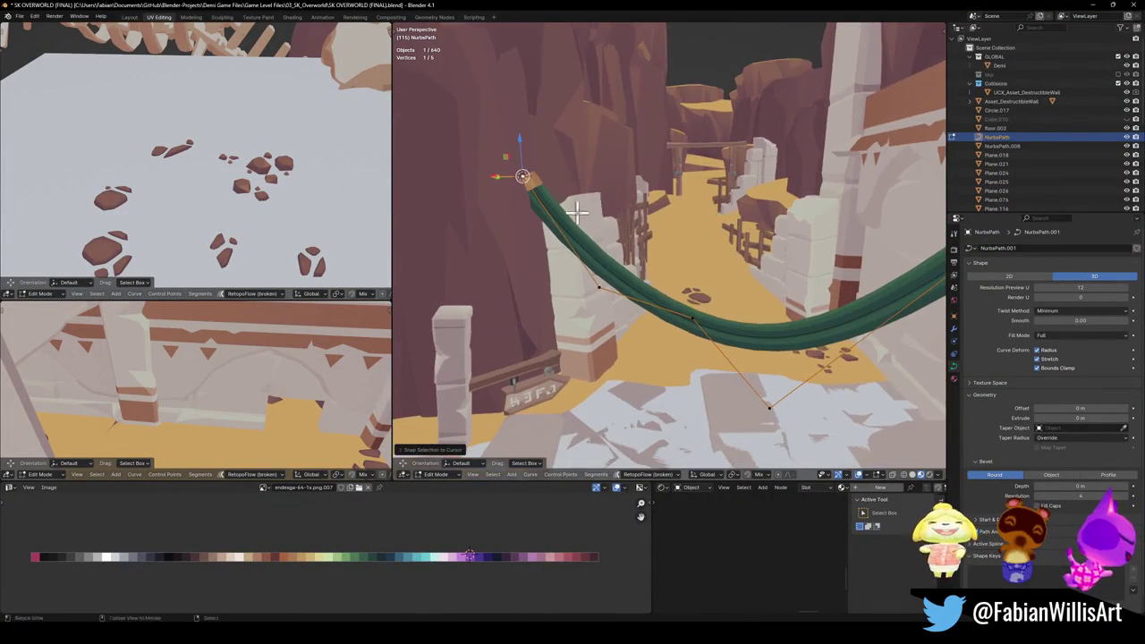
pyautogui.hotkey('ctrl', 't')
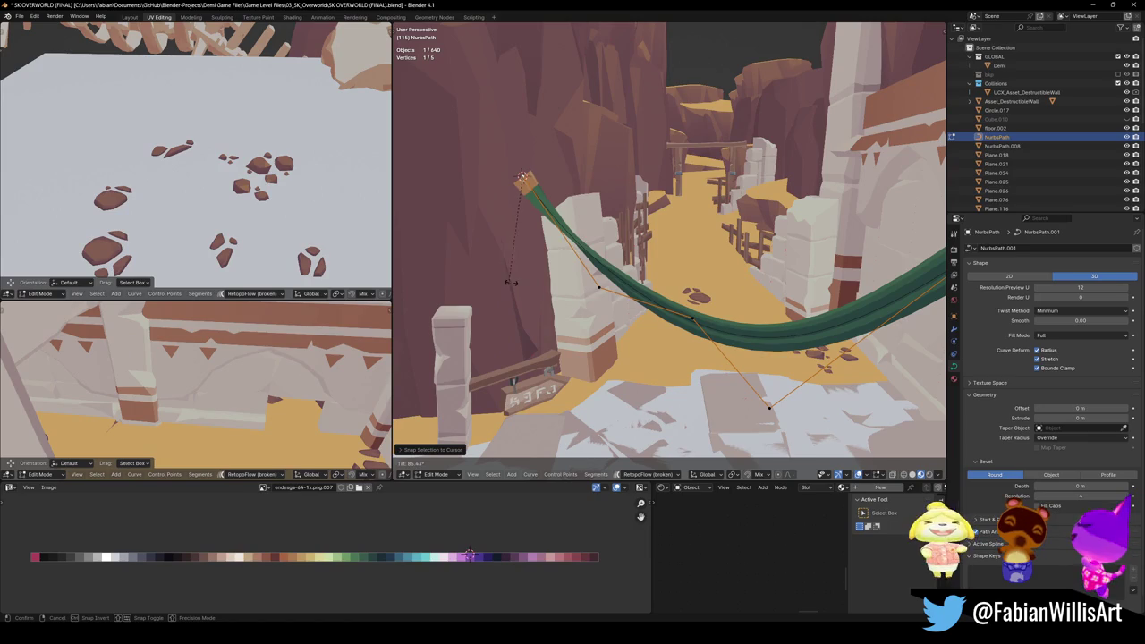
pyautogui.click(522, 272)
pyautogui.hotkey('ctrl', 't')
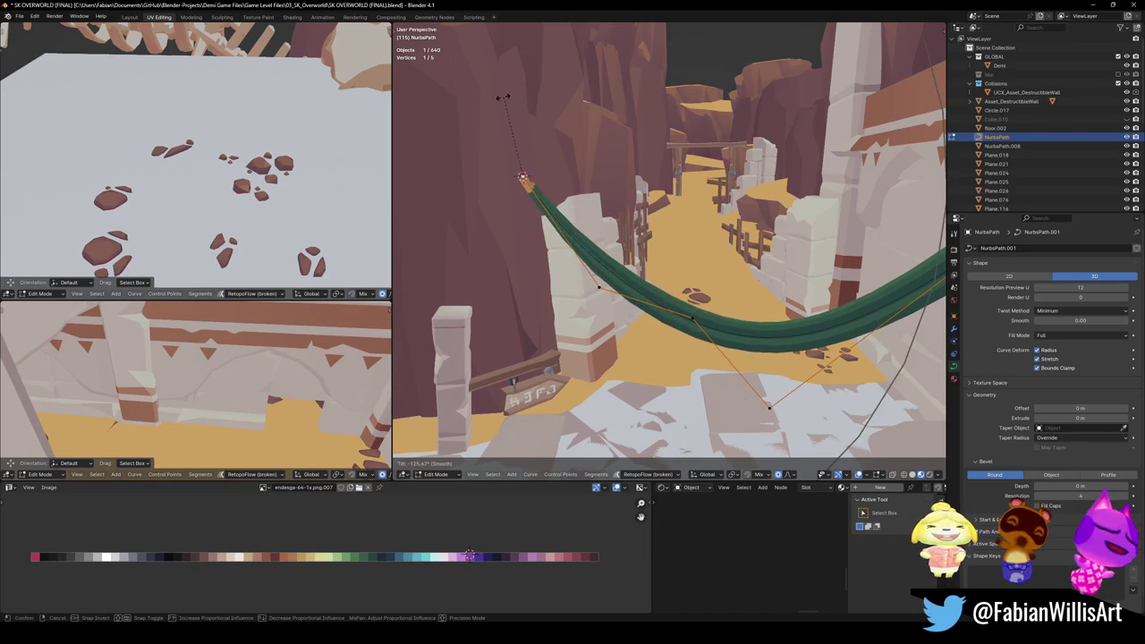
pyautogui.click(483, 161)
pyautogui.moveTo(566, 222)
pyautogui.mouseDown(button='middle')
pyautogui.moveTo(657, 209)
pyautogui.moveTo(546, 296)
pyautogui.mouseUp(button='middle')
pyautogui.hotkey('ctrl', 't')
pyautogui.click(617, 194)
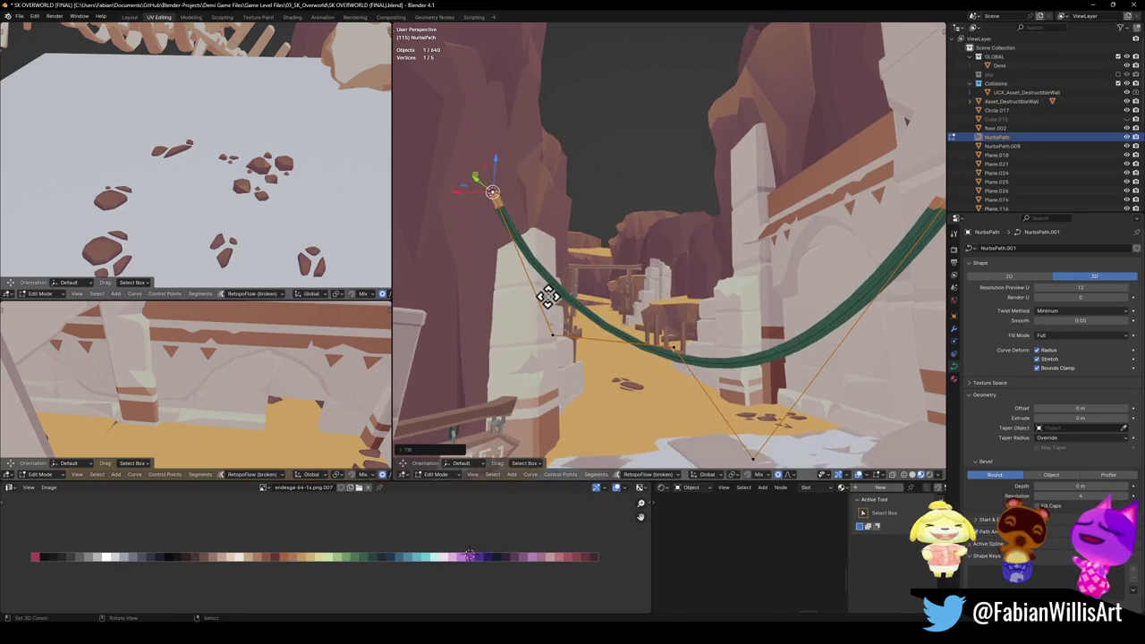
# Step: Raise the ribbon's end control point along Z, then minimize the overworld window
pyautogui.press('g')
pyautogui.press('z')
pyautogui.click(532, 175)
pyautogui.moveTo(542, 186)
pyautogui.mouseDown(button='middle')
pyautogui.moveTo(661, 233)
pyautogui.moveTo(653, 228)
pyautogui.mouseUp(button='middle')
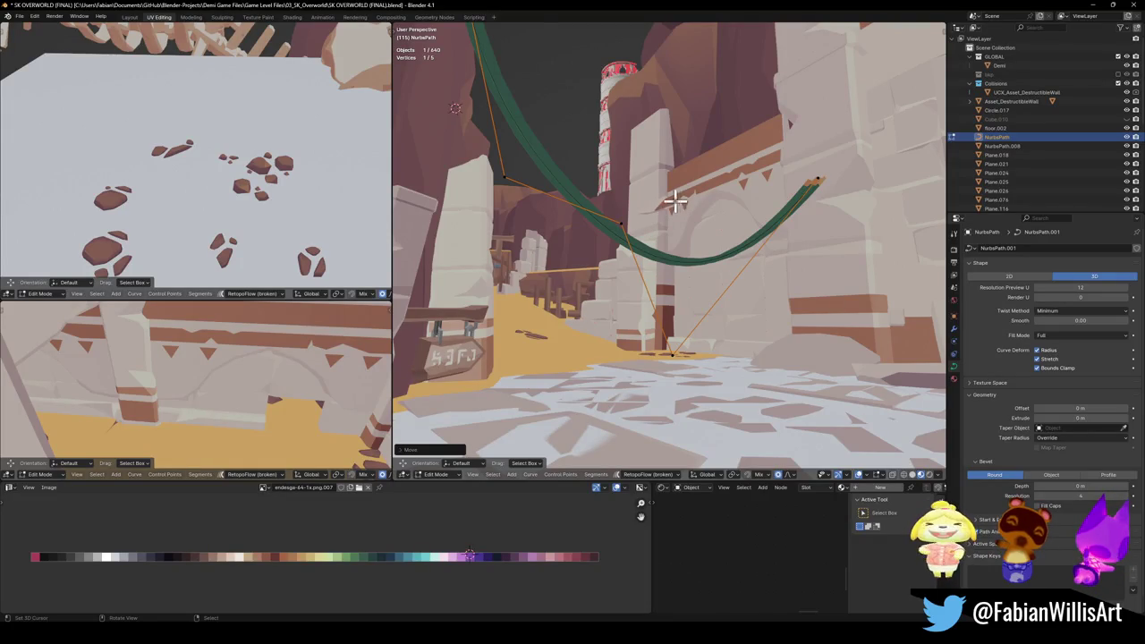
pyautogui.moveTo(666, 237); pyautogui.dragTo(685, 237, button='middle')
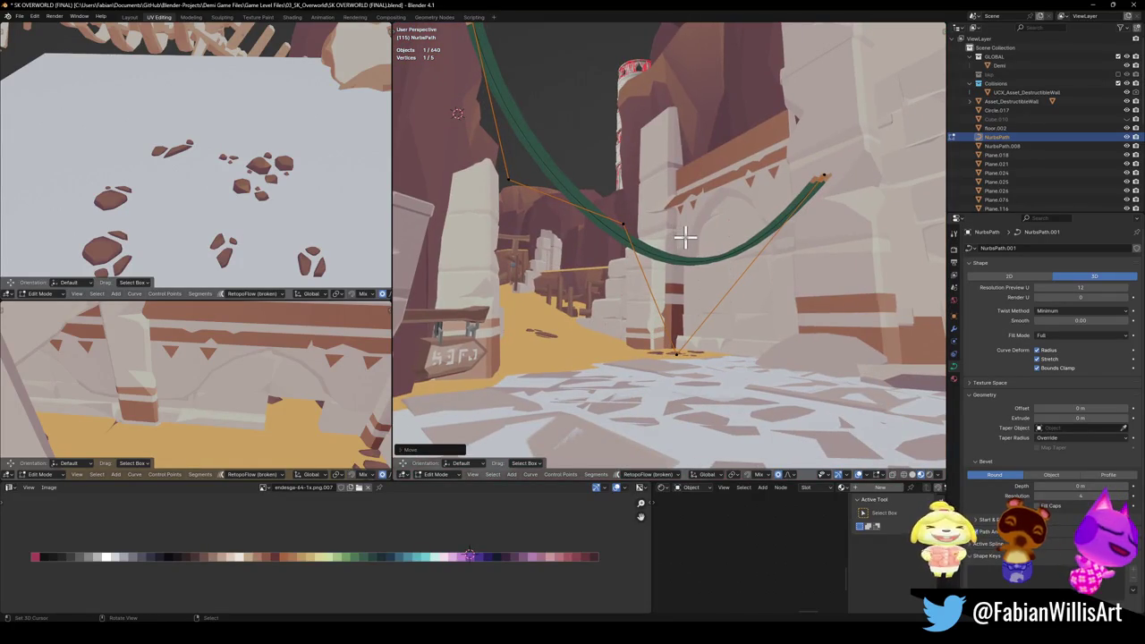
pyautogui.click(1093, 5)
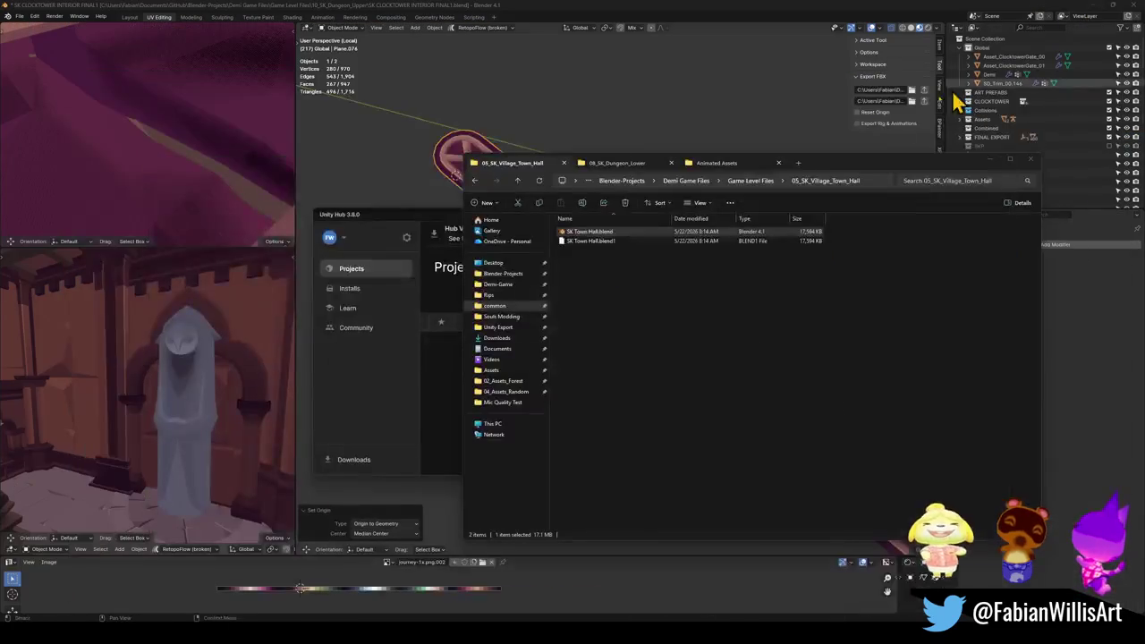
# Step: Switch to the SK Town Hall window, fly around the room, then open SK Village1.blend from recent files
pyautogui.click(739, 16)
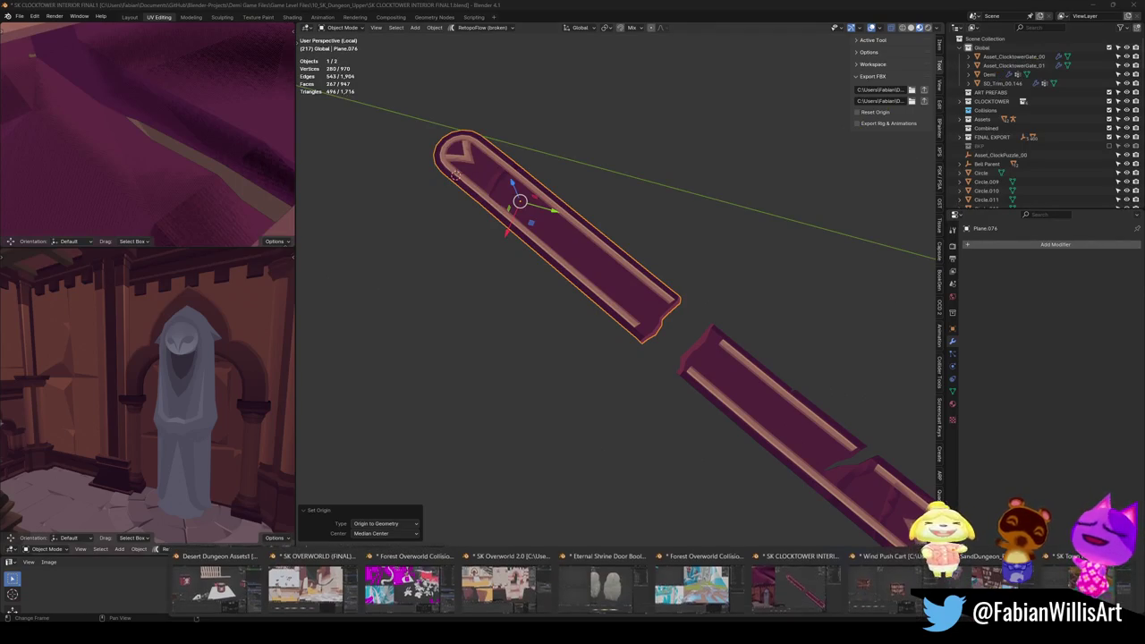
pyautogui.click(1086, 581)
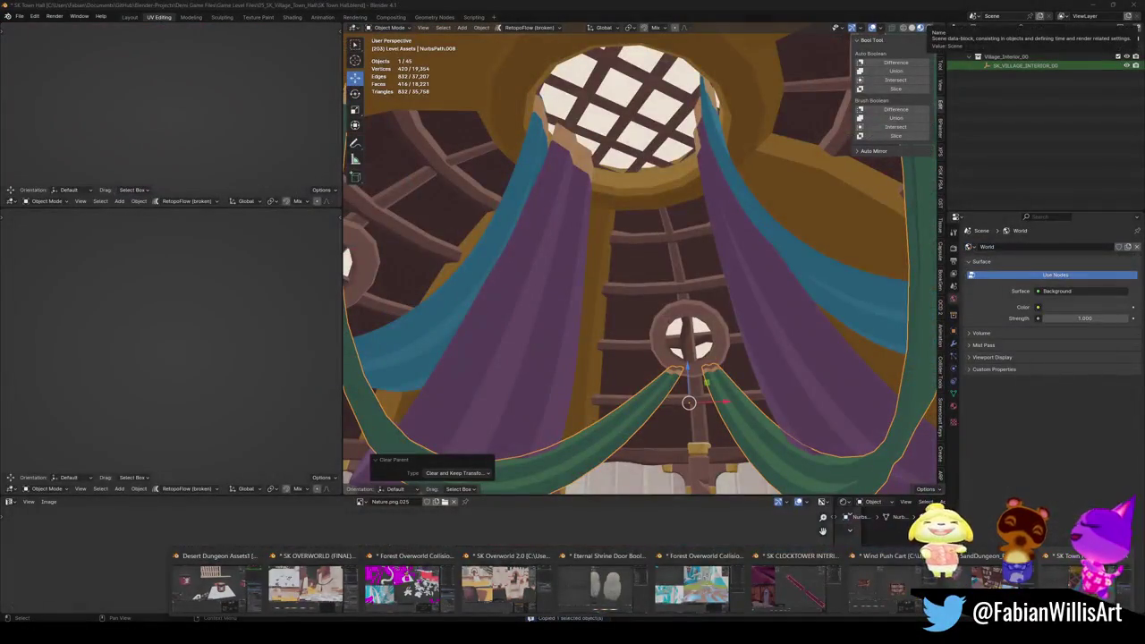
pyautogui.hotkey('shift', '`')
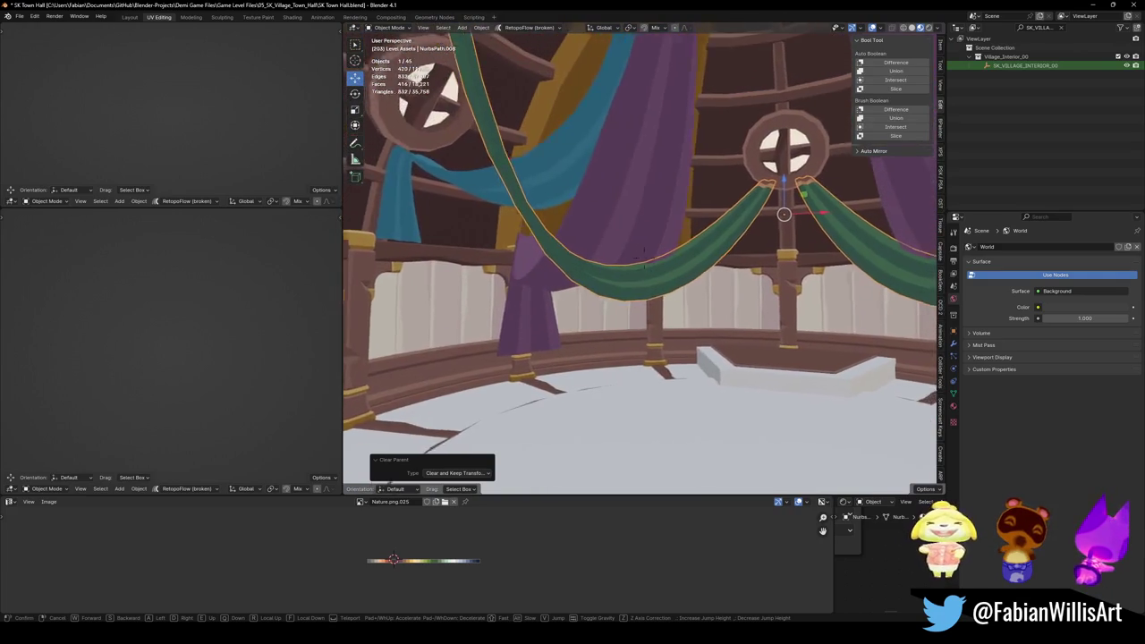
pyautogui.press('Return')
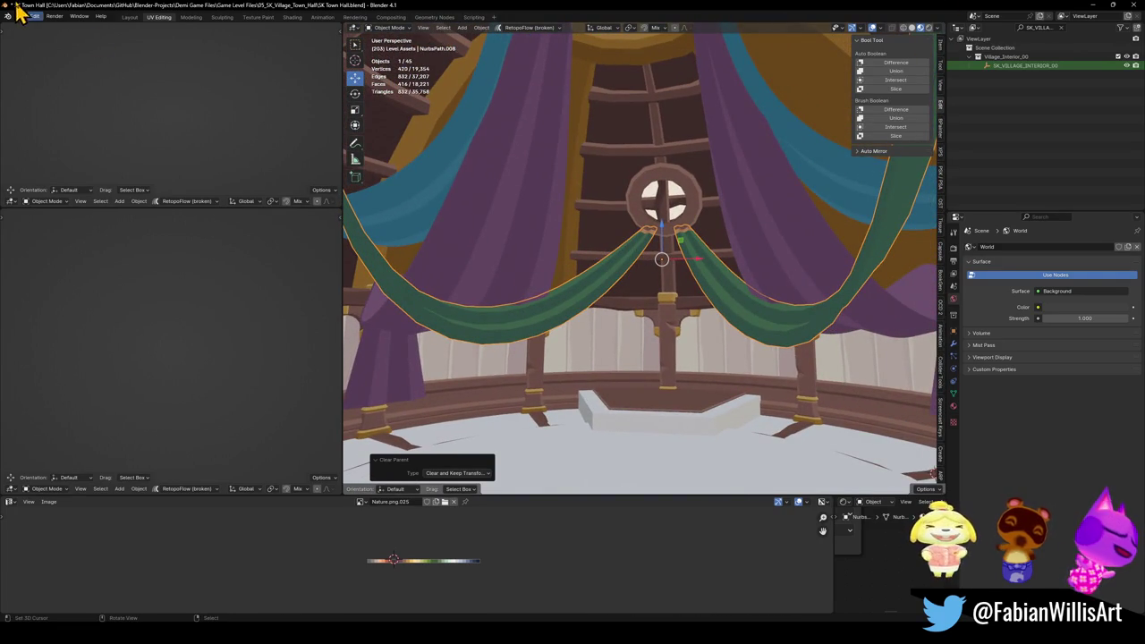
pyautogui.click(18, 17)
pyautogui.moveTo(41, 44)
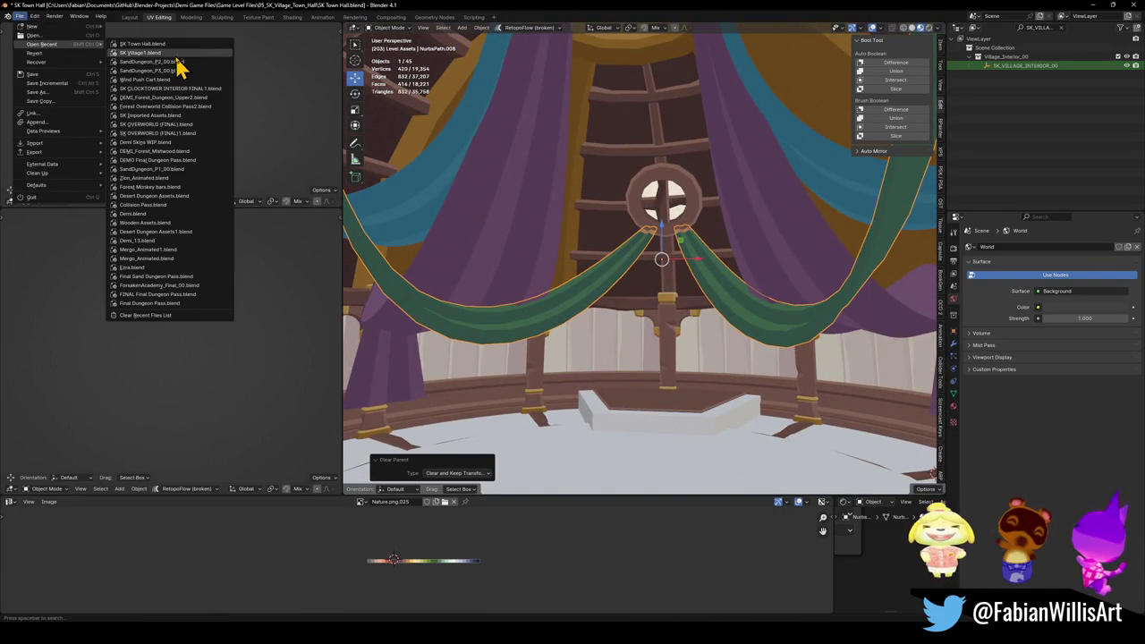
pyautogui.click(152, 52)
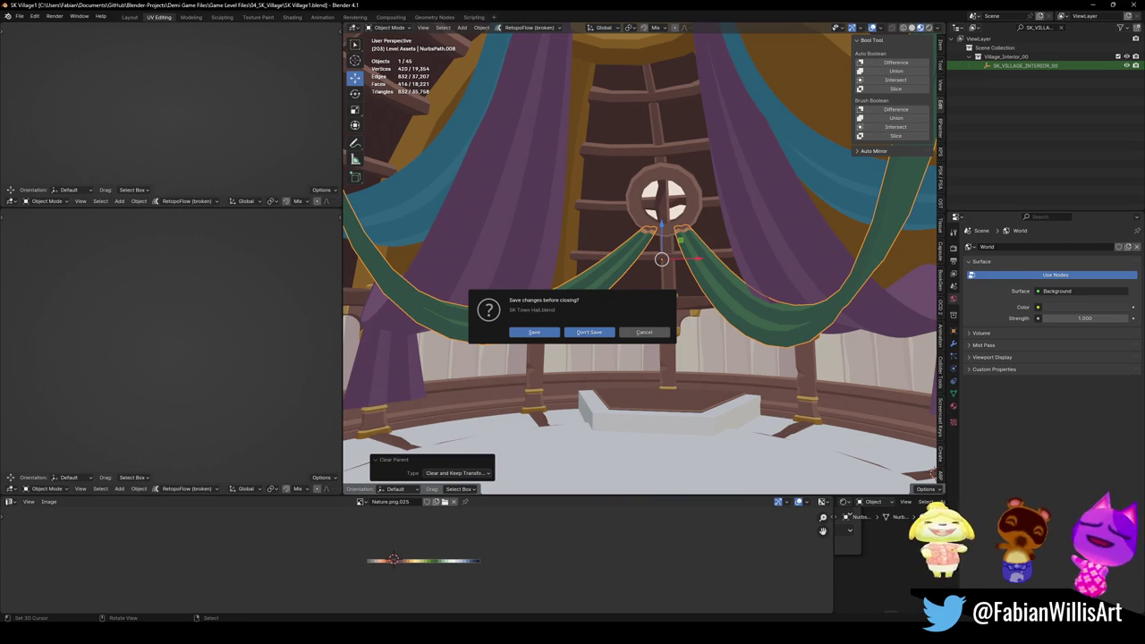
# Step: Discard the Town Hall changes, fly through the village, and frame the grid of rug assets
pyautogui.click(588, 332)
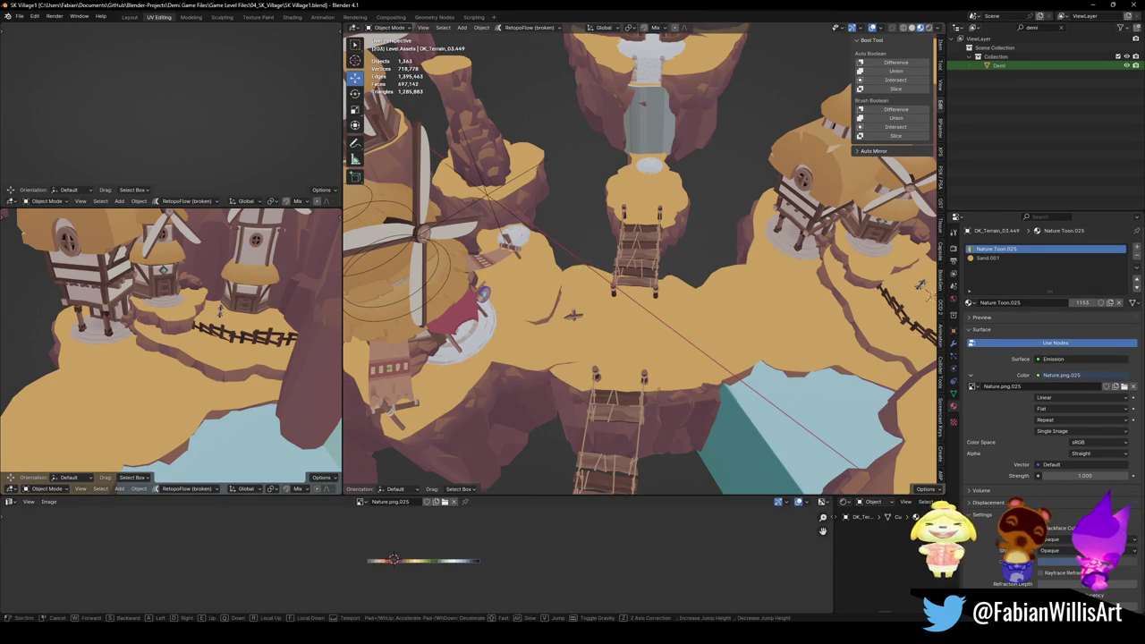
pyautogui.hotkey('shift', '`')
pyautogui.press('w')
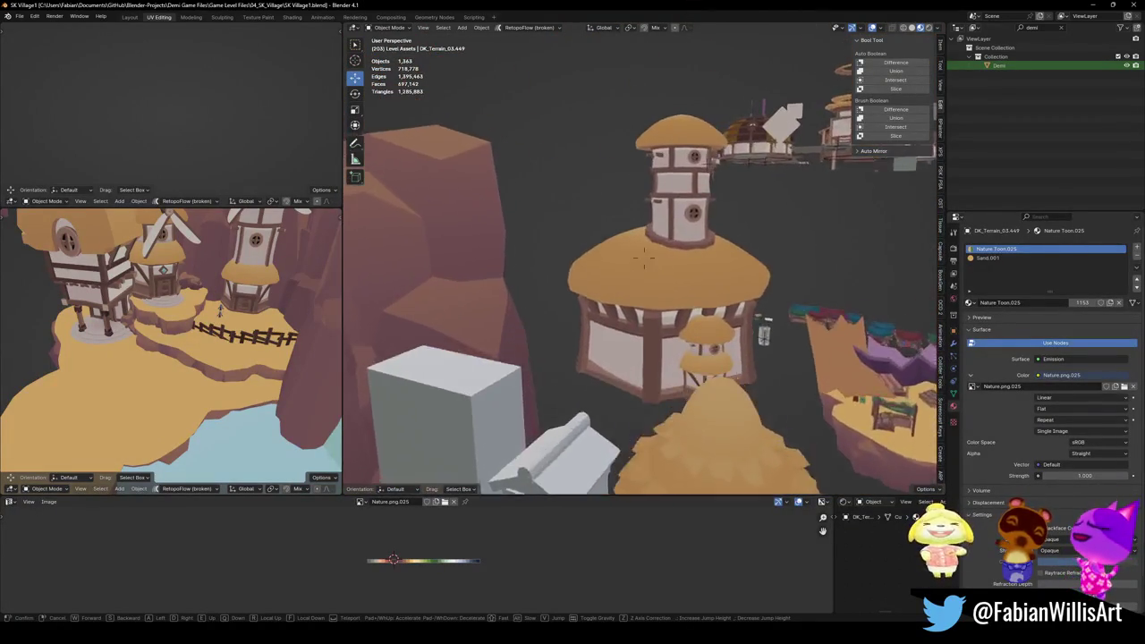
pyautogui.click(450, 250)
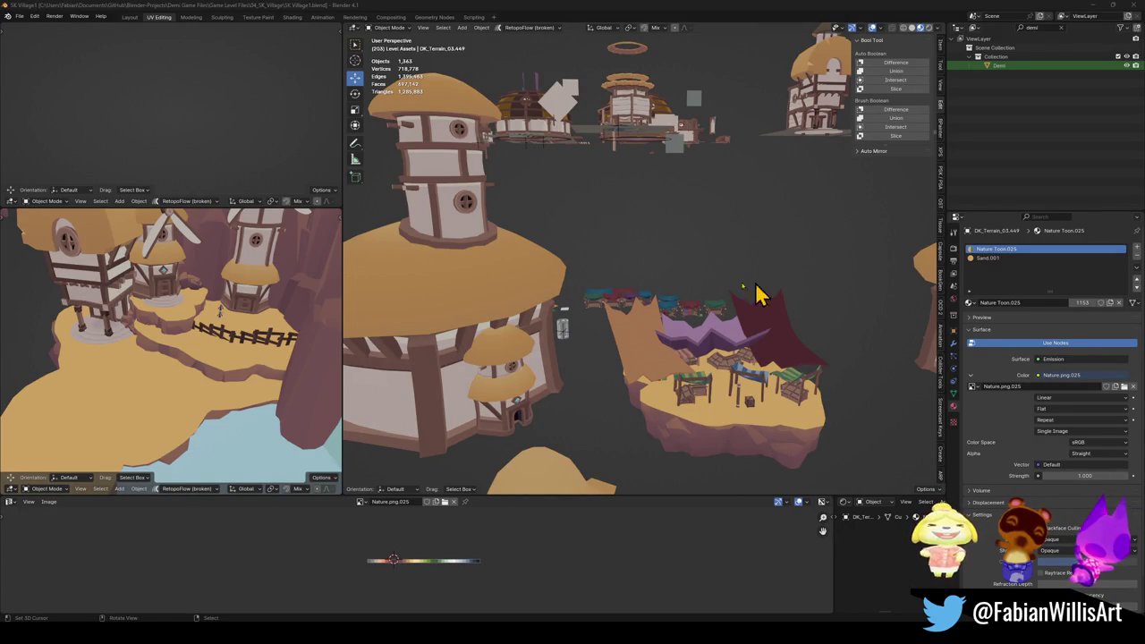
pyautogui.moveTo(676, 298)
pyautogui.mouseDown(button='middle')
pyautogui.moveTo(617, 220)
pyautogui.moveTo(621, 335)
pyautogui.mouseUp(button='middle')
pyautogui.scroll(5, 629, 235)
pyautogui.moveTo(629, 235)
pyautogui.mouseDown(button='middle')
pyautogui.moveTo(628, 255)
pyautogui.moveTo(654, 219)
pyautogui.moveTo(659, 256)
pyautogui.mouseUp(button='middle')
pyautogui.scroll(-2, 659, 260)
pyautogui.scroll(-1, 657, 257)
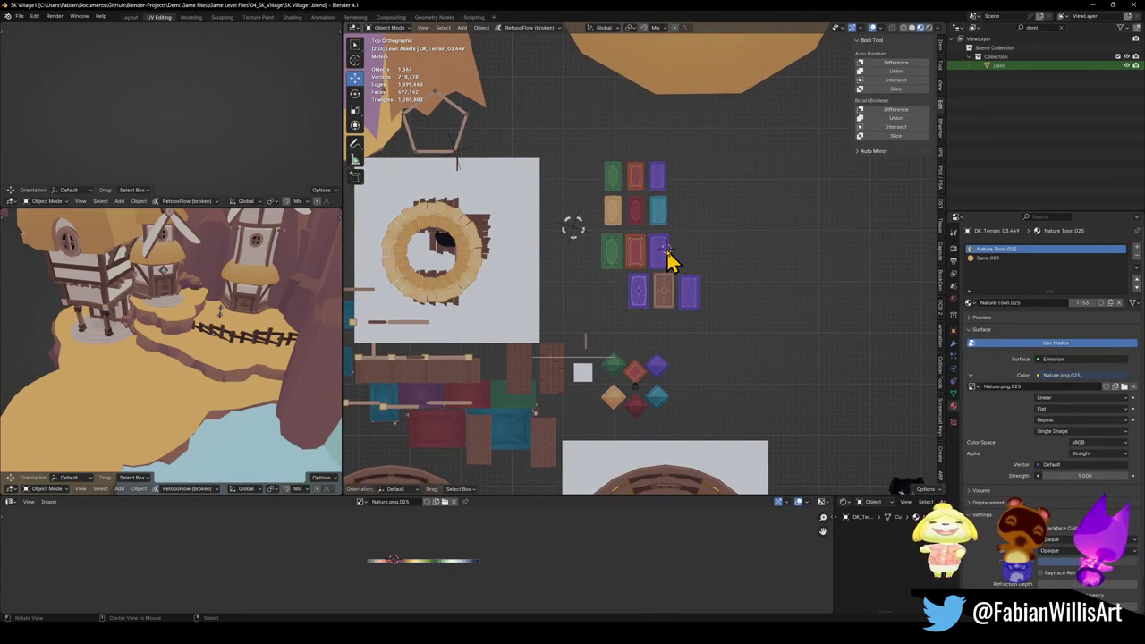
# Step: Add a plane, scale it about 12x, move it right of the rugs, then scale 1.047
pyautogui.scroll(4, 666, 255)
pyautogui.hotkey('shift', 'a')
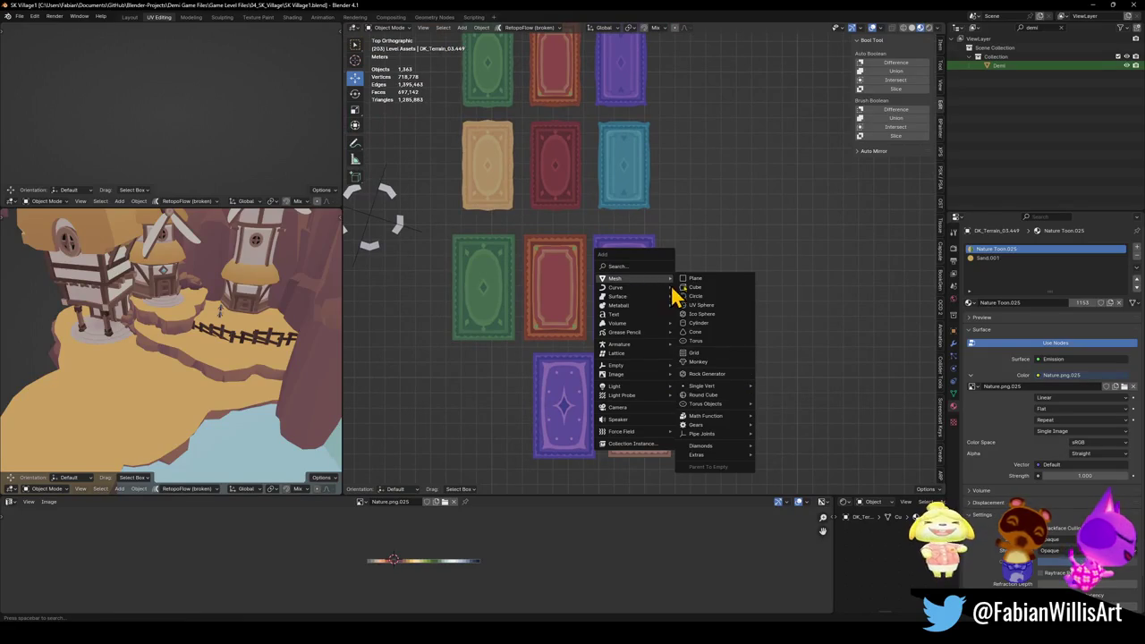
pyautogui.click(694, 278)
pyautogui.scroll(-2, 680, 268)
pyautogui.press('s')
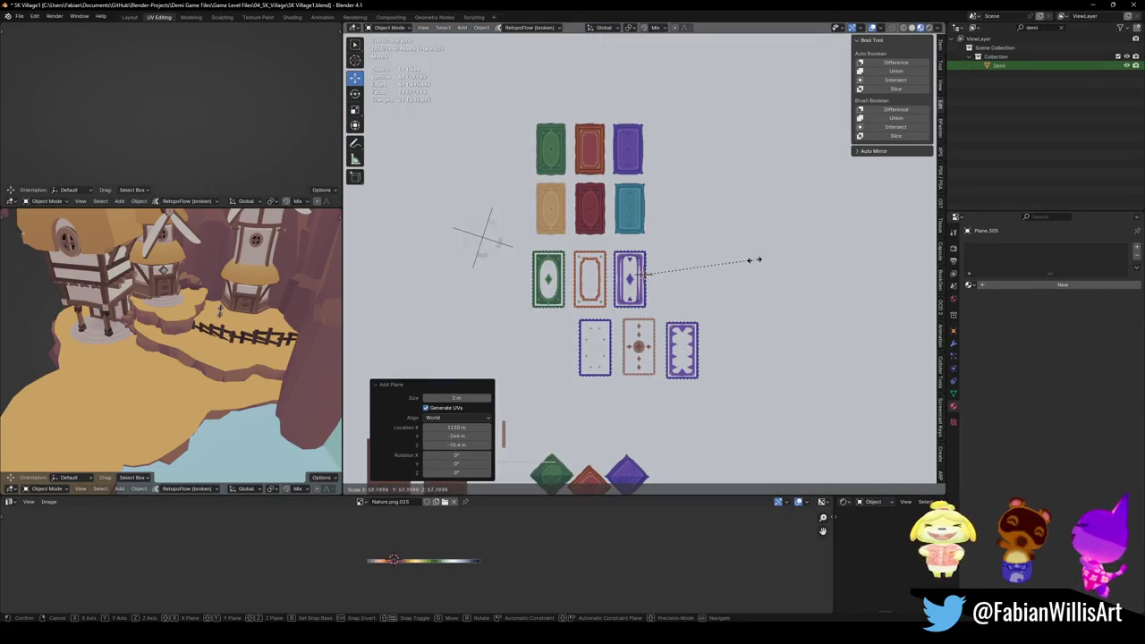
pyautogui.click(651, 268)
pyautogui.press('g')
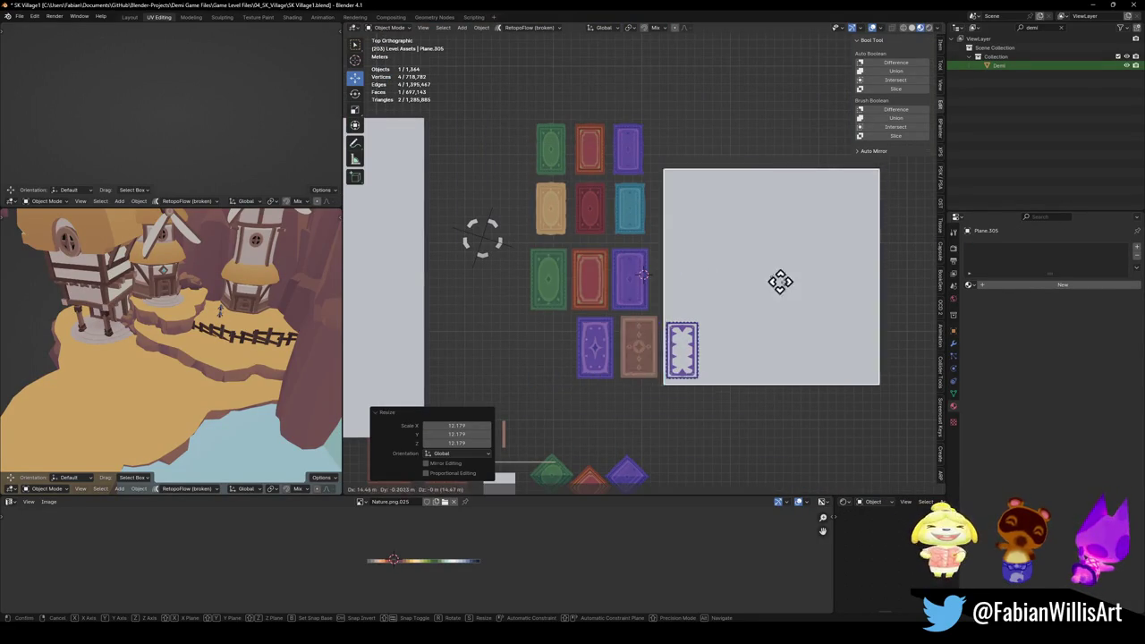
pyautogui.click(787, 269)
pyautogui.scroll(3, 732, 304)
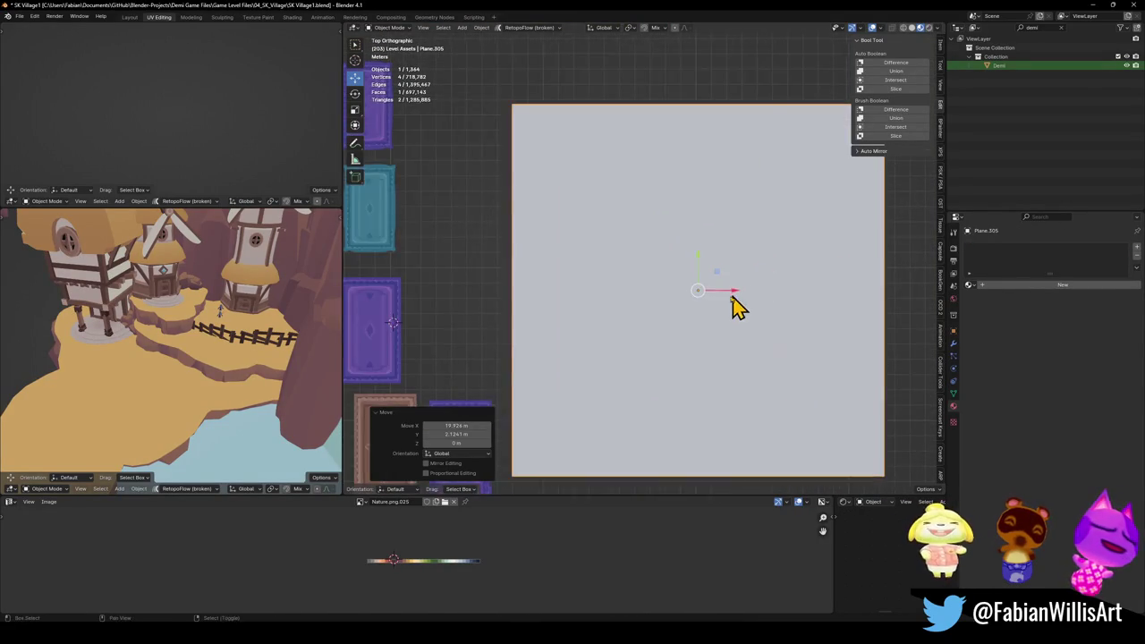
pyautogui.keyDown('shift'); pyautogui.moveTo(732, 304); pyautogui.dragTo(698, 289, button='middle'); pyautogui.keyUp('shift')
pyautogui.scroll(-3, 689, 273)
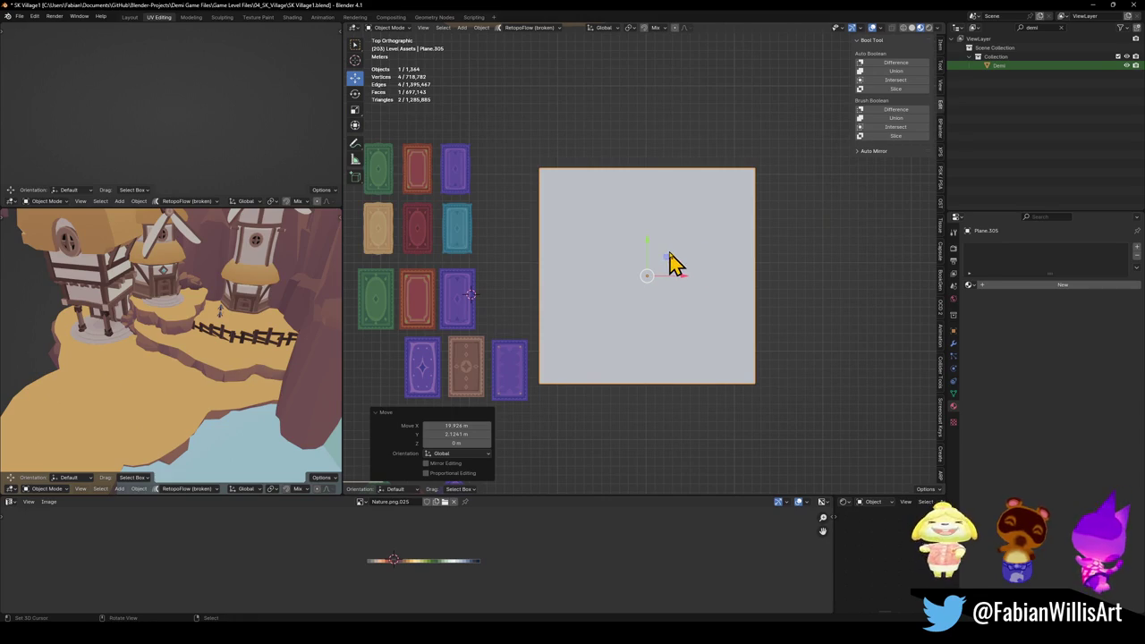
pyautogui.press('s')
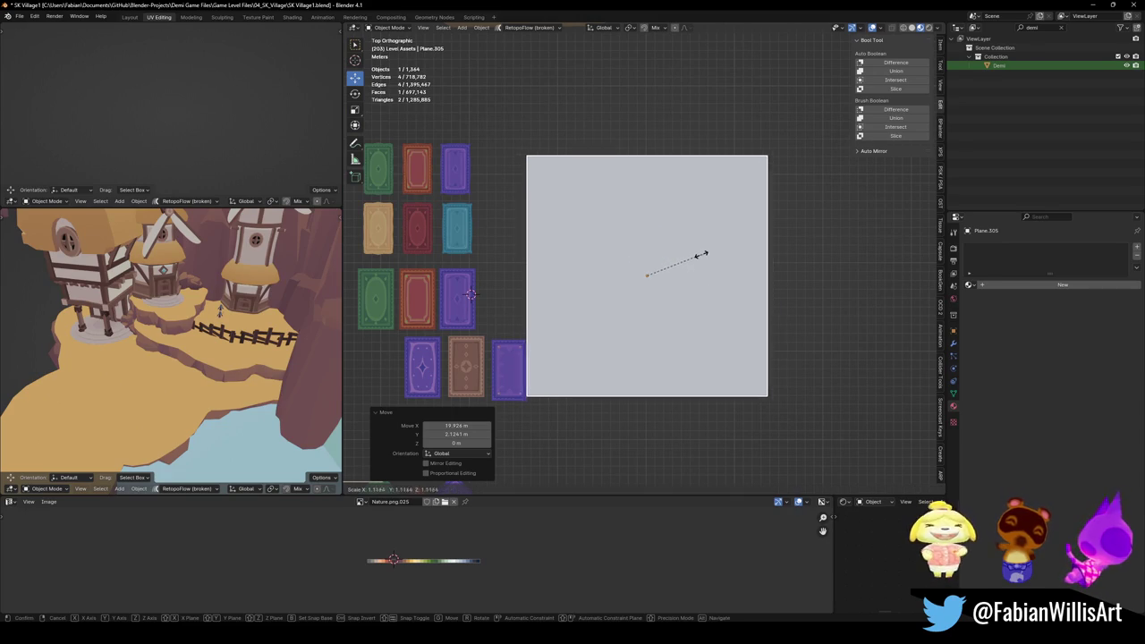
pyautogui.click(700, 257)
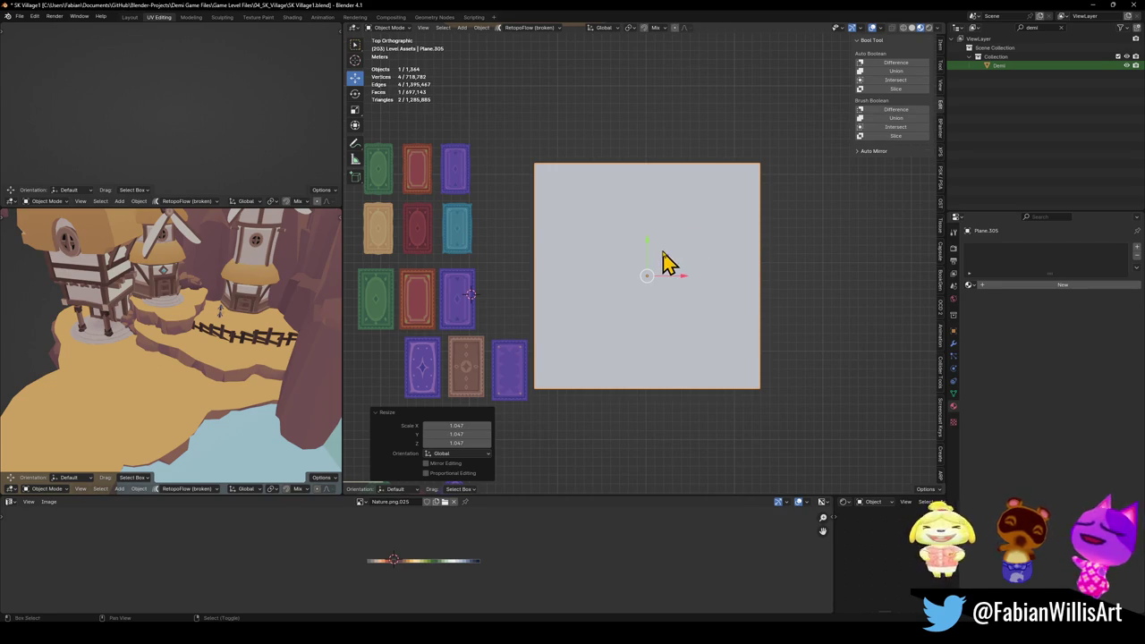
# Step: Apply the plane's rotation and scale, then move it 4.855 m along X
pyautogui.keyDown('shift'); pyautogui.moveTo(664, 263); pyautogui.dragTo(674, 268, button='middle'); pyautogui.keyUp('shift')
pyautogui.hotkey('ctrl', 'a')
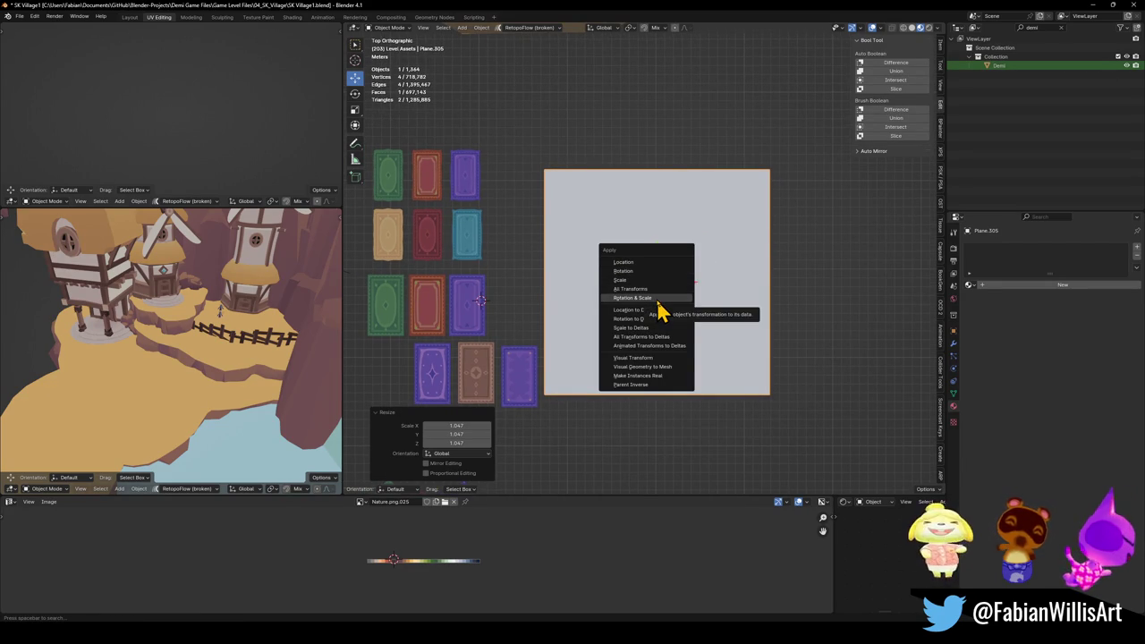
pyautogui.click(659, 304)
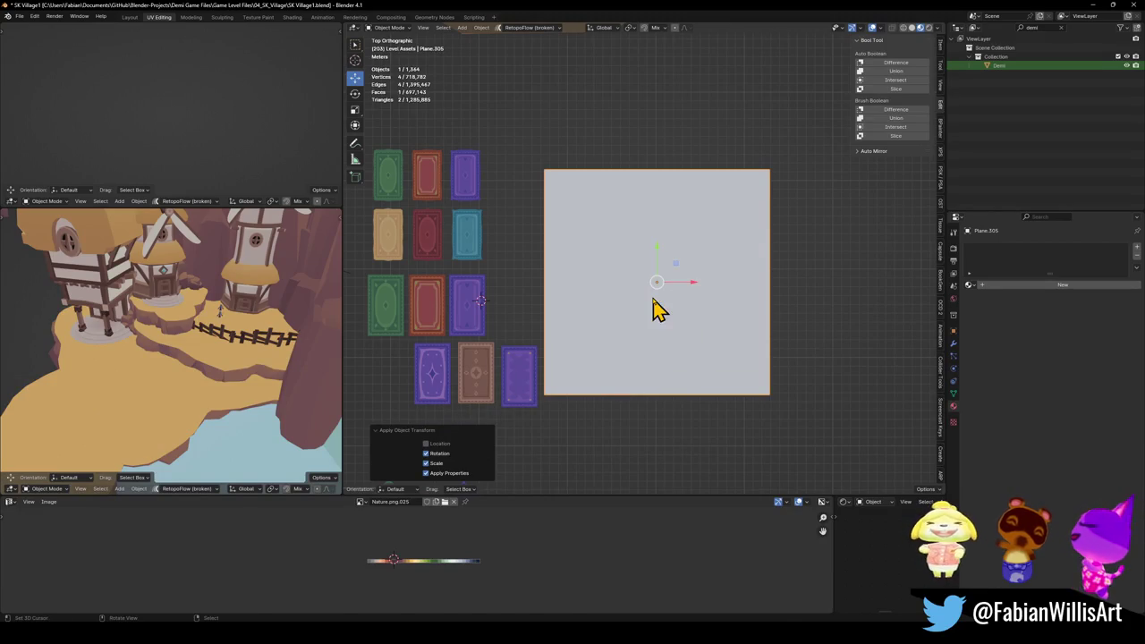
pyautogui.press('g')
pyautogui.press('x')
pyautogui.click(702, 310)
pyautogui.keyDown('shift'); pyautogui.moveTo(733, 295); pyautogui.dragTo(698, 285, button='middle'); pyautogui.keyUp('shift')
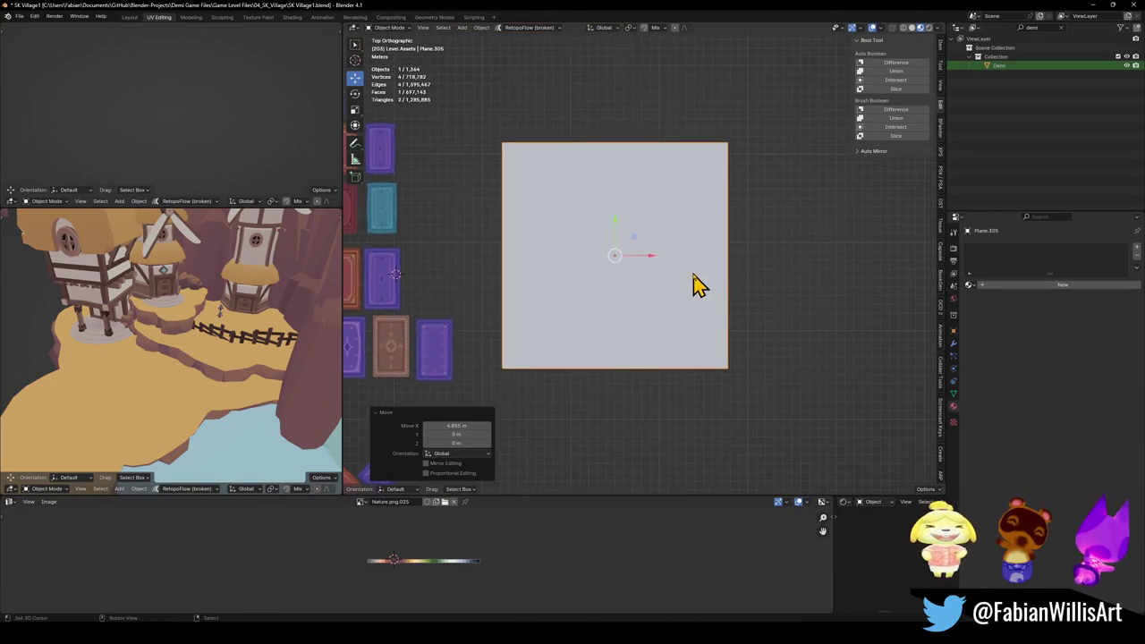
# Step: In Edit Mode, raise the plane's bottom edge along Y to make a thin strip
pyautogui.scroll(3, 699, 284)
pyautogui.scroll(-3, 697, 307)
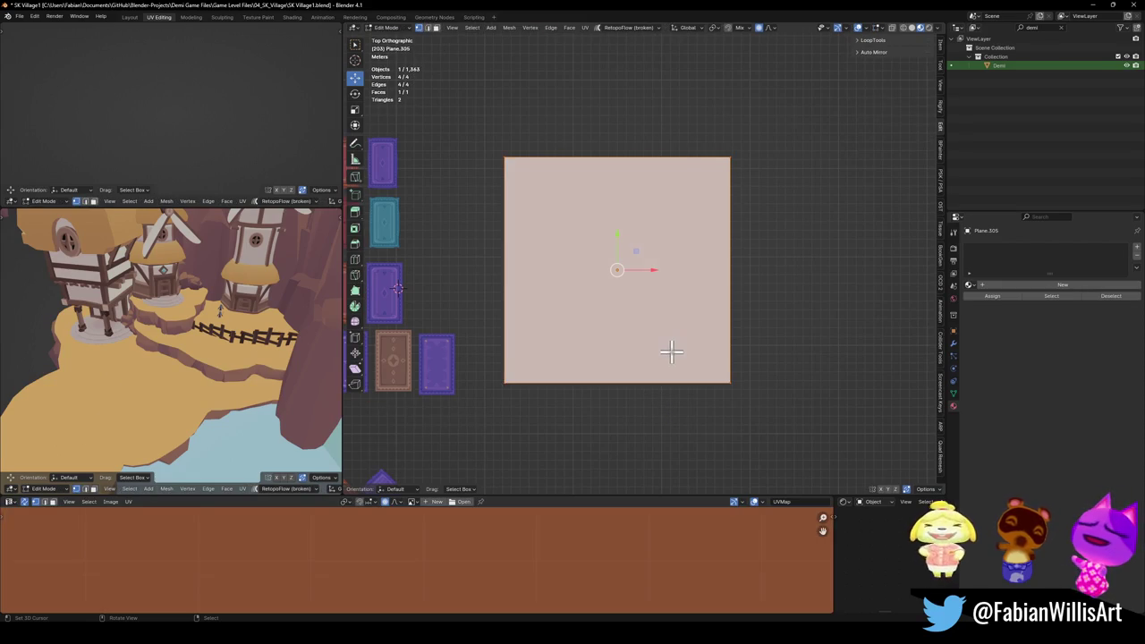
pyautogui.scroll(-2, 677, 340)
pyautogui.scroll(2, 695, 342)
pyautogui.press('Tab')
pyautogui.click(629, 400)
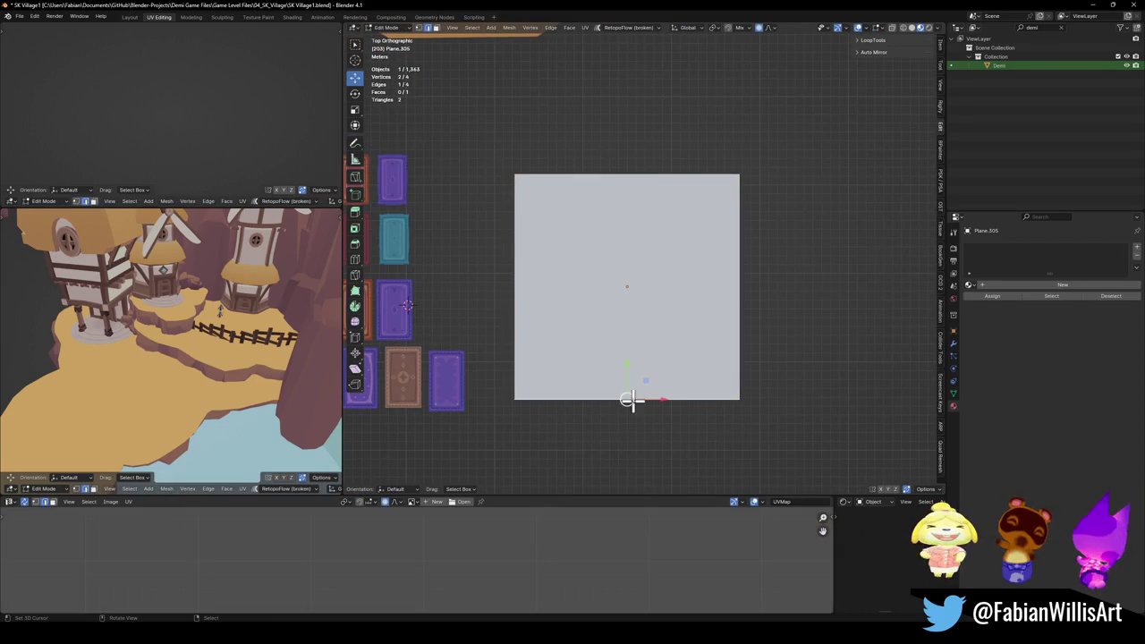
pyautogui.click(634, 403)
pyautogui.press('g')
pyautogui.press('y')
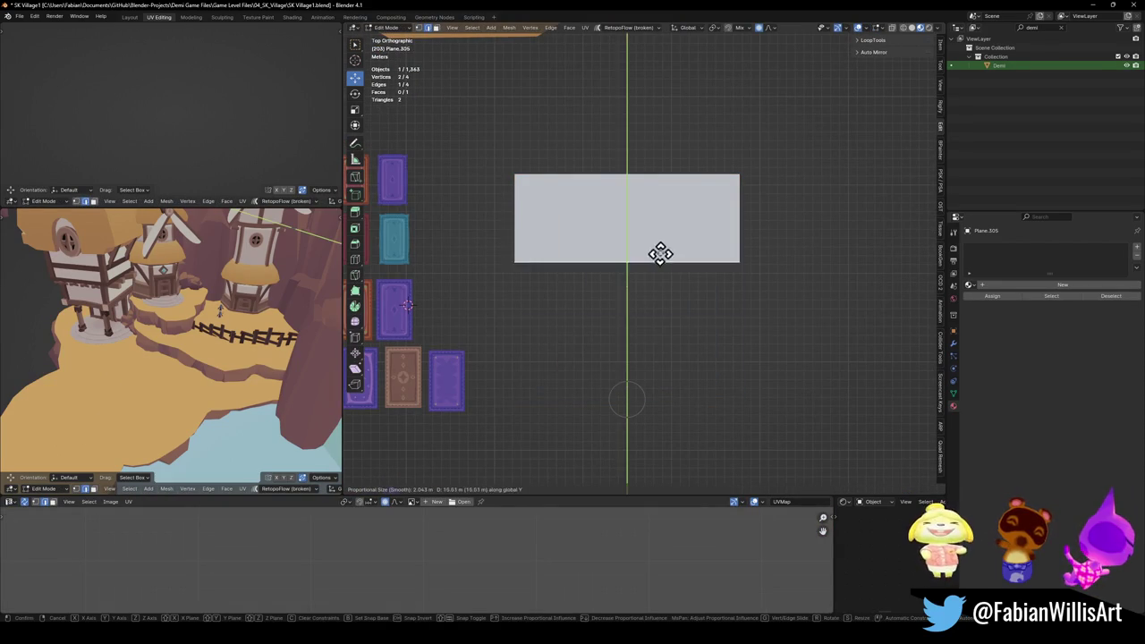
pyautogui.click(665, 235)
# Step: Compare against the rug tiles, readjust the bottom edge along Y, and return to Object Mode
pyautogui.keyDown('shift'); pyautogui.moveTo(537, 237); pyautogui.dragTo(626, 309, button='middle'); pyautogui.keyUp('shift')
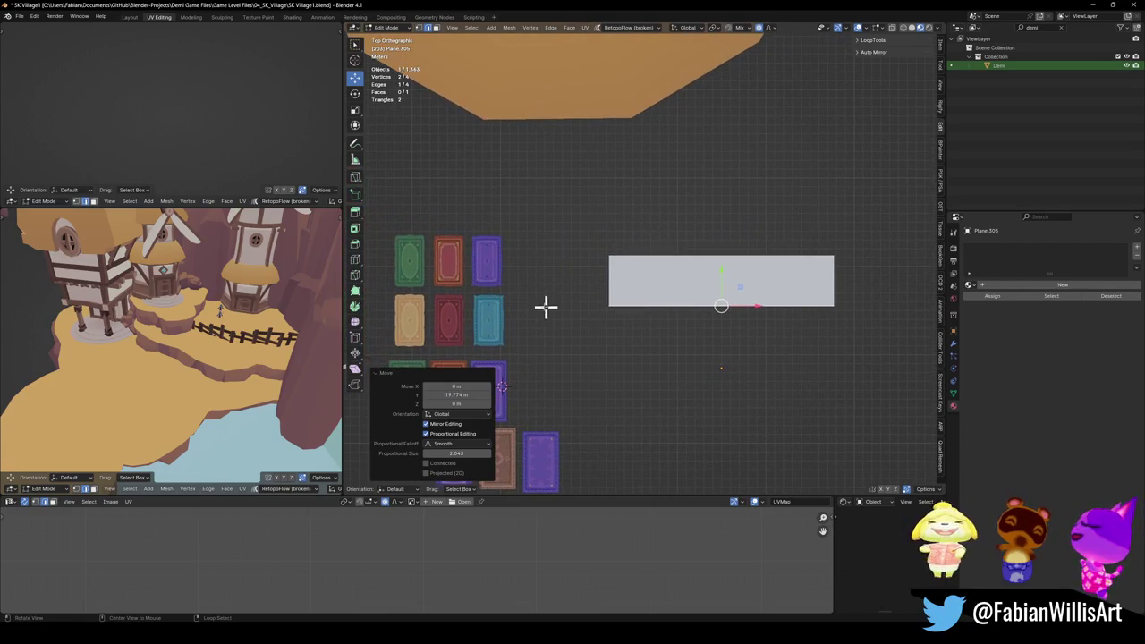
pyautogui.keyDown('shift'); pyautogui.moveTo(483, 265); pyautogui.dragTo(659, 277, button='middle'); pyautogui.keyUp('shift')
pyautogui.scroll(1, 659, 276)
pyautogui.scroll(4, 647, 280)
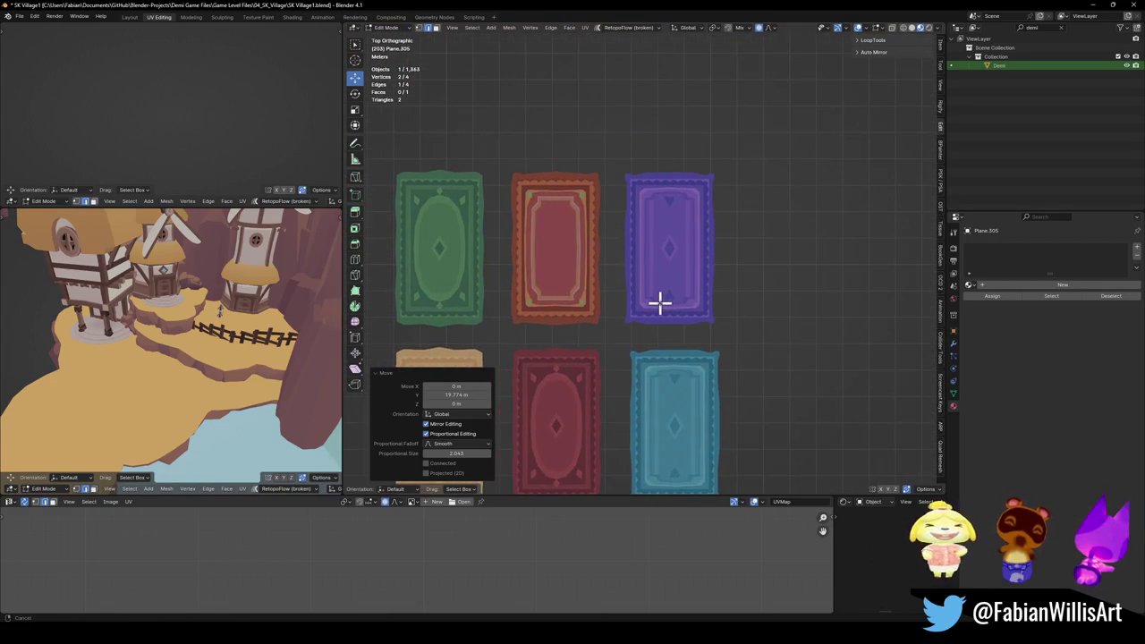
pyautogui.scroll(-6, 662, 286)
pyautogui.scroll(5, 659, 288)
pyautogui.moveTo(654, 286)
pyautogui.keyDown('shift'); pyautogui.mouseDown(button='middle')
pyautogui.moveTo(634, 288)
pyautogui.moveTo(659, 153)
pyautogui.mouseUp(button='middle'); pyautogui.keyUp('shift')
pyautogui.scroll(-3, 674, 242)
pyautogui.scroll(1, 664, 268)
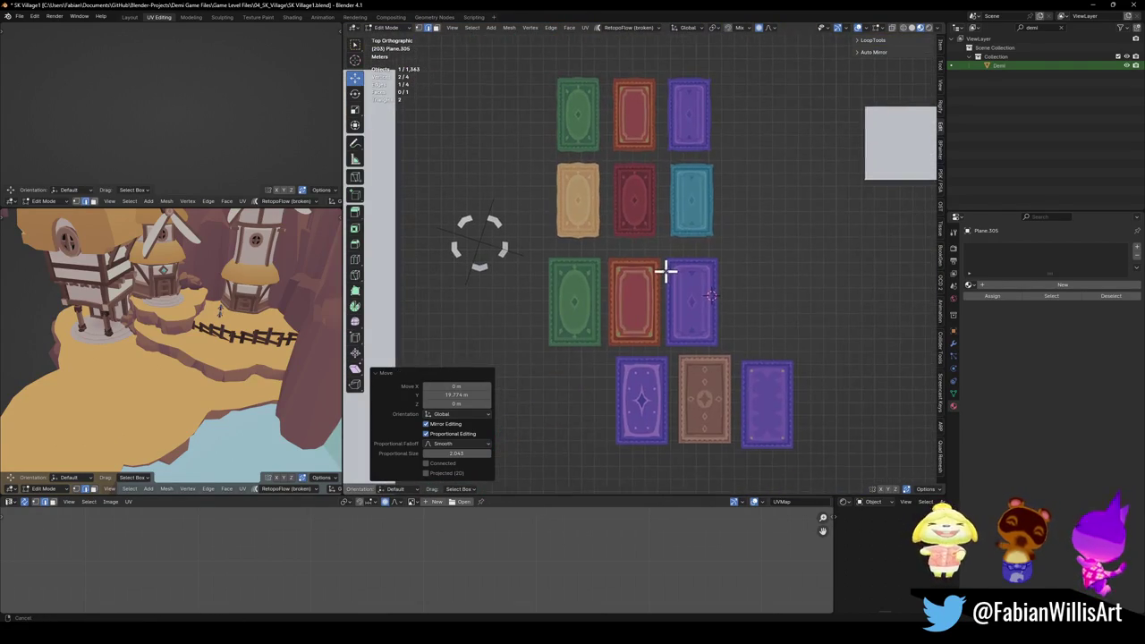
pyautogui.scroll(1, 656, 242)
pyautogui.scroll(1, 641, 232)
pyautogui.keyDown('shift'); pyautogui.moveTo(640, 231); pyautogui.dragTo(583, 298, button='middle'); pyautogui.keyUp('shift')
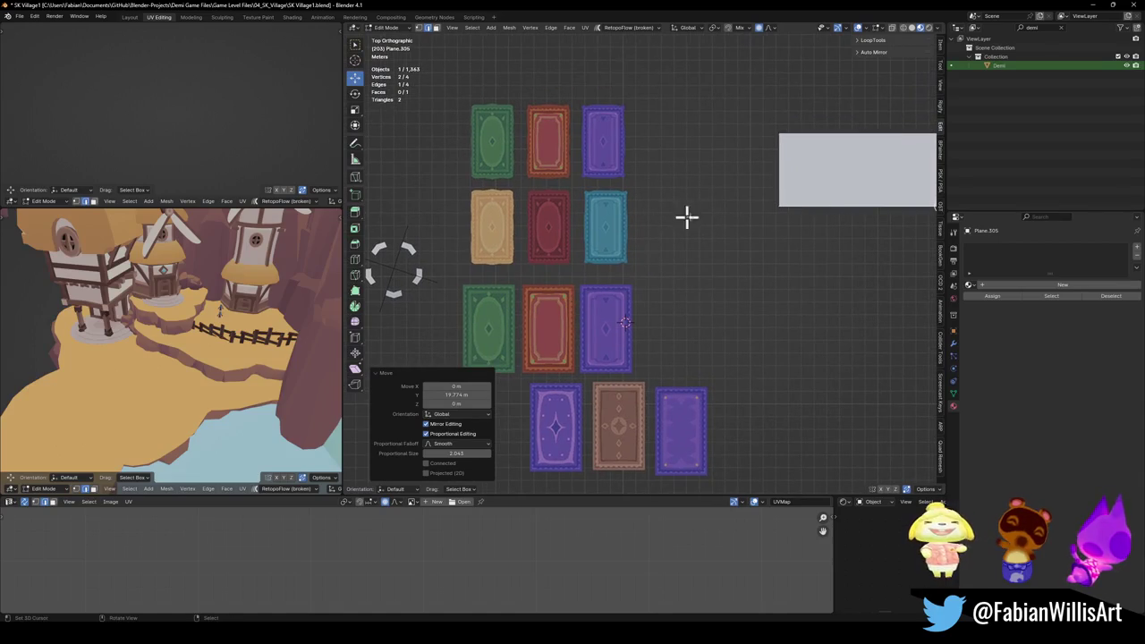
pyautogui.keyDown('shift'); pyautogui.moveTo(837, 230); pyautogui.dragTo(629, 353, button='middle'); pyautogui.keyUp('shift')
pyautogui.press('g')
pyautogui.press('y')
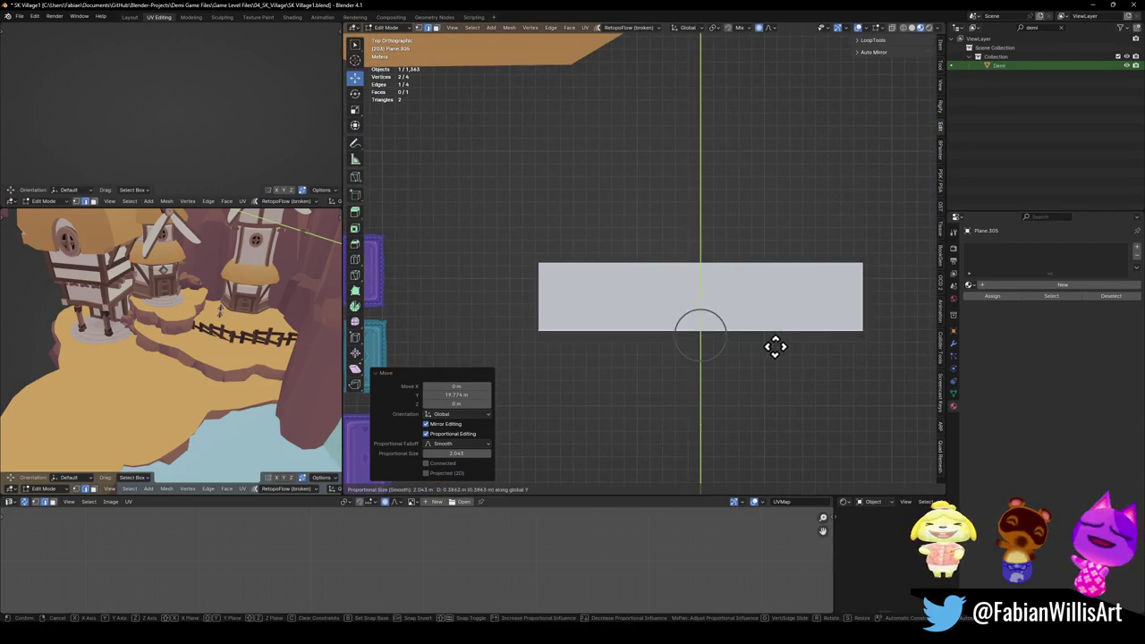
pyautogui.click(771, 348)
pyautogui.scroll(-4, 729, 336)
pyautogui.press('Tab')
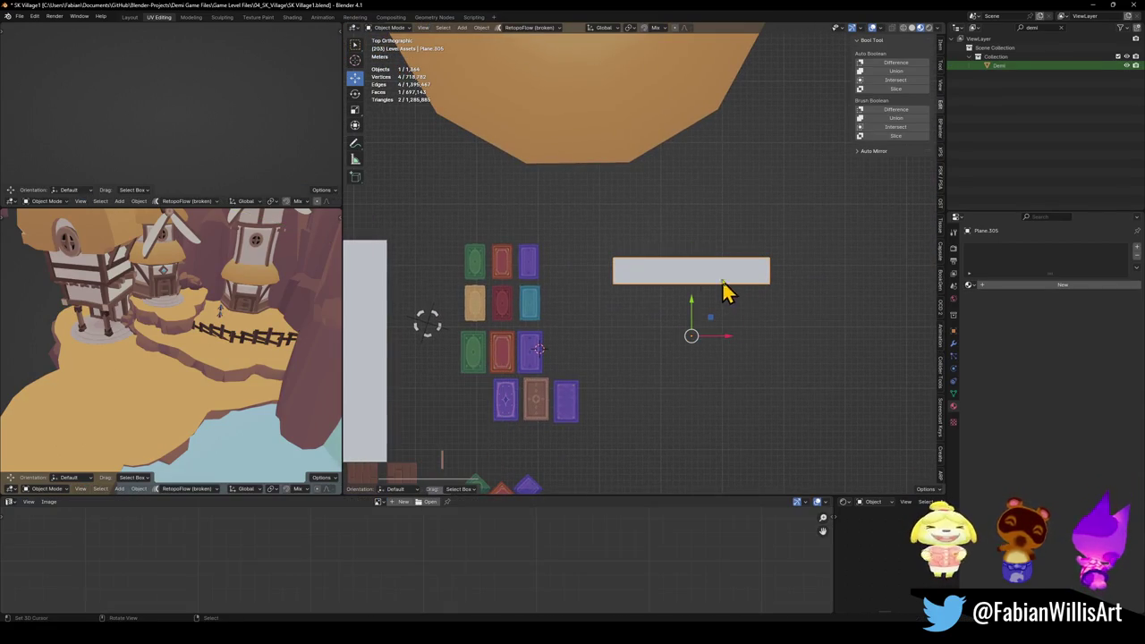
# Step: Move the thin strip's origin to the 3D cursor snapped on its right edge
pyautogui.scroll(3, 757, 307)
pyautogui.press('KP_Decimal')
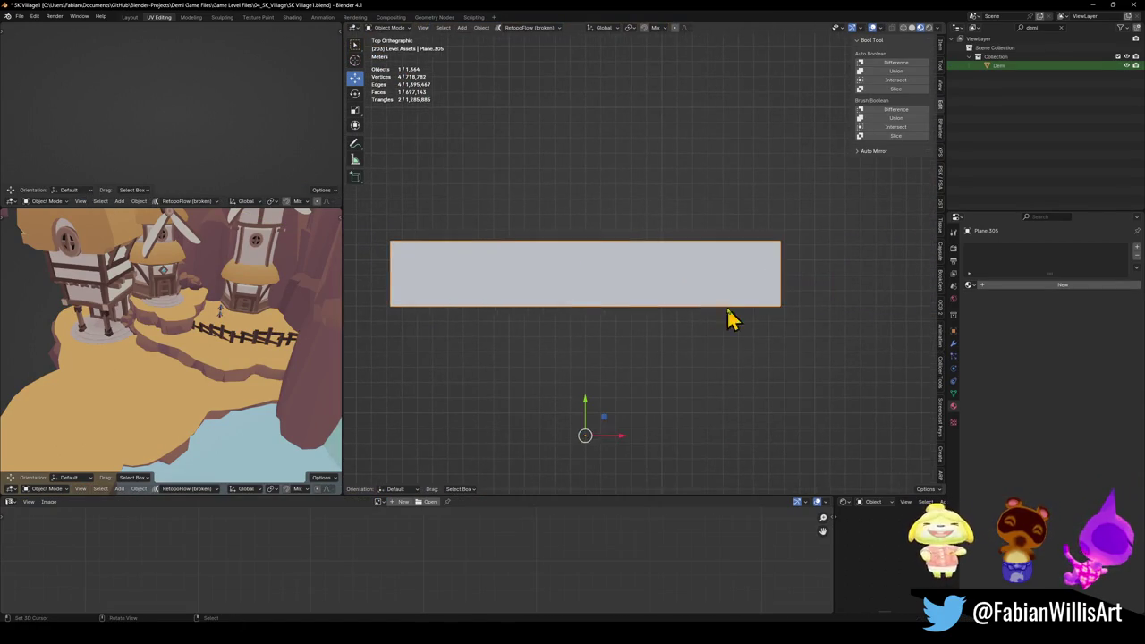
pyautogui.press('Tab')
pyautogui.click(780, 273)
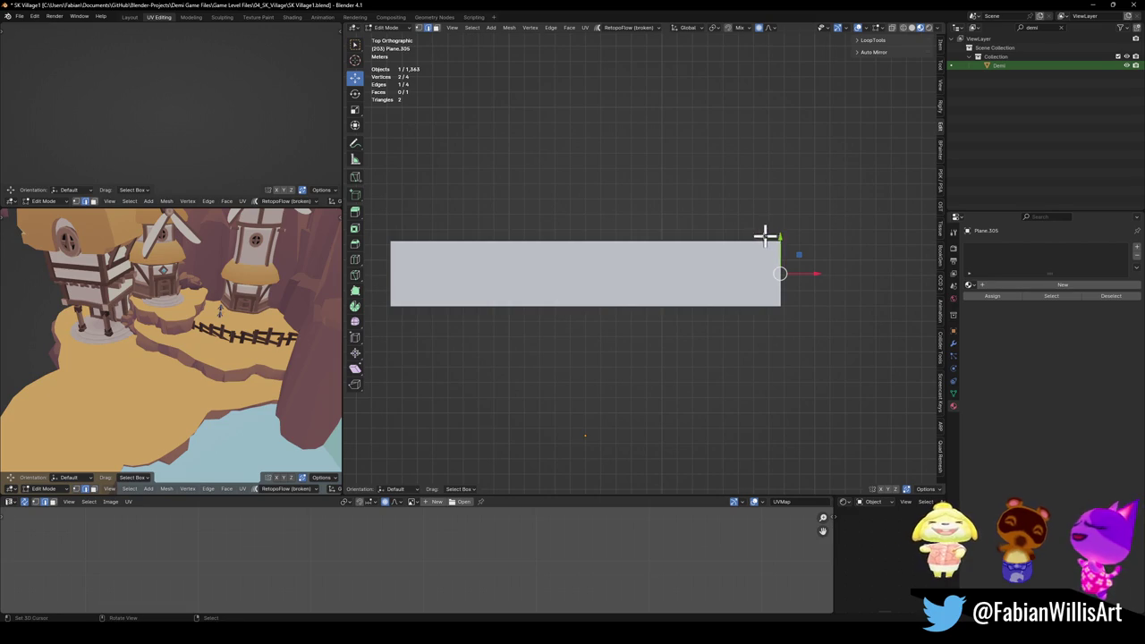
pyautogui.press('Tab')
pyautogui.scroll(-2, 724, 260)
pyautogui.press('q')
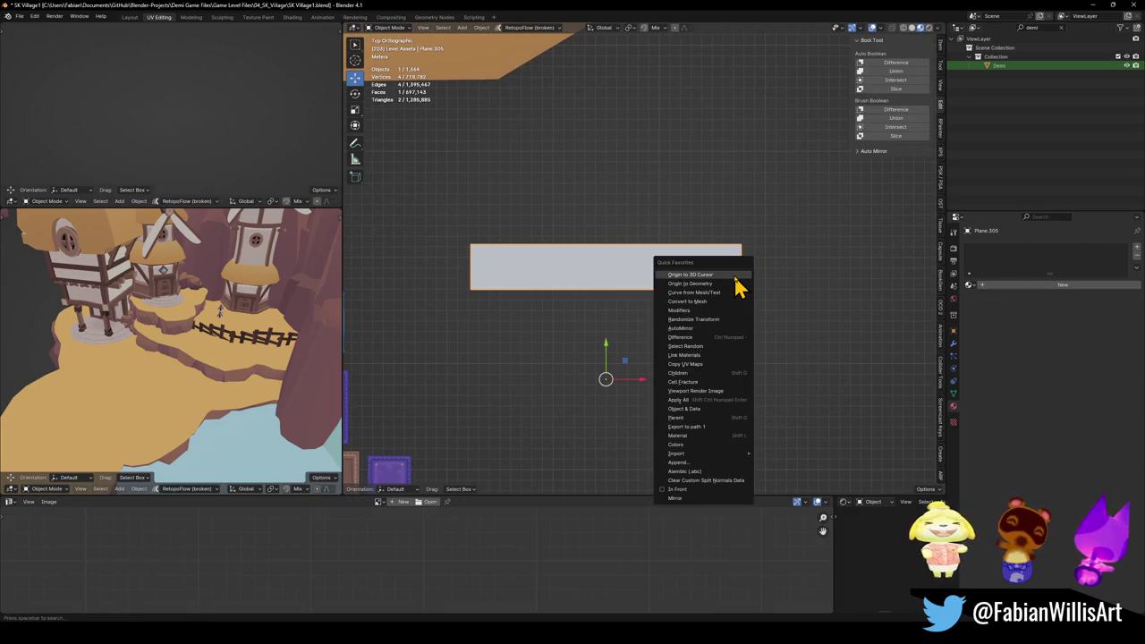
pyautogui.click(735, 274)
# Step: Link the purple rug card's palette material onto the strip
pyautogui.scroll(-2, 665, 281)
pyautogui.hscroll(-3, 685, 301)
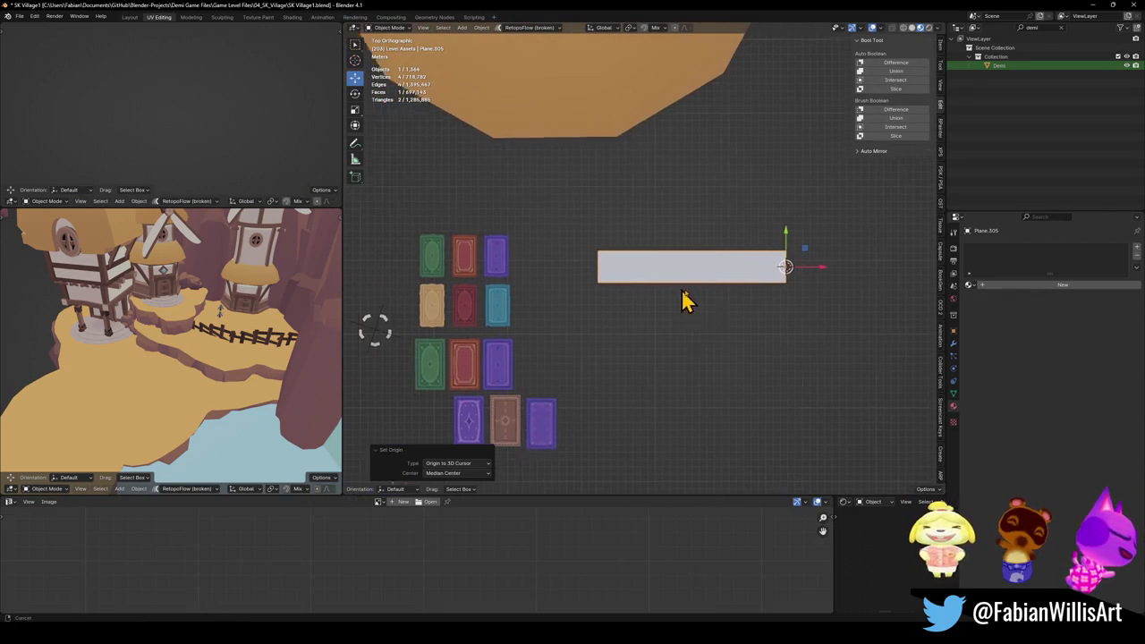
pyautogui.keyDown('shift'); pyautogui.click(523, 266); pyautogui.keyUp('shift')
pyautogui.scroll(3, 665, 301)
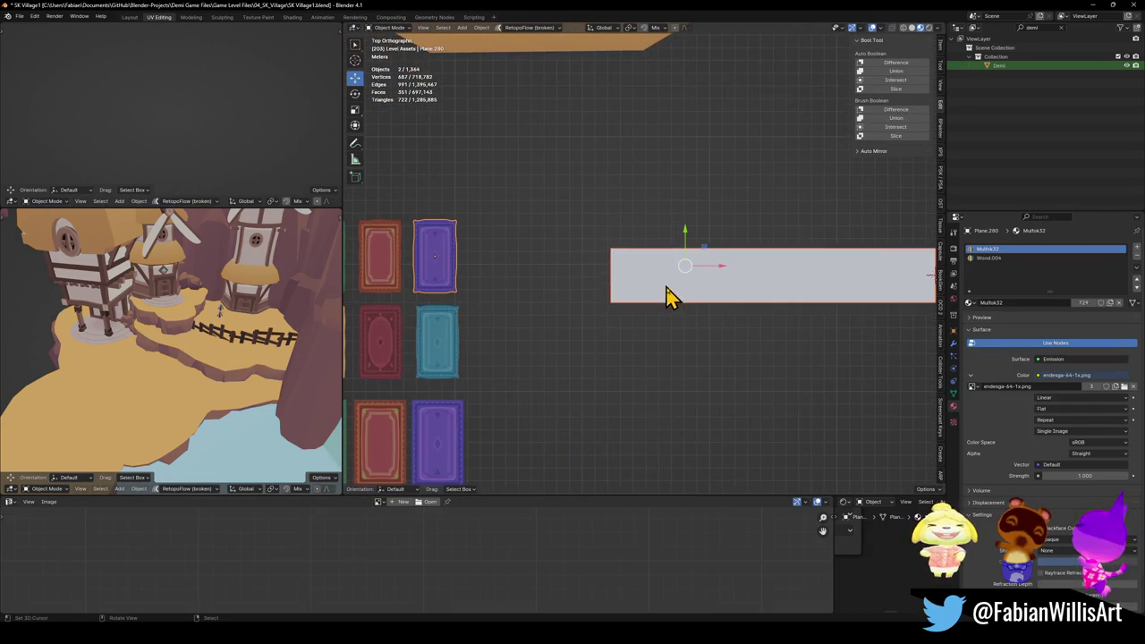
pyautogui.press('q')
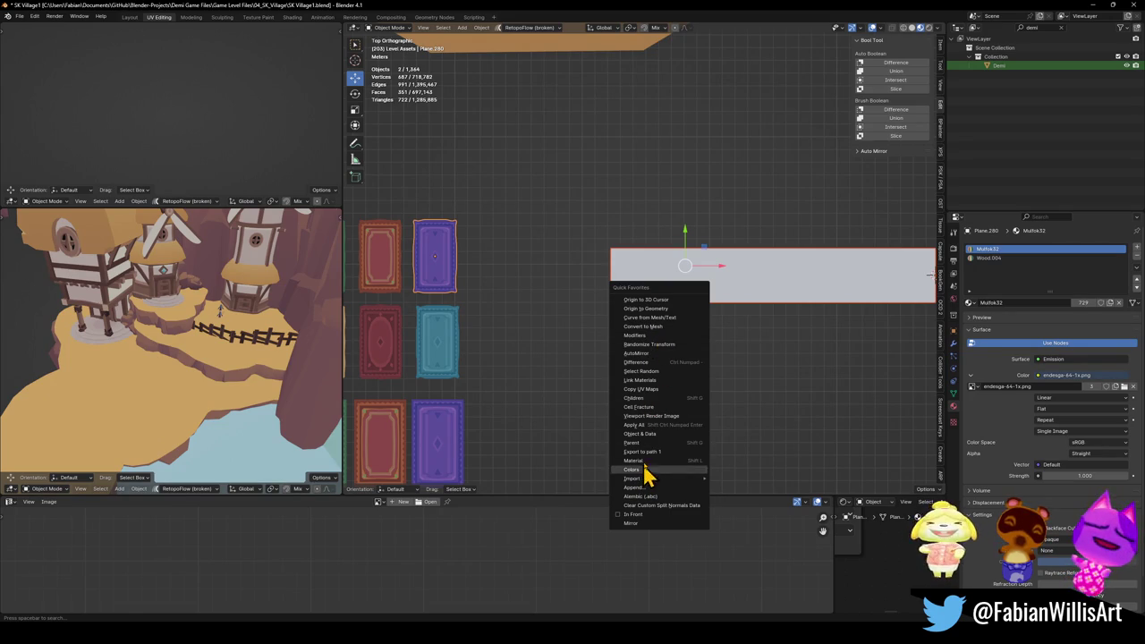
pyautogui.click(658, 382)
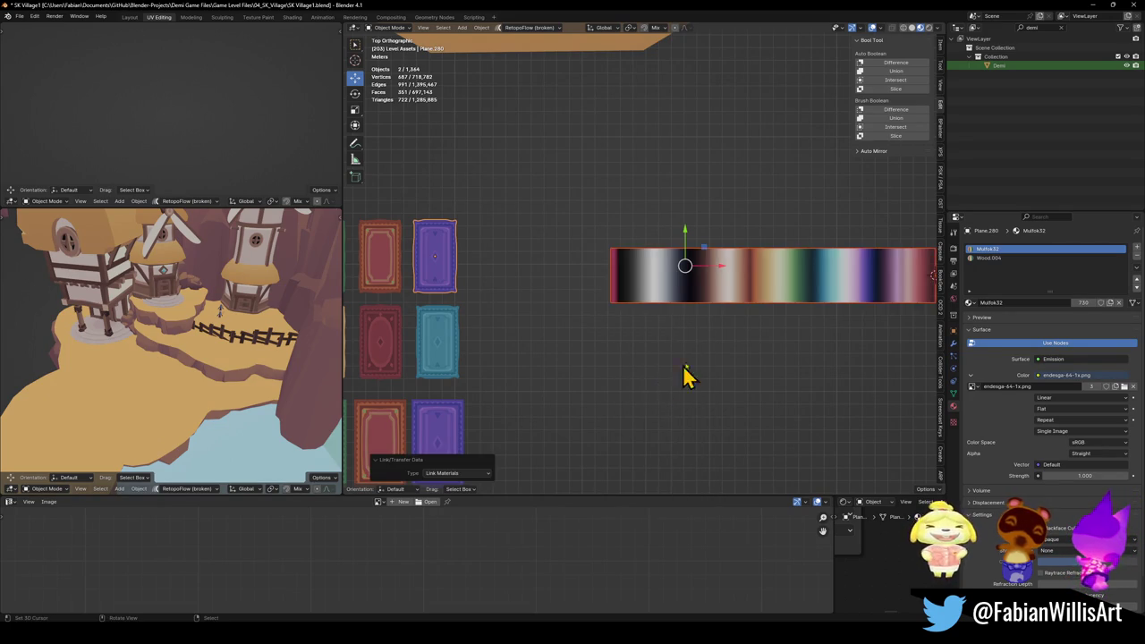
# Step: Collapse the strip's UVs to a point and slide them horizontally onto the blue palette colour
pyautogui.scroll(-3, 685, 379)
pyautogui.press('Tab')
pyautogui.scroll(2, 695, 289)
pyautogui.hotkey('shift', 's')
pyautogui.click(456, 565)
pyautogui.press('g')
pyautogui.press('x')
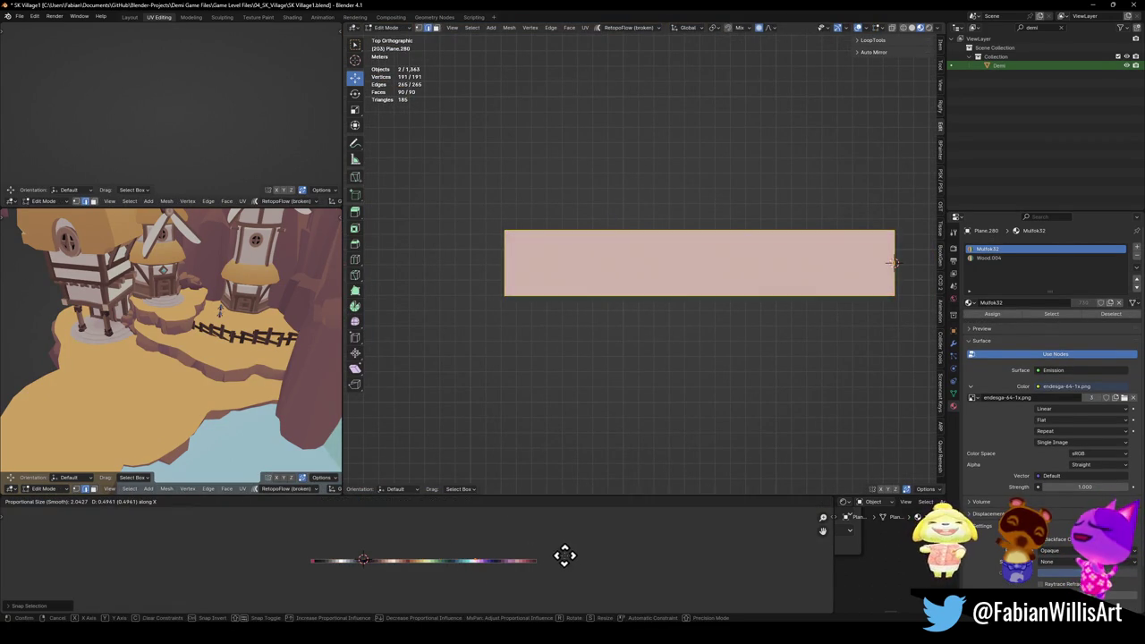
pyautogui.click(540, 548)
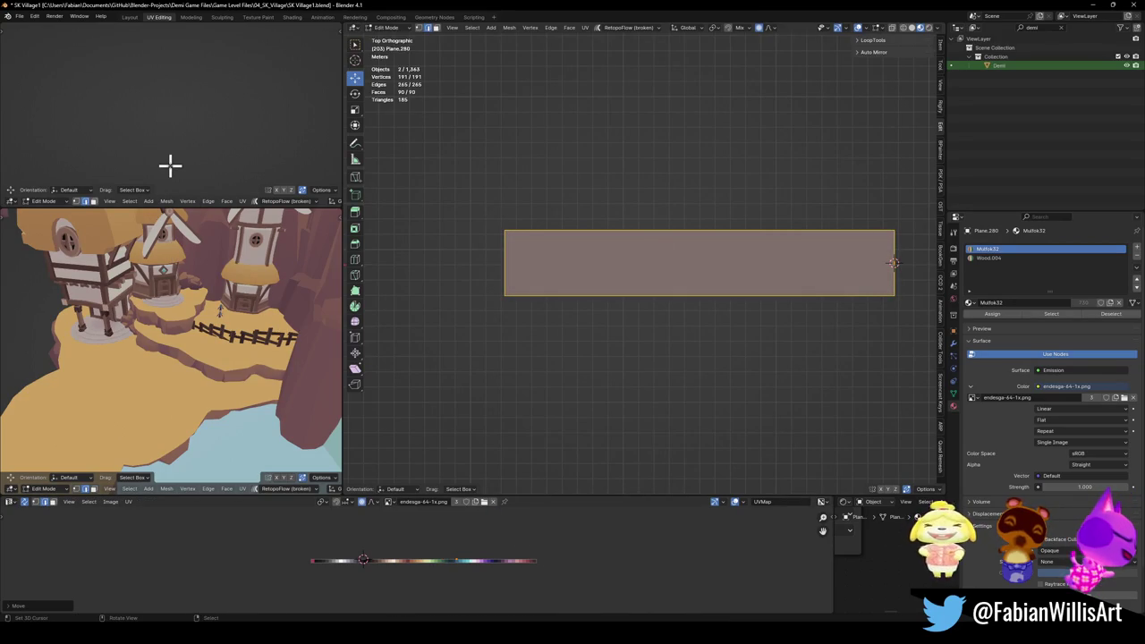
# Step: Frame the strip in top view and deselect it to check its solid blue colour
pyautogui.press('KP_7')
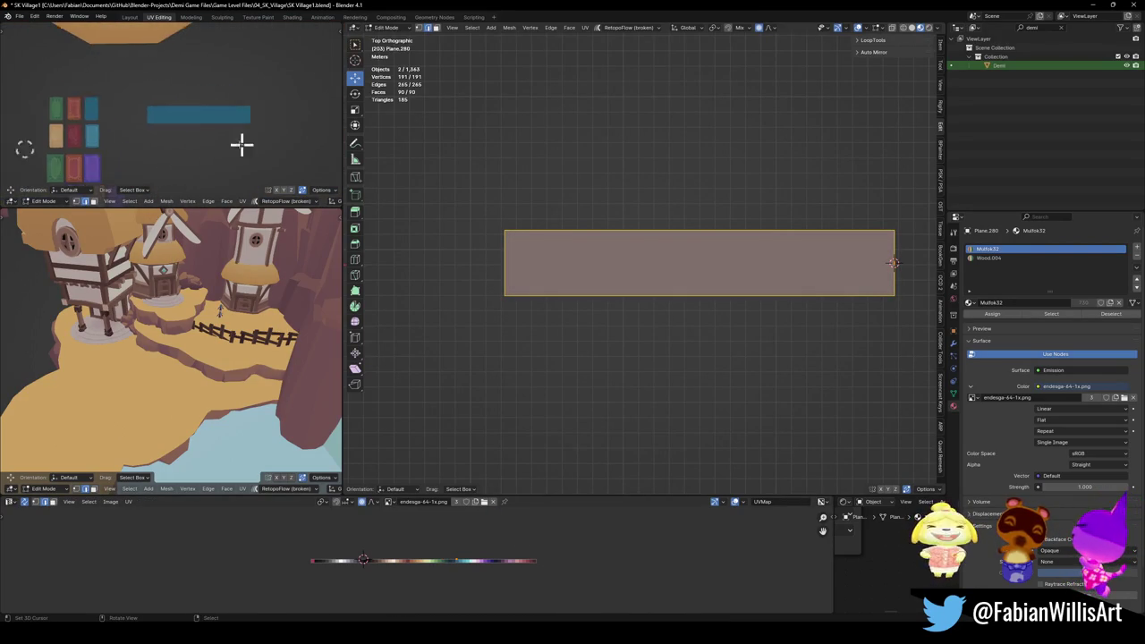
pyautogui.scroll(4, 241, 143)
pyautogui.scroll(2, 778, 242)
pyautogui.keyDown('shift'); pyautogui.moveTo(787, 253); pyautogui.dragTo(616, 275, button='middle'); pyautogui.keyUp('shift')
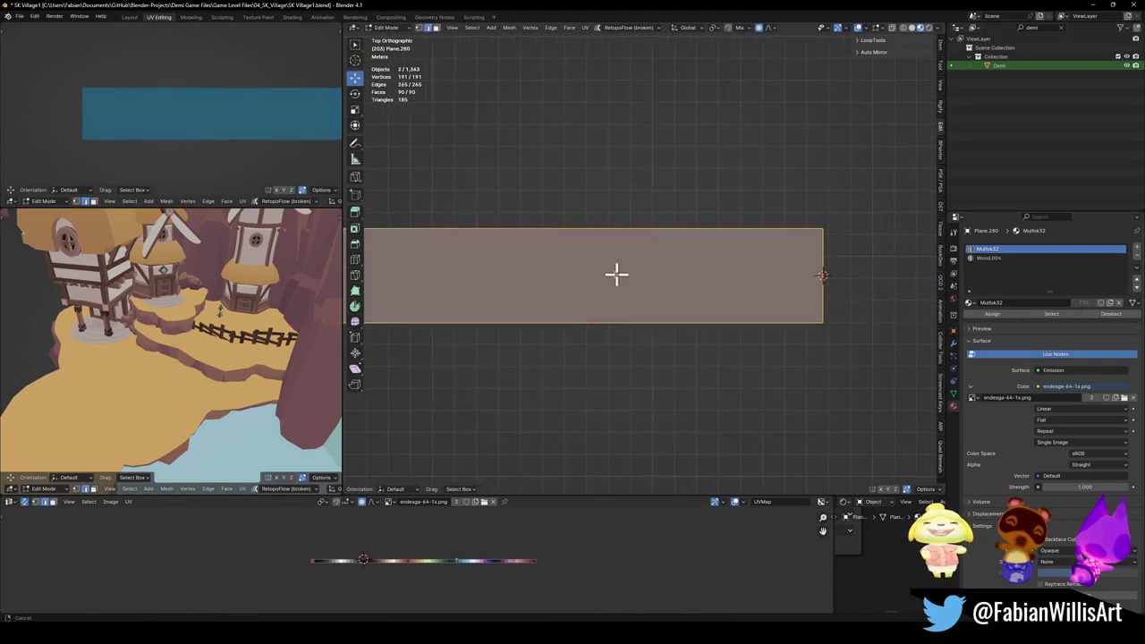
pyautogui.scroll(1, 680, 268)
pyautogui.keyDown('shift'); pyautogui.moveTo(710, 266); pyautogui.dragTo(708, 282, button='middle'); pyautogui.keyUp('shift')
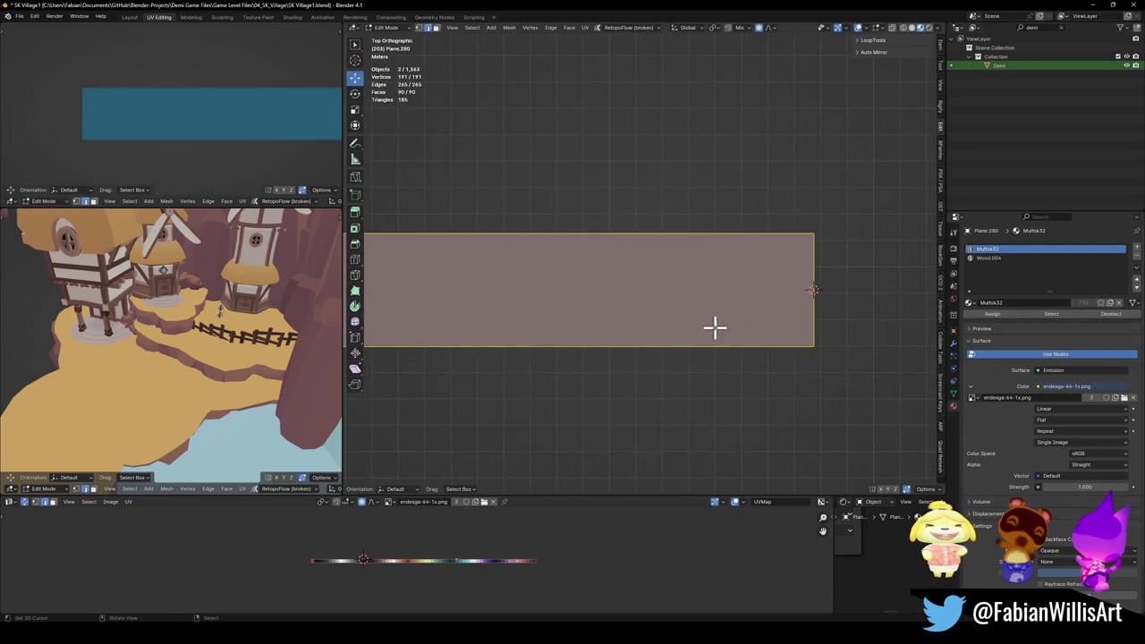
pyautogui.hotkey('alt', 'a')
pyautogui.scroll(-4, 705, 312)
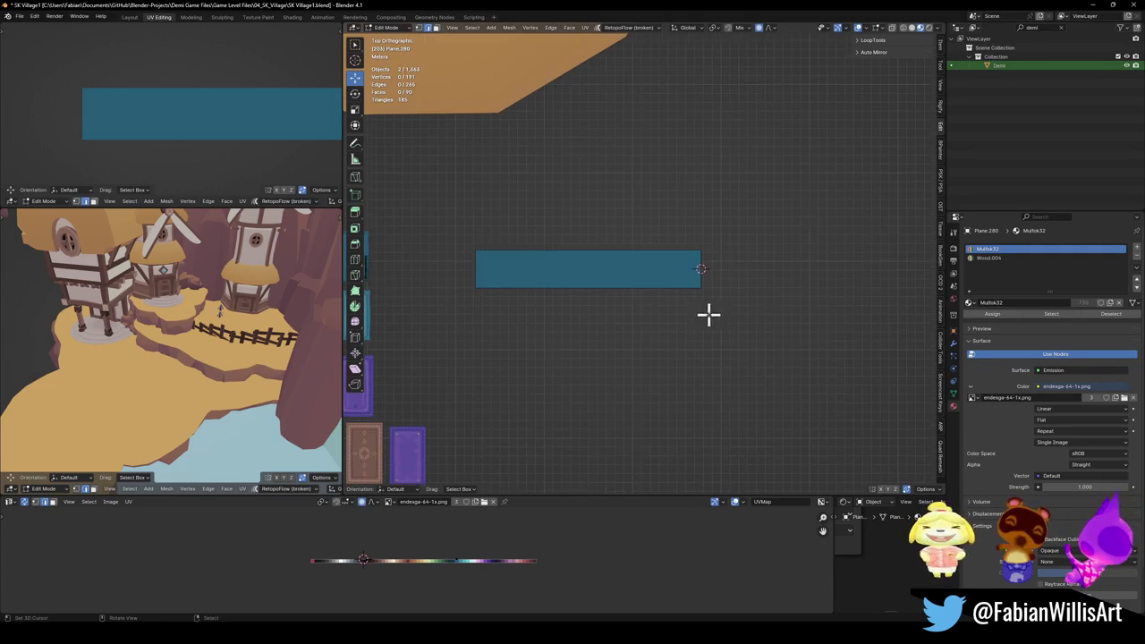
# Step: Isolate the strip and place a duplicate of it above the original
pyautogui.press('a')
pyautogui.press('p')
pyautogui.click(578, 301)
pyautogui.press('Tab')
pyautogui.press('Tab')
pyautogui.press('KP_Decimal')
pyautogui.hotkey('shift', 'd')
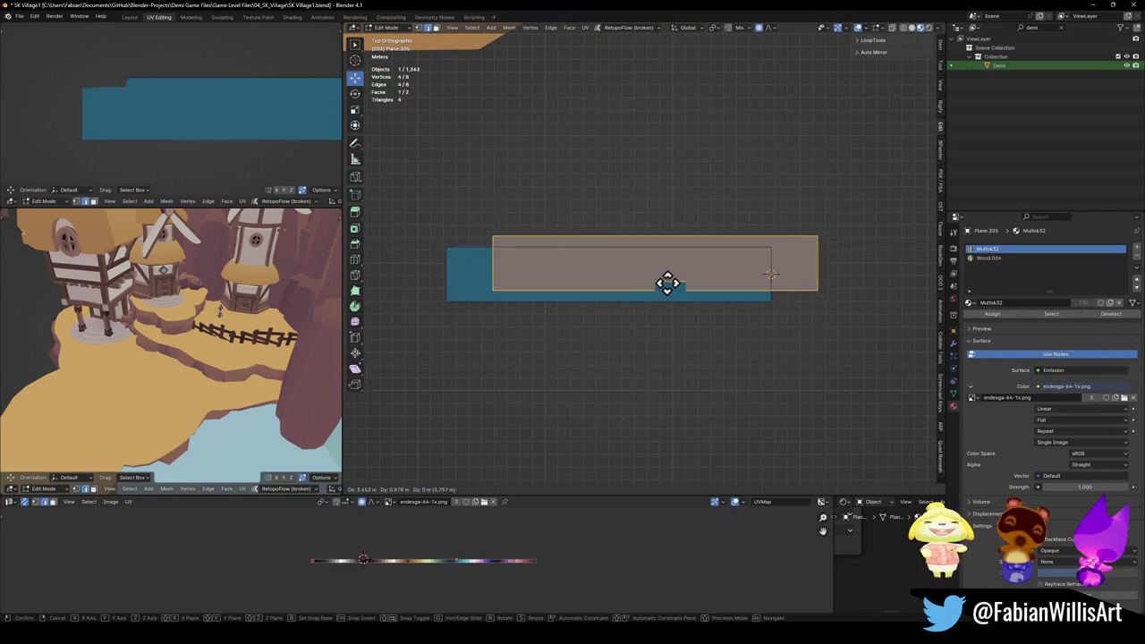
pyautogui.click(641, 255)
# Step: Shrink the top strip to about 0.188 and shift its UVs to a lighter colour
pyautogui.hotkey('alt', 'a')
pyautogui.press('a')
pyautogui.click(653, 211)
pyautogui.press('s')
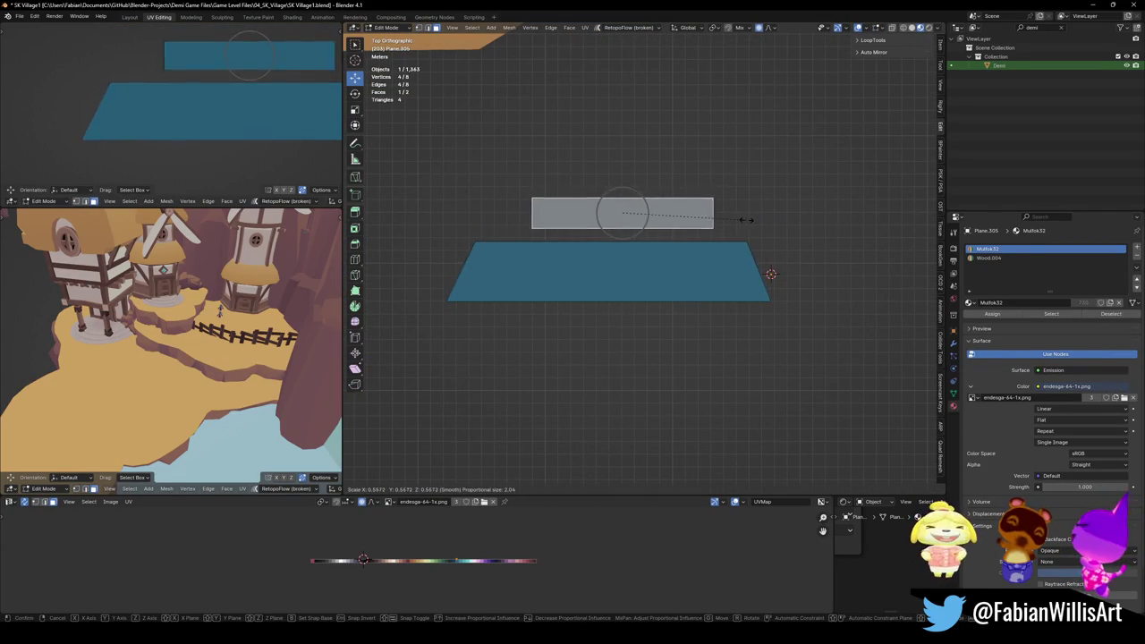
pyautogui.rightClick(746, 219)
pyautogui.press('s')
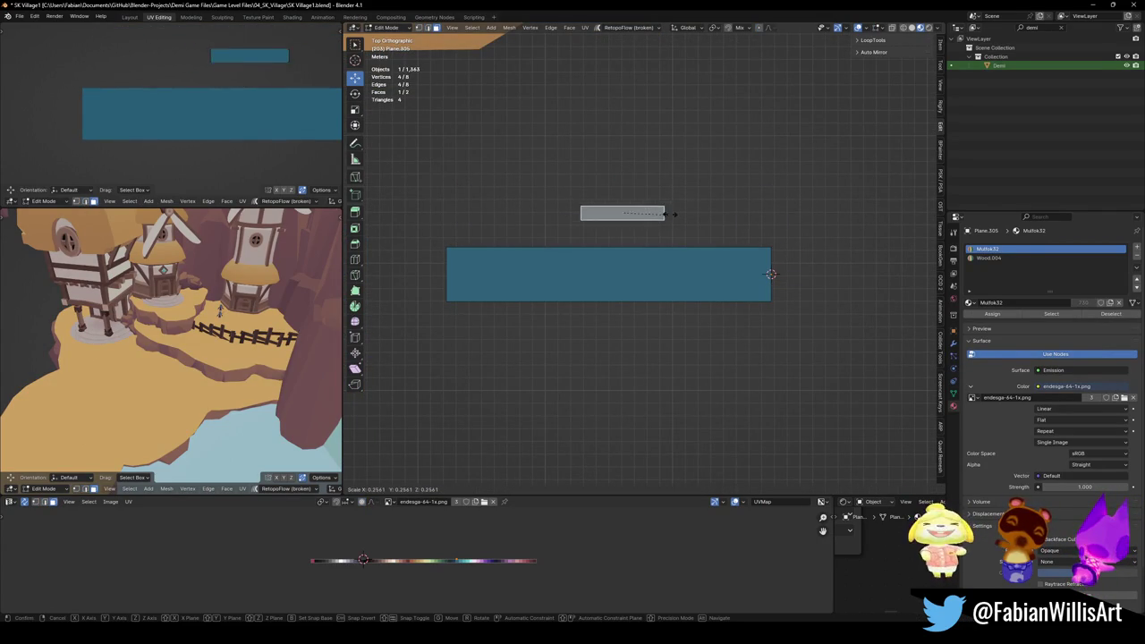
pyautogui.click(648, 214)
pyautogui.moveTo(468, 568); pyautogui.dragTo(510, 565)
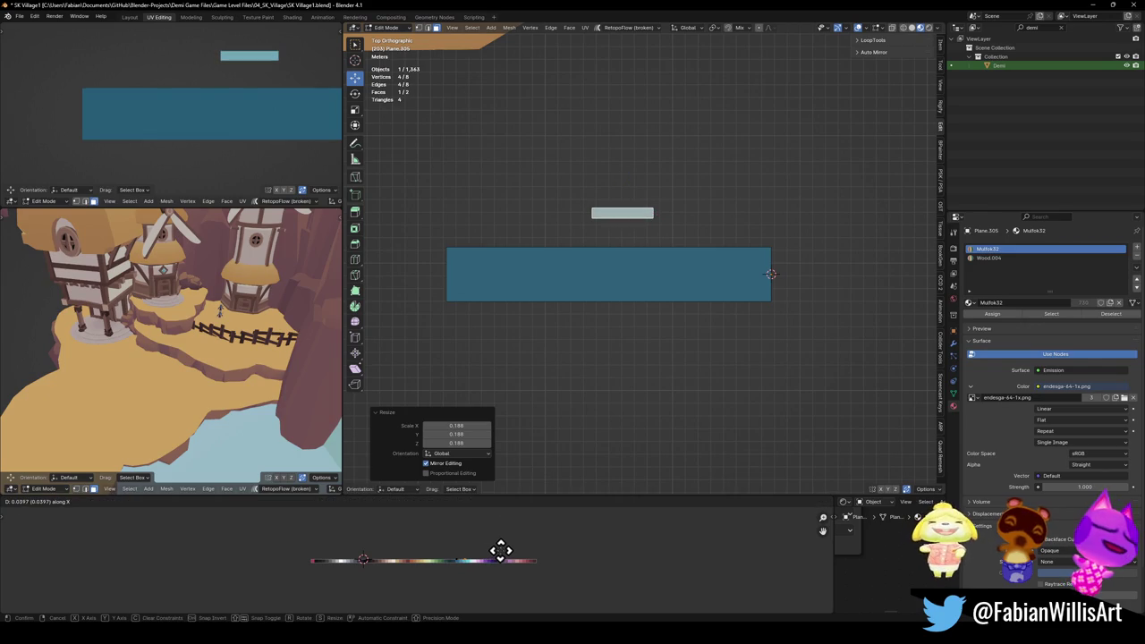
# Step: Move the small strip onto the blue bar
pyautogui.scroll(4, 667, 286)
pyautogui.scroll(1, 563, 373)
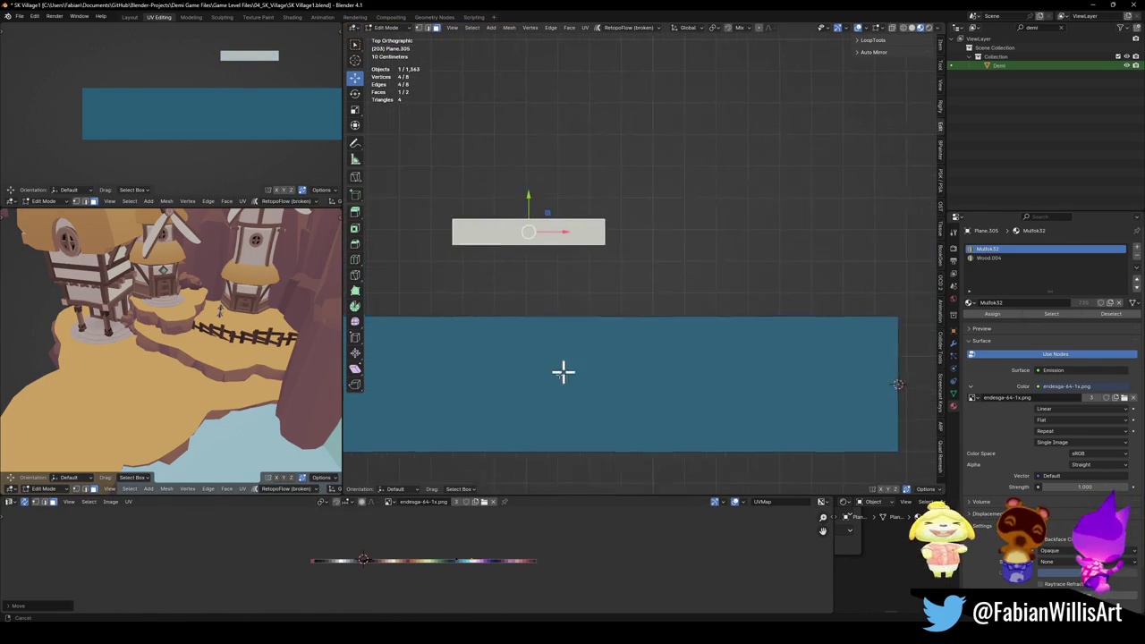
pyautogui.press('g')
pyautogui.click(821, 426)
pyautogui.keyDown('shift'); pyautogui.moveTo(812, 417); pyautogui.dragTo(785, 358, button='middle'); pyautogui.keyUp('shift')
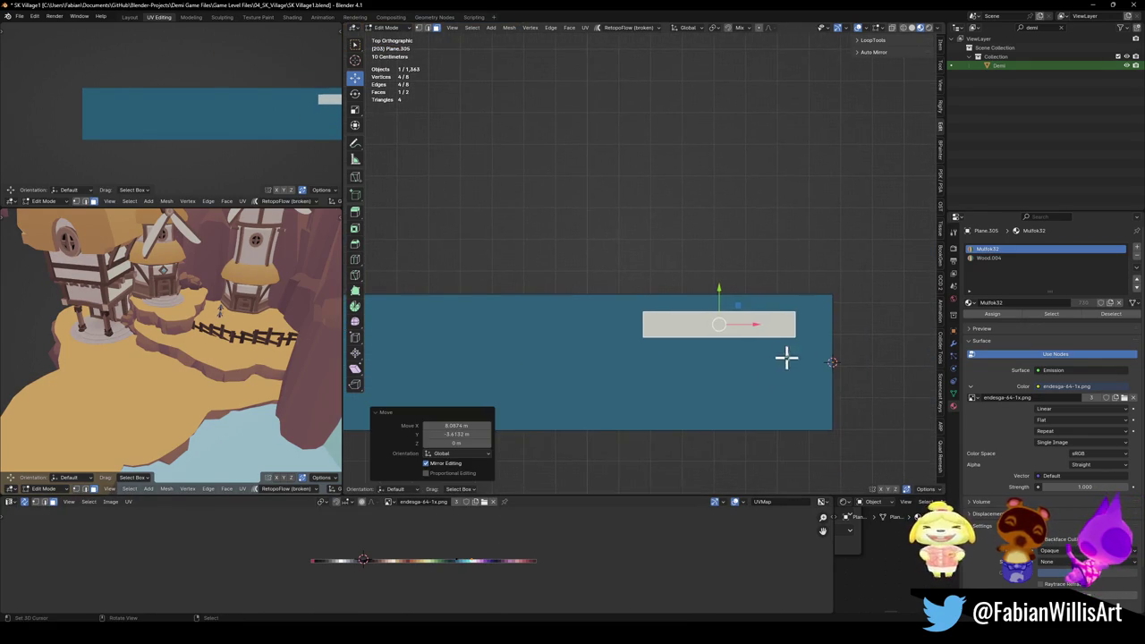
# Step: Separate the small rectangle into its own object and keep only it selected
pyautogui.click(789, 355)
pyautogui.press('l')
pyautogui.press('p')
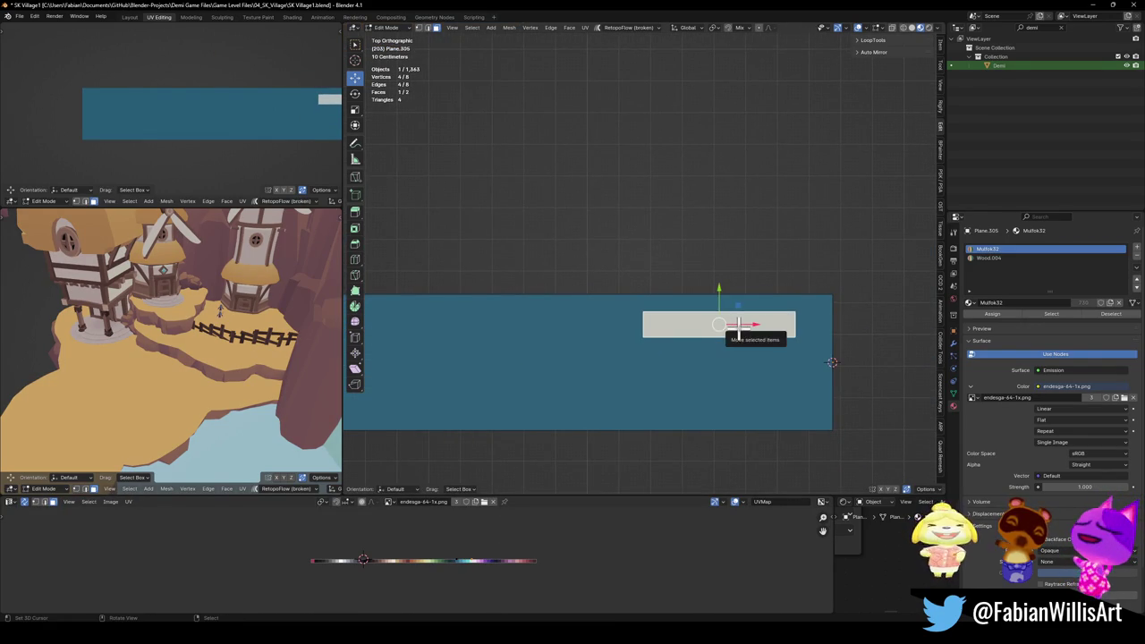
pyautogui.click(749, 333)
pyautogui.press('Tab')
pyautogui.click(752, 331)
# Step: Lift the small rectangle slightly above the blue bar along Z
pyautogui.press('Tab')
pyautogui.moveTo(794, 340)
pyautogui.mouseDown(button='middle')
pyautogui.moveTo(772, 340)
pyautogui.moveTo(796, 300)
pyautogui.mouseUp(button='middle')
pyautogui.press('g')
pyautogui.press('z')
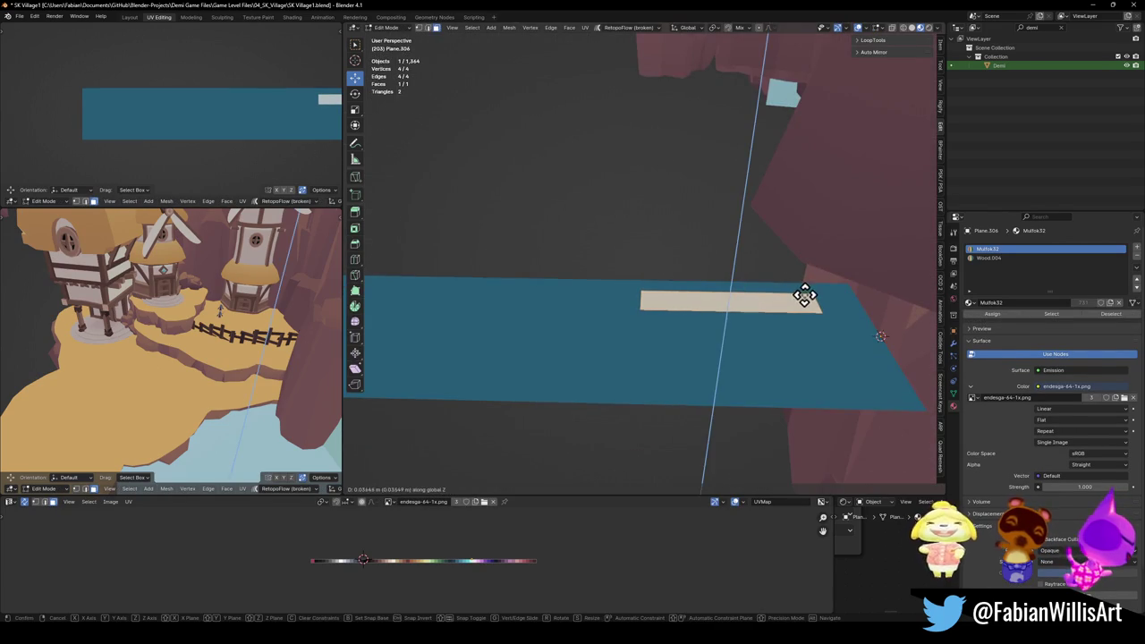
pyautogui.click(804, 298)
pyautogui.press('KP_7')
# Step: Rotate the plank 20 degrees and reposition it
pyautogui.press('r')
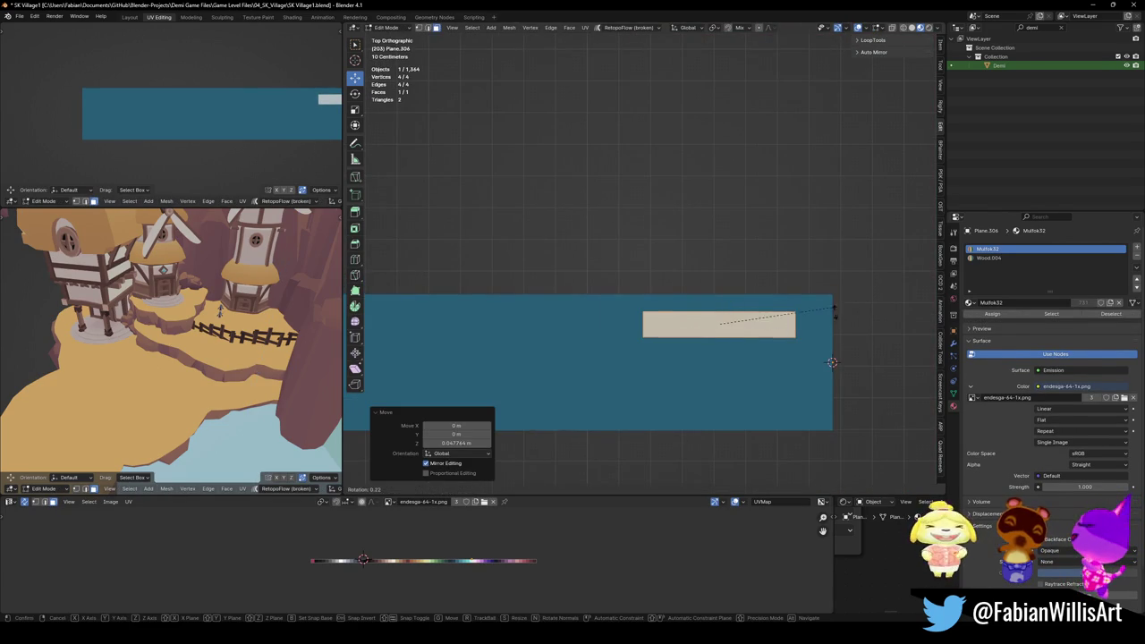
pyautogui.click(830, 345)
pyautogui.press('g')
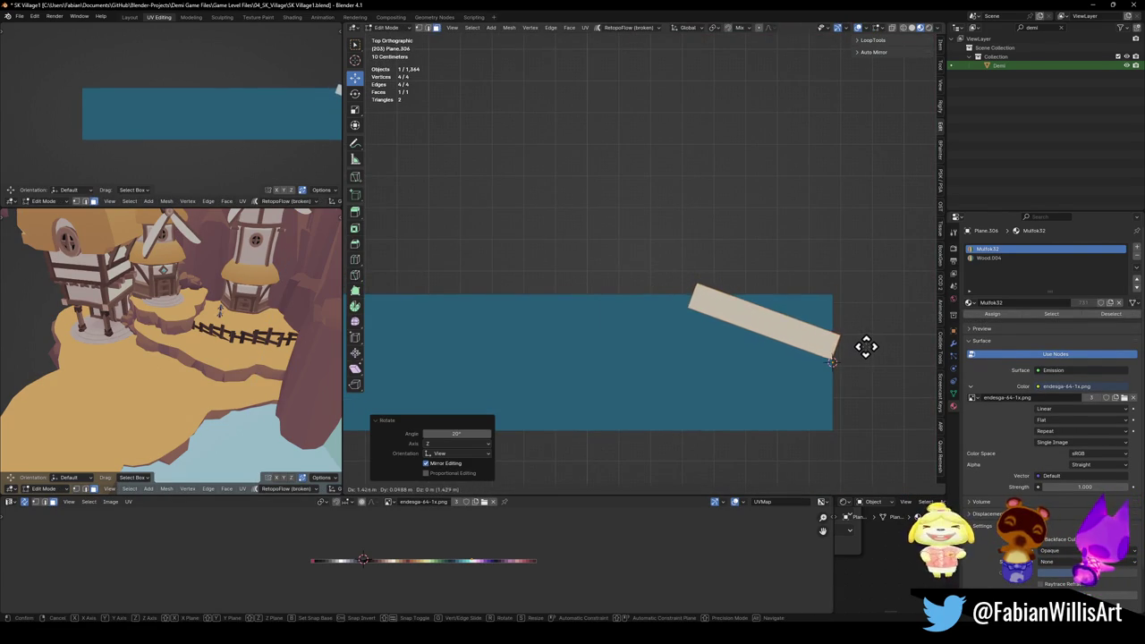
pyautogui.click(867, 348)
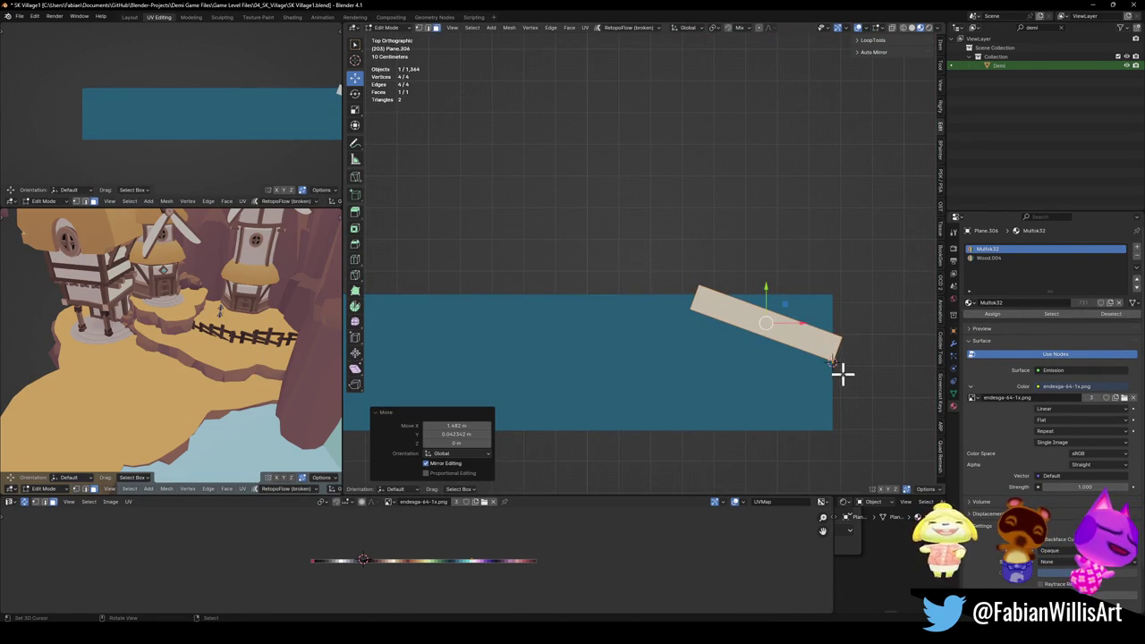
# Step: Add a Mirror modifier to the plank in Object Mode
pyautogui.press('Tab')
pyautogui.hotkey('ctrl', 'shift', 'a')
pyautogui.click(794, 520)
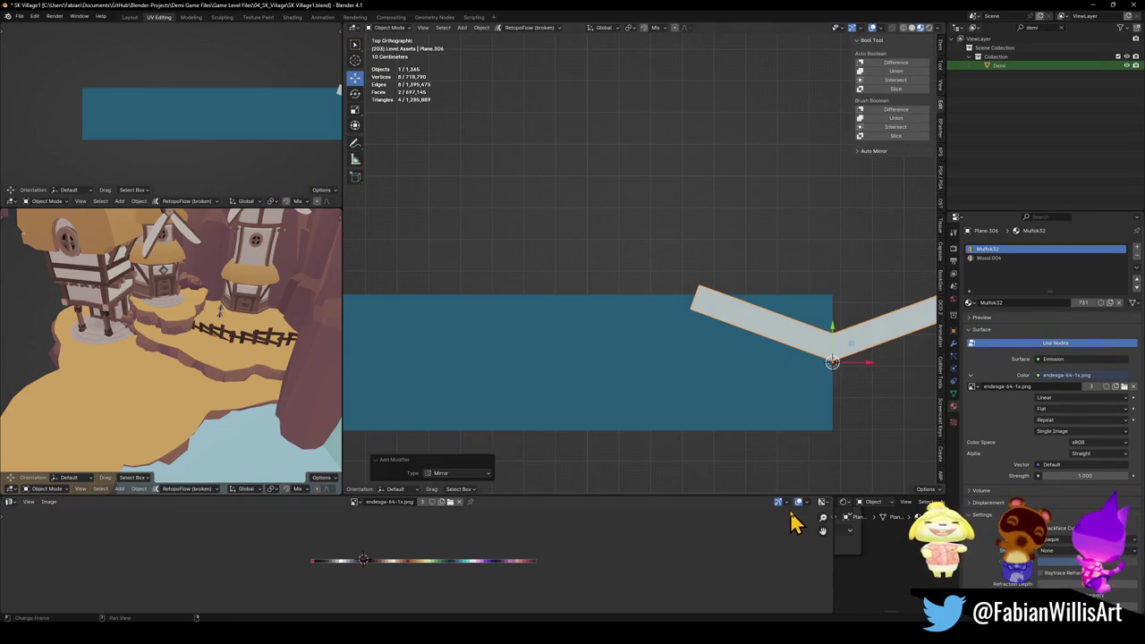
# Step: Set the Mirror modifier to the Y axis instead of X, with Clipping enabled
pyautogui.click(953, 343)
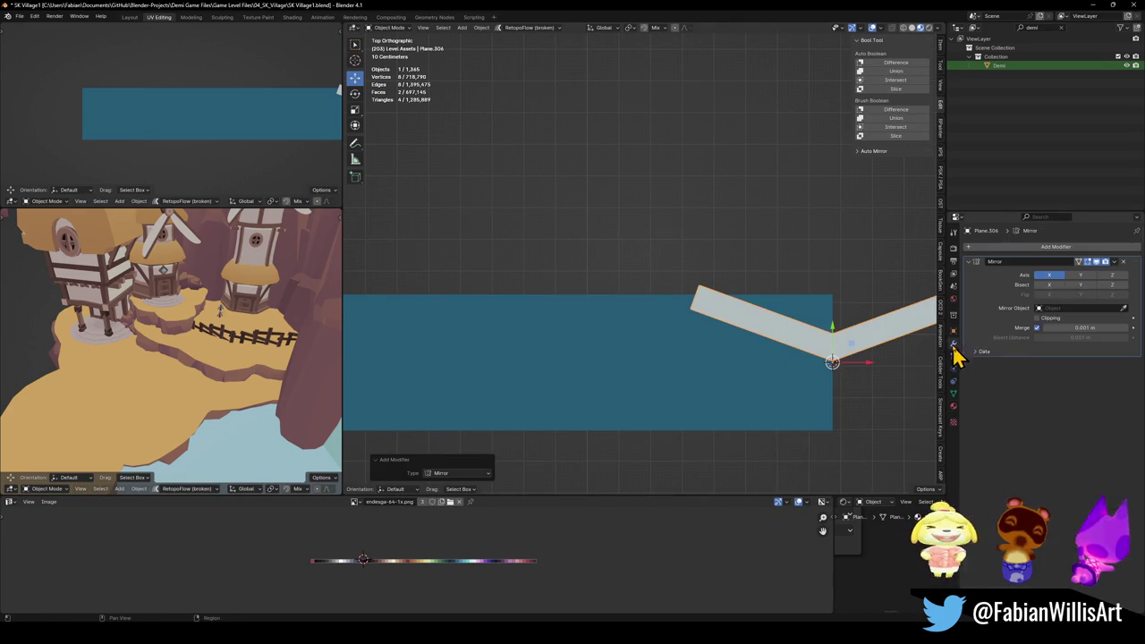
pyautogui.click(1080, 275)
pyautogui.click(1048, 275)
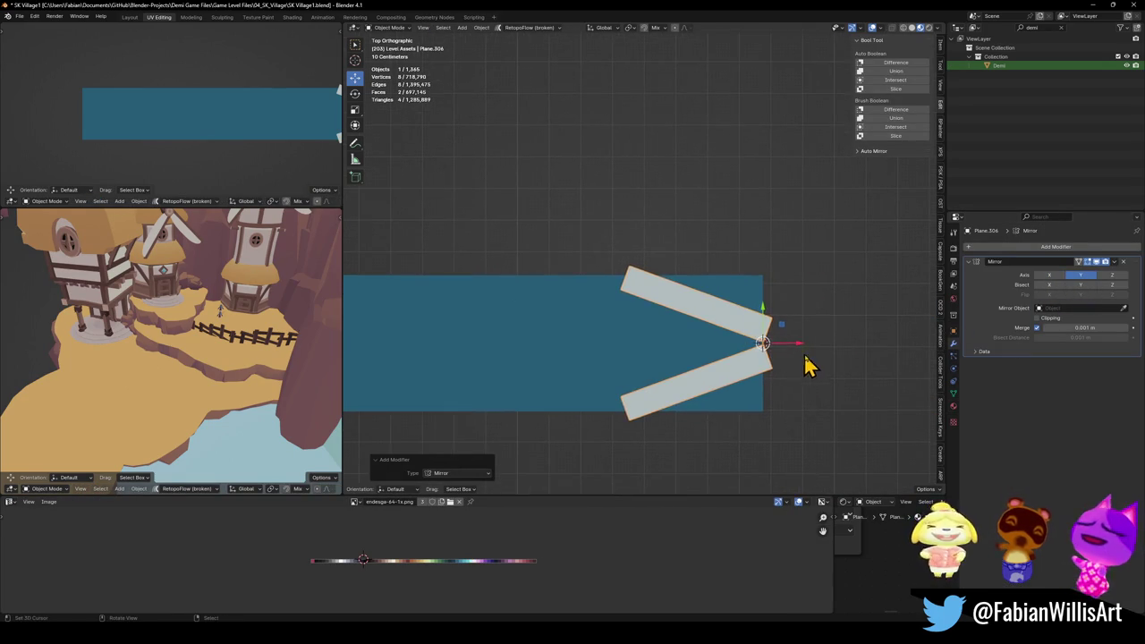
pyautogui.press('Tab')
pyautogui.scroll(3, 807, 359)
pyautogui.scroll(-2, 817, 369)
pyautogui.scroll(3, 809, 360)
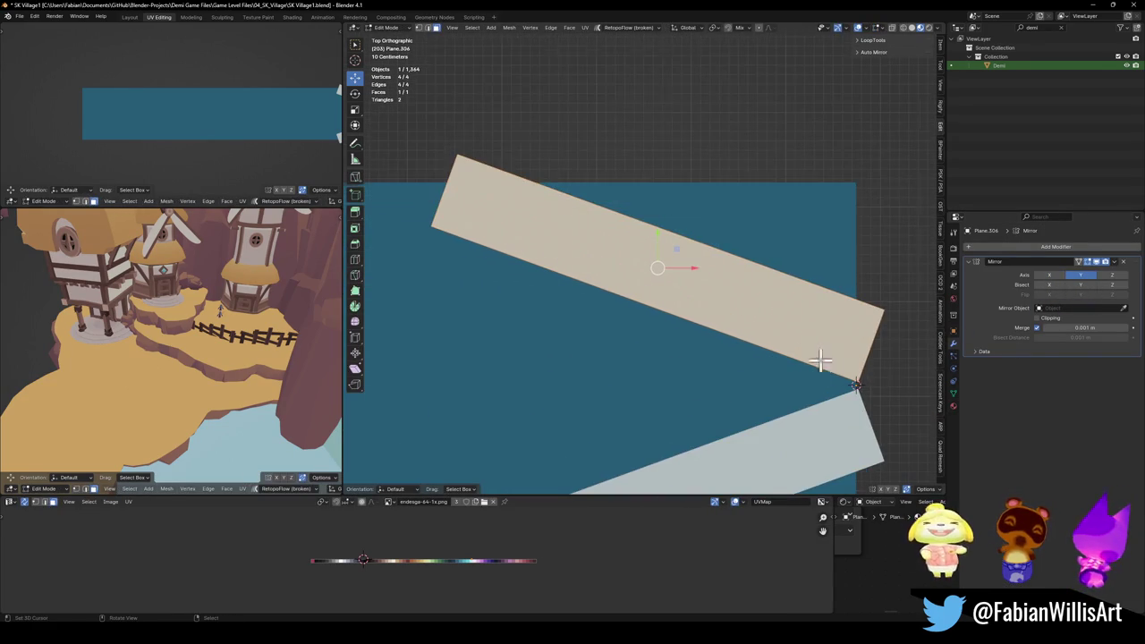
pyautogui.click(1038, 318)
# Step: Move the plank along Y so its mirrored halves meet
pyautogui.keyDown('shift'); pyautogui.moveTo(910, 340); pyautogui.dragTo(808, 314, button='middle'); pyautogui.keyUp('shift')
pyautogui.press('g')
pyautogui.press('y')
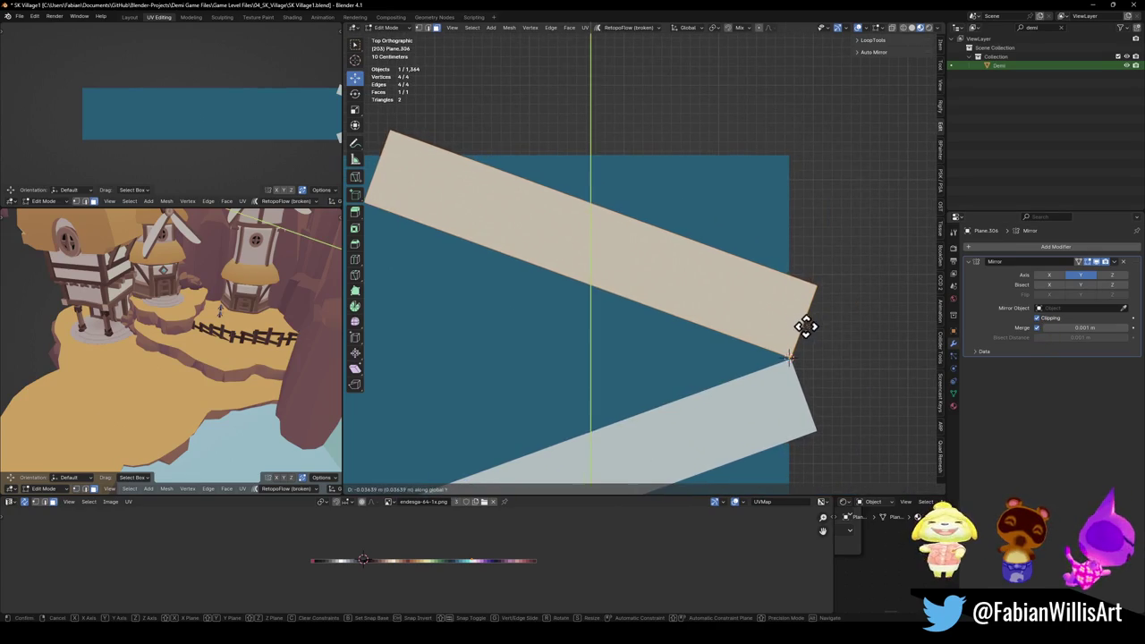
pyautogui.click(820, 358)
pyautogui.click(830, 293)
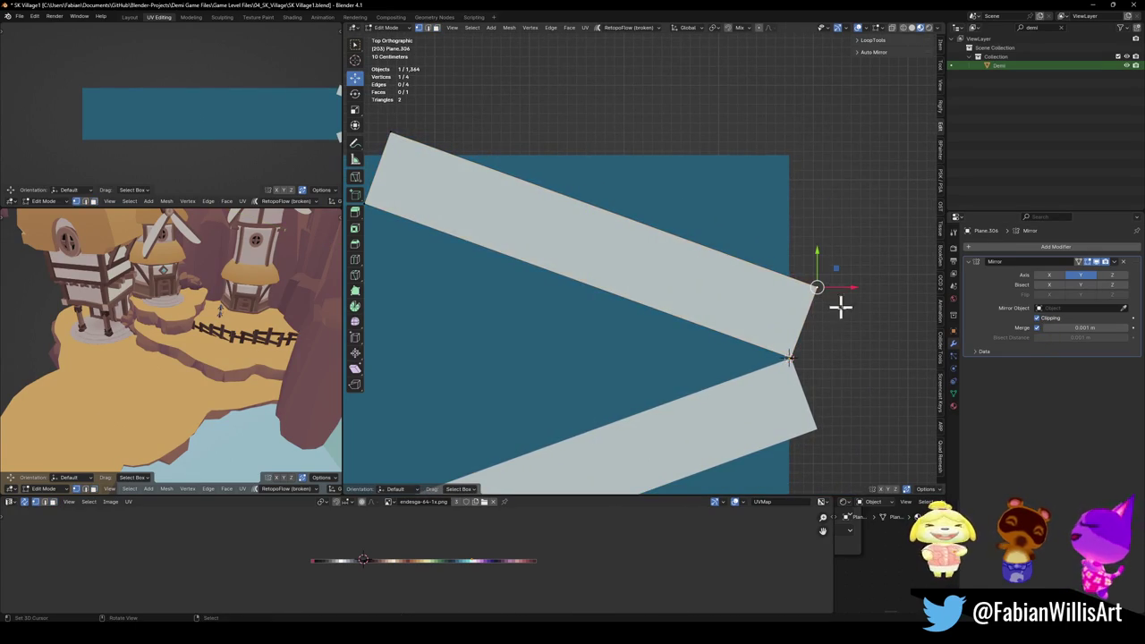
pyautogui.click(806, 324)
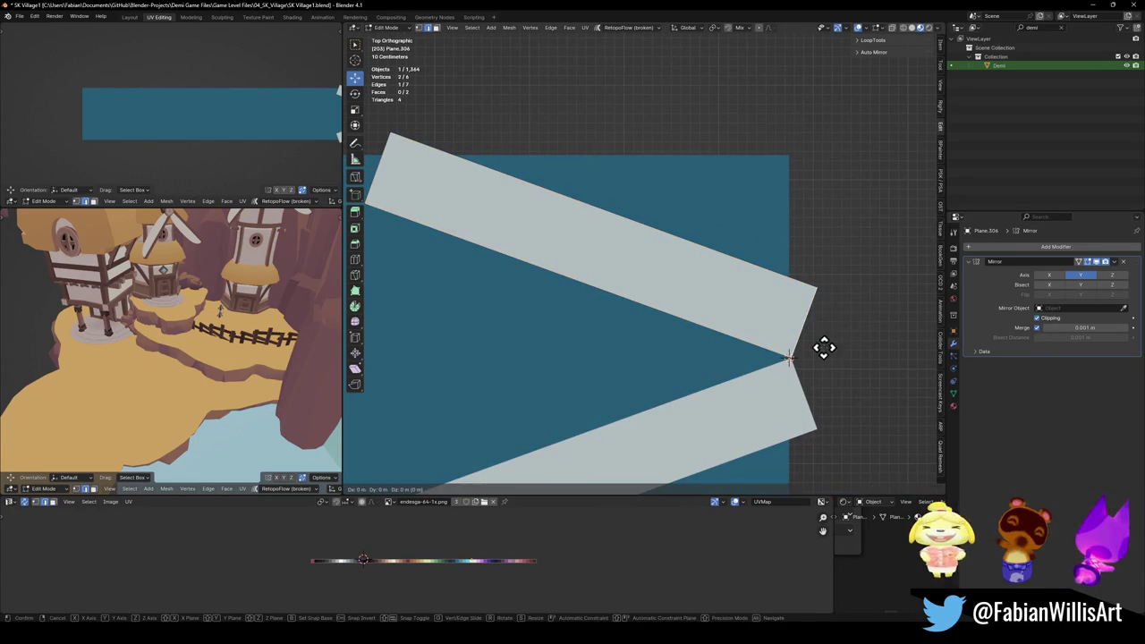
# Step: Extrude the plank's end edge horizontally and dissolve the extra vertex
pyautogui.press('e')
pyautogui.press('x')
pyautogui.click(881, 352)
pyautogui.click(881, 288)
pyautogui.hotkey('ctrl', 'x')
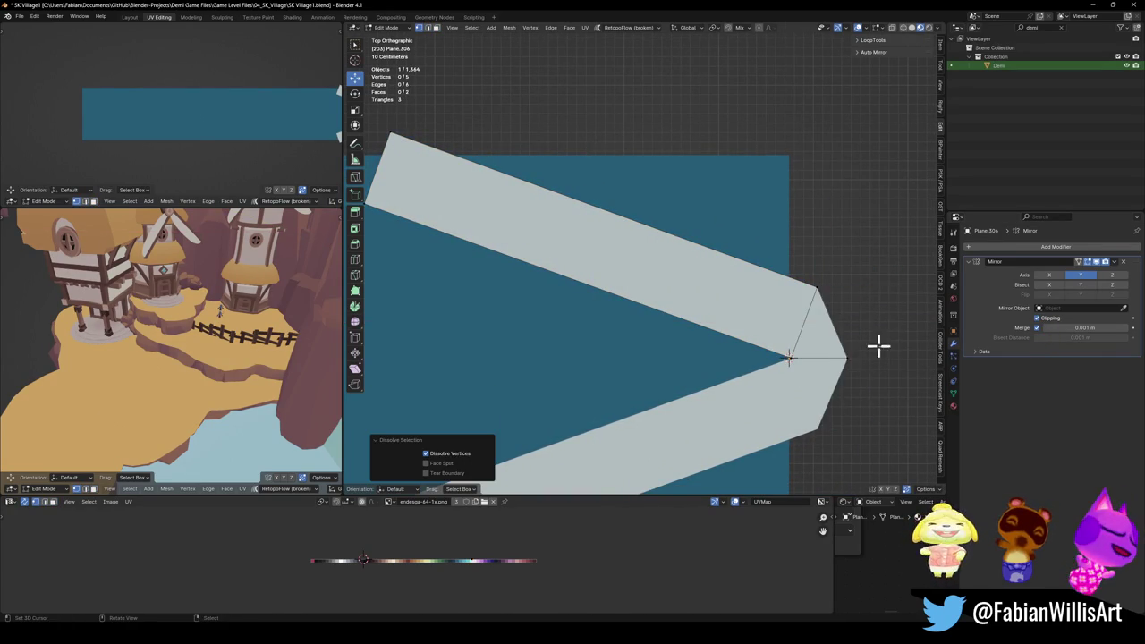
# Step: Slide the tip vertex outward along X to form a sharper point
pyautogui.click(819, 287)
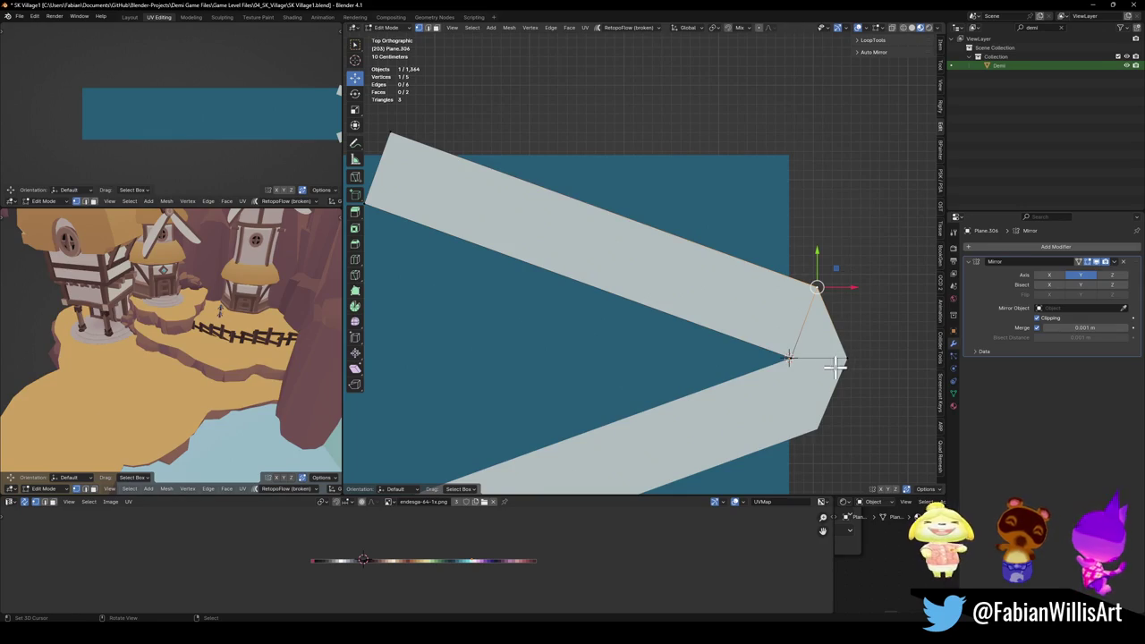
pyautogui.keyDown('shift'); pyautogui.click(788, 358); pyautogui.keyUp('shift')
pyautogui.press('g')
pyautogui.press('g')
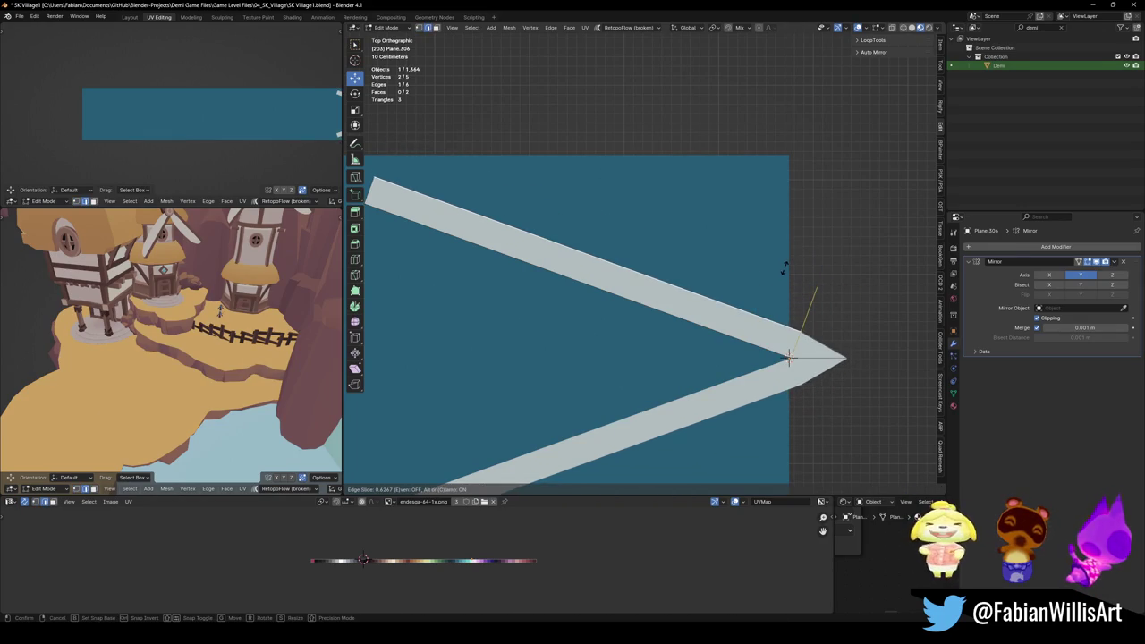
pyautogui.press('Escape')
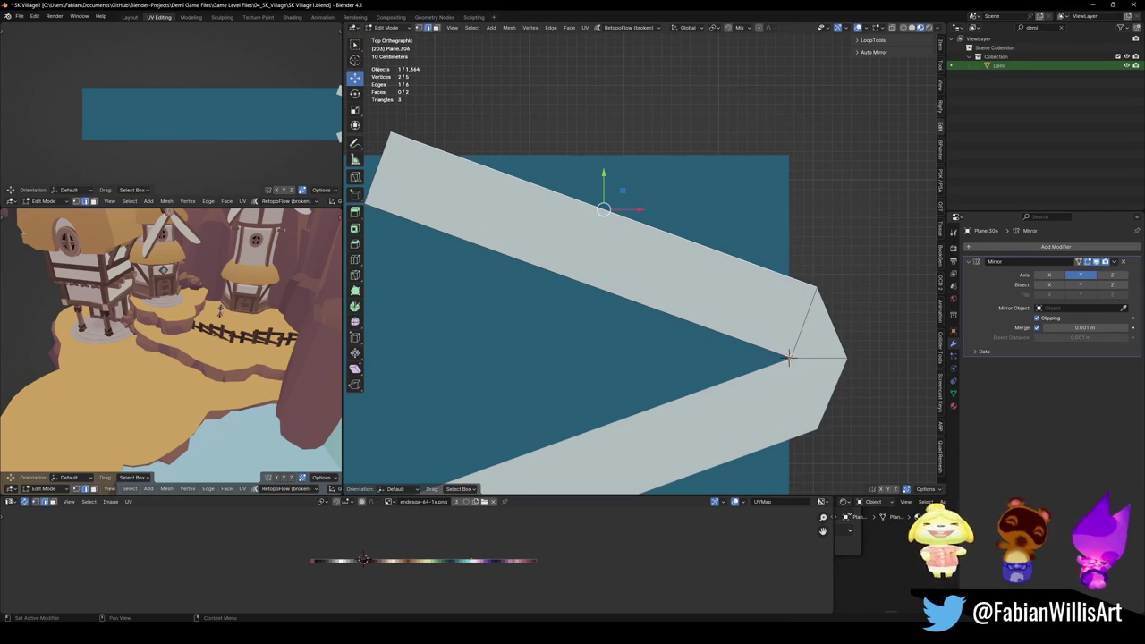
pyautogui.scroll(-2, 805, 304)
pyautogui.click(825, 340)
pyautogui.press('g')
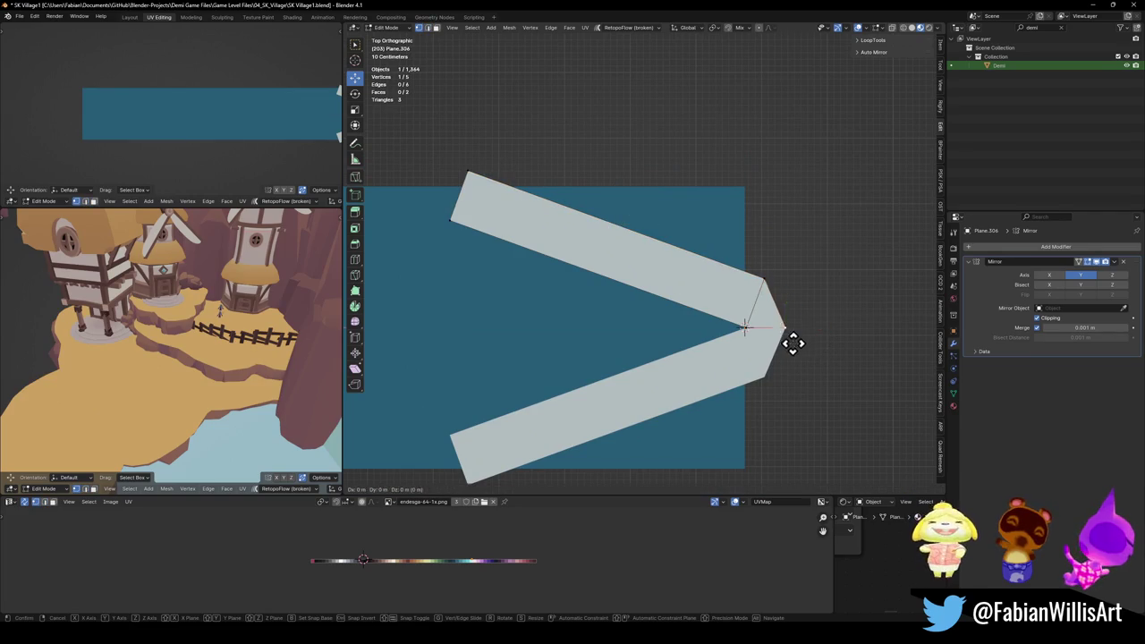
pyautogui.press('x')
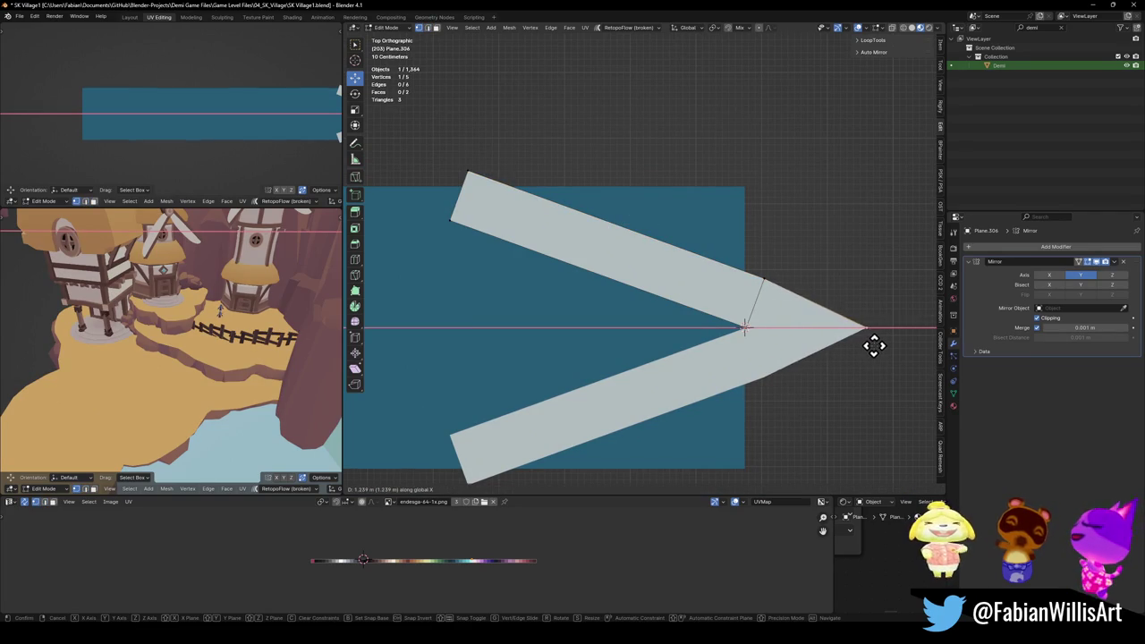
pyautogui.click(884, 343)
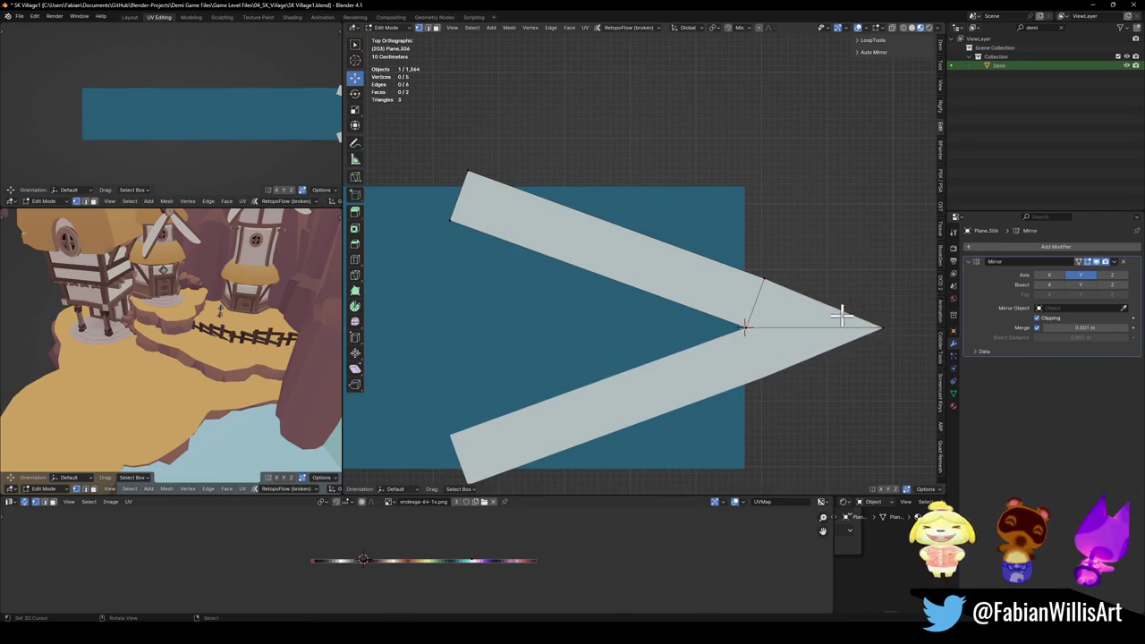
# Step: Scale the chevron to 0.558 and shift it horizontally along the strip
pyautogui.scroll(-5, 828, 304)
pyautogui.press('Tab')
pyautogui.scroll(3, 669, 311)
pyautogui.press('s')
pyautogui.click(792, 319)
pyautogui.press('g')
pyautogui.press('x')
pyautogui.click(725, 299)
# Step: Adjust the tip vertex horizontally, then deselect the chevron to review it
pyautogui.press('Tab')
pyautogui.scroll(4, 699, 319)
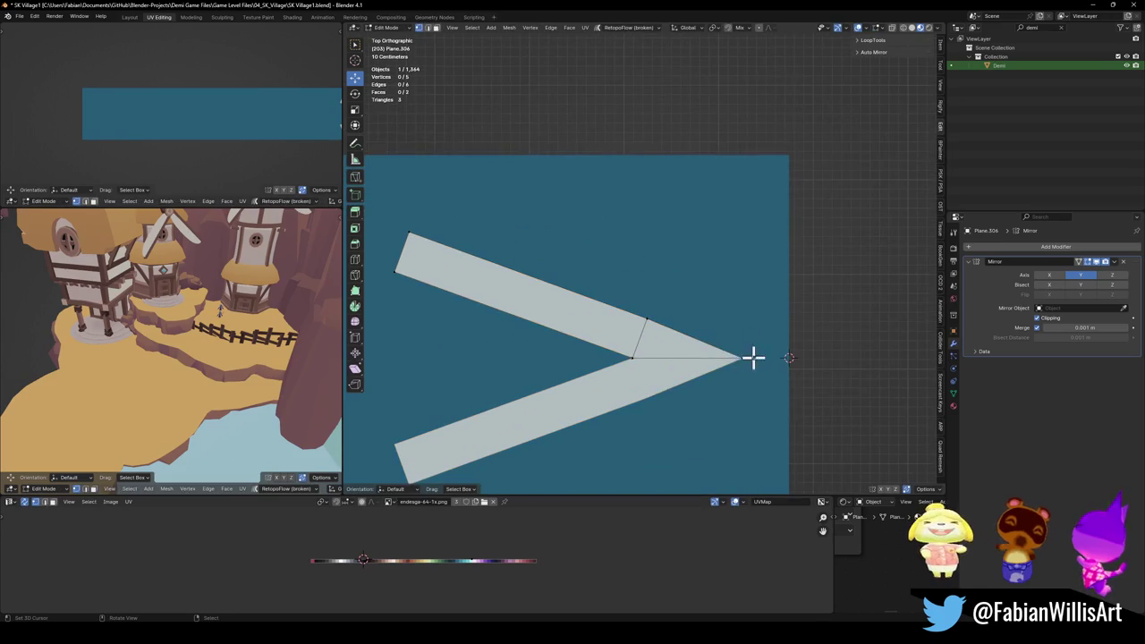
pyautogui.press('g')
pyautogui.press('x')
pyautogui.click(771, 350)
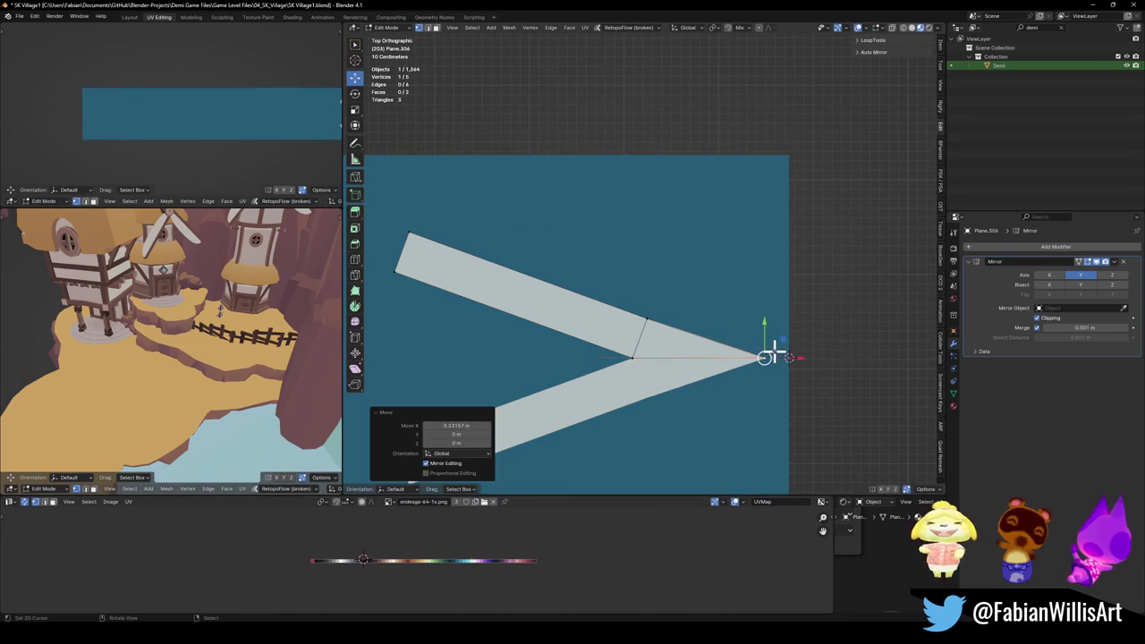
pyautogui.press('Tab')
pyautogui.scroll(-5, 640, 307)
pyautogui.keyDown('shift'); pyautogui.moveTo(638, 307); pyautogui.dragTo(748, 322, button='middle'); pyautogui.keyUp('shift')
pyautogui.hotkey('alt', 'a')
pyautogui.scroll(-3, 736, 319)
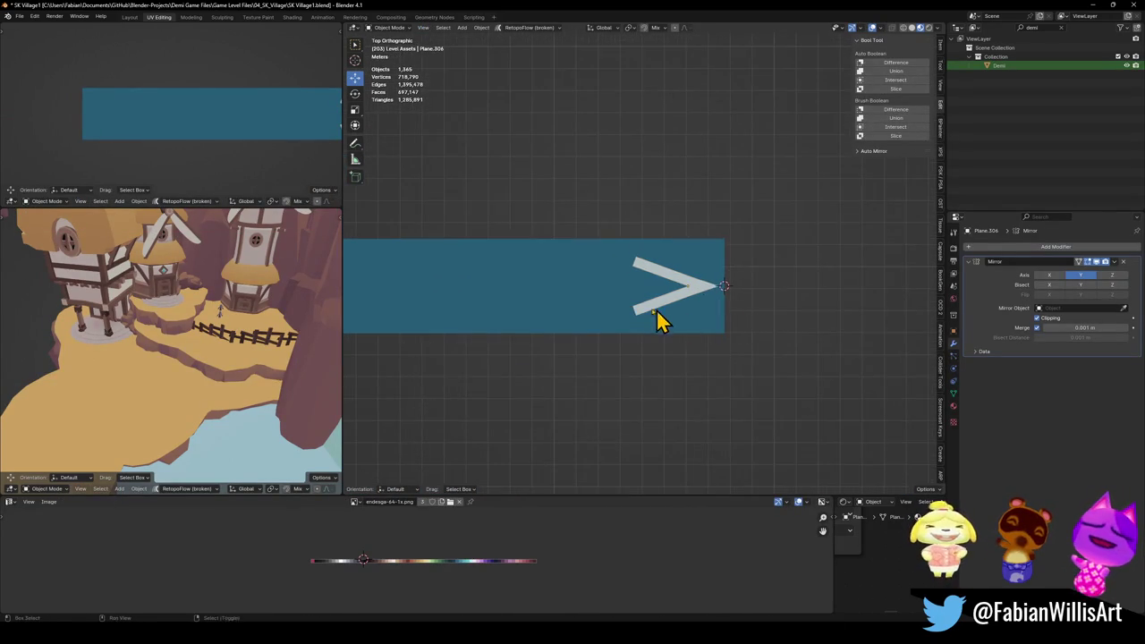
# Step: Move the chevron 0.772 m to the left along X
pyautogui.click(725, 304)
pyautogui.press('g')
pyautogui.press('x')
pyautogui.click(685, 317)
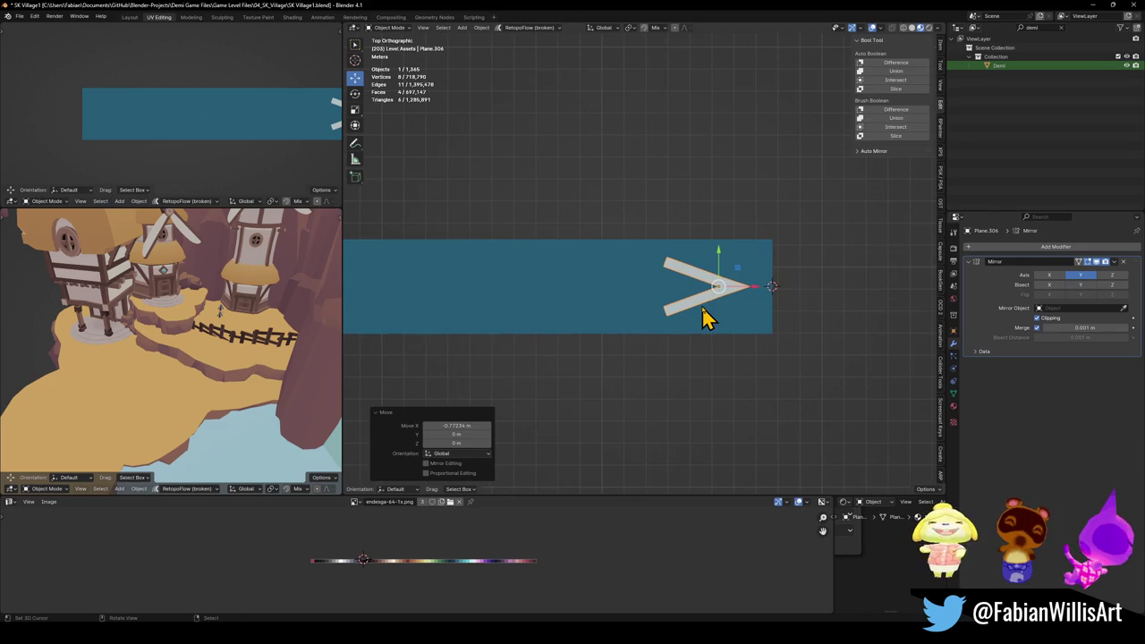
# Step: Duplicate the chevron, mirror the copy on X and slide it left to form a < > pair
pyautogui.press('Tab')
pyautogui.hotkey('shift', 'd')
pyautogui.rightClick(715, 302)
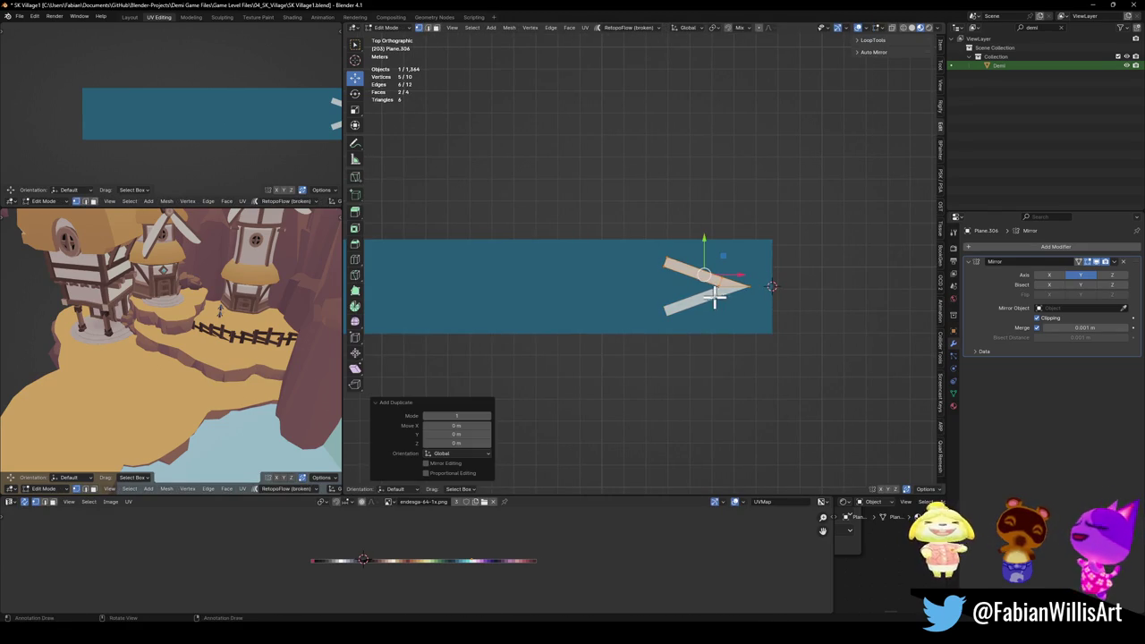
pyautogui.hotkey('ctrl', 'm')
pyautogui.press('x')
pyautogui.press('g')
pyautogui.press('x')
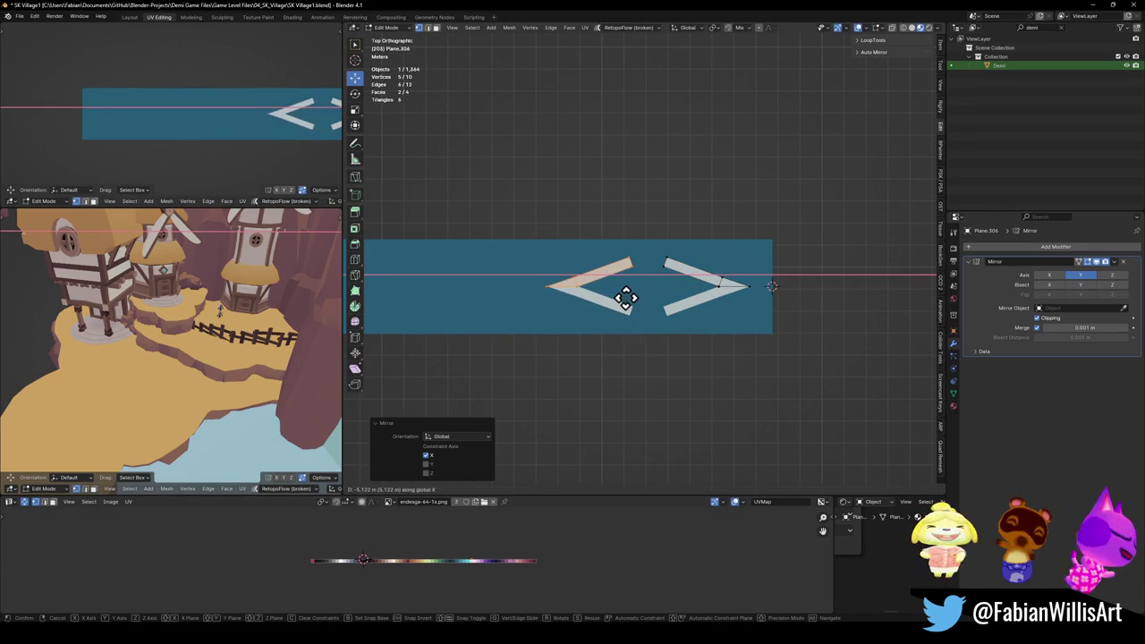
pyautogui.click(615, 295)
pyautogui.hotkey('alt', 'a')
# Step: Add an Array modifier repeating the pair with Relative Offset X -1.220
pyautogui.scroll(5, 582, 293)
pyautogui.scroll(-6, 640, 291)
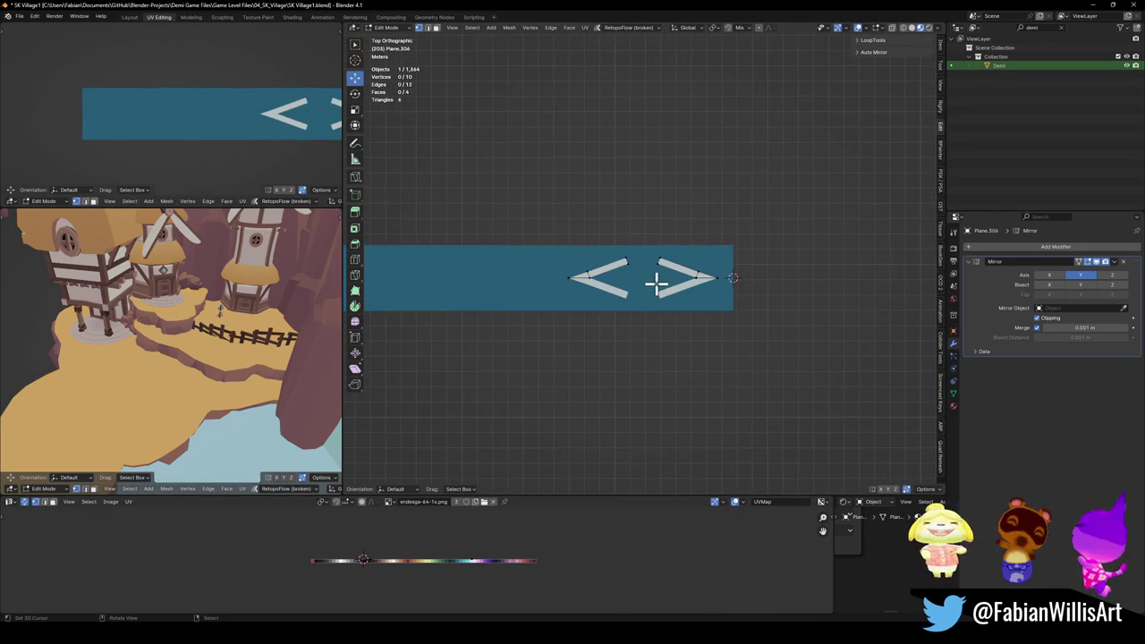
pyautogui.scroll(-3, 304, 146)
pyautogui.keyDown('shift'); pyautogui.moveTo(682, 297); pyautogui.dragTo(789, 291, button='middle'); pyautogui.keyUp('shift')
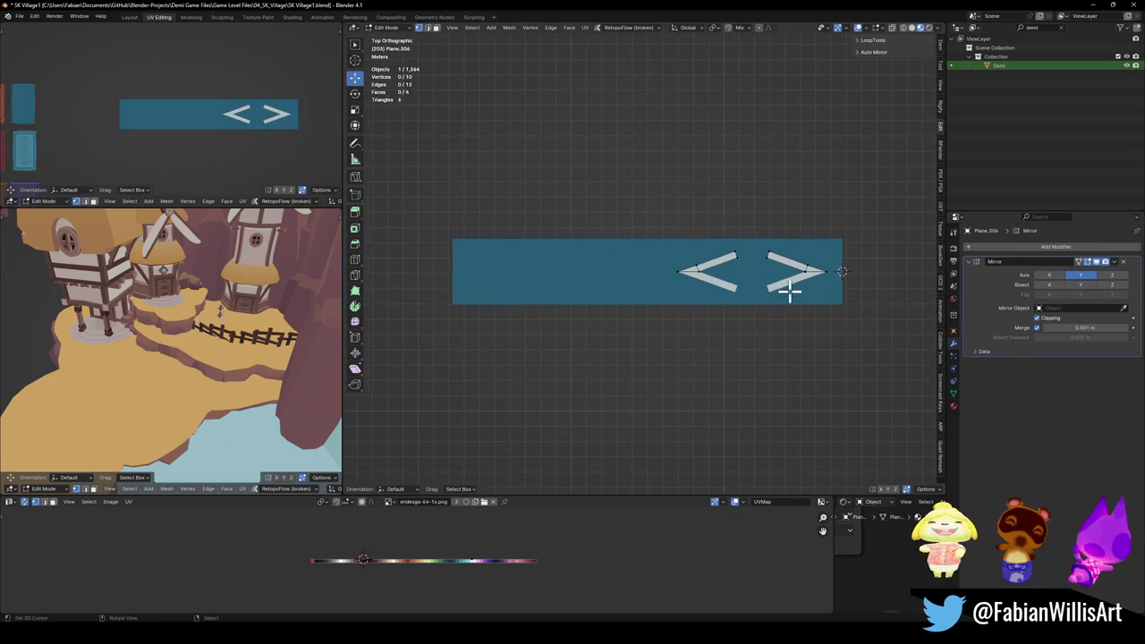
pyautogui.press('Tab')
pyautogui.click(1055, 247)
pyautogui.write('arr')
pyautogui.click(1005, 265)
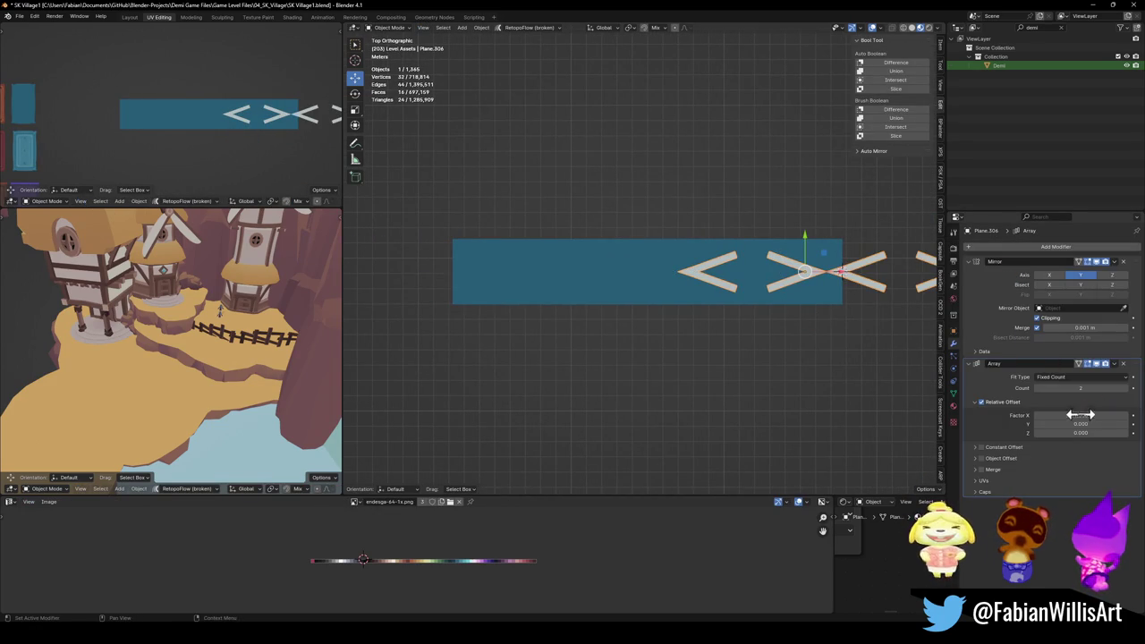
pyautogui.moveTo(1080, 414); pyautogui.dragTo(984, 415)
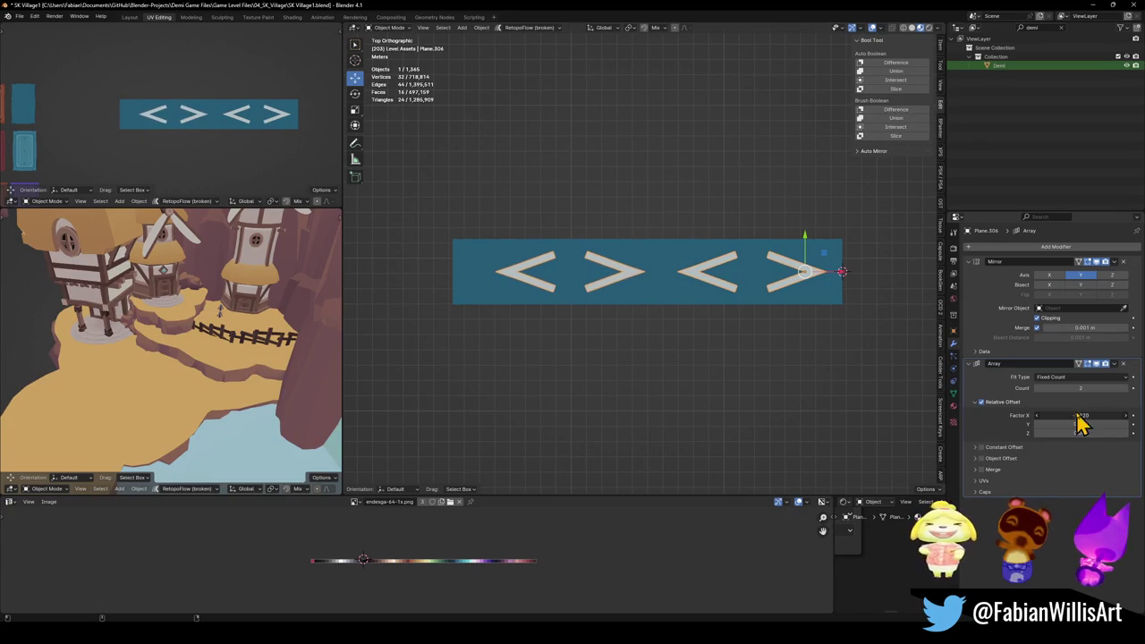
# Step: Select the inner chevron tip vertices in Edit Mode
pyautogui.scroll(5, 812, 277)
pyautogui.keyDown('shift'); pyautogui.moveTo(812, 277); pyautogui.dragTo(738, 288, button='middle'); pyautogui.keyUp('shift')
pyautogui.press('Tab')
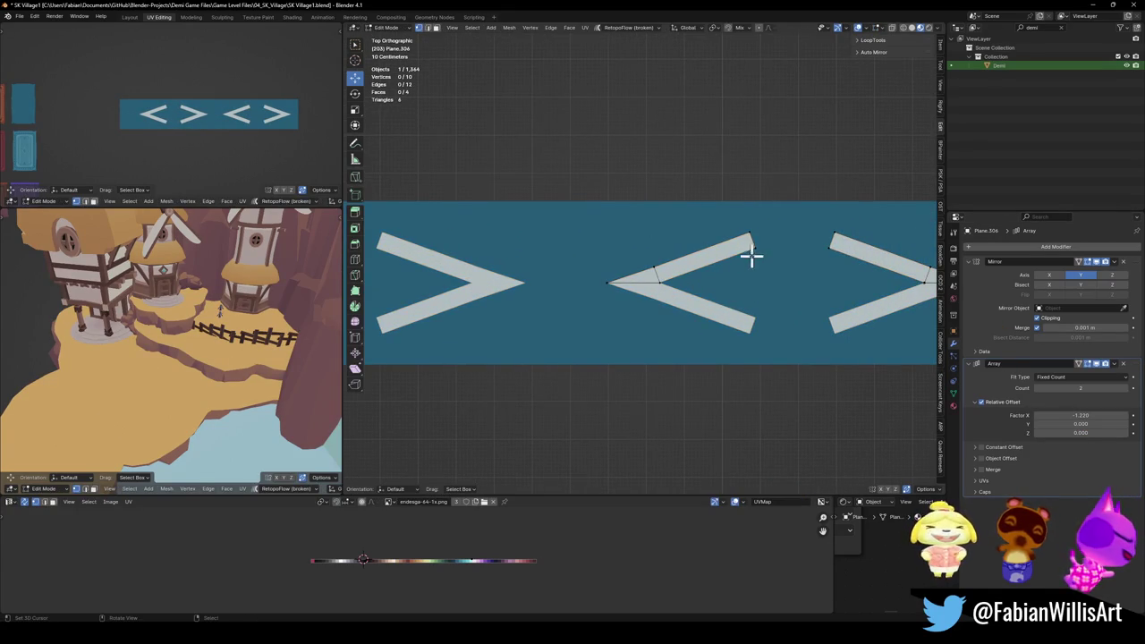
pyautogui.keyDown('shift'); pyautogui.click(830, 254); pyautogui.keyUp('shift')
pyautogui.click(653, 285)
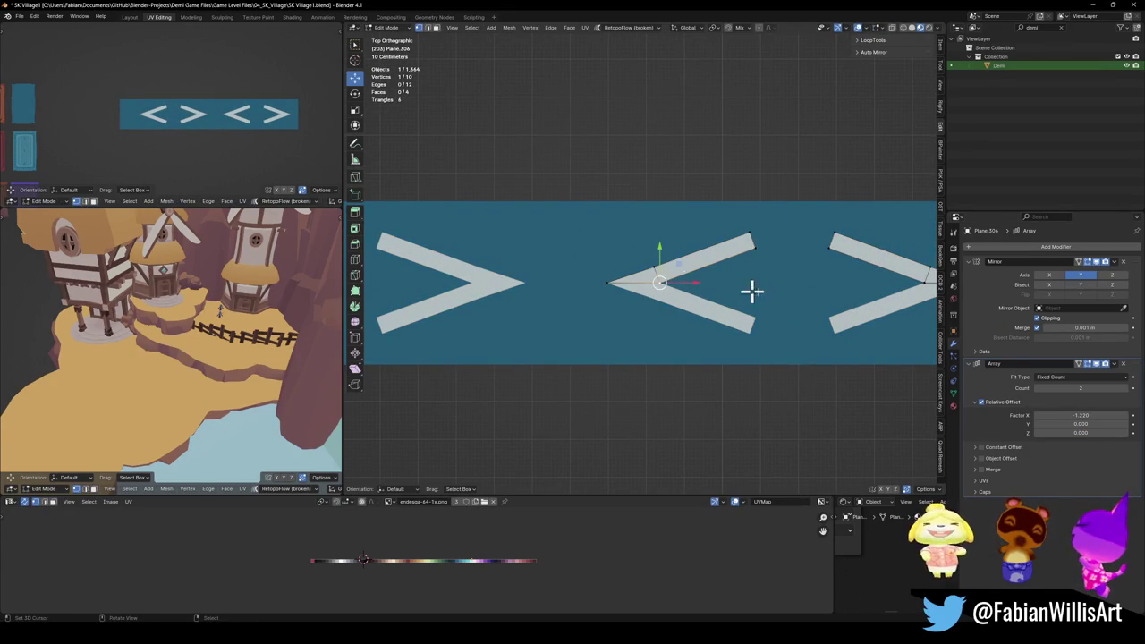
pyautogui.keyDown('shift'); pyautogui.moveTo(751, 292); pyautogui.dragTo(797, 276, button='middle'); pyautogui.keyUp('shift')
pyautogui.keyDown('shift'); pyautogui.click(845, 270); pyautogui.keyUp('shift')
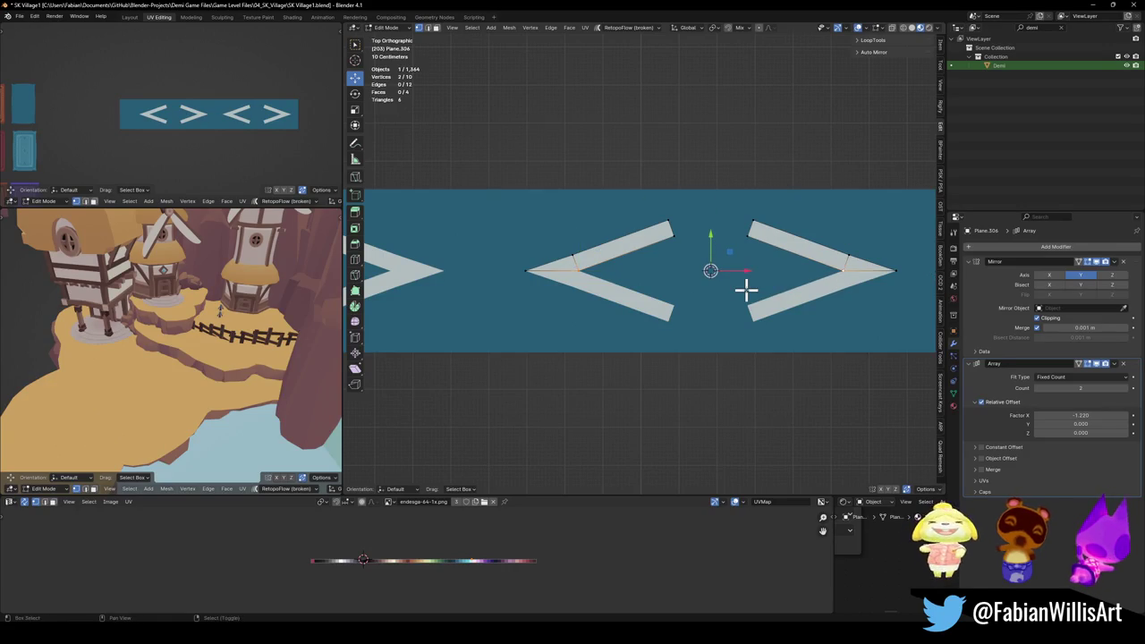
# Step: Add a circle mesh with 8 vertices for the dot
pyautogui.hotkey('shift', 'a')
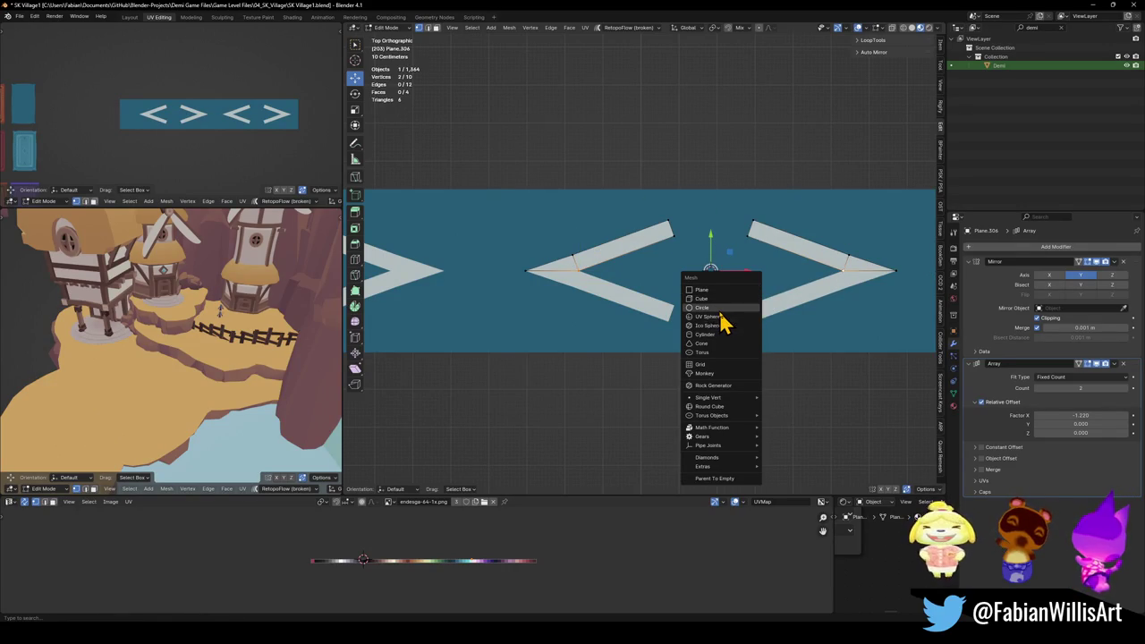
pyautogui.click(720, 308)
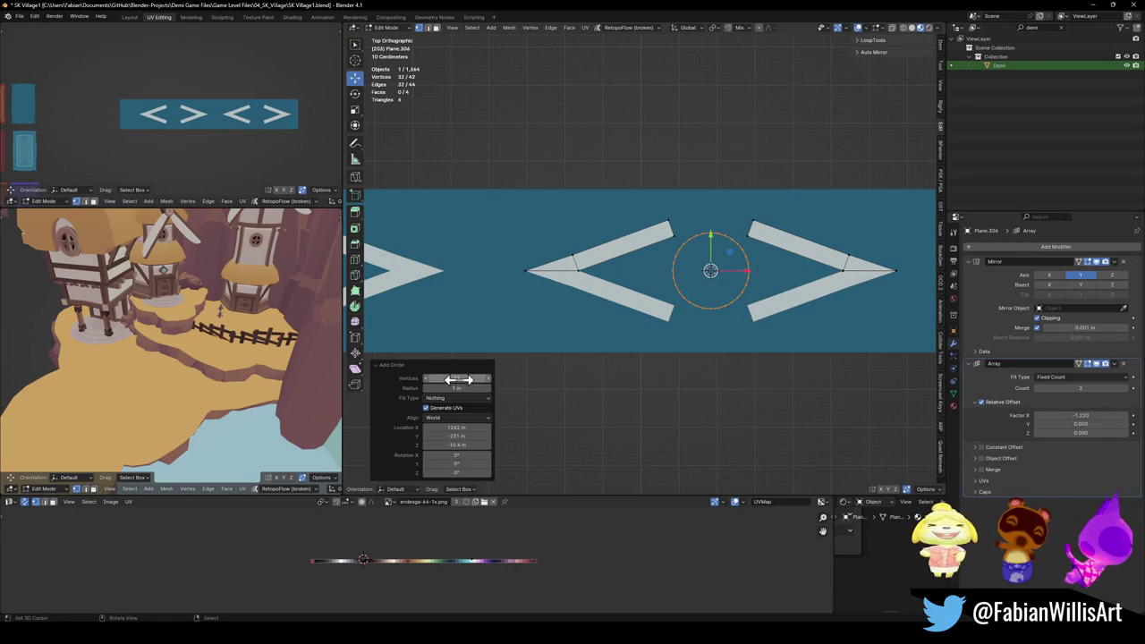
pyautogui.moveTo(458, 380); pyautogui.dragTo(444, 379)
pyautogui.scroll(3, 722, 296)
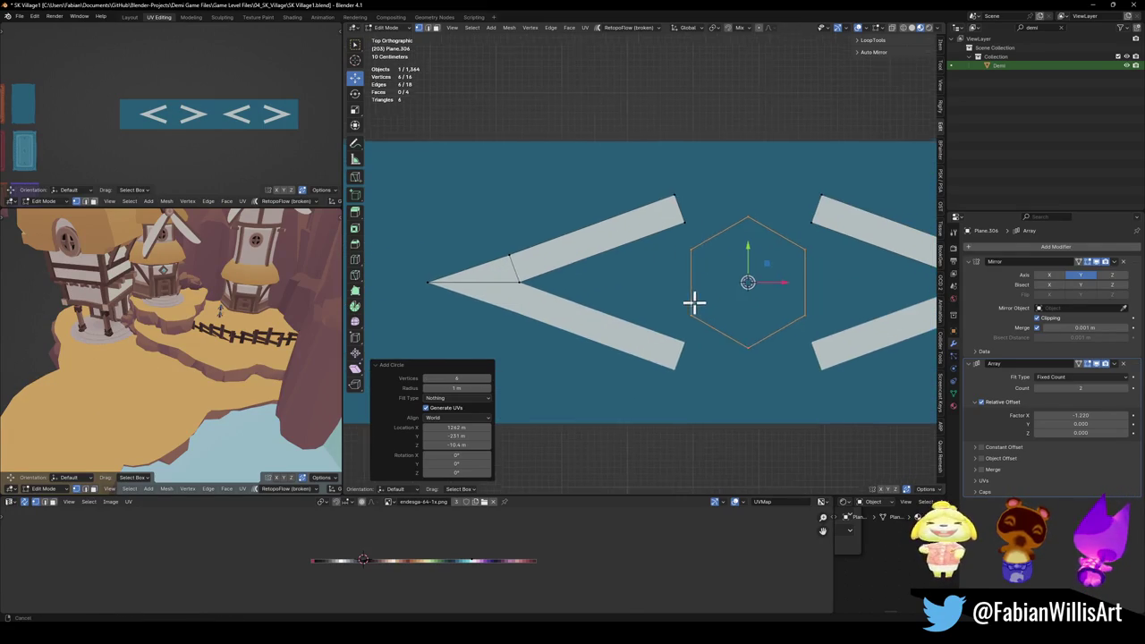
pyautogui.click(488, 379)
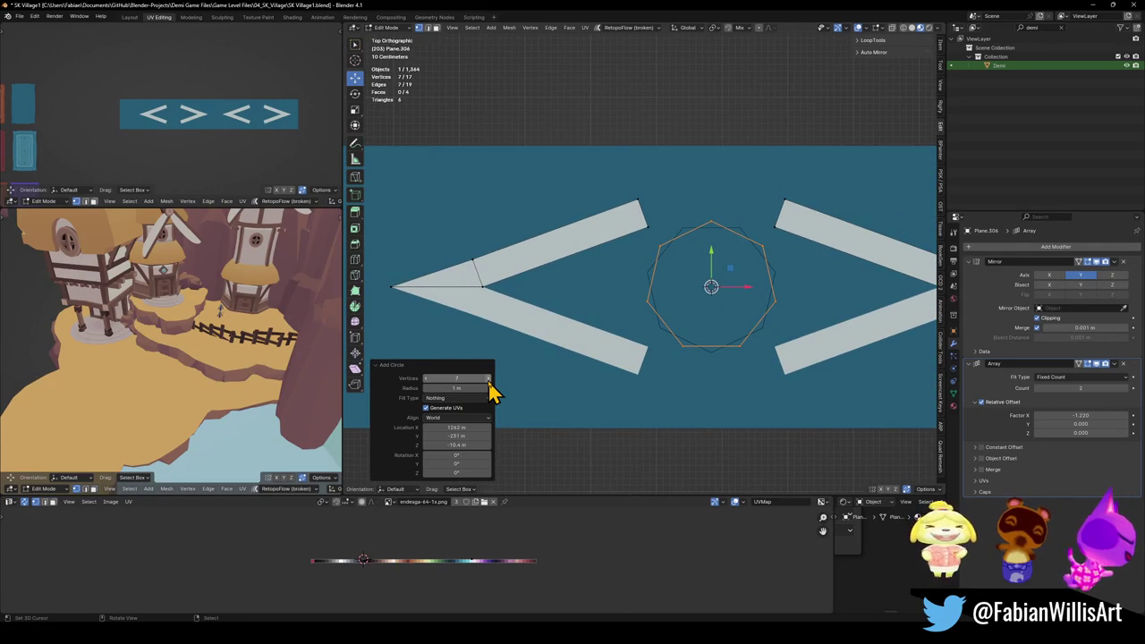
pyautogui.click(487, 379)
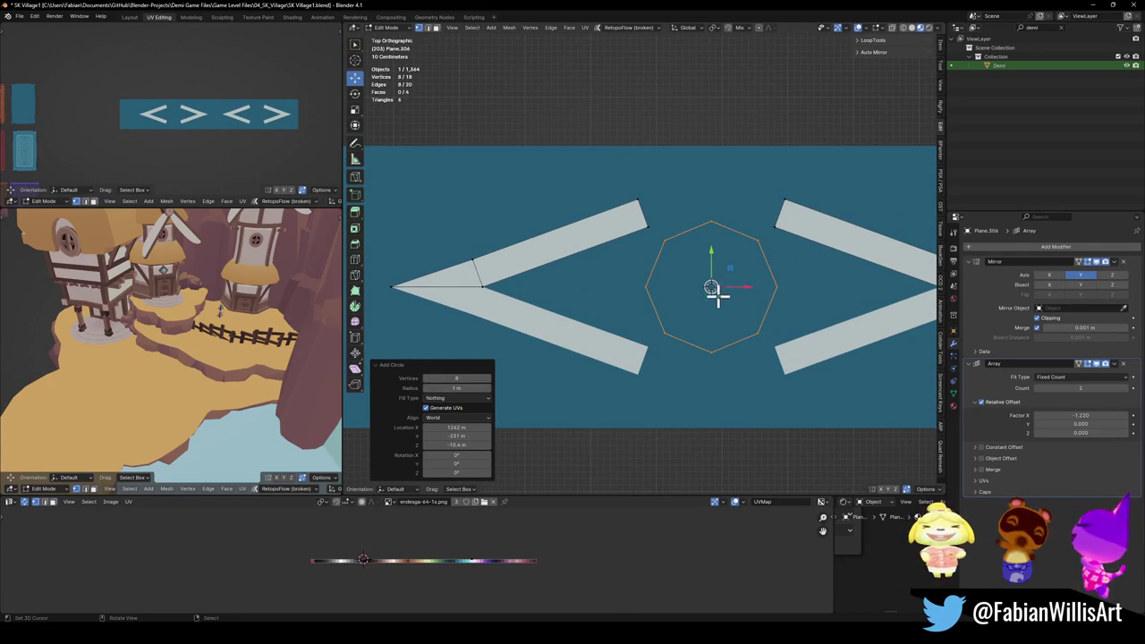
# Step: Cut the octagon horizontally between its two side corners
pyautogui.click(651, 286)
pyautogui.keyDown('shift'); pyautogui.click(771, 286); pyautogui.keyUp('shift')
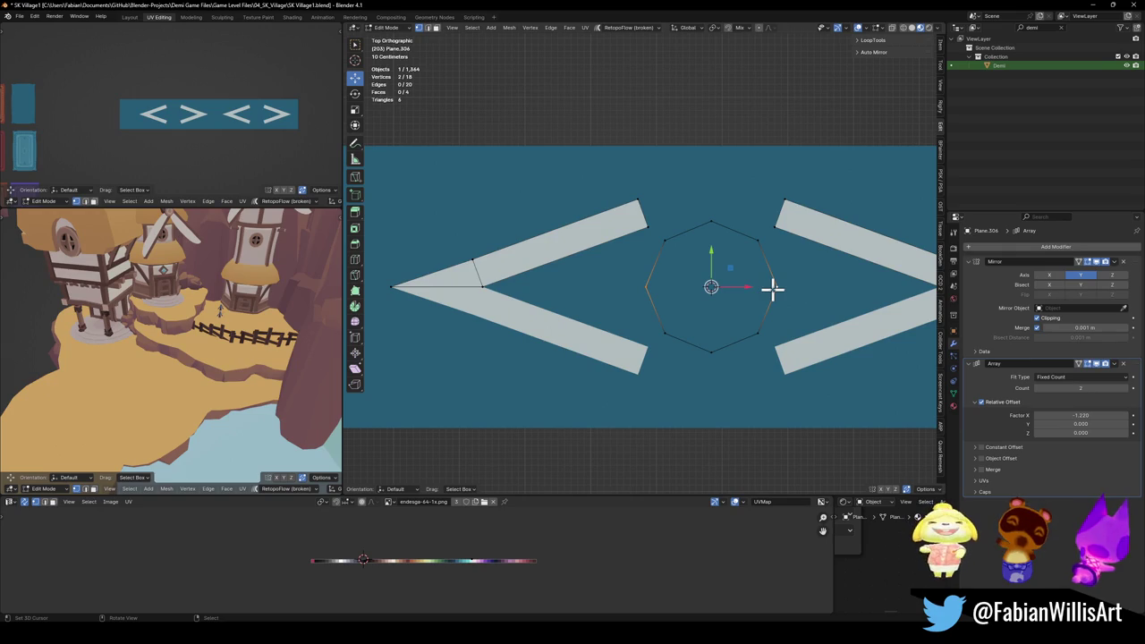
pyautogui.press('j')
pyautogui.click(658, 324)
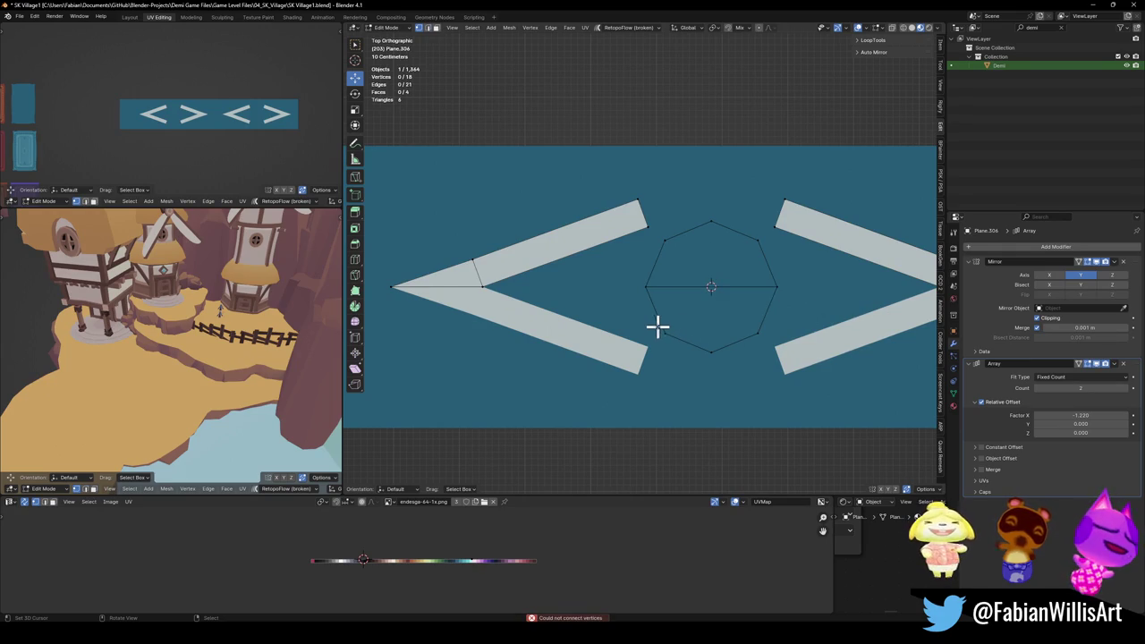
pyautogui.press('a')
pyautogui.click(664, 312)
pyautogui.click(698, 288)
pyautogui.press('g')
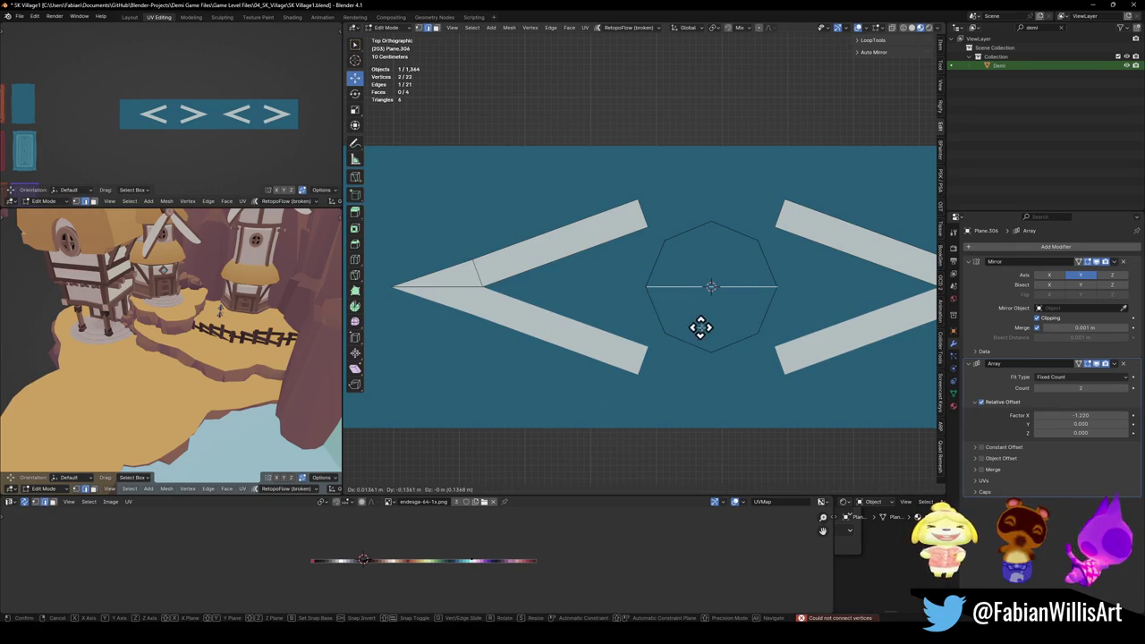
pyautogui.click(703, 325)
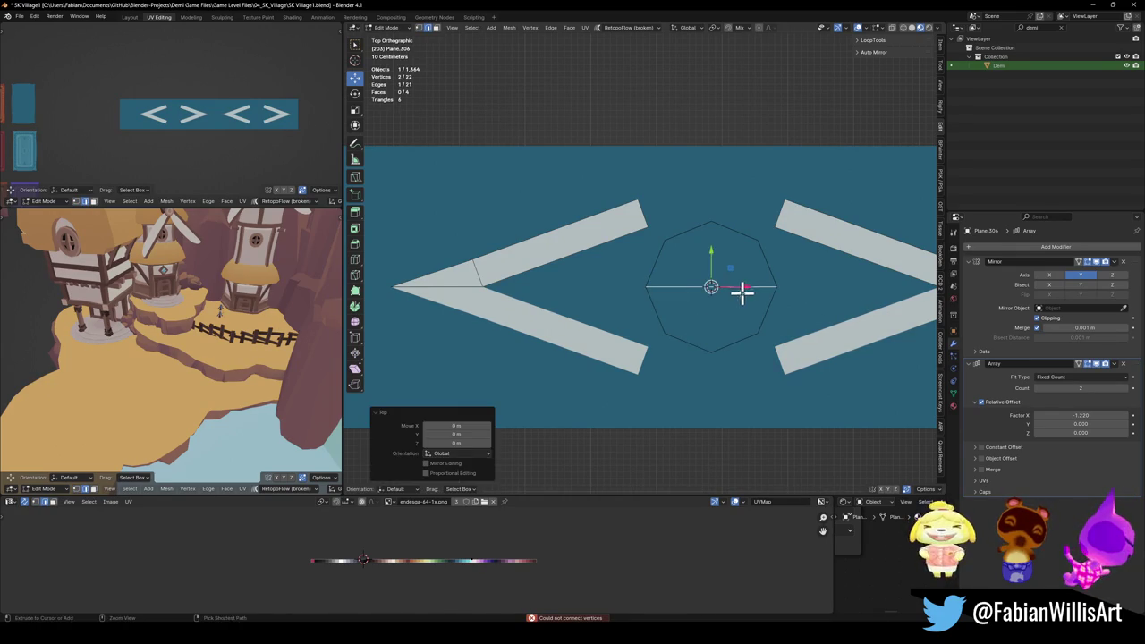
# Step: Delete the octagon's bottom half, then fill the remaining outline with a face
pyautogui.keyDown('shift'); pyautogui.click(685, 343); pyautogui.keyUp('shift')
pyautogui.keyDown('shift'); pyautogui.click(732, 343); pyautogui.keyUp('shift')
pyautogui.press('x')
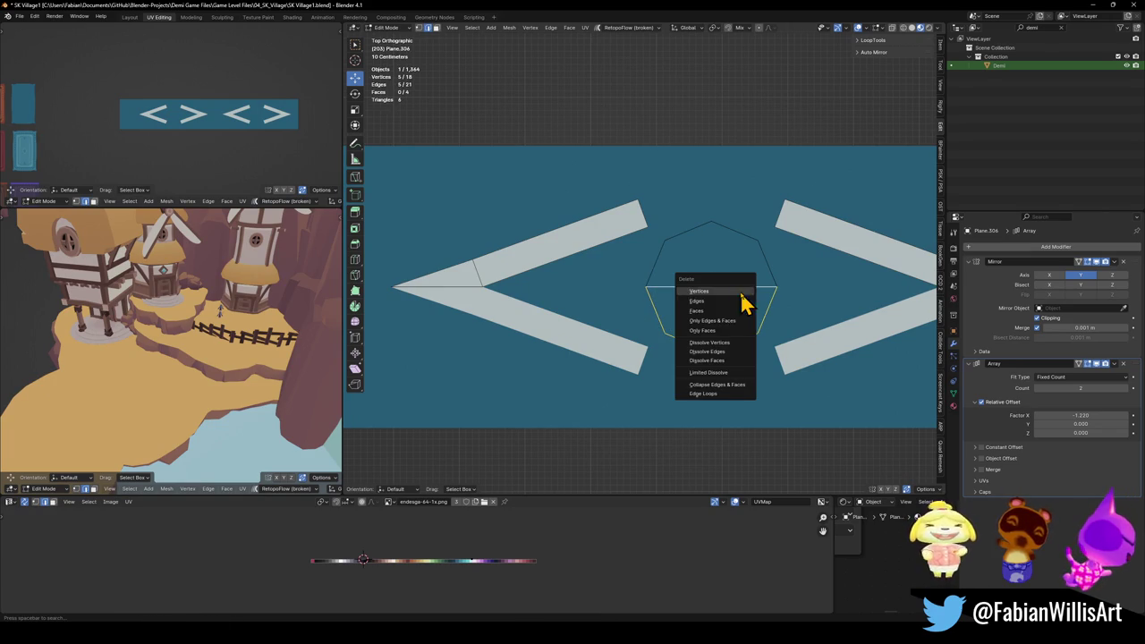
pyautogui.click(716, 304)
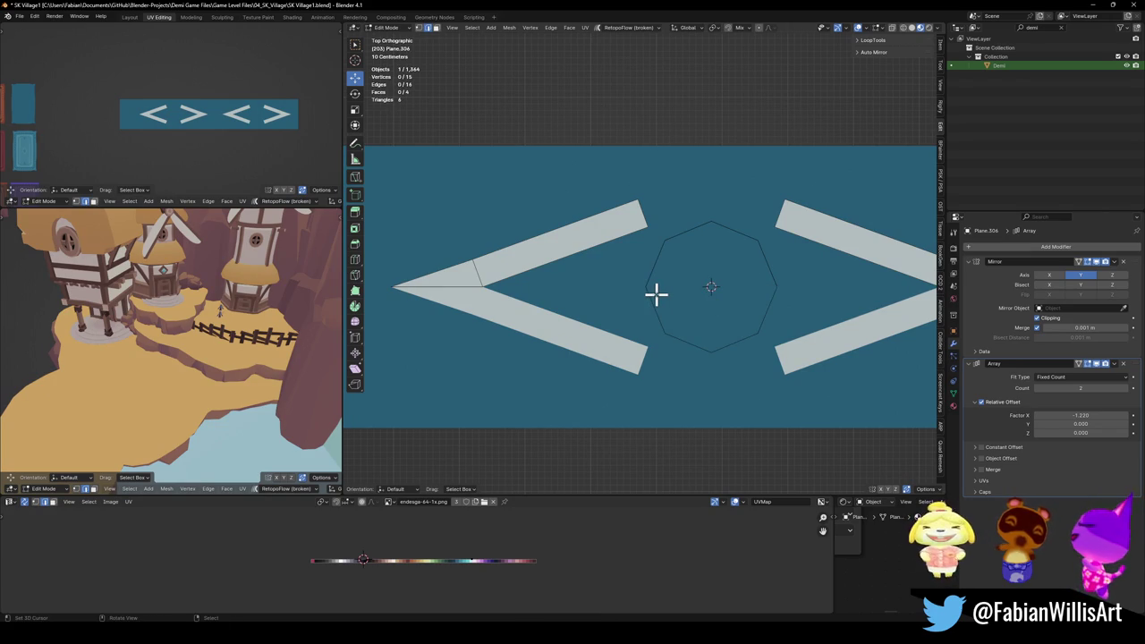
pyautogui.press('f')
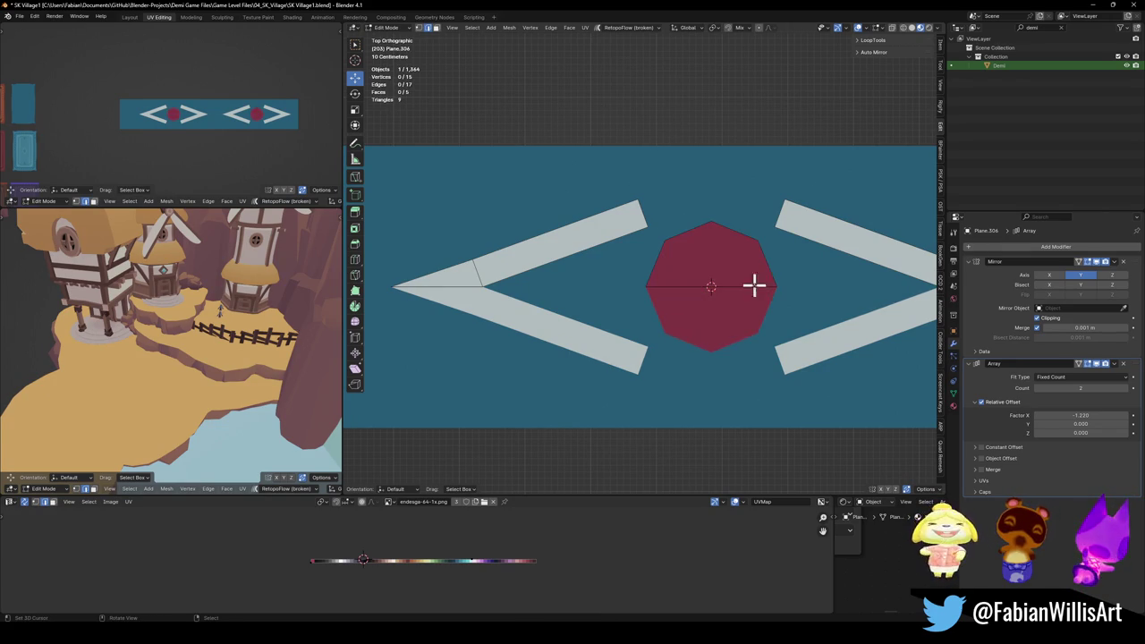
pyautogui.press('l')
# Step: Slide the dot's UVs along X onto the white palette colour
pyautogui.scroll(-1, 718, 271)
pyautogui.press('g')
pyautogui.press('x')
pyautogui.click(598, 543)
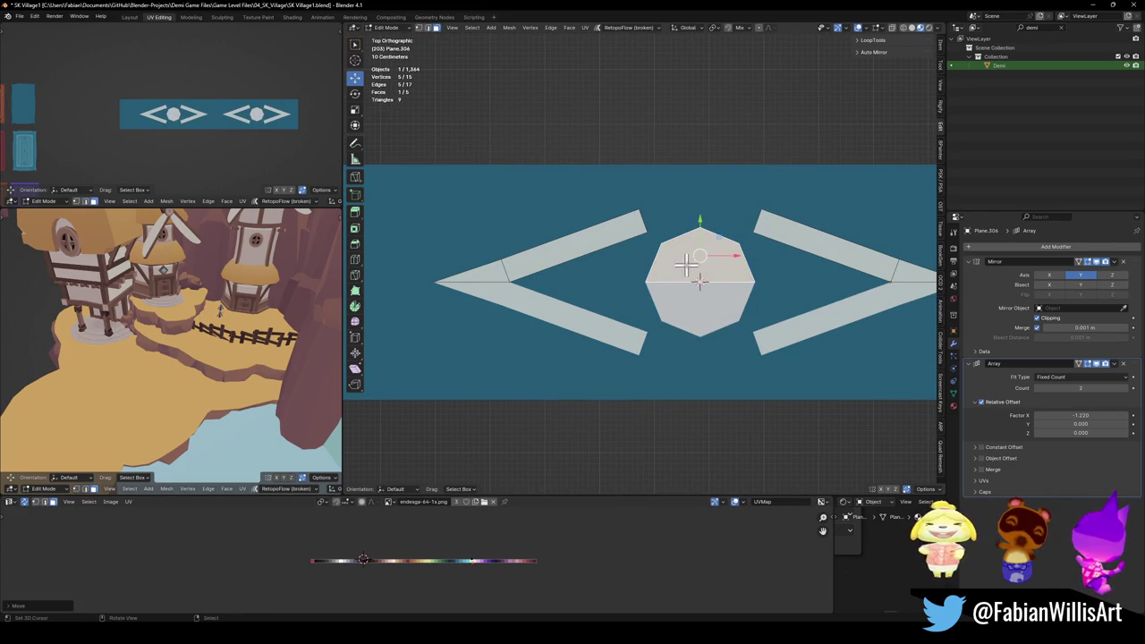
# Step: Scale the dot down to 0.549 around a chosen pivot and leave Edit Mode
pyautogui.press('.')
pyautogui.click(761, 284)
pyautogui.press('s')
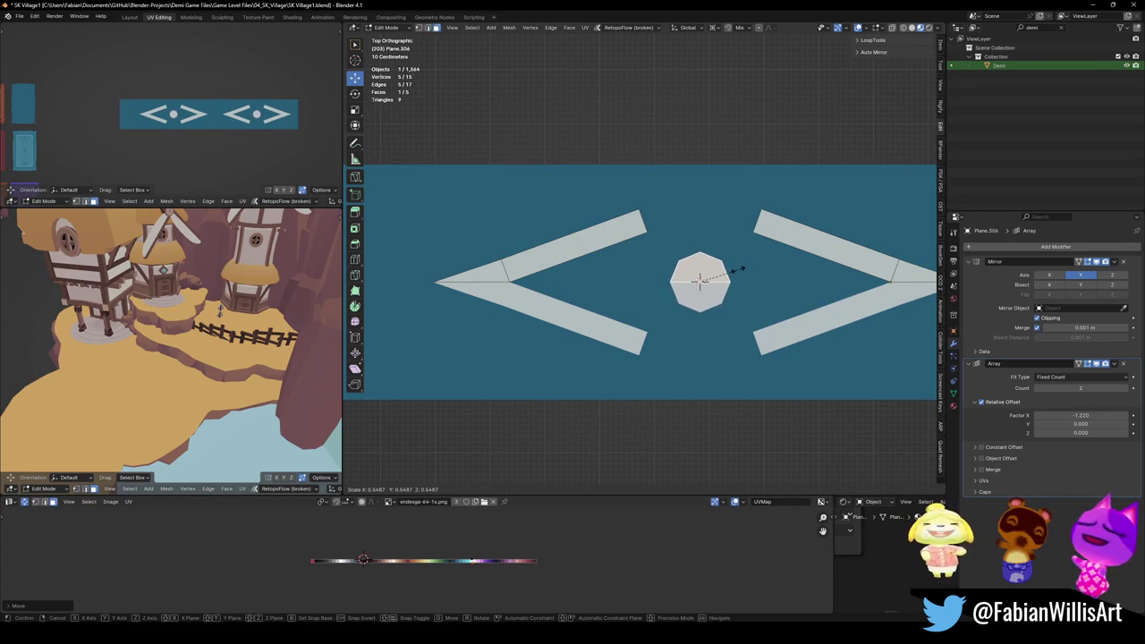
pyautogui.click(738, 270)
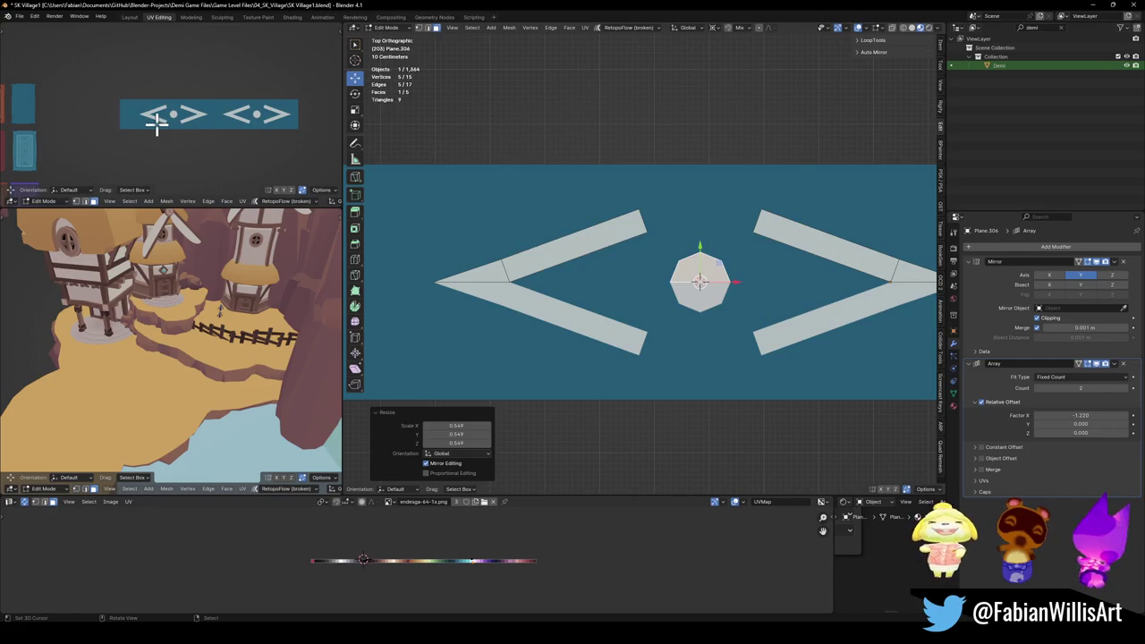
pyautogui.scroll(-3, 680, 255)
pyautogui.scroll(-1, 711, 273)
pyautogui.press('Tab')
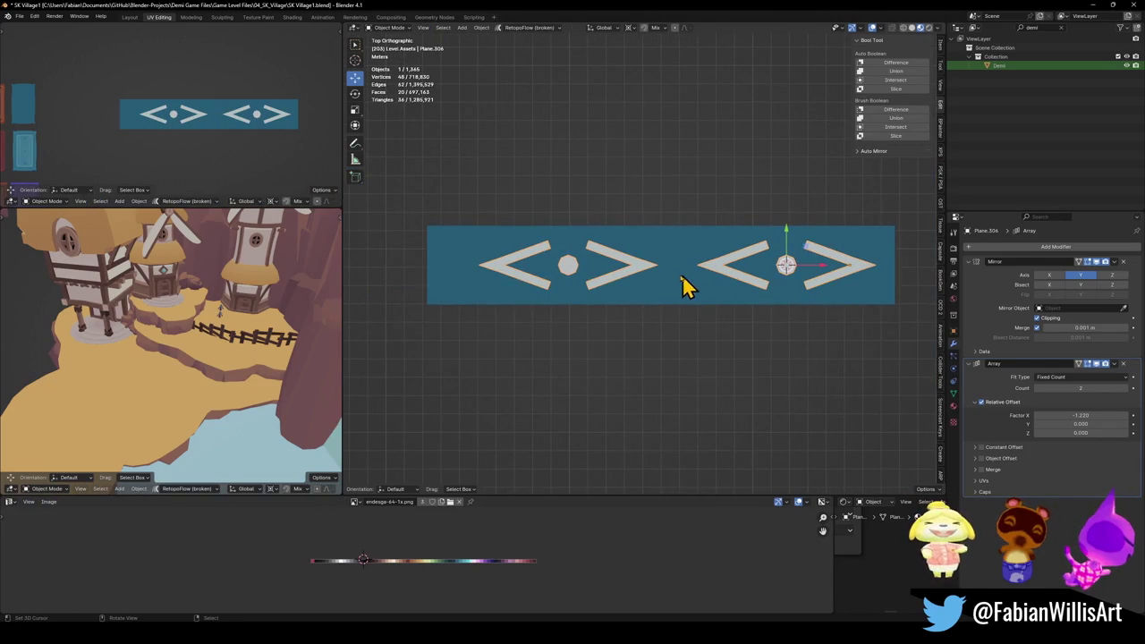
# Step: Shrink the motif pattern to 0.548 and set the Array count to 3
pyautogui.press('s')
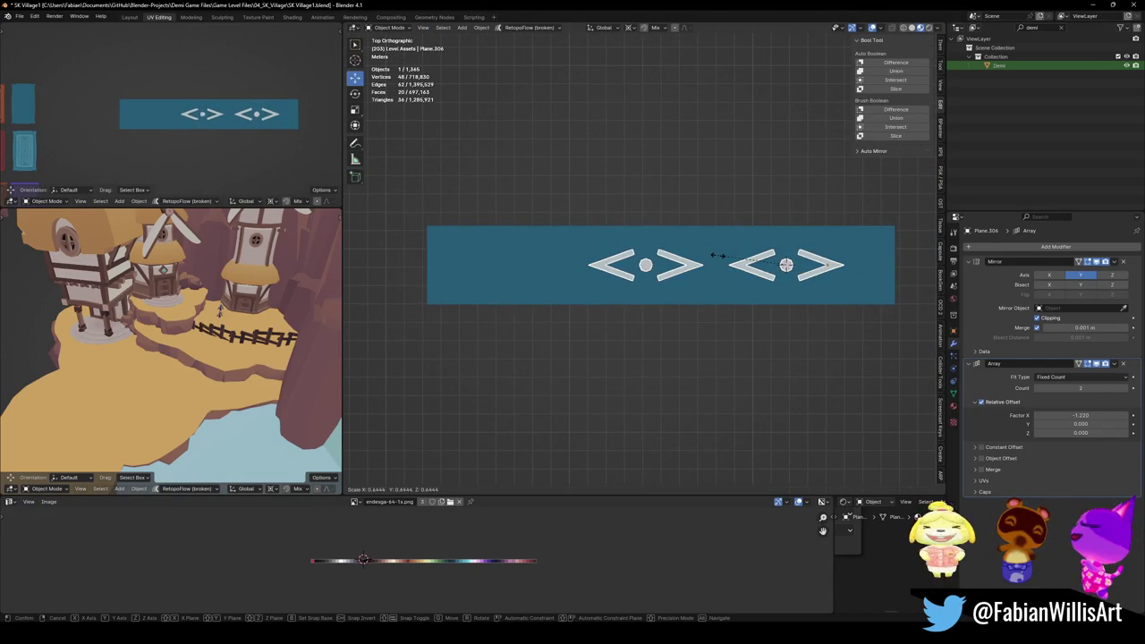
pyautogui.click(724, 258)
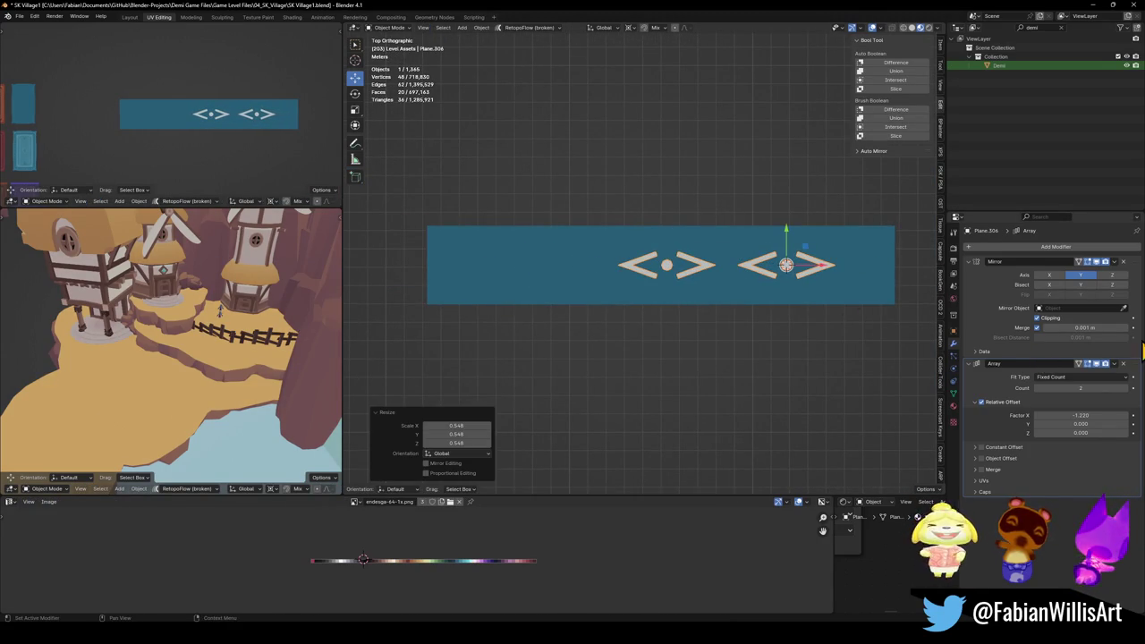
pyautogui.click(1129, 388)
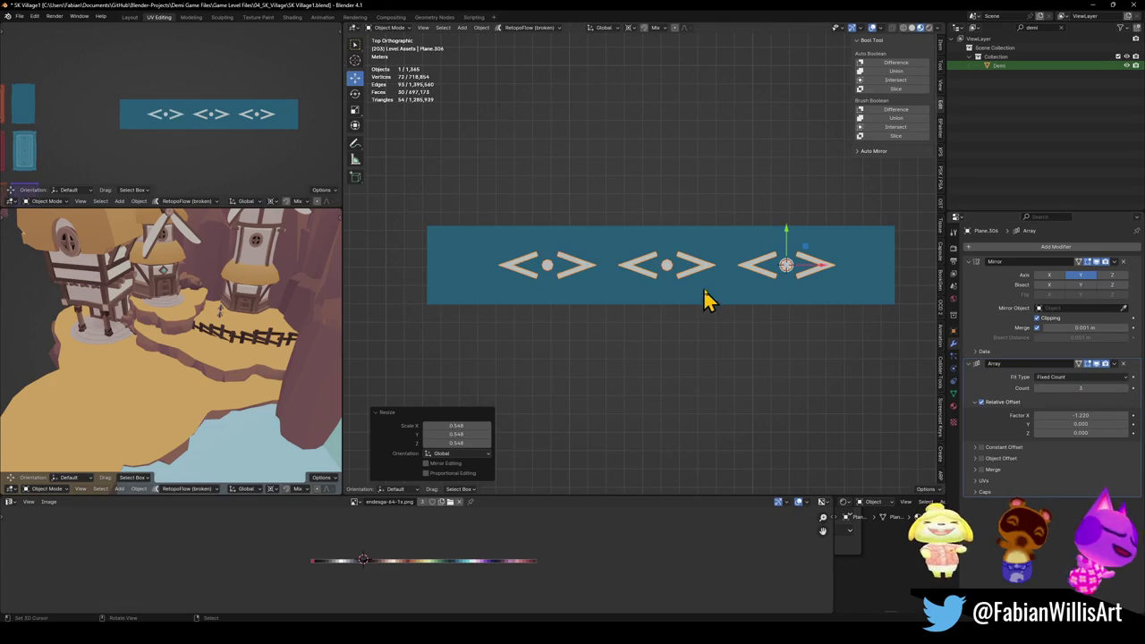
pyautogui.press('g')
pyautogui.click(868, 268)
# Step: Centre the three motifs along X and enlarge them to about 1.096
pyautogui.press('g')
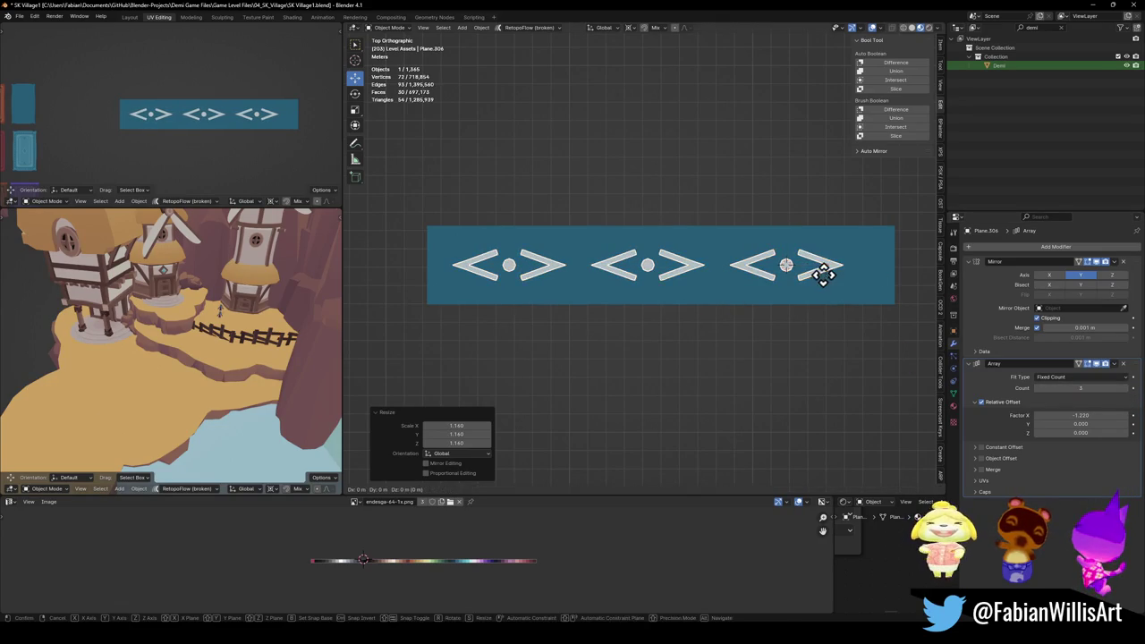
pyautogui.press('x')
pyautogui.click(856, 288)
pyautogui.press('s')
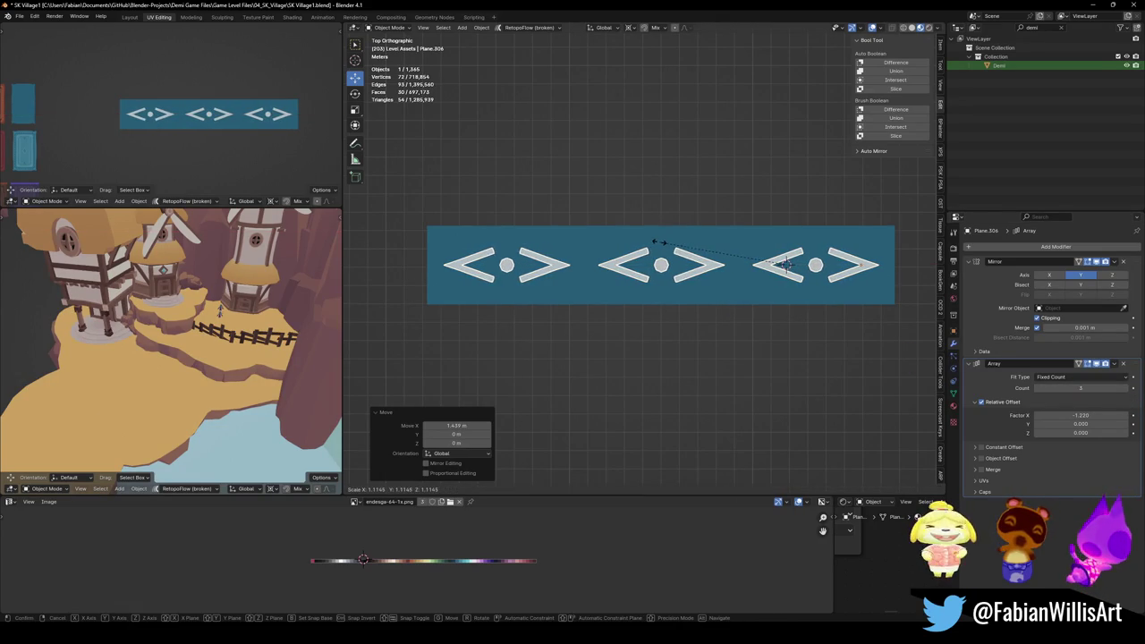
pyautogui.click(667, 253)
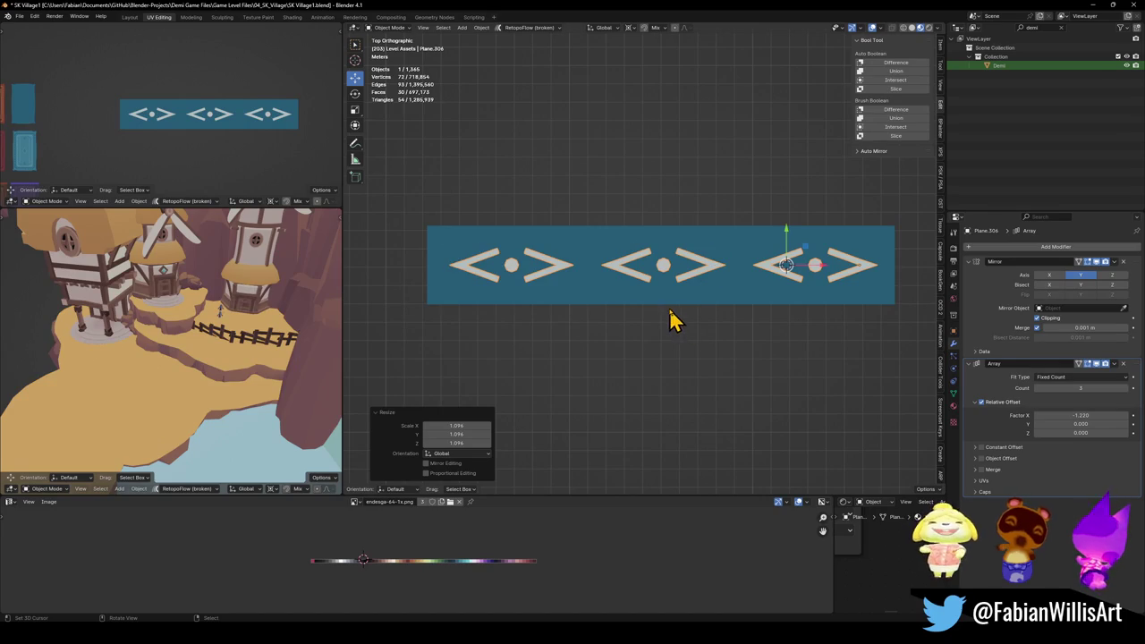
pyautogui.click(638, 303)
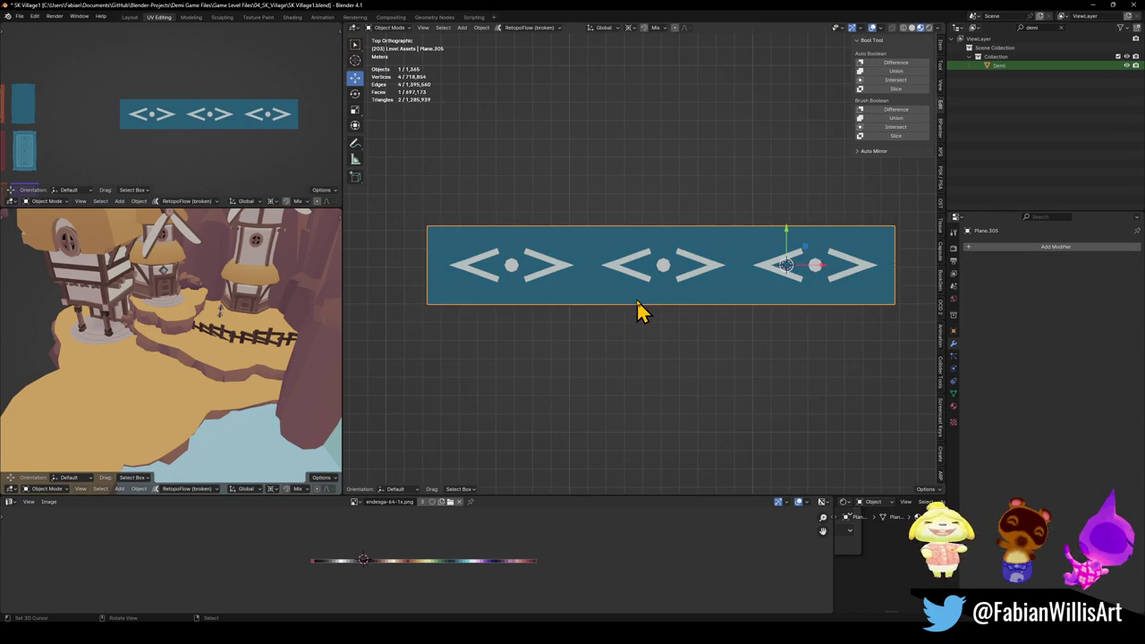
# Step: Squash the blue strip vertically to about 87% of its height
pyautogui.press('Tab')
pyautogui.press('a')
pyautogui.hotkey('alt', 'a')
pyautogui.press('a')
pyautogui.hotkey('alt', 'a')
pyautogui.click(708, 227)
pyautogui.keyDown('shift'); pyautogui.click(687, 304); pyautogui.keyUp('shift')
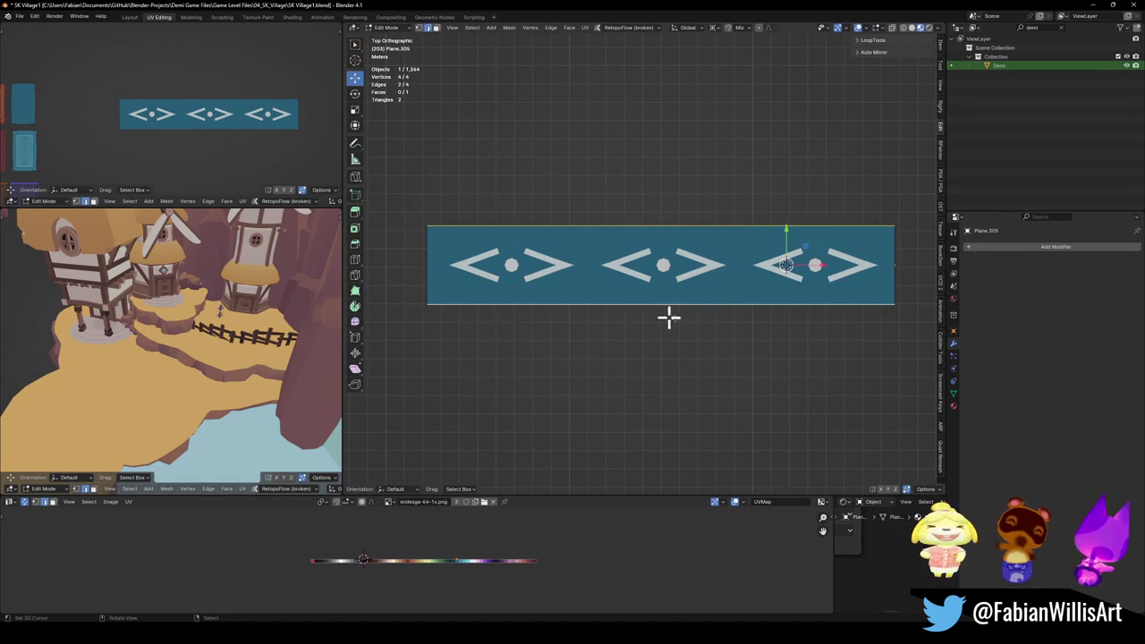
pyautogui.press('s')
pyautogui.press('y')
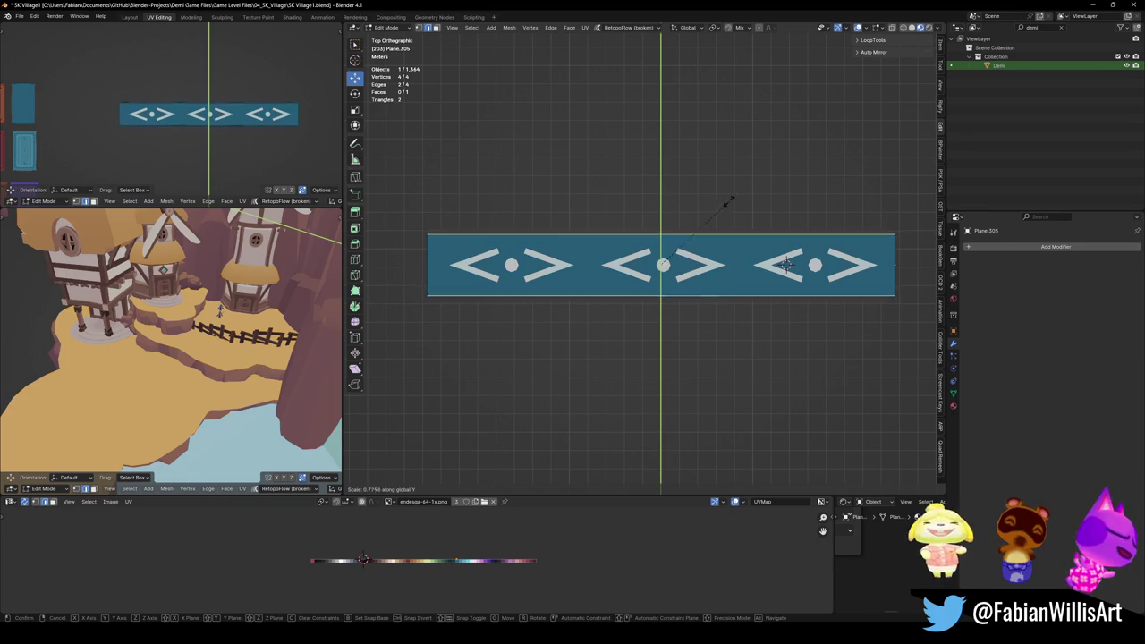
pyautogui.click(711, 213)
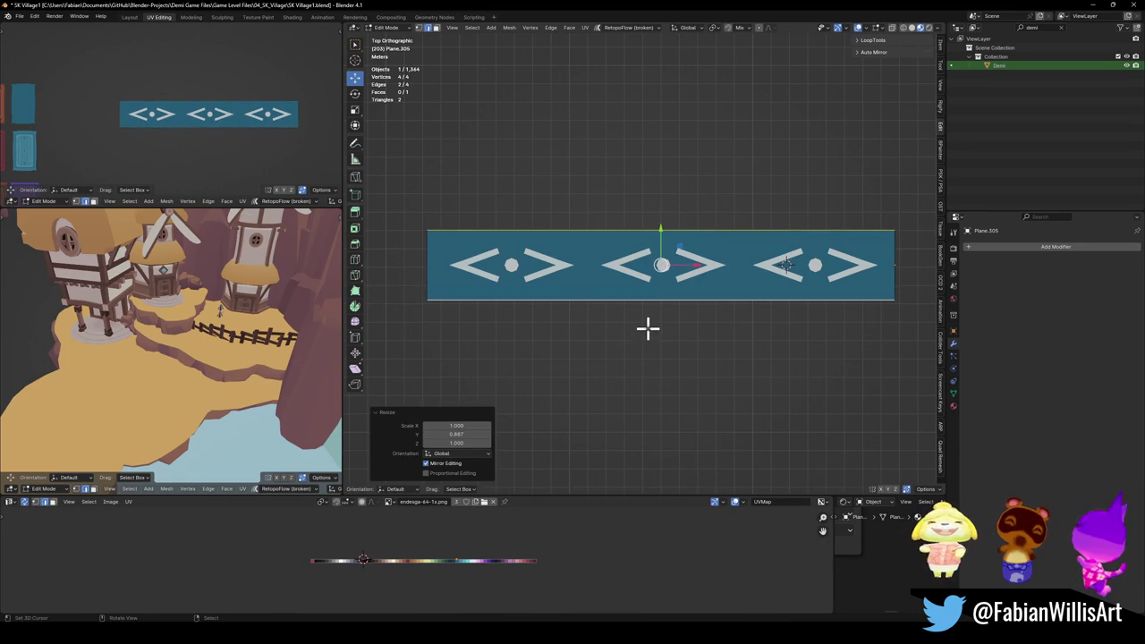
# Step: Extrude a band below the strip and colour it white
pyautogui.click(683, 300)
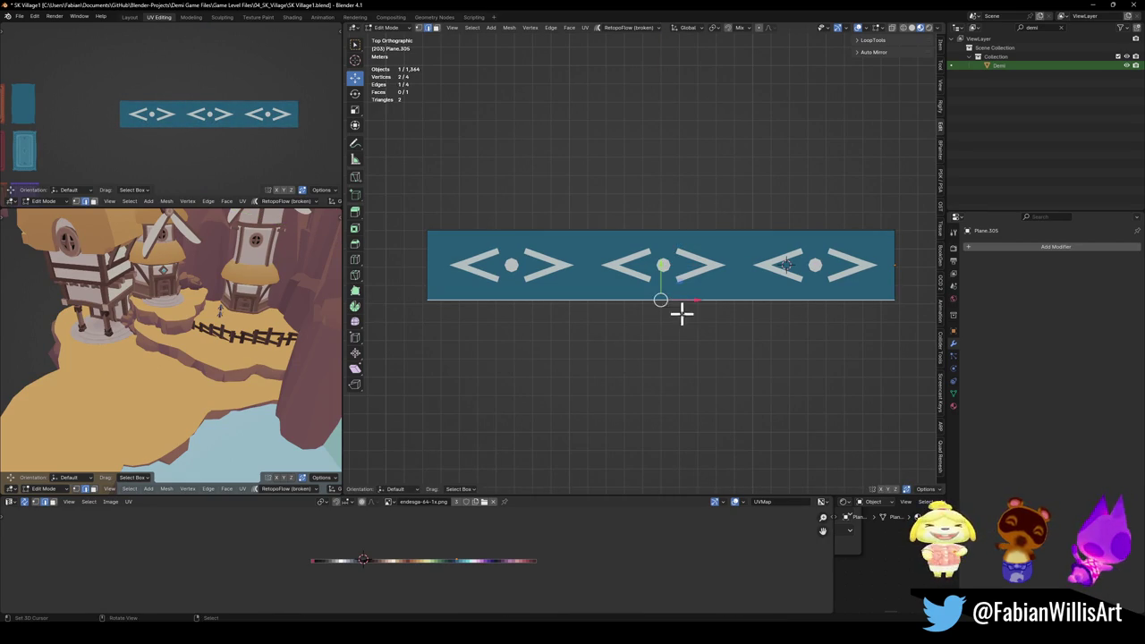
pyautogui.press('e')
pyautogui.press('y')
pyautogui.click(684, 353)
pyautogui.press('g')
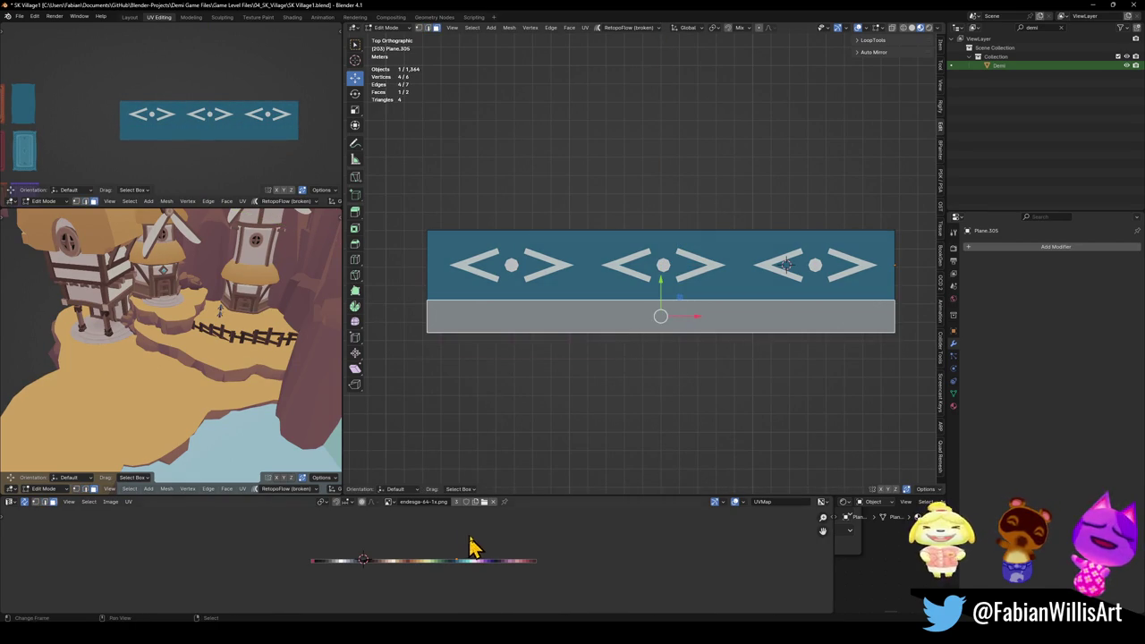
pyautogui.press('x')
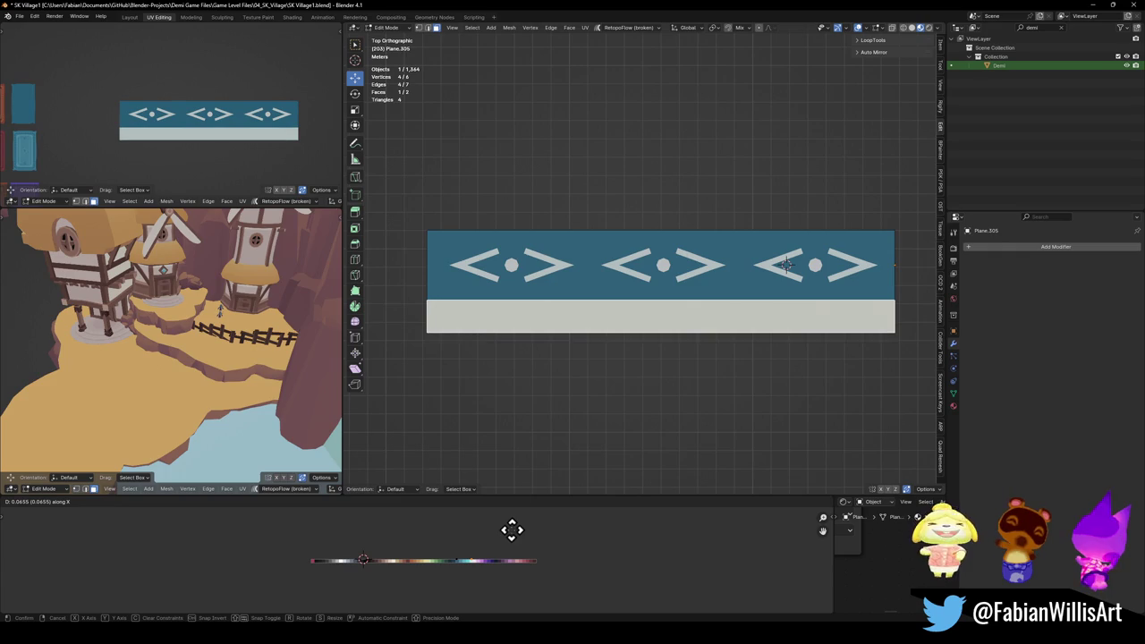
pyautogui.click(509, 530)
pyautogui.hotkey('alt', 'a')
# Step: Loop-cut the white band twice, colour the middle stripe dark and thin it vertically
pyautogui.hotkey('ctrl', 'r')
pyautogui.scroll(1, 420, 317)
pyautogui.click(420, 317)
pyautogui.click(489, 311)
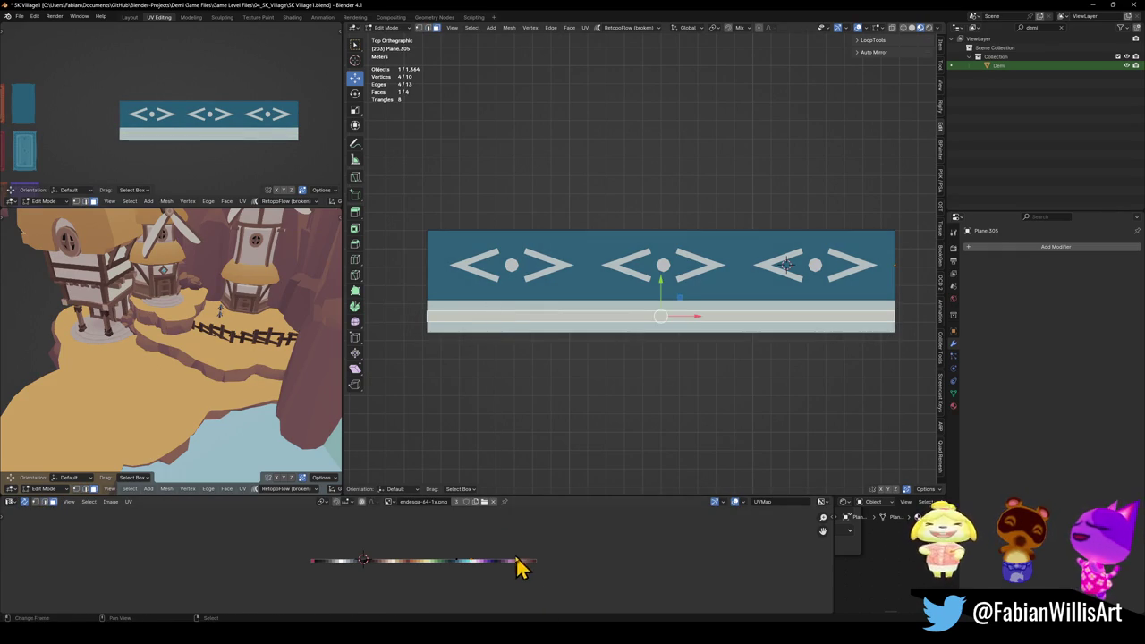
pyautogui.press('g')
pyautogui.press('x')
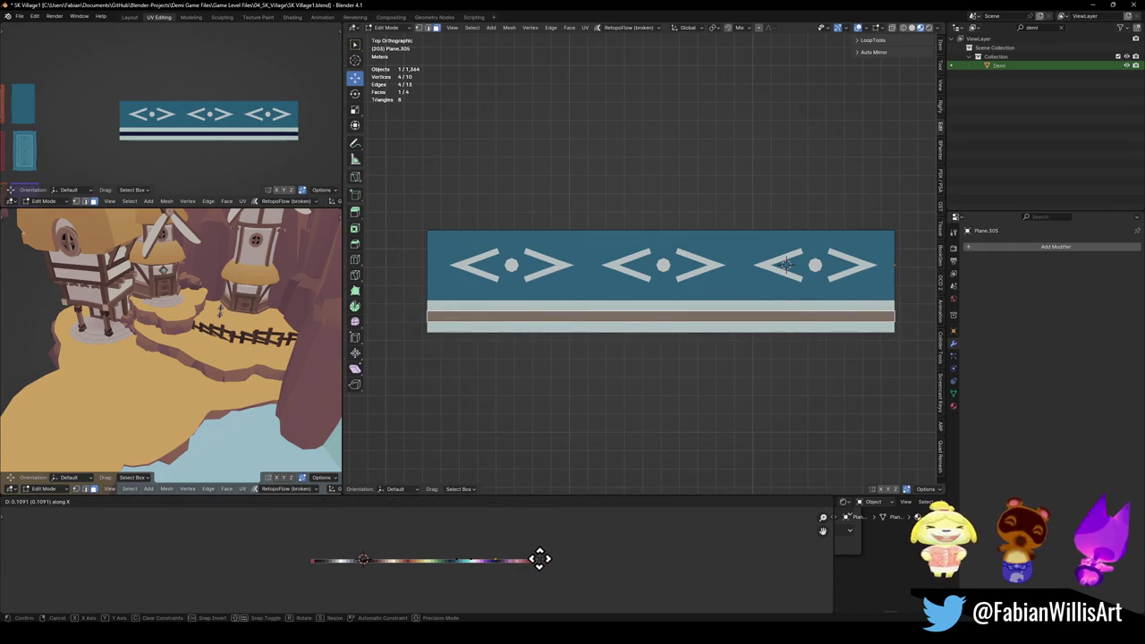
pyautogui.click(540, 559)
pyautogui.press('s')
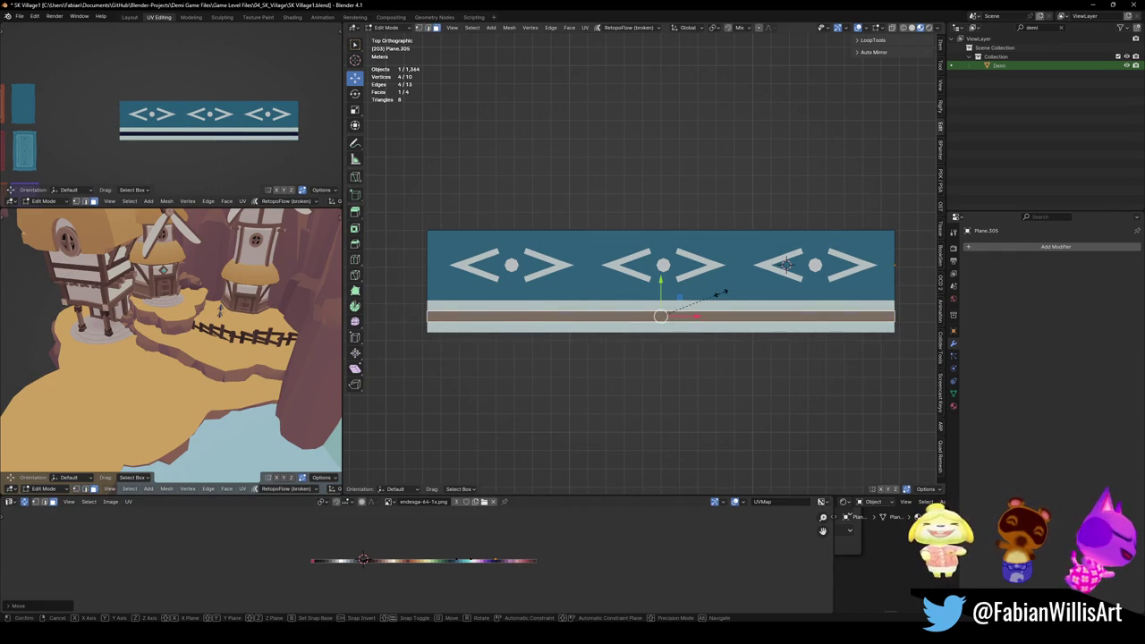
pyautogui.press('y')
pyautogui.click(691, 300)
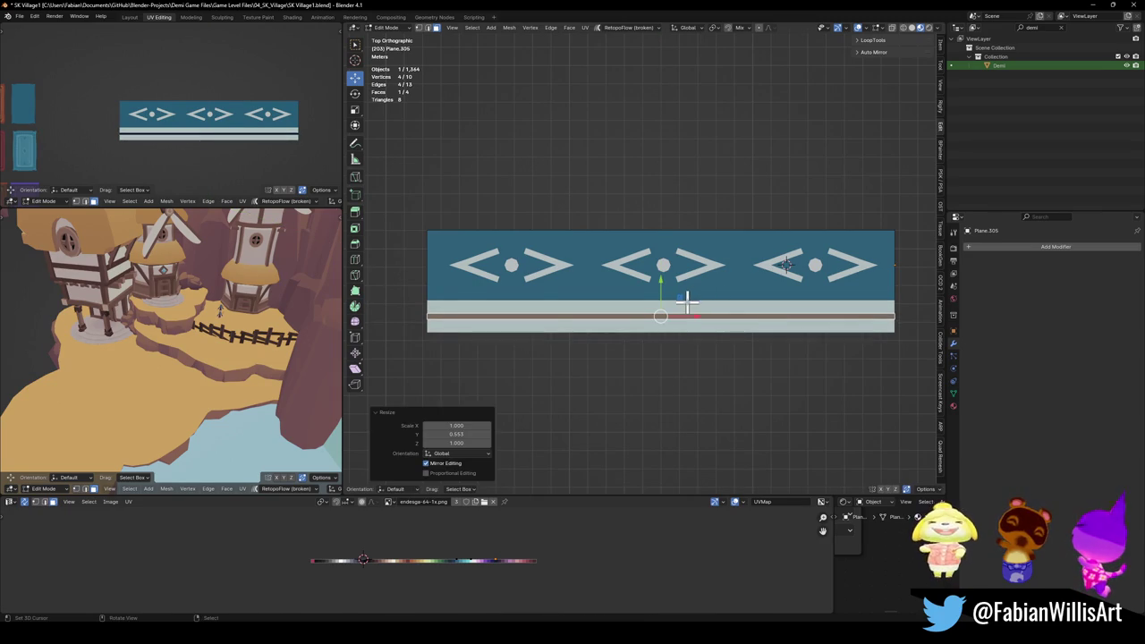
# Step: Duplicate the three border stripe faces and move the copy above the motif row
pyautogui.click(655, 230)
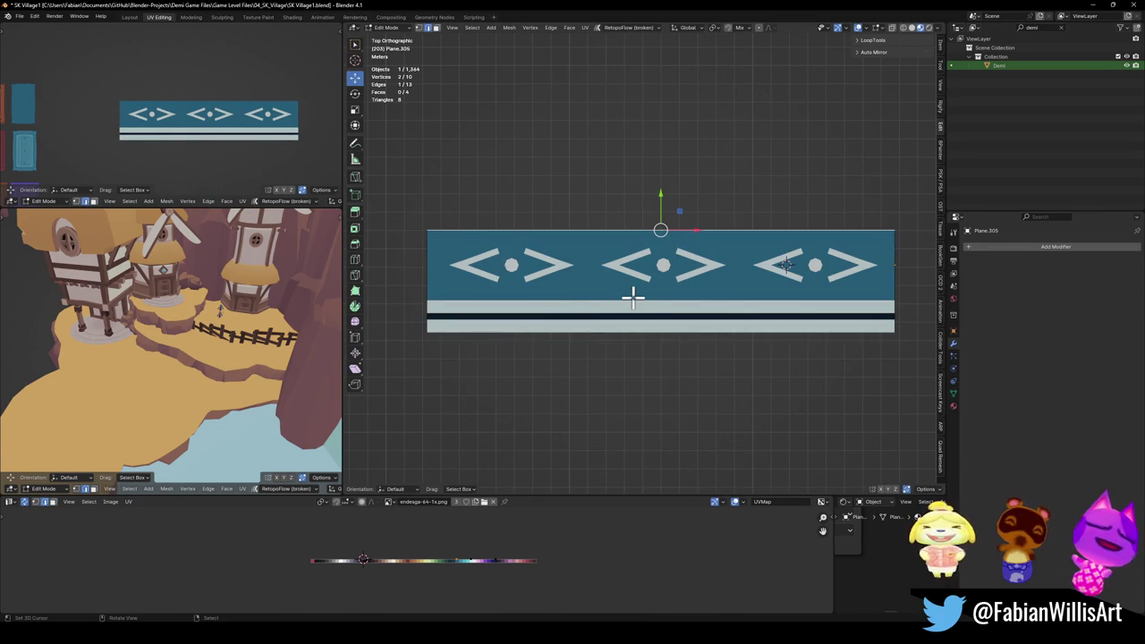
pyautogui.click(657, 231)
pyautogui.press('a')
pyautogui.hotkey('alt', 'a')
pyautogui.keyDown('shift'); pyautogui.click(582, 316); pyautogui.keyUp('shift')
pyautogui.keyDown('shift'); pyautogui.click(591, 305); pyautogui.keyUp('shift')
pyautogui.hotkey('shift', 'd')
pyautogui.press('y')
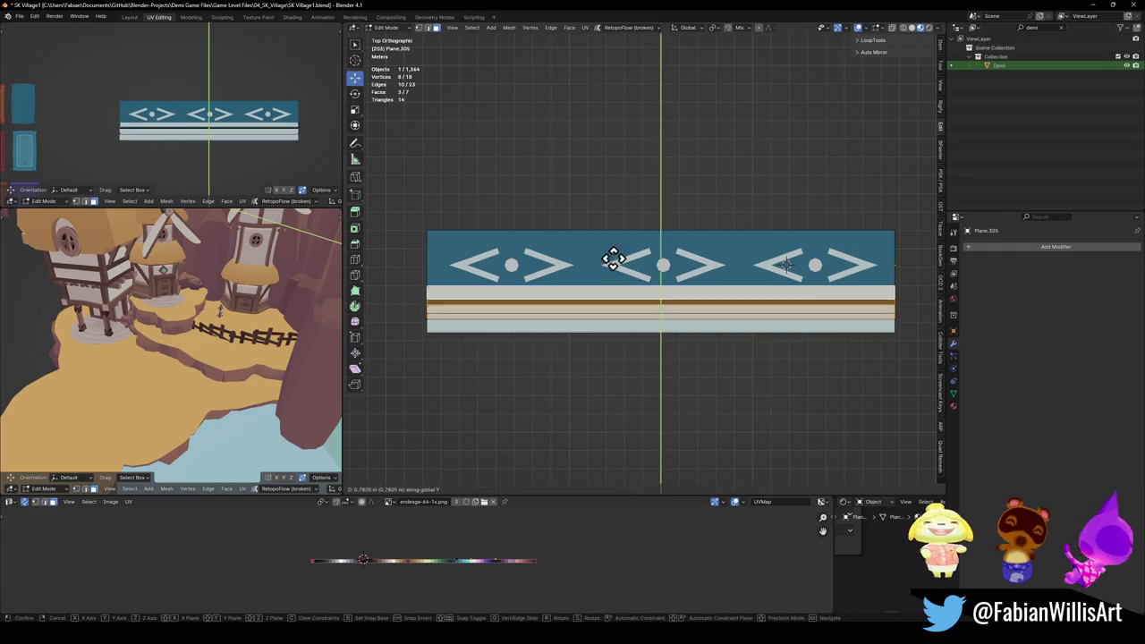
pyautogui.click(428, 228)
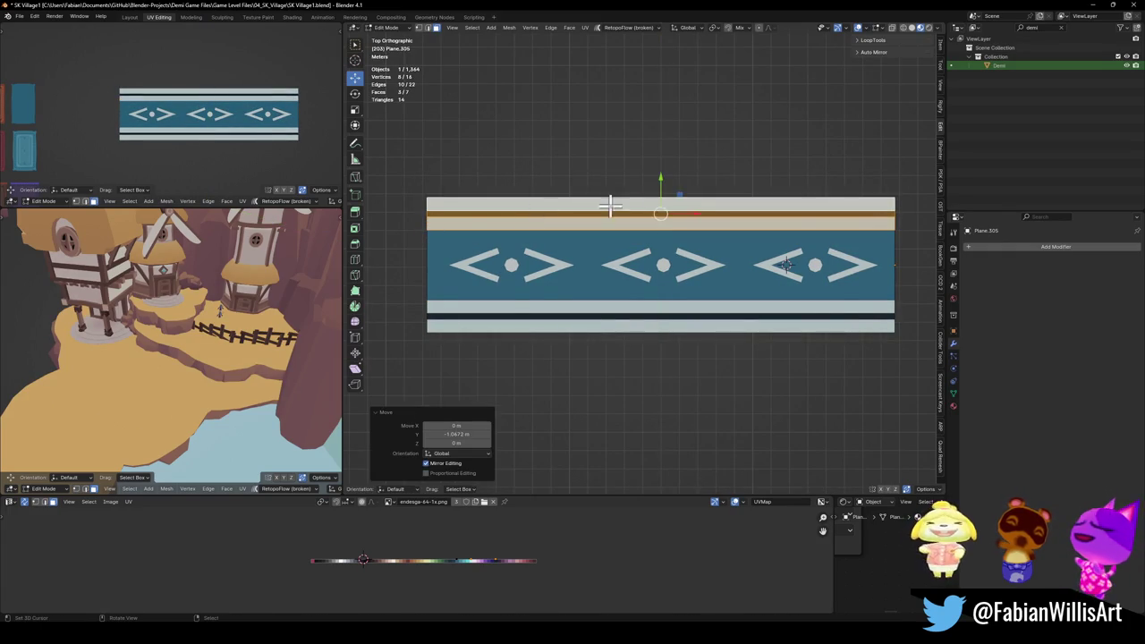
pyautogui.click(394, 170)
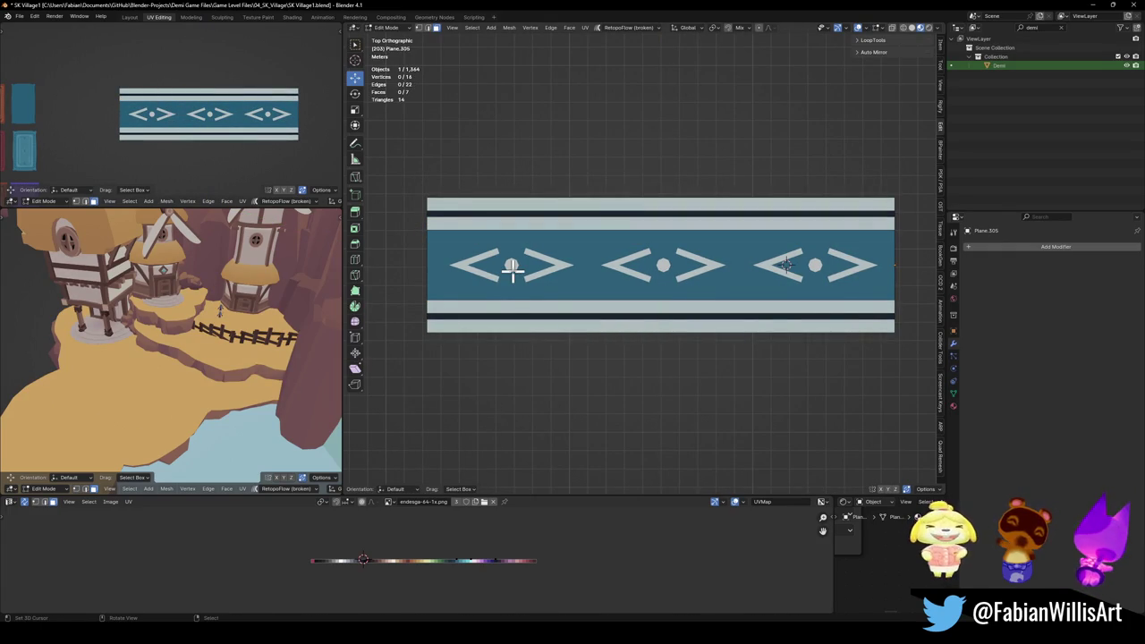
pyautogui.click(1013, 247)
# Step: Add an Array modifier to the strip with relative offset X 0, Y 1
pyautogui.write('arr')
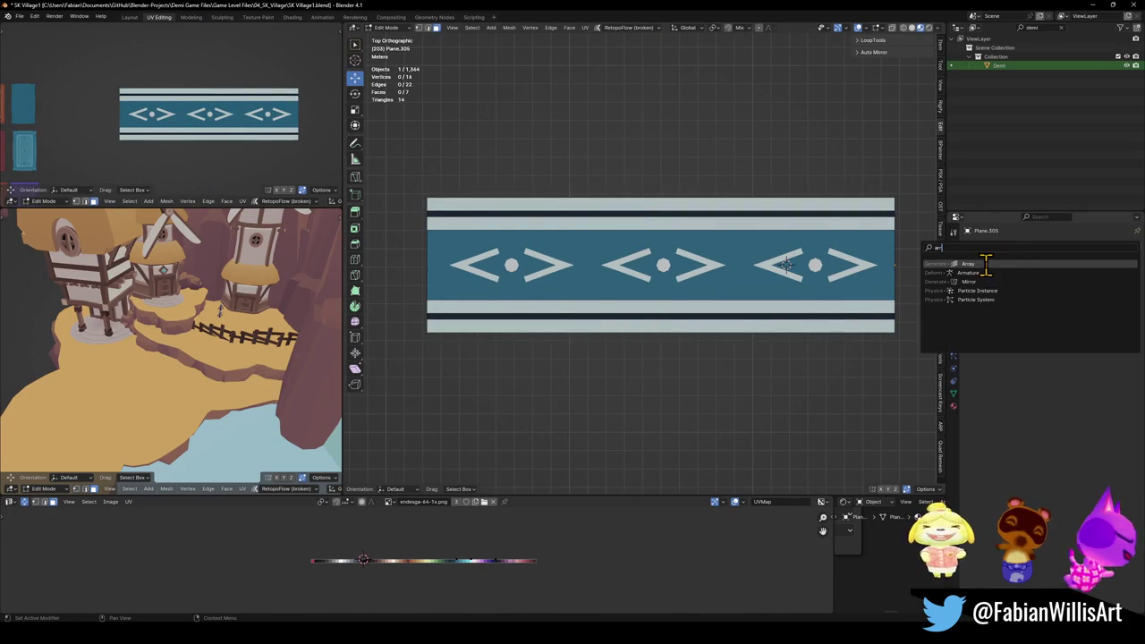
pyautogui.click(985, 263)
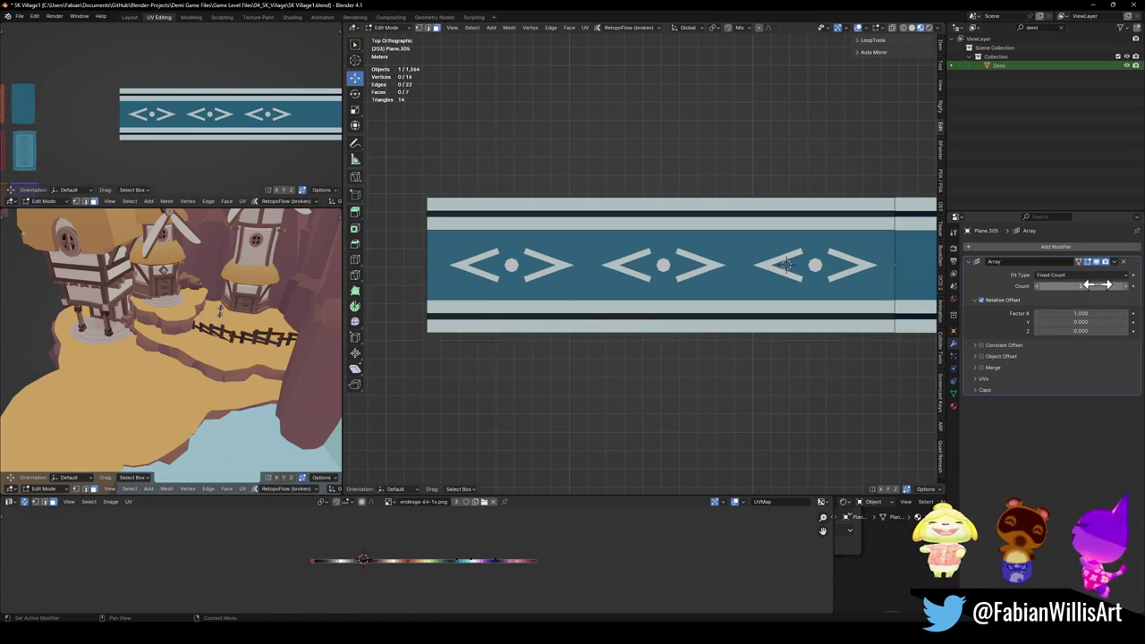
pyautogui.click(1093, 313)
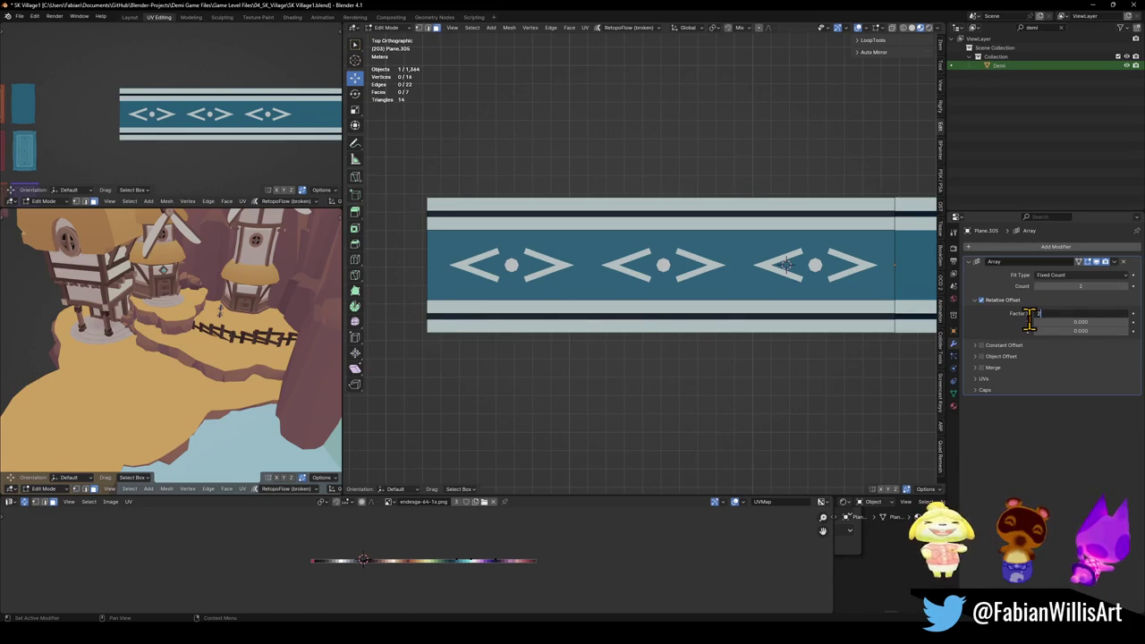
pyautogui.press('Tab')
pyautogui.write('1')
pyautogui.press('Return')
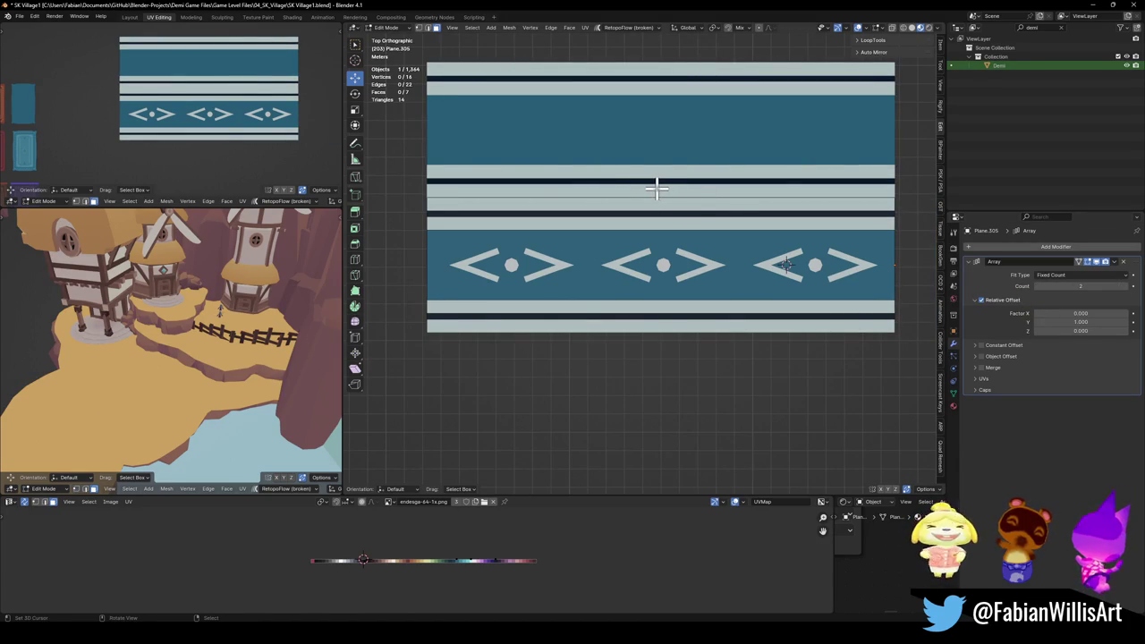
# Step: Delete the duplicated top border faces
pyautogui.click(617, 209)
pyautogui.keyDown('shift'); pyautogui.click(610, 223); pyautogui.keyUp('shift')
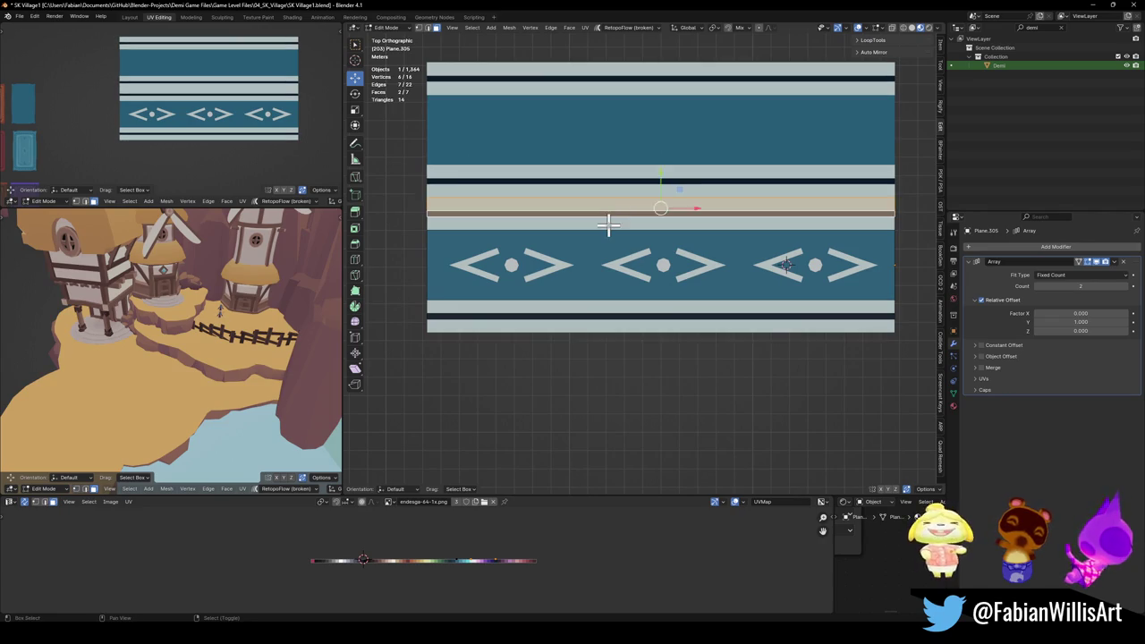
pyautogui.press('x')
pyautogui.click(598, 236)
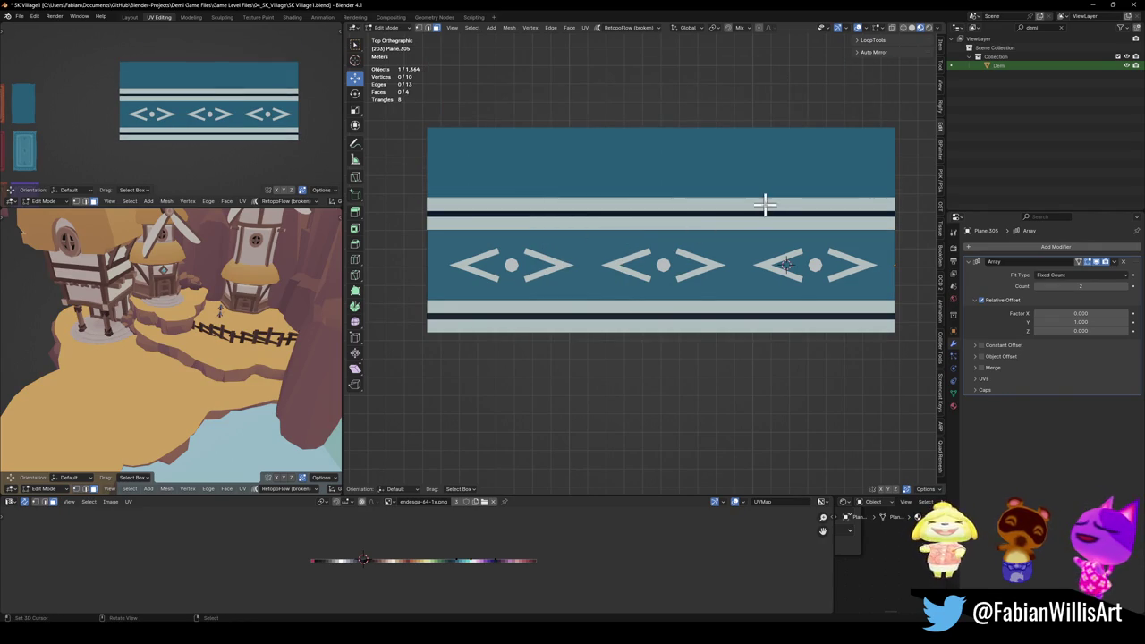
pyautogui.press('Tab')
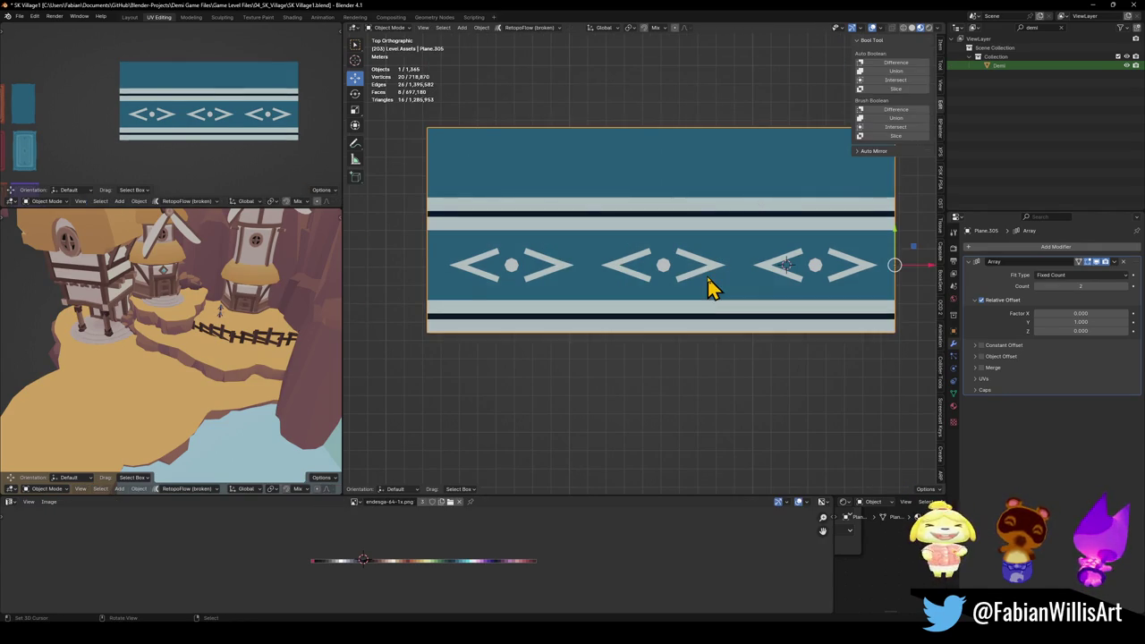
# Step: Apply the motif's modifiers, join it into the striped plane and set Count to 3
pyautogui.hotkey('ctrl', 'z')
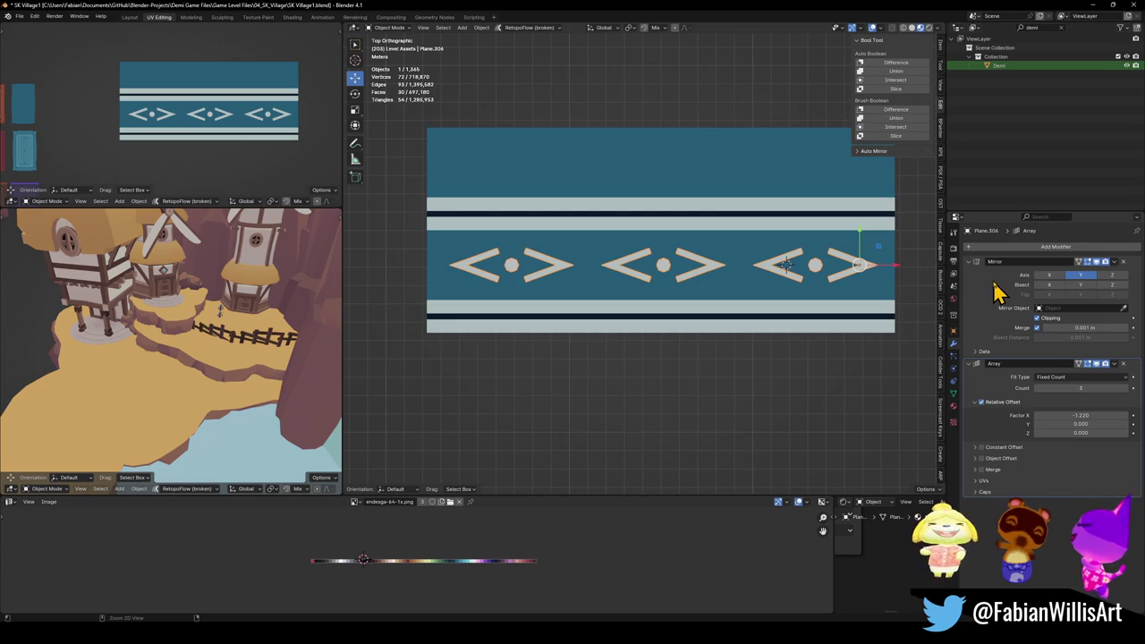
pyautogui.hotkey('ctrl', 'a')
pyautogui.hotkey('ctrl', 'a')
pyautogui.hotkey('ctrl', 'z')
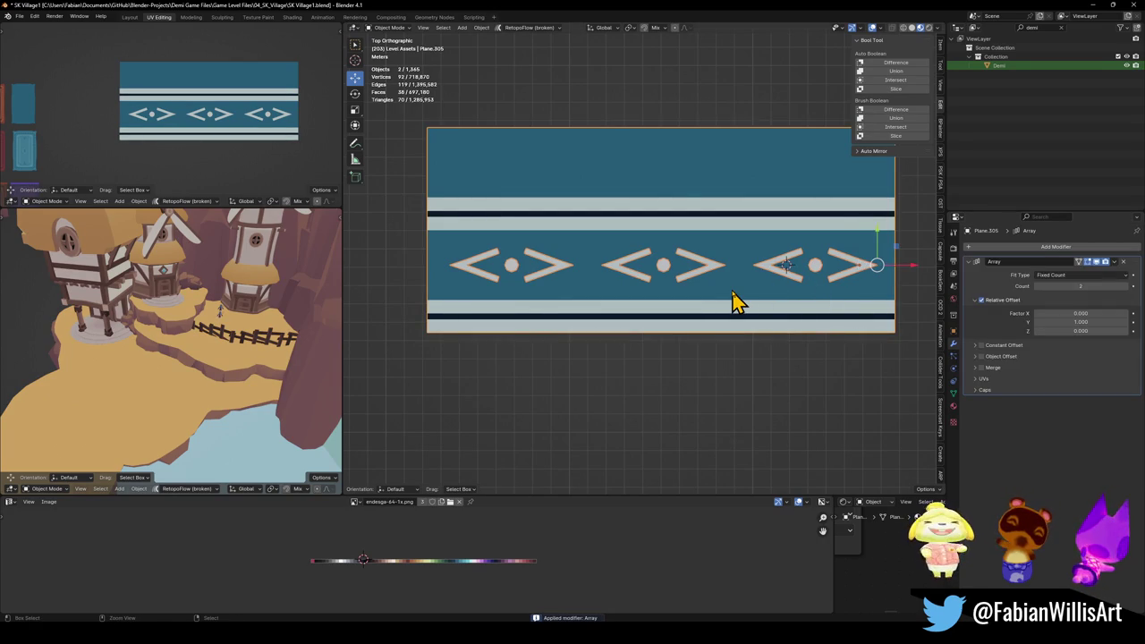
pyautogui.hotkey('ctrl', 'z')
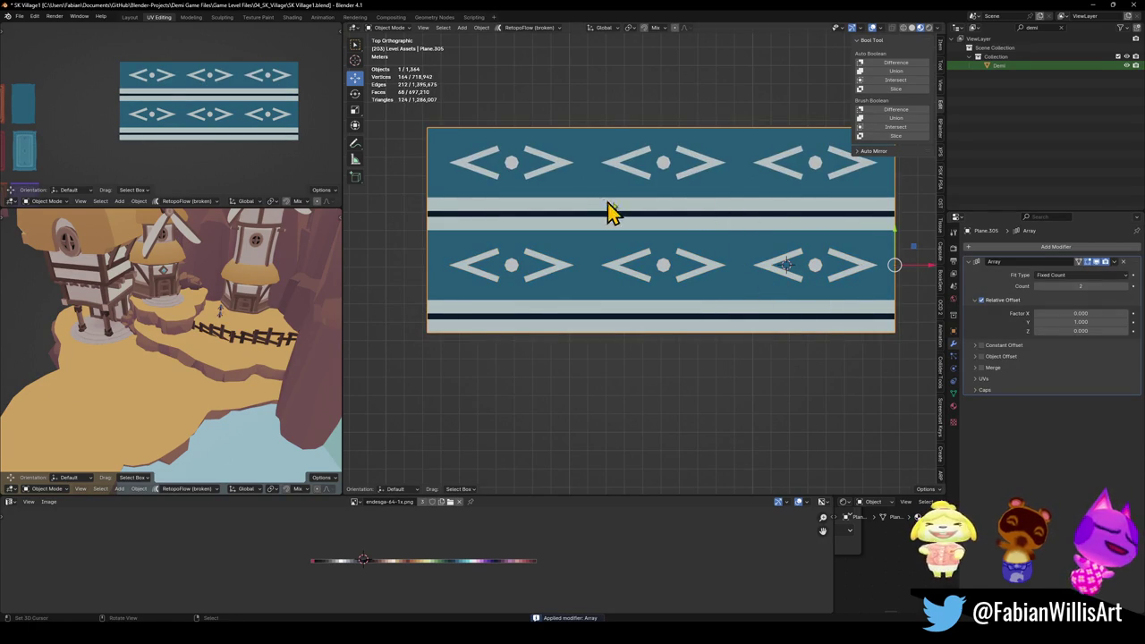
pyautogui.moveTo(1102, 285); pyautogui.dragTo(1116, 284)
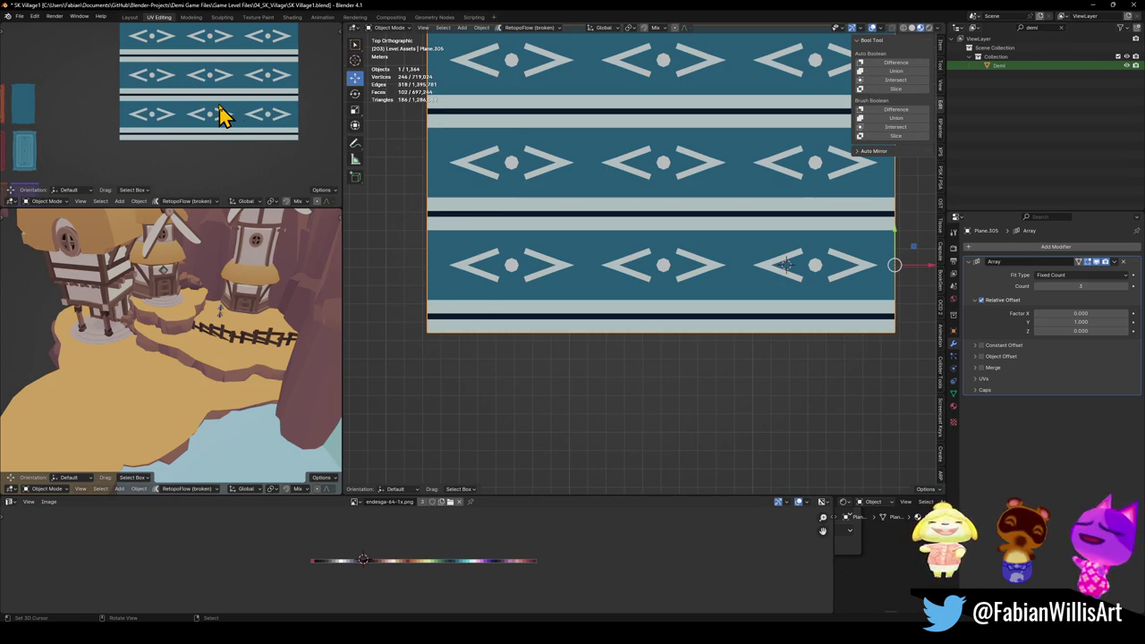
pyautogui.scroll(-3, 188, 105)
pyautogui.moveTo(191, 146)
pyautogui.mouseDown(button='middle')
pyautogui.moveTo(225, 158)
pyautogui.moveTo(194, 115)
pyautogui.moveTo(295, 106)
pyautogui.moveTo(222, 123)
pyautogui.moveTo(228, 138)
pyautogui.mouseUp(button='middle')
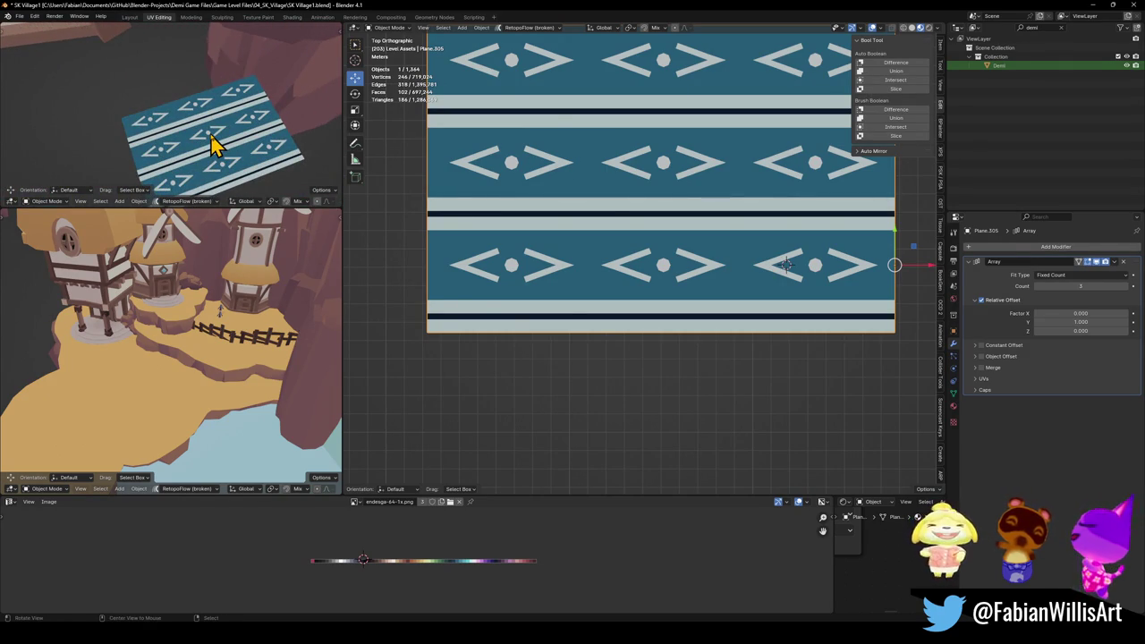
pyautogui.scroll(3, 212, 143)
pyautogui.moveTo(225, 140)
pyautogui.mouseDown(button='middle')
pyautogui.moveTo(164, 81)
pyautogui.moveTo(143, 146)
pyautogui.moveTo(153, 133)
pyautogui.moveTo(152, 156)
pyautogui.moveTo(174, 158)
pyautogui.mouseUp(button='middle')
pyautogui.scroll(-5, 179, 122)
pyautogui.scroll(-8, 626, 179)
pyautogui.scroll(-1, 590, 201)
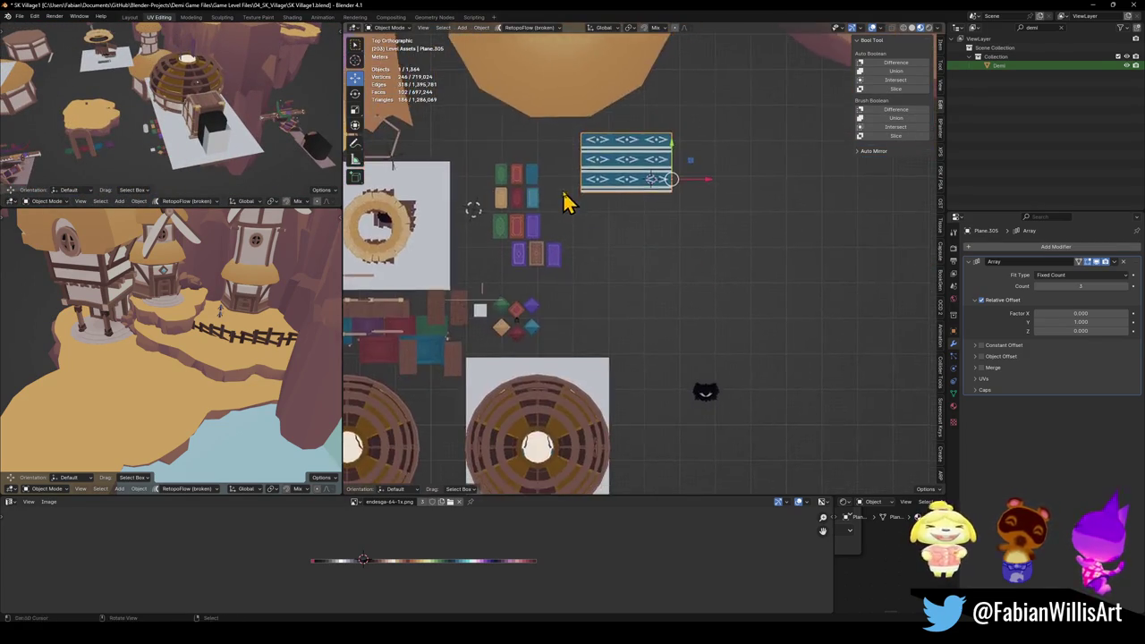
pyautogui.scroll(-4, 564, 202)
pyautogui.keyDown('shift'); pyautogui.moveTo(528, 169); pyautogui.dragTo(660, 211, button='middle'); pyautogui.keyUp('shift')
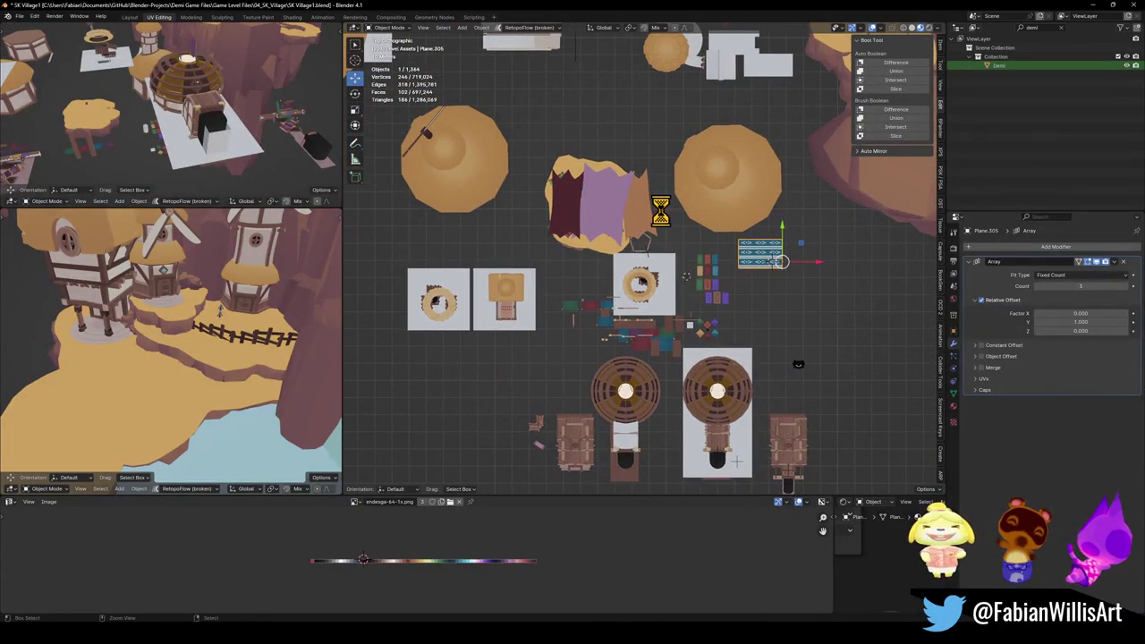
pyautogui.scroll(7, 626, 235)
pyautogui.scroll(2, 623, 238)
pyautogui.moveTo(623, 238); pyautogui.dragTo(642, 170, button='middle')
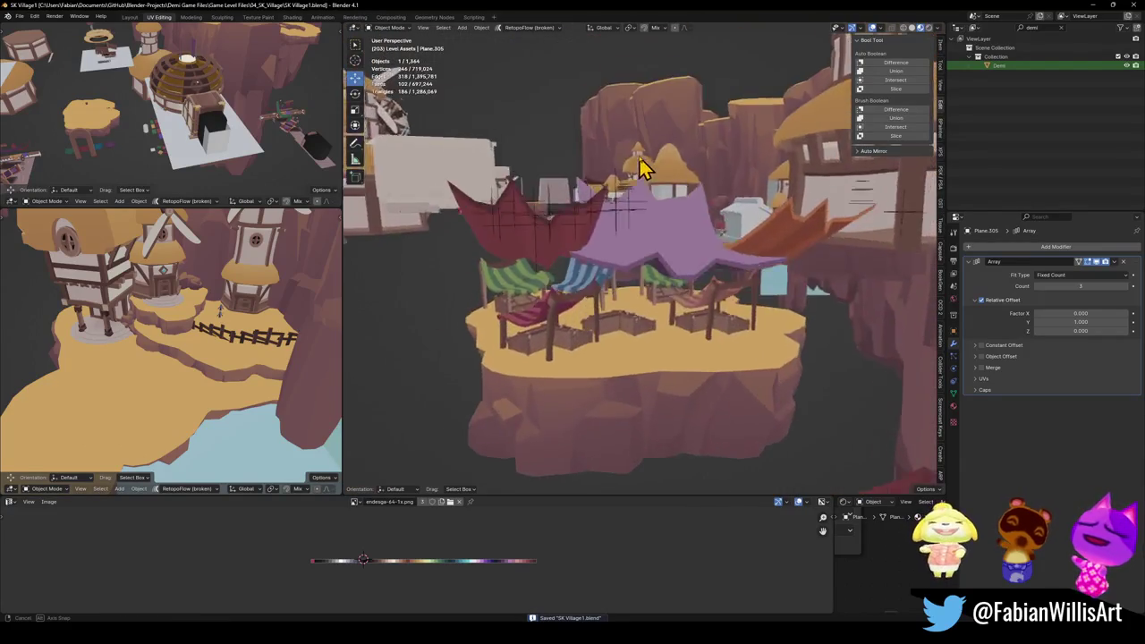